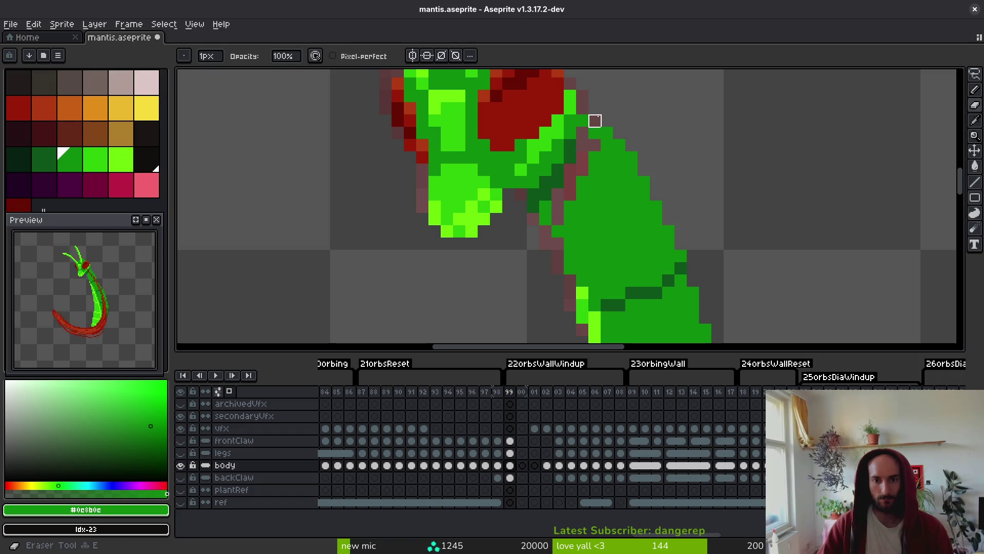
# Eyedrop the darker body green and erase a stray green pixel beside the neck.
pyautogui.press('f')
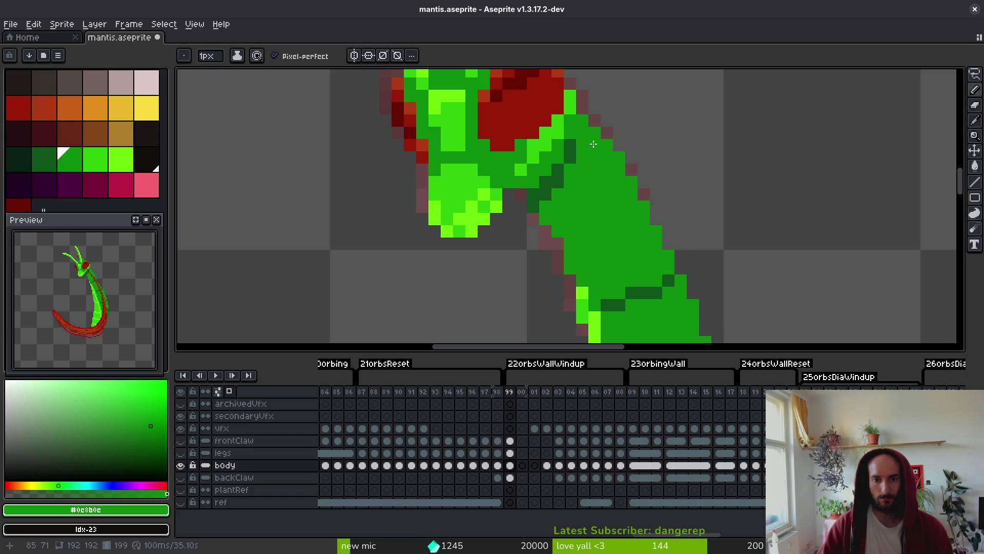
pyautogui.keyDown('alt'); pyautogui.click(571, 142); pyautogui.keyUp('alt')
pyautogui.scroll(-5, 584, 137)
pyautogui.press('e')
pyautogui.scroll(5, 558, 195)
pyautogui.click(569, 207)
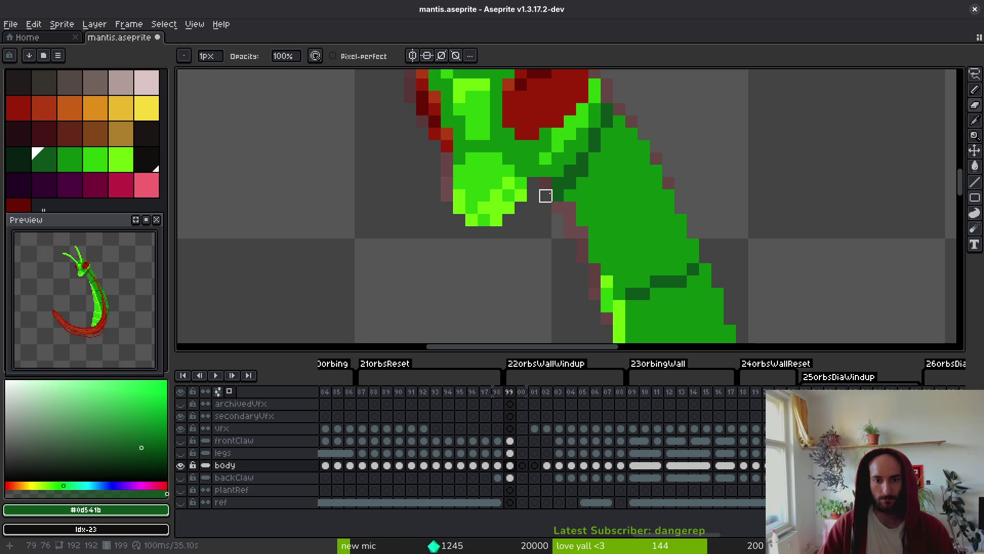
# Paint a dark green shading pixel on the neck, then re-pick the mid green.
pyautogui.press('f')
pyautogui.click(607, 127)
pyautogui.scroll(-5, 581, 210)
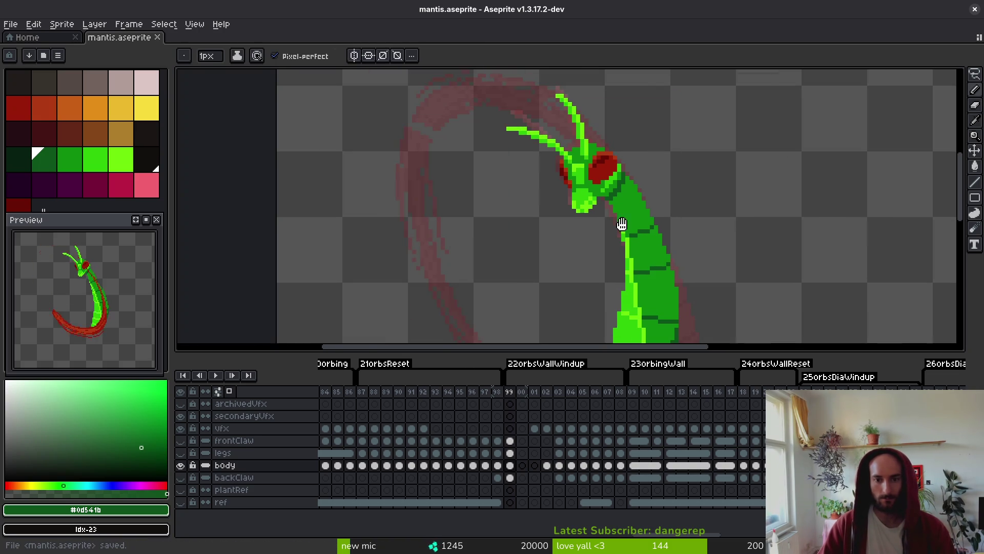
pyautogui.scroll(3, 633, 233)
pyautogui.keyDown('alt'); pyautogui.click(573, 164); pyautogui.keyUp('alt')
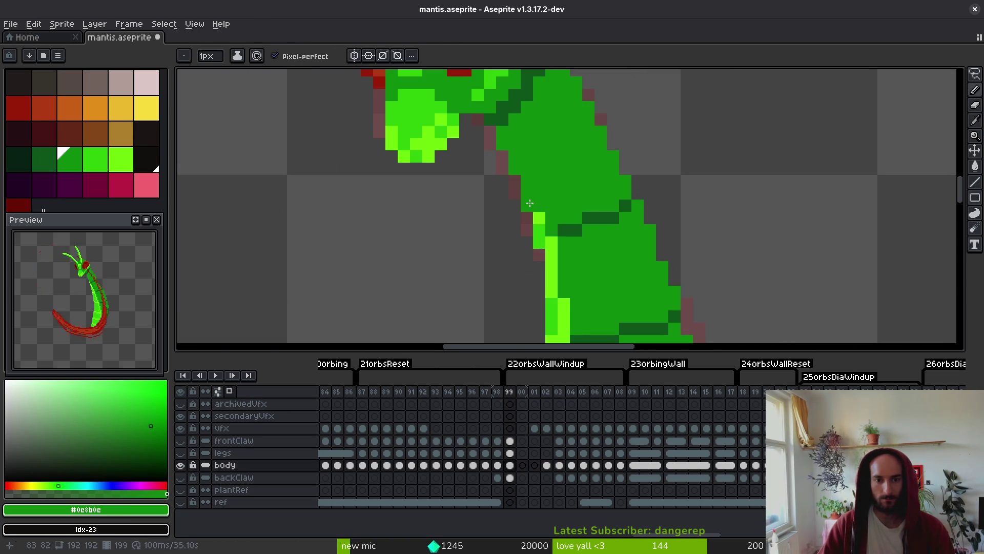
pyautogui.scroll(-3, 530, 203)
# Save mantis.aseprite and flip to neighbouring frames before returning to frame 99.
pyautogui.hotkey('ctrl', 's')
pyautogui.press('Left')
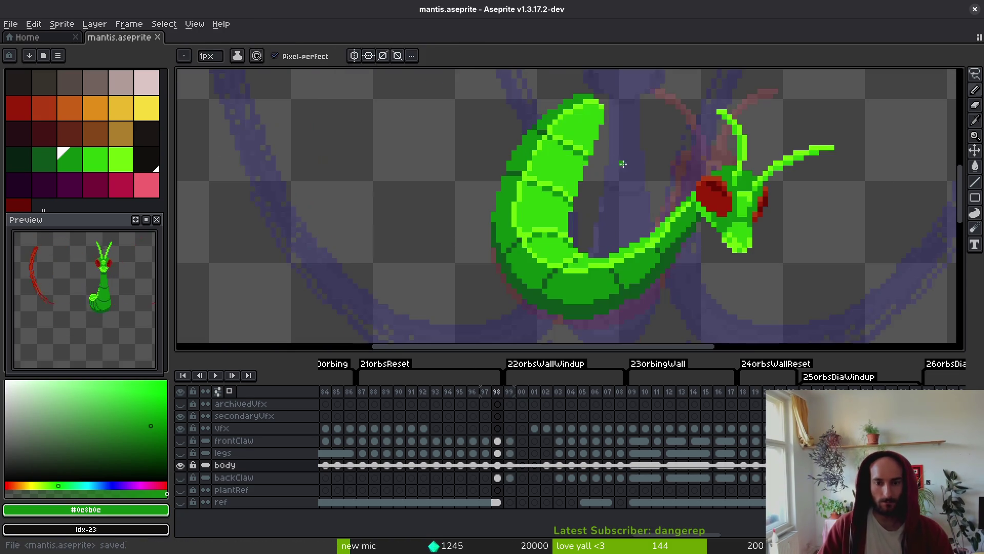
pyautogui.scroll(-2, 615, 158)
pyautogui.press('Right')
pyautogui.press('Right')
pyautogui.press('Left')
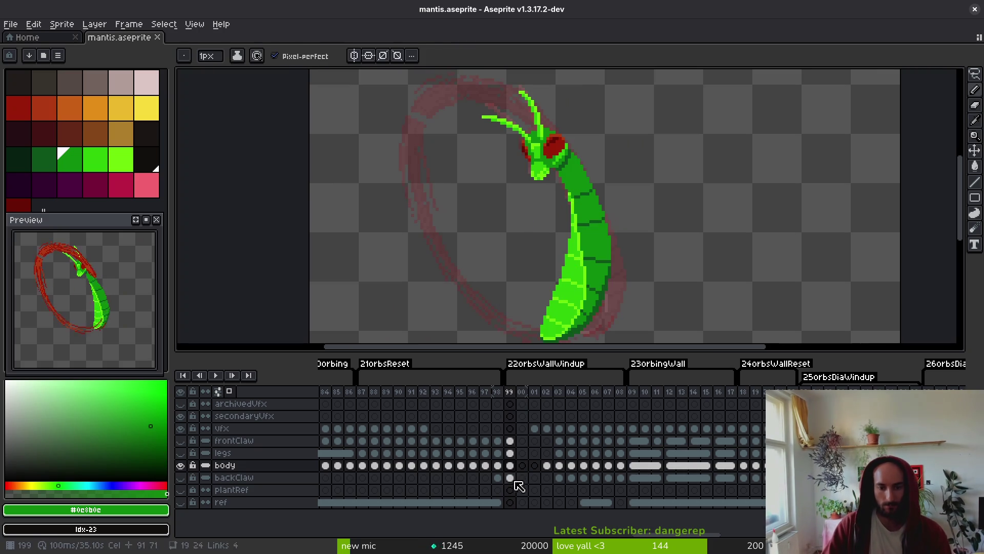
# Delete frame 00 from the wall windup animation.
pyautogui.click(547, 465)
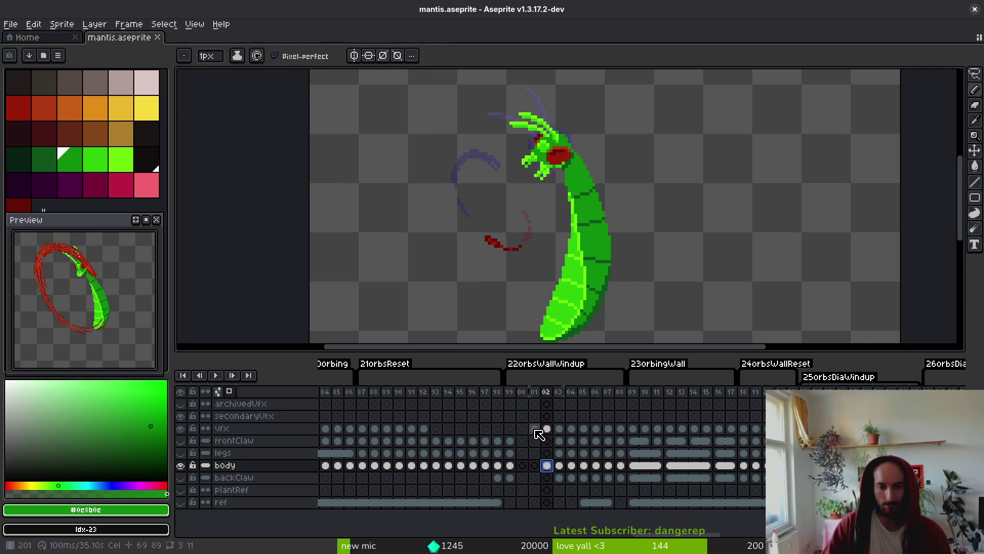
pyautogui.click(525, 393)
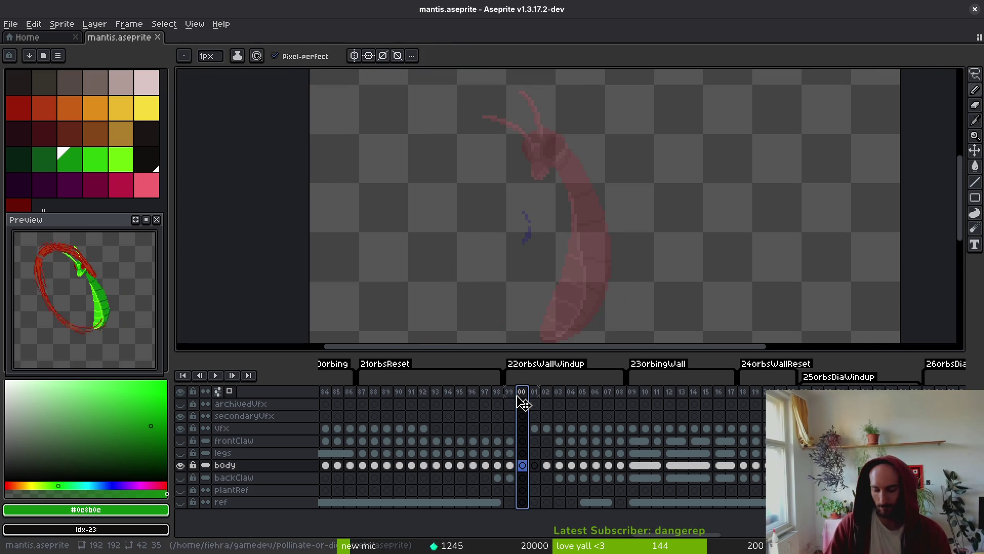
pyautogui.press('Delete')
# Play the windup frames to check the motion, then stop playback.
pyautogui.moveTo(510, 393); pyautogui.dragTo(575, 400)
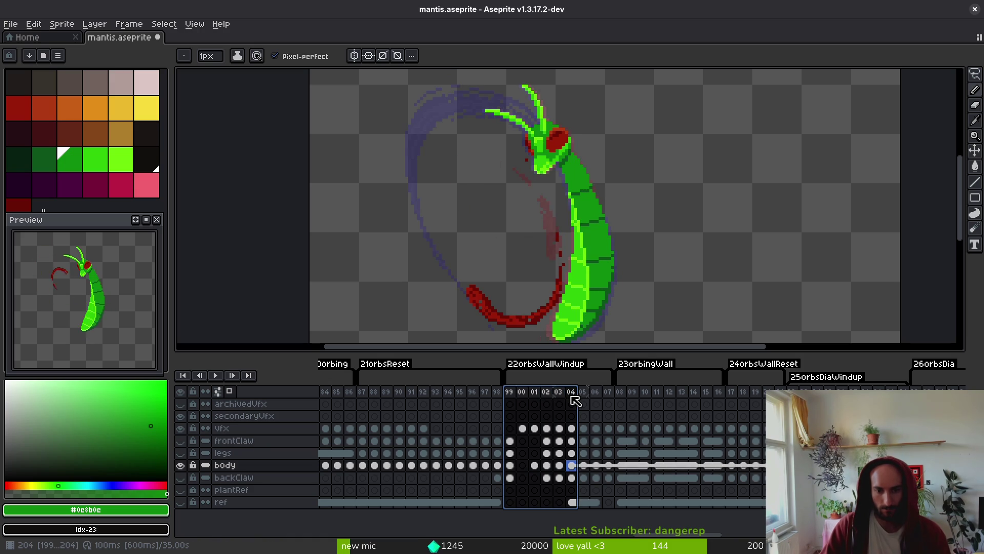
pyautogui.click(511, 466)
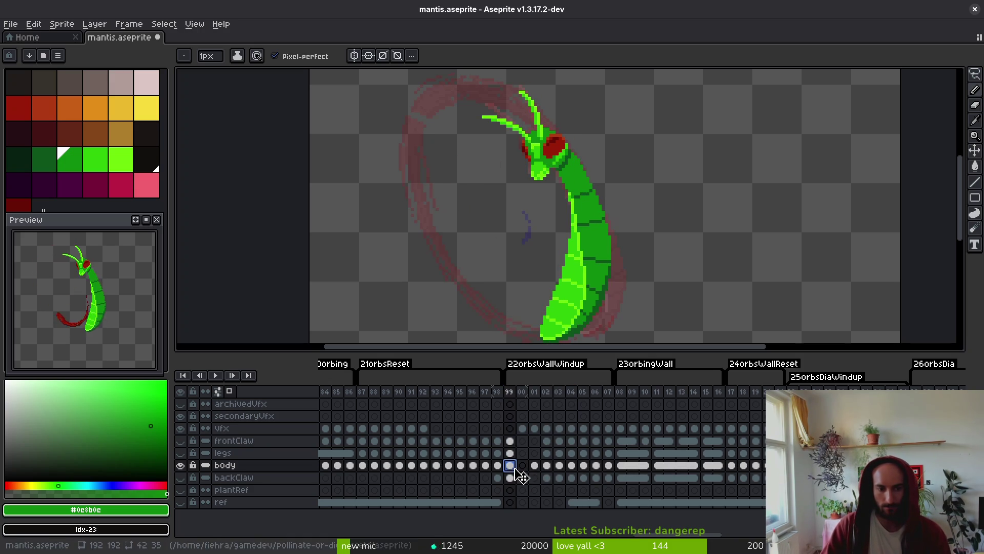
pyautogui.scroll(-2, 600, 221)
pyautogui.press('Return')
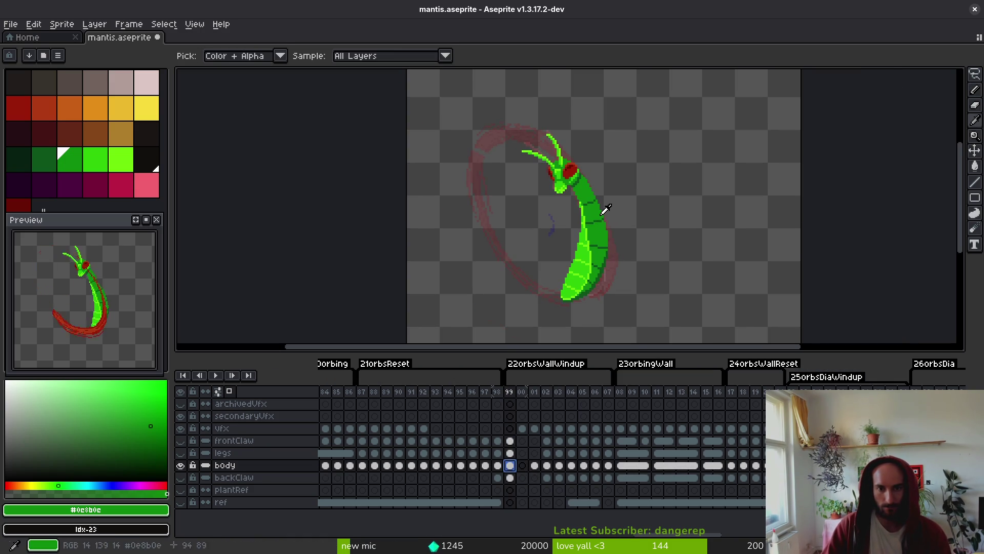
pyautogui.press('Return')
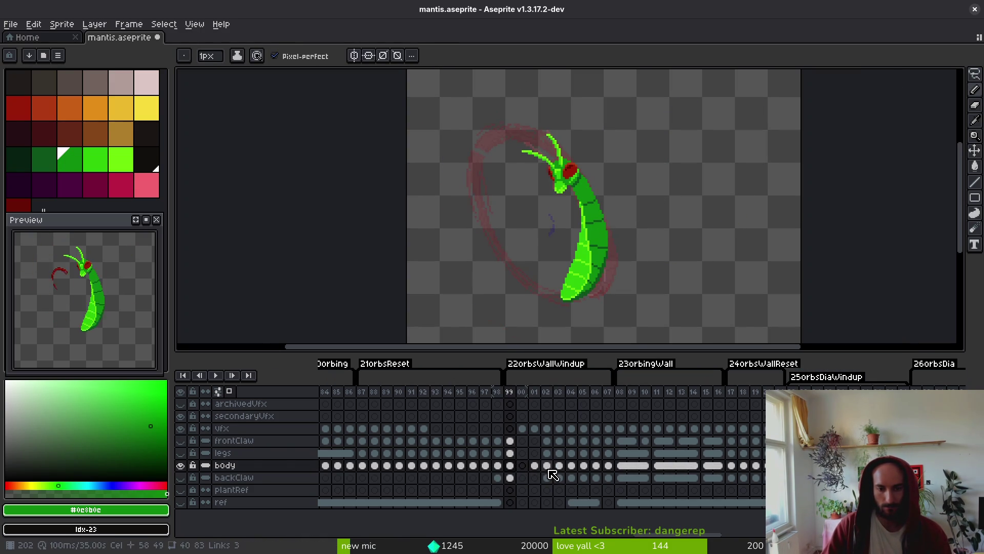
# Insert a new empty frame after frame 98.
pyautogui.click(547, 467)
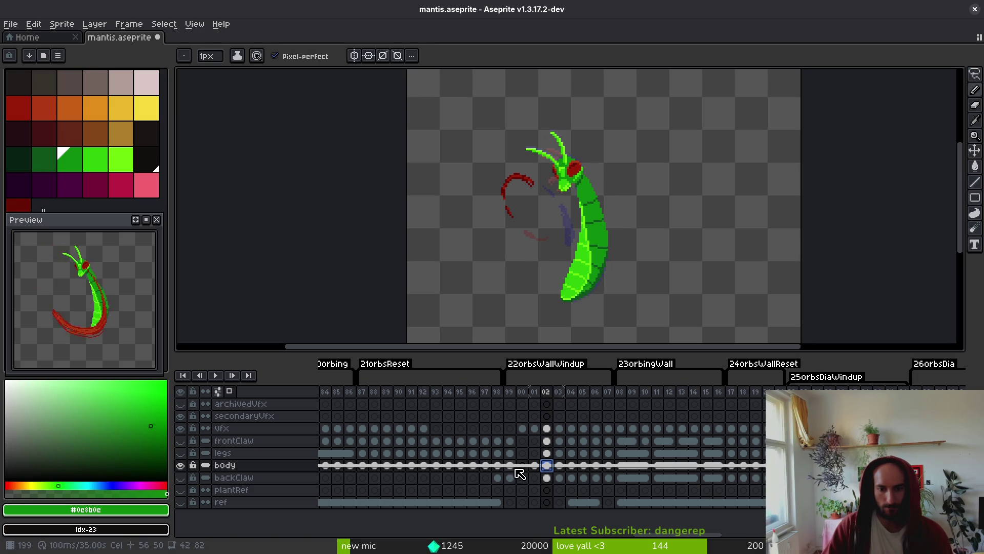
pyautogui.click(500, 466)
pyautogui.hotkey('alt', 'b')
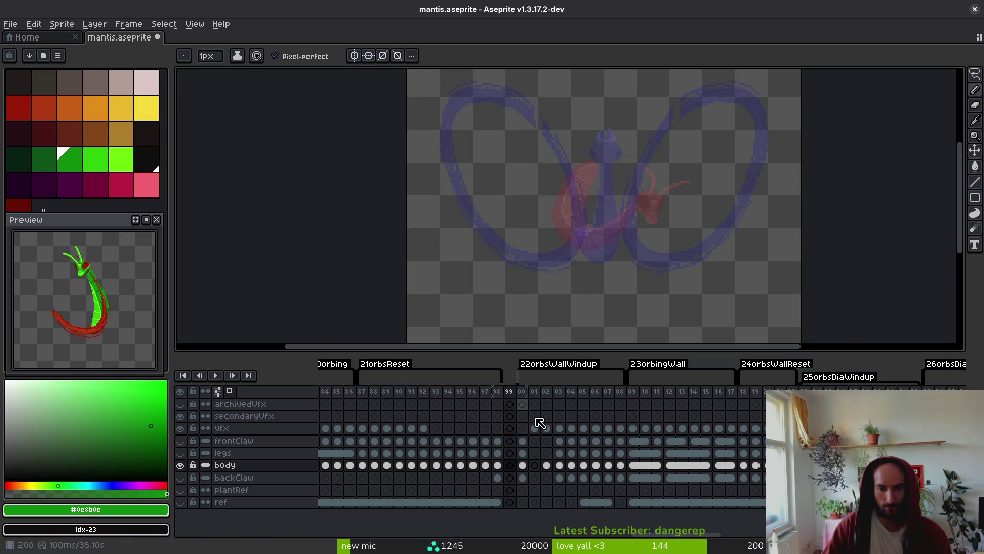
# Inspect the frontClaw-to-backClaw and body cels around frames 99 and 03.
pyautogui.click(563, 465)
pyautogui.moveTo(558, 441); pyautogui.dragTo(559, 478)
pyautogui.click(511, 440)
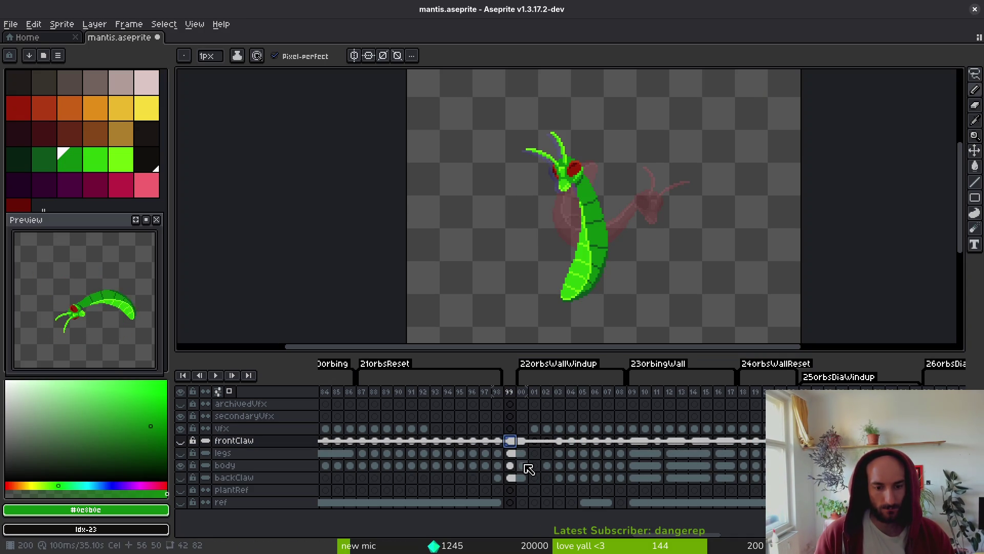
pyautogui.click(524, 466)
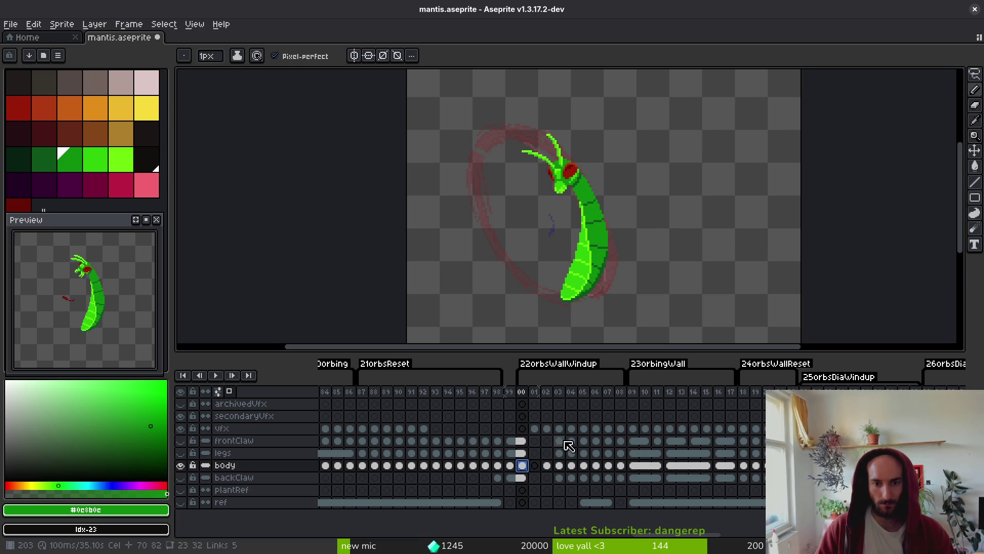
pyautogui.press('Right')
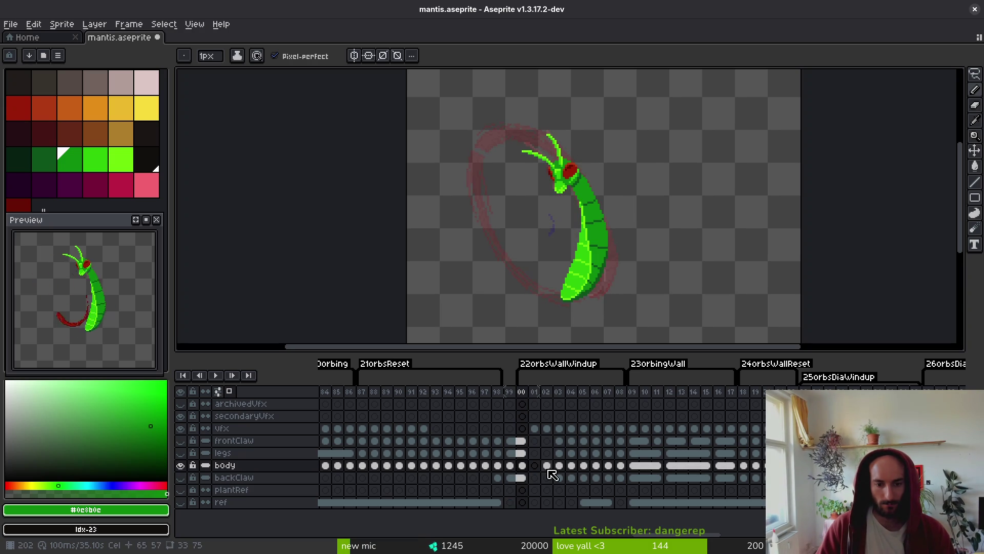
pyautogui.press('Right')
# Outline the mantis head with a freehand selection.
pyautogui.press('i')
pyautogui.press('Right')
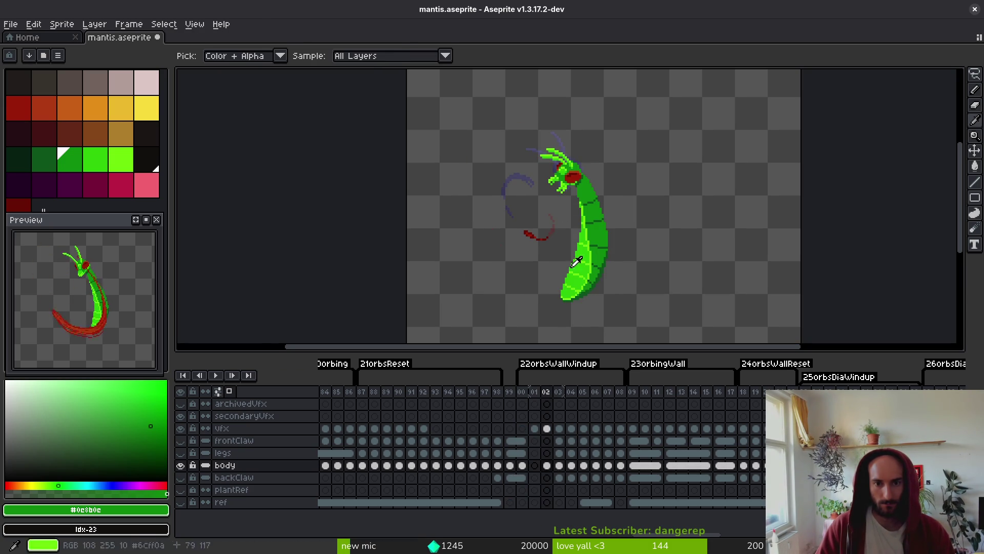
pyautogui.scroll(3, 571, 164)
pyautogui.press('q')
pyautogui.moveTo(577, 167)
pyautogui.mouseDown()
pyautogui.moveTo(500, 143)
pyautogui.moveTo(499, 274)
pyautogui.mouseUp()
# Flip between frames 00 to 02 to compare the mantis head poses.
pyautogui.press('Right')
pyautogui.press('i')
pyautogui.press('Left')
pyautogui.press('Right')
pyautogui.press('Left')
pyautogui.press('Left')
pyautogui.press('q')
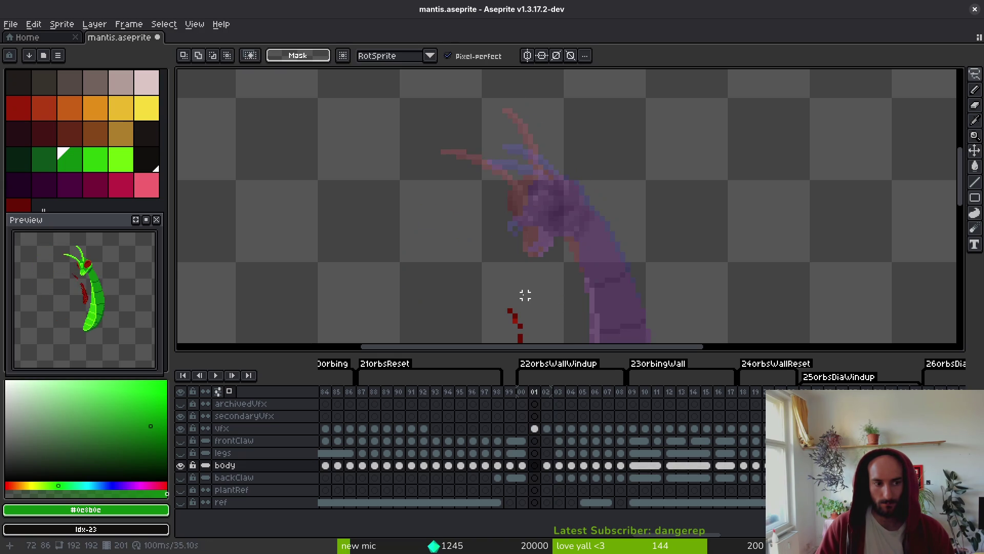
pyautogui.press('Left')
pyautogui.press('i')
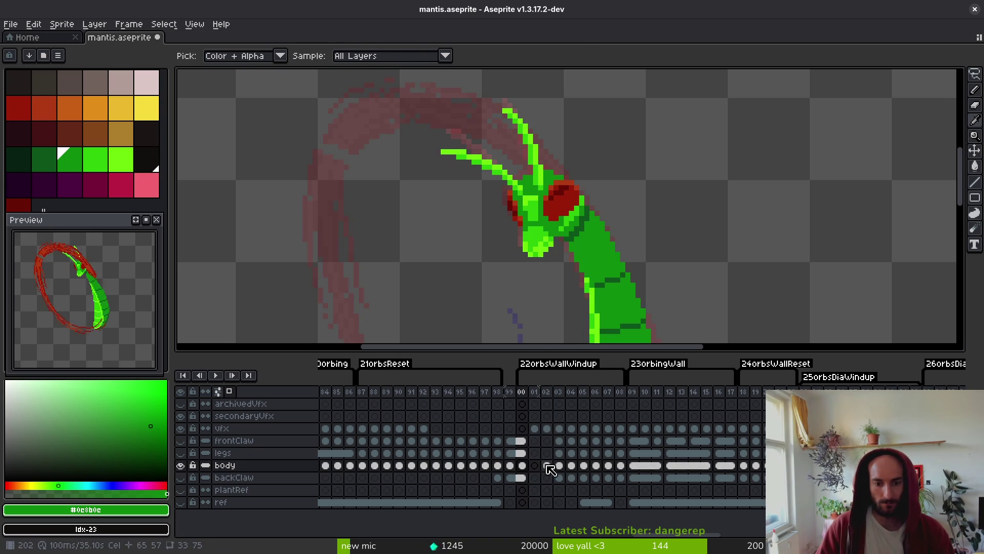
# Freehand-select the diagonal mantis head in frame 02 and copy it.
pyautogui.press('m')
pyautogui.scroll(-1, 569, 215)
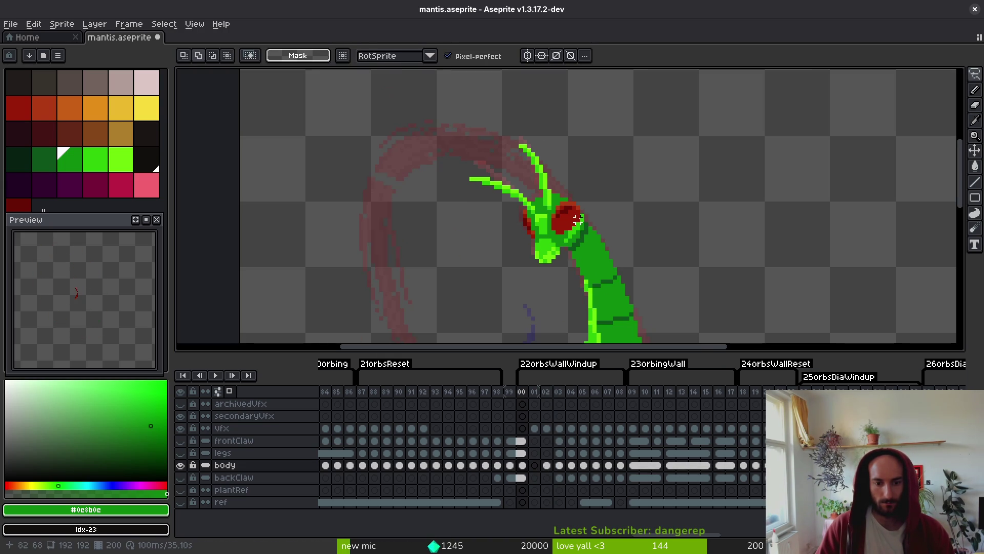
pyautogui.press('Right')
pyautogui.press('i')
pyautogui.press('m')
pyautogui.press('Right')
pyautogui.press('Right')
pyautogui.press('i')
pyautogui.press('Left')
pyautogui.hotkey('shift', 'w')
pyautogui.moveTo(524, 120); pyautogui.dragTo(495, 243)
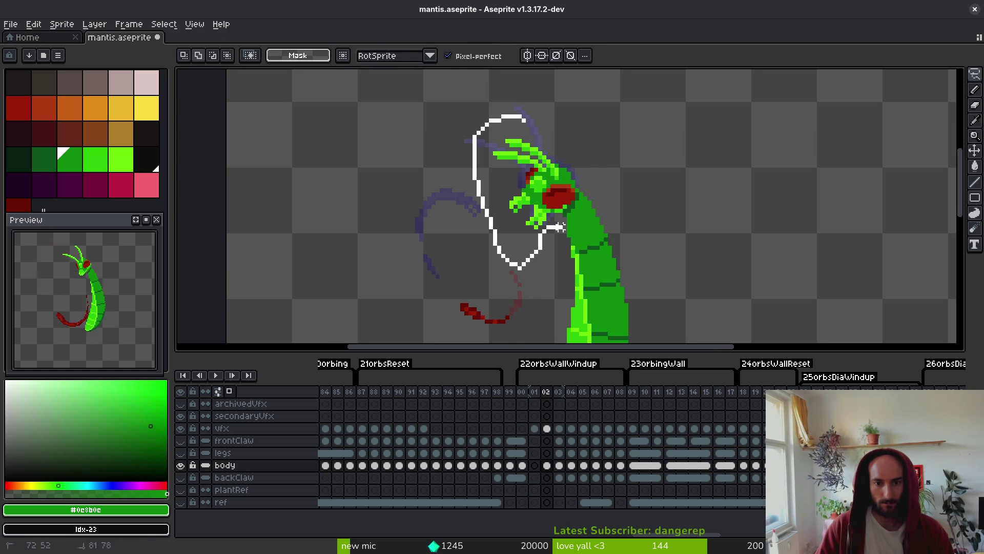
pyautogui.moveTo(577, 193); pyautogui.dragTo(580, 180)
pyautogui.press('i')
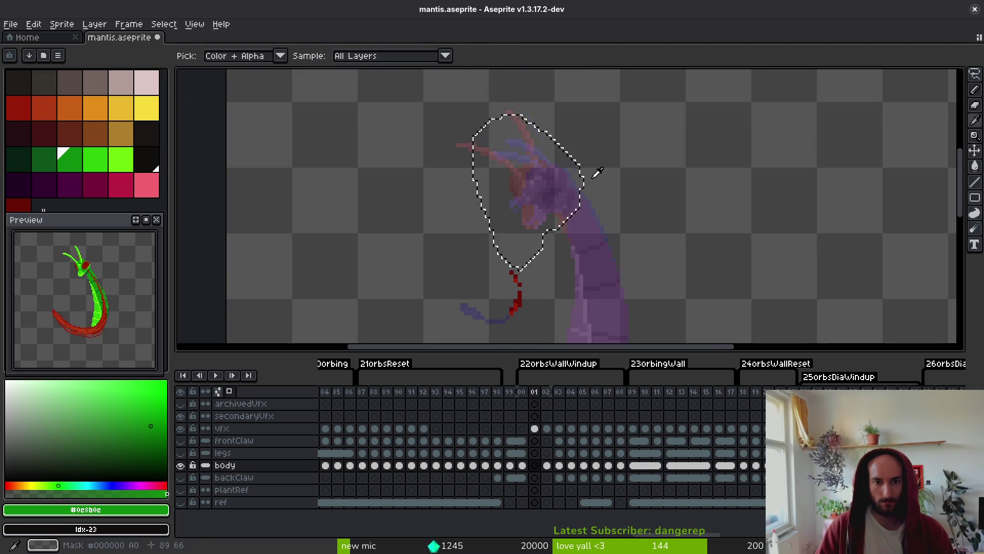
# Replace the old head in frame 00's body cel with the pasted diagonal head.
pyautogui.press('Left')
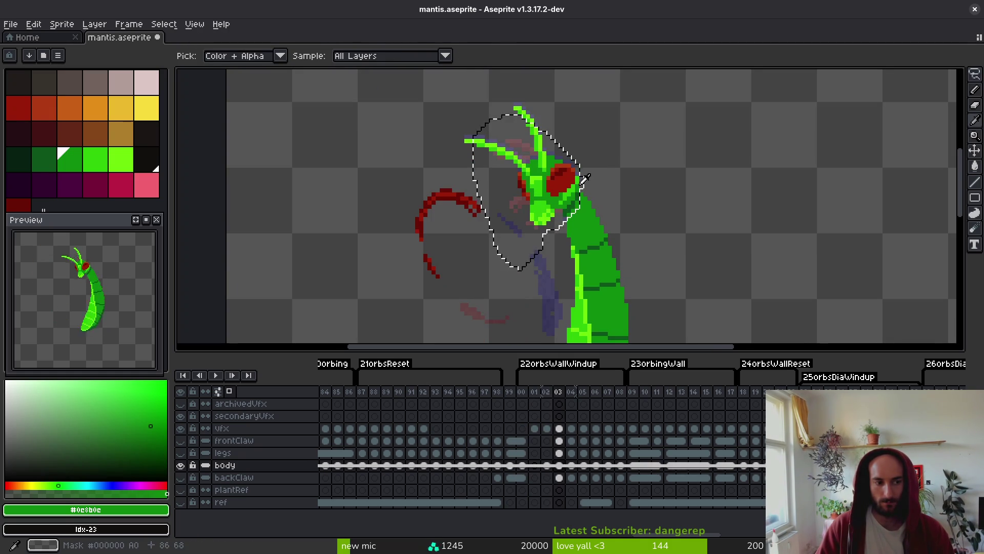
pyautogui.click(521, 466)
pyautogui.press('q')
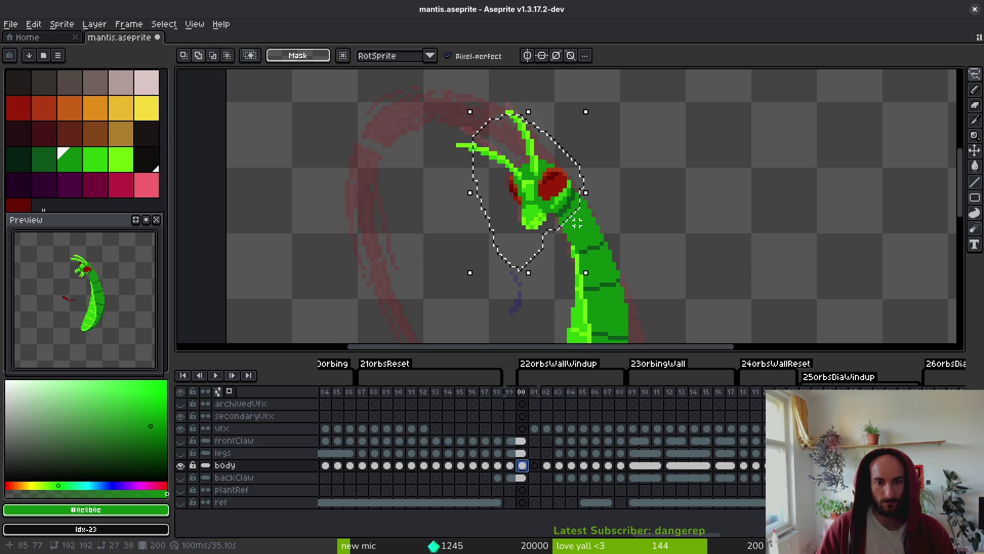
pyautogui.moveTo(528, 111)
pyautogui.mouseDown()
pyautogui.moveTo(429, 180)
pyautogui.moveTo(539, 224)
pyautogui.moveTo(568, 203)
pyautogui.mouseUp()
pyautogui.press('Delete')
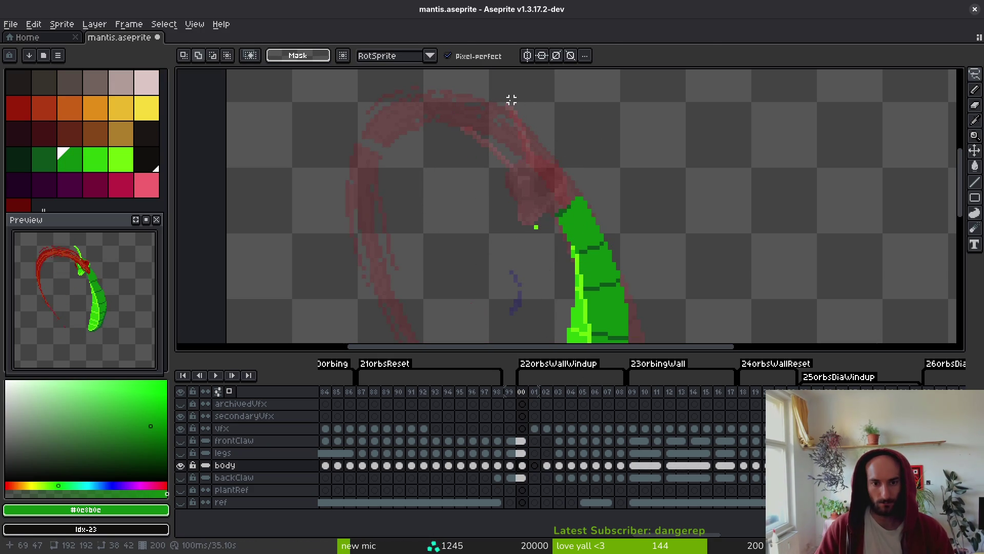
pyautogui.hotkey('ctrl', 'v')
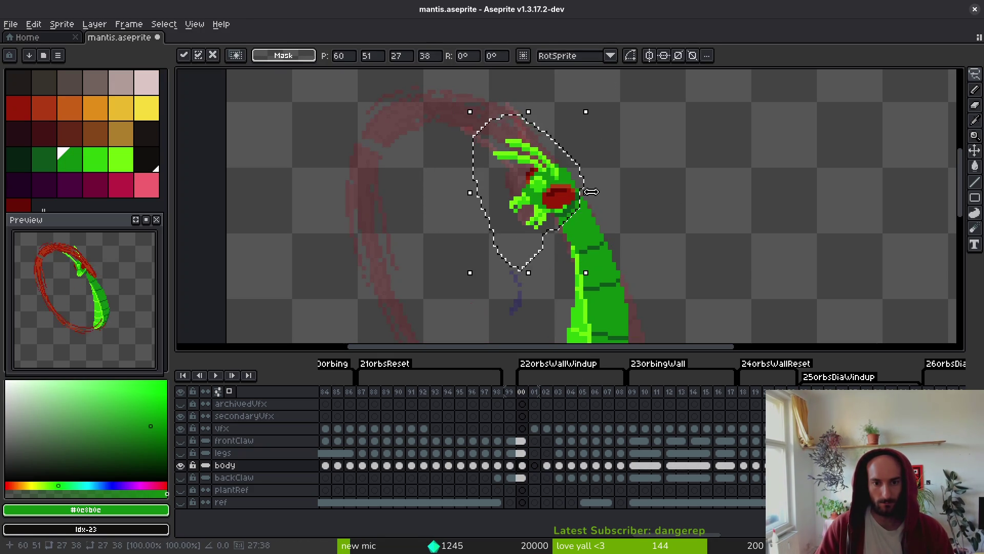
pyautogui.hotkey('ctrl', 'd')
pyautogui.hotkey('ctrl', 'z')
pyautogui.hotkey('ctrl', 'y')
pyautogui.scroll(1, 545, 205)
pyautogui.scroll(-1, 558, 214)
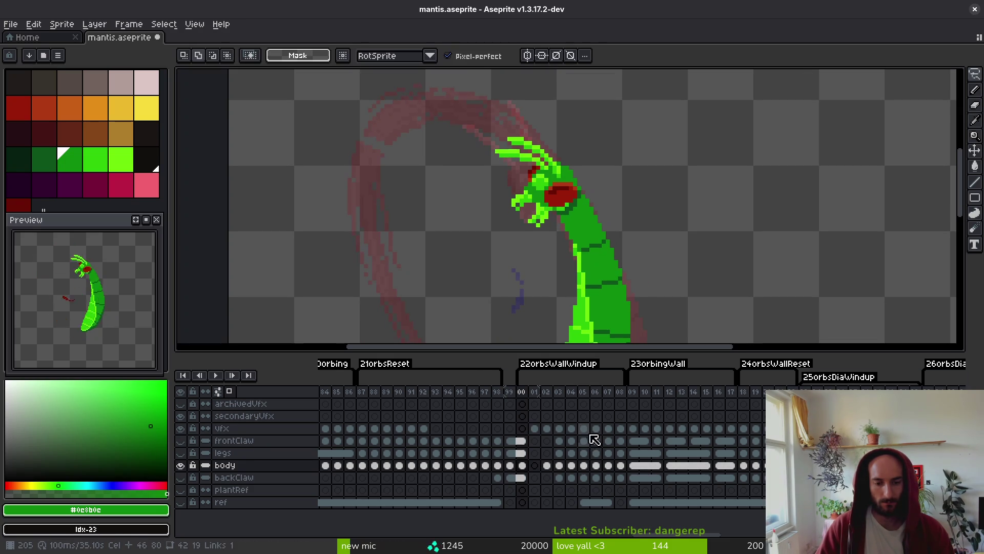
# Extend frame 00's body cel as a linked cel over frame 01, check frame 02, and save.
pyautogui.click(536, 466)
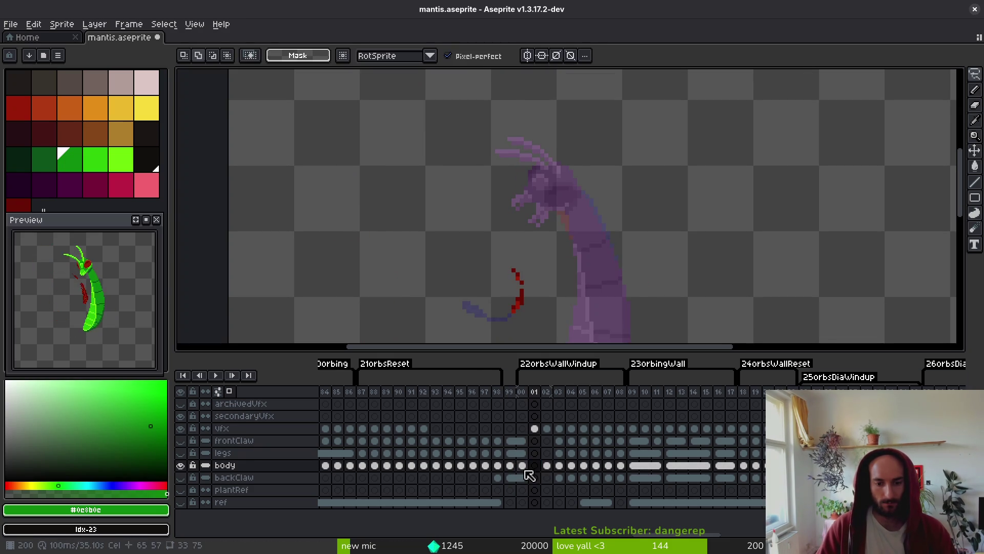
pyautogui.moveTo(522, 465); pyautogui.dragTo(534, 468)
pyautogui.hotkey('ctrl', 's')
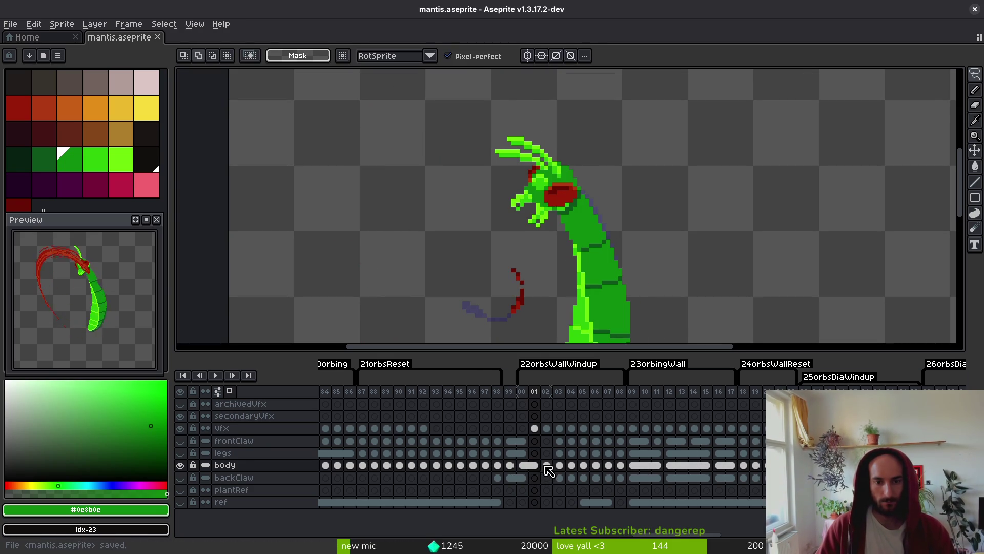
pyautogui.click(524, 466)
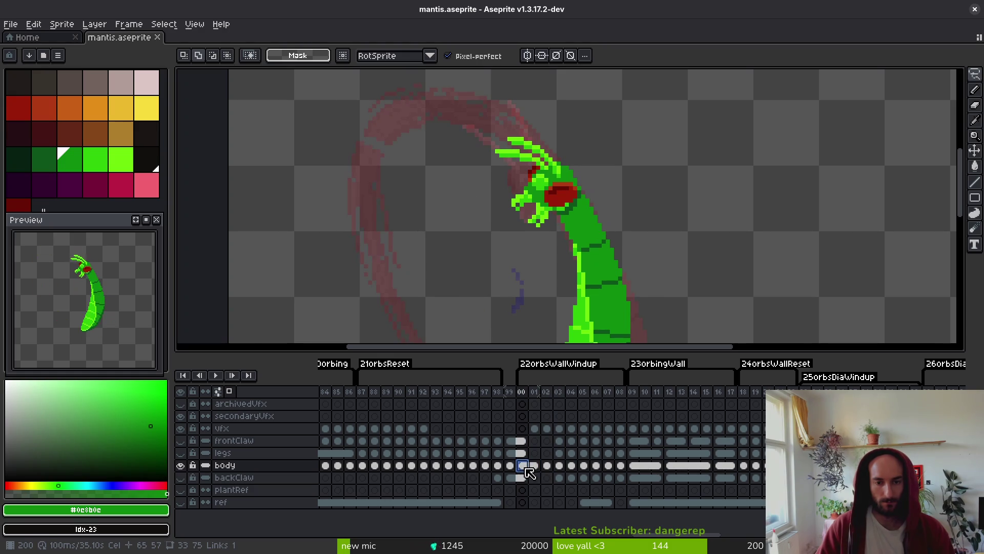
pyautogui.click(548, 467)
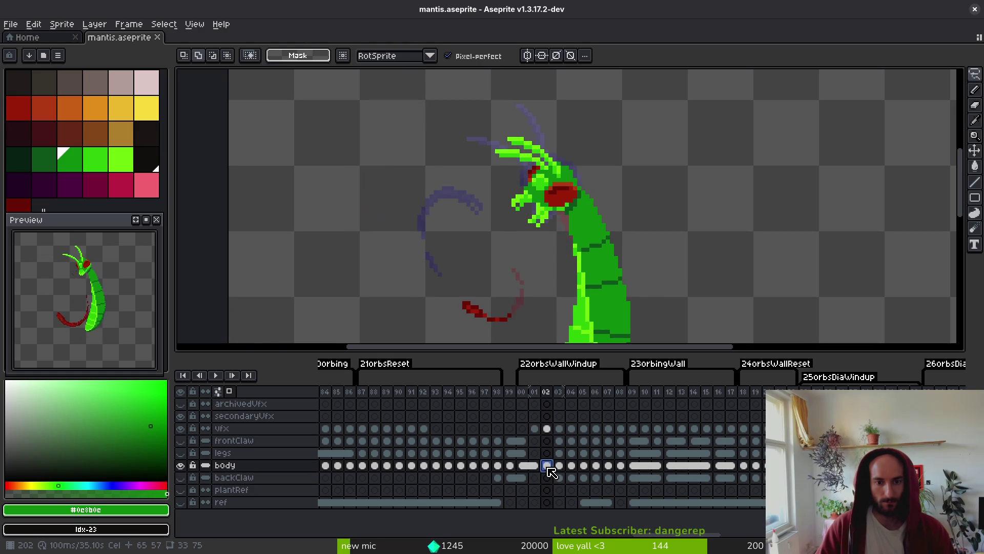
pyautogui.click(510, 466)
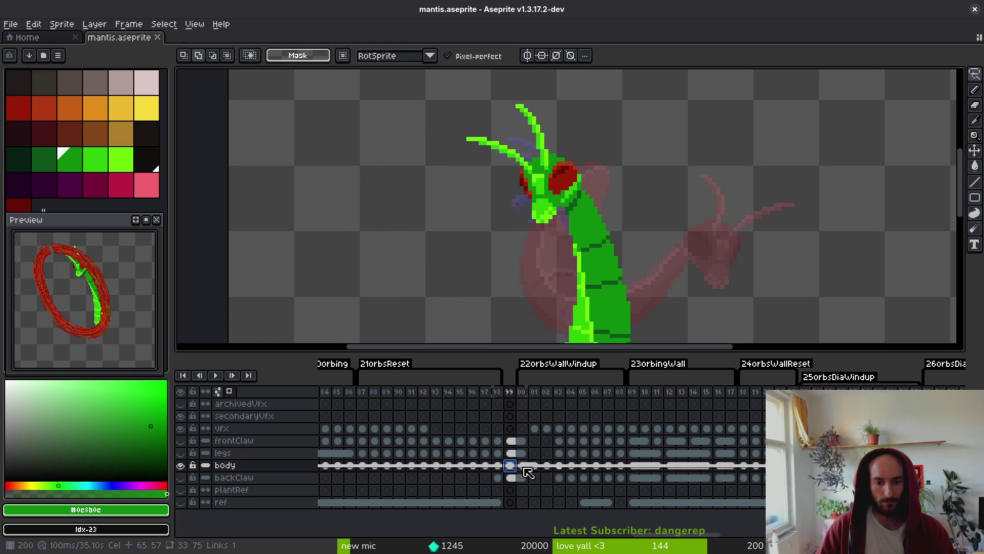
pyautogui.click(522, 467)
pyautogui.moveTo(526, 466); pyautogui.dragTo(535, 467)
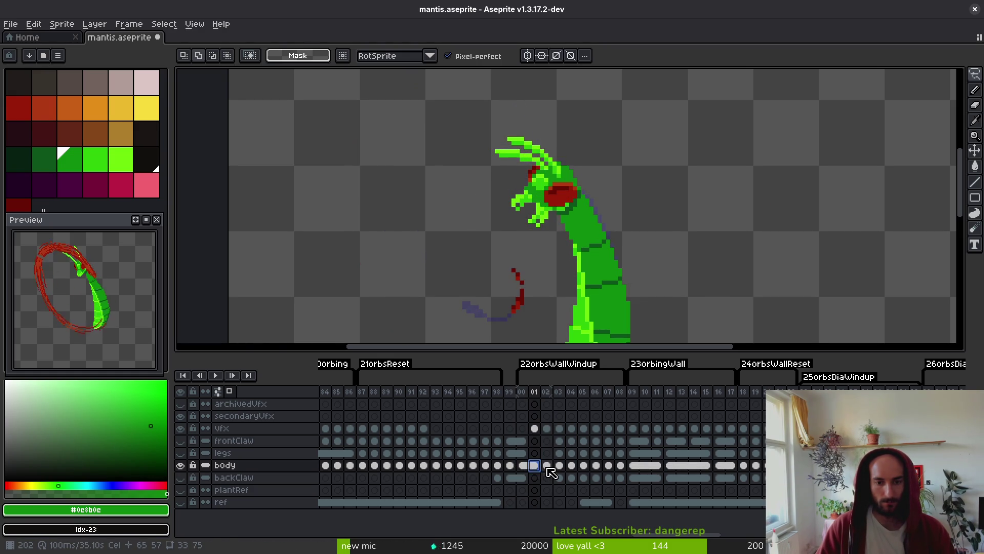
pyautogui.click(547, 466)
pyautogui.hotkey('ctrl', 's')
pyautogui.scroll(-5, 625, 256)
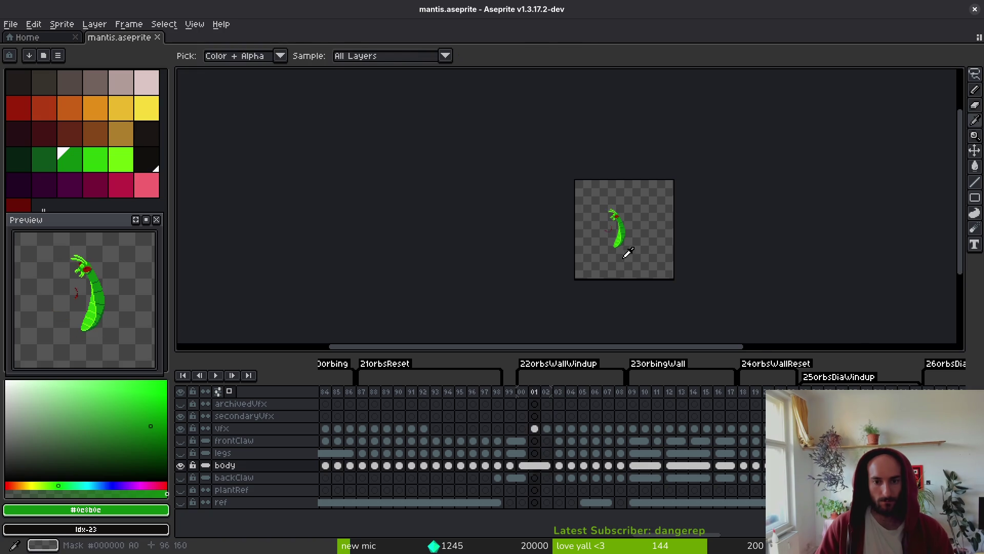
# Step between frames 02 and 03 to review the windup poses.
pyautogui.scroll(4, 648, 239)
pyautogui.hscroll(3, 648, 240)
pyautogui.press('i')
pyautogui.press('Right')
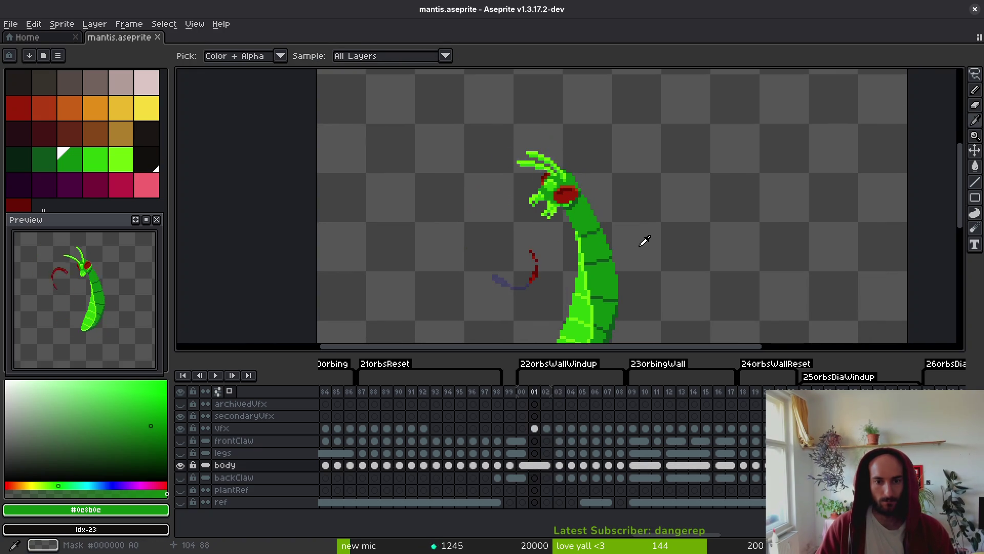
pyautogui.press('Left')
pyautogui.press('b')
pyautogui.scroll(3, 569, 220)
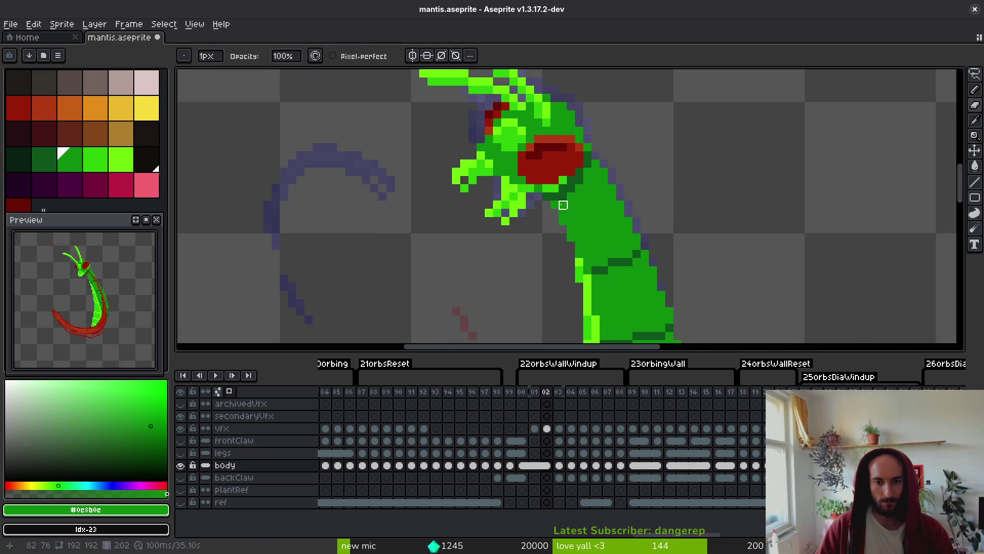
pyautogui.scroll(-2, 555, 205)
# Compare the head poses on frames 02 and 03 and save the sprite.
pyautogui.press('i')
pyautogui.press('Right')
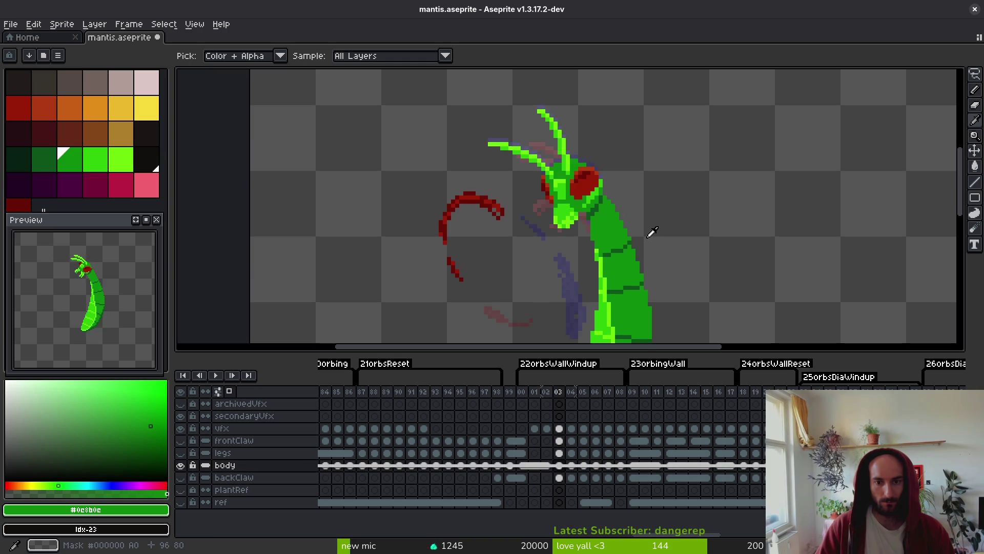
pyautogui.press('Left')
pyautogui.press('Right')
pyautogui.press('b')
pyautogui.scroll(2, 589, 238)
pyautogui.press('b')
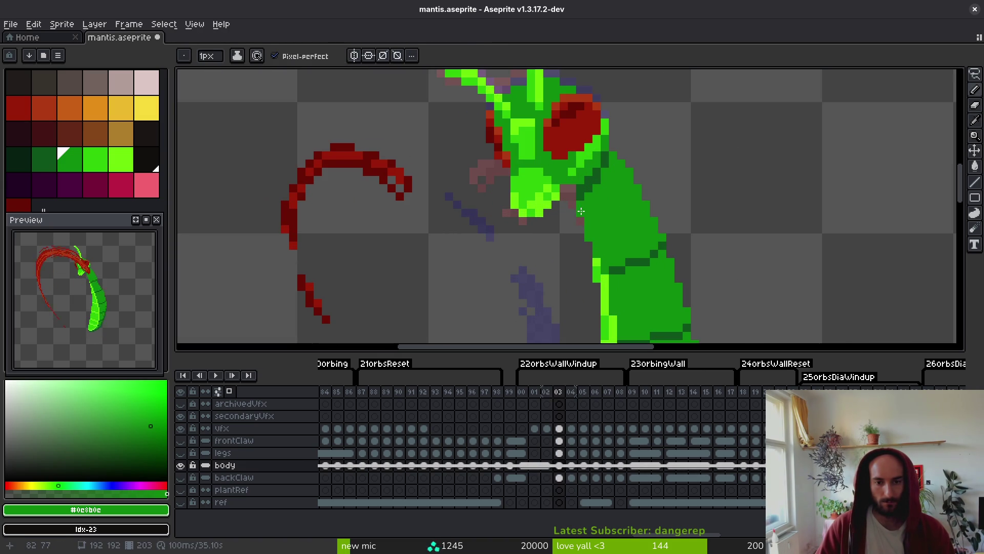
pyautogui.scroll(-1, 583, 208)
pyautogui.hotkey('ctrl', 's')
# Add a dark green pixel to the mantis body using a shade sampled from the body.
pyautogui.press('i')
pyautogui.press('Left')
pyautogui.press('Right')
pyautogui.press('Left')
pyautogui.press('Right')
pyautogui.press('Left')
pyautogui.press('f')
pyautogui.scroll(1, 666, 236)
pyautogui.keyDown('alt'); pyautogui.click(635, 244); pyautogui.keyUp('alt')
pyautogui.click(636, 236)
pyautogui.keyDown('alt'); pyautogui.click(608, 250); pyautogui.keyUp('alt')
pyautogui.scroll(-2, 641, 257)
# Flip between frames 02 and 03 to check the head poses.
pyautogui.press('Right')
pyautogui.press('i')
pyautogui.press('Right')
pyautogui.press('Left')
pyautogui.press('Right')
pyautogui.press('Left')
pyautogui.press('Right')
pyautogui.press('Left')
pyautogui.press('Left')
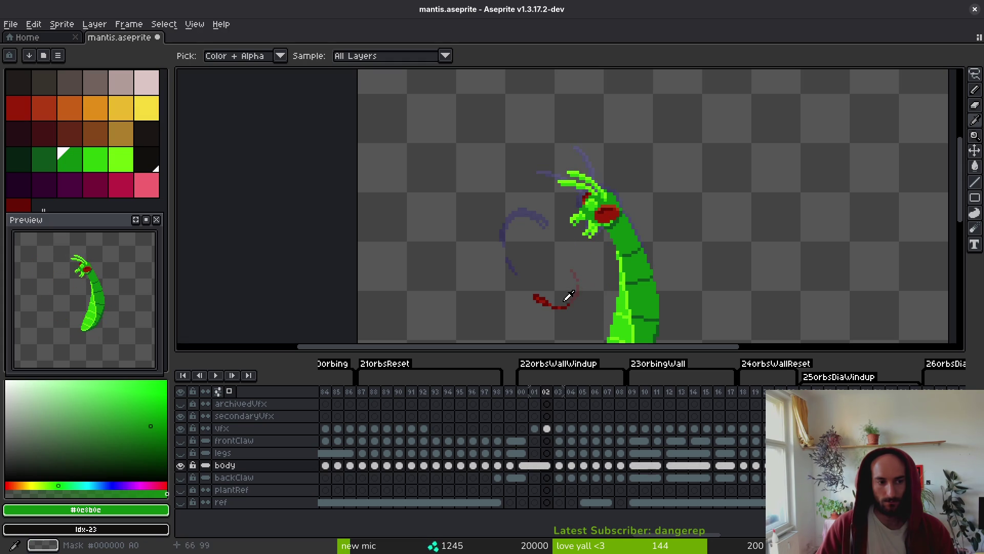
pyautogui.press('b')
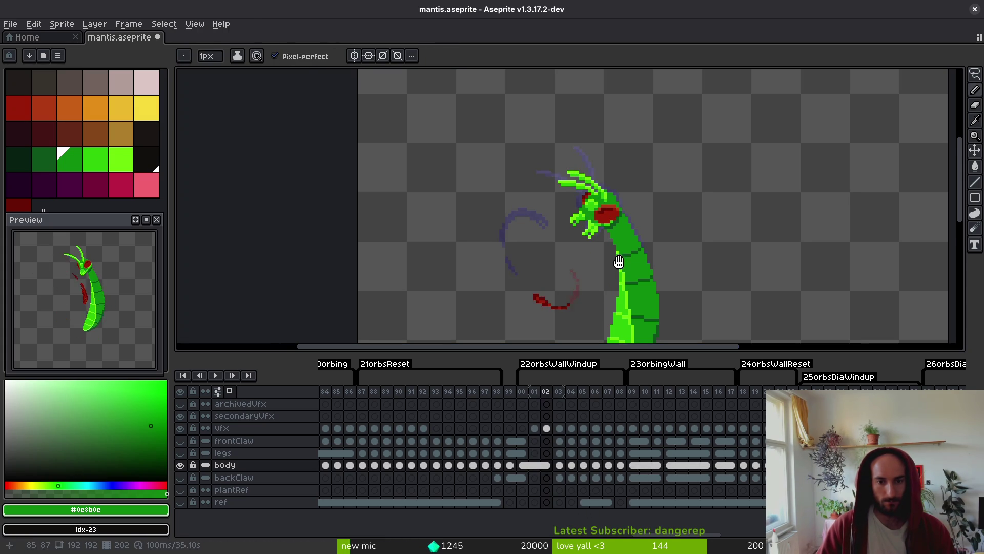
# Show the legs layer and move to frame 01.
pyautogui.click(182, 451)
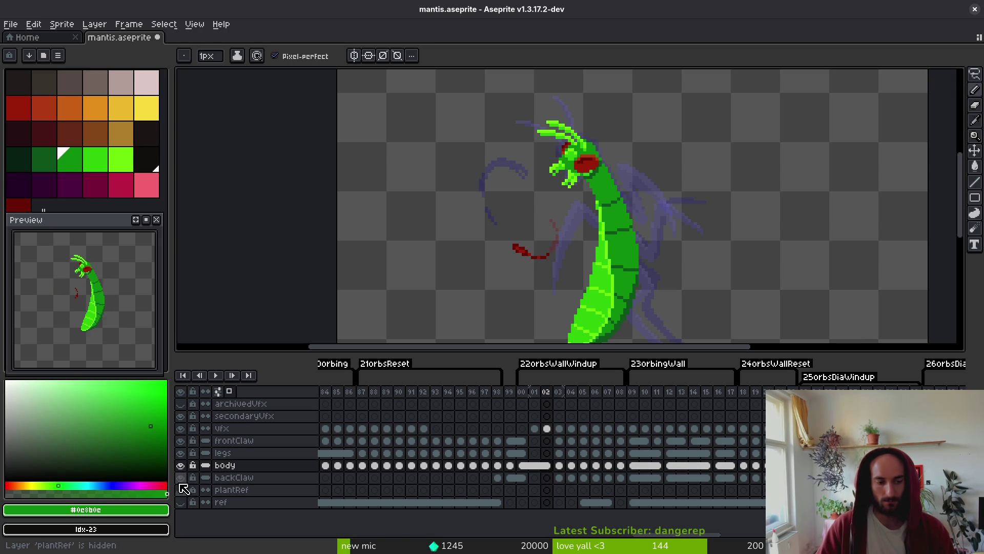
pyautogui.press('i')
pyautogui.press('Left')
pyautogui.press('Left')
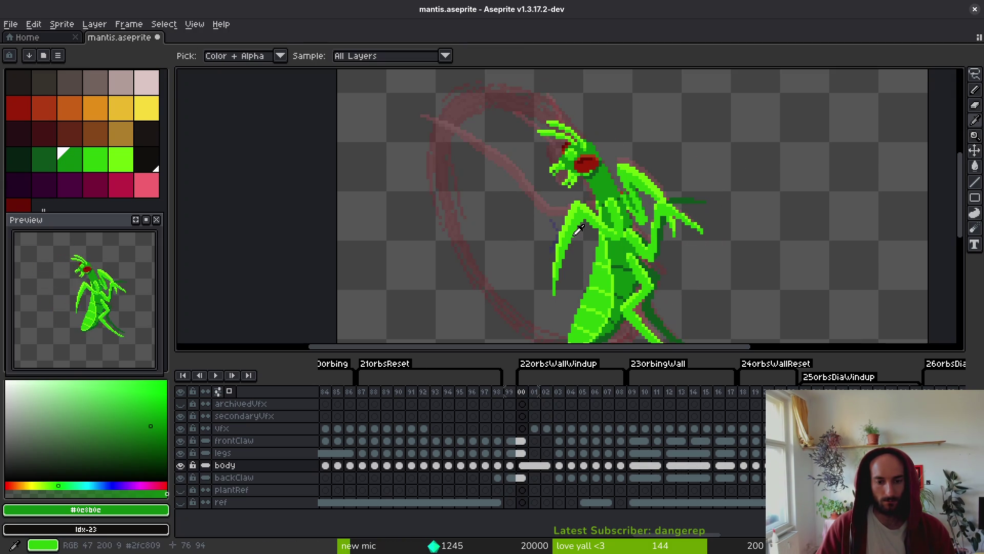
pyautogui.press('Right')
pyautogui.press('b')
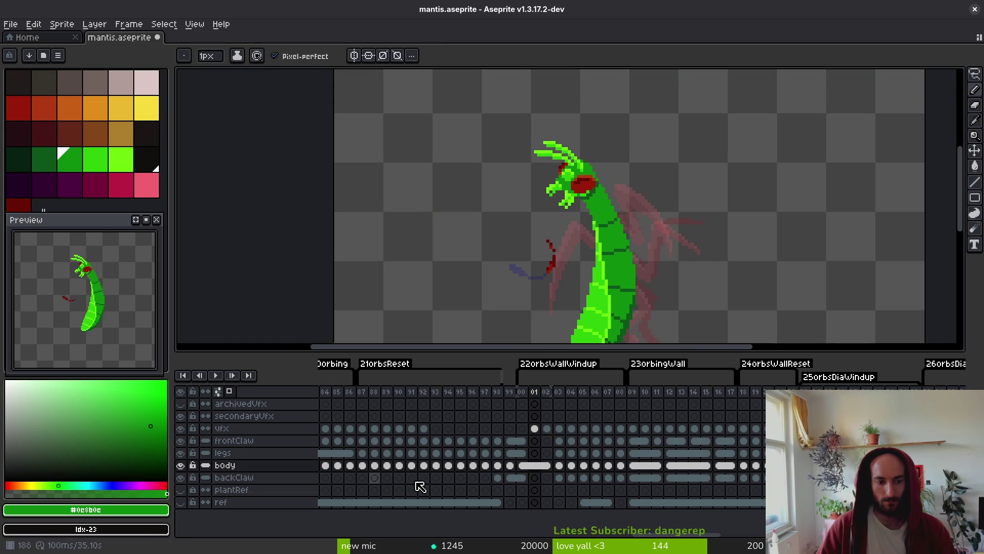
# Change the linking of the frame 01 body cel and reselect it.
pyautogui.rightClick(539, 468)
pyautogui.click(558, 501)
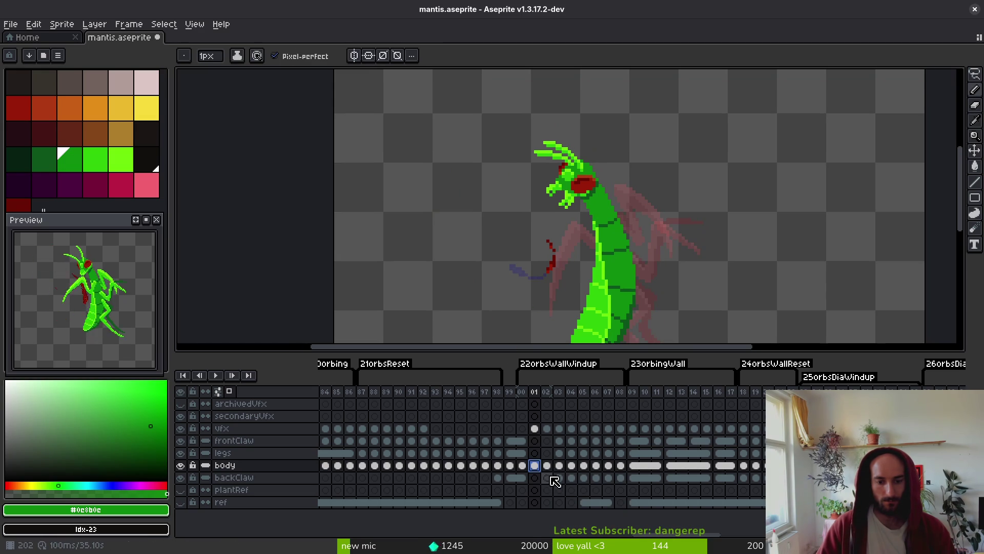
pyautogui.click(547, 466)
pyautogui.click(560, 467)
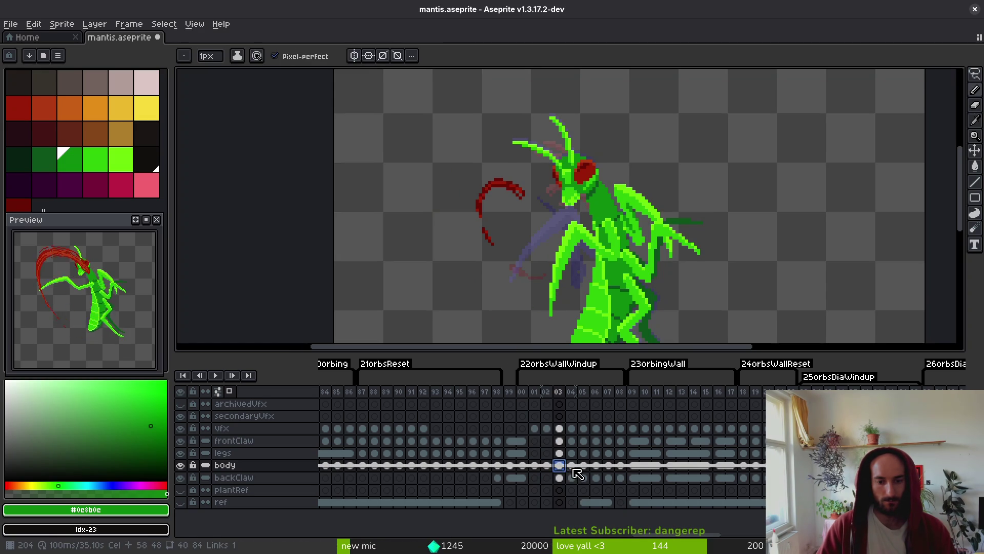
pyautogui.press('Left')
pyautogui.press('Left')
pyautogui.press('Left')
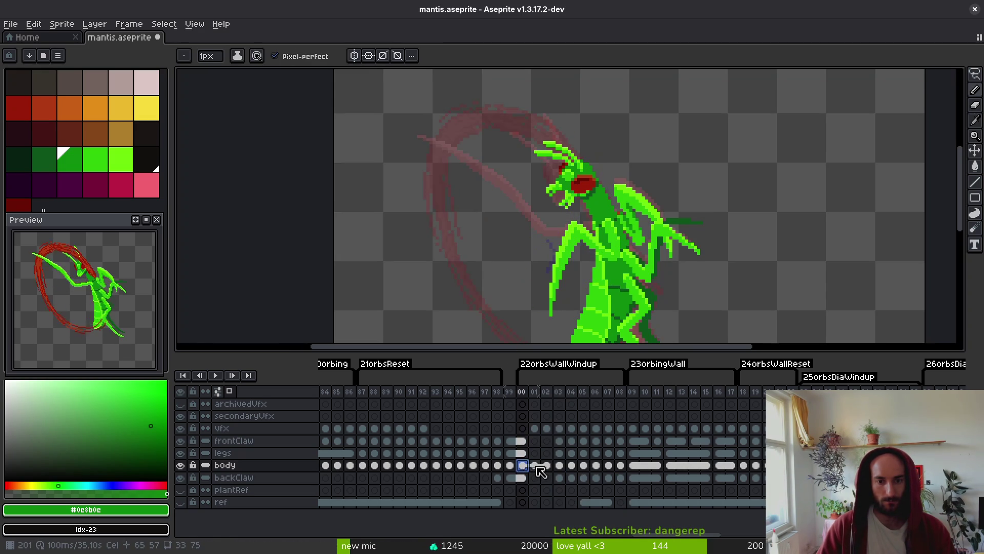
pyautogui.click(537, 468)
# Lasso the mantis head on frame 01 and rotate it back slightly.
pyautogui.scroll(2, 566, 178)
pyautogui.press('q')
pyautogui.moveTo(562, 113)
pyautogui.mouseDown()
pyautogui.moveTo(509, 106)
pyautogui.moveTo(563, 235)
pyautogui.mouseUp()
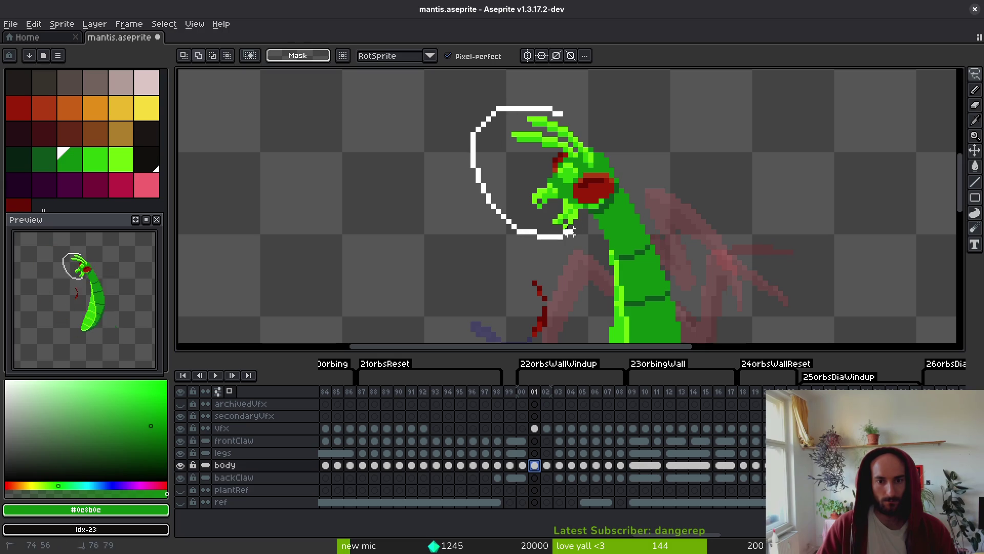
pyautogui.moveTo(621, 166)
pyautogui.mouseDown()
pyautogui.moveTo(628, 241)
pyautogui.moveTo(632, 232)
pyautogui.mouseUp()
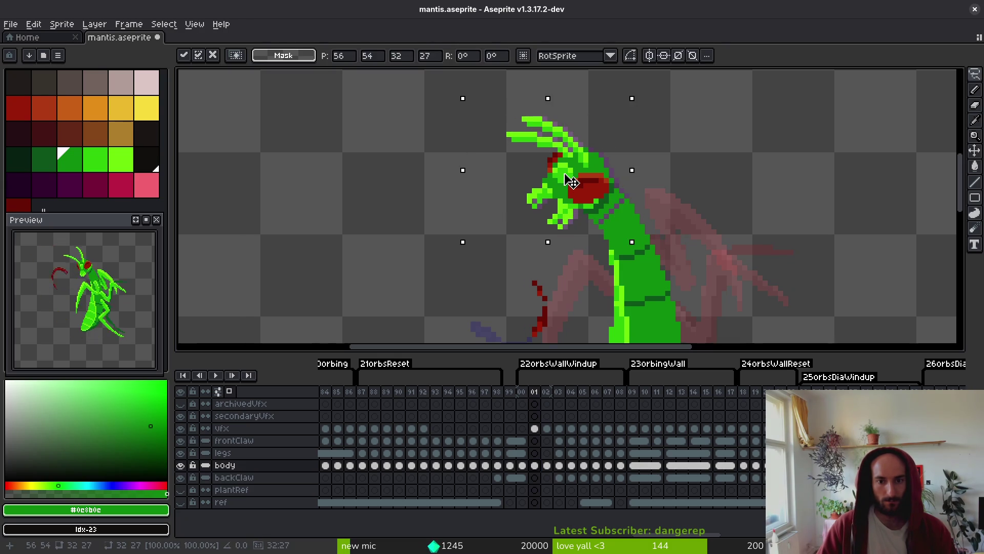
pyautogui.press('Return')
# Reshade the neck pixels with Pencil and Eraser and save mantis.aseprite.
pyautogui.press('b')
pyautogui.scroll(2, 587, 232)
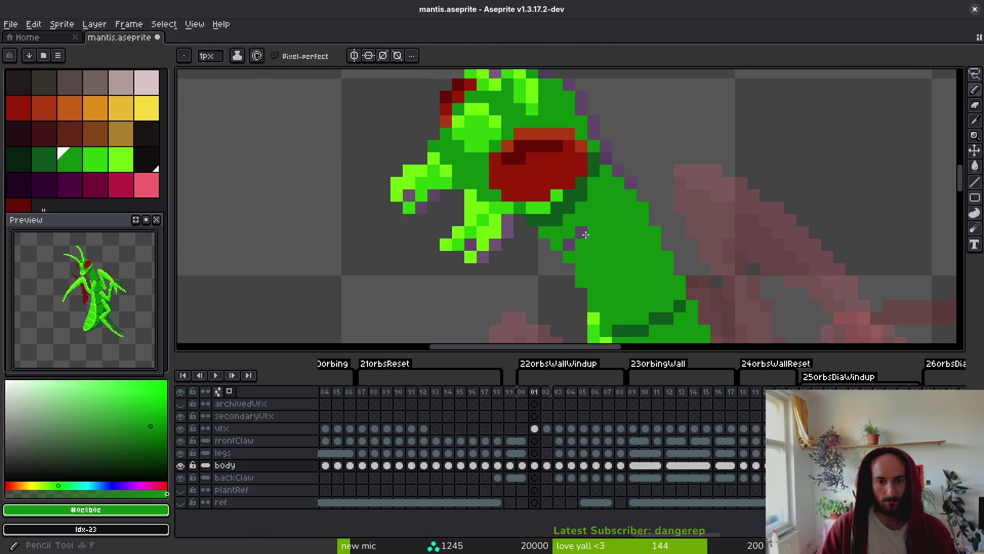
pyautogui.press('e')
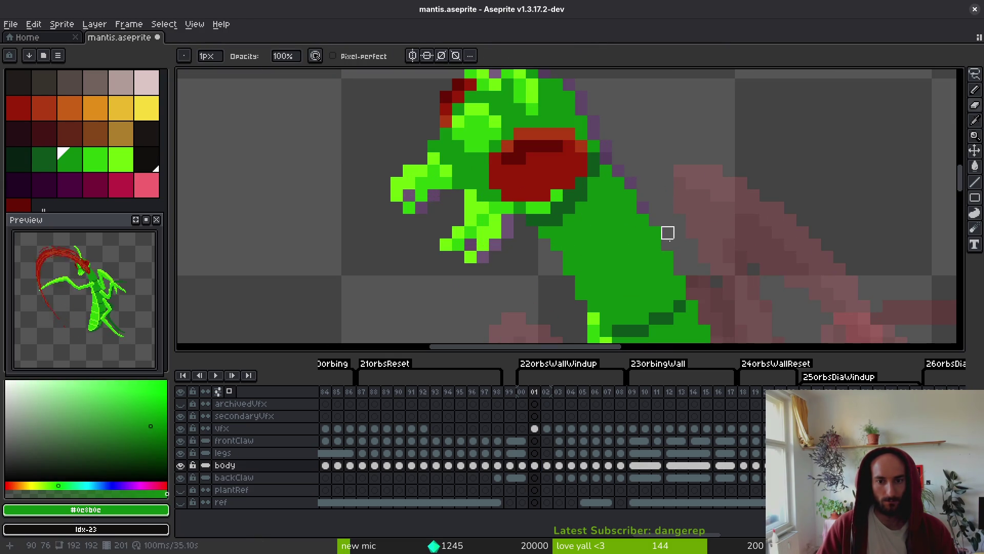
pyautogui.scroll(-2, 692, 269)
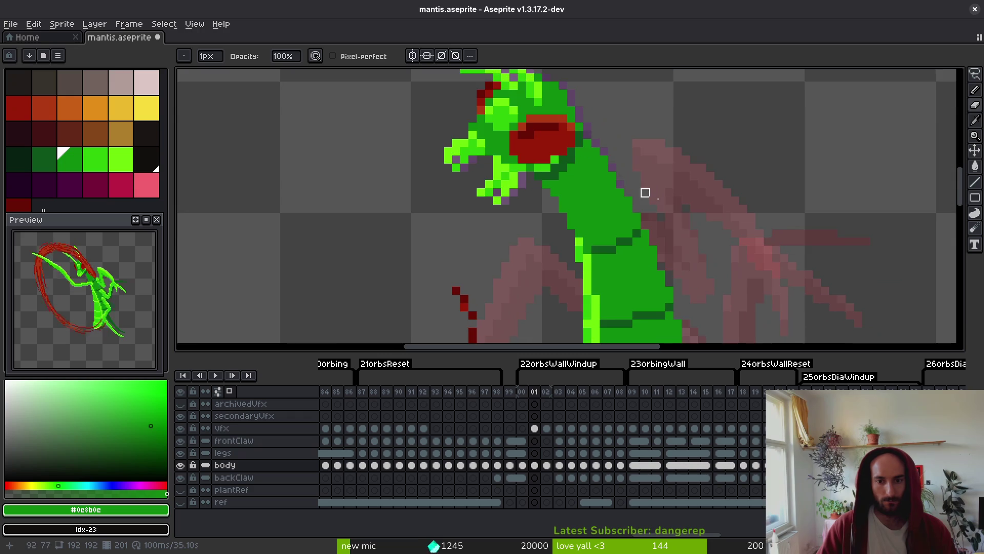
pyautogui.hotkey('ctrl', 's')
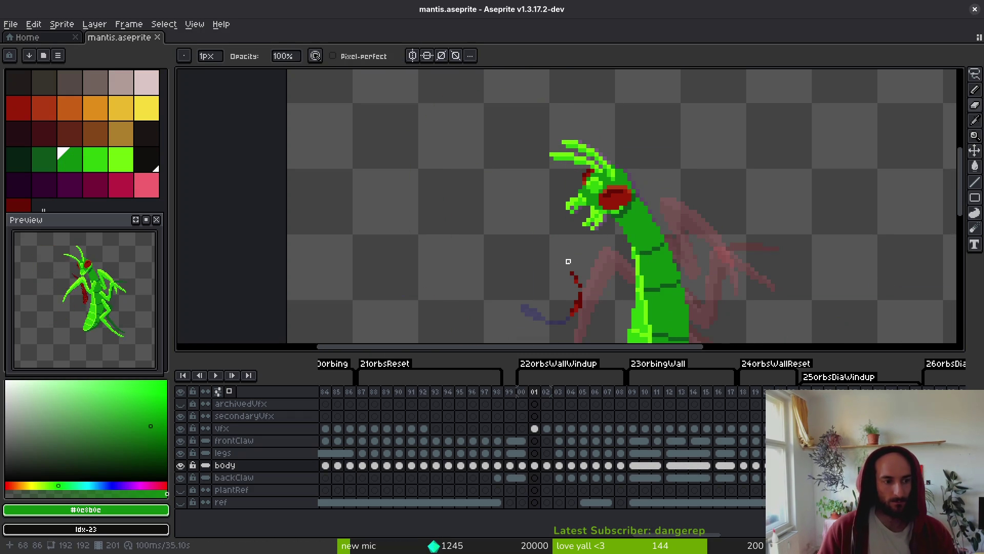
pyautogui.hotkey('alt', ',')
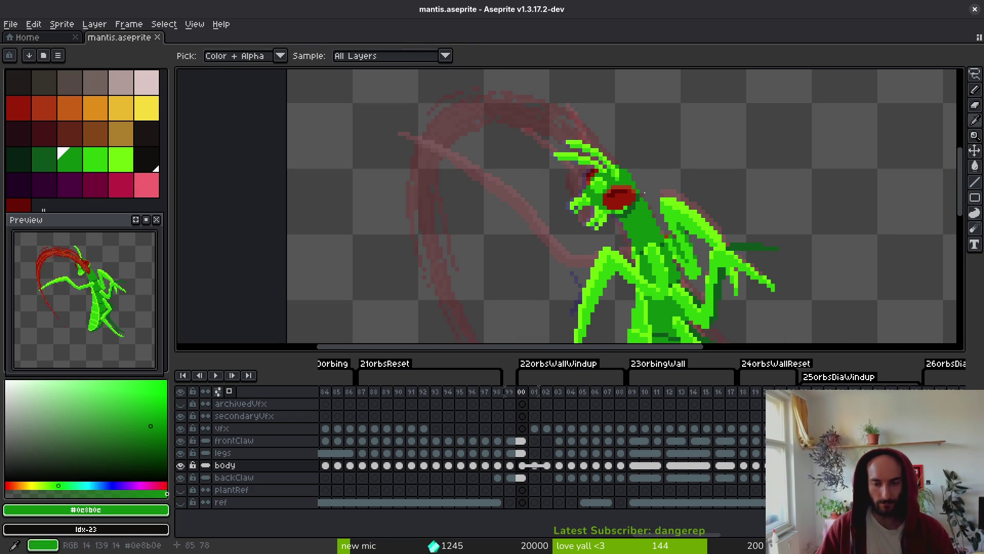
pyautogui.scroll(-2, 573, 258)
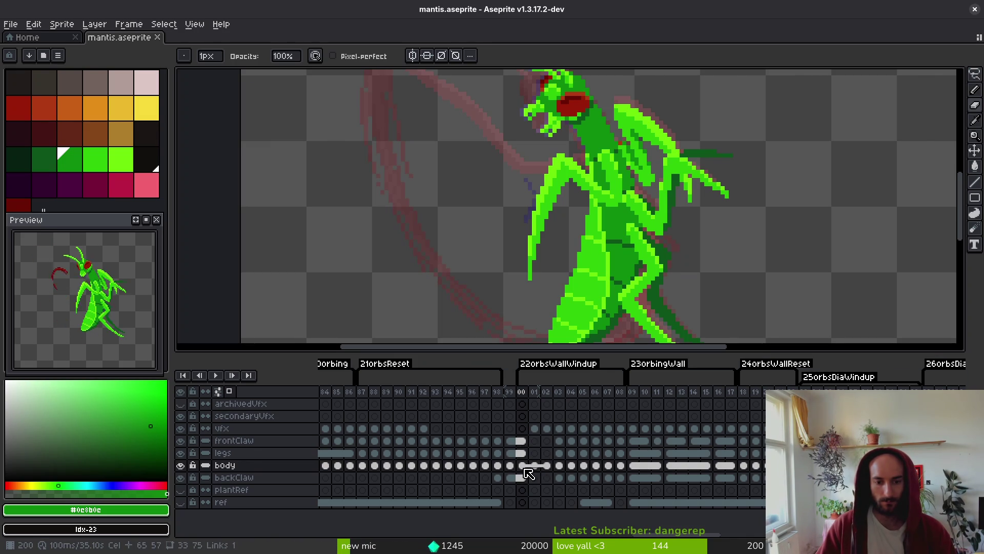
# Link the legs cels across frames 00–03.
pyautogui.click(523, 454)
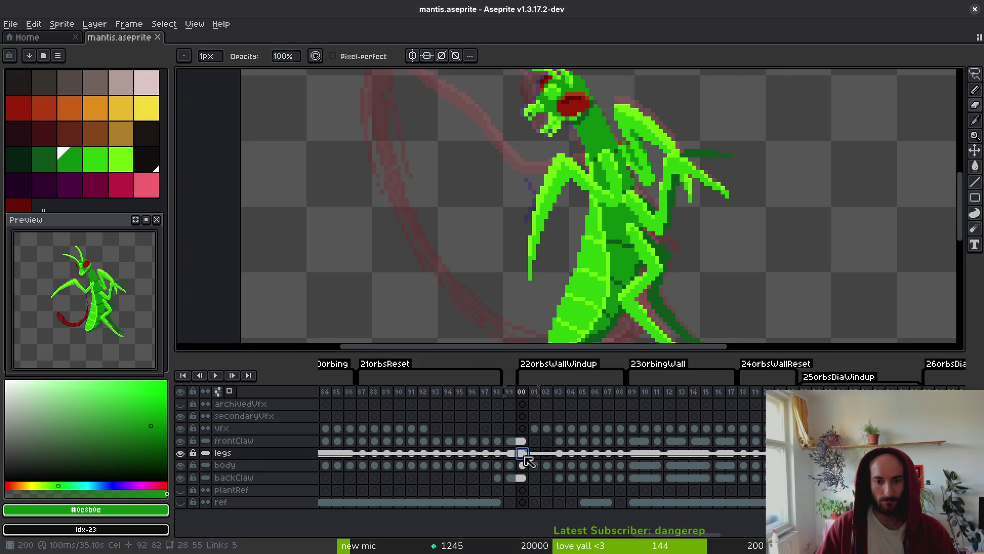
pyautogui.moveTo(529, 460); pyautogui.dragTo(560, 454)
pyautogui.rightClick(560, 455)
pyautogui.click(601, 504)
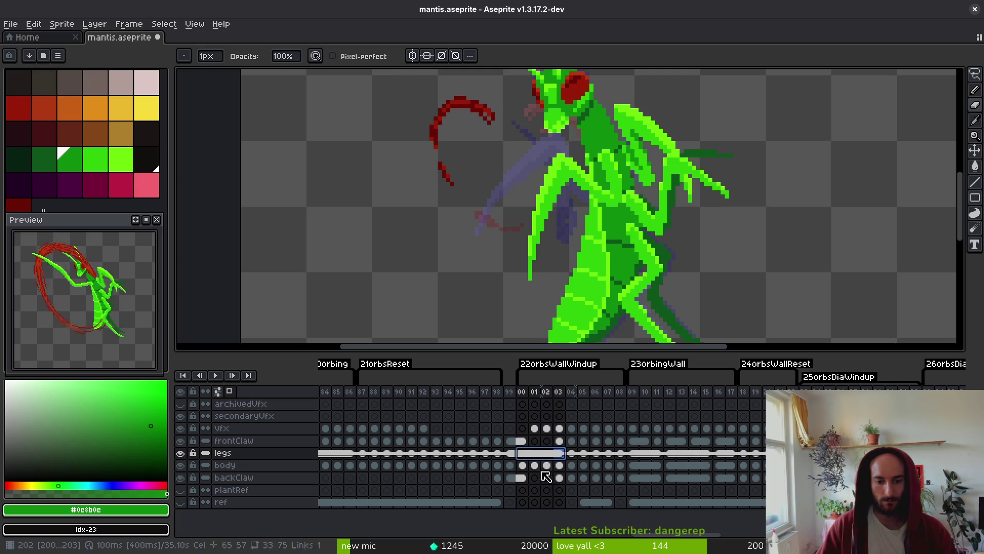
# Unlink the backClaw cels and save the sprite.
pyautogui.click(523, 478)
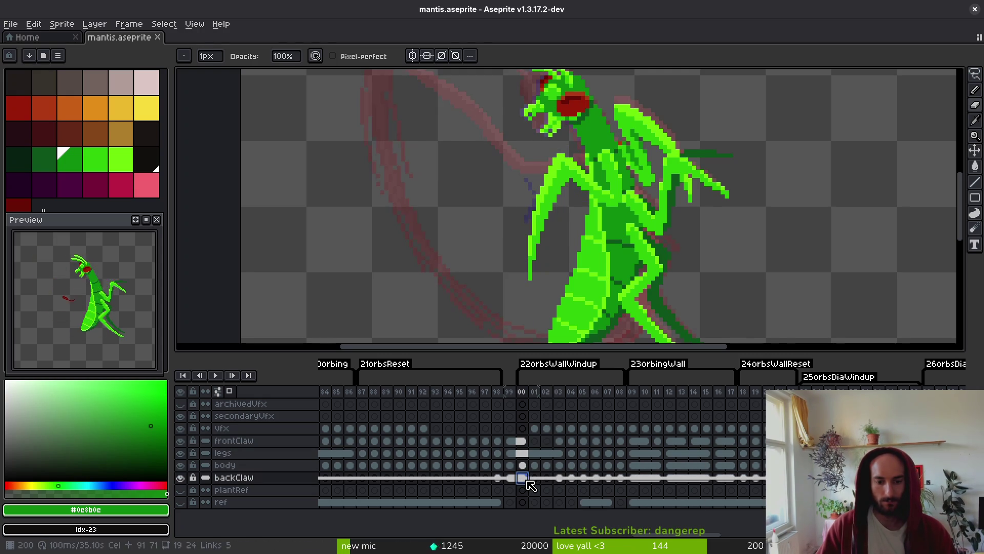
pyautogui.press('-')
pyautogui.press('-')
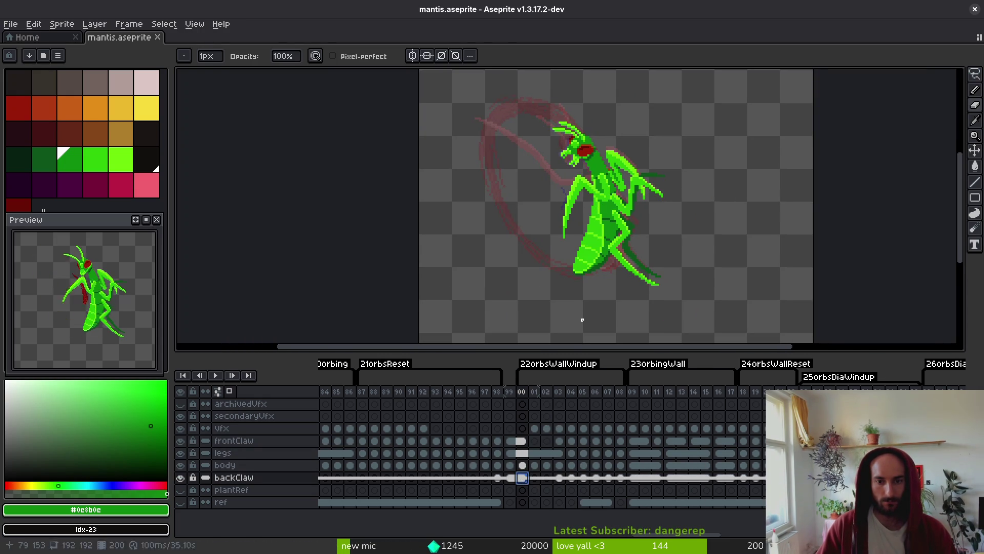
pyautogui.keyDown('shift'); pyautogui.click(547, 478); pyautogui.keyUp('shift')
pyautogui.moveTo(555, 481); pyautogui.dragTo(533, 479)
pyautogui.press('+')
pyautogui.press('+')
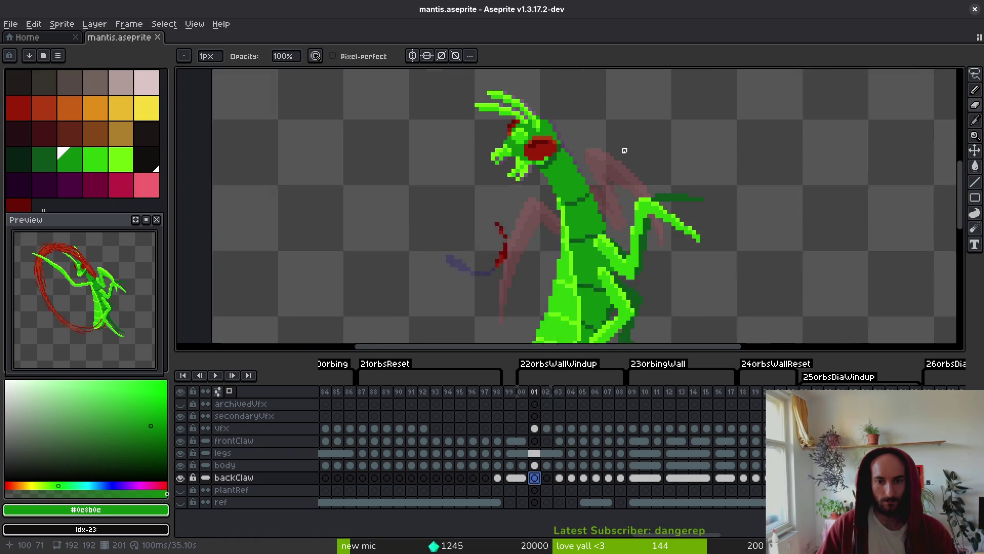
pyautogui.rightClick(532, 478)
pyautogui.click(577, 508)
pyautogui.hotkey('ctrl', 's')
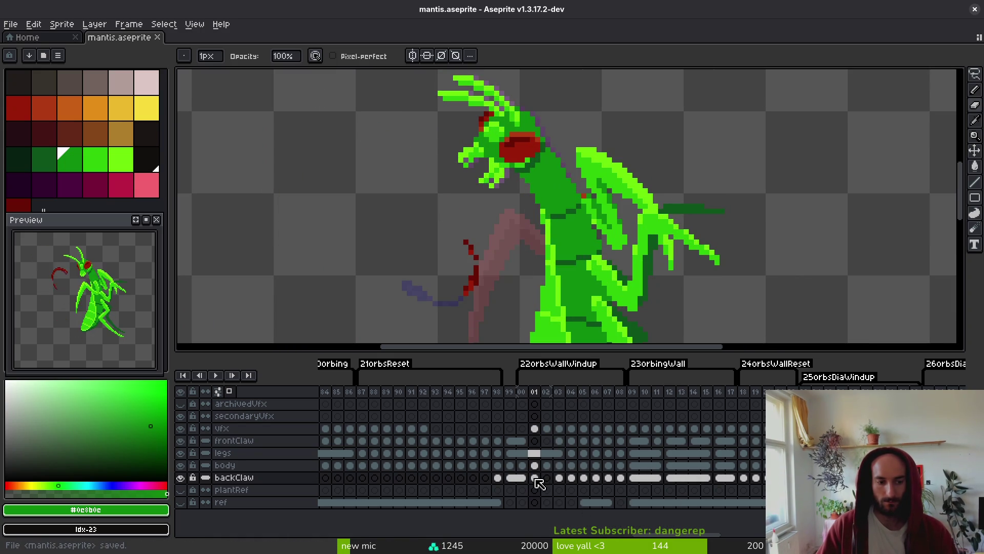
# Outline the back claw on frame 01 with a freehand lasso selection.
pyautogui.moveTo(635, 216); pyautogui.dragTo(633, 230)
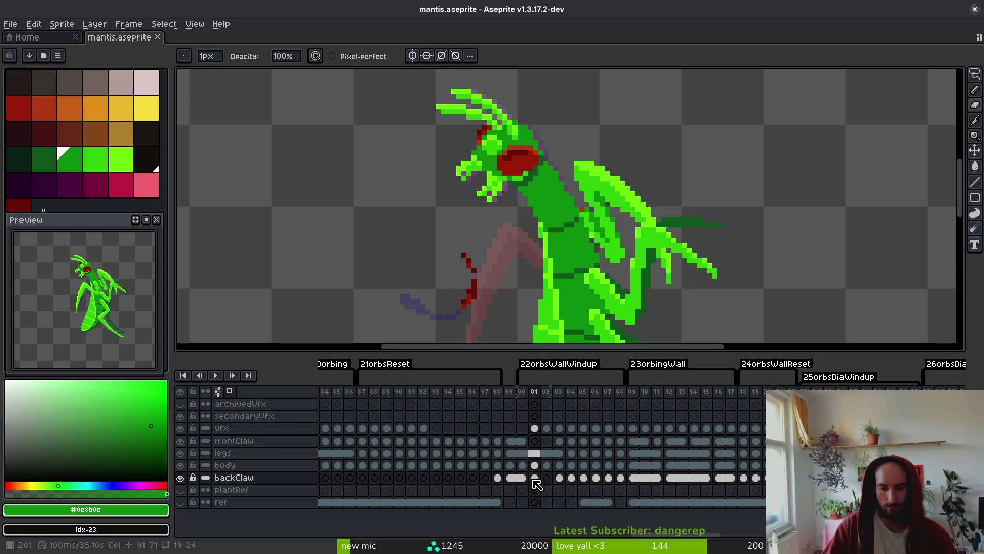
pyautogui.scroll(-4, 577, 282)
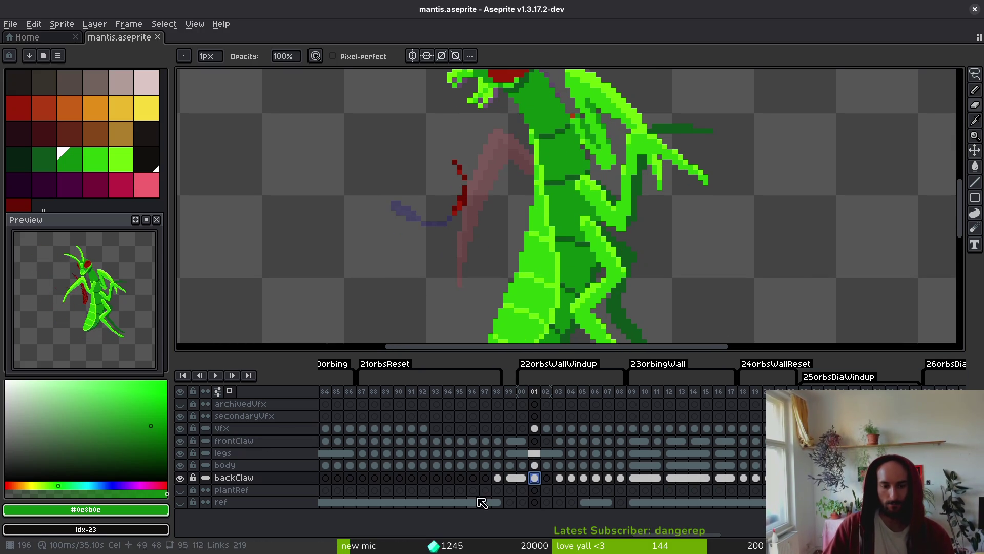
pyautogui.moveTo(572, 197); pyautogui.dragTo(567, 224)
pyautogui.press('q')
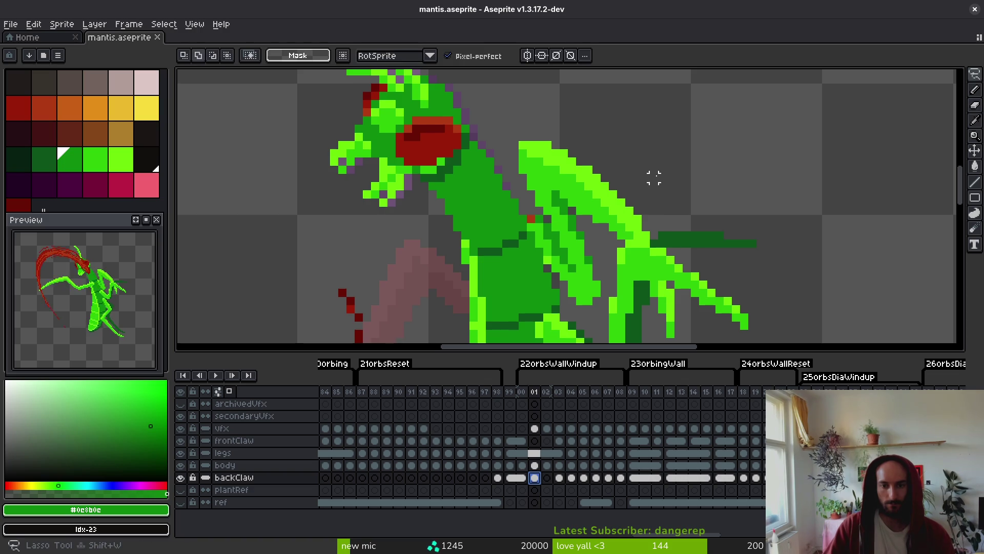
pyautogui.scroll(1, 650, 184)
pyautogui.moveTo(638, 181)
pyautogui.mouseDown()
pyautogui.moveTo(528, 111)
pyautogui.moveTo(462, 169)
pyautogui.moveTo(505, 231)
pyautogui.mouseUp()
pyautogui.scroll(-1, 523, 177)
pyautogui.moveTo(587, 163); pyautogui.dragTo(482, 122)
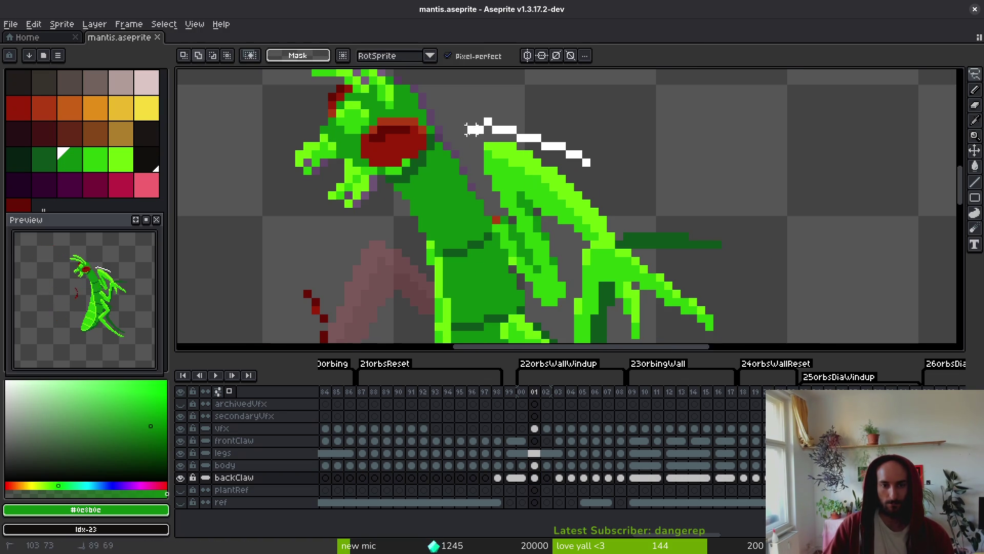
pyautogui.moveTo(577, 235); pyautogui.dragTo(623, 184)
# Check frame 00 against frame 01, then reposition the back claw via a rectangle selection.
pyautogui.scroll(-1, 567, 161)
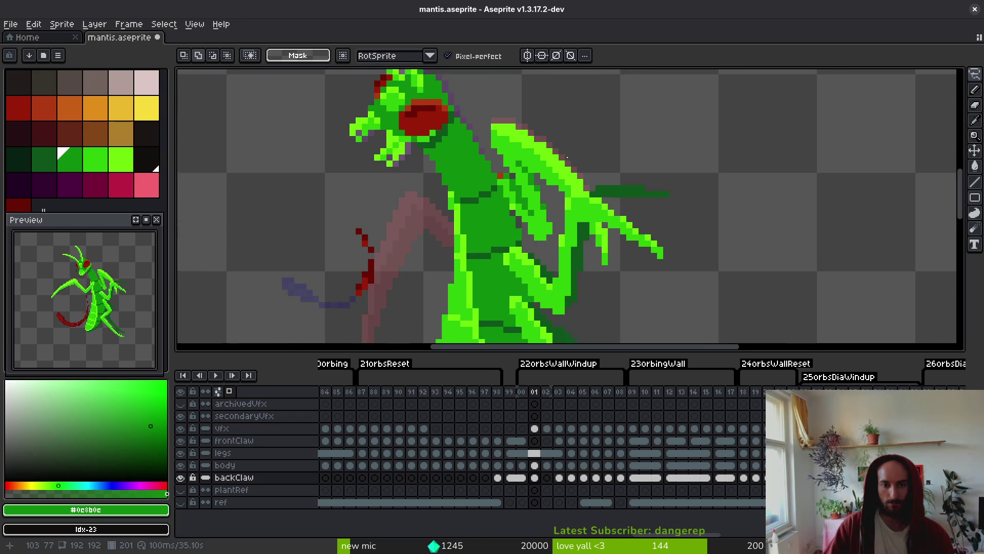
pyautogui.scroll(3, 612, 239)
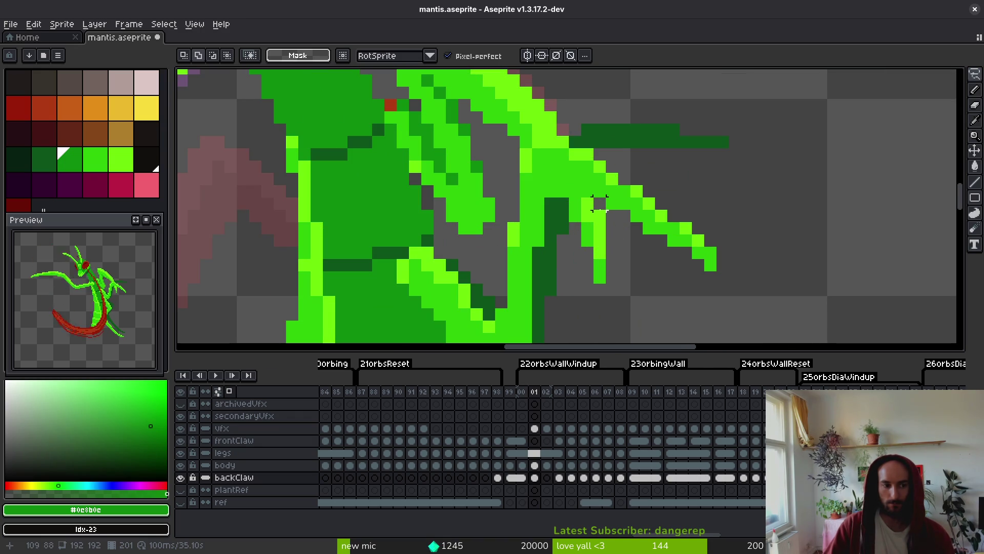
pyautogui.scroll(-1, 613, 215)
pyautogui.press('Left')
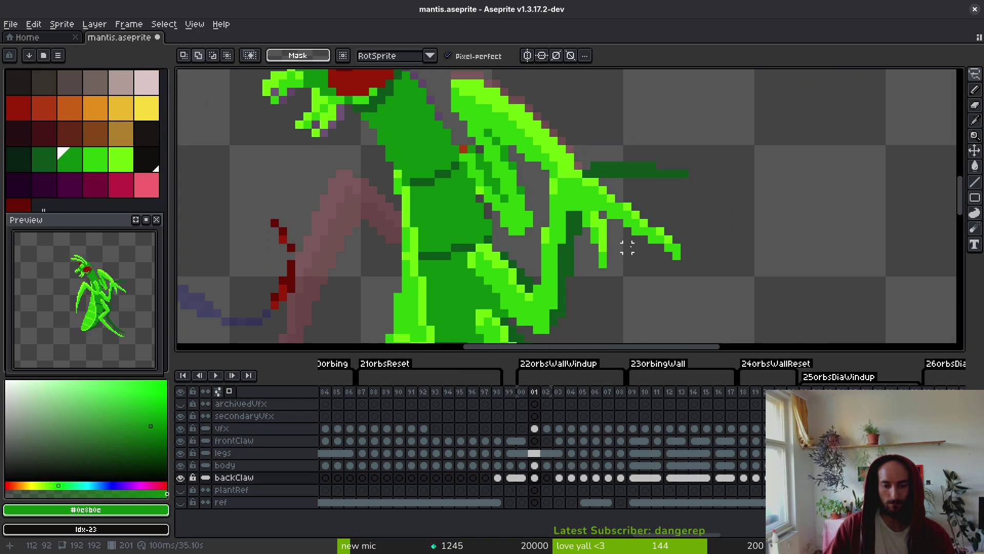
pyautogui.scroll(-3, 635, 248)
pyautogui.press('Right')
pyautogui.press('Left')
pyautogui.press('Right')
pyautogui.scroll(4, 611, 226)
pyautogui.scroll(1, 611, 225)
pyautogui.moveTo(552, 197); pyautogui.dragTo(624, 318)
pyautogui.press('Return')
# Flip between frames 00 and 01 to compare claw poses, then select backClaw cels 01–02.
pyautogui.scroll(-3, 615, 256)
pyautogui.press('i')
pyautogui.press('Left')
pyautogui.press('Right')
pyautogui.press('Left')
pyautogui.press('Right')
pyautogui.press('Left')
pyautogui.press('Right')
pyautogui.press('Left')
pyautogui.press('Right')
pyautogui.press('Left')
pyautogui.press('Right')
pyautogui.press('Left')
pyautogui.press('Right')
pyautogui.press('Left')
pyautogui.press('Right')
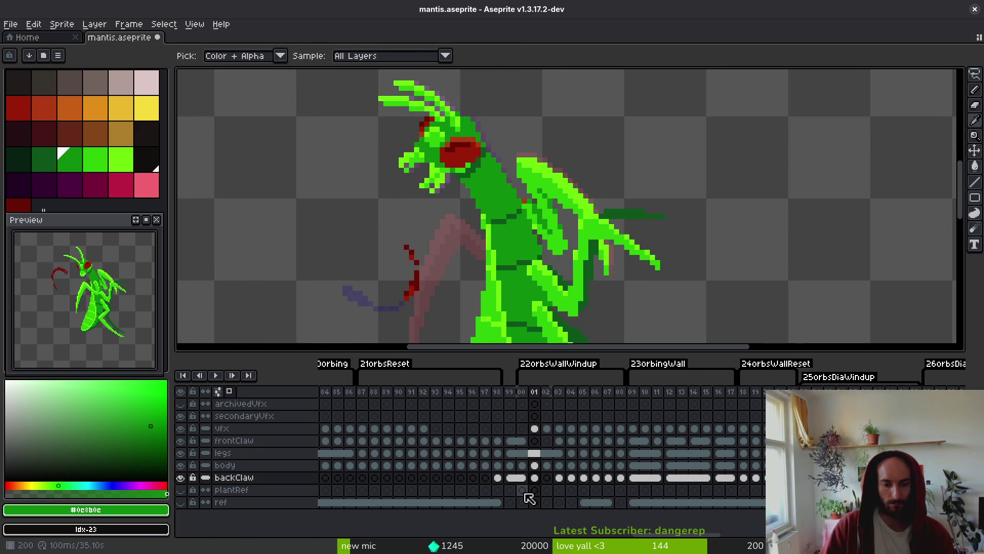
pyautogui.moveTo(536, 477)
pyautogui.mouseDown()
pyautogui.moveTo(545, 475)
pyautogui.moveTo(542, 483)
pyautogui.mouseUp()
# Link the backClaw cels on frames 01–02.
pyautogui.rightClick(543, 483)
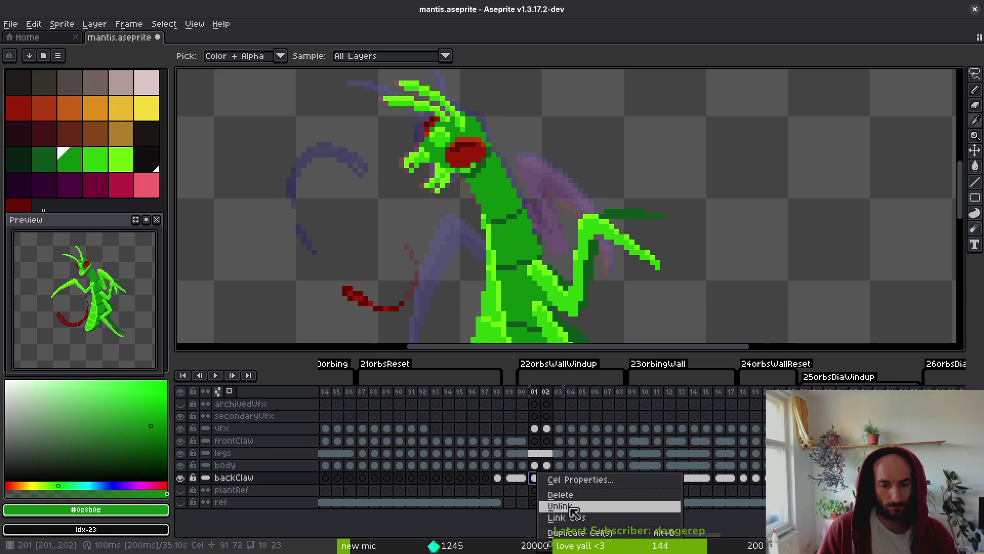
pyautogui.click(559, 516)
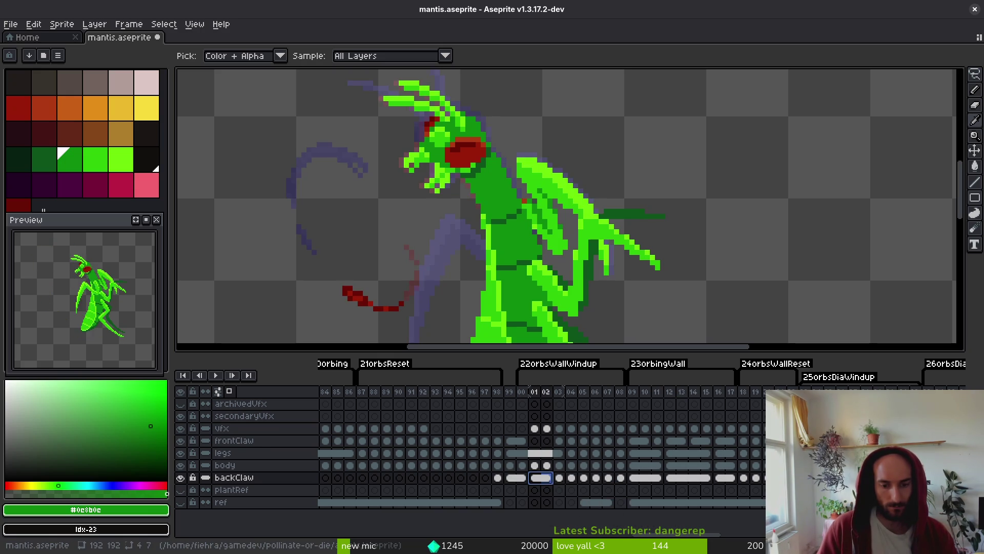
pyautogui.click(522, 478)
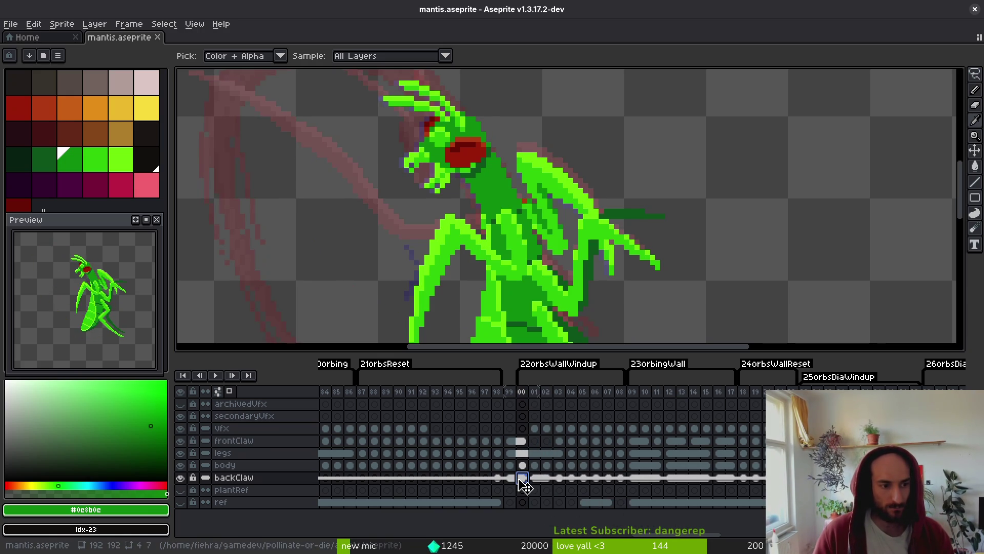
# Copy the front claw artwork from frame 00 and paste it into frame 01.
pyautogui.press('m')
pyautogui.click(534, 441)
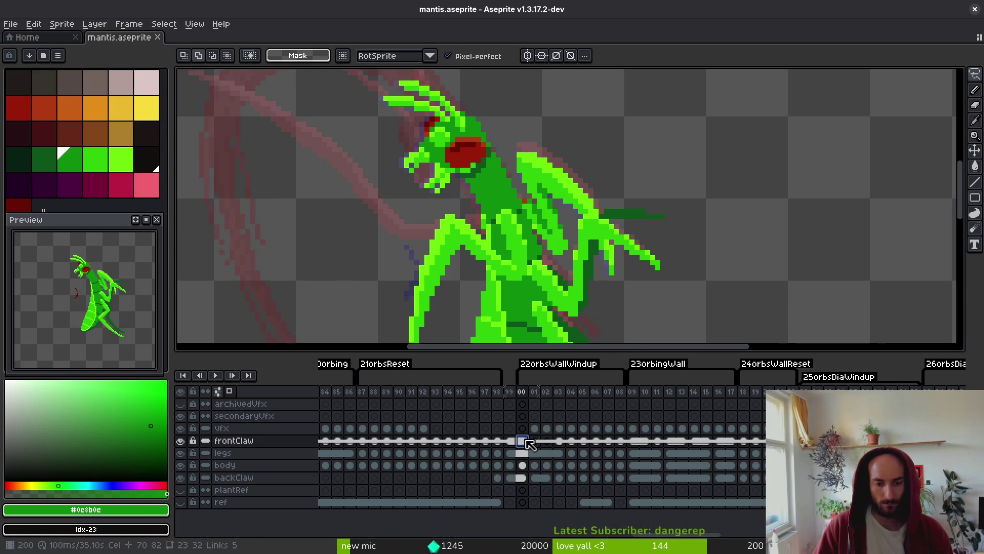
pyautogui.moveTo(540, 315); pyautogui.dragTo(576, 262)
pyautogui.press('i')
pyautogui.press('m')
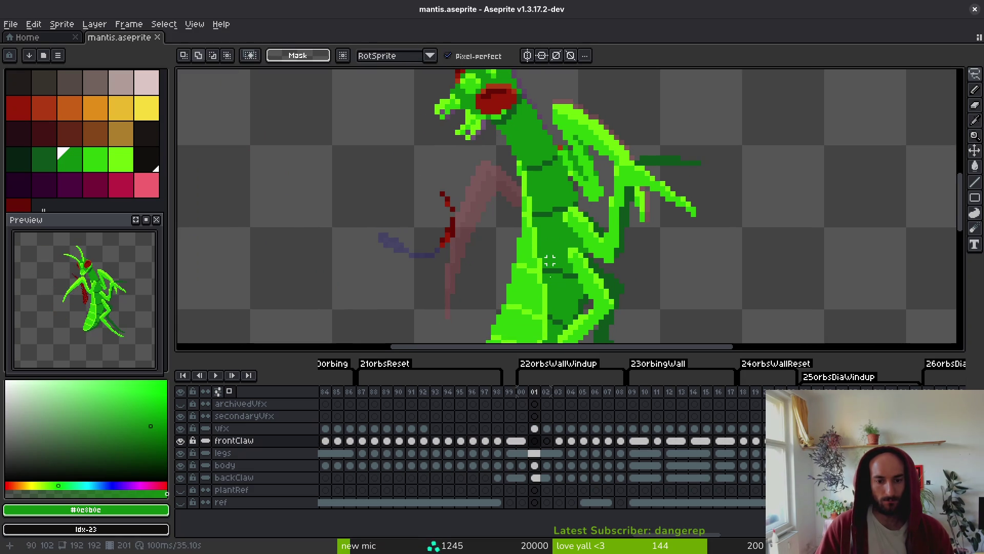
pyautogui.click(519, 441)
pyautogui.hotkey('ctrl', 'c')
pyautogui.click(534, 441)
pyautogui.hotkey('ctrl', 'v')
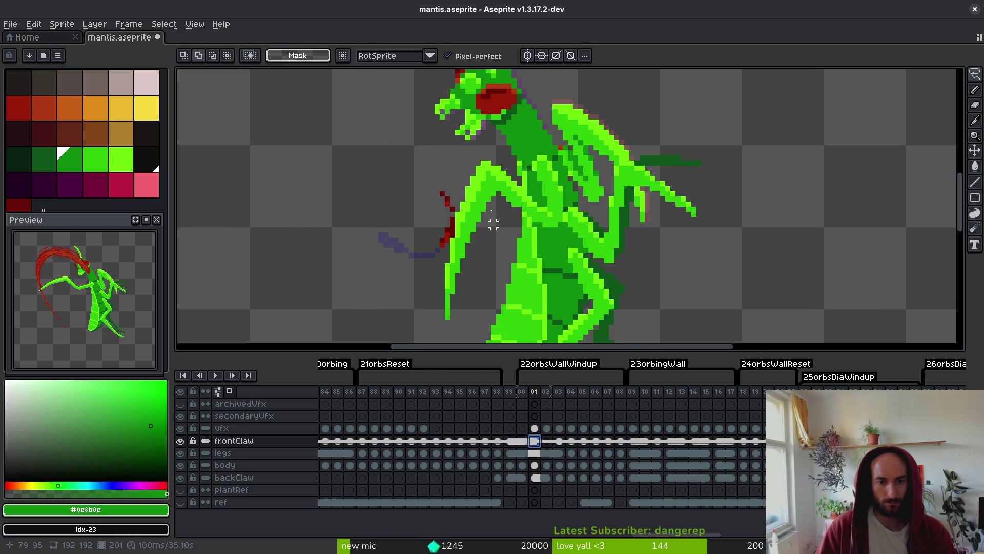
# Unlink the frame 01 frontClaw cel, nudge its claw one pixel up and right, and save.
pyautogui.rightClick(536, 441)
pyautogui.click(558, 474)
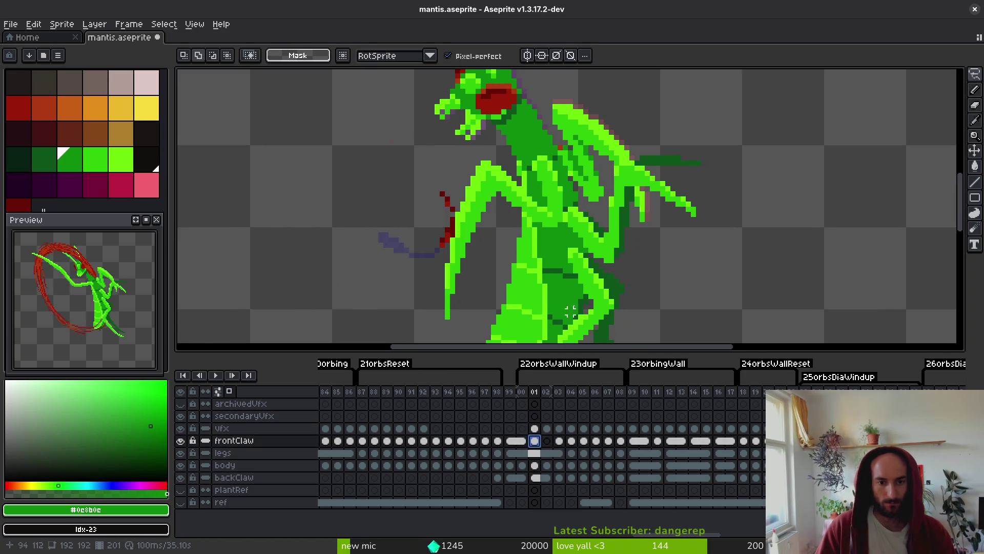
pyautogui.scroll(-2, 537, 191)
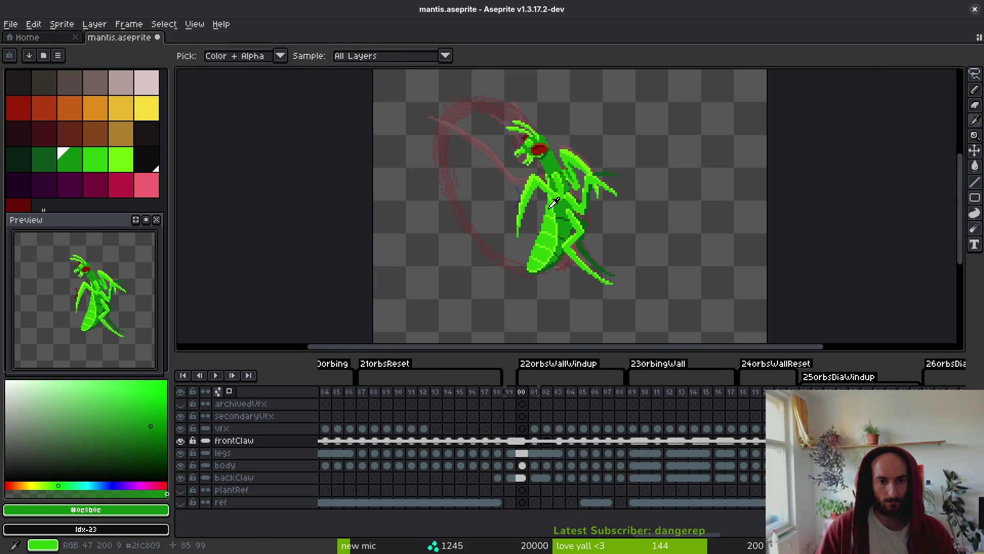
pyautogui.scroll(1, 512, 193)
pyautogui.hotkey('shift', 'w')
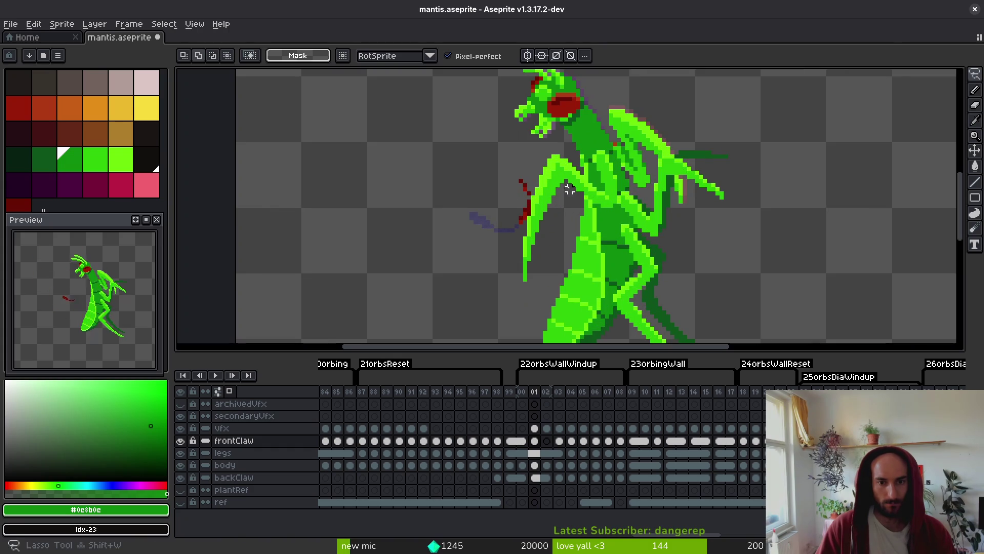
pyautogui.moveTo(557, 185); pyautogui.dragTo(556, 188)
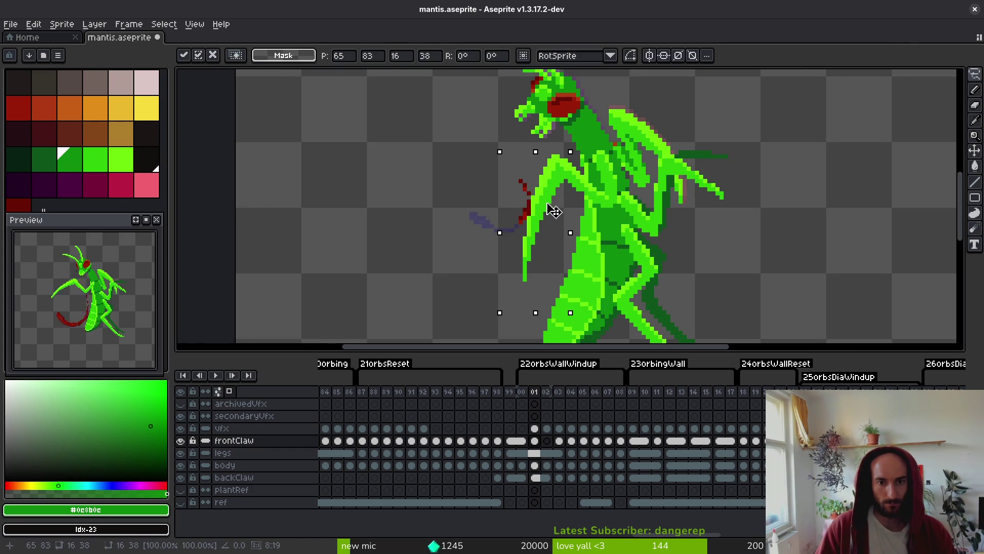
pyautogui.press('Up')
pyautogui.press('Right')
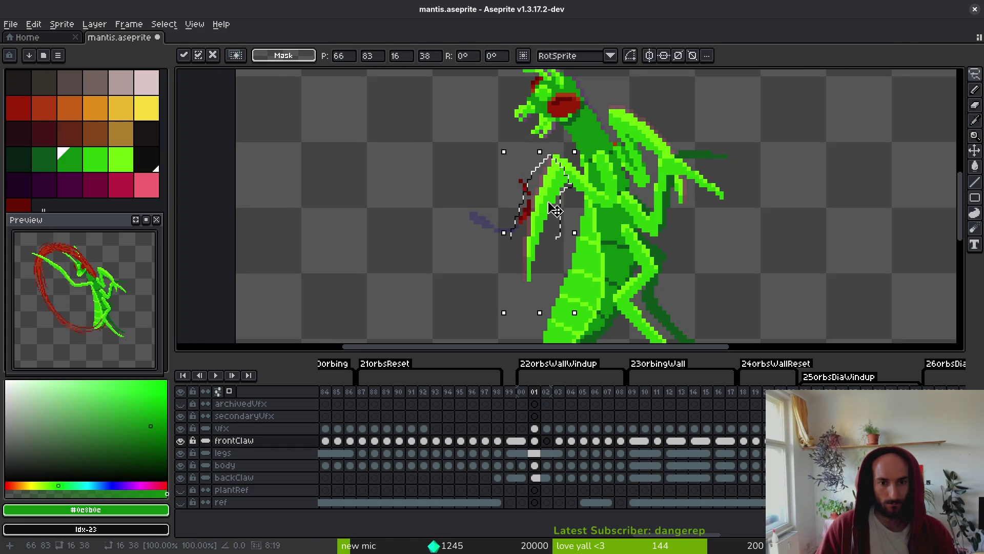
pyautogui.press('Return')
pyautogui.scroll(1, 554, 212)
pyautogui.press('b')
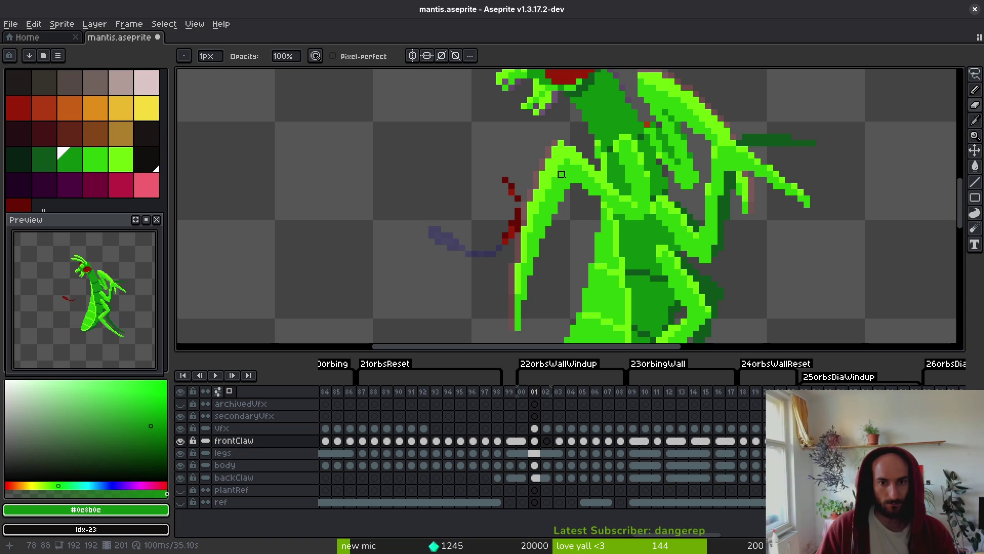
pyautogui.hotkey('ctrl', 's')
# Link the frontClaw cels on frames 01–02 and save mantis.aseprite again.
pyautogui.keyDown('alt'); pyautogui.click(573, 174); pyautogui.keyUp('alt')
pyautogui.scroll(-1, 575, 219)
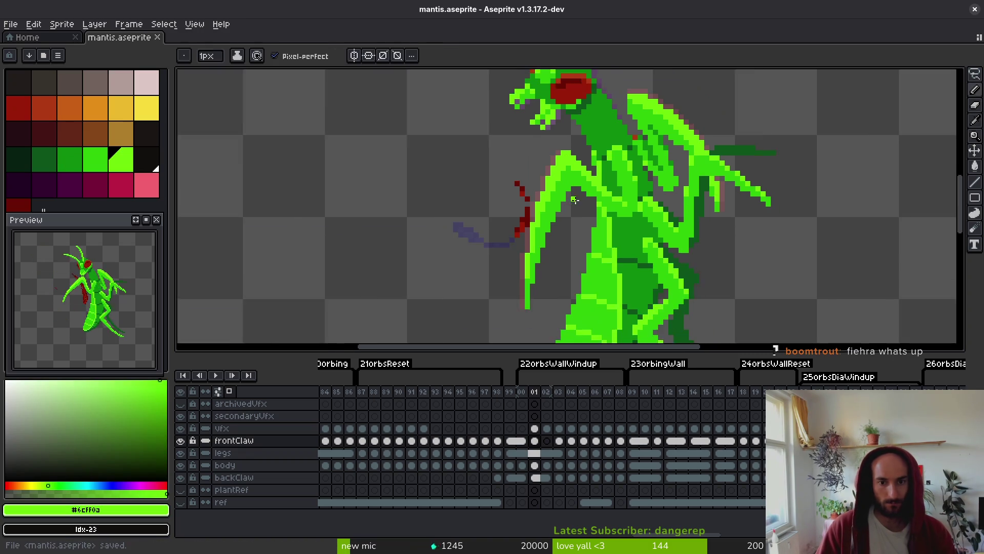
pyautogui.scroll(-2, 575, 219)
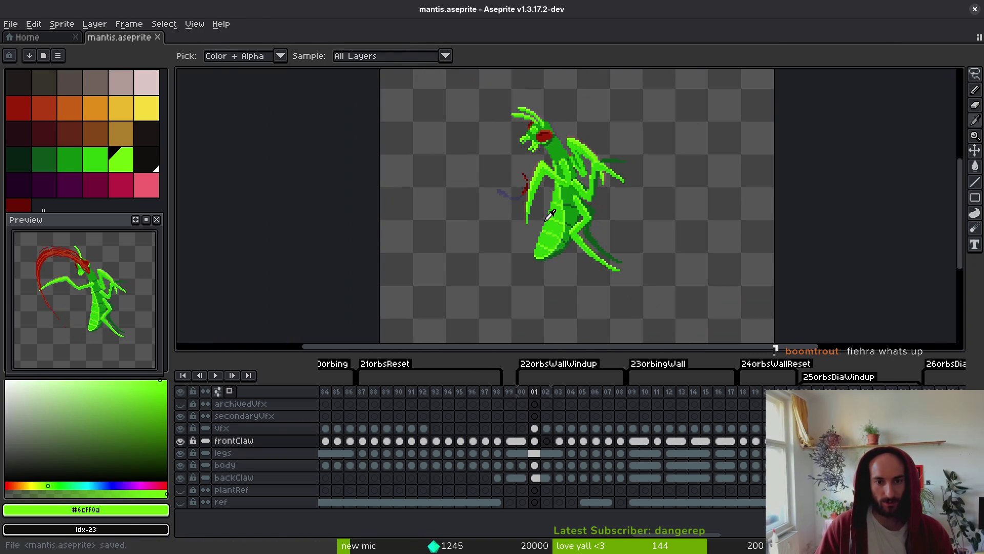
pyautogui.scroll(1, 472, 217)
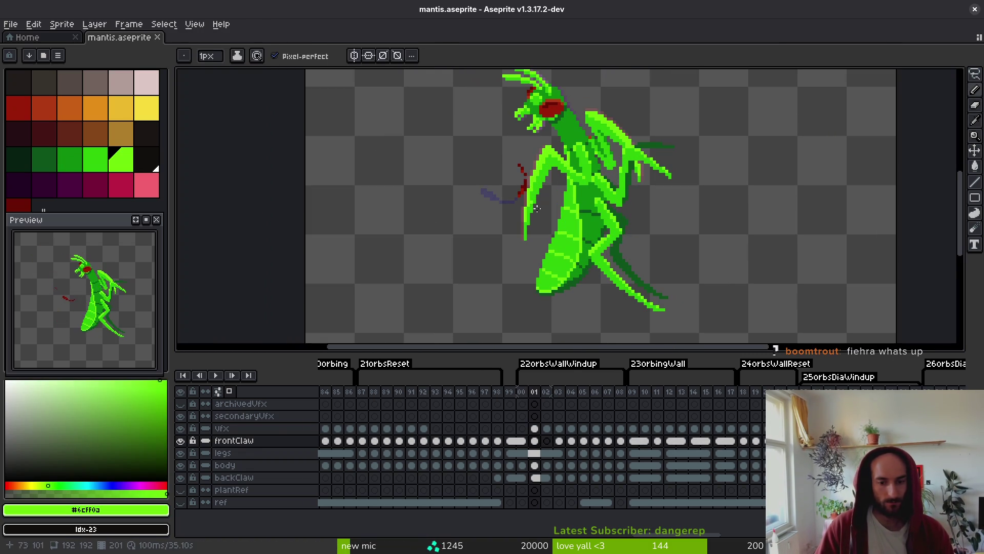
pyautogui.click(549, 442)
pyautogui.press('Right')
pyautogui.click(546, 441)
pyautogui.rightClick(545, 442)
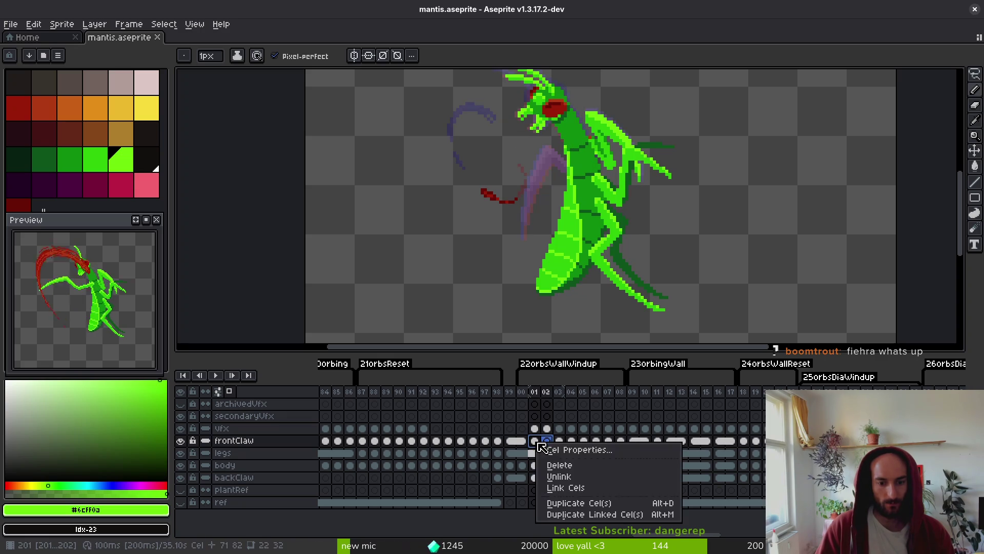
pyautogui.click(571, 480)
pyautogui.click(525, 441)
pyautogui.hotkey('ctrl', 's')
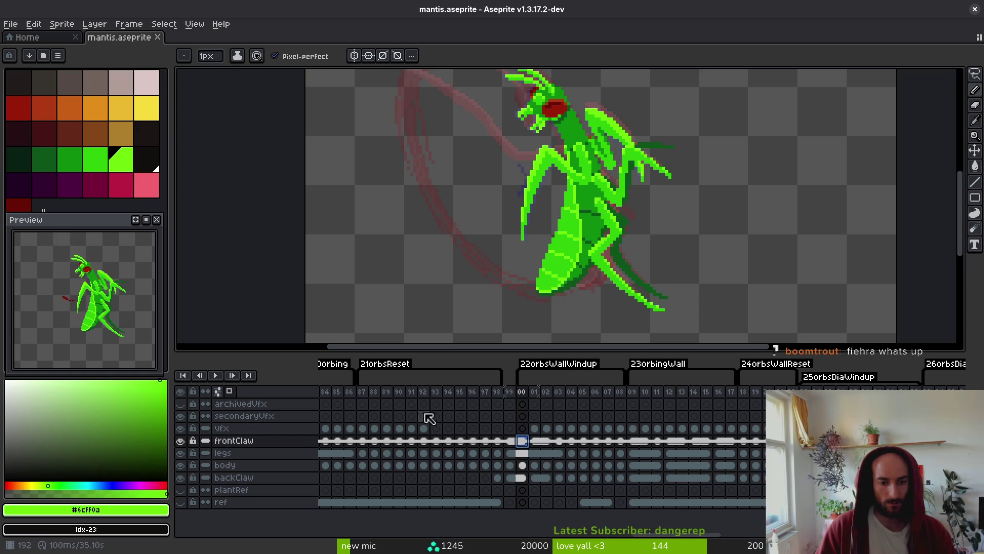
pyautogui.hscroll(-5, 441, 420)
pyautogui.hscroll(-6, 499, 426)
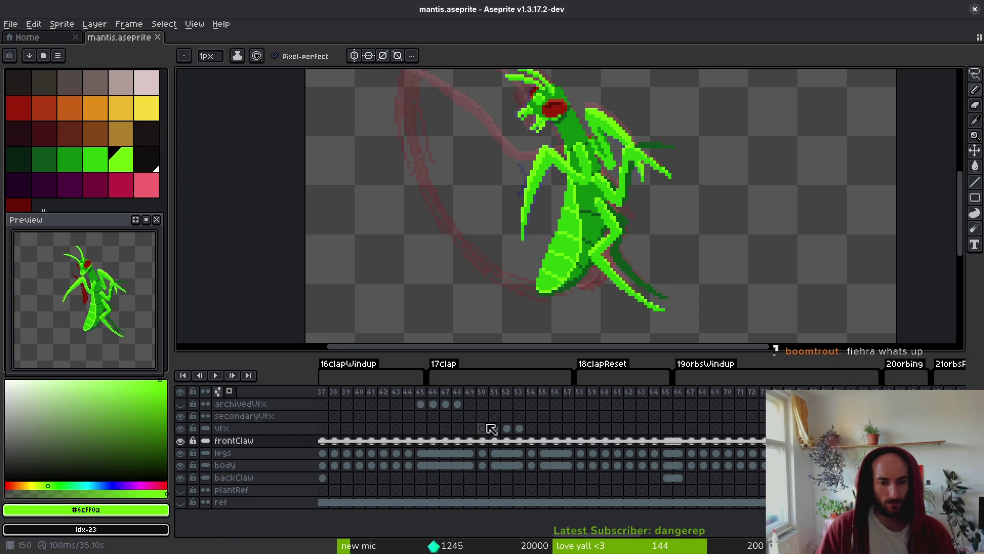
pyautogui.moveTo(654, 430); pyautogui.dragTo(672, 431)
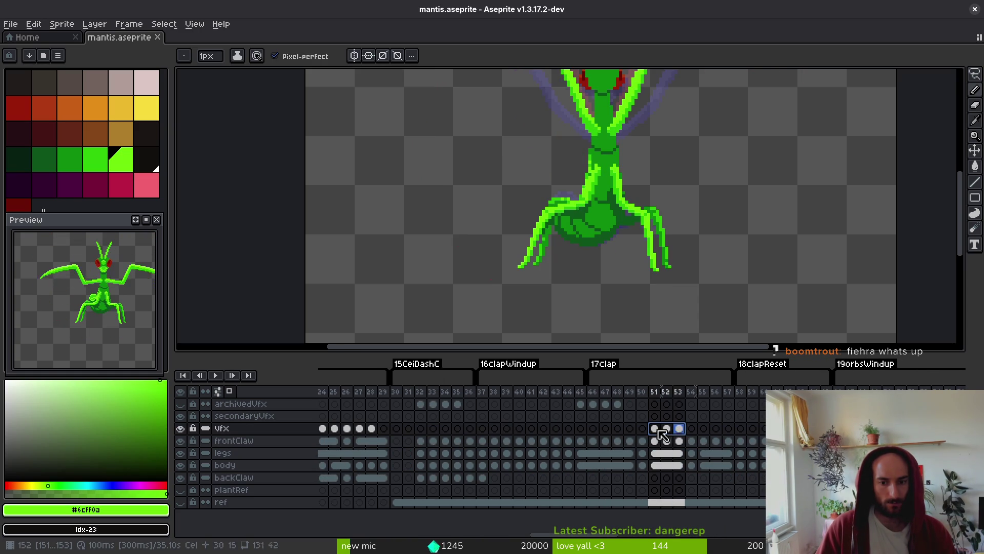
pyautogui.hscroll(-3, 666, 433)
pyautogui.moveTo(473, 431); pyautogui.dragTo(508, 432)
pyautogui.press('Return')
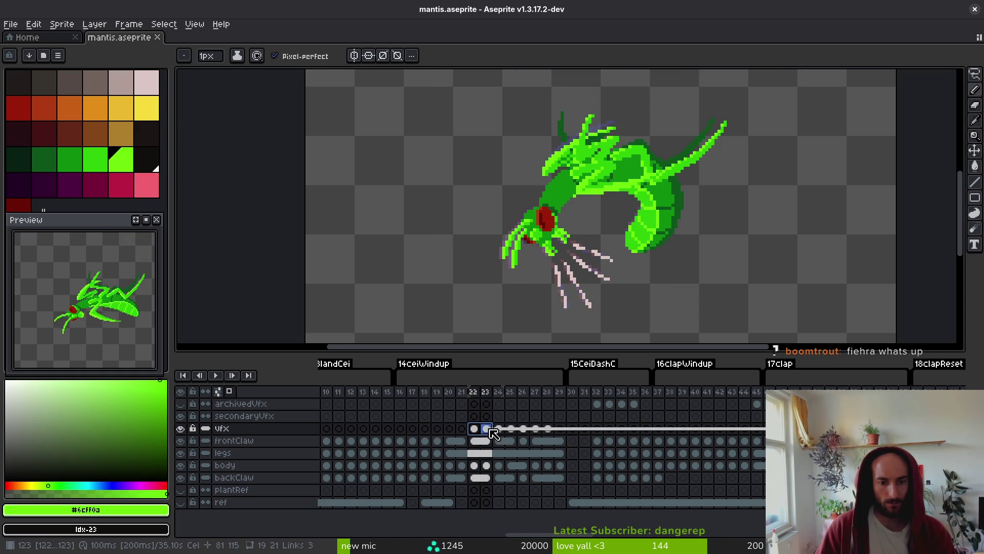
pyautogui.hscroll(12, 641, 432)
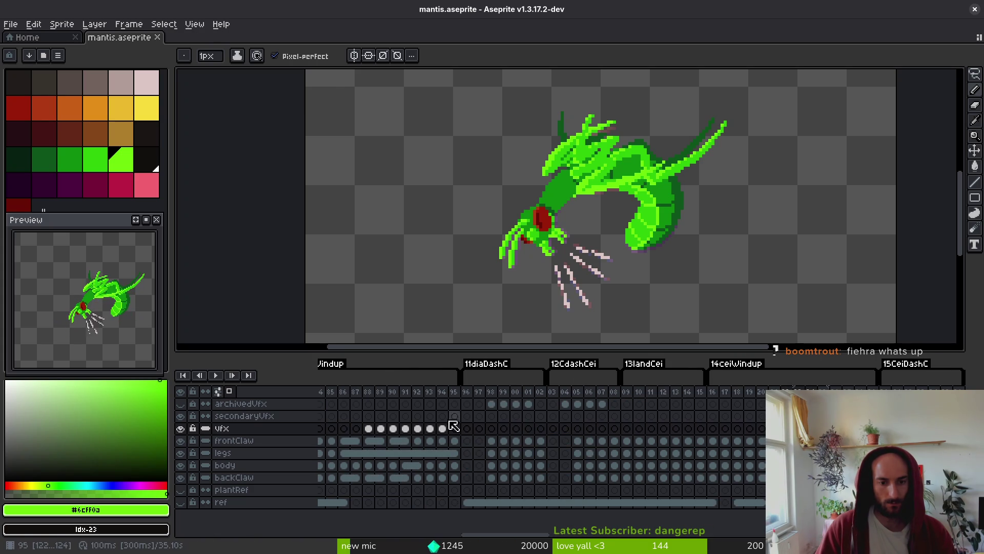
pyautogui.moveTo(461, 427); pyautogui.dragTo(652, 420)
pyautogui.hscroll(3, 615, 436)
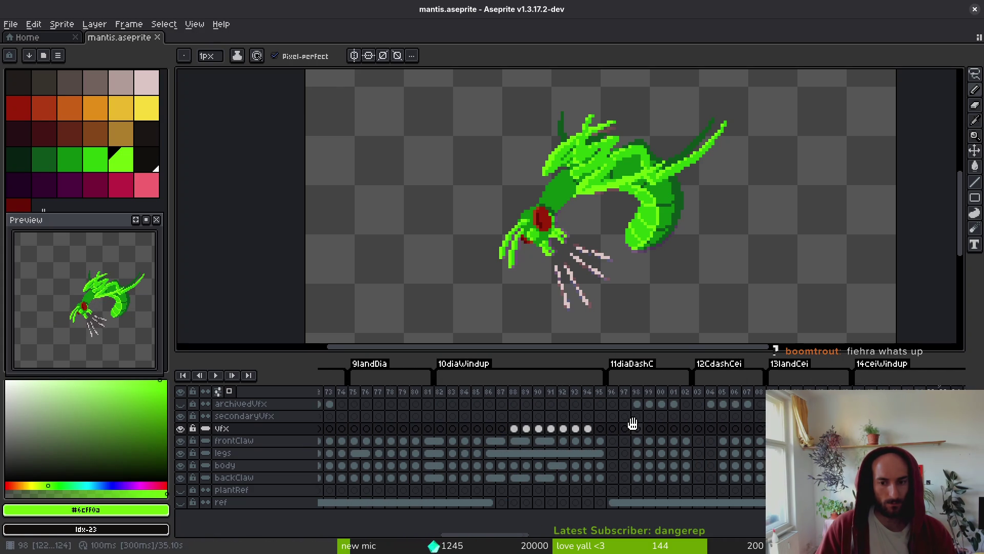
pyautogui.hscroll(-2, 607, 425)
pyautogui.click(607, 435)
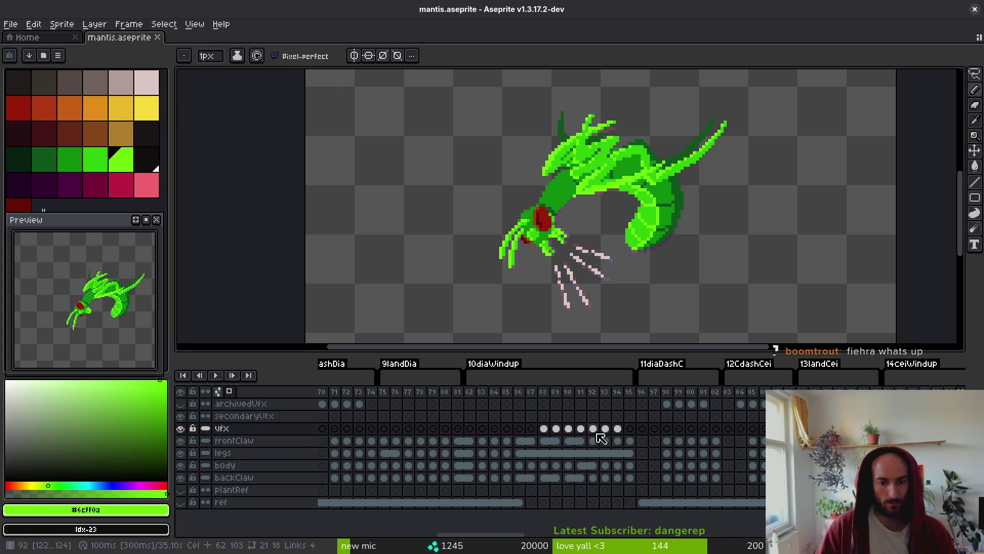
pyautogui.hscroll(-10, 545, 435)
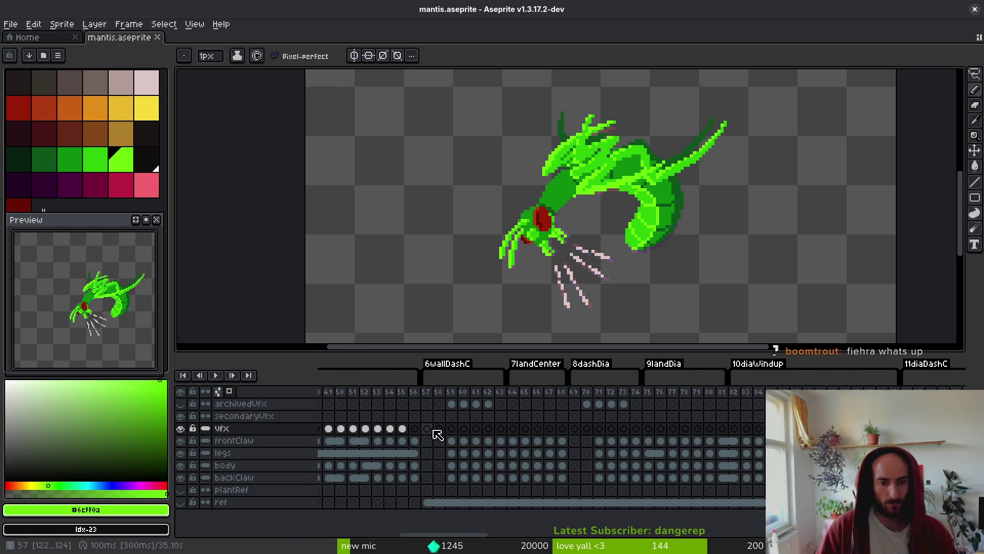
pyautogui.click(742, 441)
pyautogui.moveTo(640, 428); pyautogui.dragTo(665, 428)
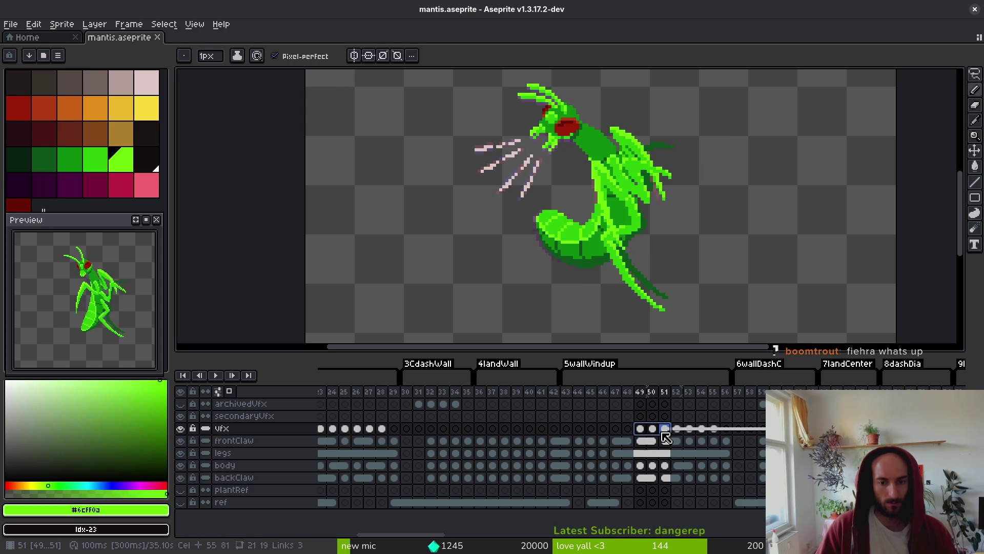
pyautogui.keyDown('shift'); pyautogui.click(652, 429); pyautogui.keyUp('shift')
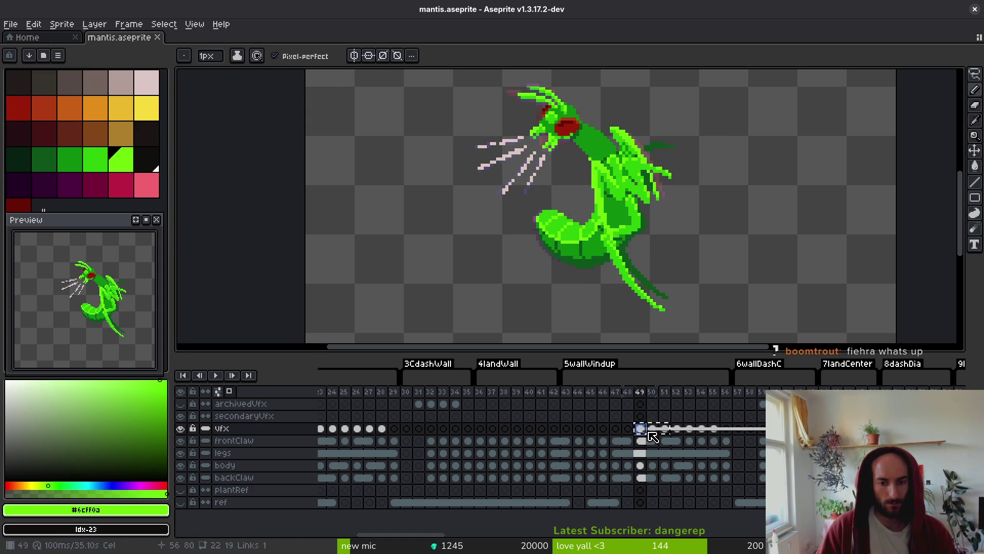
pyautogui.hscroll(15, 686, 433)
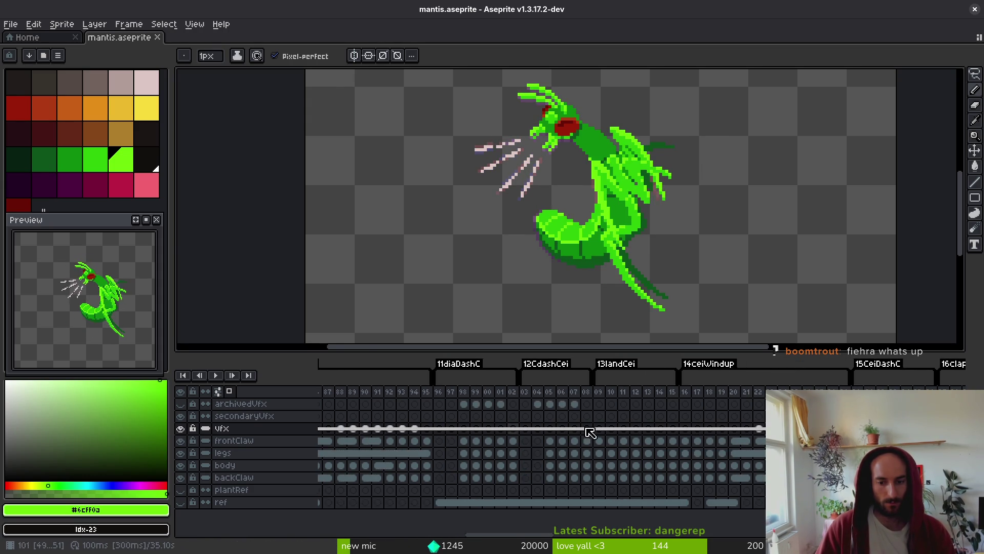
pyautogui.hscroll(20, 682, 430)
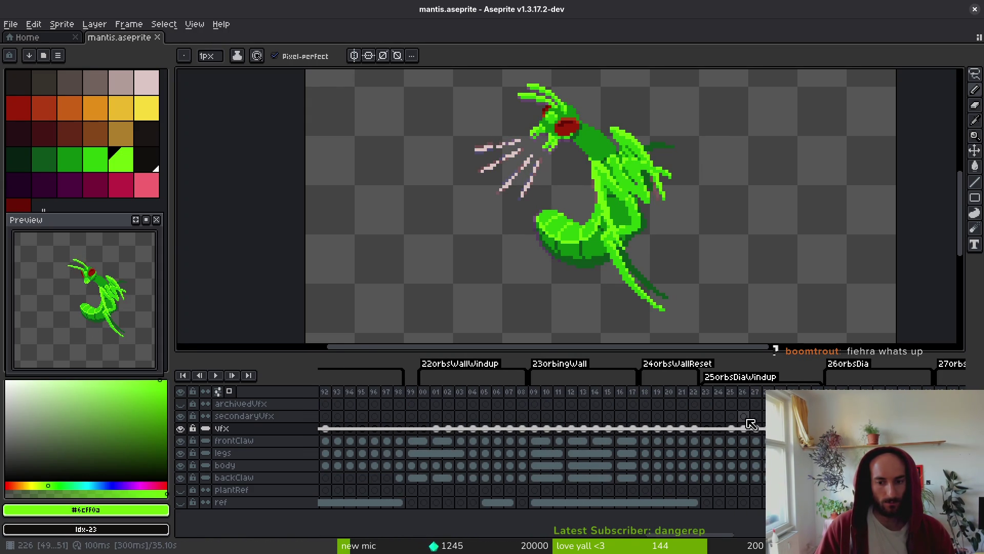
pyautogui.moveTo(756, 432)
pyautogui.mouseDown()
pyautogui.moveTo(480, 425)
pyautogui.moveTo(774, 418)
pyautogui.mouseUp()
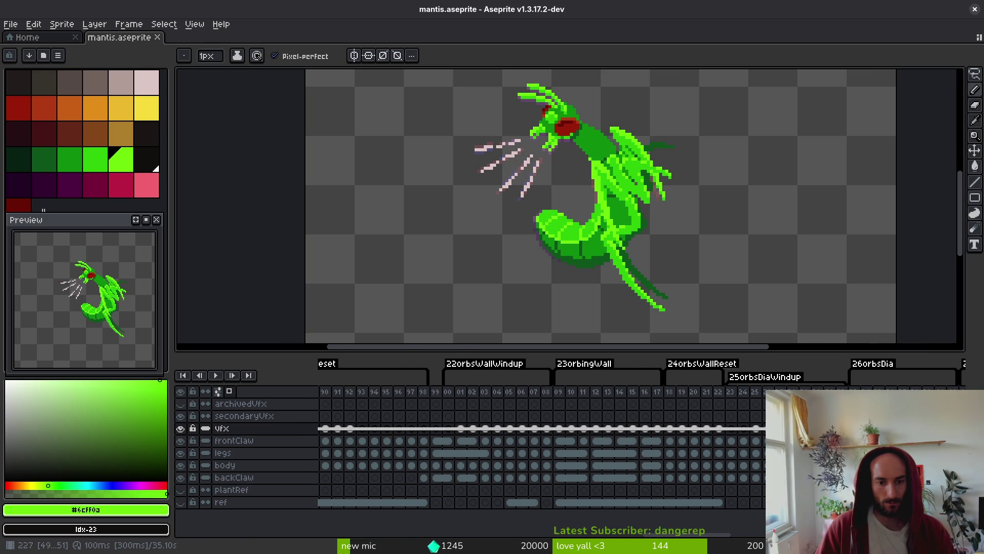
pyautogui.click(449, 415)
# Move the white slash strokes on cels 00–02 up-left, nudge down one pixel, apply, and save.
pyautogui.press('v')
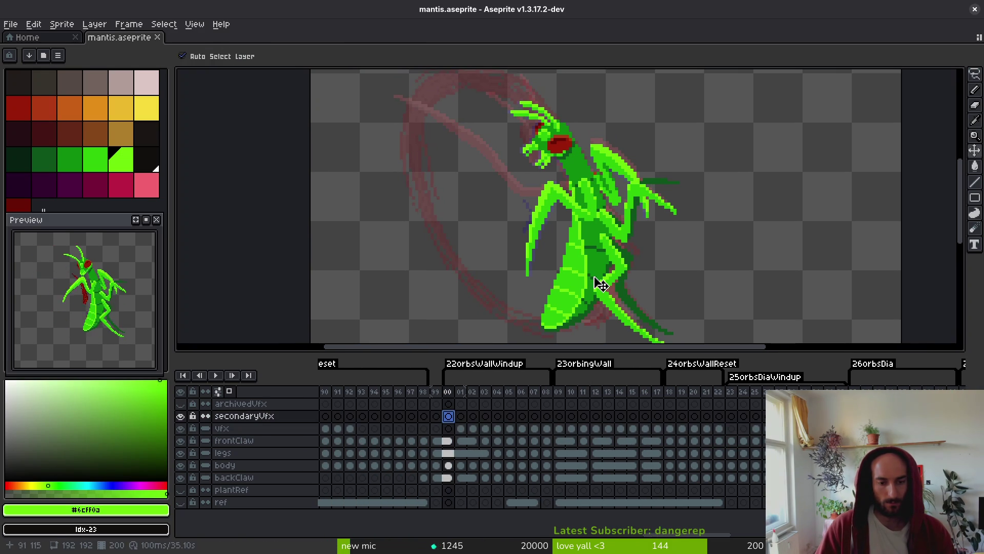
pyautogui.press('b')
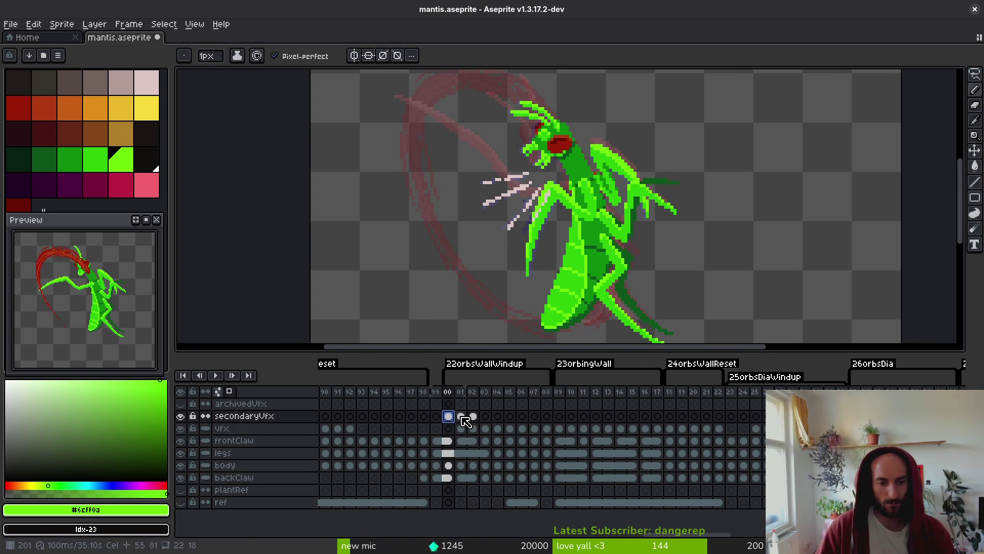
pyautogui.click(461, 416)
pyautogui.click(476, 417)
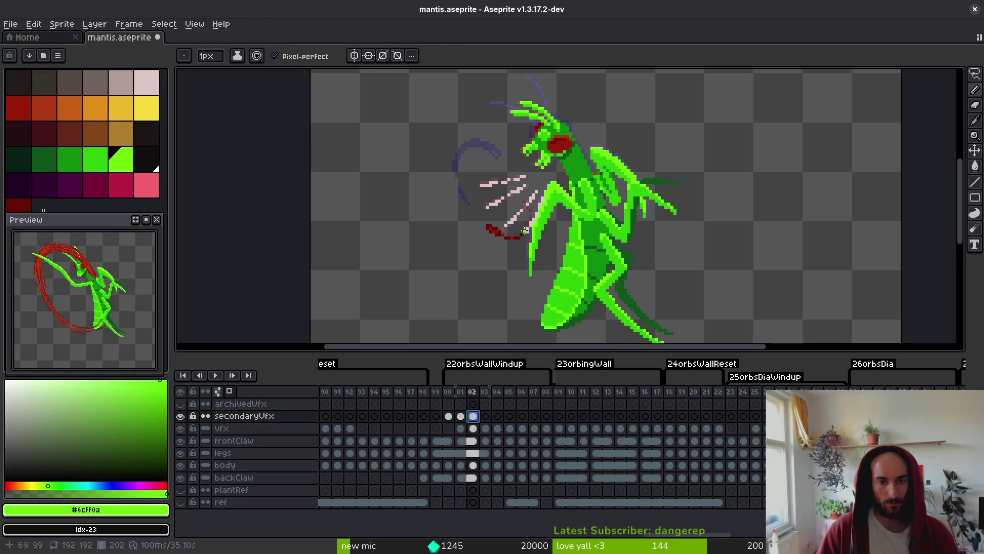
pyautogui.press('m')
pyautogui.moveTo(578, 114); pyautogui.dragTo(633, 189)
pyautogui.hotkey('ctrl', 'z')
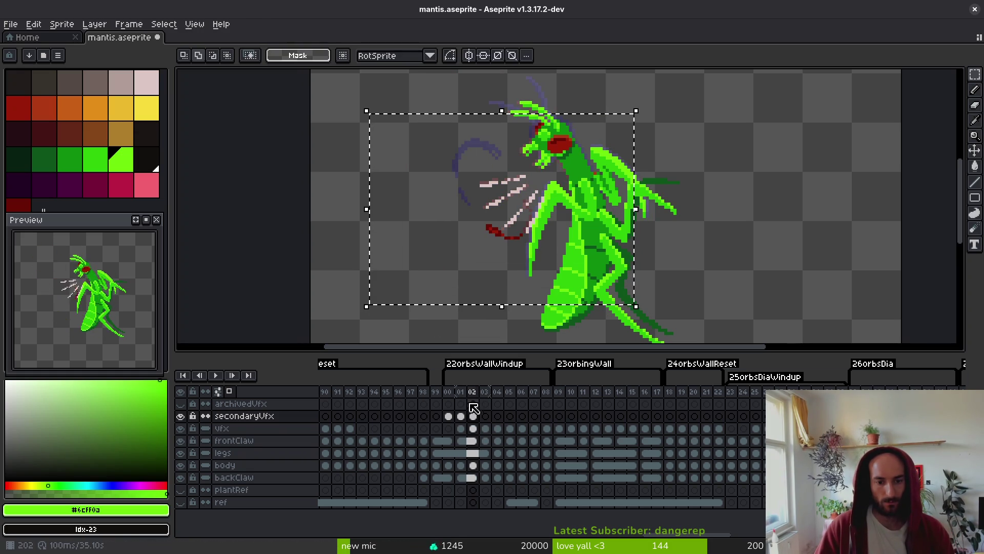
pyautogui.keyDown('shift'); pyautogui.click(449, 416); pyautogui.keyUp('shift')
pyautogui.click(515, 209)
pyautogui.moveTo(515, 209); pyautogui.dragTo(517, 199)
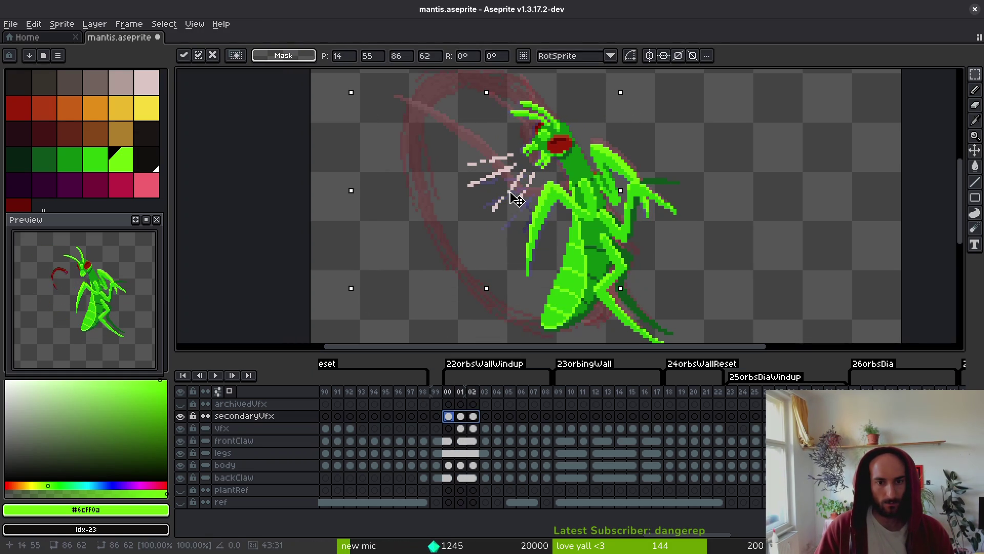
pyautogui.press('Down')
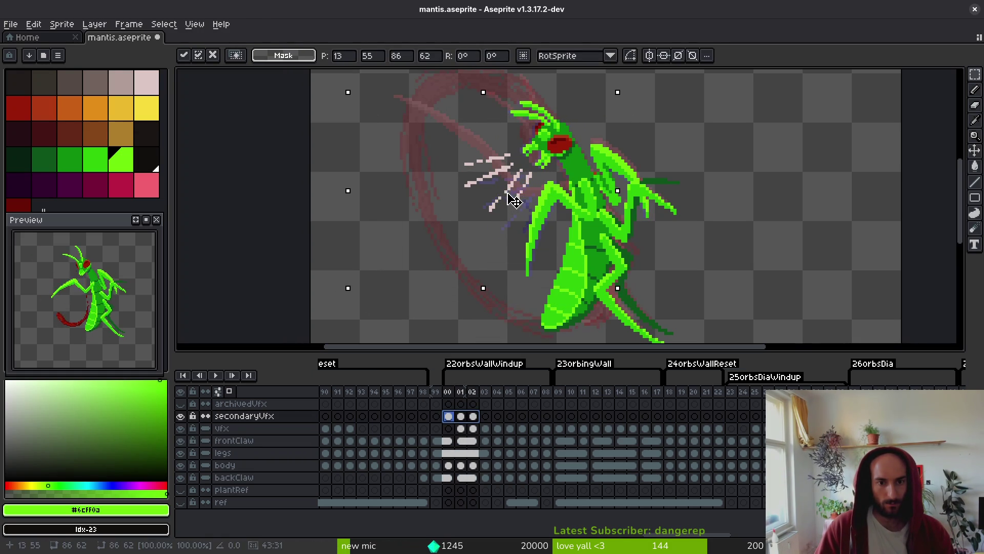
pyautogui.press('Return')
pyautogui.hotkey('ctrl', 's')
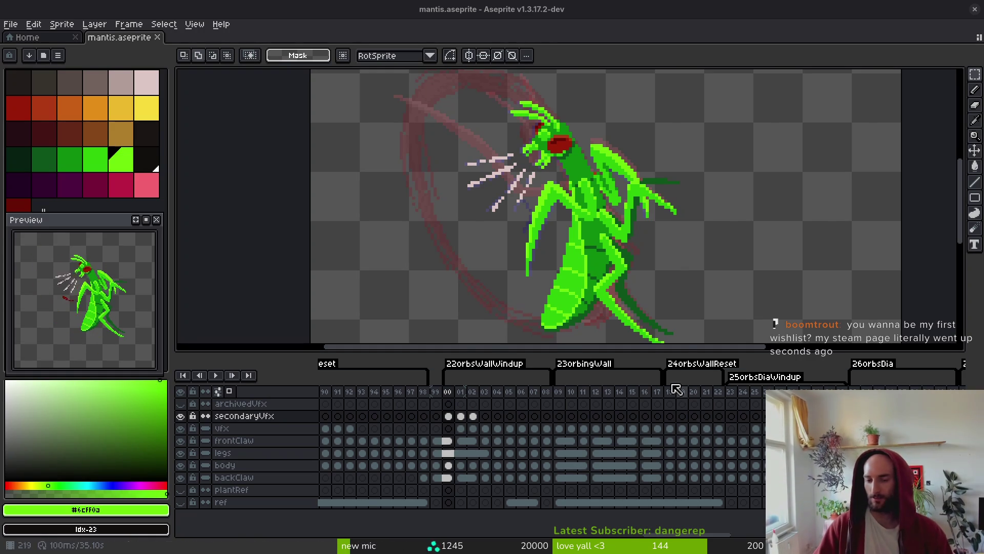
# Step to the windup frames near the mantis's head and make the body layer active.
pyautogui.scroll(-1, 614, 232)
pyautogui.scroll(1, 561, 193)
pyautogui.scroll(1, 539, 170)
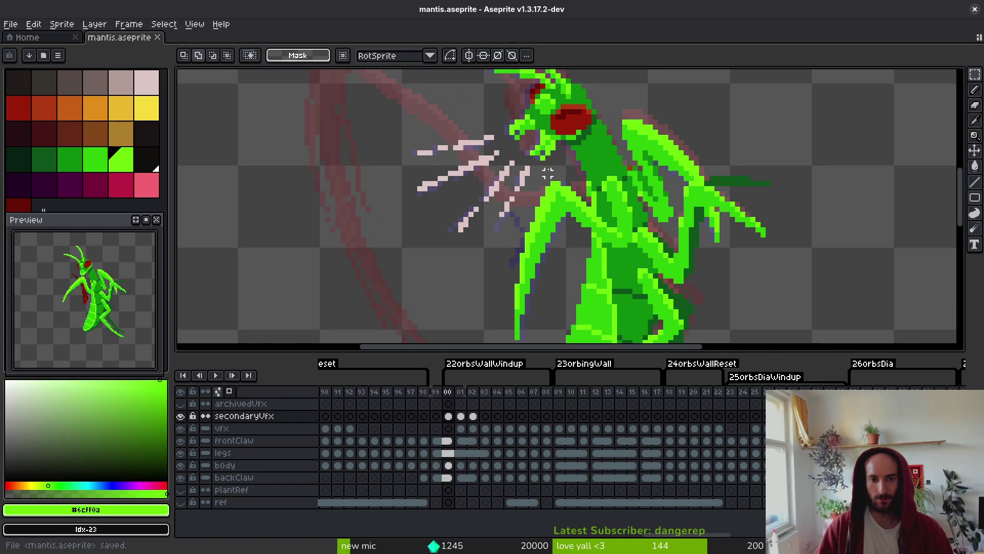
pyautogui.hotkey('shift', 'w')
pyautogui.press('Right')
pyautogui.press('Right')
pyautogui.press('Right')
pyautogui.press('i')
pyautogui.scroll(-1, 651, 194)
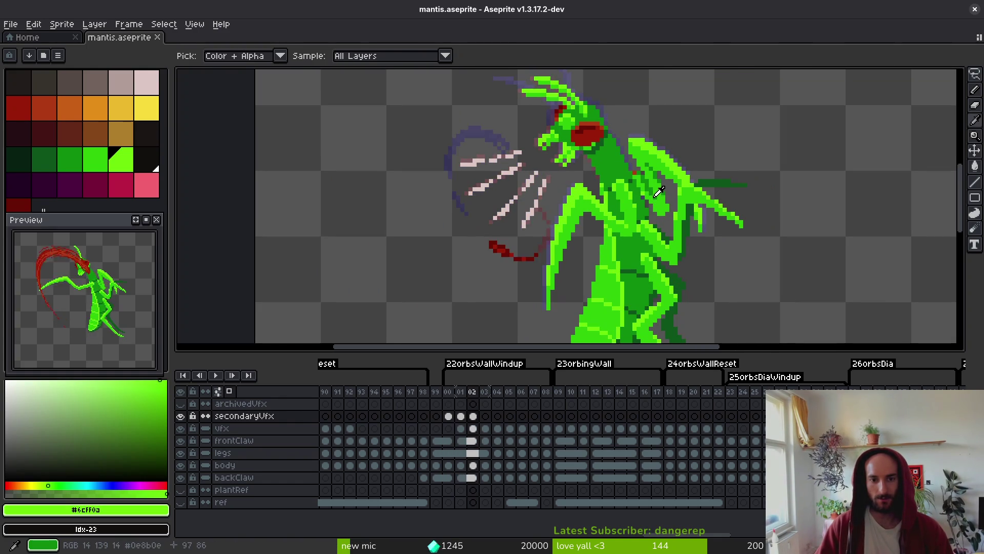
pyautogui.hotkey('shift', 'w')
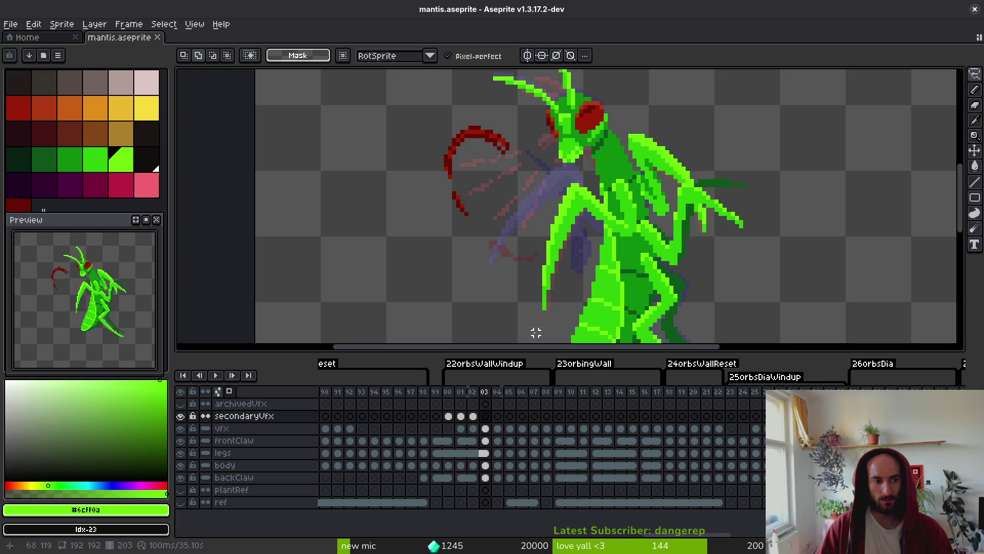
pyautogui.moveTo(589, 272)
pyautogui.mouseDown()
pyautogui.moveTo(603, 266)
pyautogui.moveTo(600, 214)
pyautogui.mouseUp()
pyautogui.press('i')
pyautogui.press('Left')
pyautogui.hotkey('shift', 'w')
pyautogui.press('i')
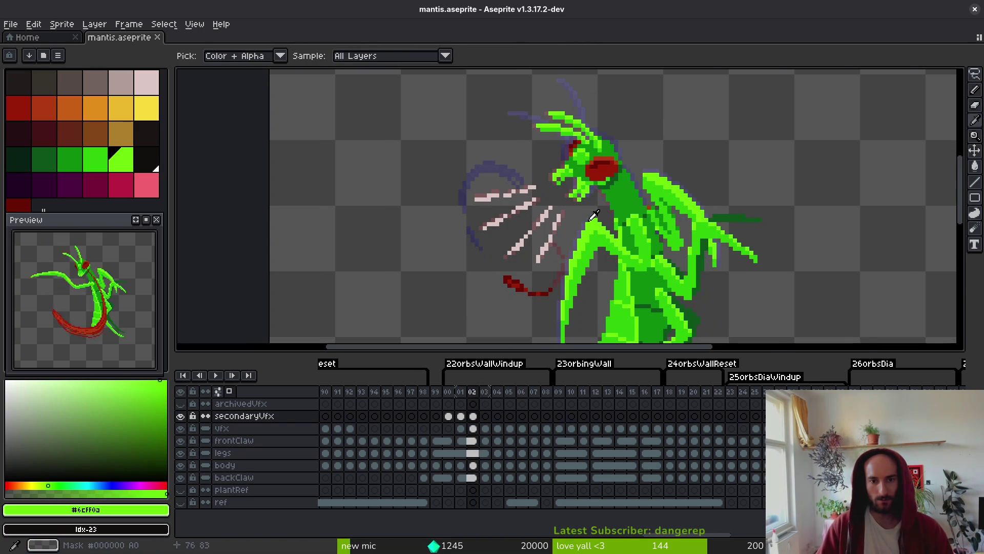
pyautogui.hotkey('shift', 'w')
pyautogui.scroll(2, 563, 159)
pyautogui.press('i')
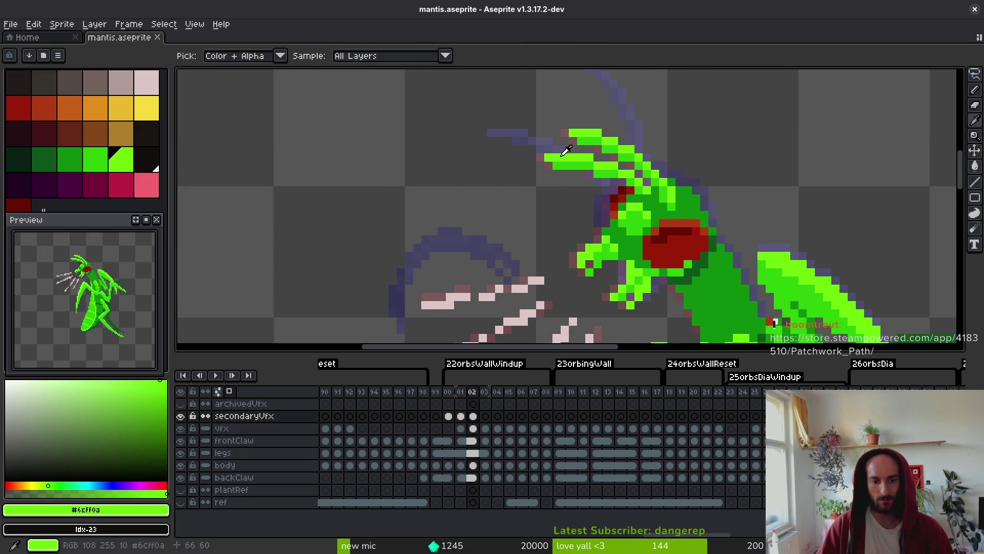
pyautogui.press('f')
pyautogui.click(474, 465)
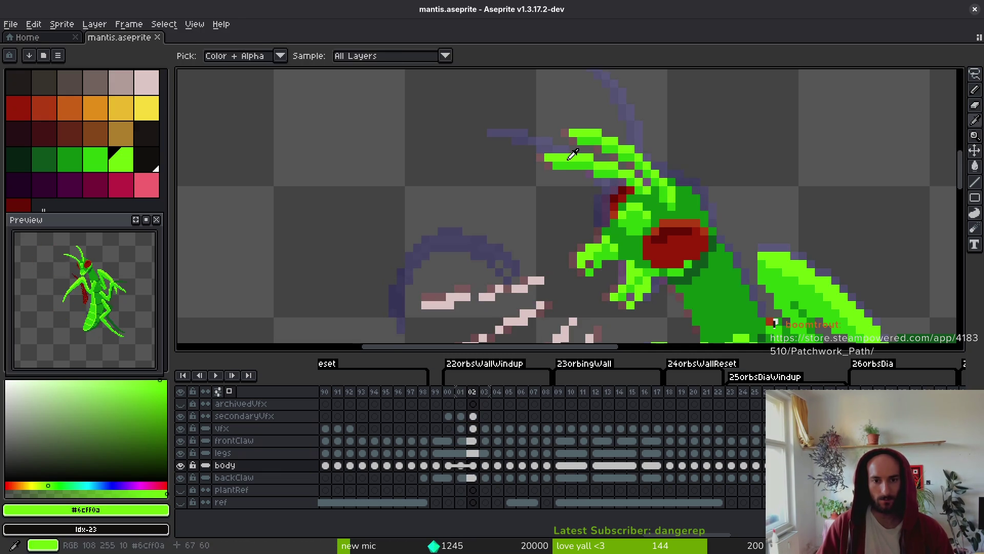
# Lengthen the claw tip rows in light green #6cff0a and the darker claw green.
pyautogui.scroll(2, 529, 164)
pyautogui.moveTo(528, 164)
pyautogui.mouseDown()
pyautogui.moveTo(495, 159)
pyautogui.moveTo(564, 182)
pyautogui.mouseUp()
pyautogui.click(534, 176)
pyautogui.keyDown('alt'); pyautogui.click(590, 175); pyautogui.keyUp('alt')
pyautogui.hscroll(1, 589, 158)
pyautogui.scroll(1, 589, 158)
pyautogui.moveTo(592, 143)
pyautogui.mouseDown()
pyautogui.moveTo(538, 146)
pyautogui.moveTo(525, 128)
pyautogui.mouseUp()
pyautogui.keyDown('alt'); pyautogui.click(605, 128); pyautogui.keyUp('alt')
pyautogui.click(560, 145)
pyautogui.scroll(-2, 624, 232)
# Box-select frame 01's claw tips, shift them a pixel left, and save the sprite.
pyautogui.press(',')
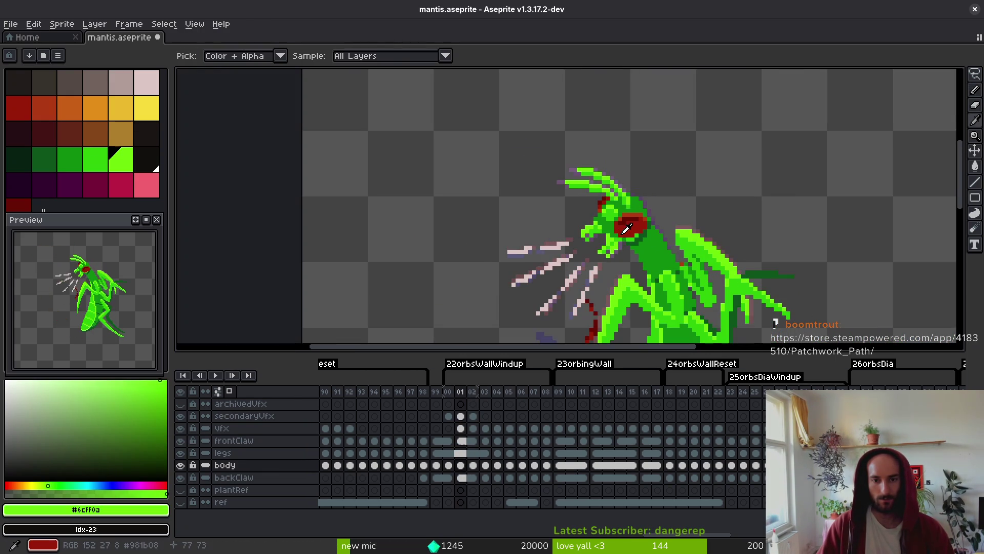
pyautogui.scroll(2, 592, 168)
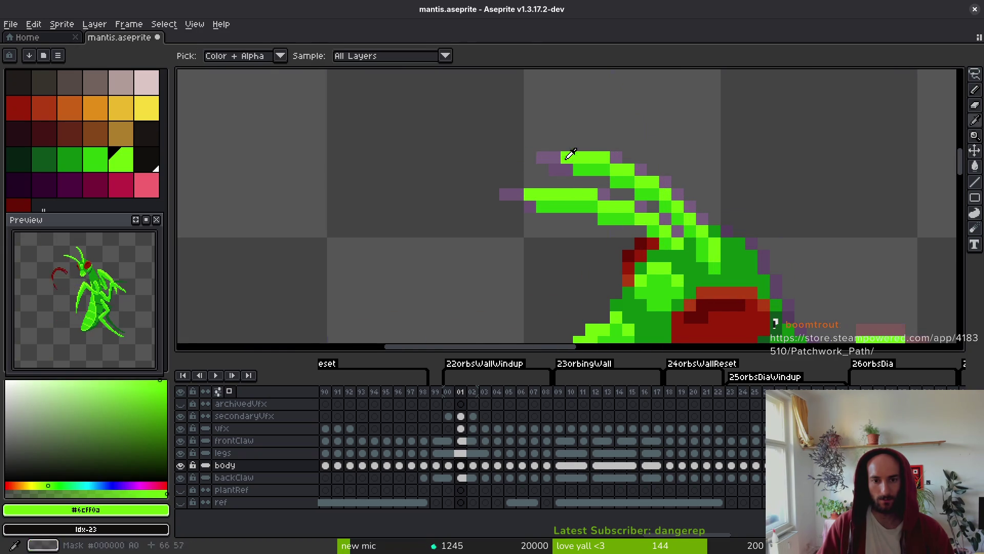
pyautogui.press('.')
pyautogui.press('m')
pyautogui.moveTo(437, 114); pyautogui.dragTo(574, 237)
pyautogui.press(',')
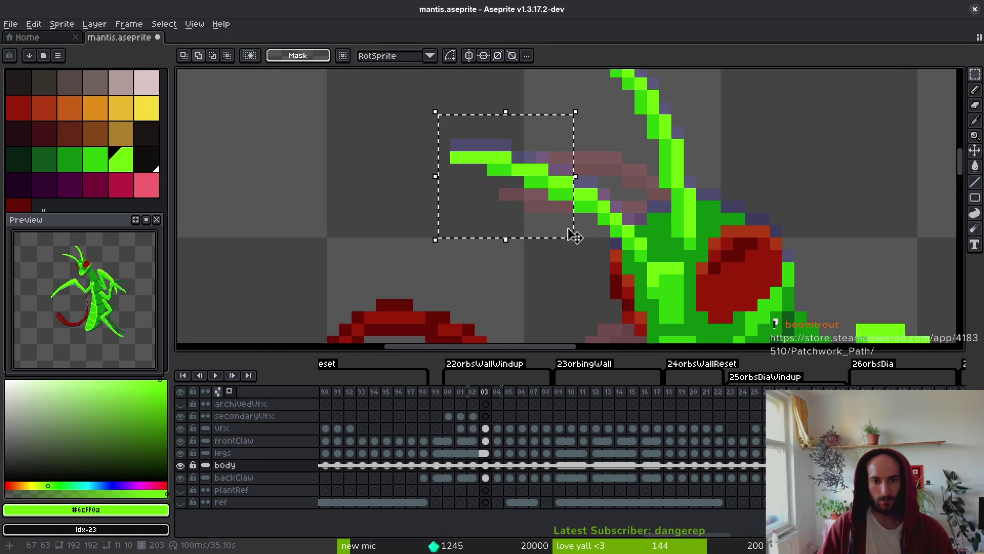
pyautogui.moveTo(562, 210)
pyautogui.mouseDown()
pyautogui.moveTo(457, 202)
pyautogui.moveTo(560, 238)
pyautogui.moveTo(549, 213)
pyautogui.mouseUp()
pyautogui.hotkey('ctrl', 'd')
pyautogui.keyDown('alt'); pyautogui.click(572, 168); pyautogui.keyUp('alt')
pyautogui.press('b')
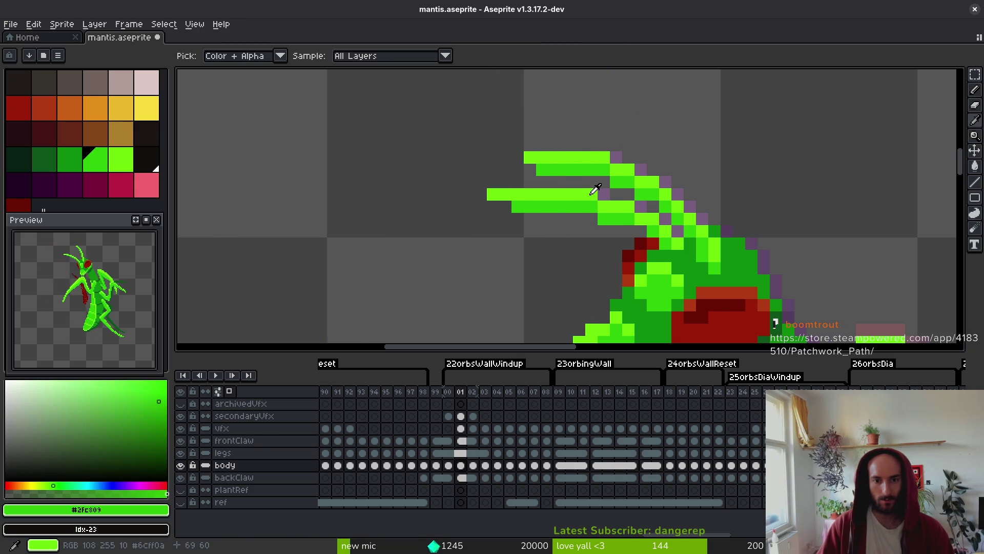
pyautogui.press(',')
pyautogui.hotkey('ctrl', 's')
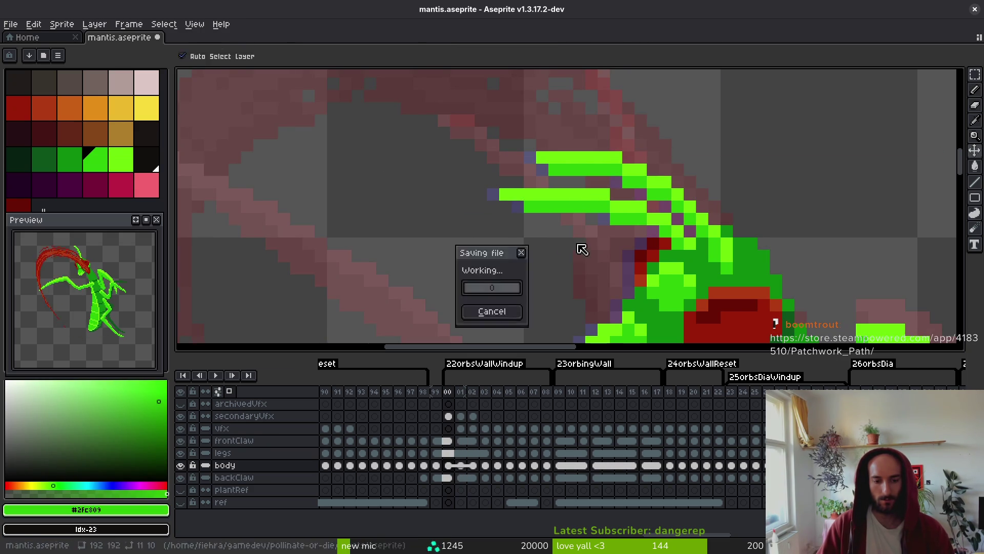
pyautogui.scroll(-3, 614, 258)
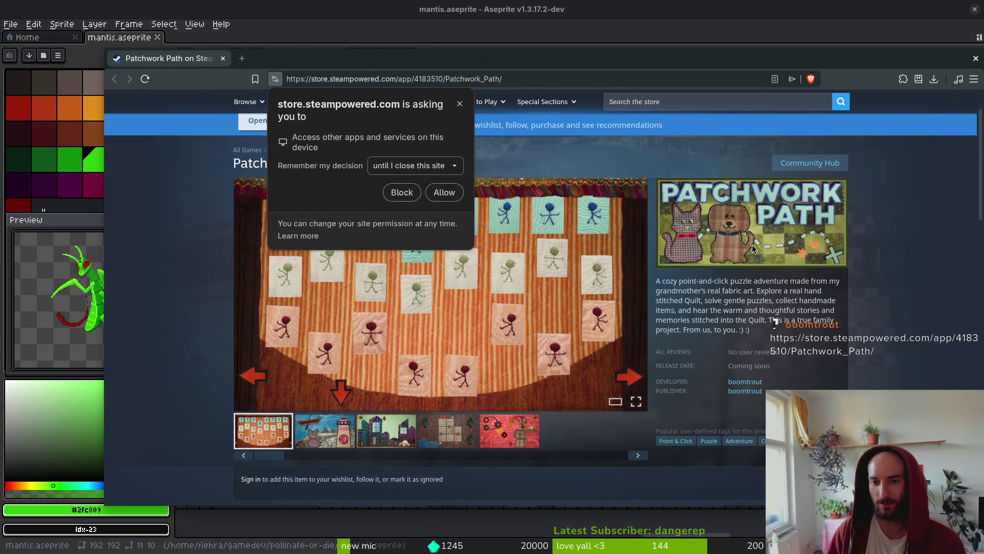
# Allow the site prompt, try wishlisting Patchwork Path, and close the not-signed-in notice.
pyautogui.click(443, 192)
pyautogui.scroll(-3, 737, 396)
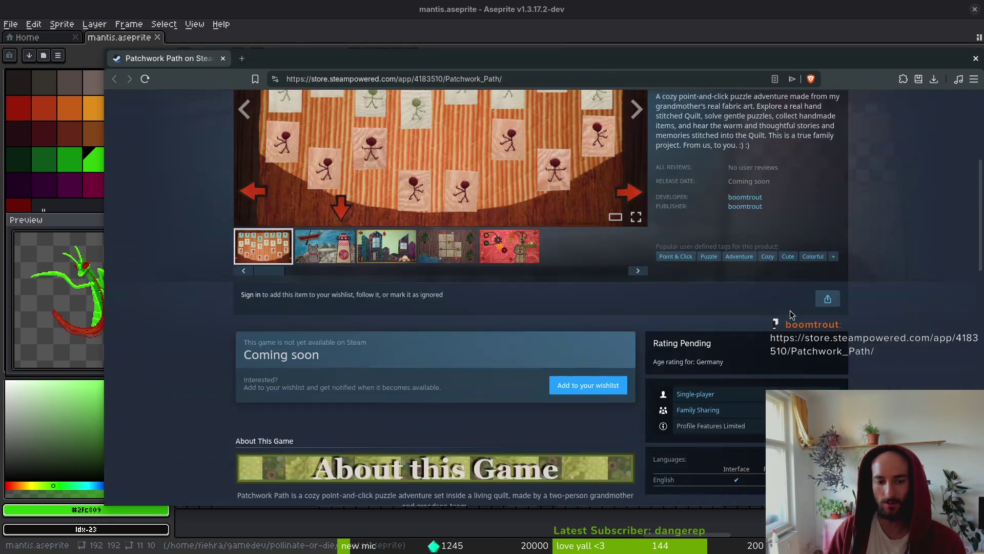
pyautogui.click(589, 386)
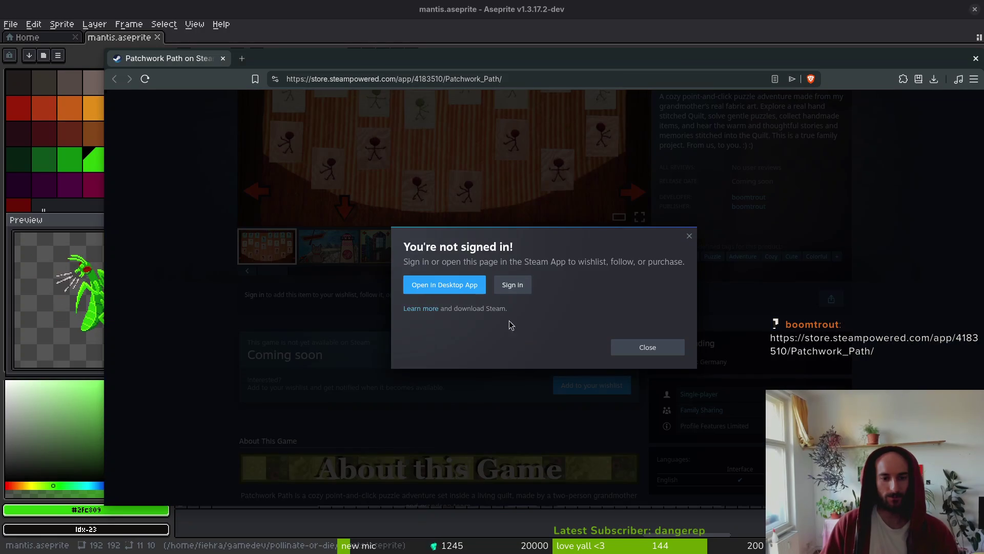
pyautogui.click(690, 238)
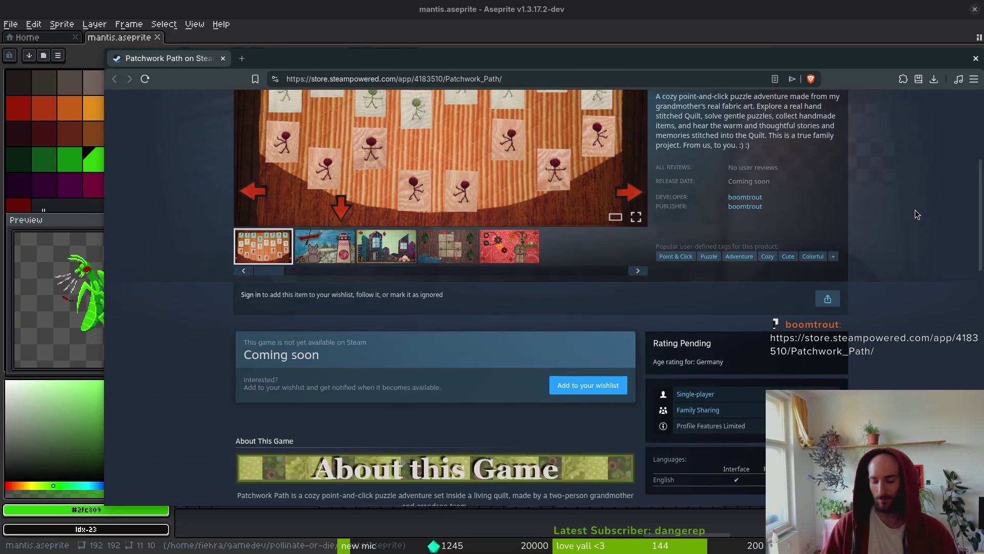
pyautogui.hotkey('alt', 'Tab')
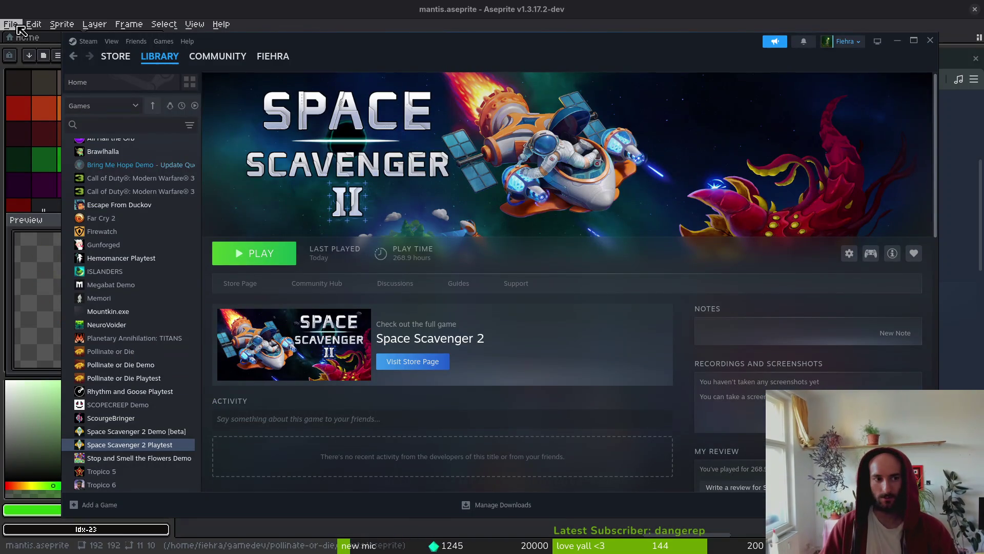
# Search the Steam store for 'patchwork path', open its page, and add it to the wishlist.
pyautogui.click(115, 55)
pyautogui.moveTo(279, 40)
pyautogui.mouseDown()
pyautogui.moveTo(628, 239)
pyautogui.moveTo(331, 456)
pyautogui.moveTo(315, 503)
pyautogui.moveTo(256, 309)
pyautogui.moveTo(291, 63)
pyautogui.mouseUp()
pyautogui.click(619, 118)
pyautogui.write('chwork')
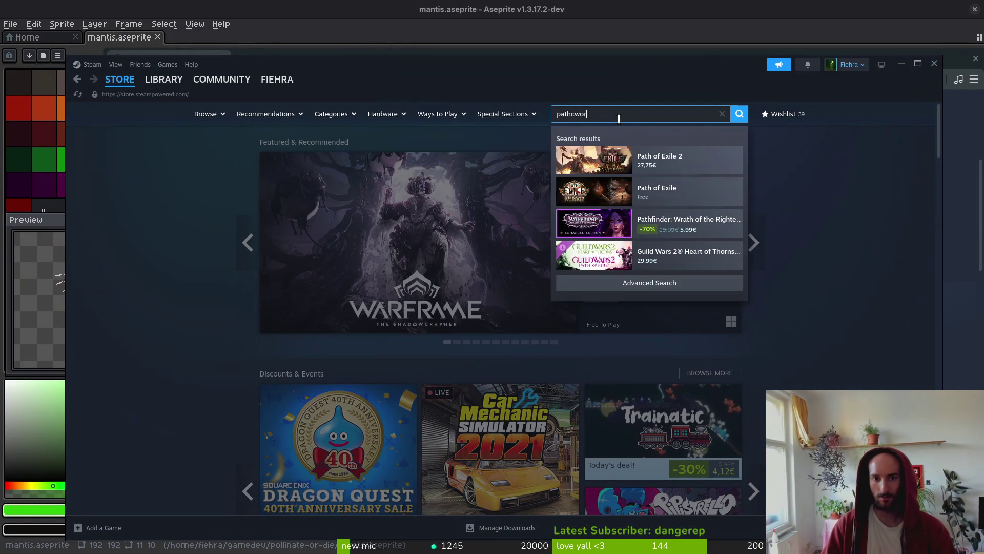
pyautogui.write(' path')
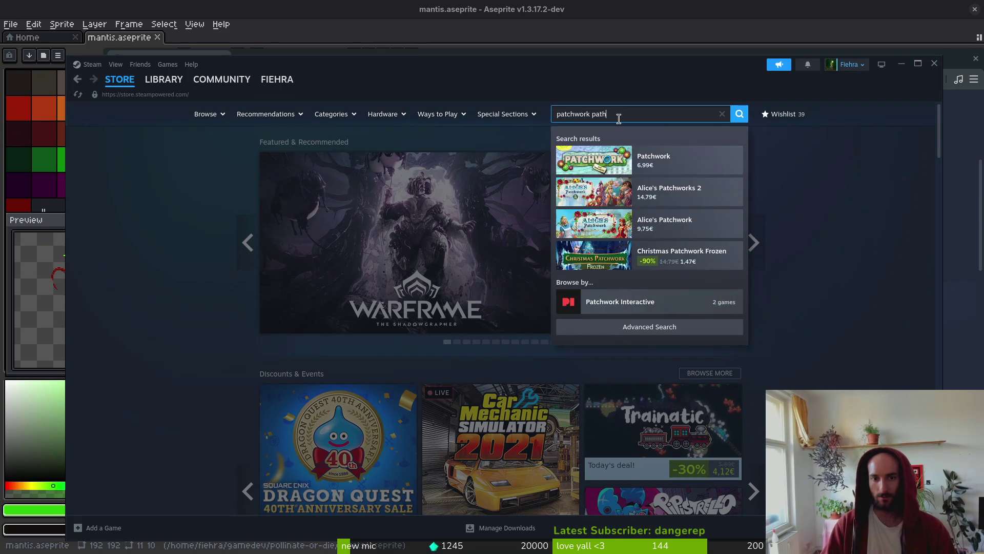
pyautogui.press('Return')
pyautogui.click(348, 234)
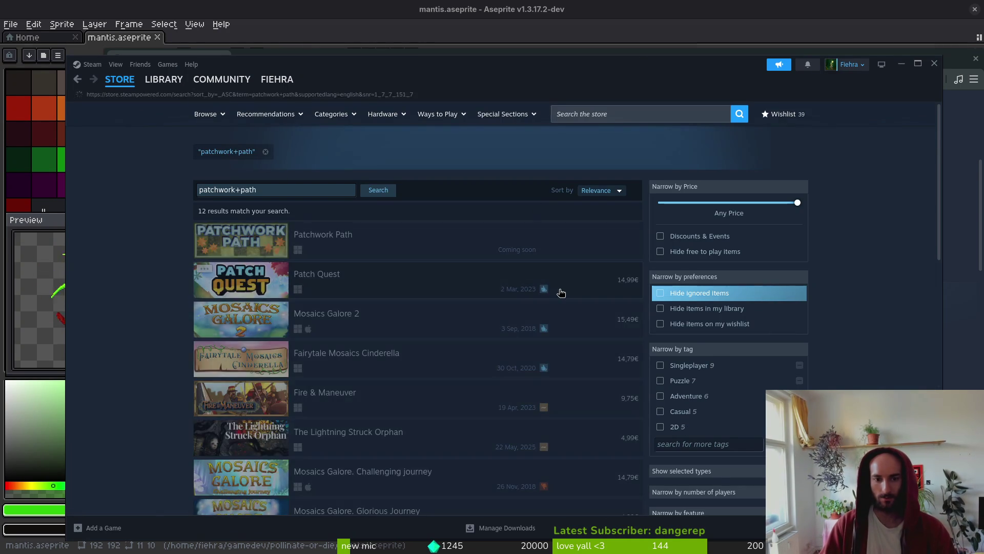
pyautogui.scroll(-3, 474, 317)
pyautogui.click(231, 290)
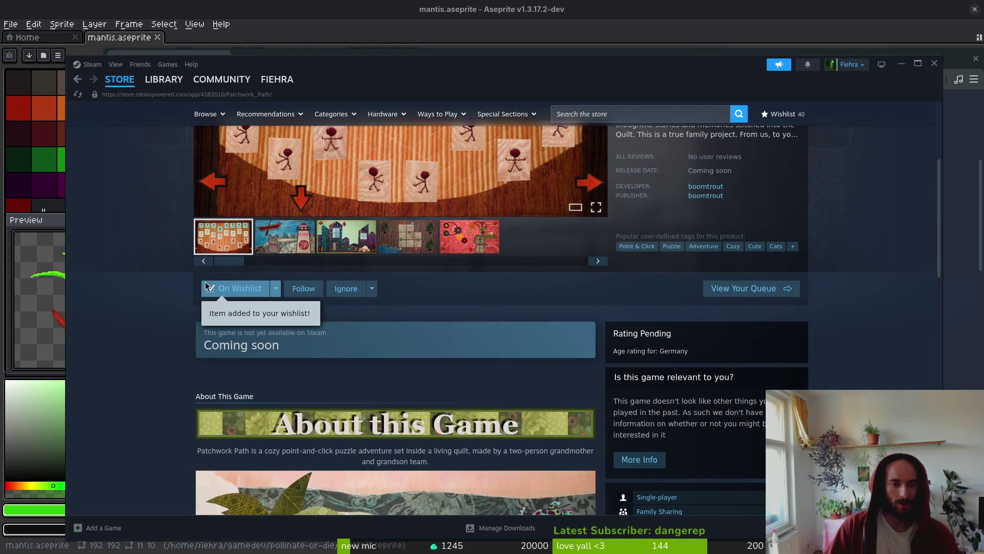
# Browse the game's screenshots and About This Game text, then close Steam and the browser.
pyautogui.scroll(3, 624, 255)
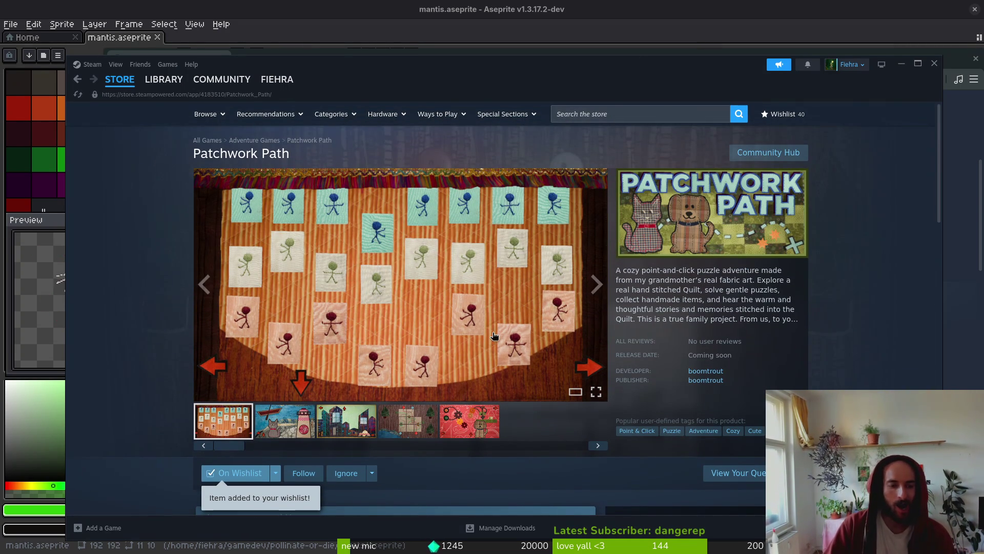
pyautogui.click(596, 284)
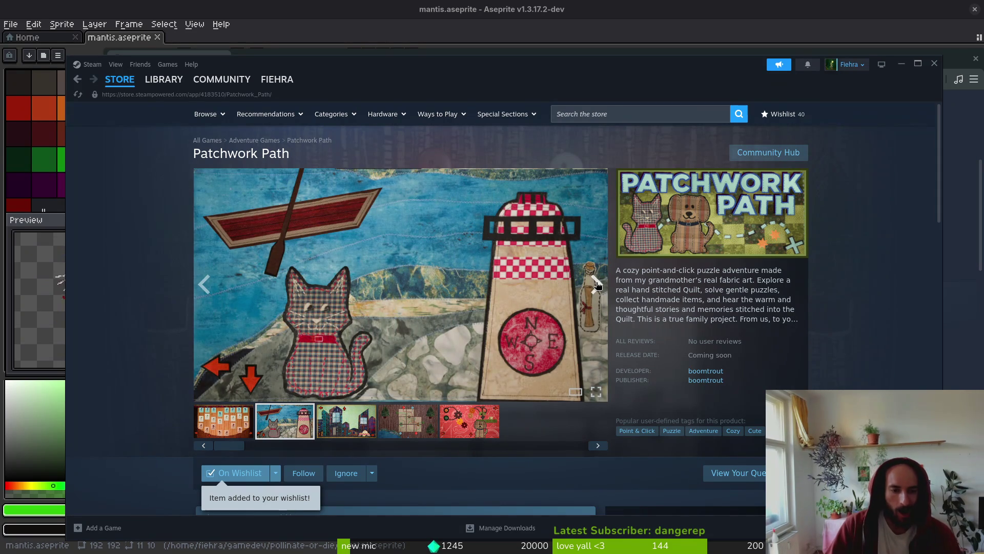
pyautogui.click(596, 284)
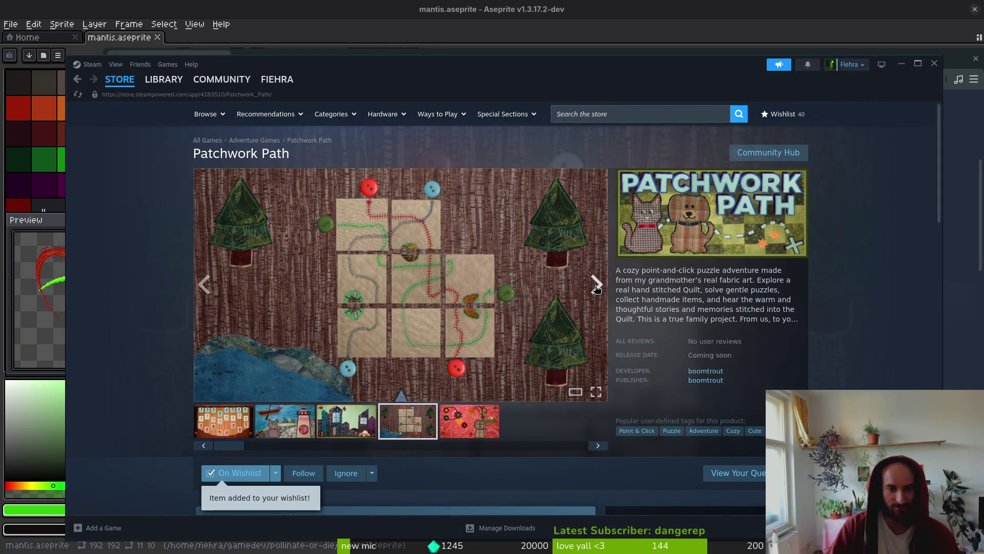
pyautogui.click(596, 286)
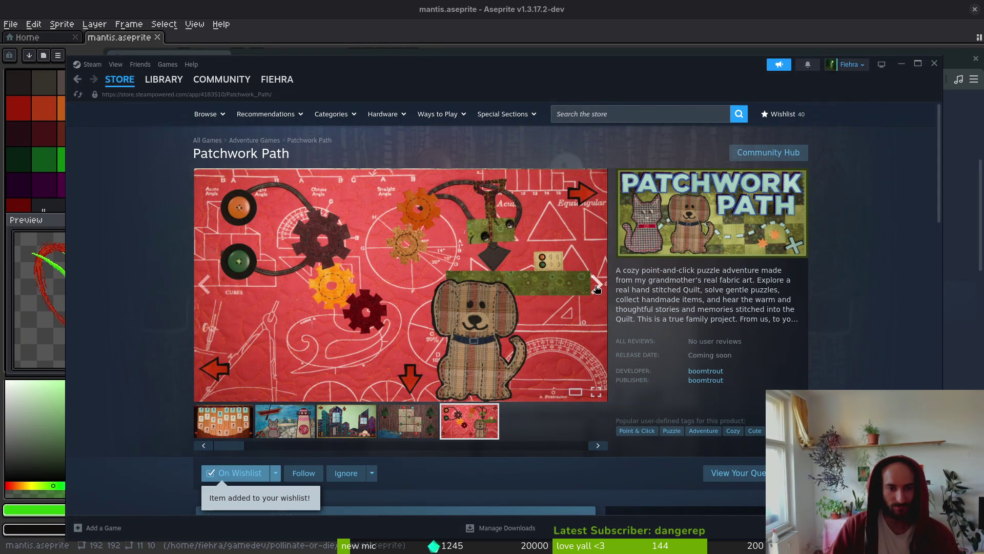
pyautogui.click(364, 424)
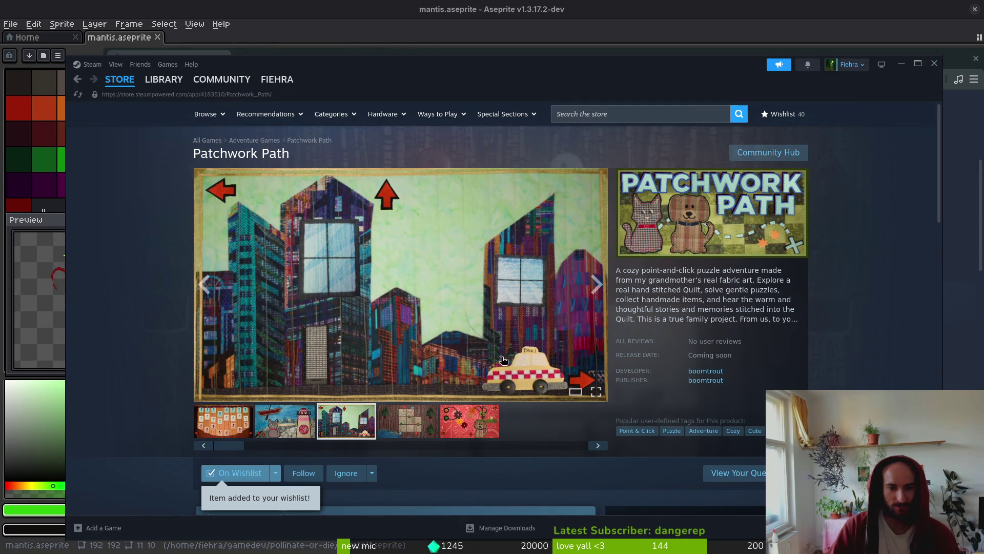
pyautogui.scroll(-4, 495, 352)
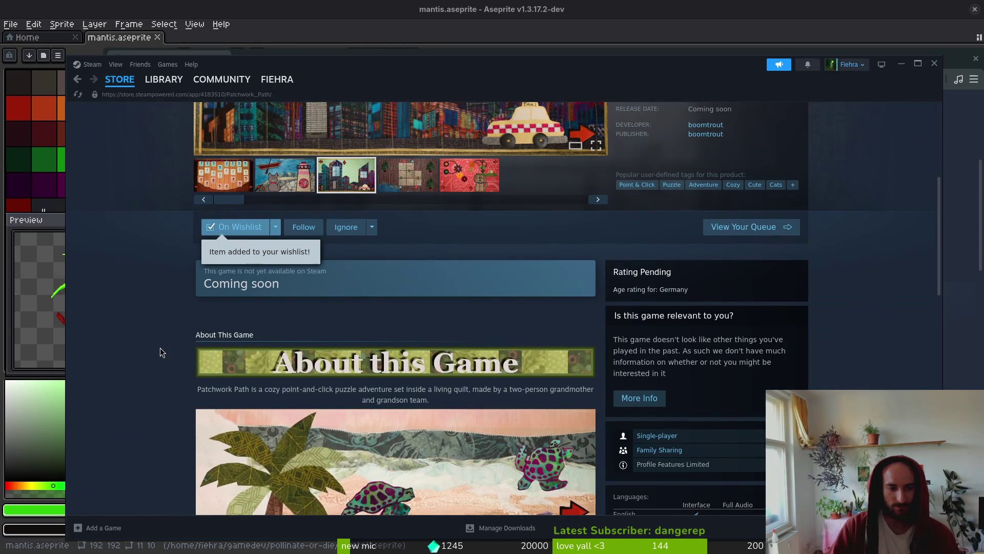
pyautogui.scroll(-2, 160, 349)
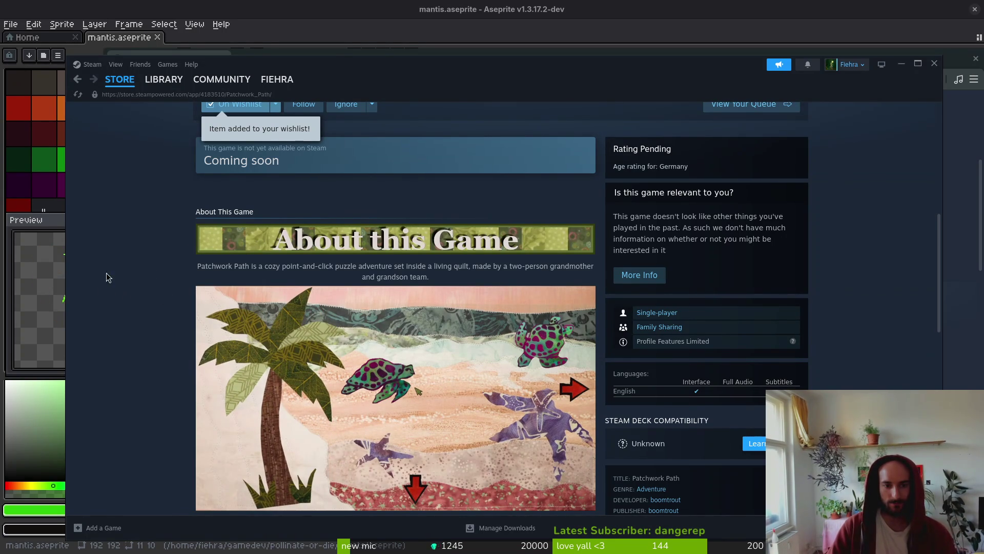
pyautogui.scroll(-2, 128, 321)
pyautogui.scroll(-5, 154, 317)
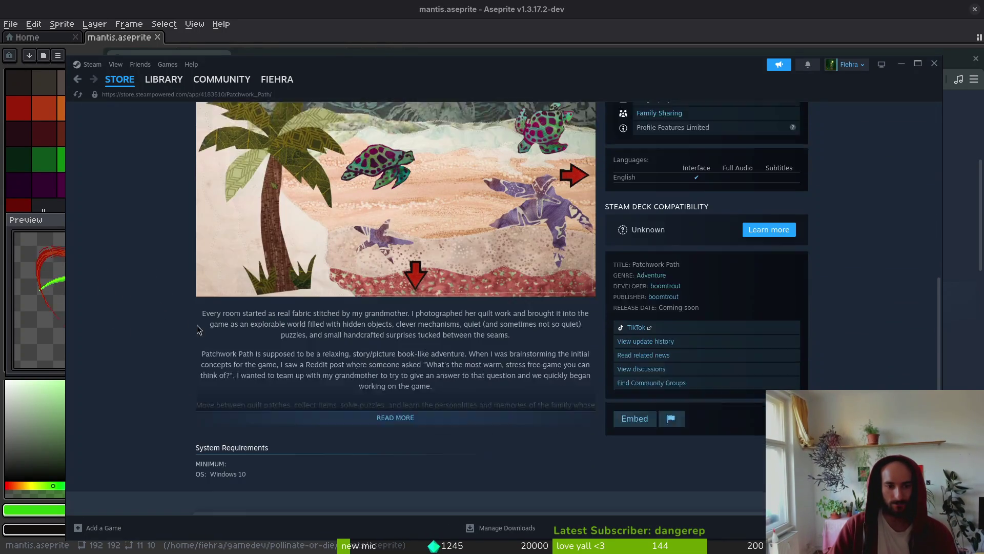
pyautogui.scroll(-2, 177, 333)
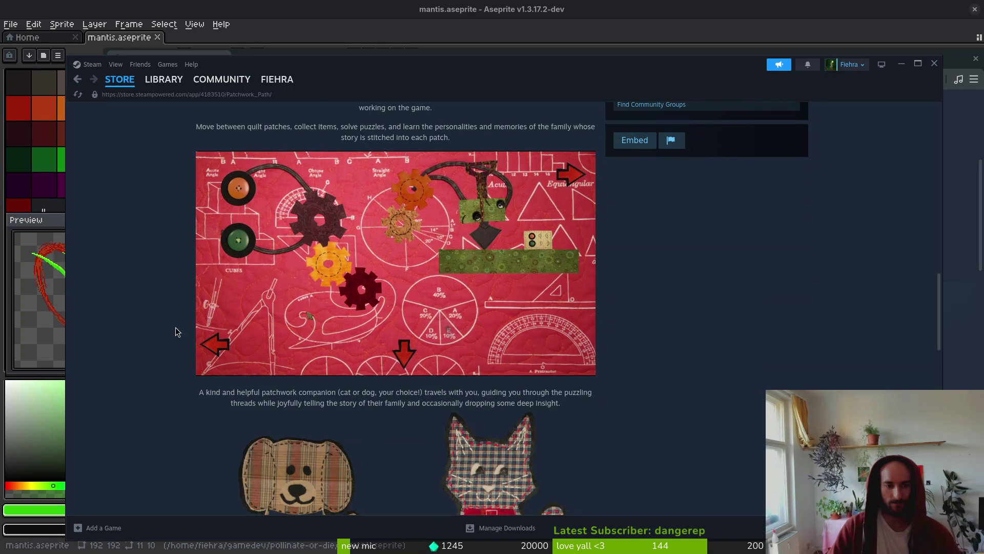
pyautogui.scroll(-4, 149, 323)
pyautogui.scroll(-4, 154, 338)
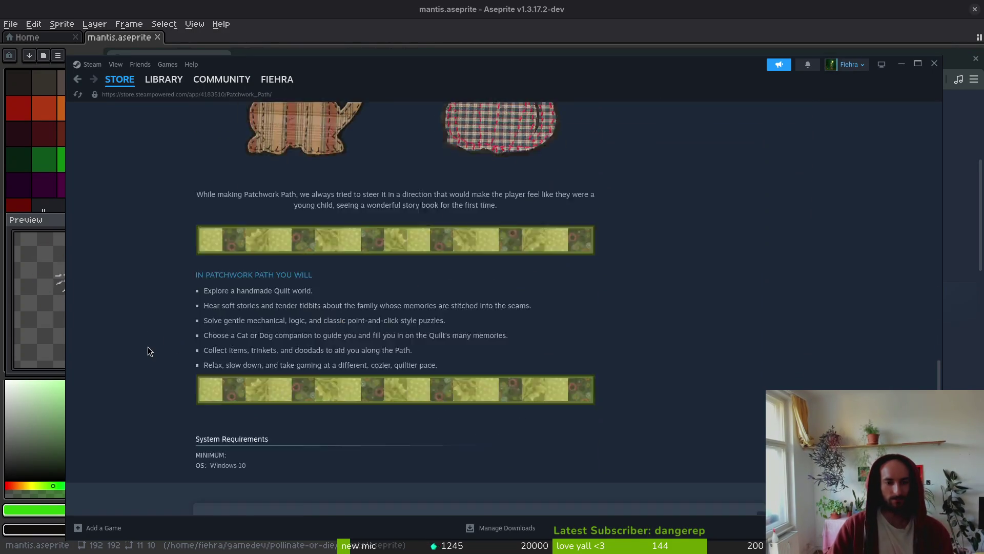
pyautogui.scroll(3, 192, 256)
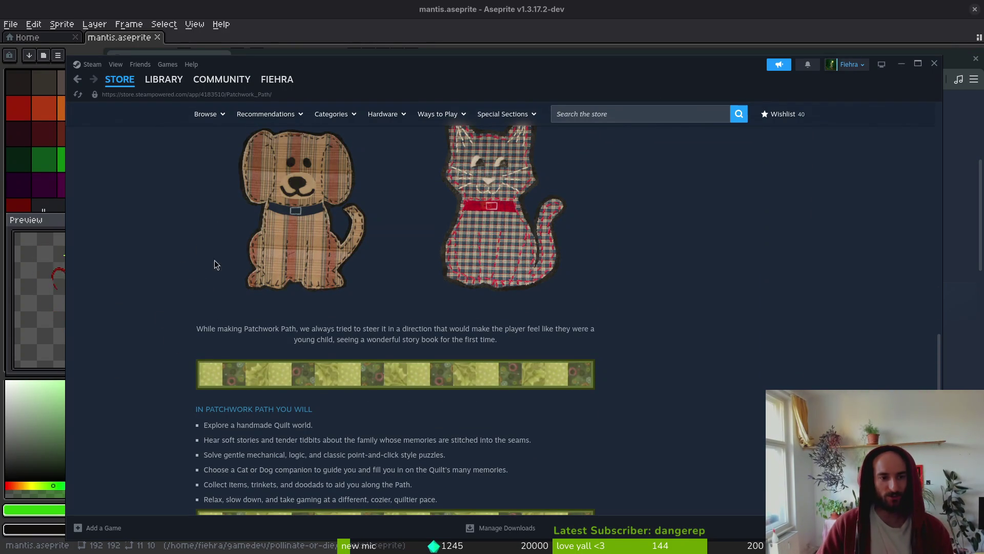
pyautogui.click(932, 70)
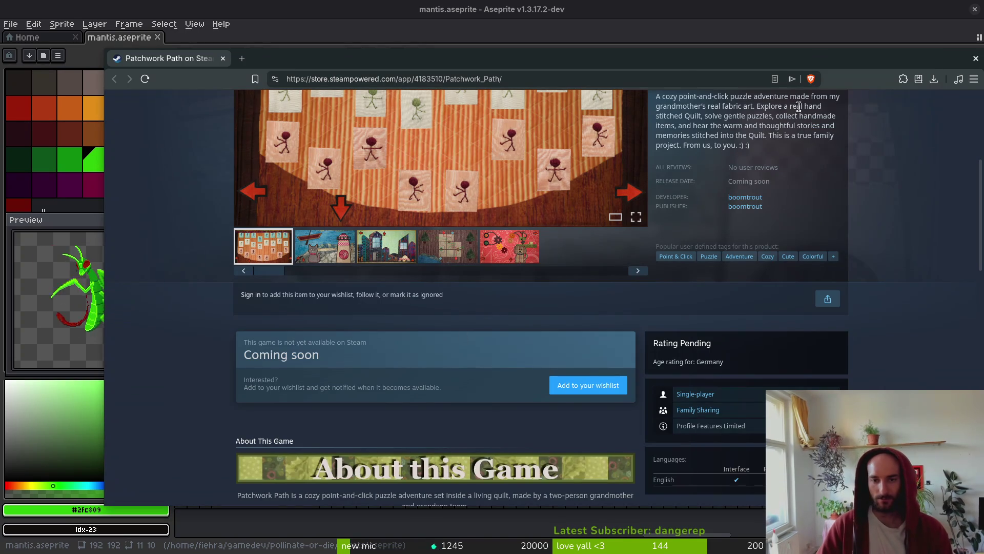
pyautogui.hotkey('alt', 'F4')
# Save and play back the wall windup animation to review it.
pyautogui.scroll(-2, 571, 257)
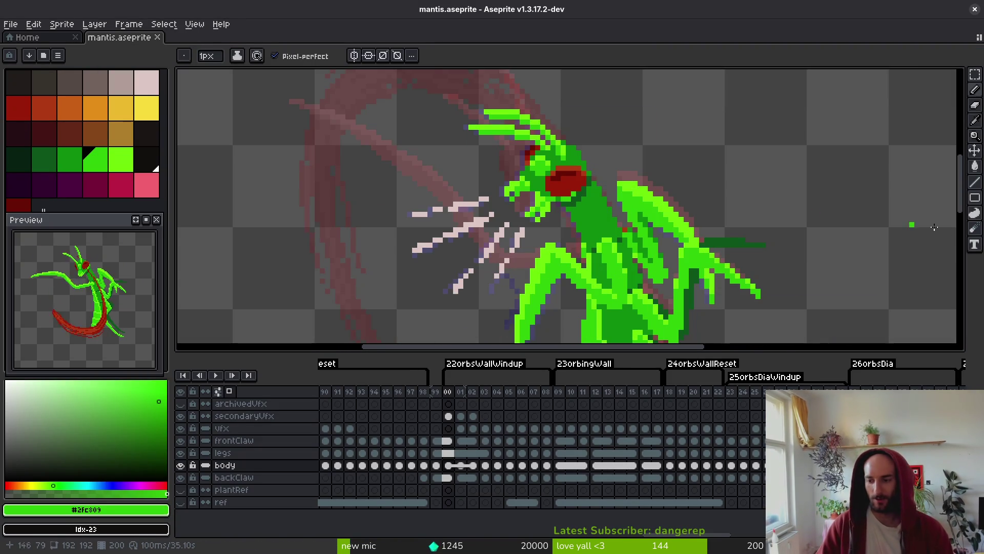
pyautogui.hotkey('ctrl', 's')
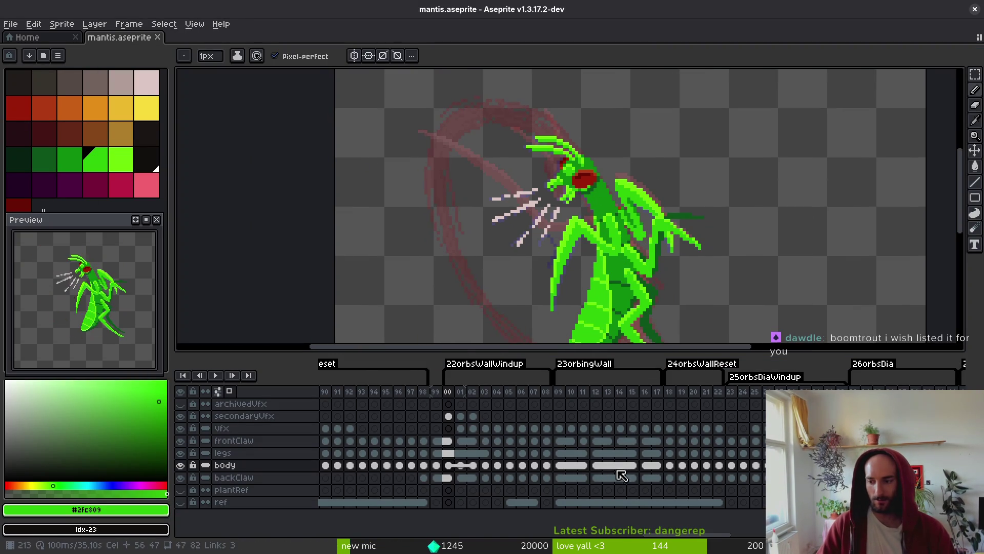
pyautogui.click(472, 428)
pyautogui.click(484, 428)
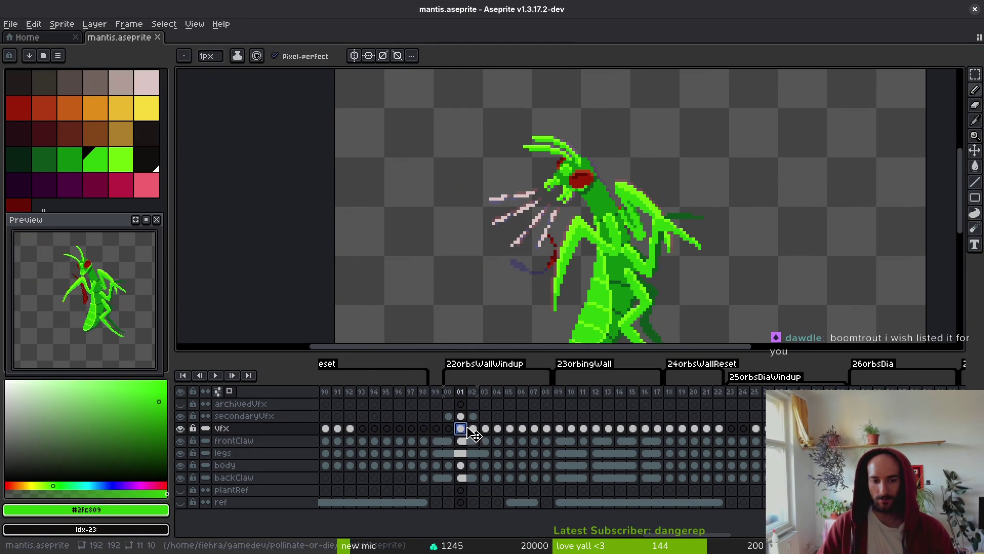
pyautogui.press('Return')
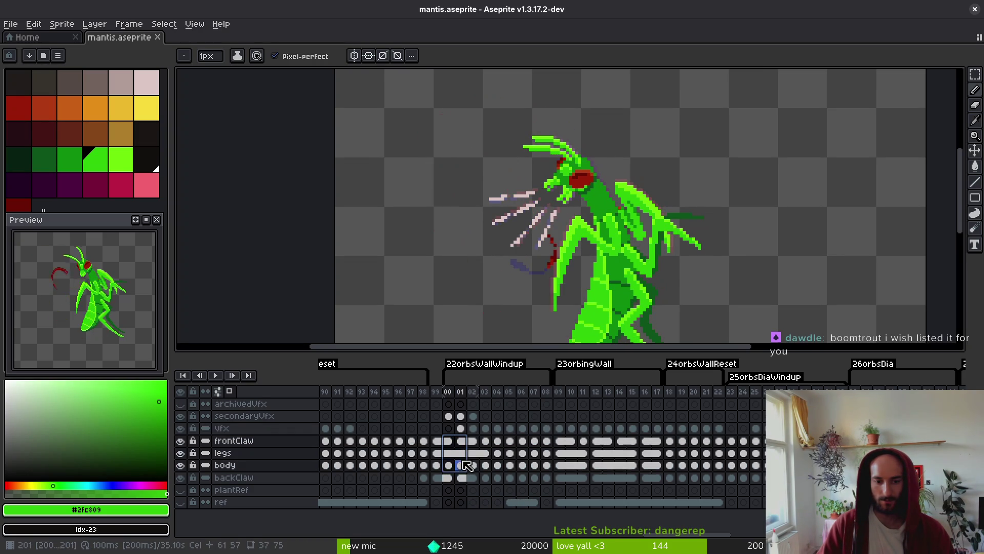
# Shift the backClaw windup cels one frame earlier, save, and replay the animation.
pyautogui.click(449, 478)
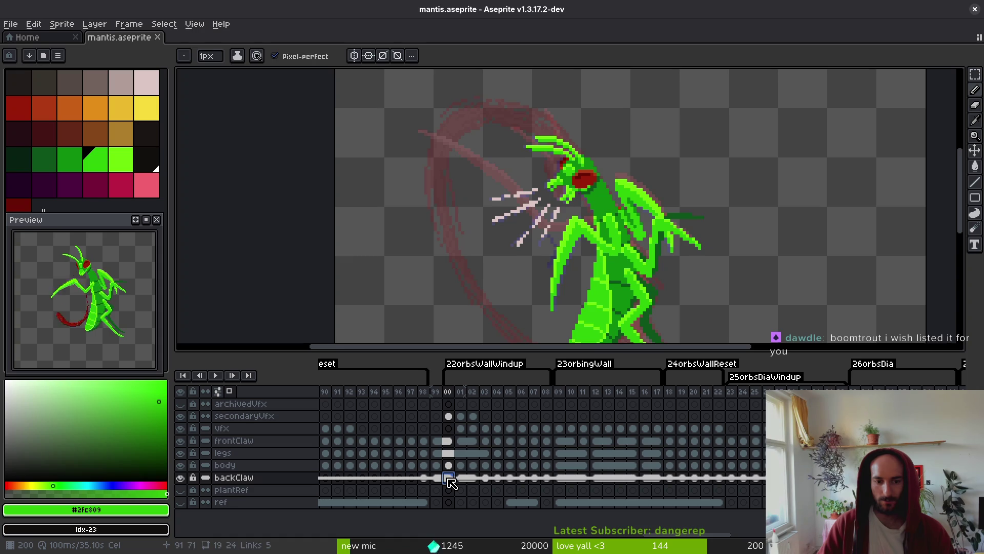
pyautogui.moveTo(460, 395)
pyautogui.mouseDown()
pyautogui.moveTo(501, 398)
pyautogui.moveTo(487, 402)
pyautogui.mouseUp()
pyautogui.click(440, 479)
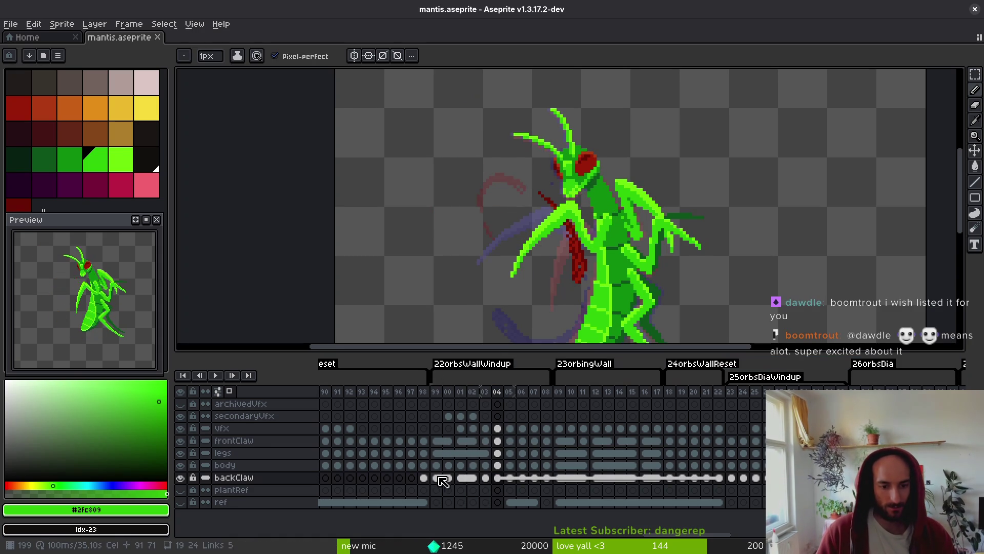
pyautogui.click(441, 479)
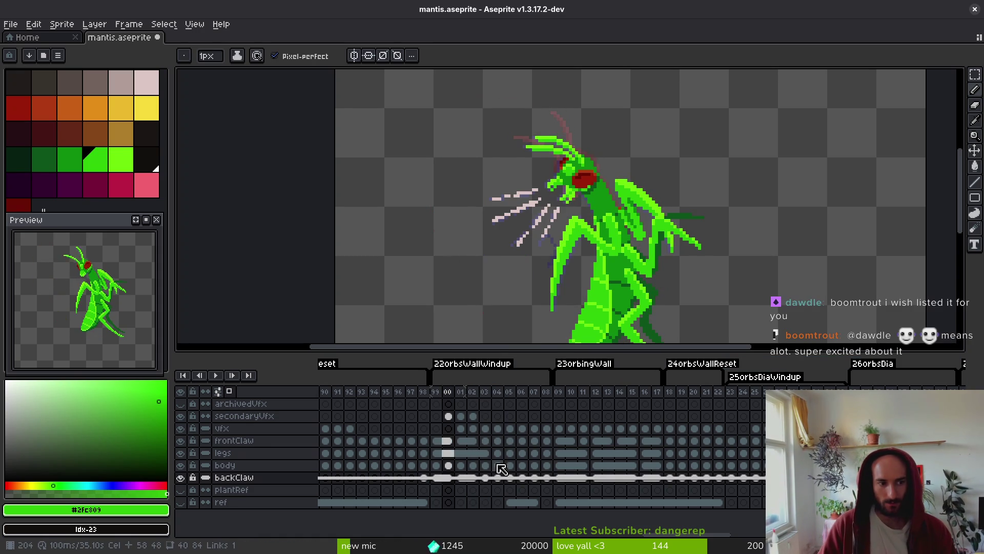
pyautogui.hotkey('ctrl', 's')
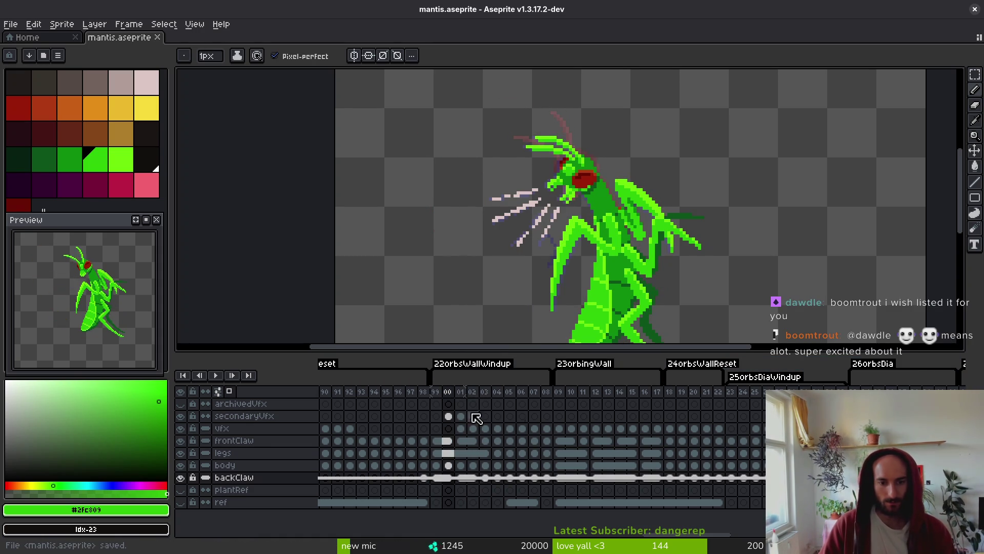
pyautogui.press('Return')
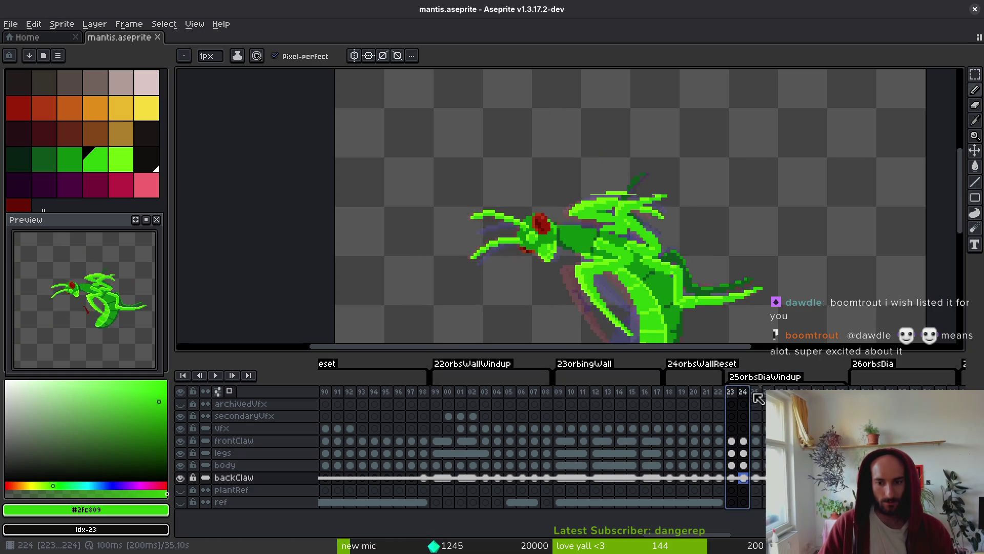
# Delete the diagonal windup's claw, leg and body cels.
pyautogui.moveTo(441, 393)
pyautogui.mouseDown()
pyautogui.moveTo(450, 433)
pyautogui.moveTo(487, 489)
pyautogui.mouseUp()
pyautogui.press('Escape')
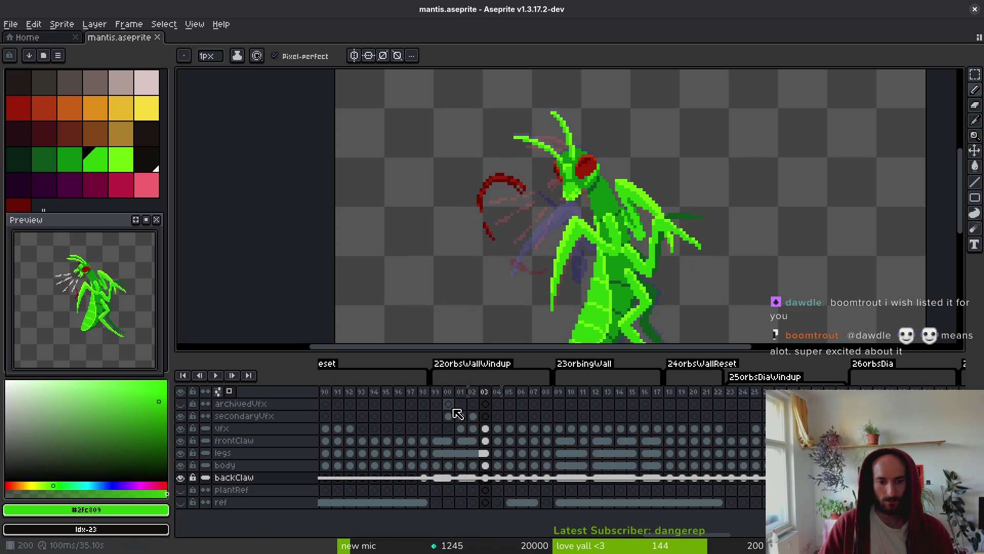
pyautogui.moveTo(437, 404); pyautogui.dragTo(484, 486)
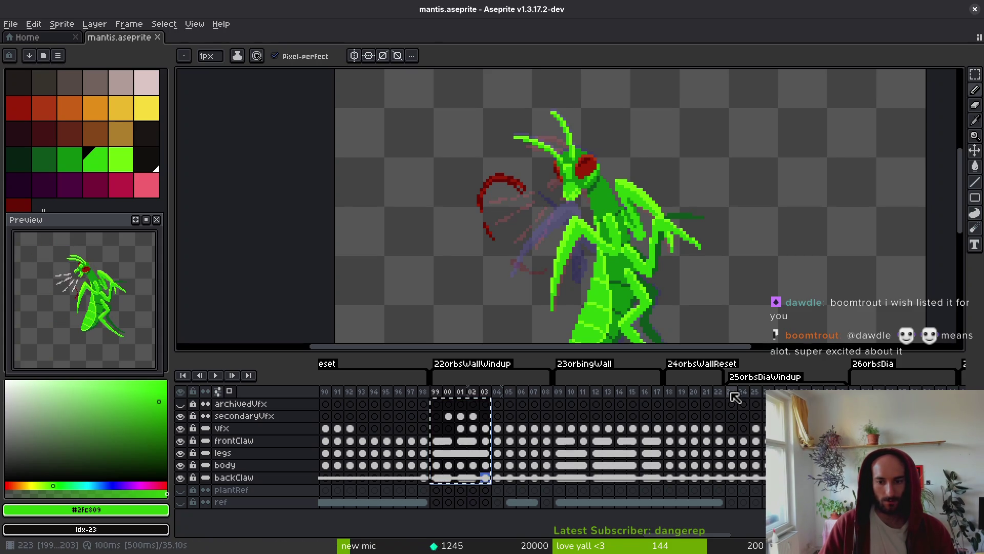
pyautogui.moveTo(736, 407); pyautogui.dragTo(780, 477)
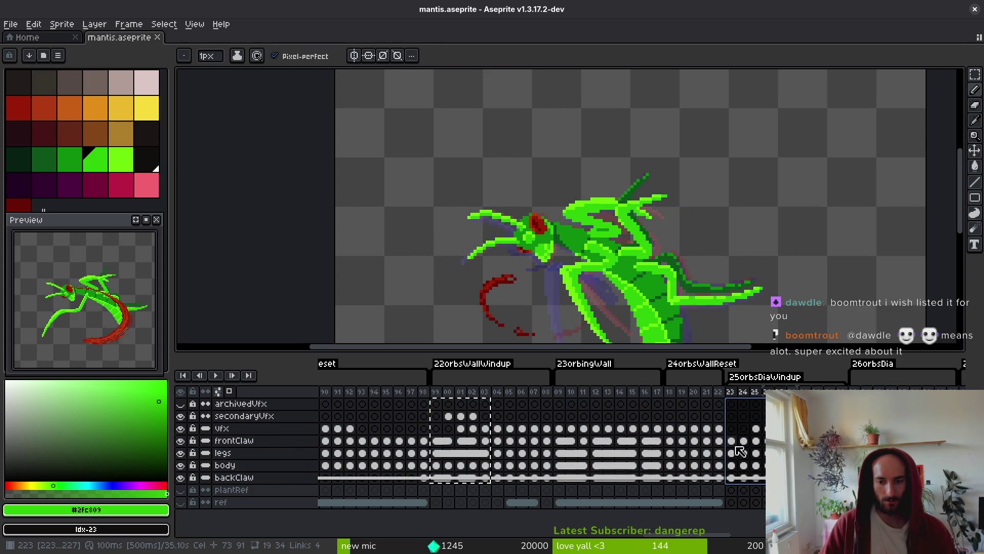
pyautogui.moveTo(749, 442); pyautogui.dragTo(758, 477)
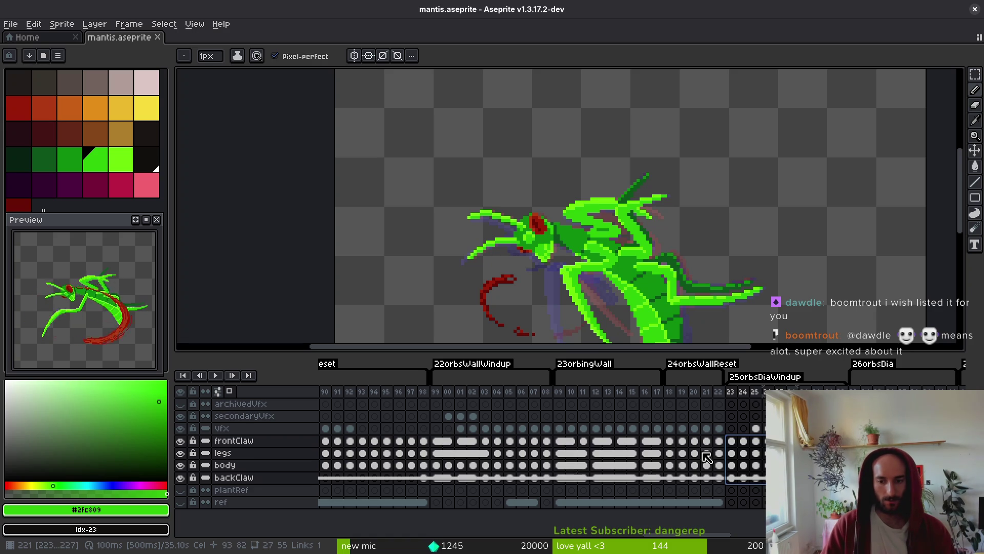
pyautogui.press('Delete')
# Copy the wall windup's claw, leg and body cels and paste them into the diagonal windup.
pyautogui.moveTo(440, 444)
pyautogui.mouseDown()
pyautogui.moveTo(473, 453)
pyautogui.moveTo(485, 477)
pyautogui.mouseUp()
pyautogui.hotkey('ctrl', 'c')
pyautogui.click(733, 440)
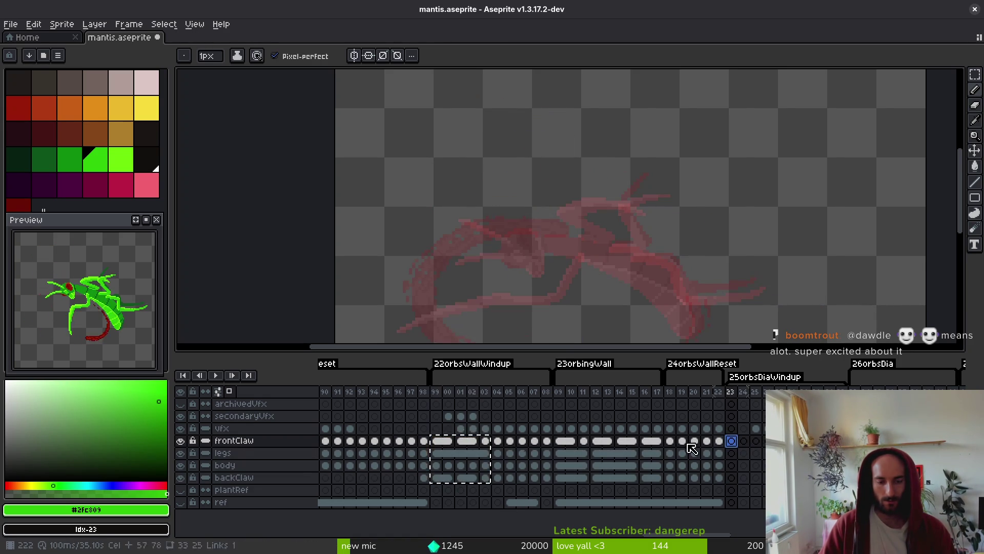
pyautogui.moveTo(205, 440); pyautogui.dragTo(208, 469)
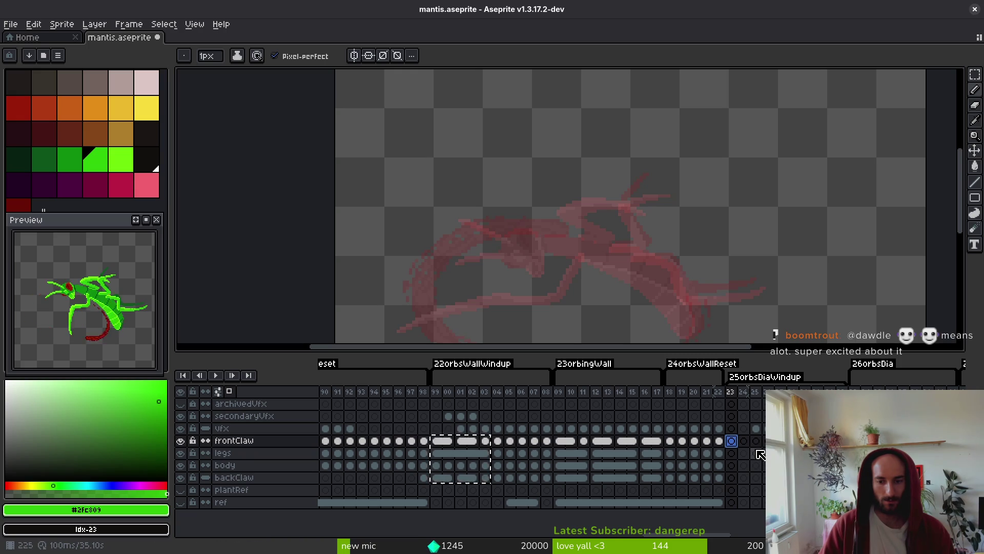
pyautogui.hotkey('ctrl', 'v')
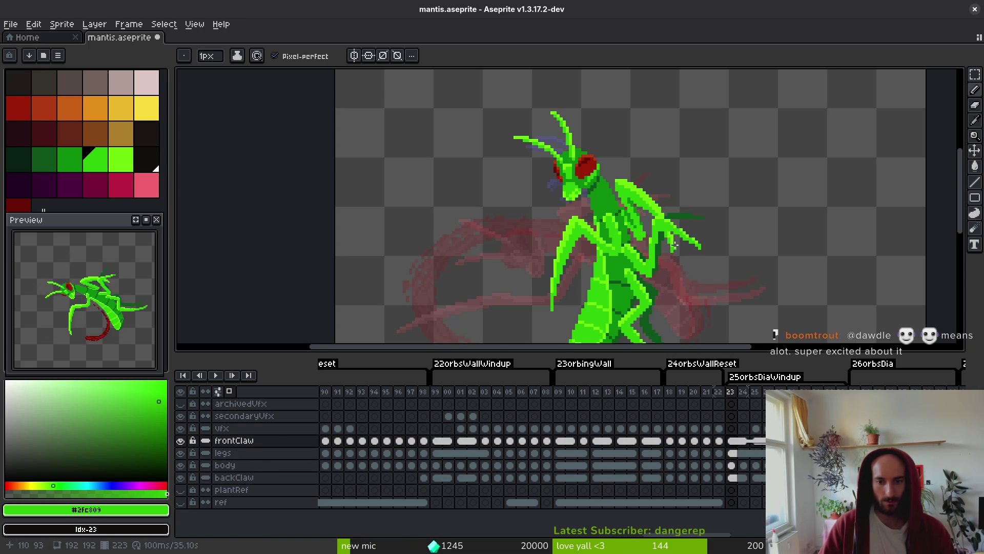
pyautogui.moveTo(708, 503); pyautogui.dragTo(743, 502)
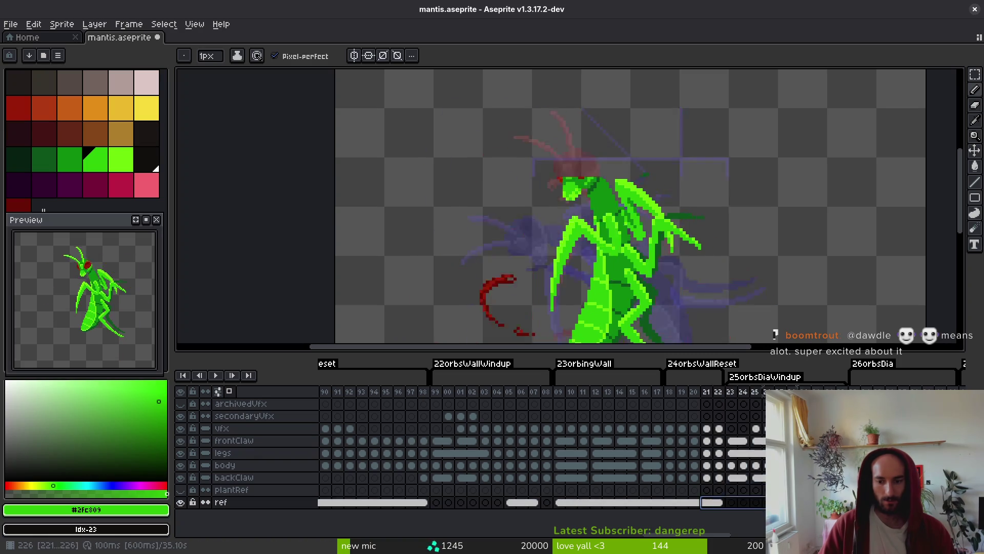
# Go to the frontClaw cel at frame 223 and select the whole canvas with the rectangular marquee.
pyautogui.click(743, 489)
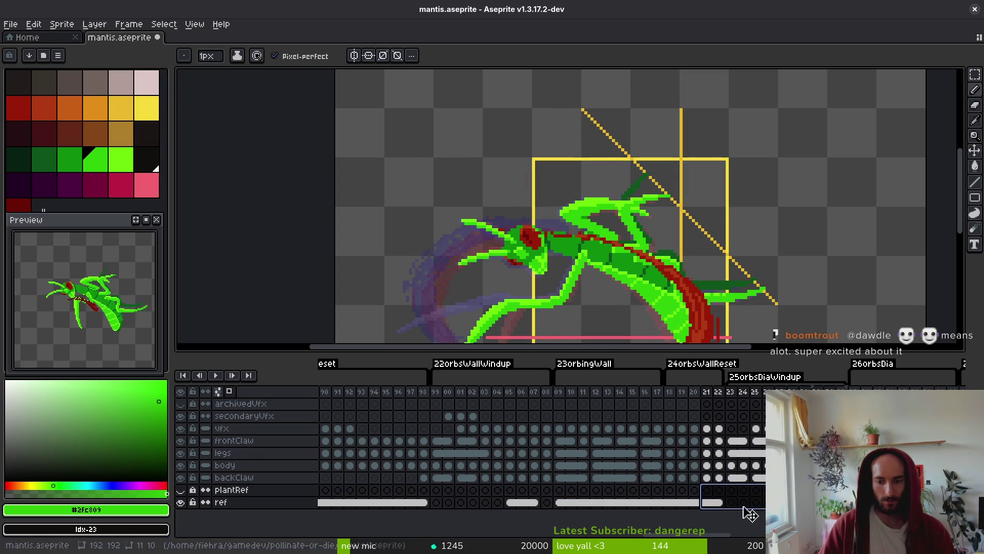
pyautogui.click(731, 440)
pyautogui.scroll(-3, 656, 218)
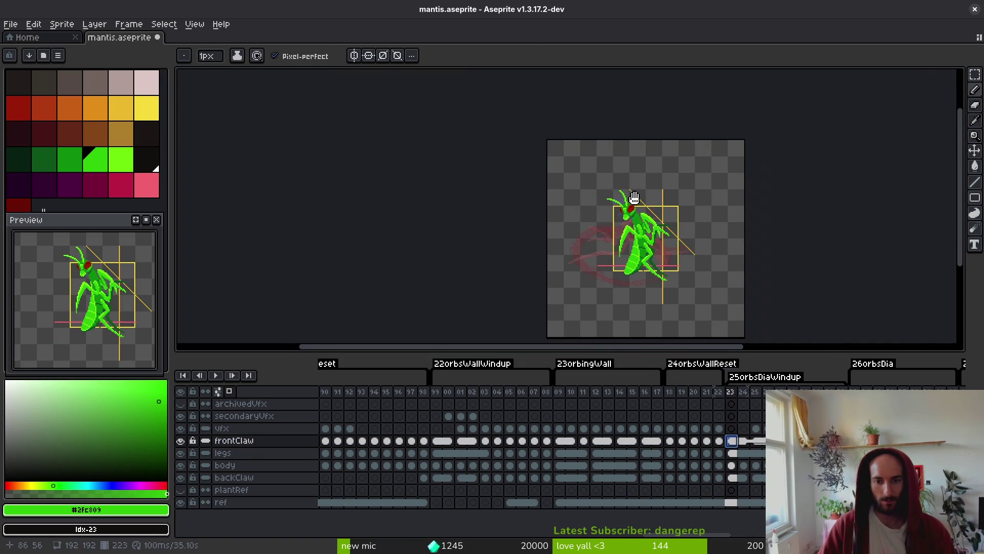
pyautogui.press('m')
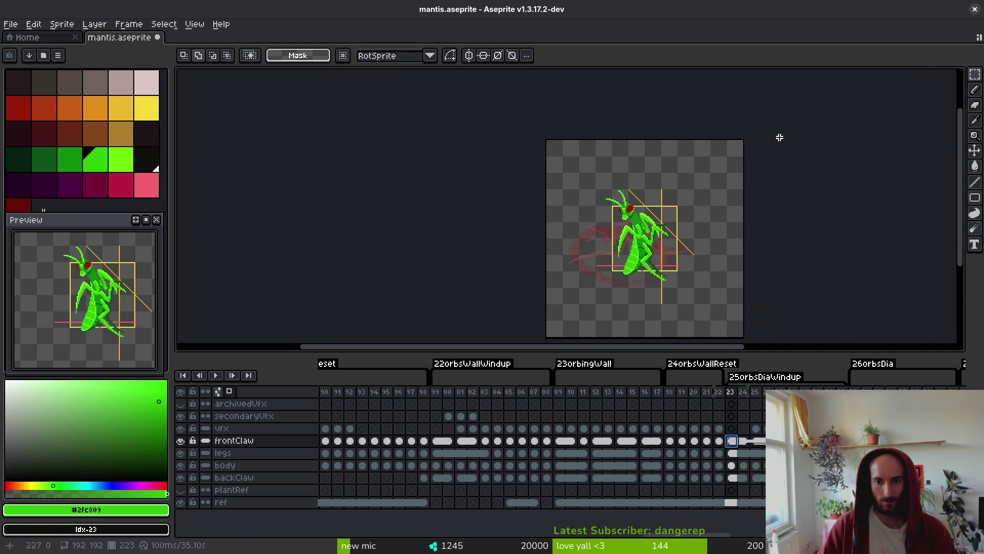
pyautogui.hotkey('ctrl', 'a')
pyautogui.moveTo(689, 274); pyautogui.dragTo(624, 257)
# Select the frontClaw-through-backClaw cels on frame 223 and start rotating the mantis about 50°.
pyautogui.moveTo(732, 440); pyautogui.dragTo(743, 478)
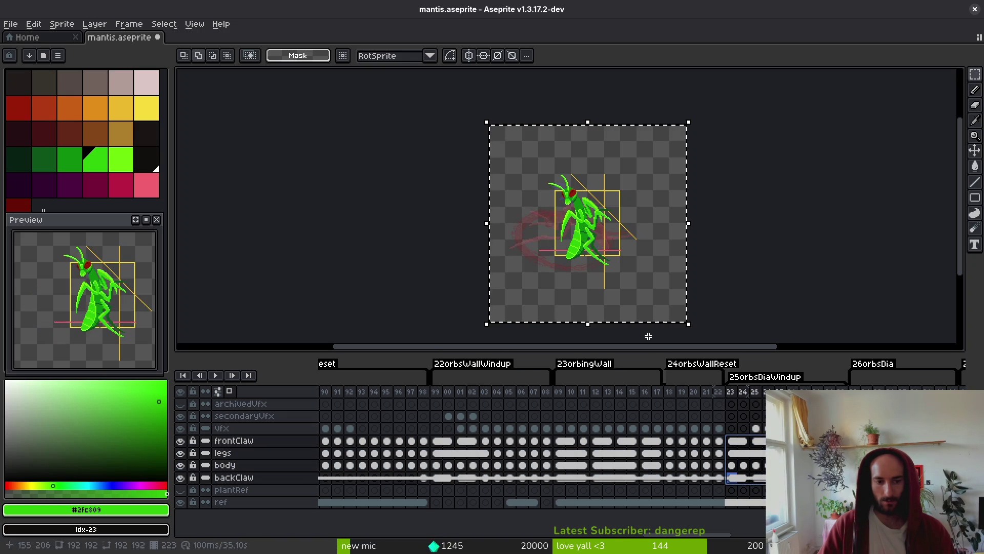
pyautogui.click(734, 441)
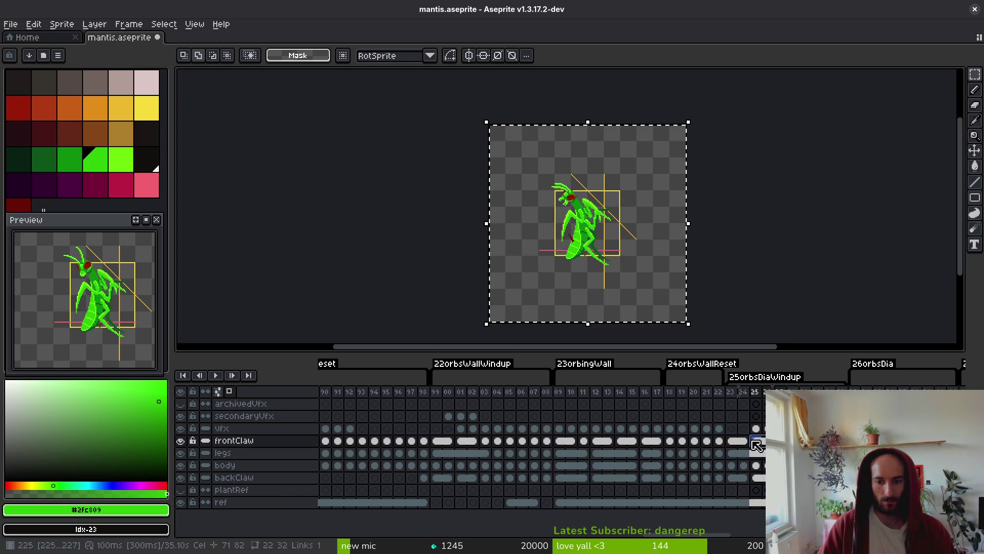
pyautogui.moveTo(734, 442); pyautogui.dragTo(734, 477)
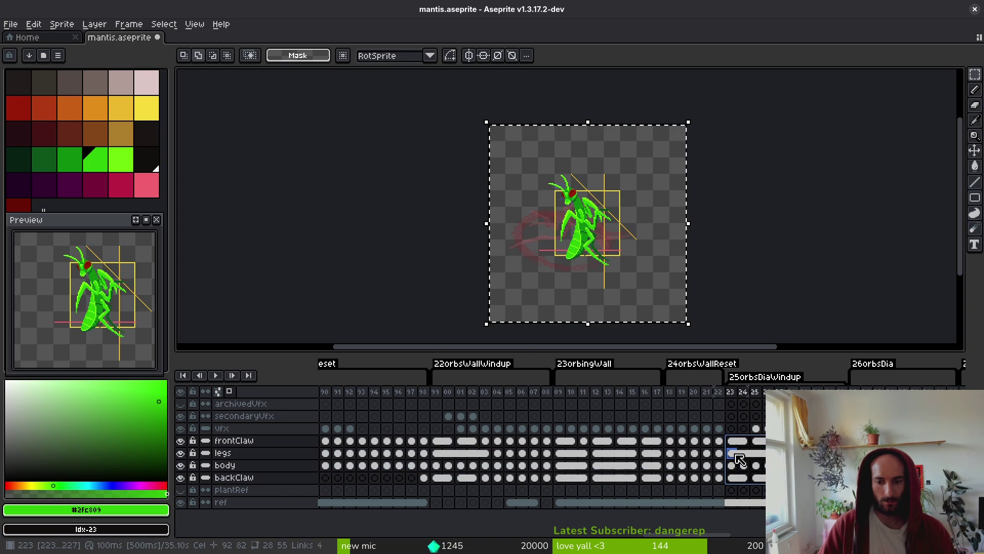
pyautogui.hscroll(-1, 636, 262)
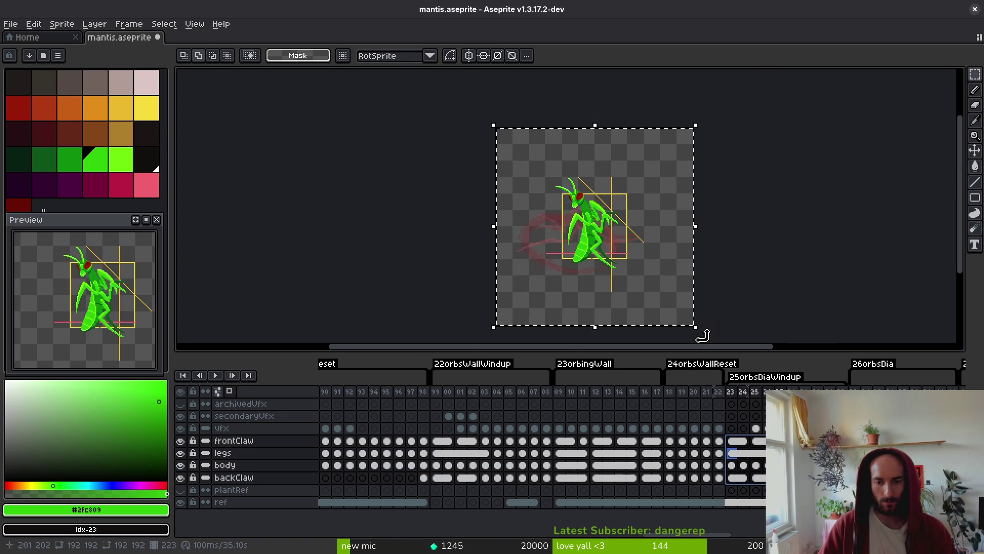
pyautogui.scroll(2, 646, 274)
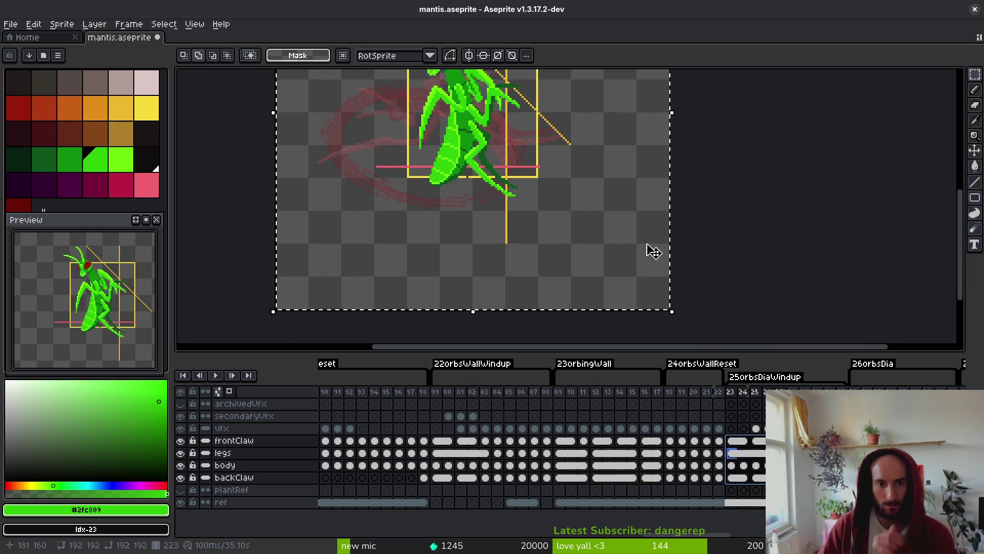
pyautogui.scroll(-2, 641, 272)
pyautogui.moveTo(658, 301)
pyautogui.mouseDown()
pyautogui.moveTo(685, 292)
pyautogui.moveTo(710, 220)
pyautogui.moveTo(706, 179)
pyautogui.mouseUp()
# Settle the mantis rotation at about 49.5° and apply it.
pyautogui.scroll(2, 700, 188)
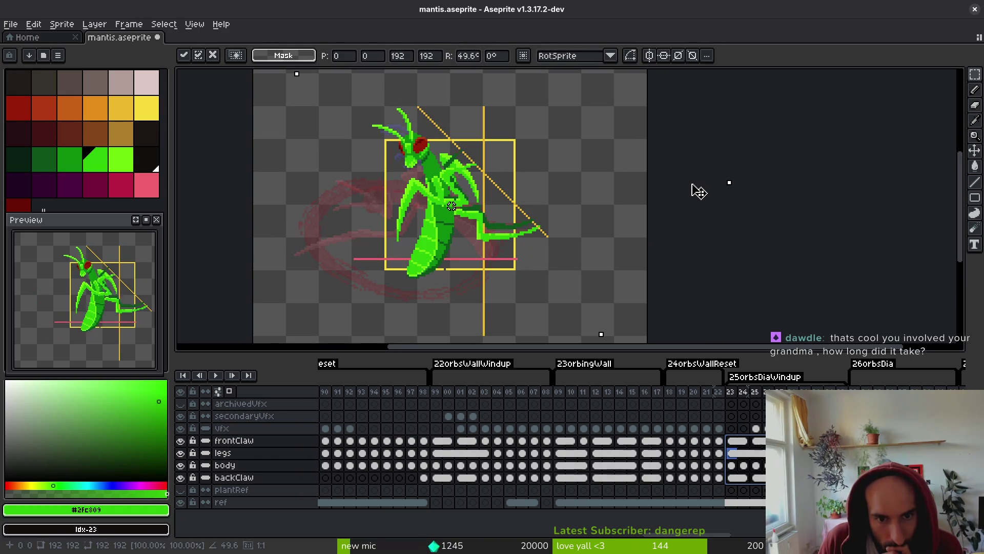
pyautogui.moveTo(700, 190); pyautogui.dragTo(699, 192)
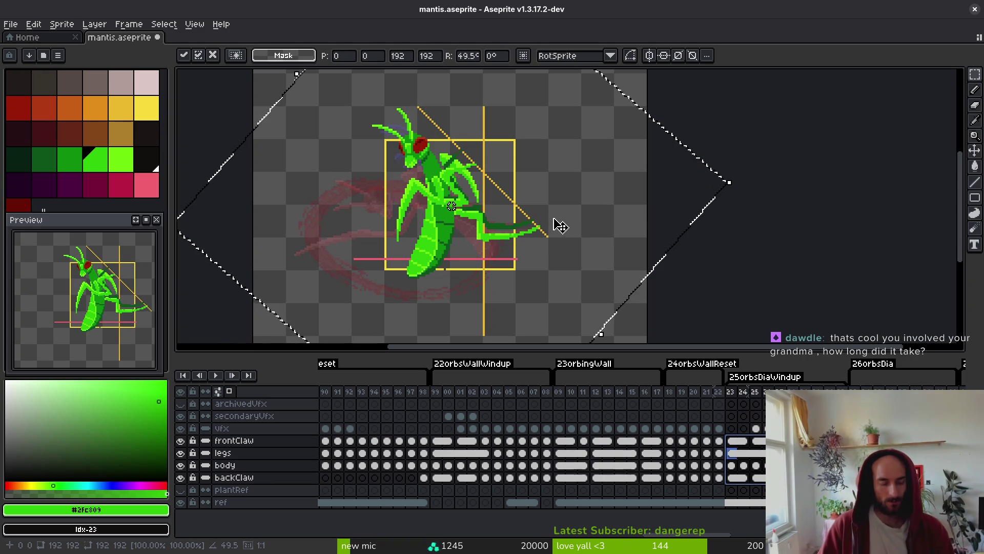
pyautogui.press('Return')
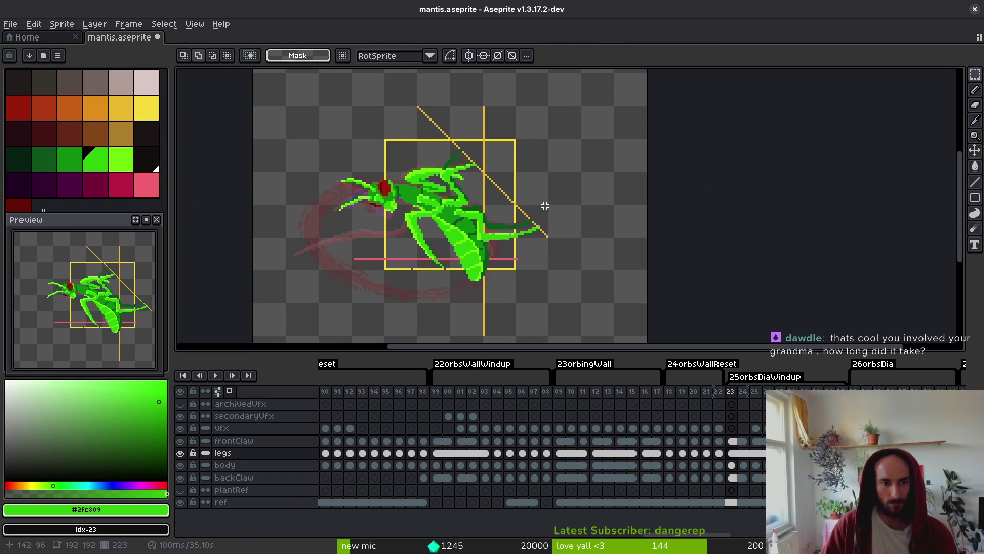
# Step through the following frames to review the poses, then save the sprite.
pyautogui.press('i')
pyautogui.press('Right')
pyautogui.press('Right')
pyautogui.press('Left')
pyautogui.press('Right')
pyautogui.press('Right')
pyautogui.press('Right')
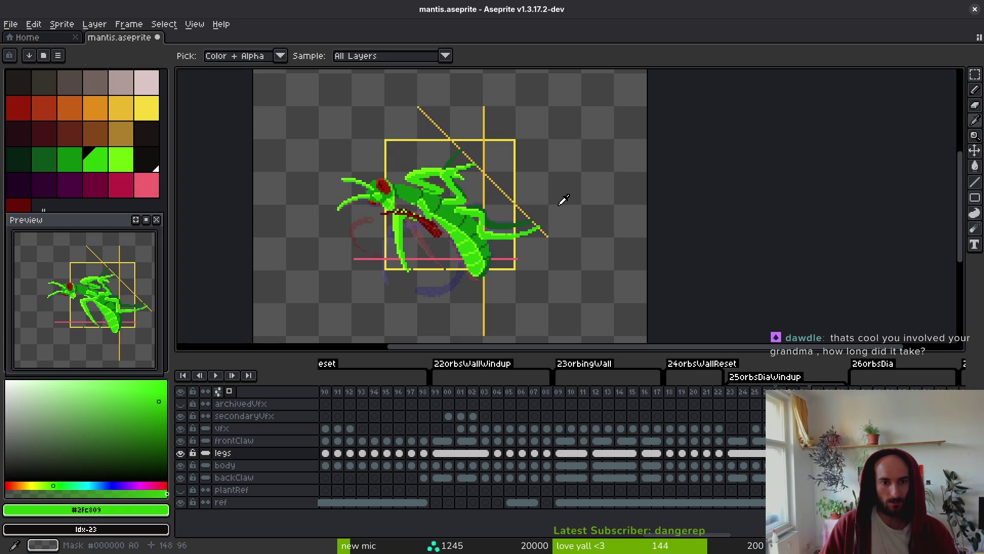
pyautogui.press('Right')
pyautogui.press('Right')
pyautogui.press('Right')
pyautogui.press('Right')
pyautogui.press('Right')
pyautogui.press('Right')
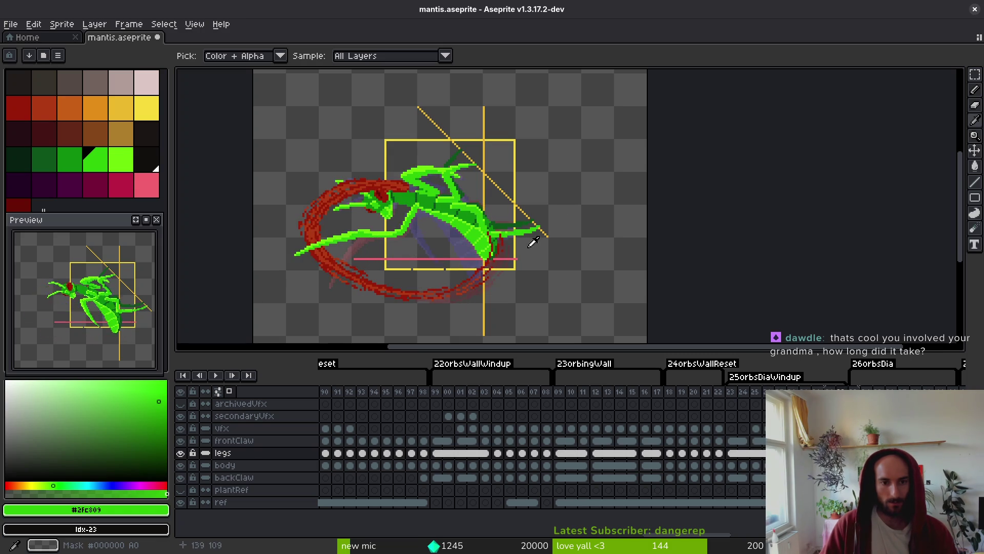
pyautogui.press('Right')
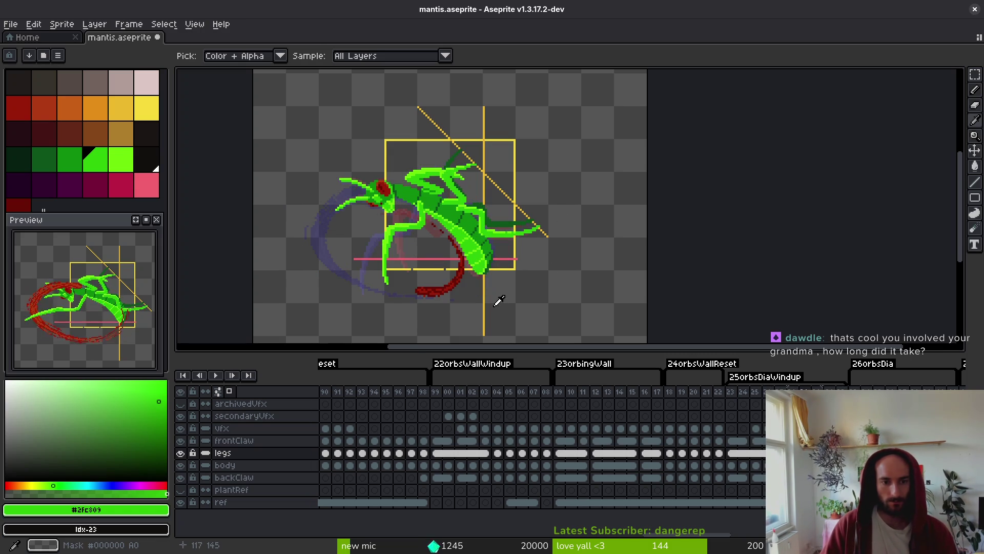
pyautogui.press('Right')
pyautogui.hotkey('ctrl', 's')
# Clear the mantis from the ceiling-windup frames 247–251.
pyautogui.hscroll(5, 534, 438)
pyautogui.hscroll(1, 534, 438)
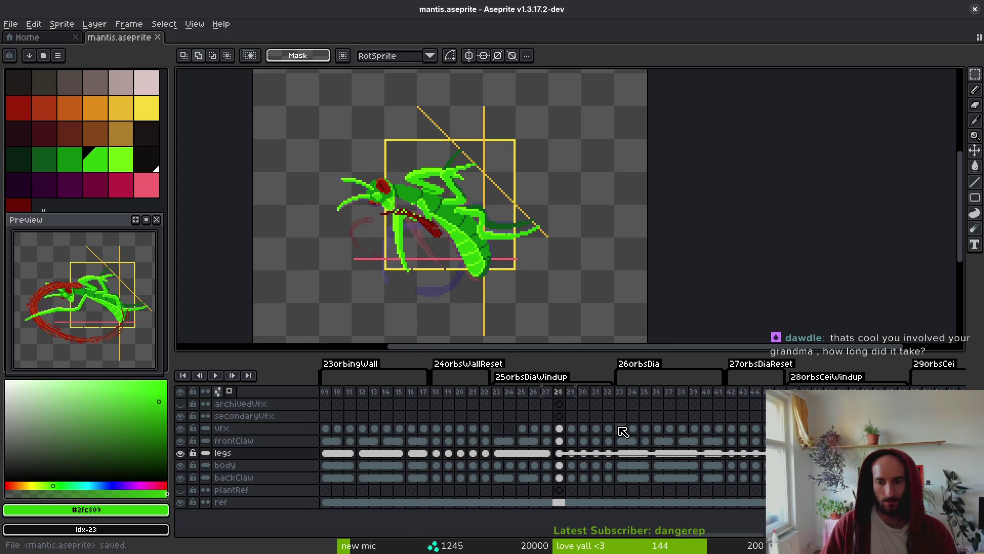
pyautogui.hotkey('shift', 'Right')
pyautogui.hotkey('shift', 'Right')
pyautogui.hotkey('shift', 'Right')
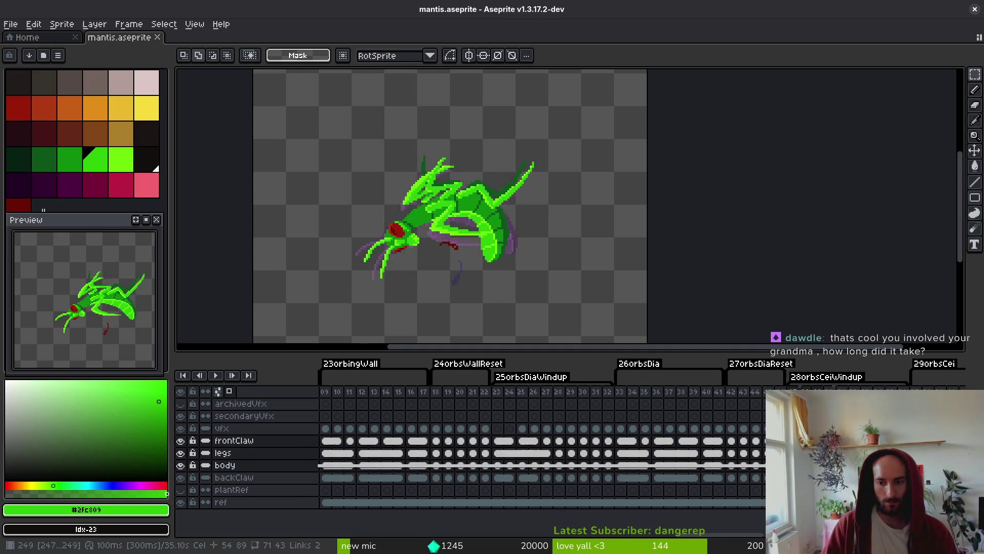
pyautogui.press('Delete')
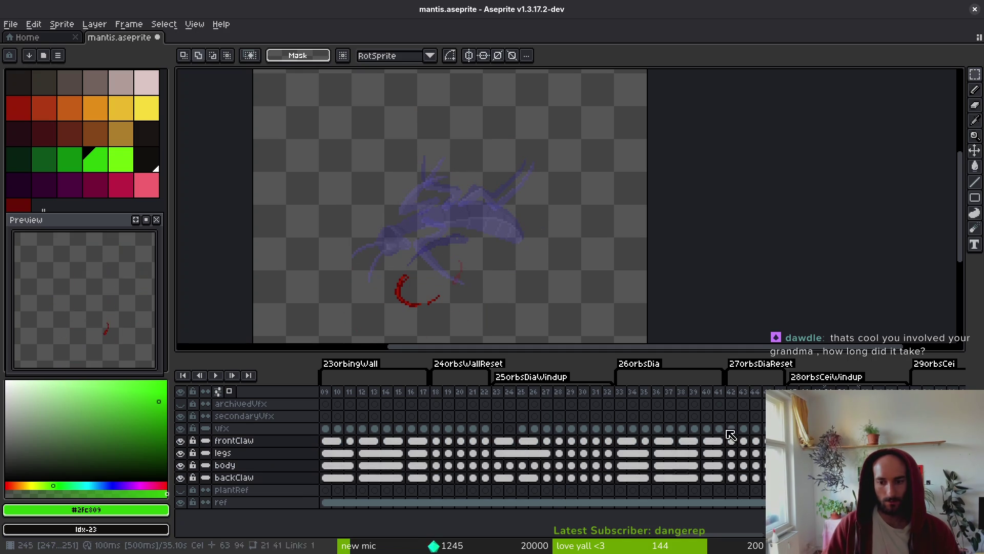
# Check a frame with the full mantis, then go to the empty frame 47.
pyautogui.hscroll(-5, 542, 449)
pyautogui.hscroll(3, 481, 452)
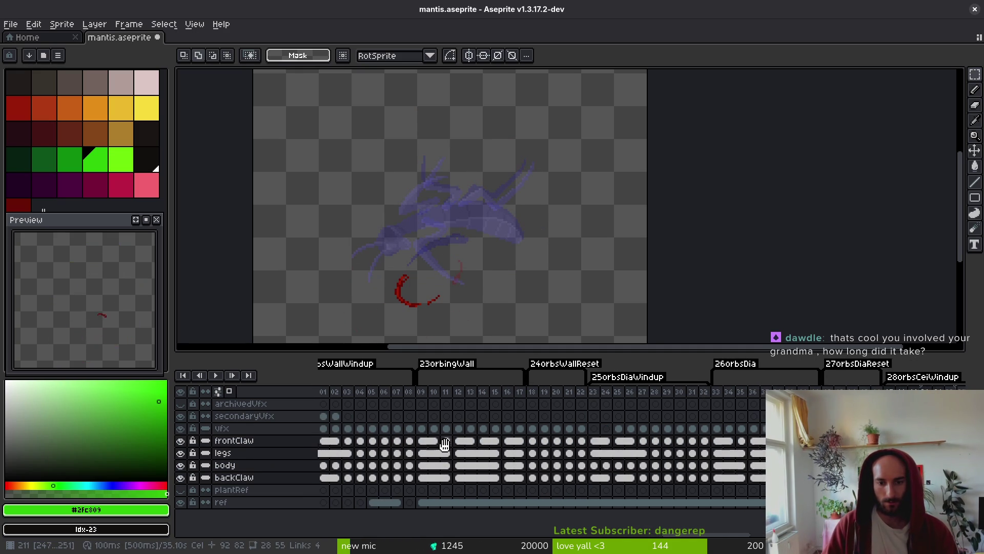
pyautogui.hscroll(-5, 477, 451)
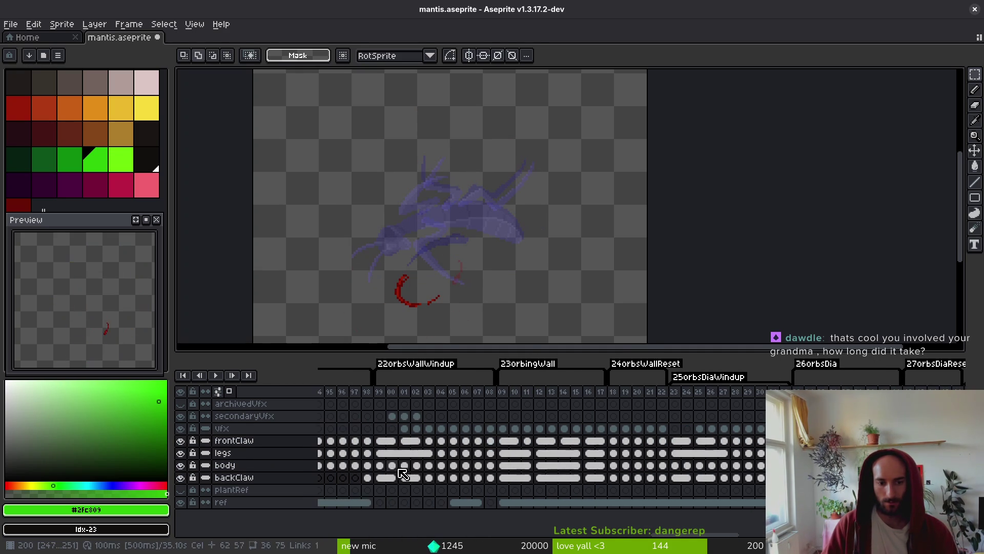
pyautogui.click(388, 447)
pyautogui.hscroll(15, 528, 445)
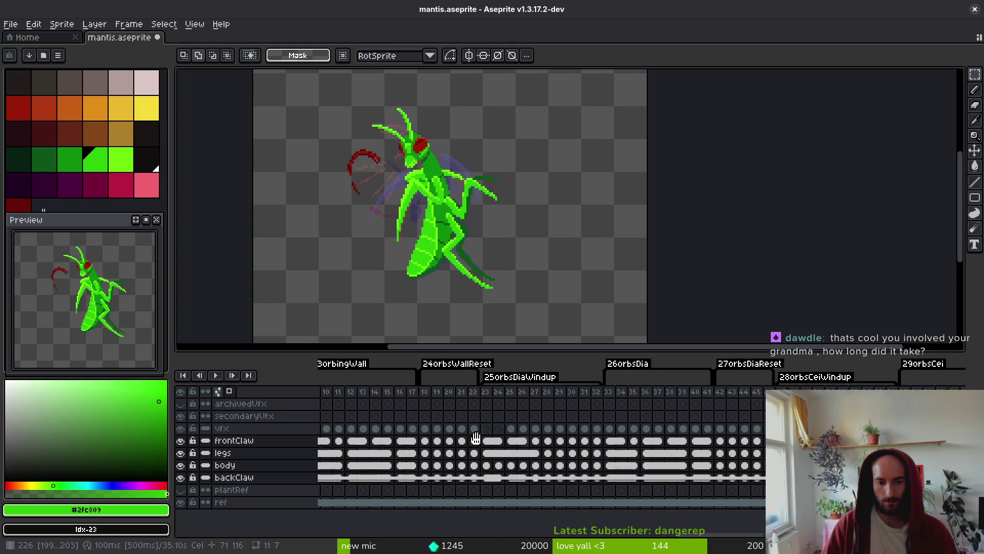
pyautogui.click(585, 440)
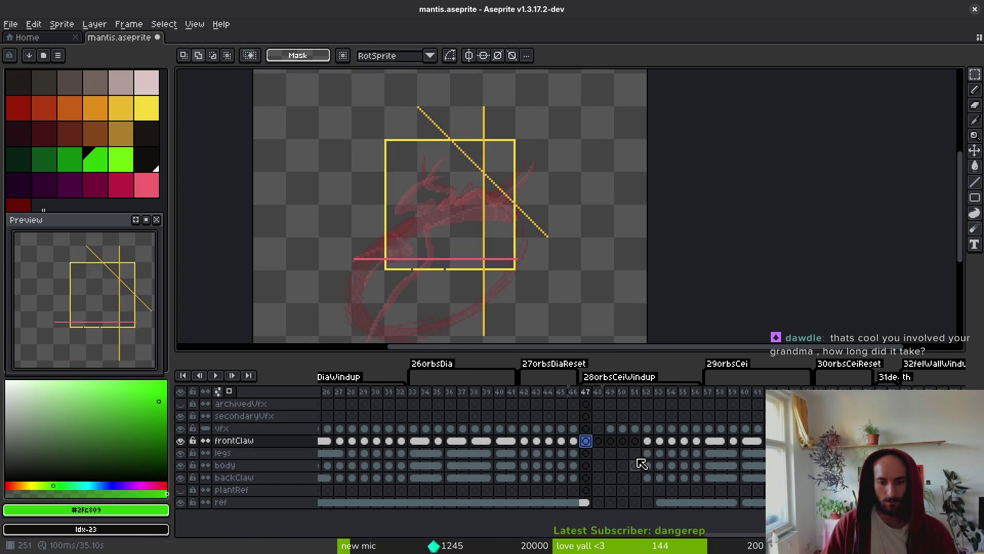
# Paste the mantis cels at frame 47, rotate frames 47–51 by 90° and save.
pyautogui.hotkey('ctrl', 'v')
pyautogui.moveTo(643, 446)
pyautogui.mouseDown()
pyautogui.moveTo(611, 477)
pyautogui.moveTo(589, 477)
pyautogui.mouseUp()
pyautogui.scroll(-3, 566, 243)
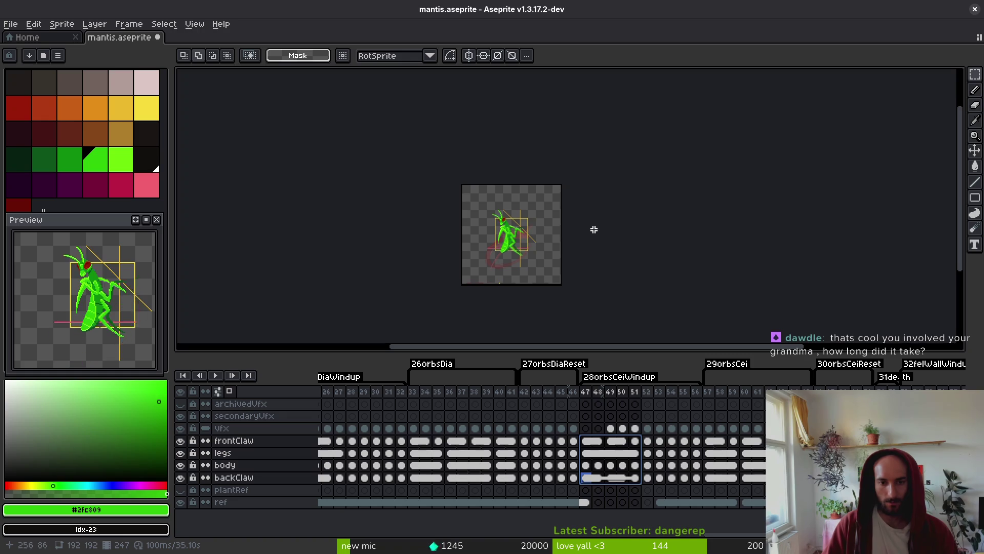
pyautogui.hotkey('ctrl', 'r')
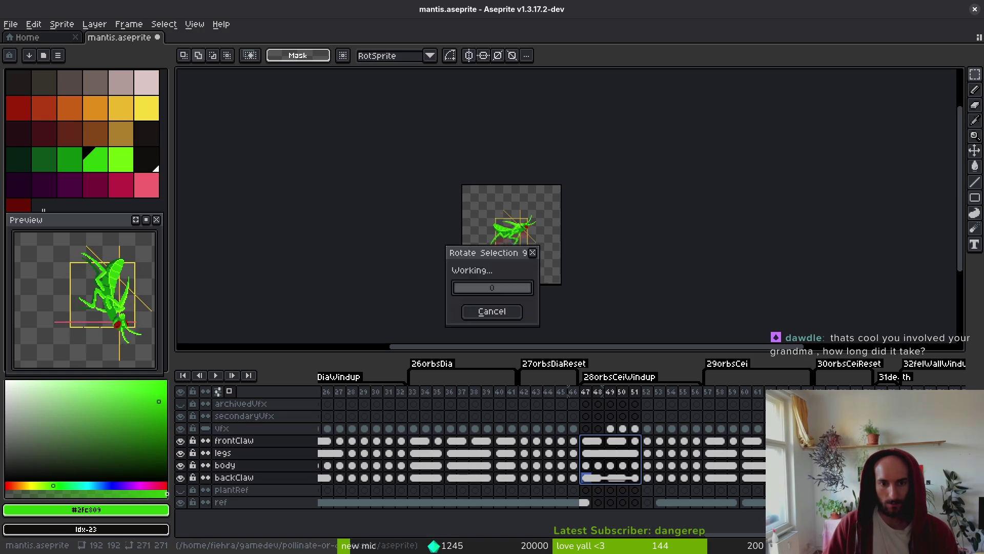
pyautogui.hotkey('ctrl', 's')
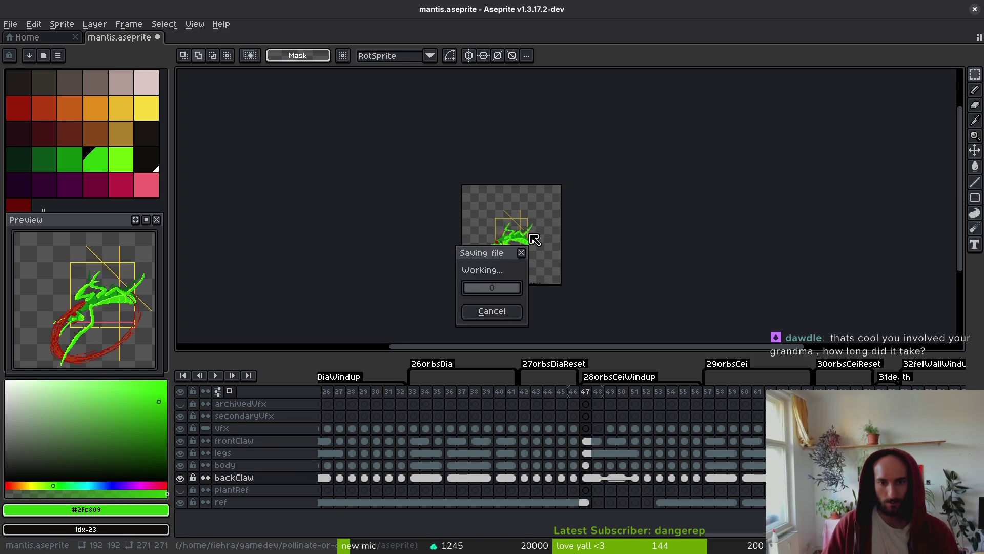
# Return to frame 47 and select the secondaryVfx streaks in frames 00–02.
pyautogui.scroll(3, 530, 235)
pyautogui.scroll(-2, 530, 235)
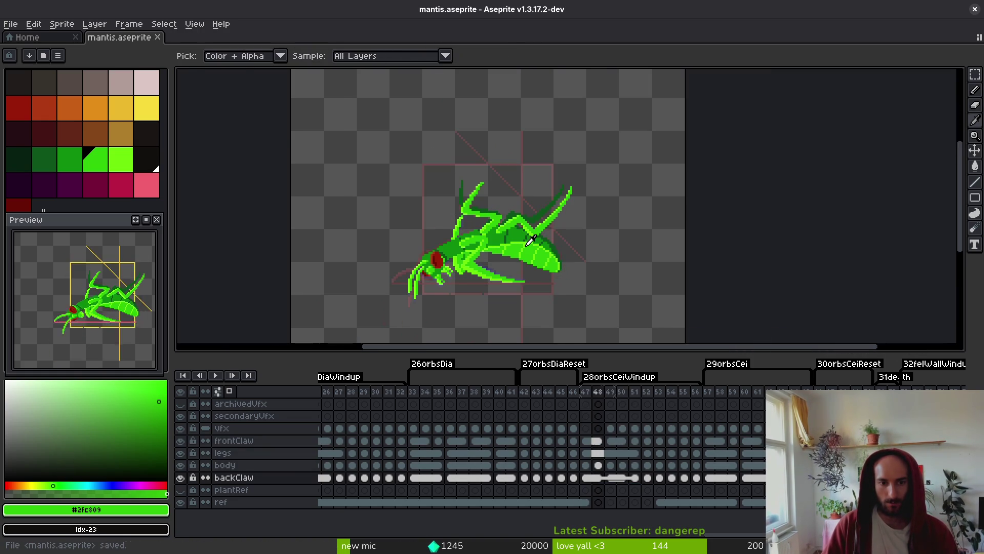
pyautogui.press('Left')
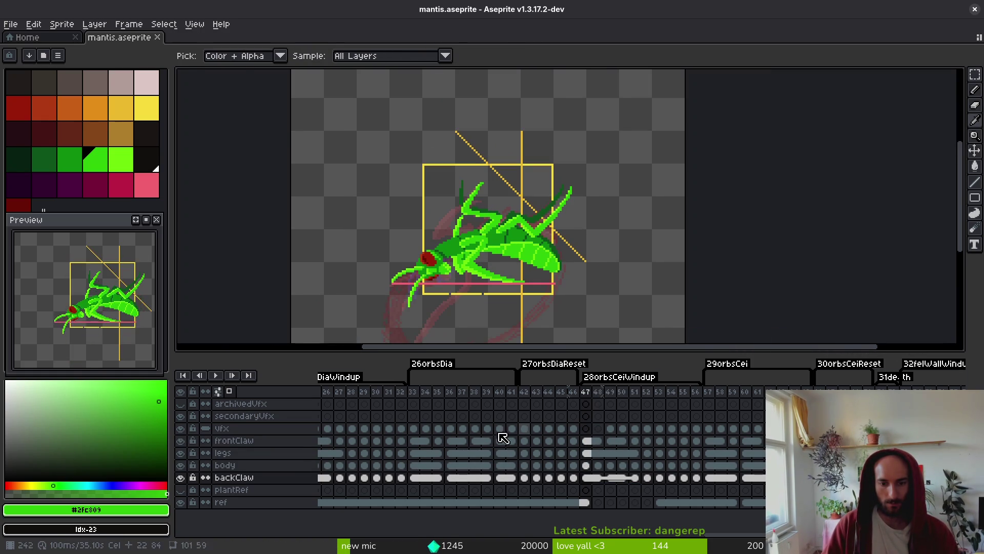
pyautogui.hscroll(10, 553, 441)
pyautogui.moveTo(577, 416); pyautogui.dragTo(602, 416)
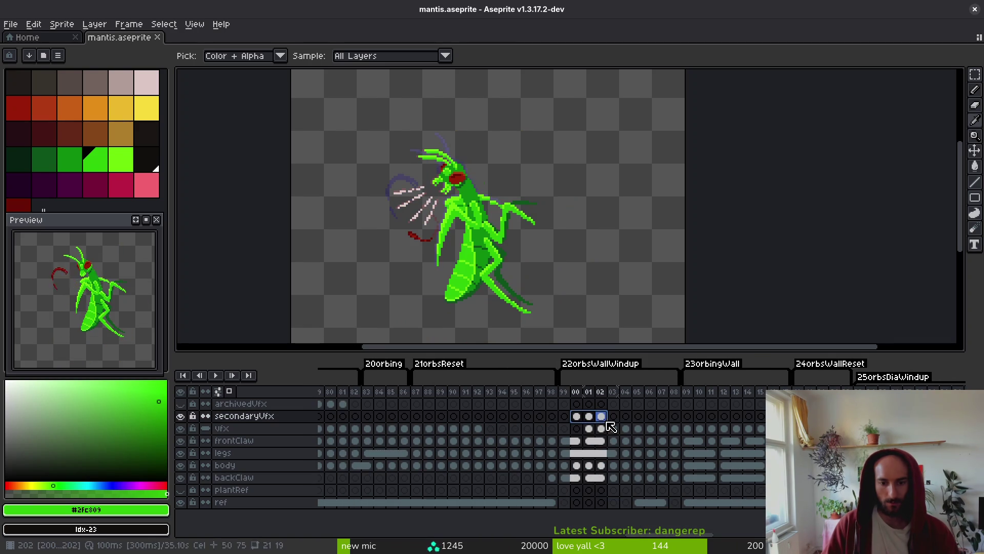
# Paste the VFX streaks at frame 48 and select the resulting cels in frames 48–50.
pyautogui.hscroll(5, 513, 438)
pyautogui.hscroll(3, 724, 429)
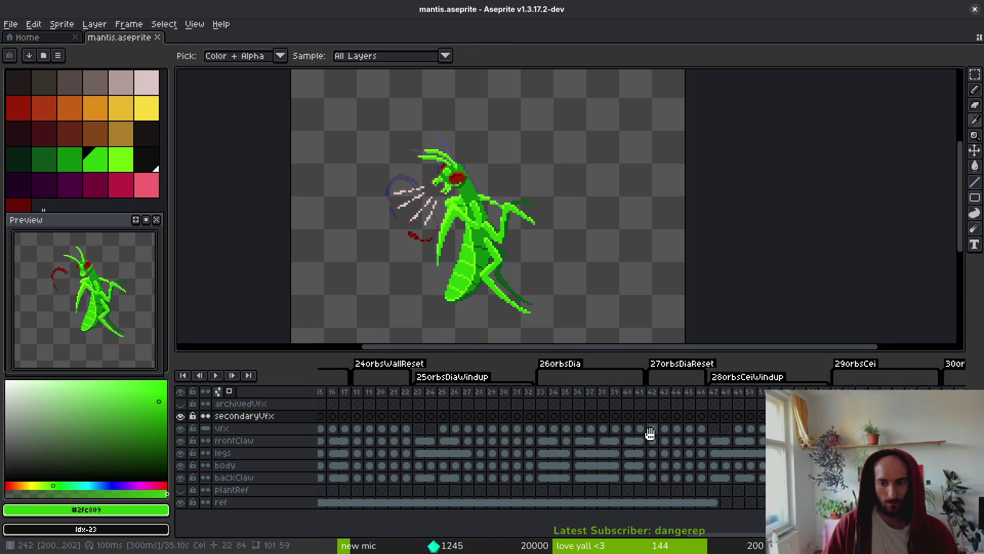
pyautogui.click(693, 417)
pyautogui.hotkey('ctrl', 'v')
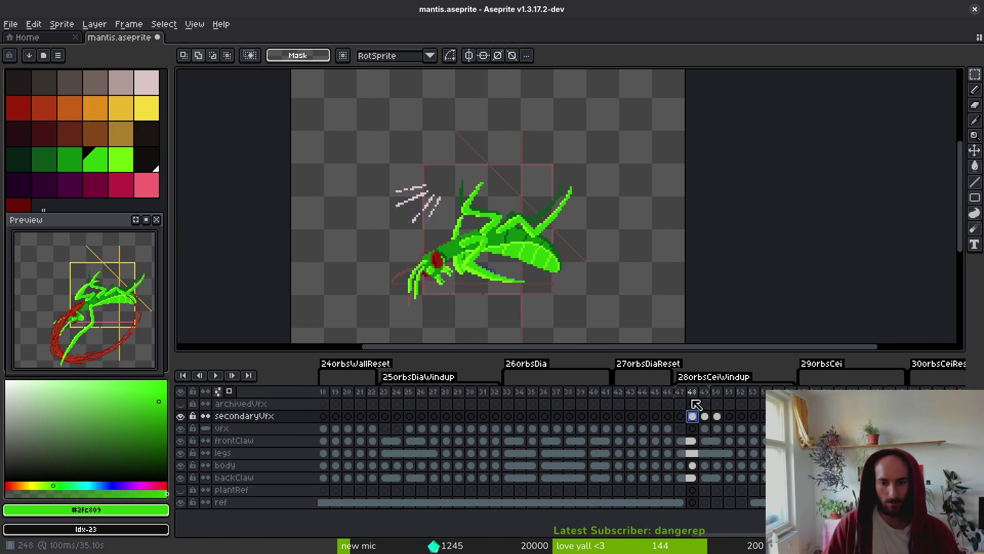
pyautogui.scroll(-3, 618, 250)
pyautogui.scroll(-2, 694, 329)
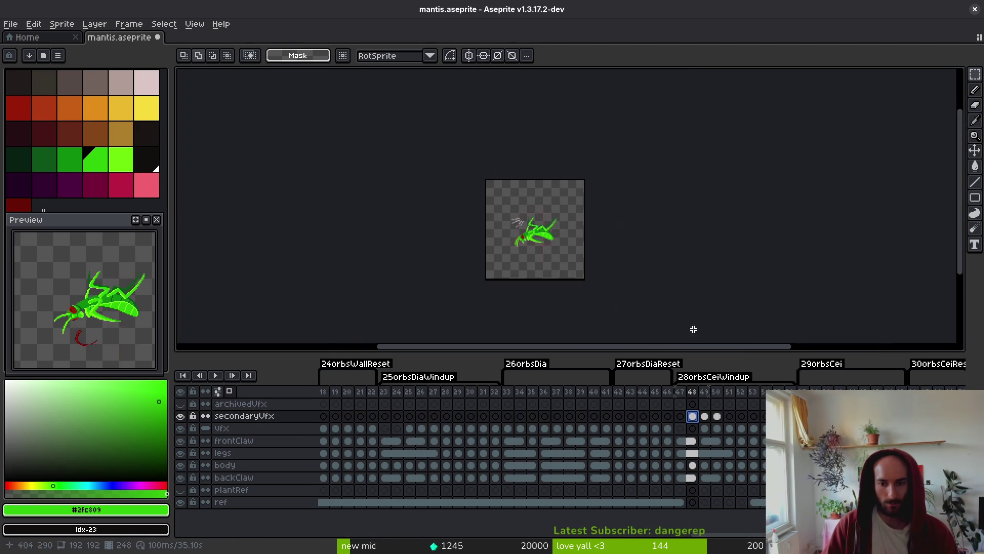
pyautogui.keyDown('shift'); pyautogui.click(722, 417); pyautogui.keyUp('shift')
pyautogui.hscroll(2, 708, 246)
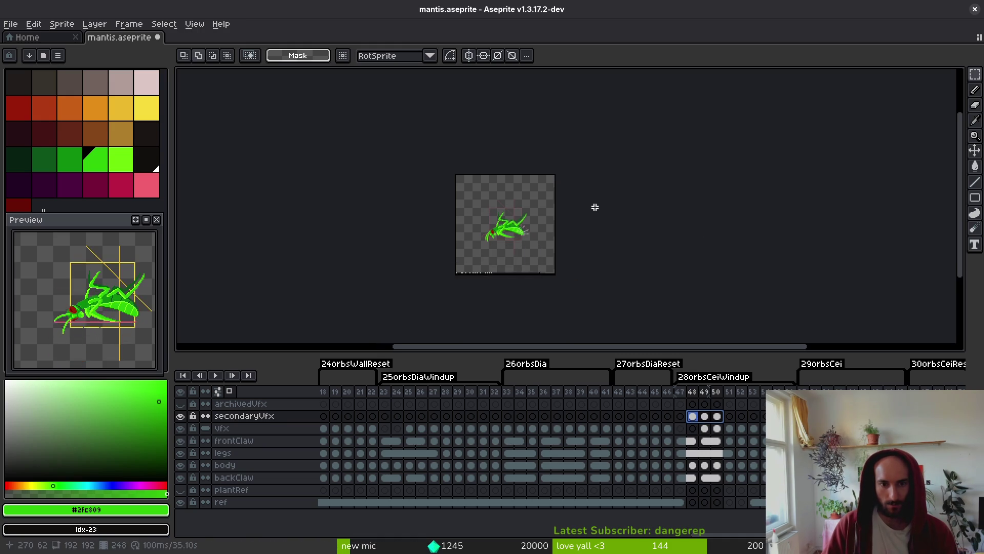
pyautogui.click(694, 415)
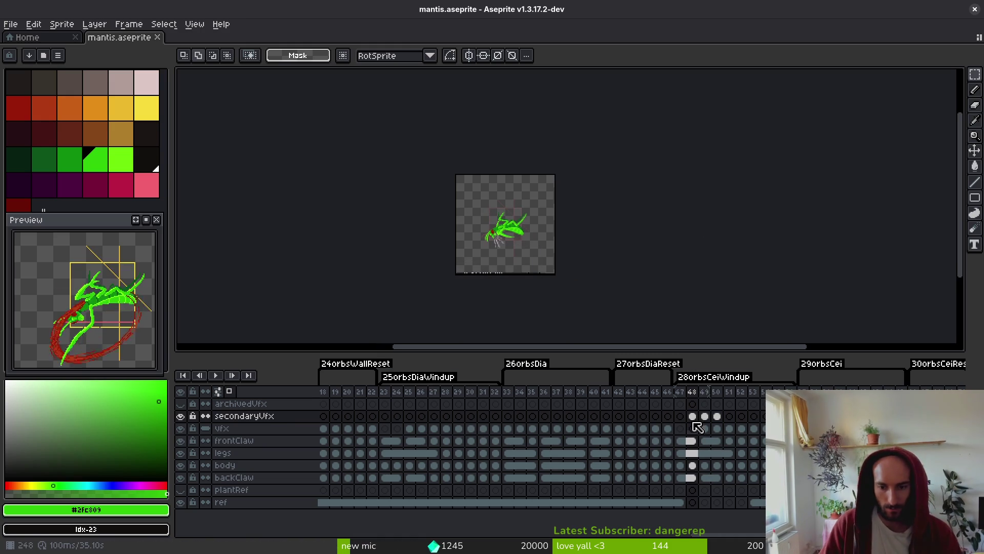
pyautogui.moveTo(692, 416); pyautogui.dragTo(716, 416)
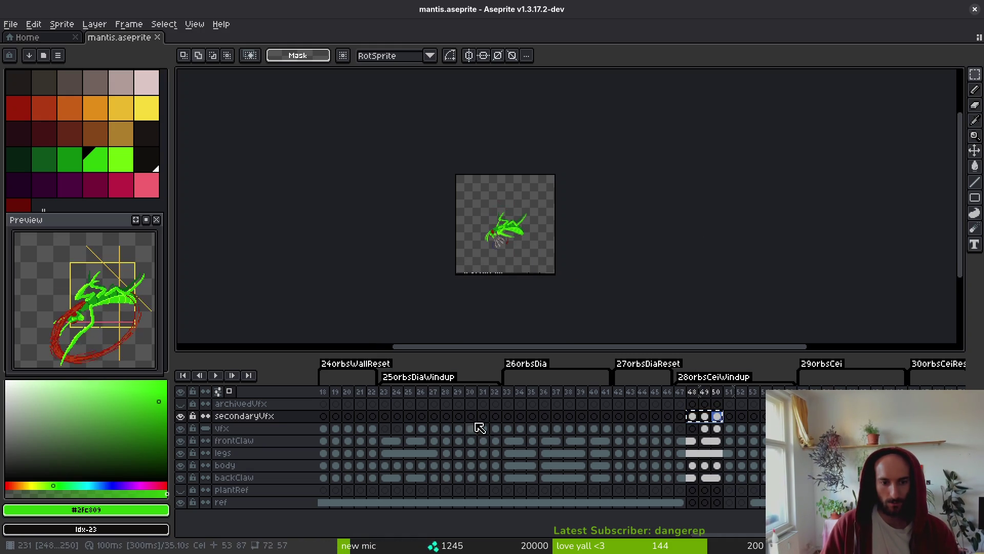
# Paste the streaks into frames 24–26 and rotate them about -39° to match the diagonal pose.
pyautogui.click(397, 418)
pyautogui.hotkey('ctrl', 'v')
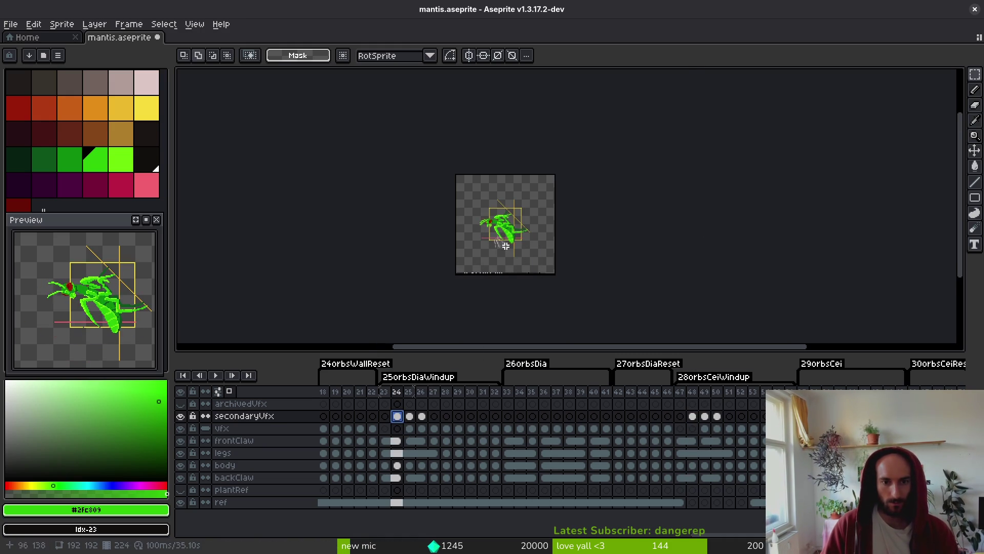
pyautogui.scroll(3, 505, 247)
pyautogui.scroll(-3, 586, 229)
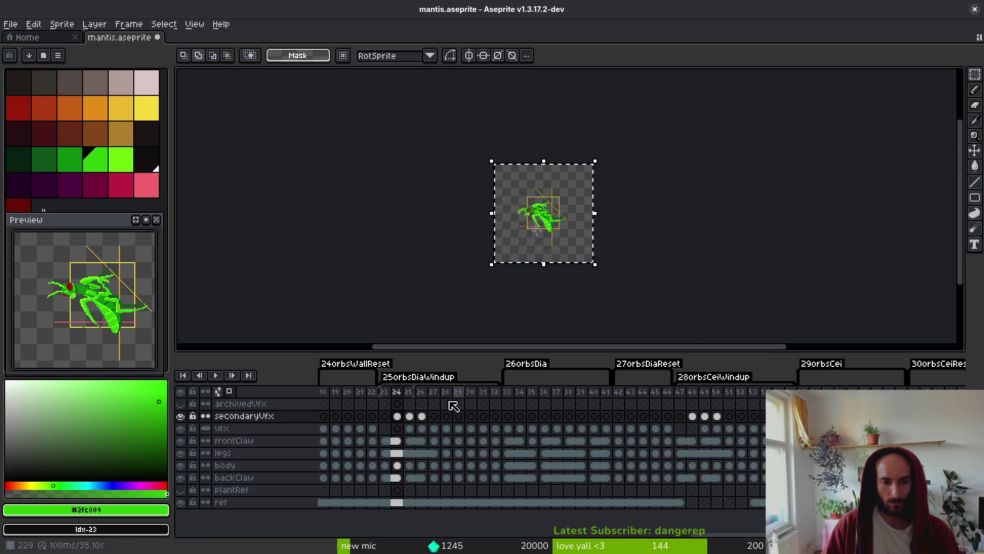
pyautogui.moveTo(421, 416); pyautogui.dragTo(399, 420)
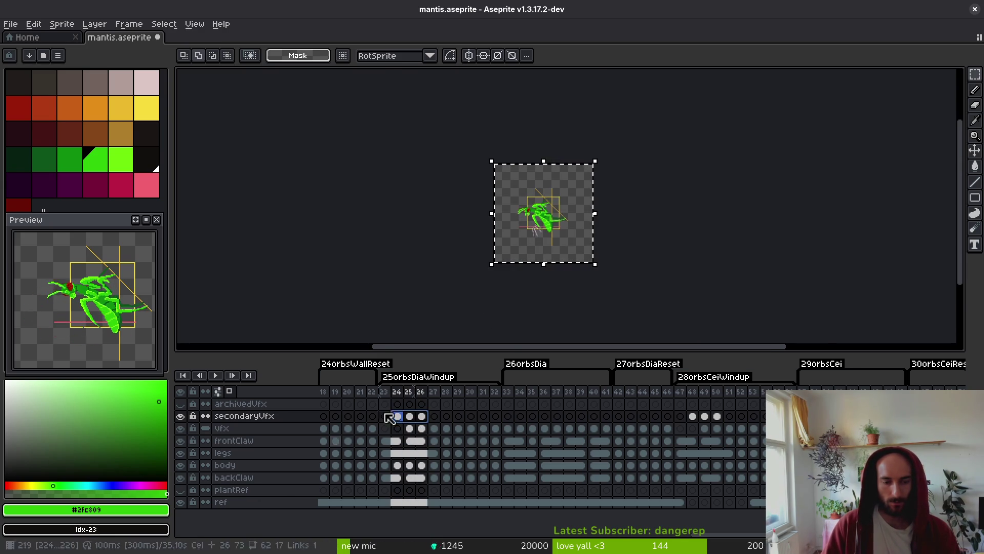
pyautogui.scroll(1, 607, 253)
pyautogui.moveTo(611, 287); pyautogui.dragTo(515, 313)
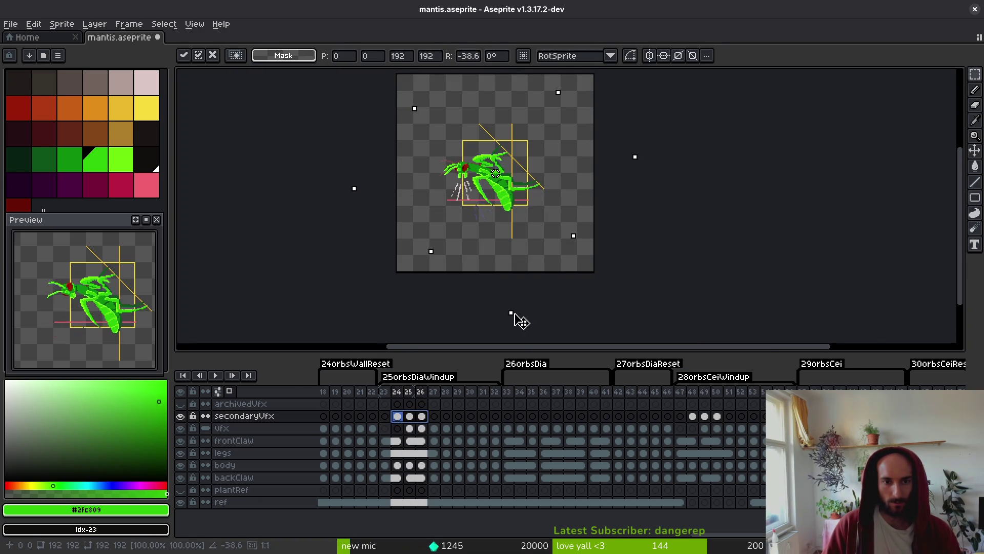
# Apply the streak rotation and step back to frame 23.
pyautogui.press('Return')
pyautogui.scroll(4, 480, 166)
pyautogui.press('Left')
pyautogui.press('Left')
pyautogui.press('Right')
pyautogui.press('m')
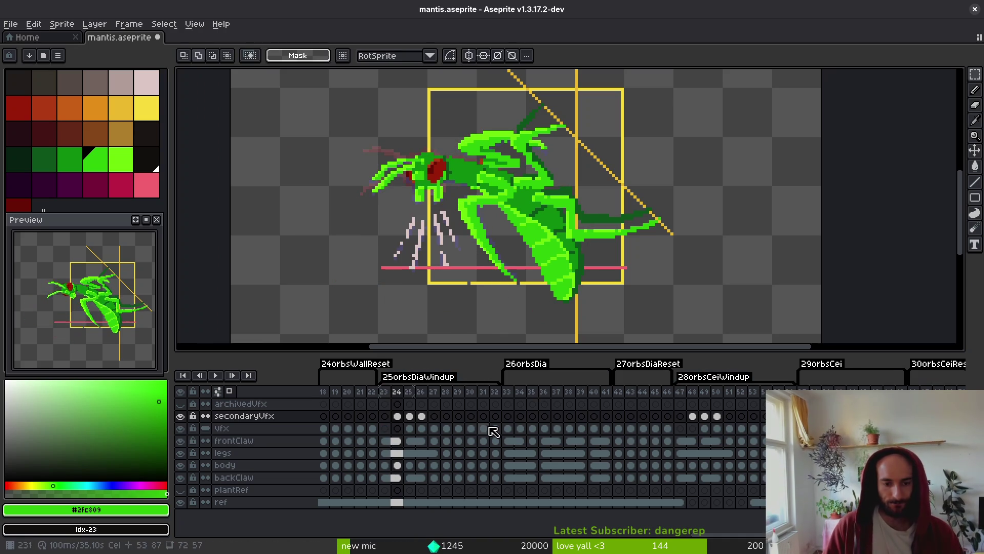
pyautogui.press('Left')
# Hide the legs and frontClaw layers, save, and advance to frame 24 with the Pencil.
pyautogui.moveTo(182, 453); pyautogui.dragTo(182, 480)
pyautogui.click(182, 467)
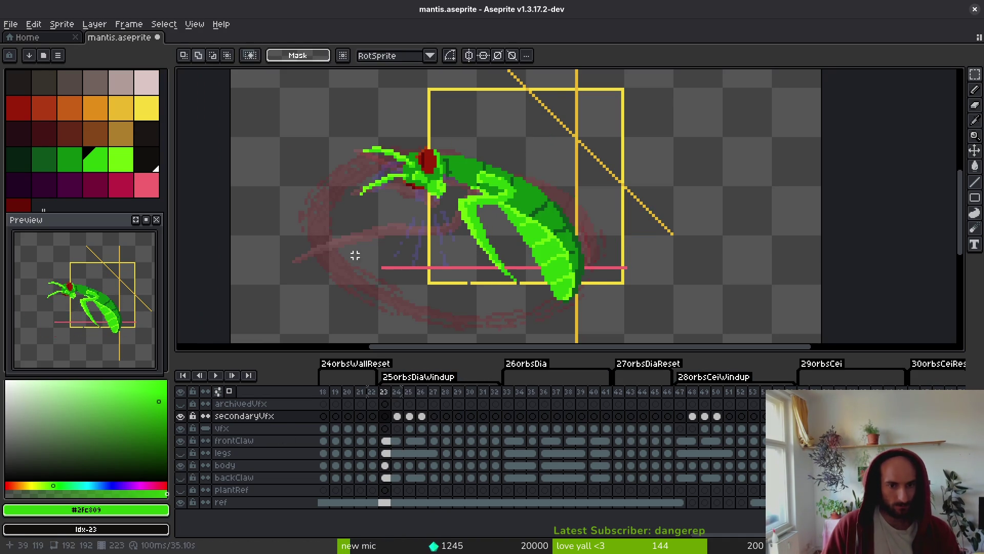
pyautogui.click(181, 440)
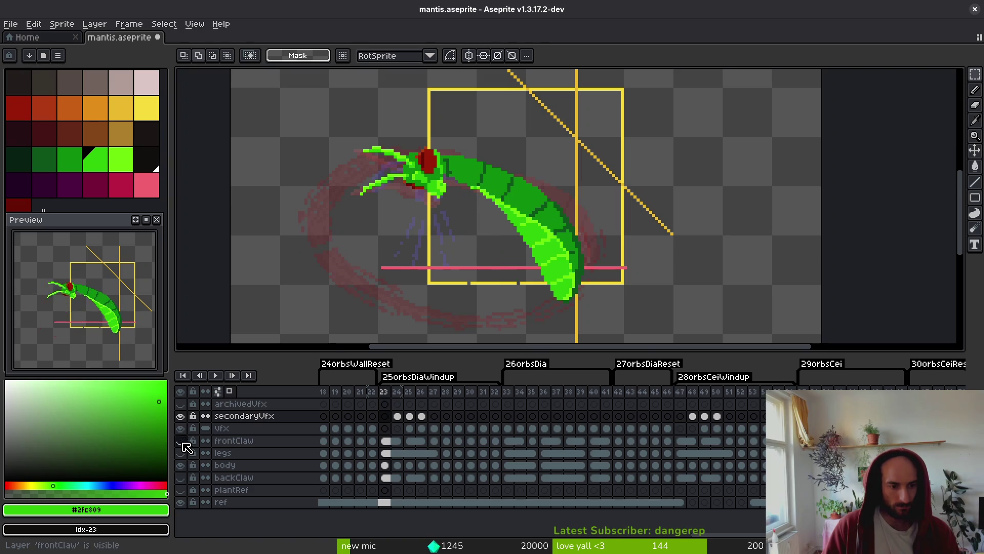
pyautogui.hotkey('ctrl', 's')
pyautogui.press('Right')
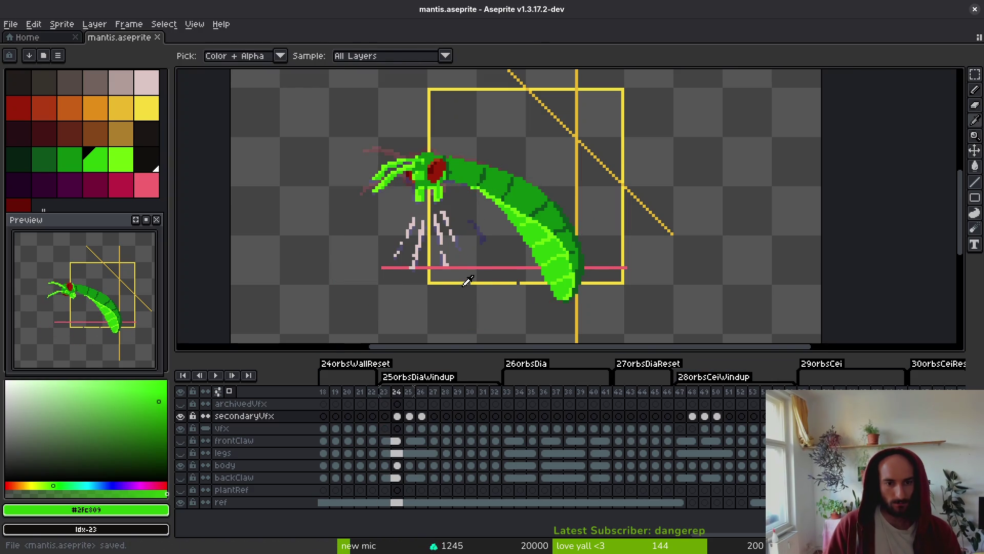
pyautogui.scroll(4, 426, 266)
pyautogui.press('b')
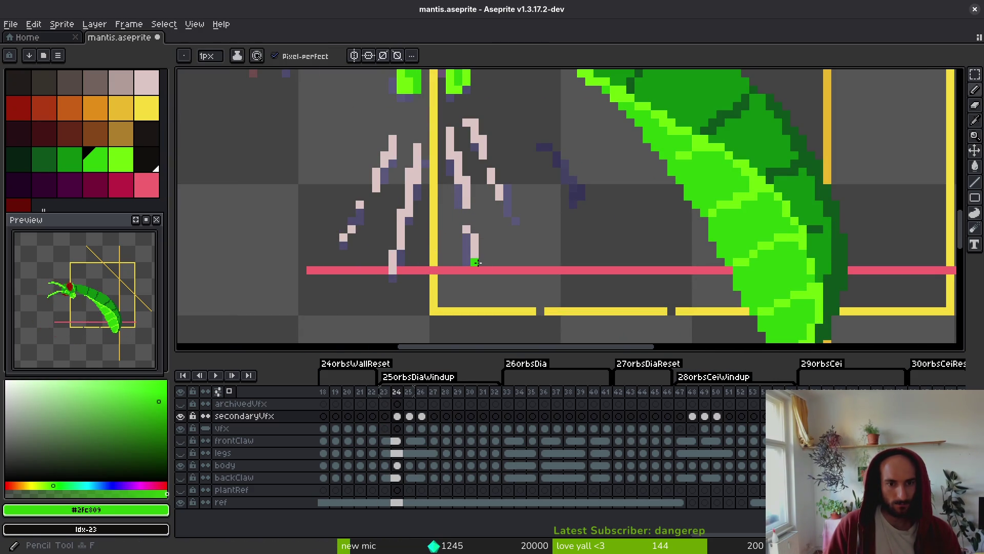
# Pick the pale pink and add pixels to lengthen the strokes on frame 24, then save.
pyautogui.keyDown('alt'); pyautogui.click(475, 248); pyautogui.keyUp('alt')
pyautogui.click(482, 266)
pyautogui.click(506, 211)
pyautogui.press('e')
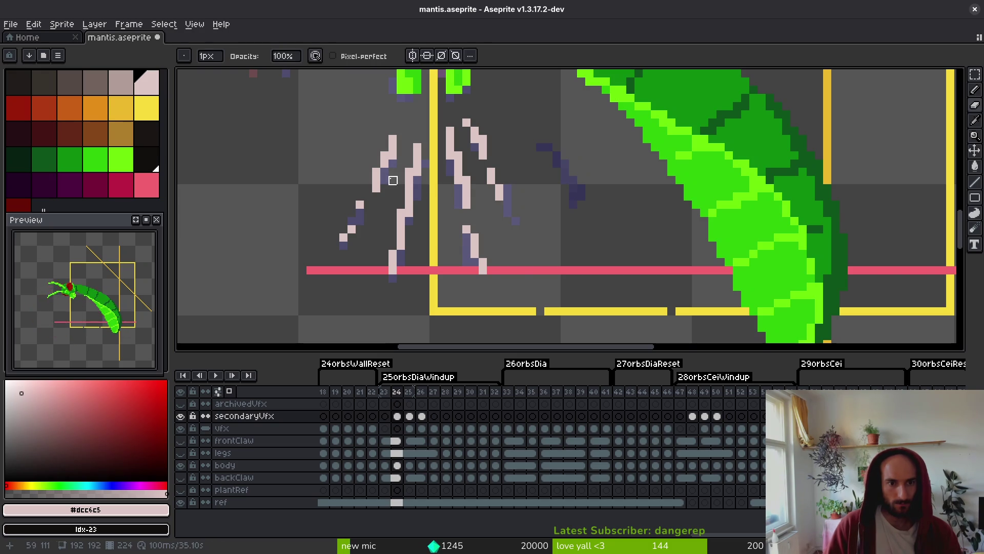
pyautogui.press('b')
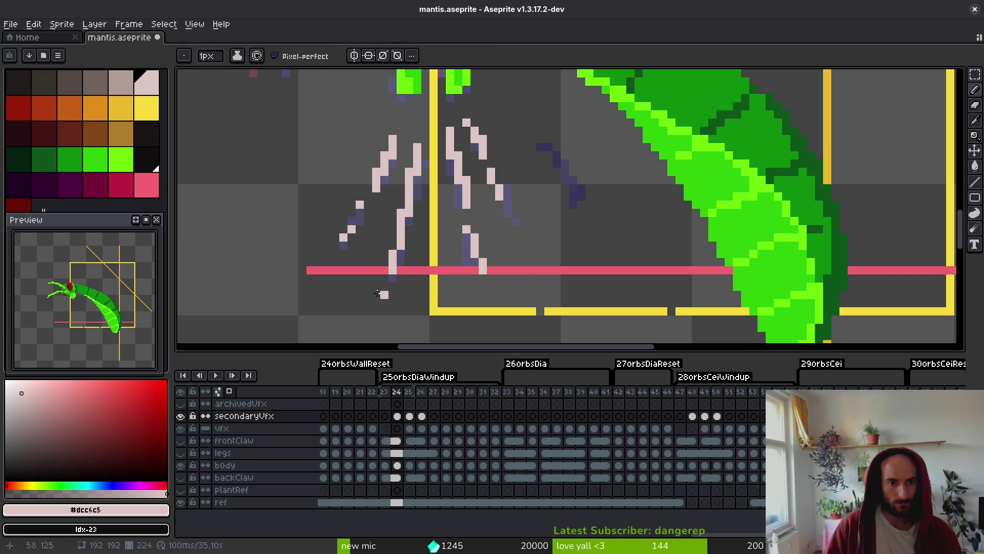
pyautogui.click(344, 240)
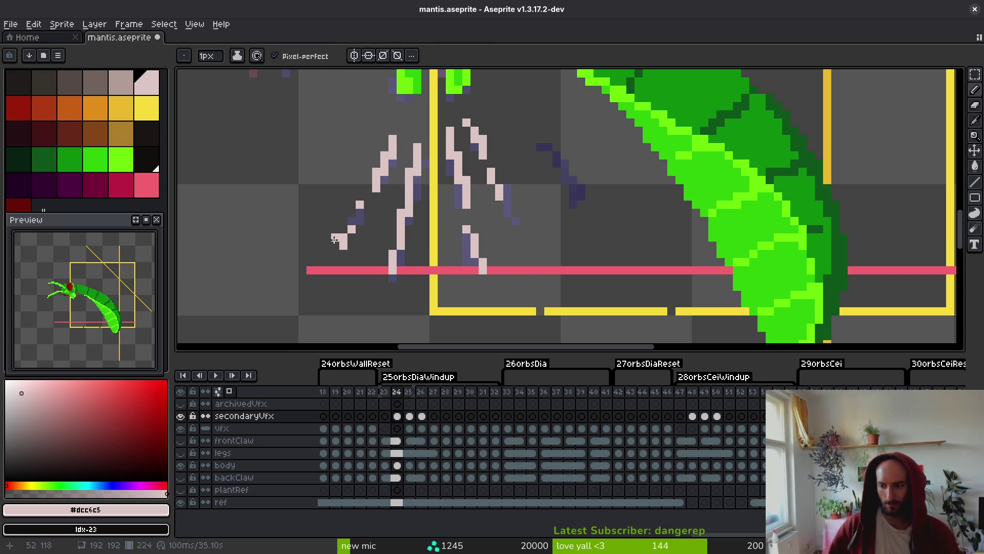
pyautogui.hotkey('ctrl', 's')
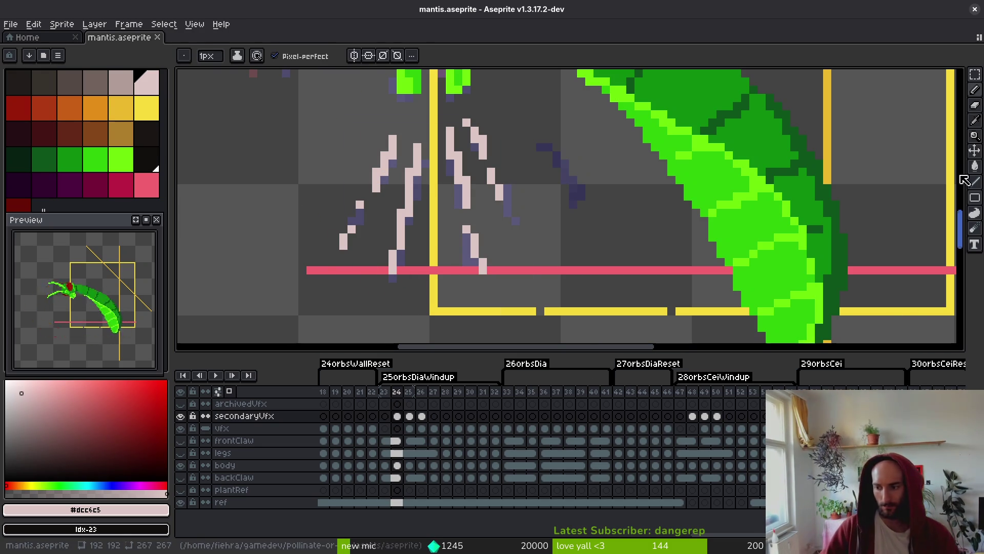
# On frame 25, extend a pink stroke down to the red line.
pyautogui.scroll(-1, 511, 225)
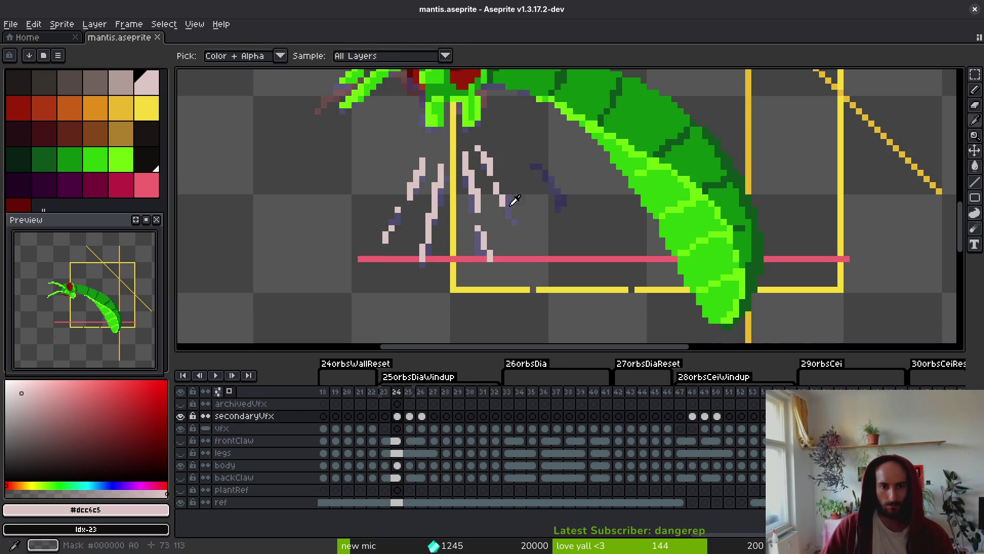
pyautogui.press('Right')
pyautogui.scroll(1, 500, 206)
pyautogui.press('e')
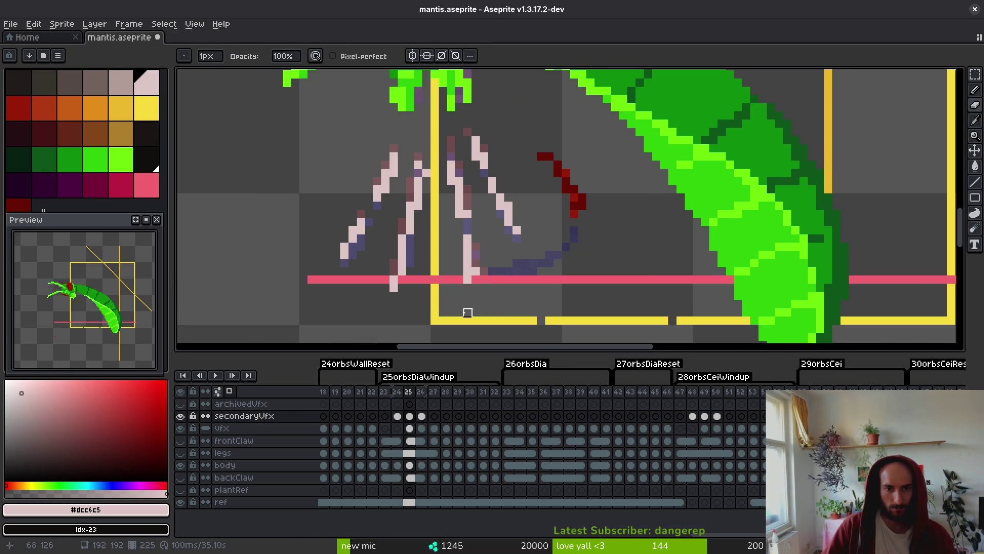
pyautogui.press('b')
pyautogui.moveTo(475, 284); pyautogui.dragTo(475, 296)
pyautogui.press('e')
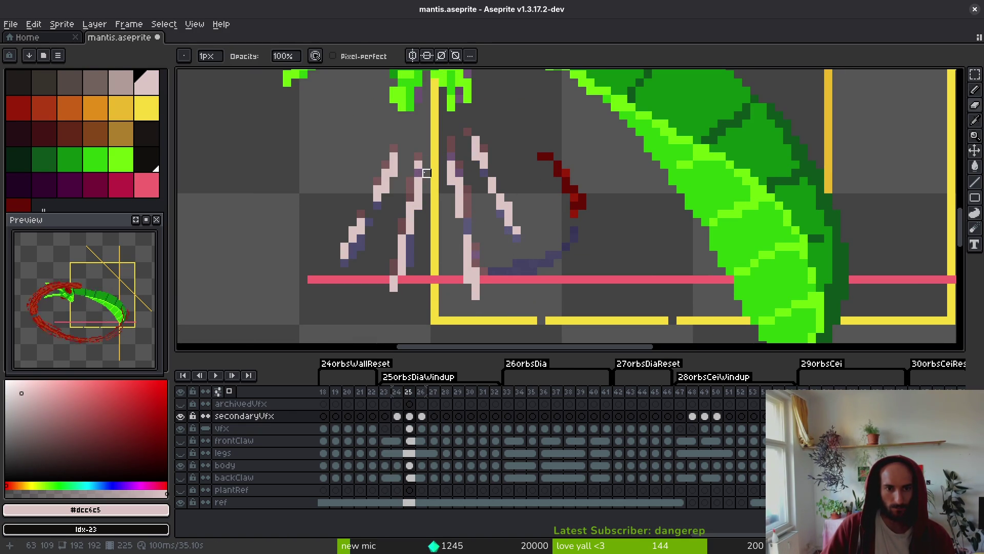
# On frame 26, extend a pink stroke past the red line, touch it up, and save.
pyautogui.press('.')
pyautogui.press('b')
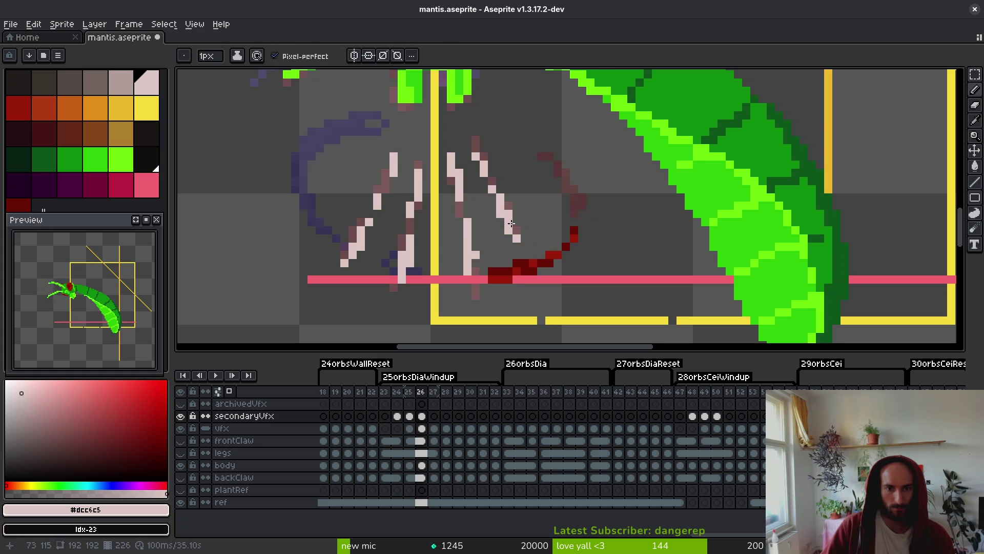
pyautogui.moveTo(474, 269); pyautogui.dragTo(474, 293)
pyautogui.press('e')
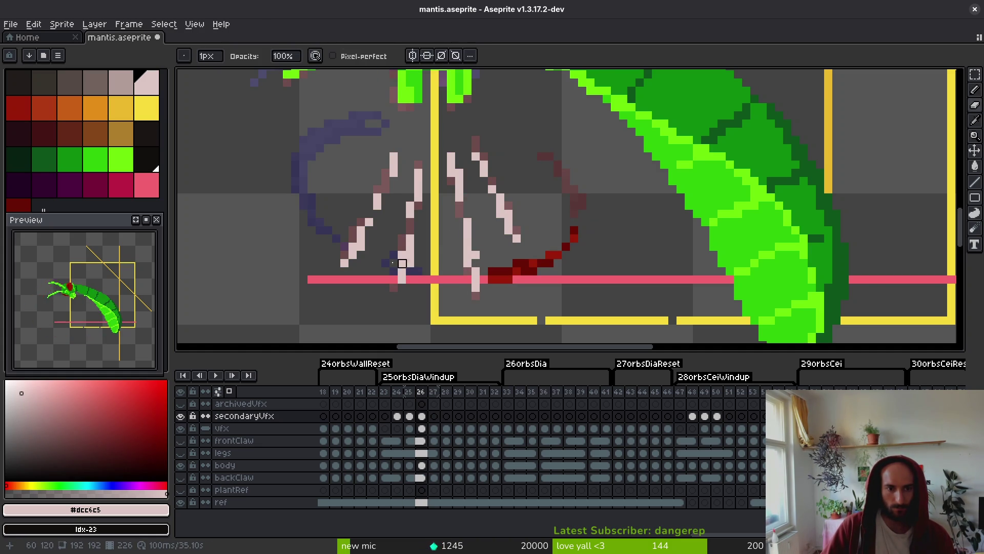
pyautogui.scroll(-3, 410, 263)
pyautogui.scroll(3, 431, 236)
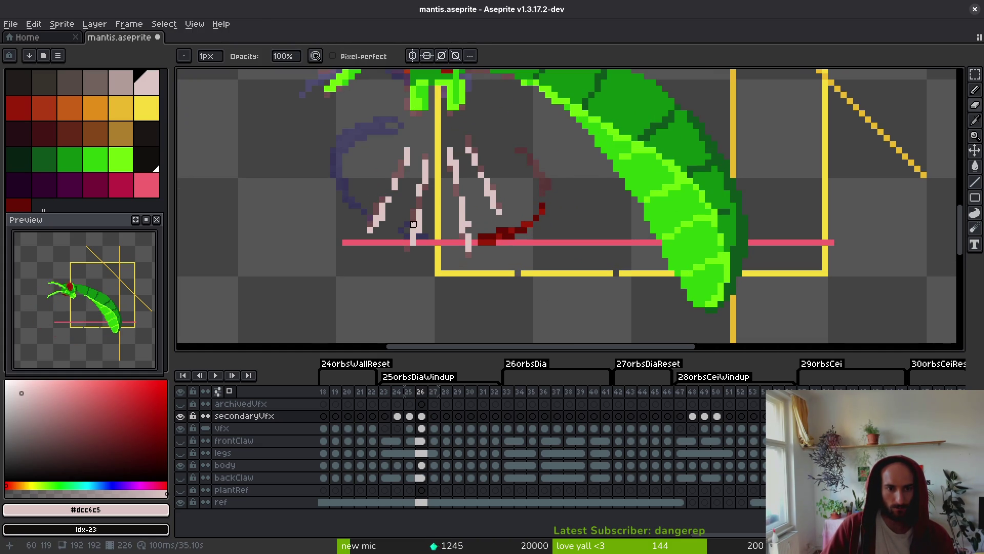
pyautogui.press('b')
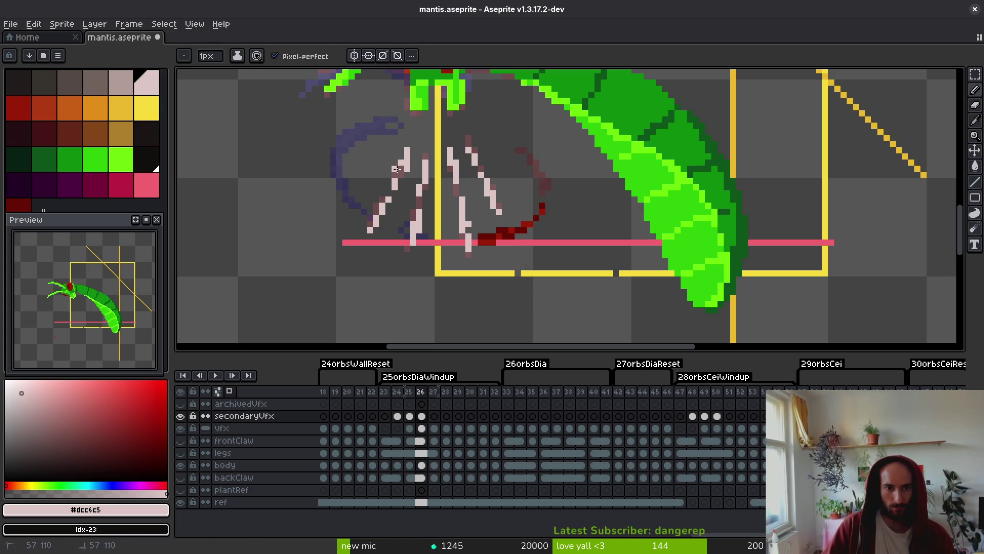
pyautogui.press('e')
pyautogui.hotkey('ctrl', 's')
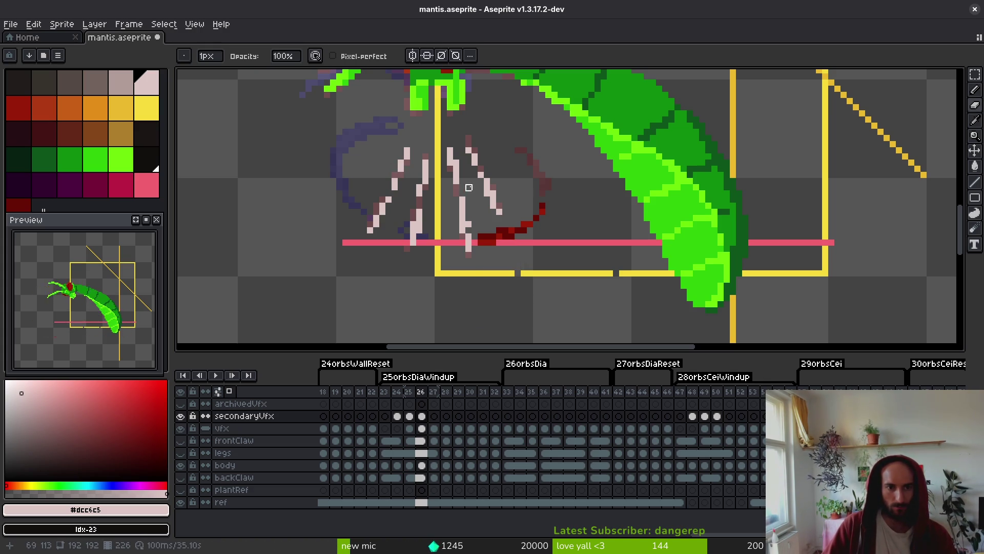
pyautogui.scroll(-3, 450, 239)
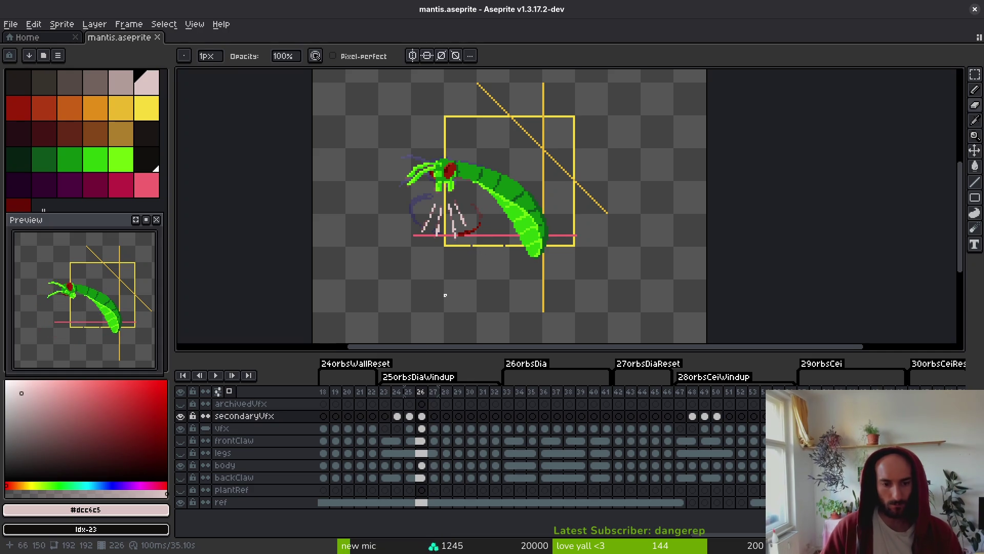
# On frame 23 of the body layer, touch up body-edge pixels with the bright and lime greens.
pyautogui.click(386, 466)
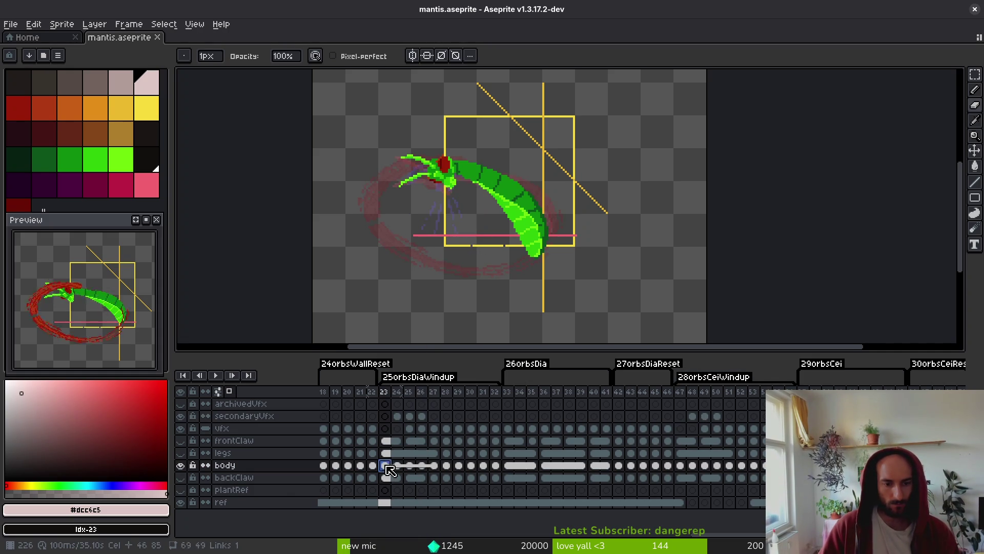
pyautogui.scroll(5, 513, 221)
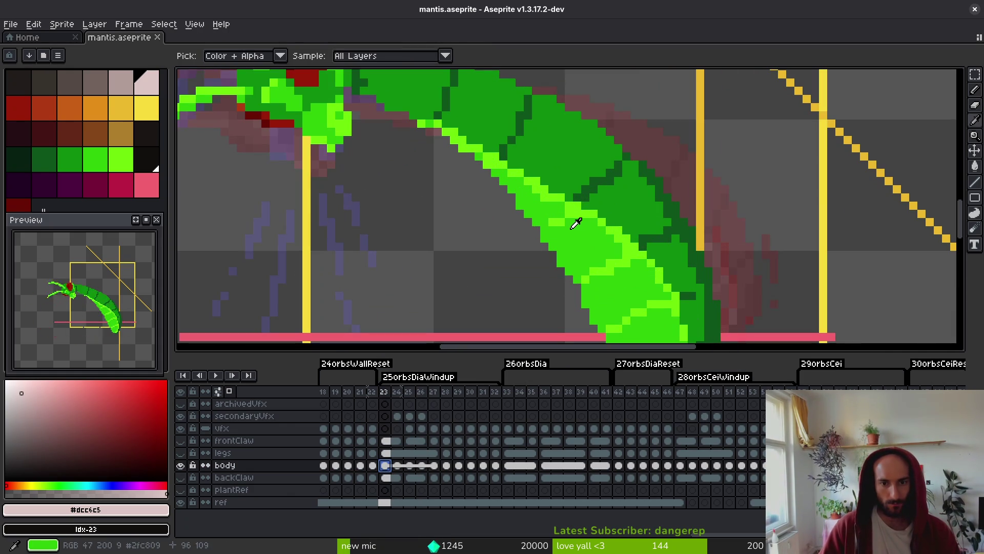
pyautogui.keyDown('alt'); pyautogui.click(572, 214); pyautogui.keyUp('alt')
pyautogui.click(571, 214)
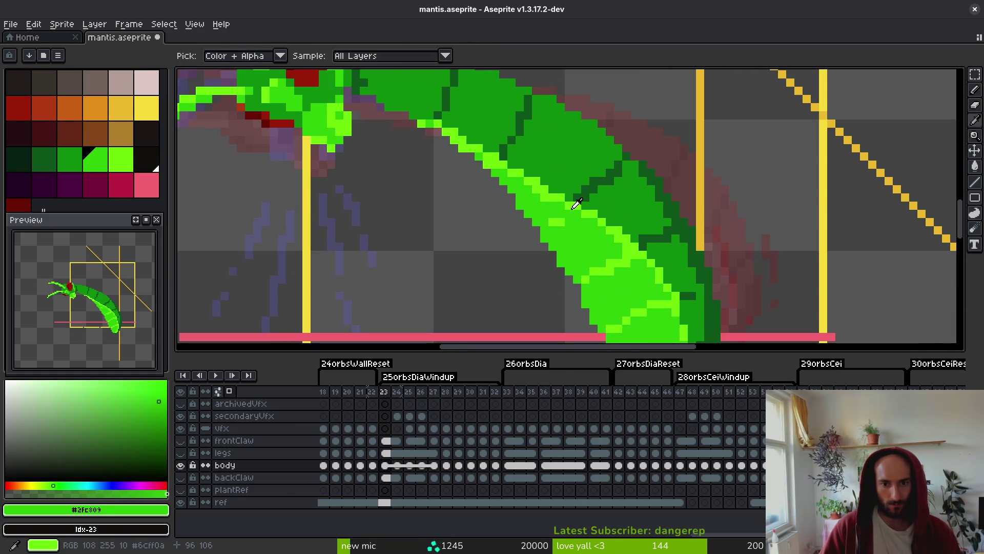
pyautogui.keyDown('alt'); pyautogui.click(567, 215); pyautogui.keyUp('alt')
pyautogui.keyDown('alt'); pyautogui.click(571, 220); pyautogui.keyUp('alt')
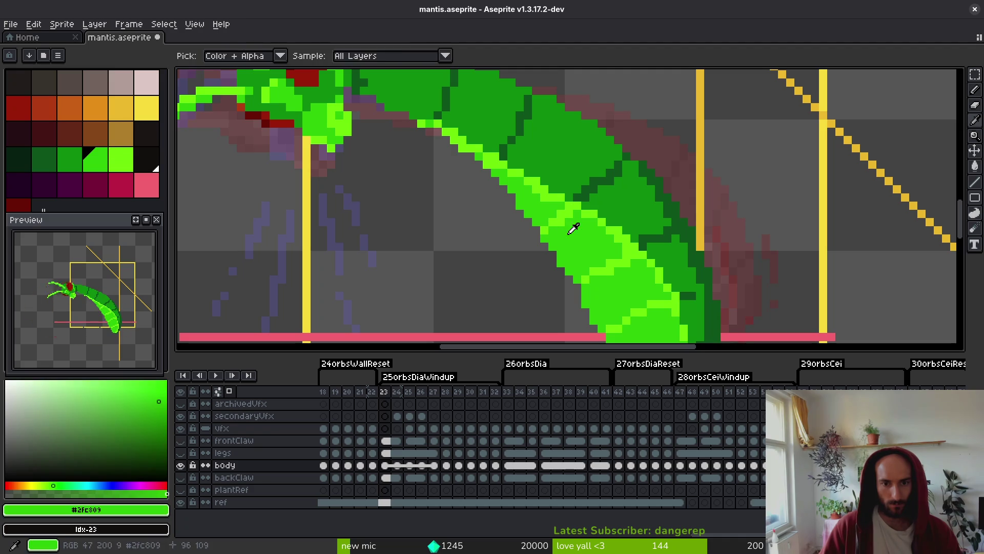
pyautogui.scroll(3, 569, 217)
# Redraw the diagonal segment line on the abdomen in the darker body green.
pyautogui.keyDown('alt'); pyautogui.click(507, 226); pyautogui.keyUp('alt')
pyautogui.click(476, 236)
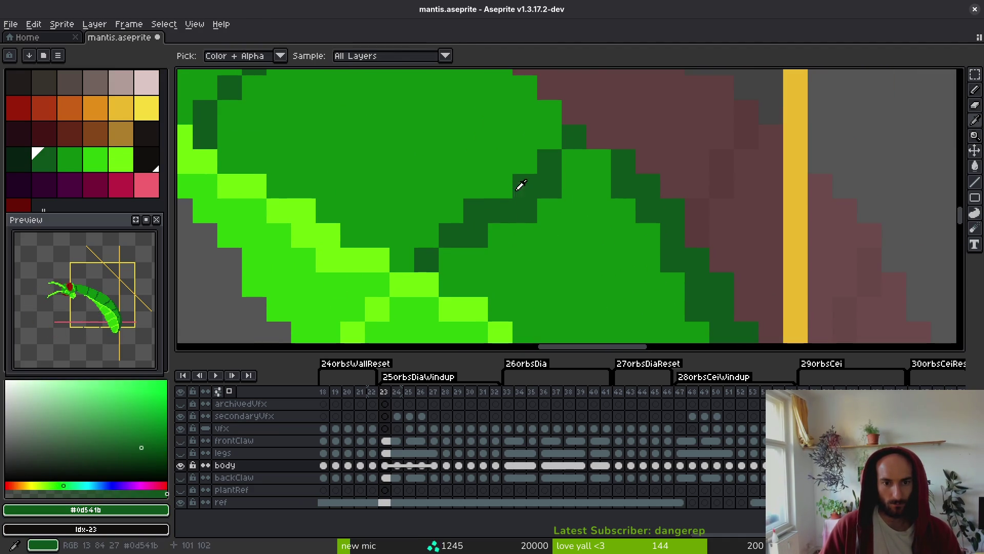
pyautogui.moveTo(536, 209)
pyautogui.mouseDown()
pyautogui.moveTo(527, 176)
pyautogui.moveTo(575, 136)
pyautogui.mouseUp()
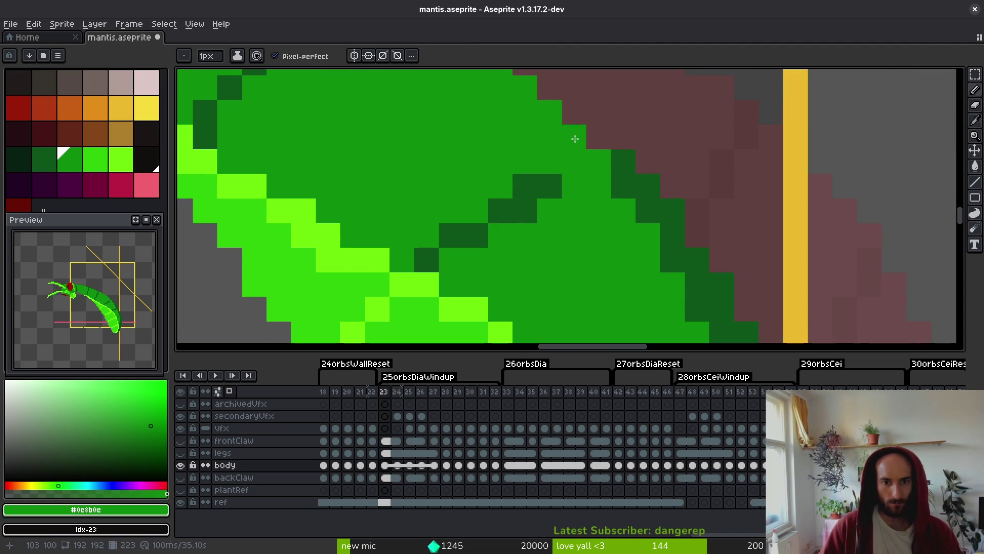
pyautogui.click(571, 164)
pyautogui.scroll(-3, 567, 230)
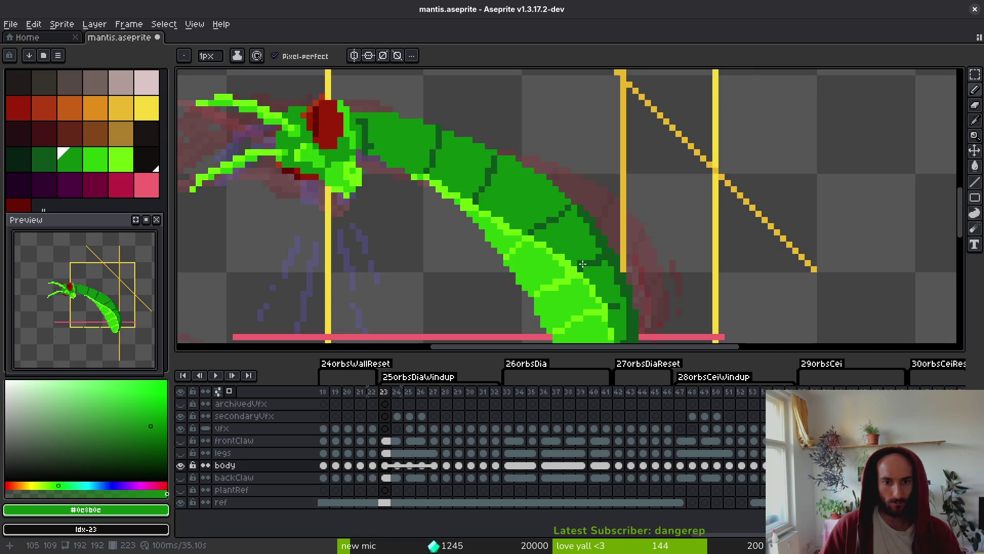
pyautogui.scroll(3, 587, 231)
# Repaint segment-line edge pixels using mid green and the dark green #0d541b.
pyautogui.keyDown('alt'); pyautogui.click(486, 213); pyautogui.keyUp('alt')
pyautogui.moveTo(471, 195); pyautogui.dragTo(518, 143)
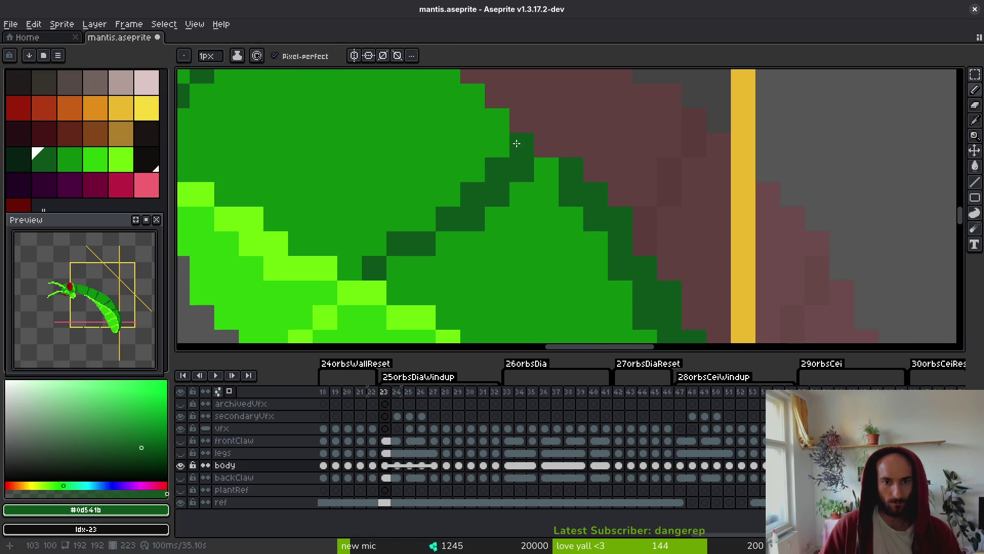
pyautogui.keyDown('alt'); pyautogui.click(541, 175); pyautogui.keyUp('alt')
pyautogui.click(500, 203)
pyautogui.keyDown('alt'); pyautogui.click(435, 236); pyautogui.keyUp('alt')
pyautogui.click(426, 225)
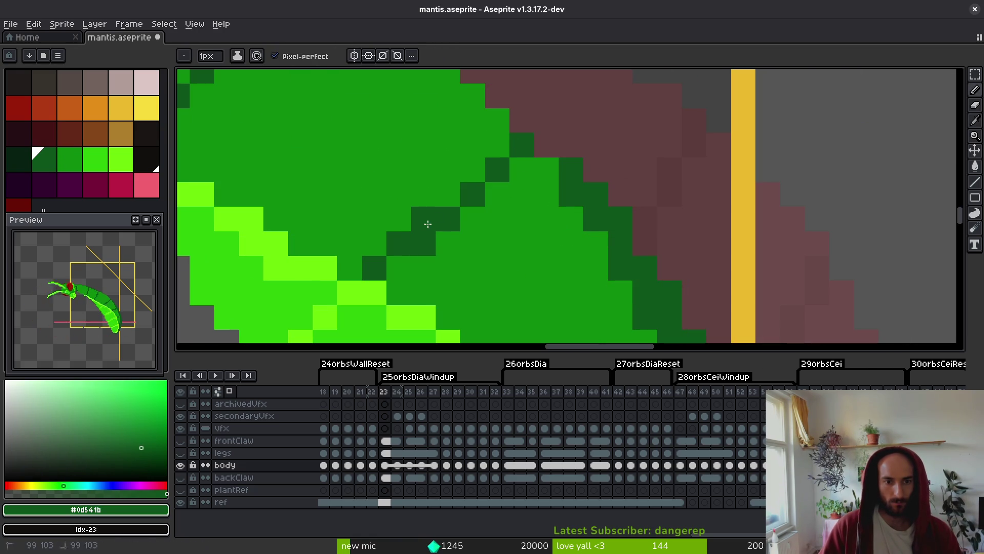
# Smooth the dark staircase pixels on the segment line into mid green #0c8b0c.
pyautogui.keyDown('alt'); pyautogui.click(519, 165); pyautogui.keyUp('alt')
pyautogui.click(524, 149)
pyautogui.moveTo(472, 216); pyautogui.dragTo(430, 246)
pyautogui.click(425, 244)
pyautogui.scroll(-4, 487, 274)
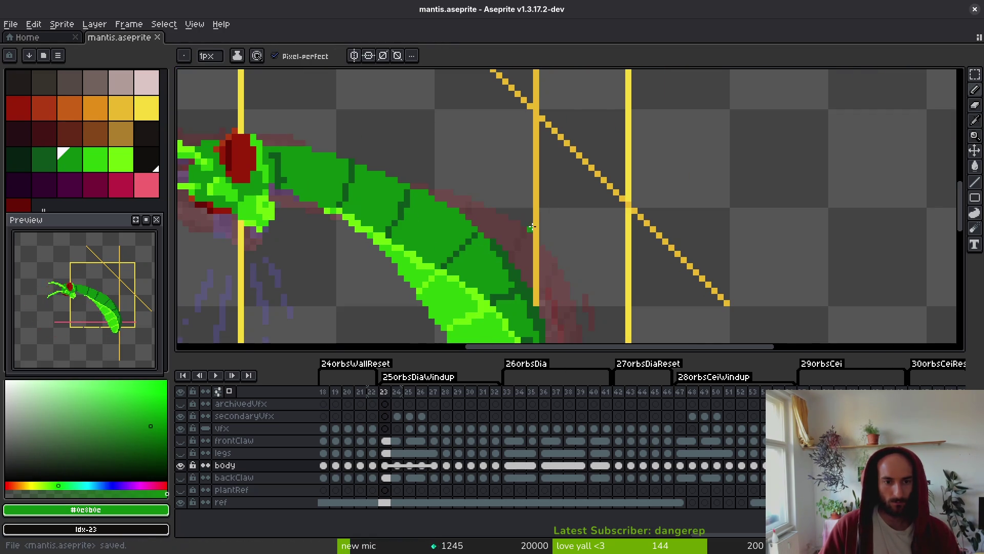
pyautogui.scroll(4, 532, 225)
# Repaint body-edge pixels bright green #2fc809 and a few body pixels mid green, then save.
pyautogui.keyDown('alt'); pyautogui.click(464, 254); pyautogui.keyUp('alt')
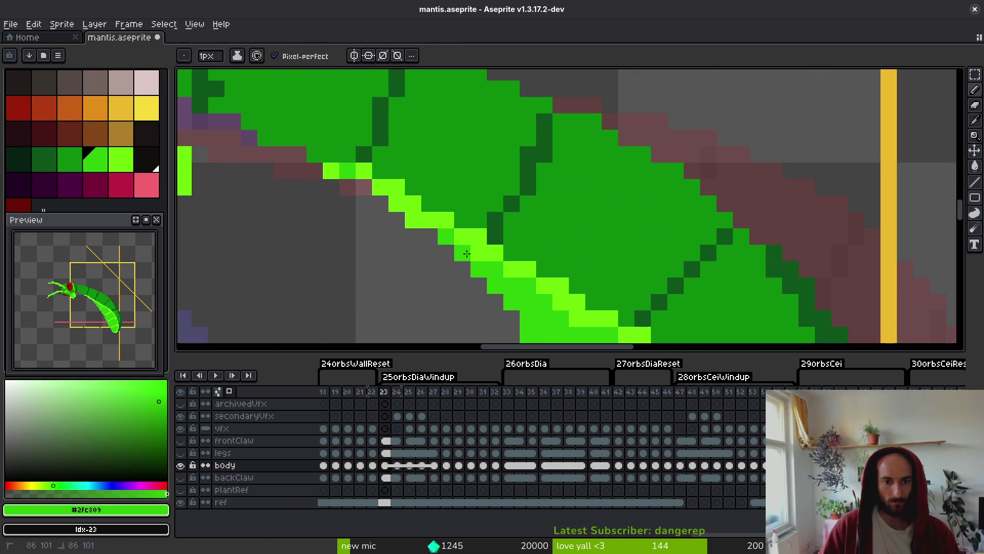
pyautogui.moveTo(474, 255); pyautogui.dragTo(475, 238)
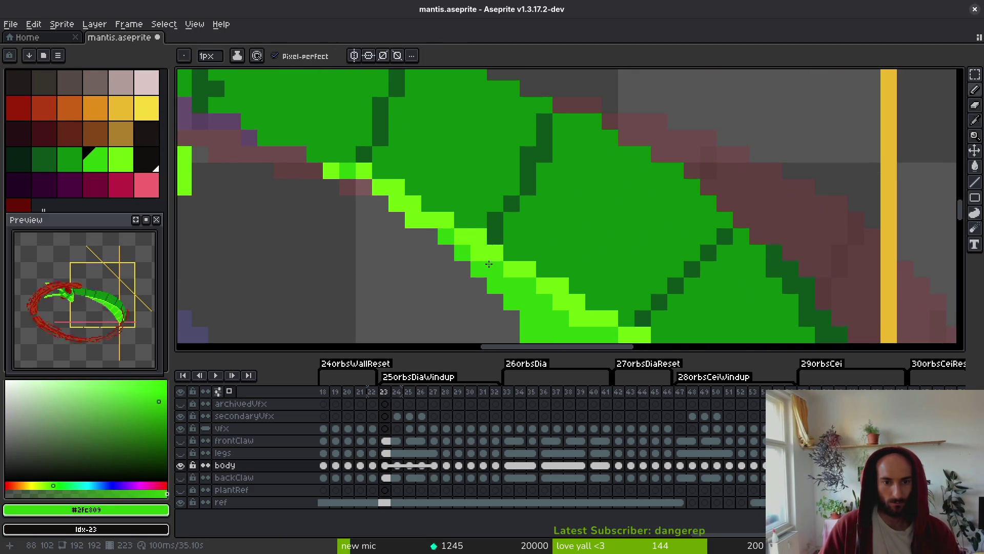
pyautogui.keyDown('alt'); pyautogui.click(503, 248); pyautogui.keyUp('alt')
pyautogui.keyDown('alt'); pyautogui.click(503, 203); pyautogui.keyUp('alt')
pyautogui.click(512, 220)
pyautogui.click(544, 171)
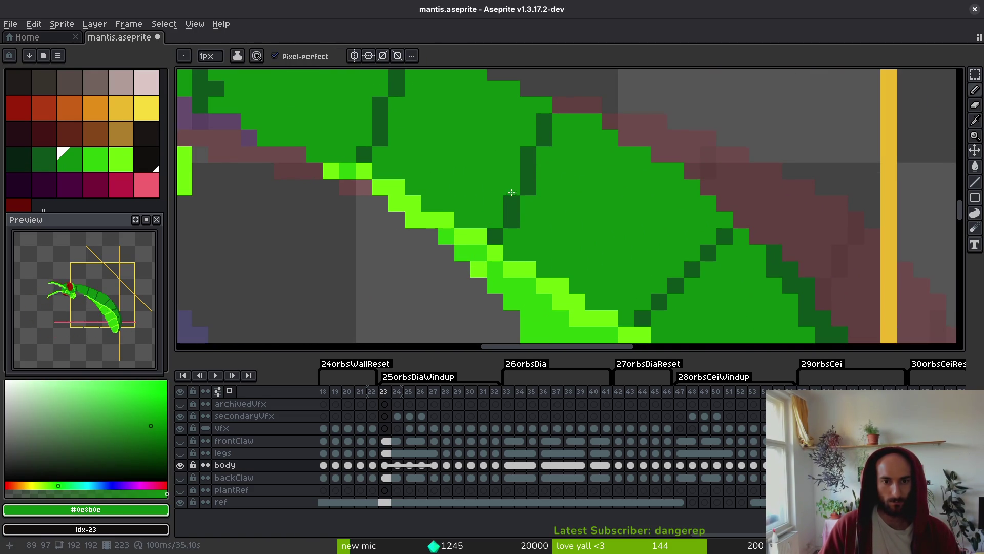
pyautogui.scroll(-5, 511, 198)
pyautogui.scroll(4, 510, 189)
pyautogui.hotkey('ctrl', 's')
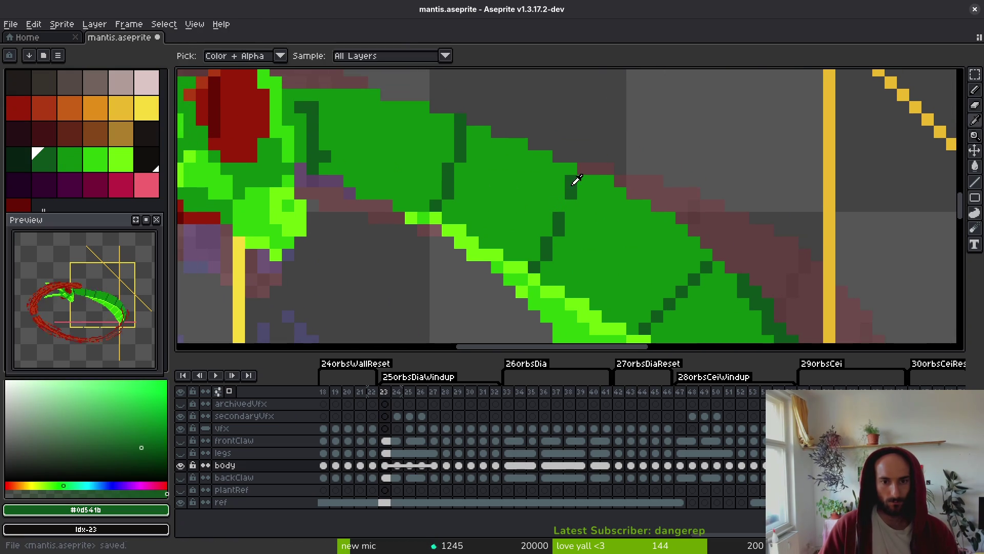
# Where the head meets the body, recolour stray outline pixels to body green.
pyautogui.moveTo(496, 193); pyautogui.dragTo(549, 213)
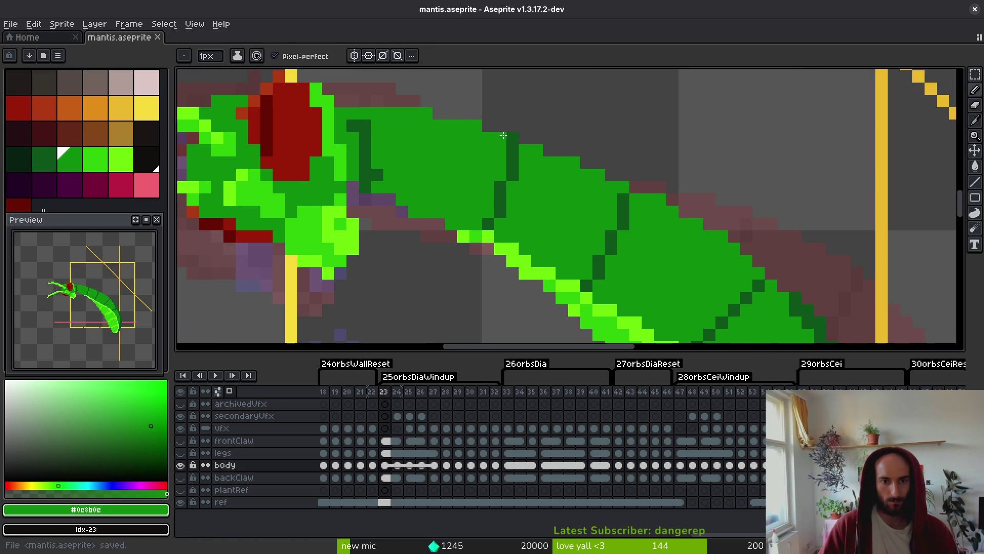
pyautogui.scroll(-1, 430, 164)
pyautogui.scroll(1, 385, 128)
pyautogui.keyDown('alt'); pyautogui.click(383, 131); pyautogui.keyUp('alt')
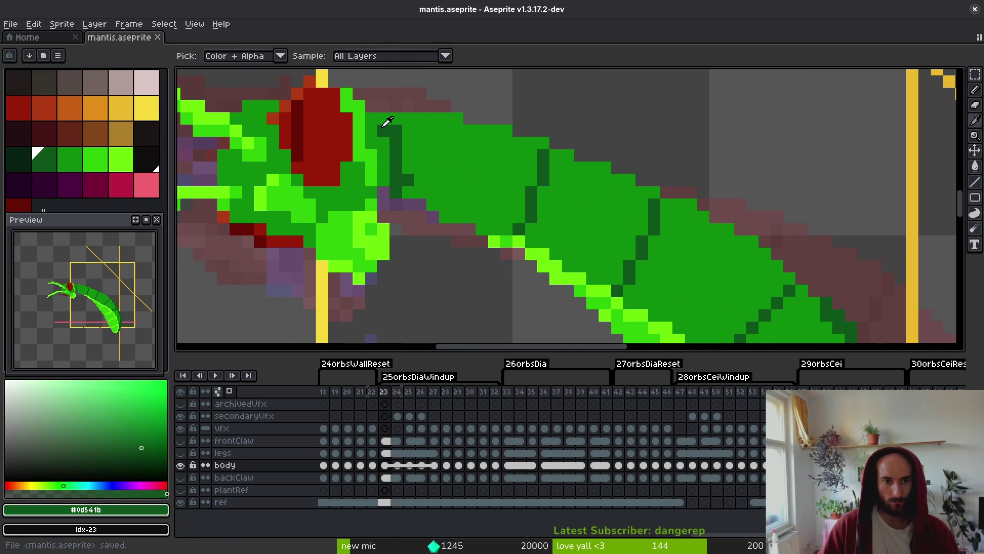
pyautogui.keyDown('alt'); pyautogui.click(405, 145); pyautogui.keyUp('alt')
pyautogui.click(399, 144)
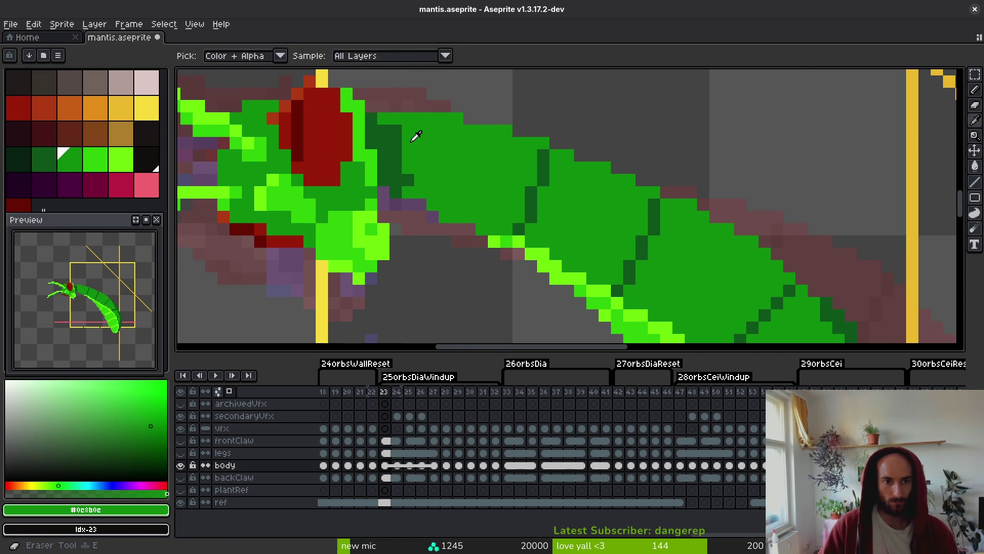
pyautogui.click(396, 131)
pyautogui.click(396, 155)
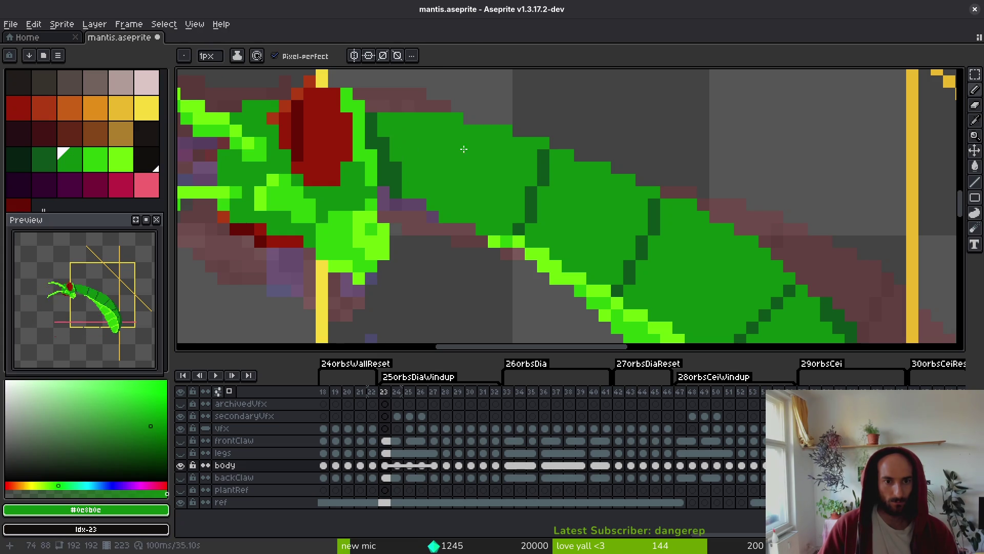
# Erase stray green pixels on the body and at the body edge, saving along the way.
pyautogui.press('e')
pyautogui.click(445, 217)
pyautogui.hotkey('ctrl', 's')
pyautogui.keyDown('alt'); pyautogui.click(397, 184); pyautogui.keyUp('alt')
pyautogui.scroll(-3, 454, 198)
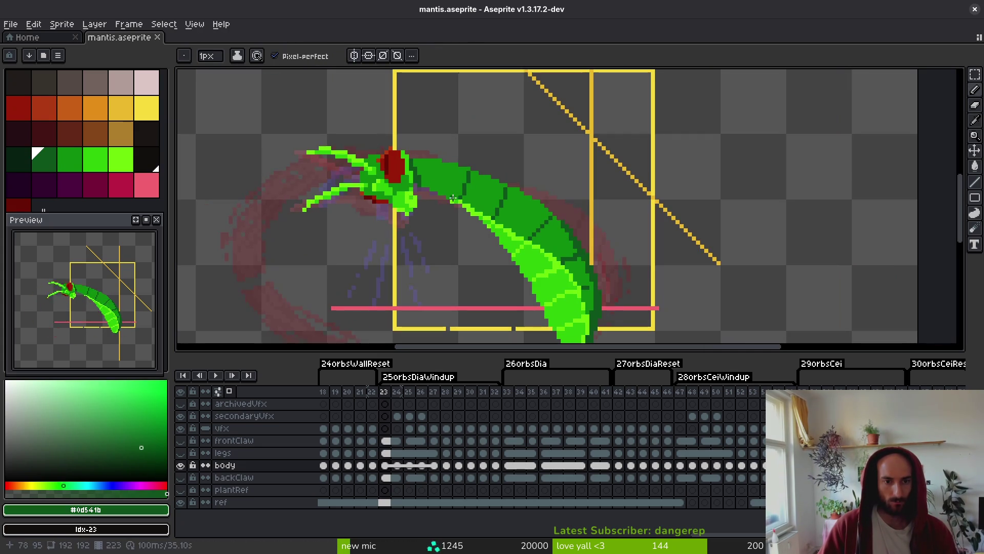
pyautogui.scroll(3, 447, 167)
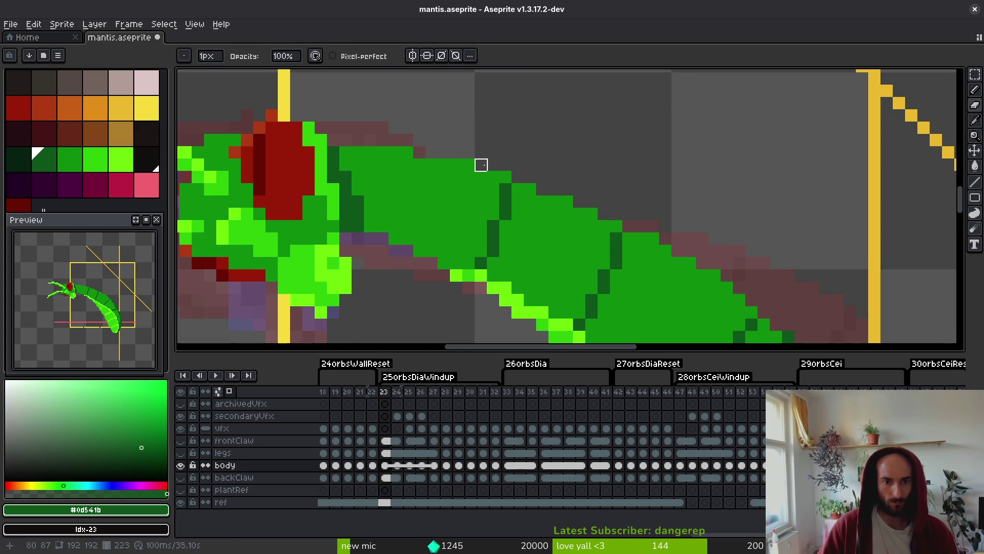
pyautogui.click(468, 164)
# Add a body-green pixel at the body edge and save mantis.aseprite again.
pyautogui.press('b')
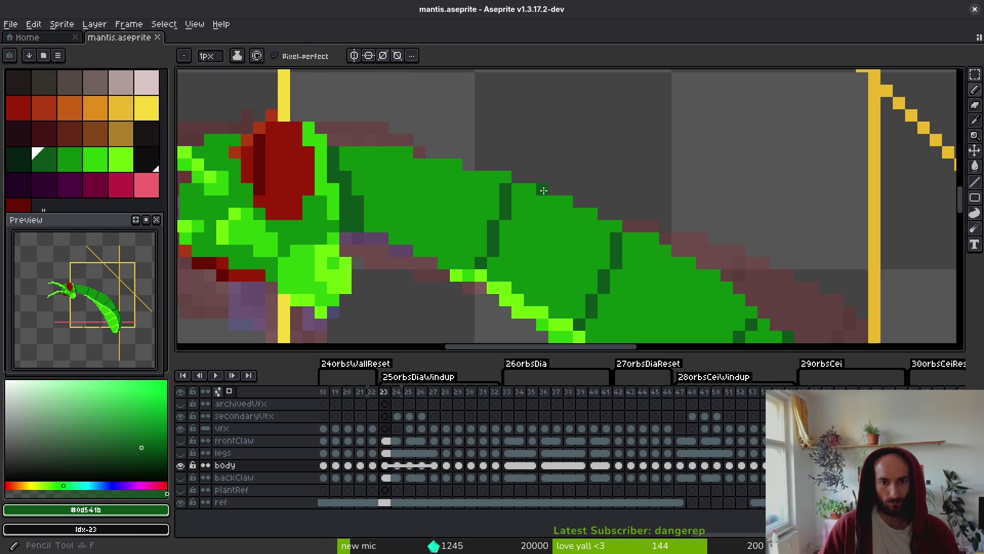
pyautogui.keyDown('alt'); pyautogui.click(541, 195); pyautogui.keyUp('alt')
pyautogui.click(541, 194)
pyautogui.hscroll(3, 538, 194)
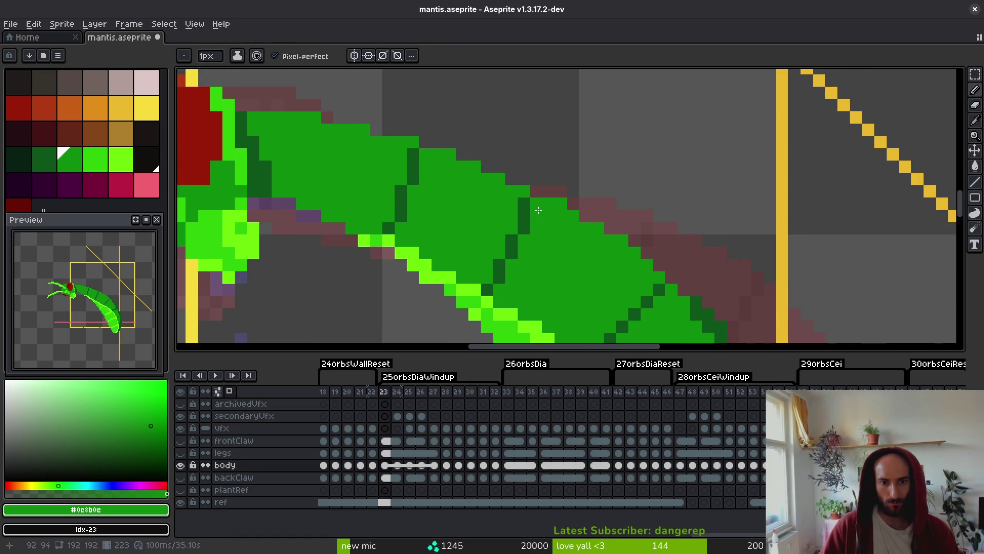
pyautogui.press('e')
pyautogui.hotkey('ctrl', 's')
pyautogui.scroll(-3, 592, 241)
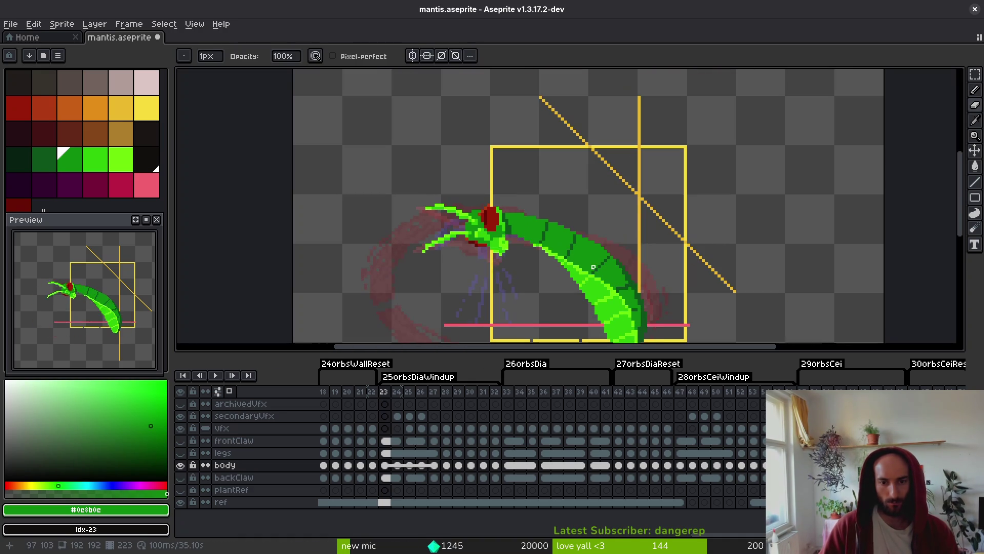
pyautogui.scroll(3, 602, 255)
pyautogui.press('b')
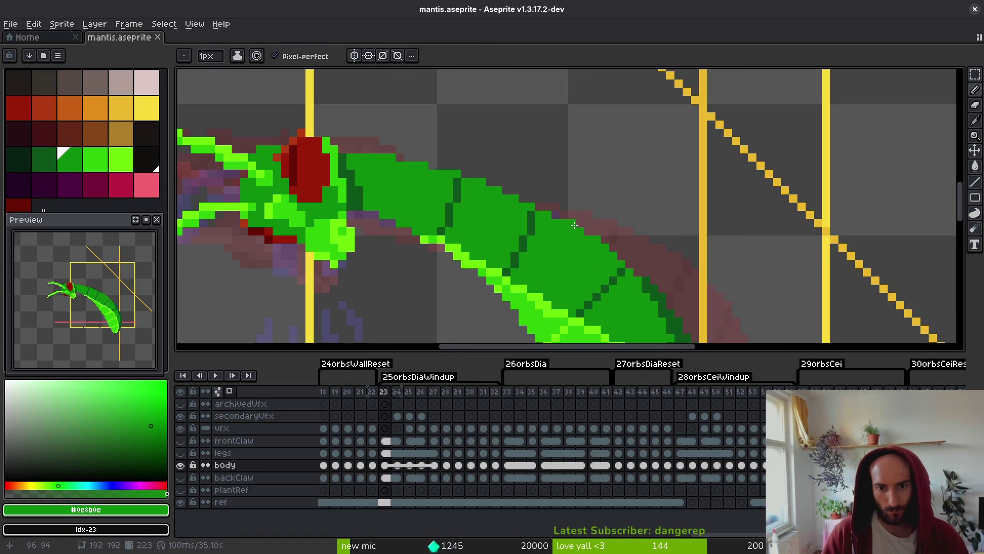
pyautogui.keyDown('alt'); pyautogui.click(536, 207); pyautogui.keyUp('alt')
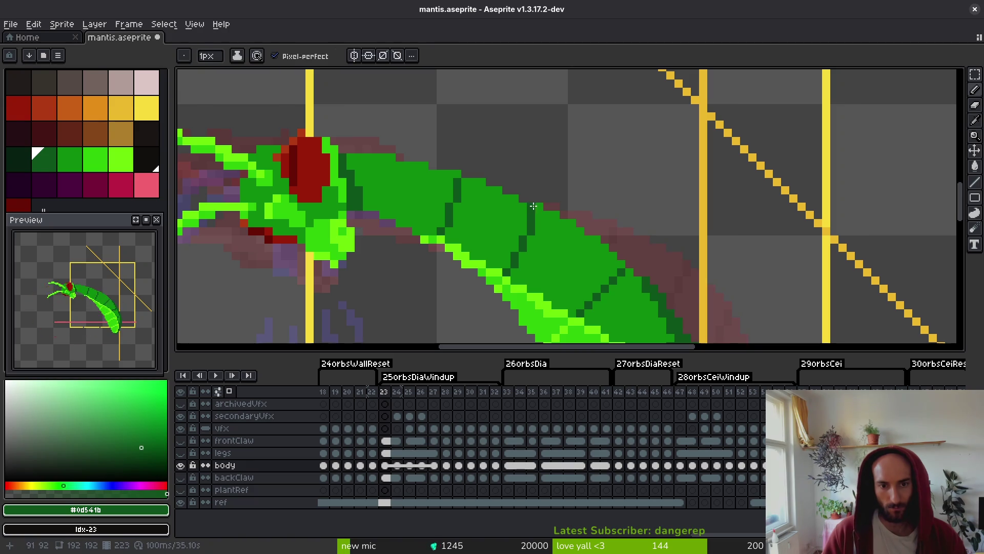
pyautogui.scroll(-3, 564, 248)
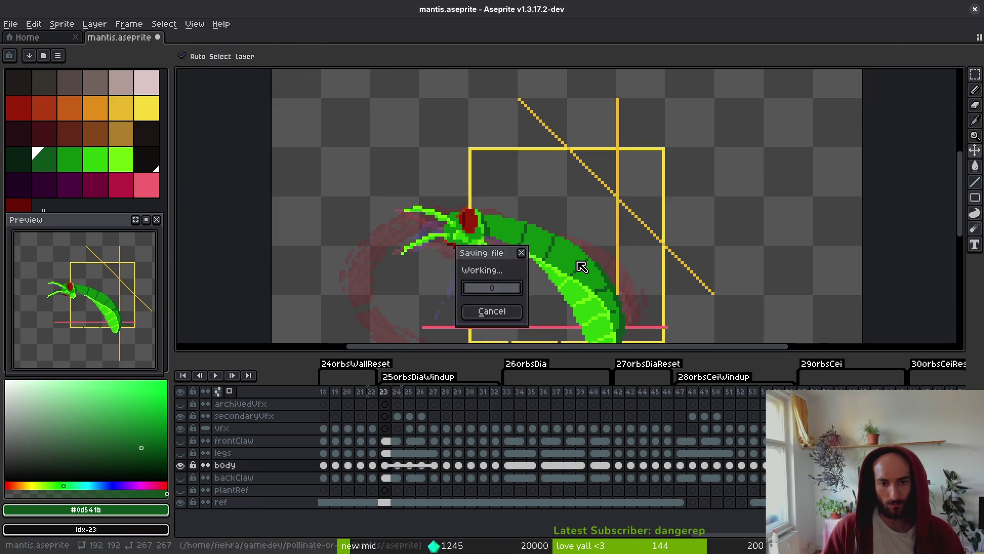
pyautogui.hotkey('ctrl', 's')
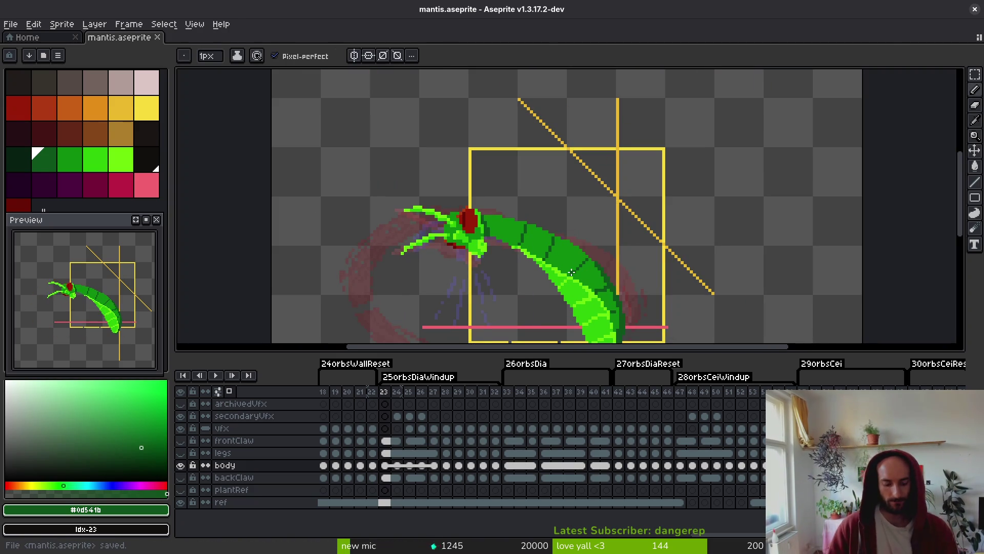
# Zoom into the mantis head and sample the eye's red and darker red.
pyautogui.scroll(3, 613, 205)
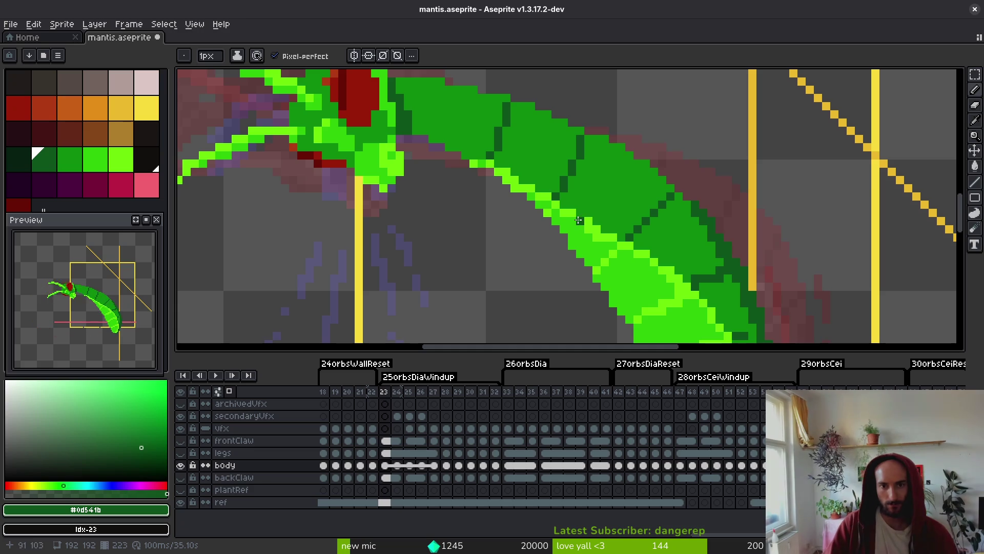
pyautogui.scroll(2, 554, 195)
pyautogui.hscroll(-3, 498, 180)
pyautogui.hscroll(-2, 499, 180)
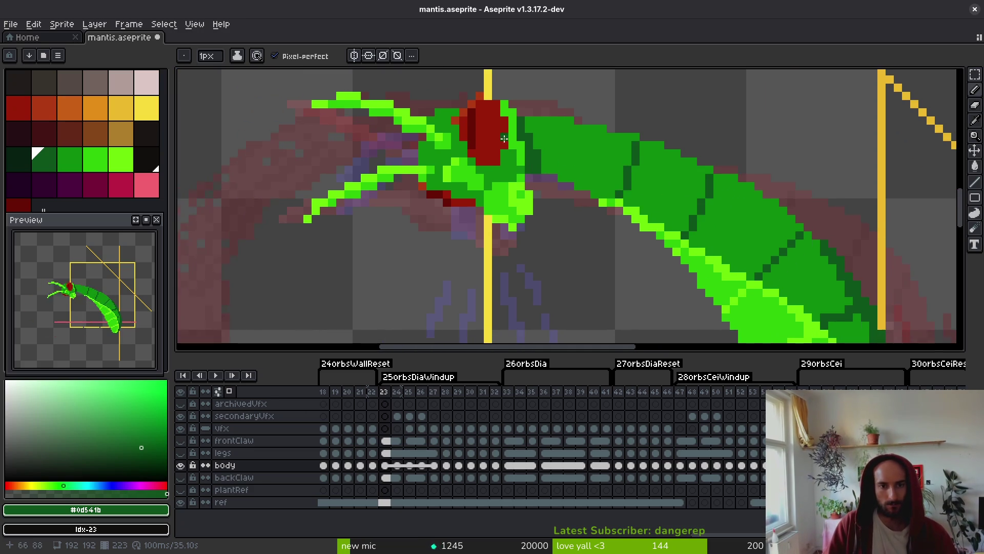
pyautogui.scroll(1, 480, 190)
pyautogui.keyDown('alt'); pyautogui.click(480, 190); pyautogui.keyUp('alt')
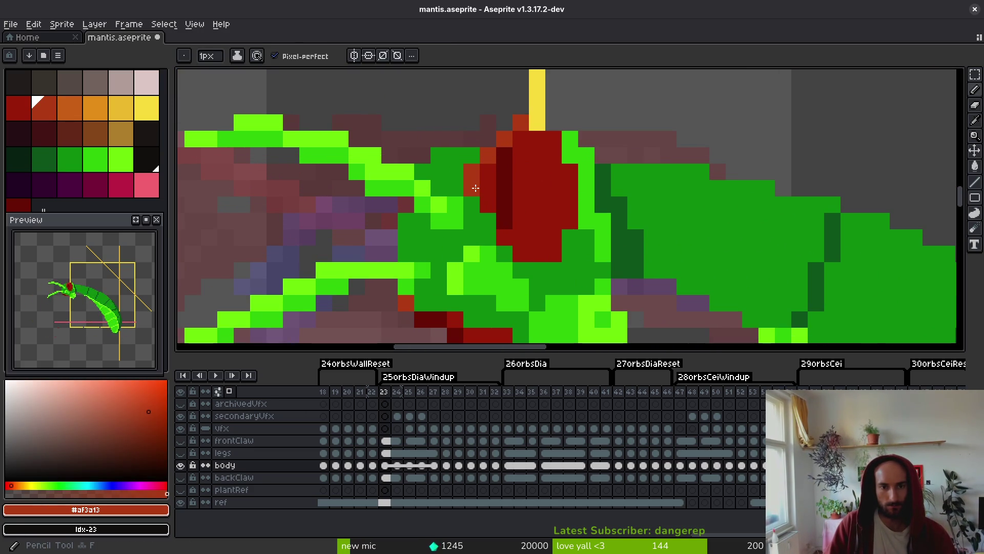
pyautogui.keyDown('alt'); pyautogui.click(492, 205); pyautogui.keyUp('alt')
# Compare the body pose on frame 28 with windup frame 23, ending on frame 28.
pyautogui.scroll(-3, 560, 198)
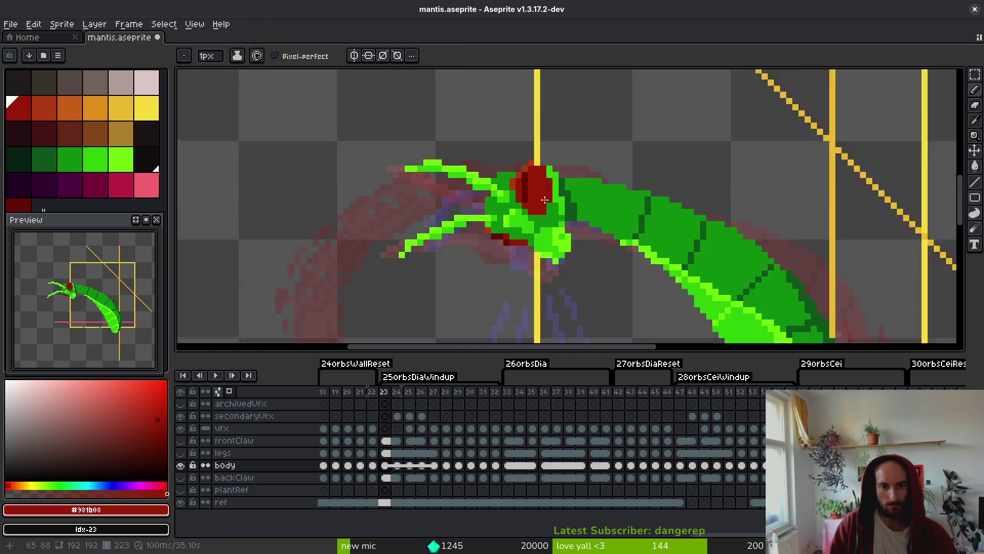
pyautogui.click(447, 465)
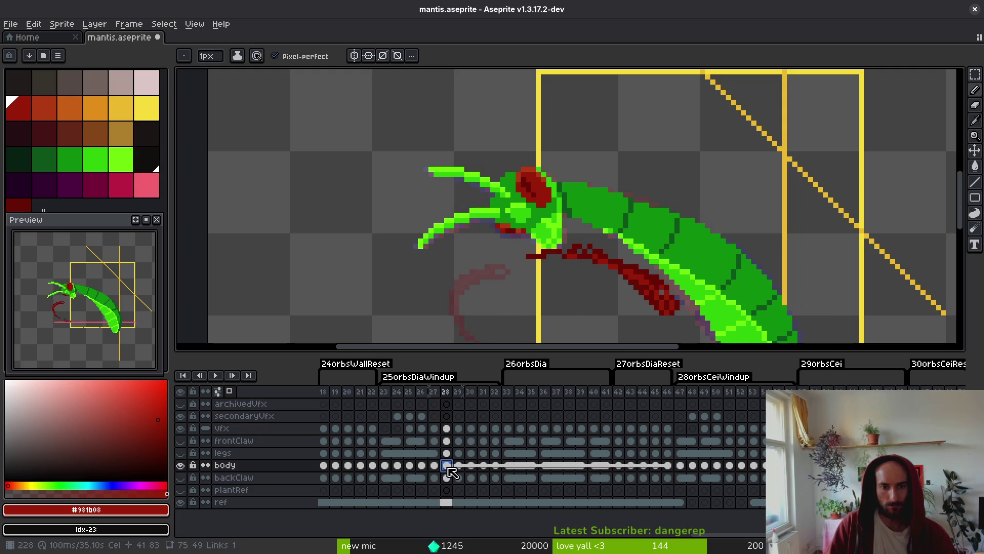
pyautogui.click(387, 466)
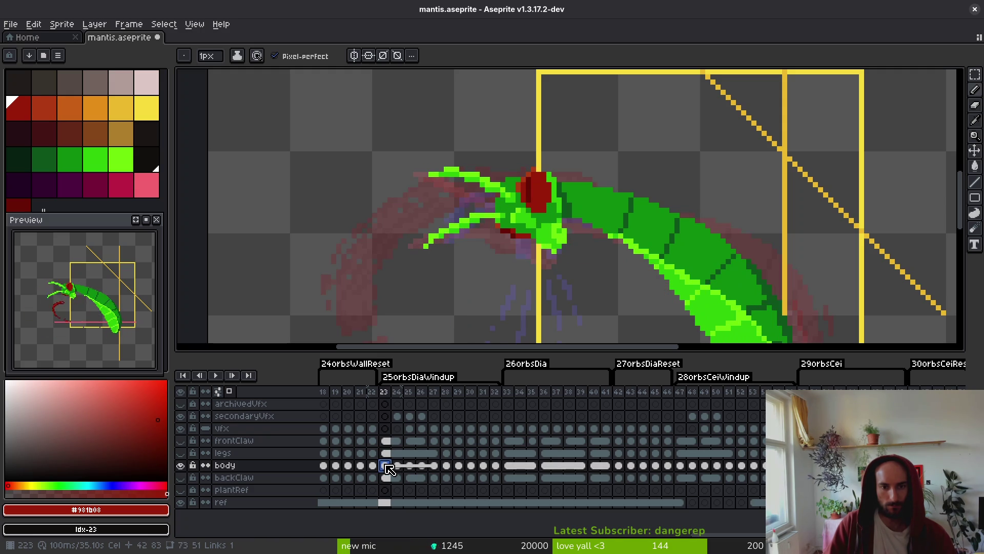
pyautogui.click(447, 465)
# Replace frame 23's old head with the head lassoed from frame 28.
pyautogui.press('q')
pyautogui.moveTo(525, 133)
pyautogui.mouseDown()
pyautogui.moveTo(354, 174)
pyautogui.moveTo(547, 252)
pyautogui.mouseUp()
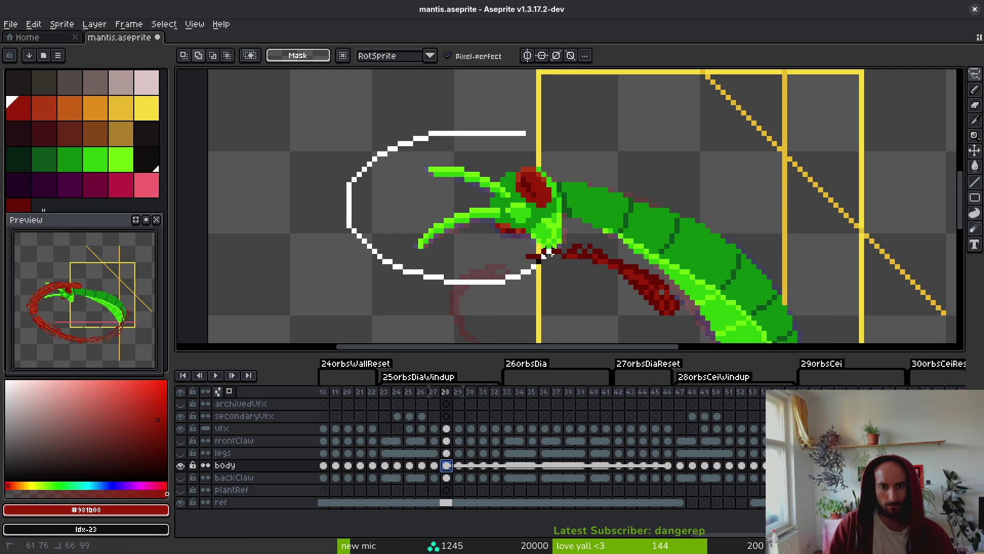
pyautogui.moveTo(556, 194); pyautogui.dragTo(524, 138)
pyautogui.click(384, 465)
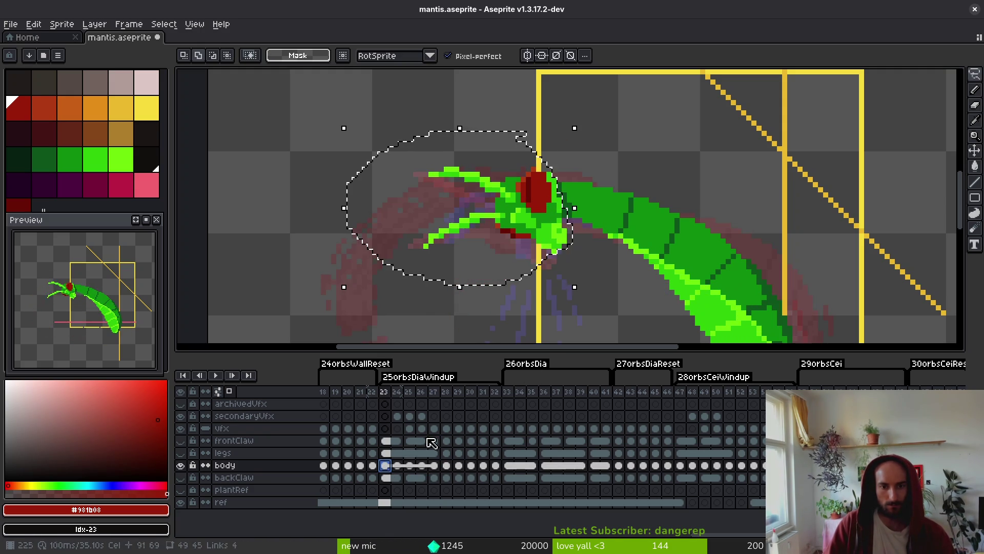
pyautogui.press('Delete')
pyautogui.hotkey('ctrl', 'v')
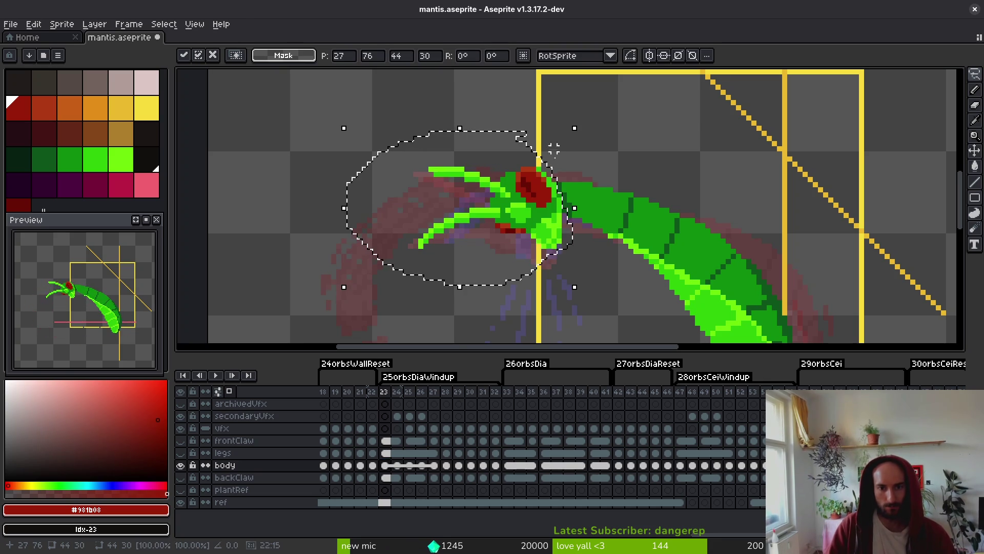
pyautogui.scroll(4, 551, 225)
pyautogui.press('i')
pyautogui.click(523, 204)
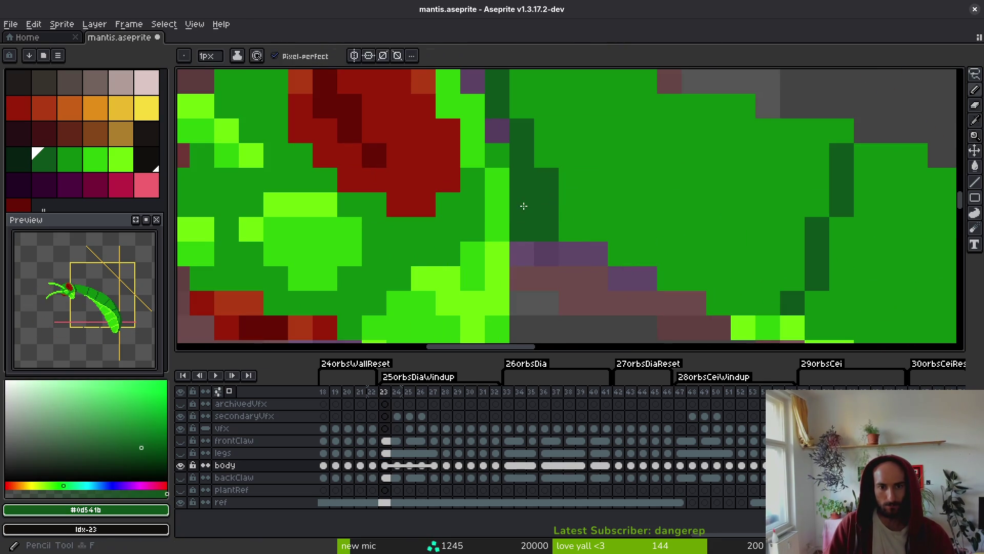
pyautogui.scroll(-4, 537, 120)
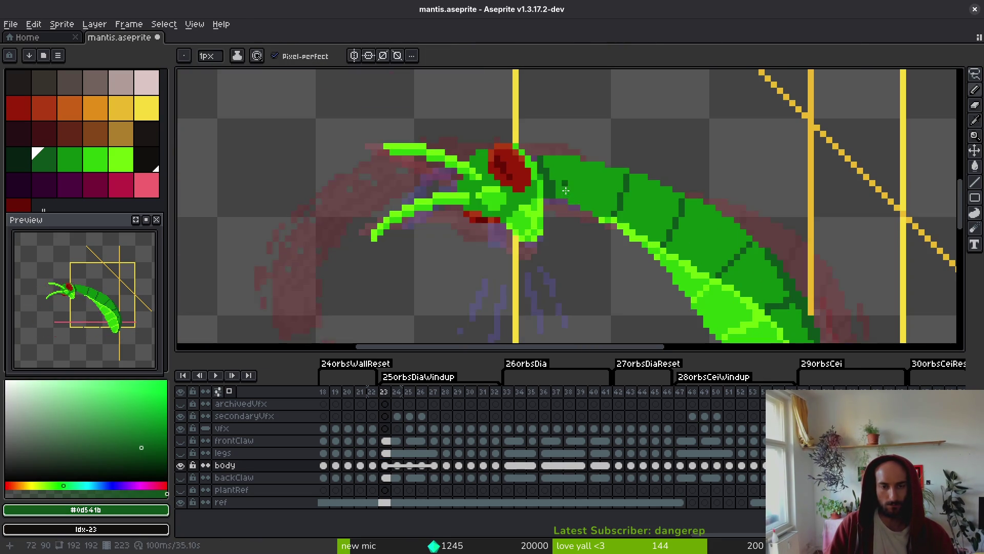
pyautogui.press('b')
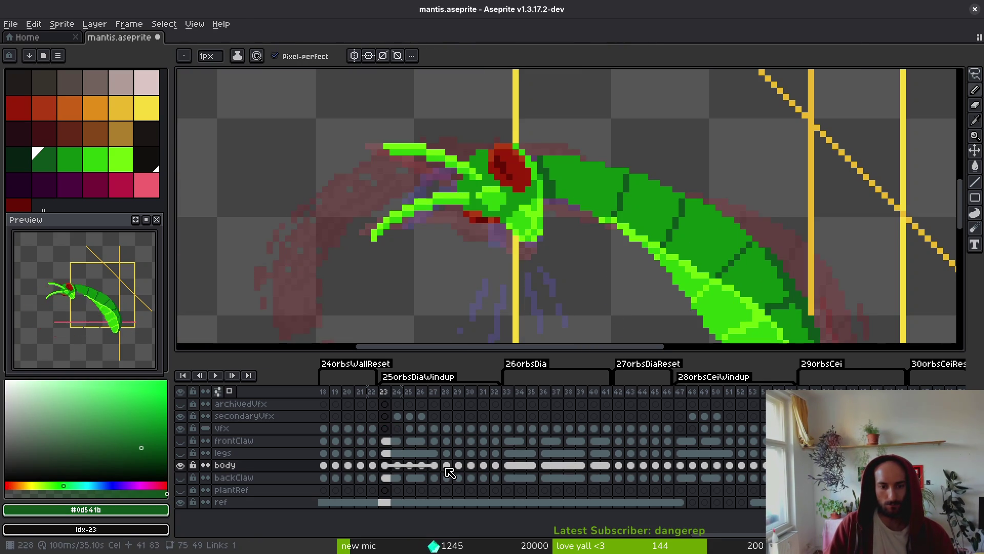
pyautogui.click(446, 466)
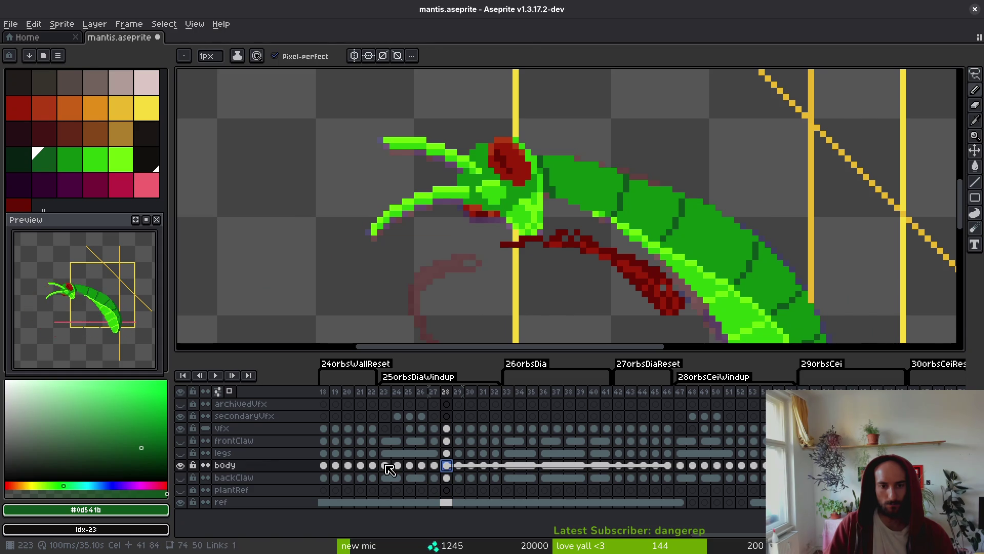
# Select the body cels of frames 23–27, lasso the head and claws, deselect and save.
pyautogui.moveTo(386, 467); pyautogui.dragTo(433, 465)
pyautogui.press('m')
pyautogui.moveTo(302, 76); pyautogui.dragTo(455, 165)
pyautogui.moveTo(446, 71); pyautogui.dragTo(535, 323)
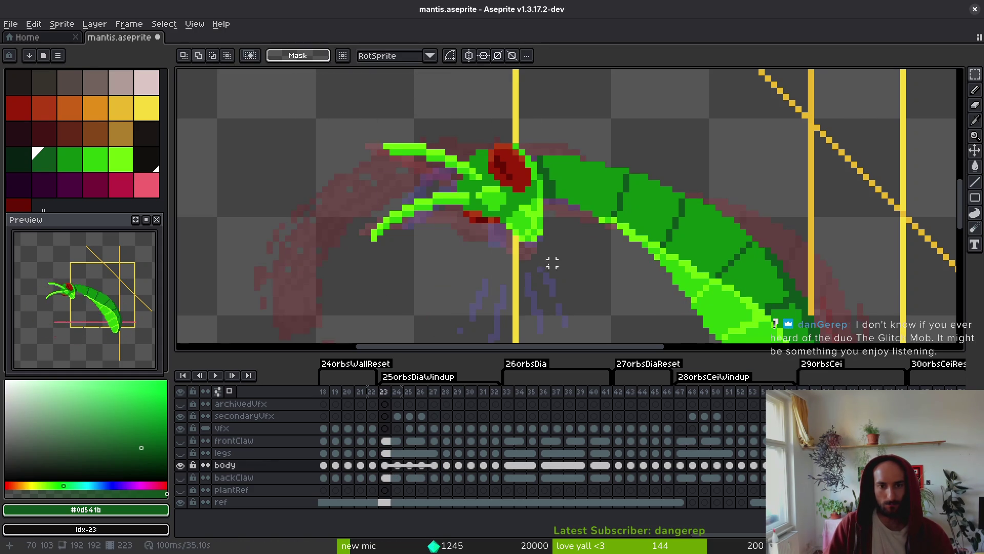
pyautogui.press('q')
pyautogui.moveTo(553, 245)
pyautogui.mouseDown()
pyautogui.moveTo(305, 210)
pyautogui.moveTo(509, 128)
pyautogui.mouseUp()
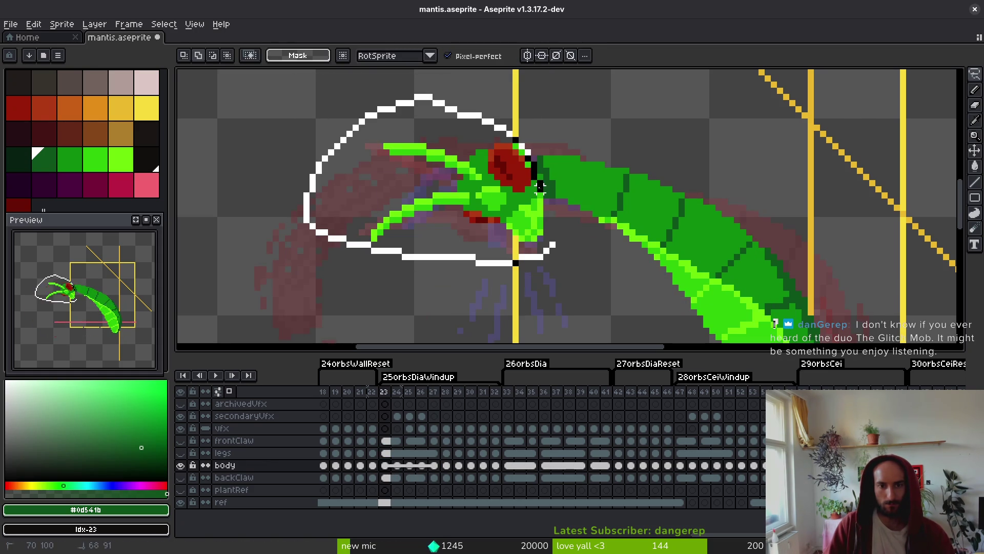
pyautogui.moveTo(539, 210); pyautogui.dragTo(528, 164)
pyautogui.hotkey('ctrl', 'd')
pyautogui.hotkey('ctrl', 's')
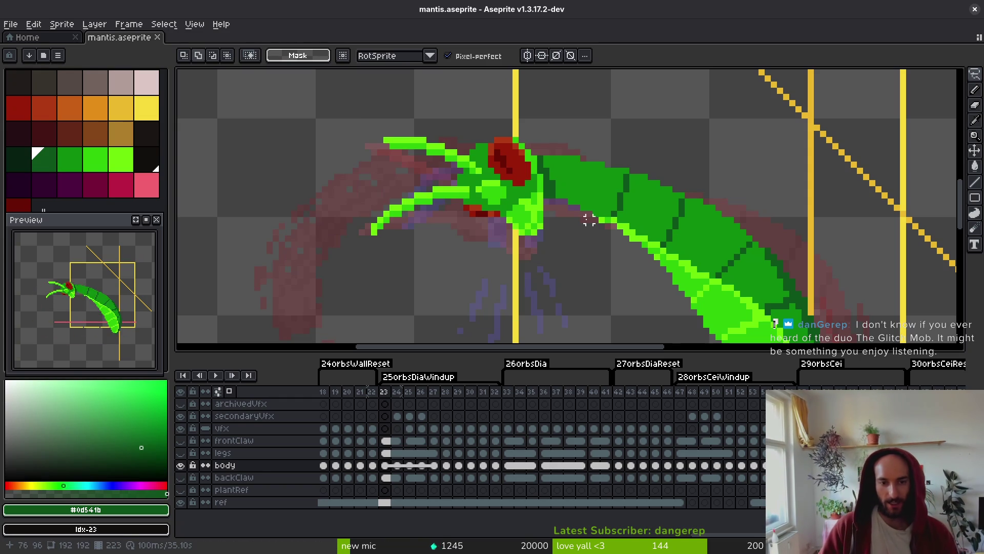
# Sample the bright claw green and the head's mid green, then save the sprite.
pyautogui.scroll(2, 417, 171)
pyautogui.press('b')
pyautogui.keyDown('alt'); pyautogui.click(328, 126); pyautogui.keyUp('alt')
pyautogui.keyDown('alt'); pyautogui.click(367, 137); pyautogui.keyUp('alt')
pyautogui.hotkey('ctrl', 's')
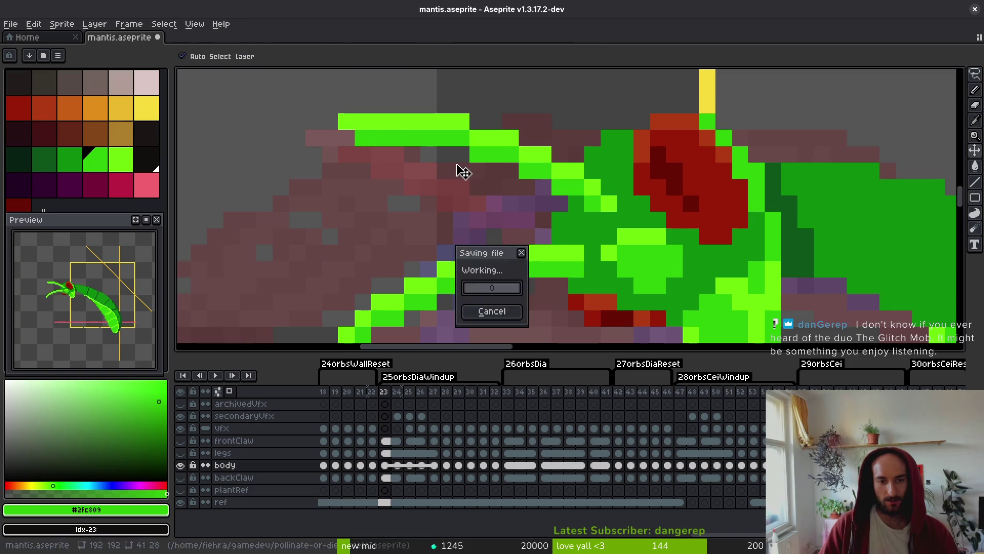
pyautogui.scroll(-3, 461, 191)
pyautogui.scroll(-1, 491, 193)
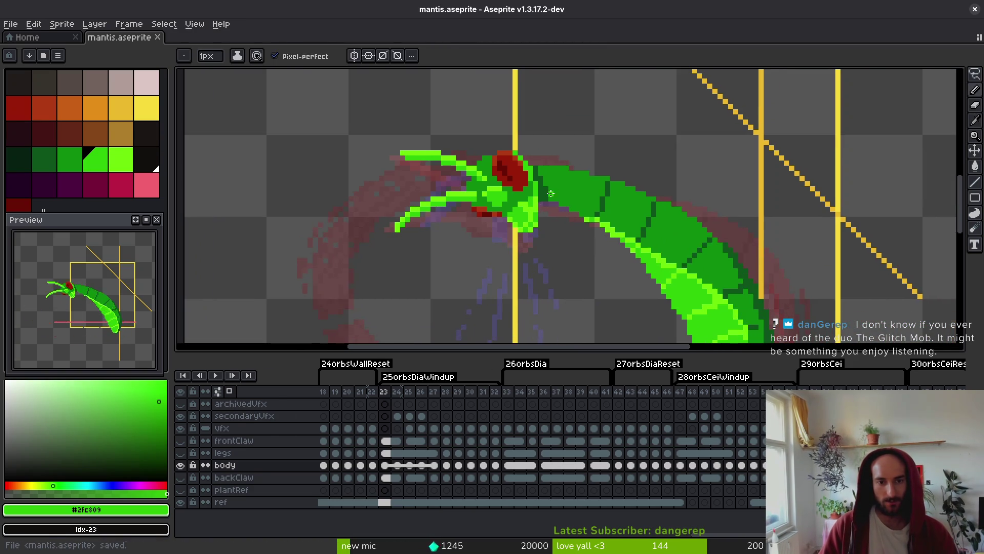
pyautogui.scroll(-3, 551, 192)
# Step through the windup frames back to frame 26 and centre the view on the head.
pyautogui.press('i')
pyautogui.press('Right')
pyautogui.press('Right')
pyautogui.press('Right')
pyautogui.press('Left')
pyautogui.press('b')
pyautogui.scroll(4, 520, 281)
pyautogui.moveTo(517, 212); pyautogui.dragTo(549, 212)
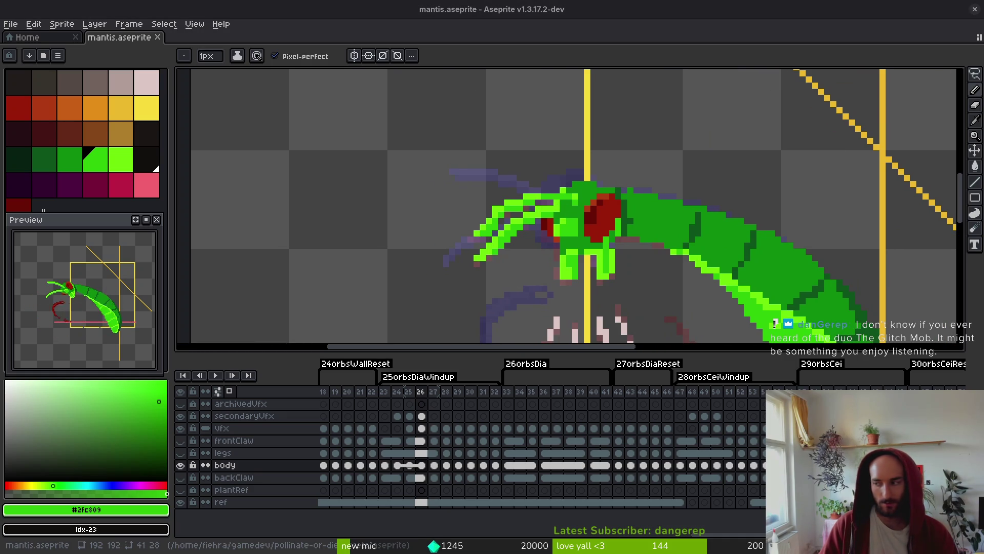
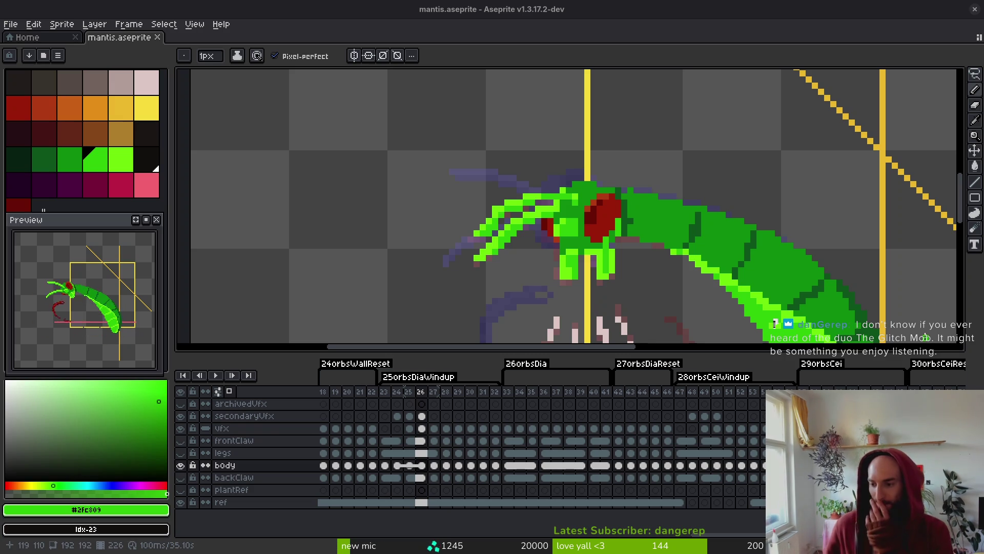
# Sample the lime and mid greens, then add a lime pixel below the claw tip.
pyautogui.scroll(1, 533, 195)
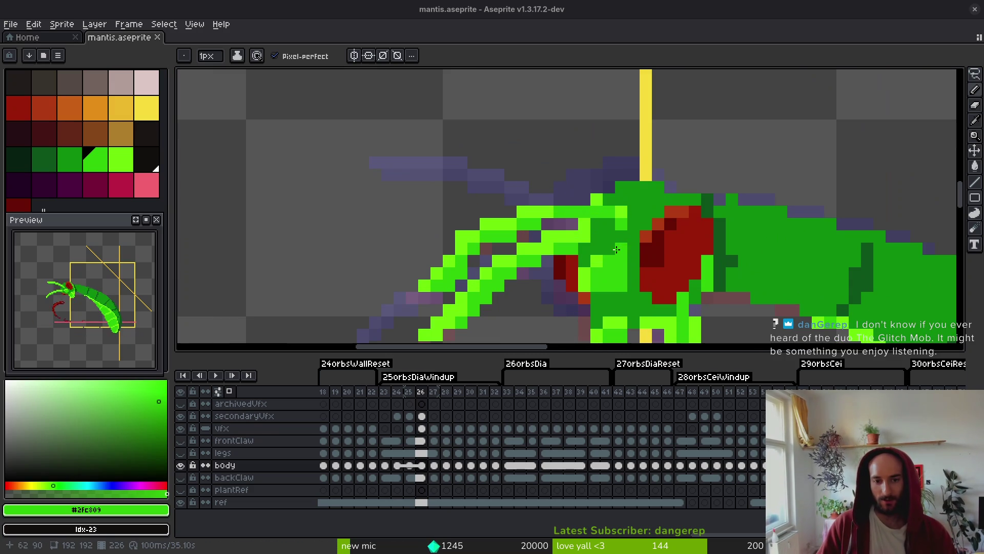
pyautogui.keyDown('alt'); pyautogui.click(587, 224); pyautogui.keyUp('alt')
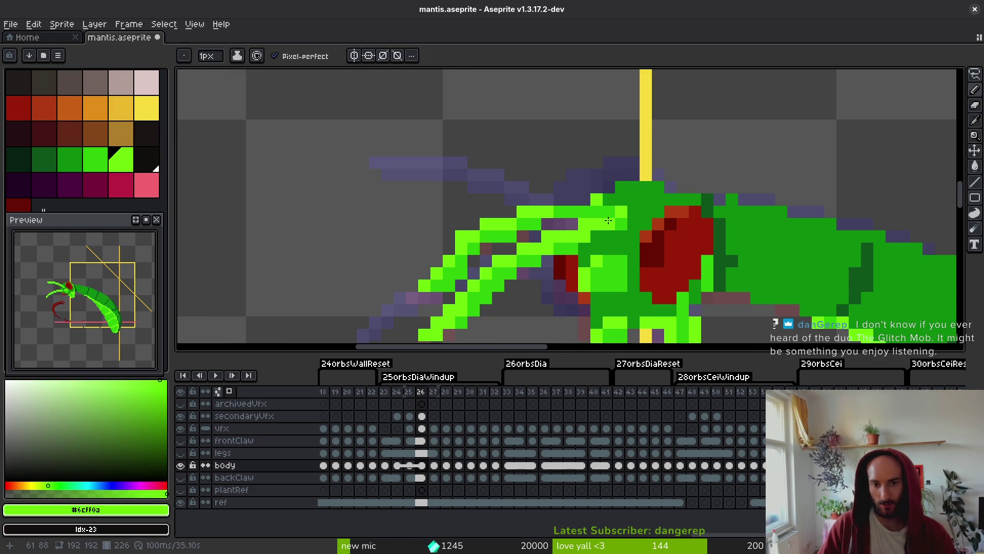
pyautogui.keyDown('alt'); pyautogui.click(595, 235); pyautogui.keyUp('alt')
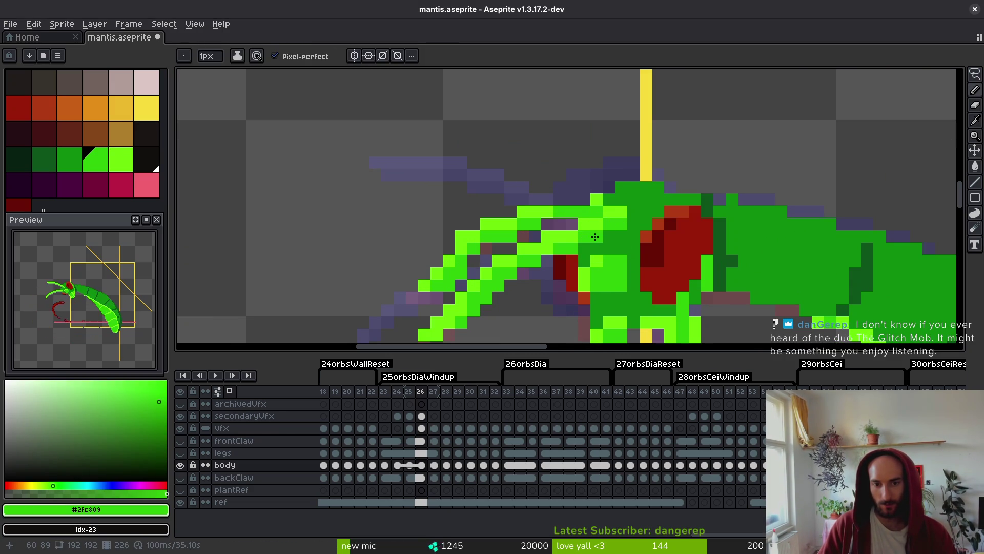
pyautogui.moveTo(521, 277); pyautogui.dragTo(576, 225)
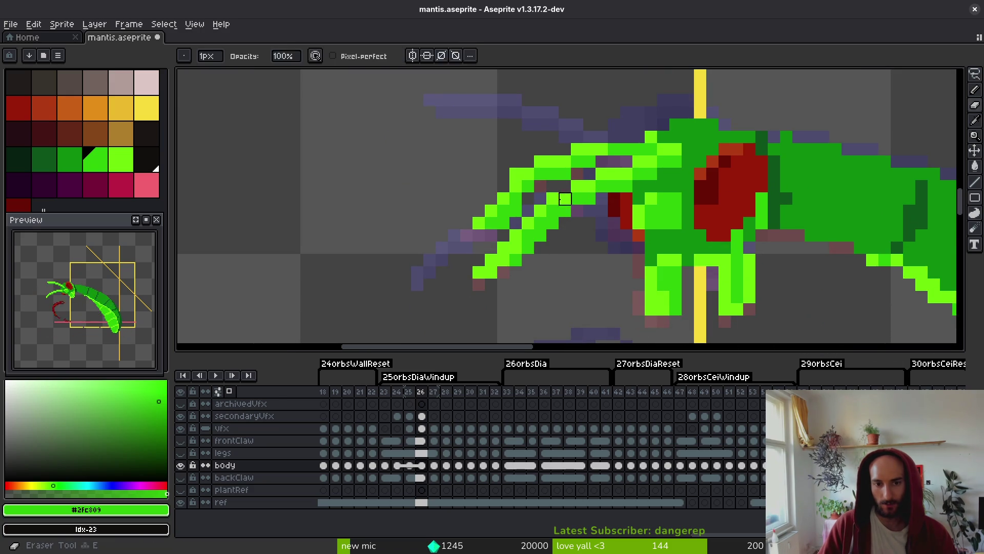
pyautogui.keyDown('alt'); pyautogui.click(559, 197); pyautogui.keyUp('alt')
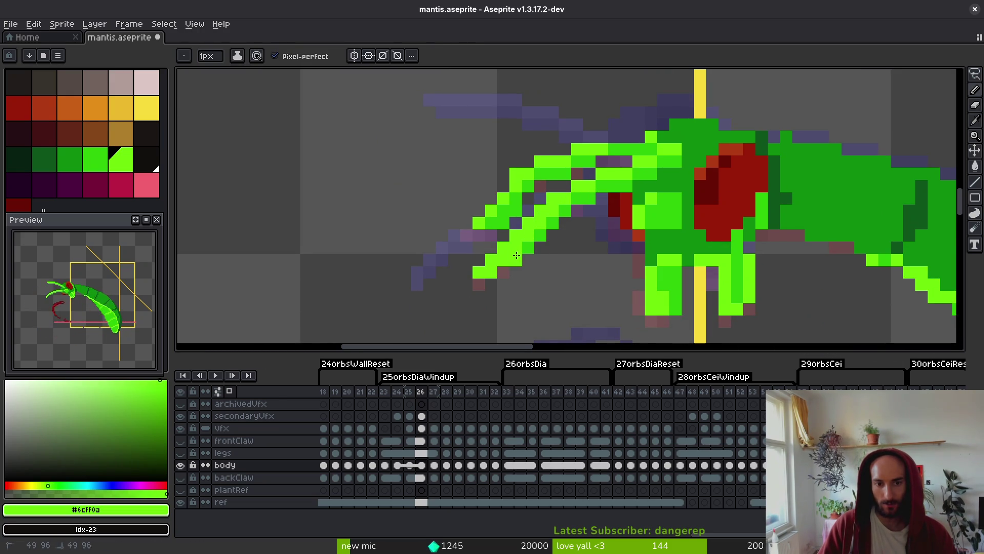
pyautogui.click(491, 284)
# Erase two stray lime pixels on the claw and add a lime pixel to its tip.
pyautogui.press('e')
pyautogui.press('b')
pyautogui.keyDown('alt'); pyautogui.click(528, 223); pyautogui.keyUp('alt')
pyautogui.press('e')
pyautogui.moveTo(527, 260); pyautogui.dragTo(527, 270)
pyautogui.press('b')
pyautogui.keyDown('alt'); pyautogui.click(500, 266); pyautogui.keyUp('alt')
pyautogui.click(540, 296)
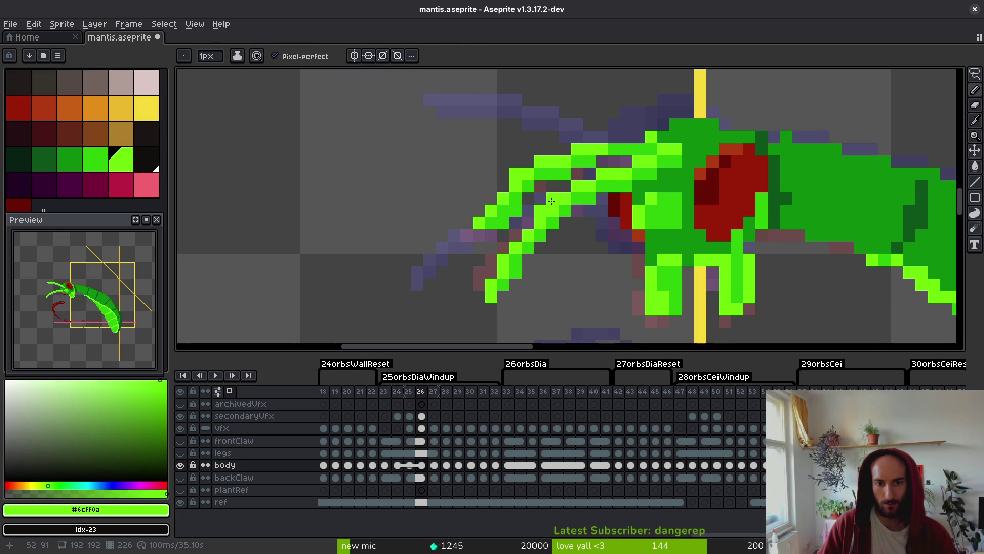
# Erase more stray lime pixels from the claw and save mantis.aseprite.
pyautogui.press('e')
pyautogui.hotkey('ctrl', 's')
pyautogui.scroll(-3, 637, 219)
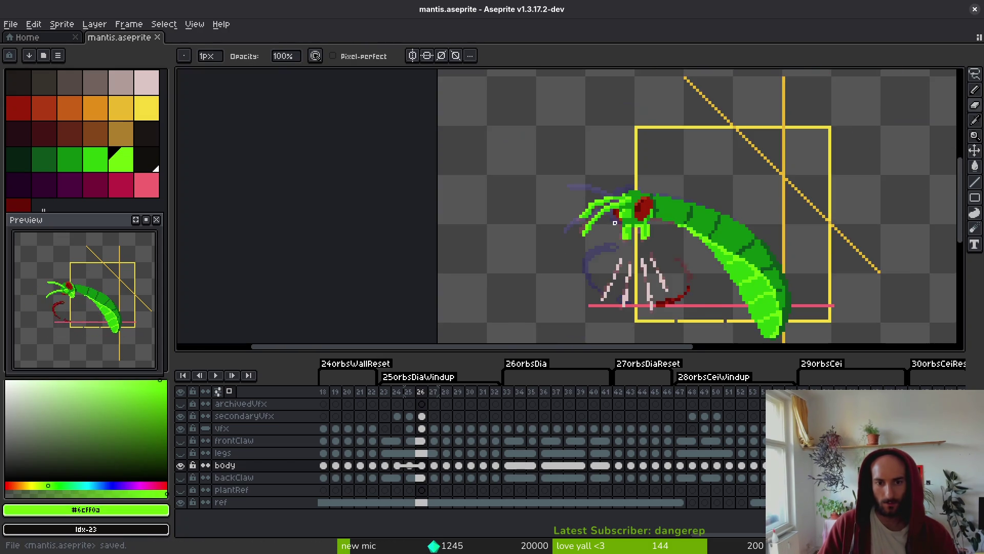
pyautogui.scroll(3, 599, 282)
pyautogui.moveTo(598, 282); pyautogui.dragTo(529, 266)
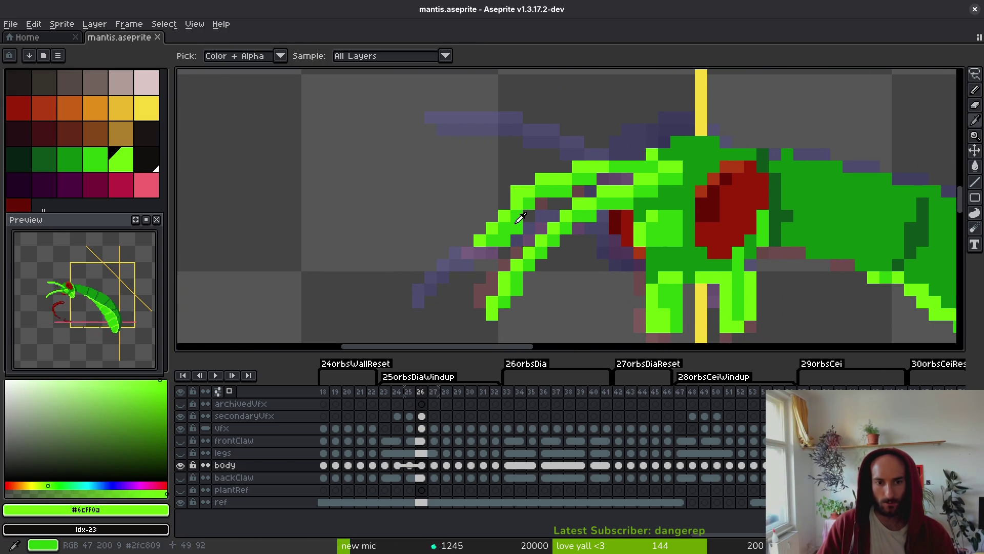
pyautogui.click(505, 240)
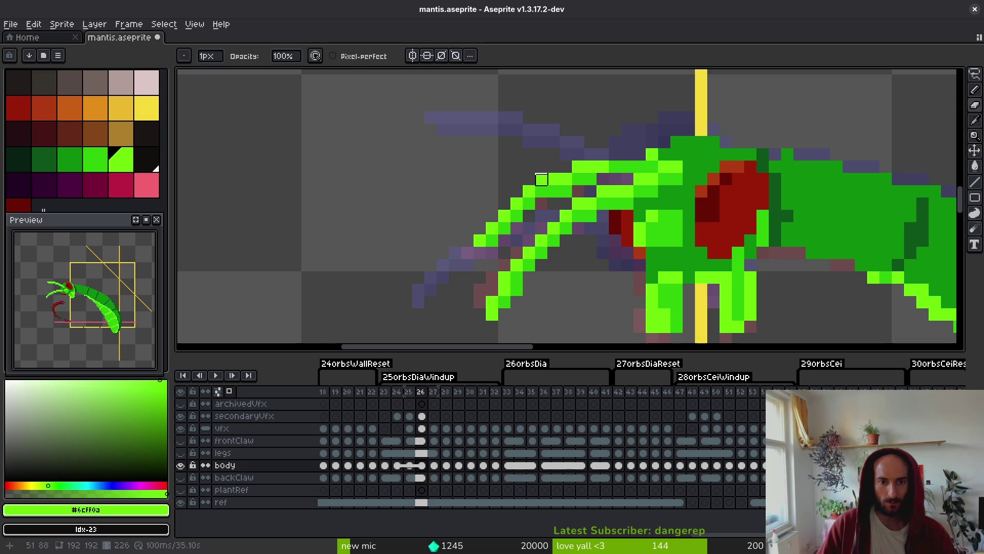
# Resample the body and claw greens, saving the mantis file again.
pyautogui.keyDown('alt'); pyautogui.click(540, 199); pyautogui.keyUp('alt')
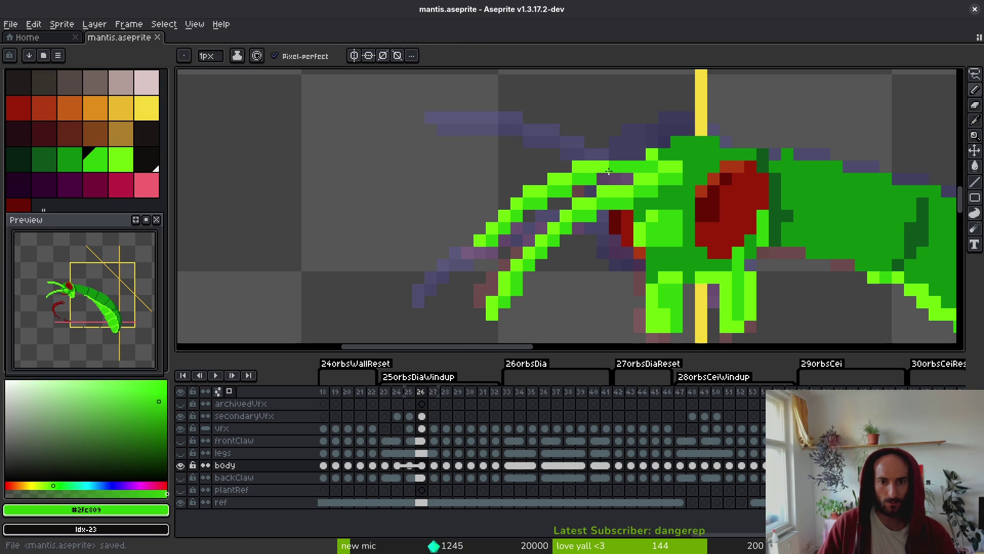
pyautogui.keyDown('alt'); pyautogui.click(617, 155); pyautogui.keyUp('alt')
pyautogui.hotkey('ctrl', 's')
pyautogui.keyDown('alt'); pyautogui.click(605, 185); pyautogui.keyUp('alt')
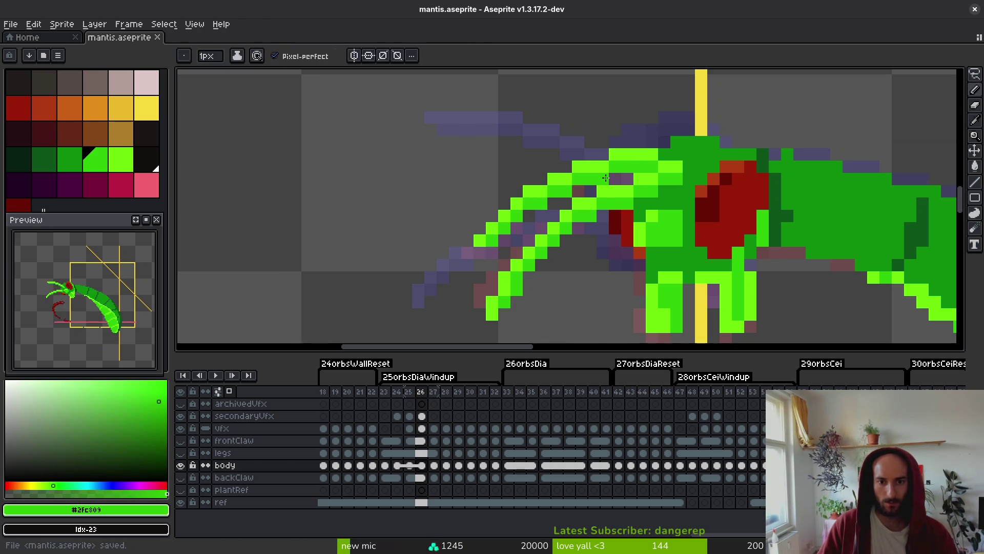
pyautogui.hotkey('ctrl', 's')
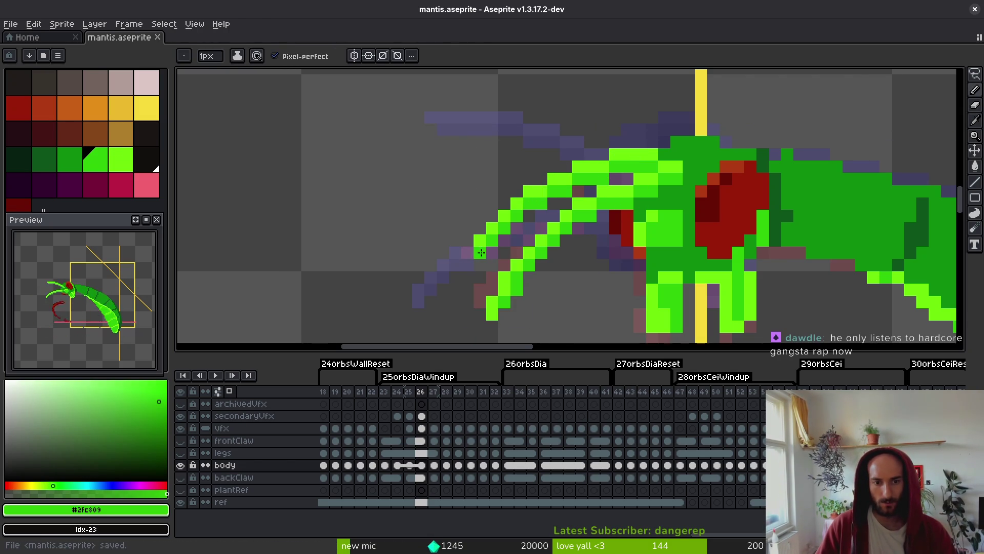
pyautogui.keyDown('alt'); pyautogui.click(481, 252); pyautogui.keyUp('alt')
pyautogui.hotkey('ctrl', 's')
pyautogui.scroll(-5, 564, 272)
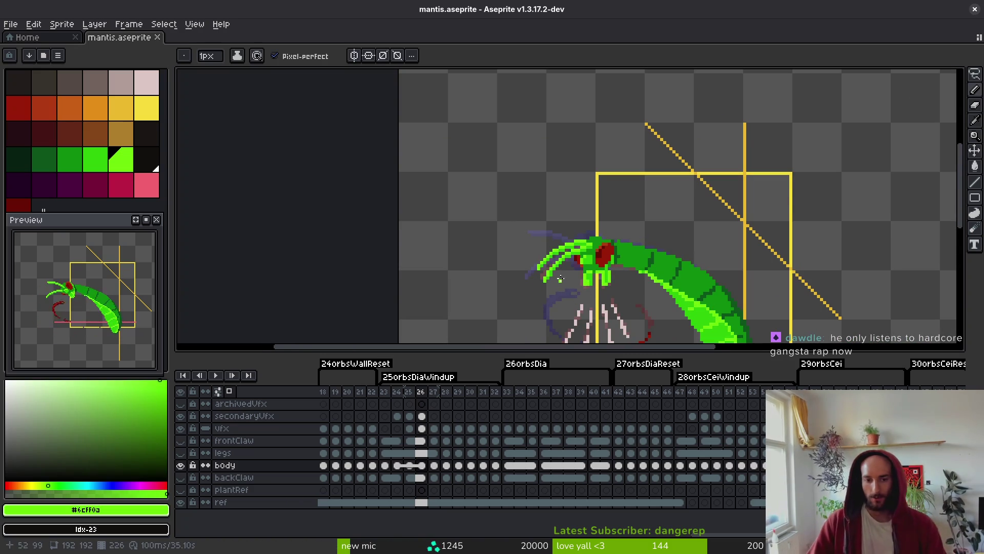
# Paint a column of green pixels down the mantis's body.
pyautogui.scroll(3, 559, 284)
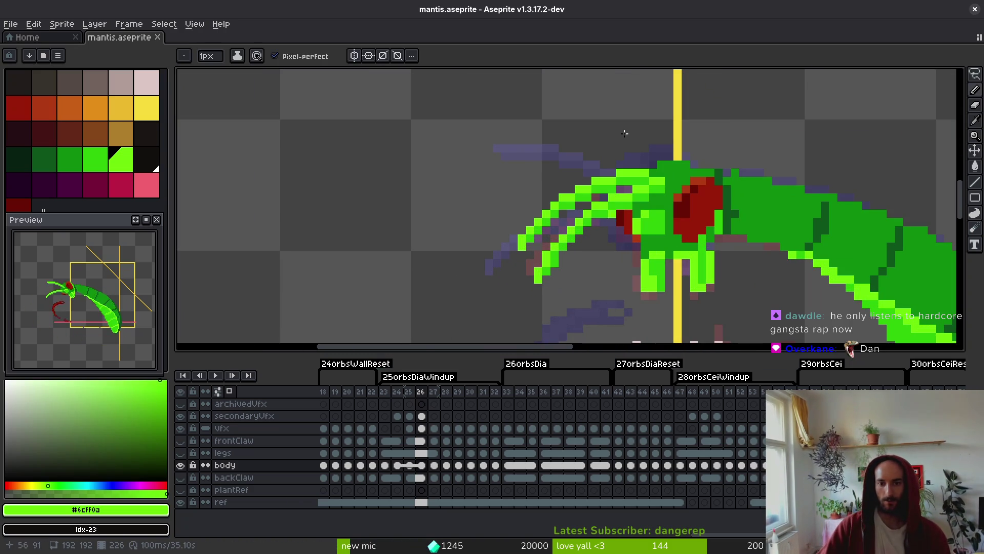
pyautogui.scroll(3, 635, 246)
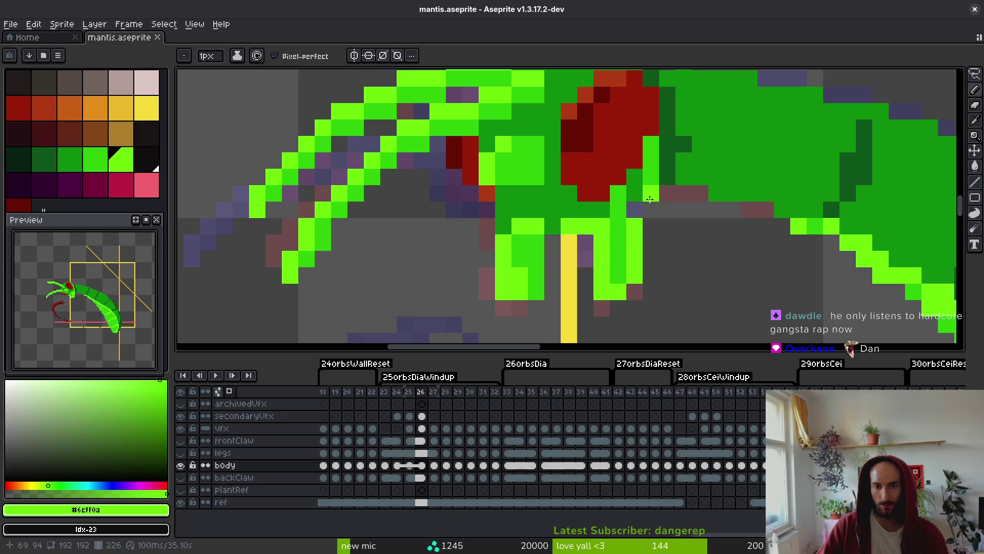
pyautogui.moveTo(641, 201); pyautogui.dragTo(629, 301)
pyautogui.keyDown('alt'); pyautogui.click(622, 272); pyautogui.keyUp('alt')
pyautogui.keyDown('alt'); pyautogui.click(592, 294); pyautogui.keyUp('alt')
# Sample the mid green, lime and dark green outline colours from the mantis.
pyautogui.scroll(-3, 653, 271)
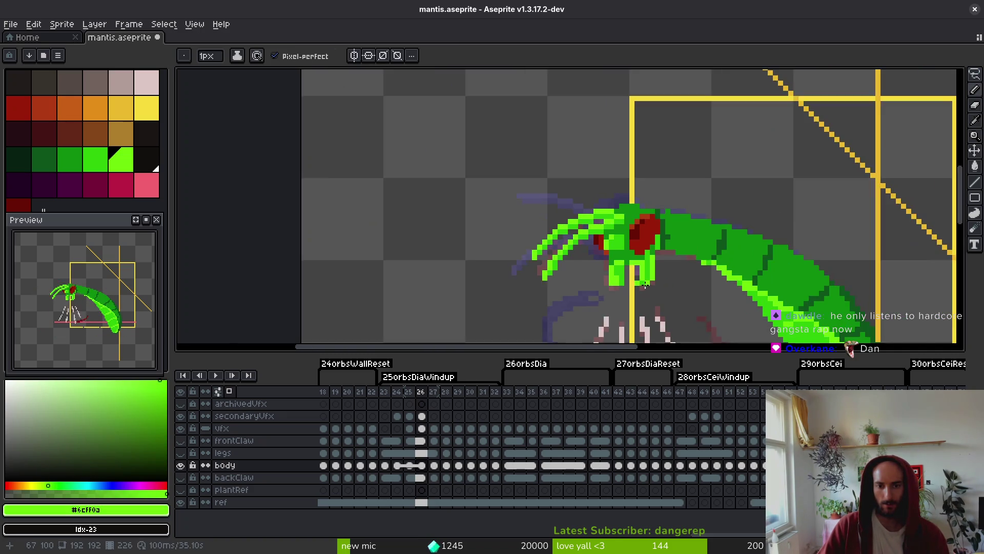
pyautogui.scroll(3, 646, 256)
pyautogui.keyDown('alt'); pyautogui.click(647, 246); pyautogui.keyUp('alt')
pyautogui.keyDown('alt'); pyautogui.click(642, 243); pyautogui.keyUp('alt')
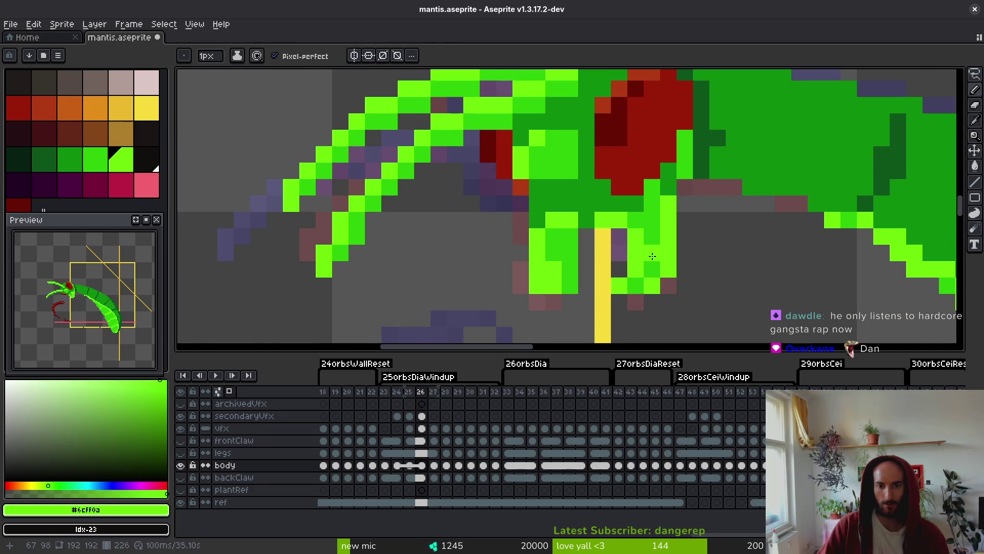
pyautogui.keyDown('alt'); pyautogui.click(656, 184); pyautogui.keyUp('alt')
pyautogui.keyDown('alt'); pyautogui.click(675, 167); pyautogui.keyUp('alt')
pyautogui.scroll(-2, 683, 136)
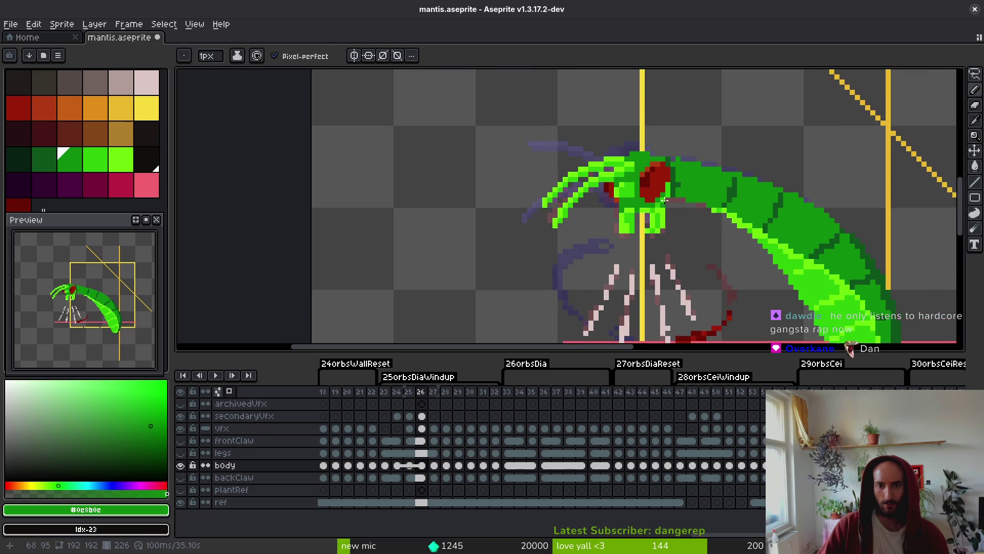
pyautogui.scroll(2, 637, 165)
# Repaint several eye pixels dark red and save the file.
pyautogui.keyDown('alt'); pyautogui.click(610, 232); pyautogui.keyUp('alt')
pyautogui.keyDown('alt'); pyautogui.click(565, 188); pyautogui.keyUp('alt')
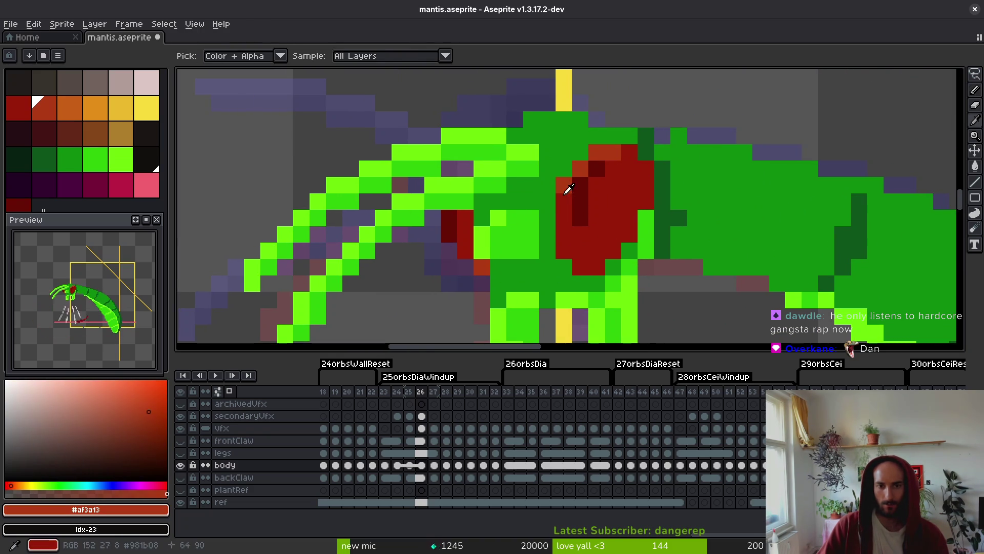
pyautogui.keyDown('alt'); pyautogui.click(582, 184); pyautogui.keyUp('alt')
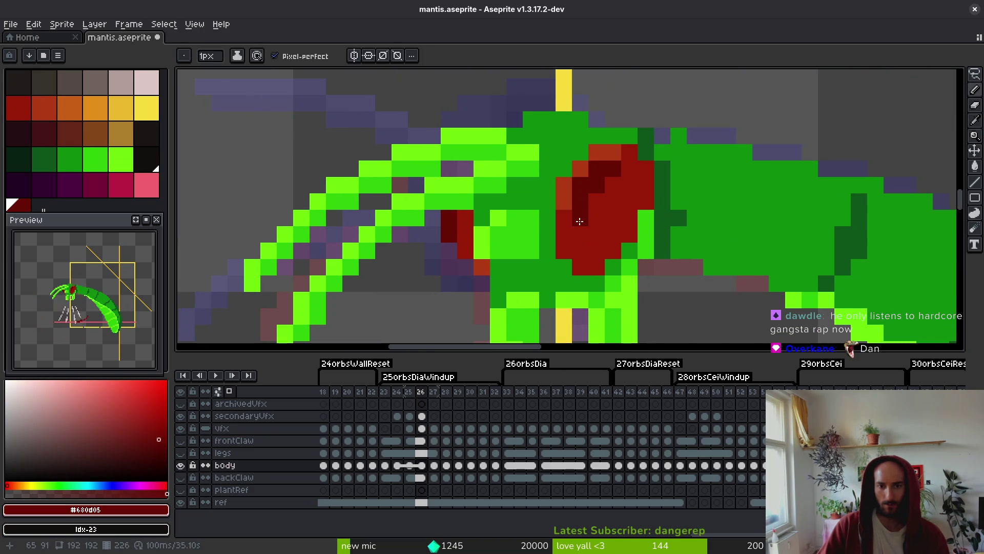
pyautogui.keyDown('alt'); pyautogui.click(607, 200); pyautogui.keyUp('alt')
pyautogui.click(582, 186)
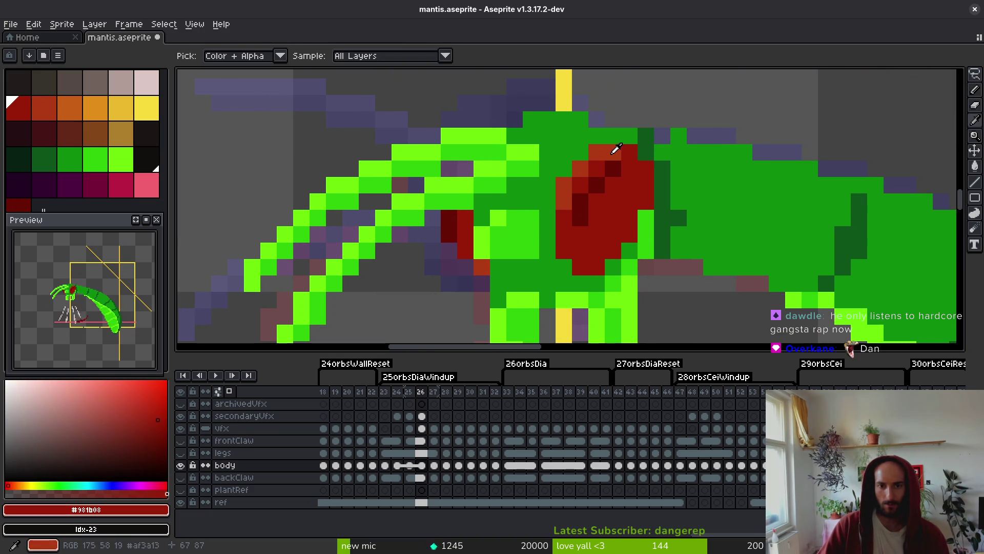
pyautogui.click(614, 260)
pyautogui.click(647, 244)
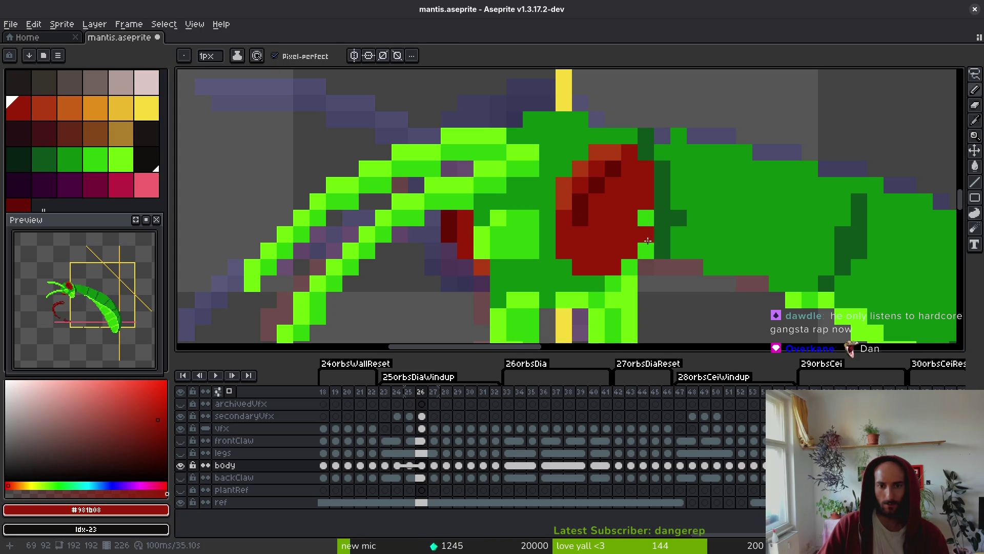
pyautogui.scroll(-4, 675, 205)
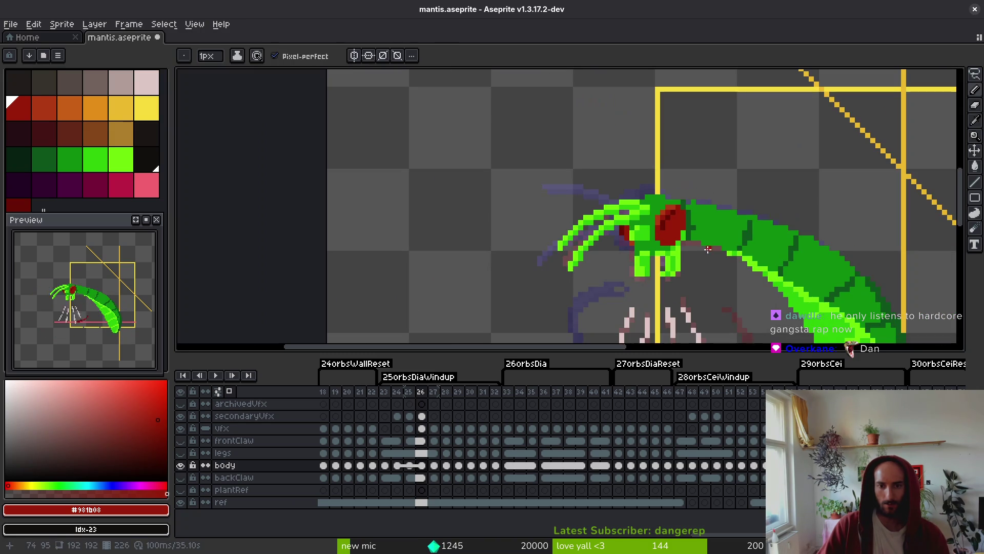
pyautogui.scroll(4, 667, 153)
pyautogui.keyDown('alt'); pyautogui.click(663, 147); pyautogui.keyUp('alt')
pyautogui.hotkey('ctrl', 's')
# Turn three lime pixels dark green and one green pixel dark red, then save.
pyautogui.keyDown('alt'); pyautogui.click(536, 211); pyautogui.keyUp('alt')
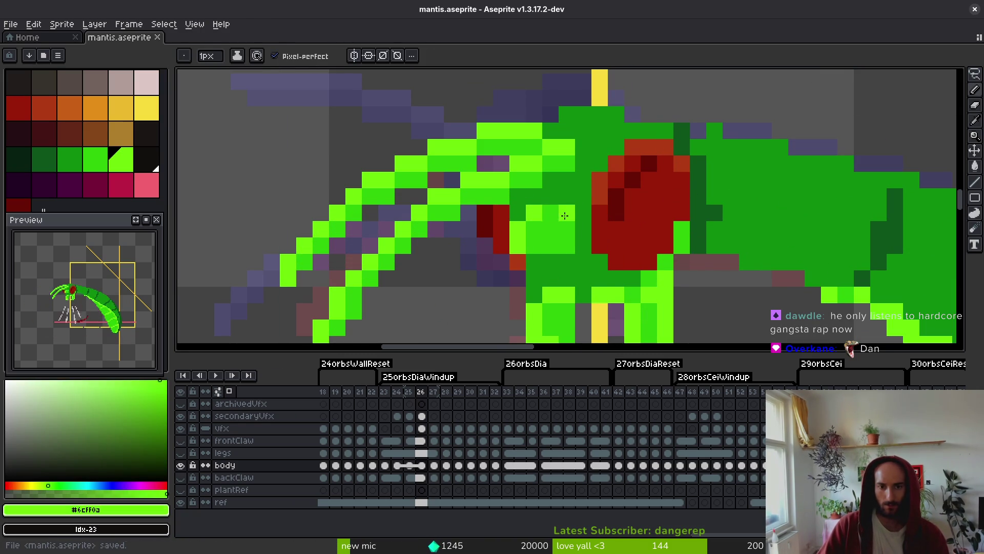
pyautogui.keyDown('alt'); pyautogui.click(536, 262); pyautogui.keyUp('alt')
pyautogui.moveTo(518, 226)
pyautogui.mouseDown()
pyautogui.moveTo(518, 245)
pyautogui.moveTo(531, 243)
pyautogui.mouseUp()
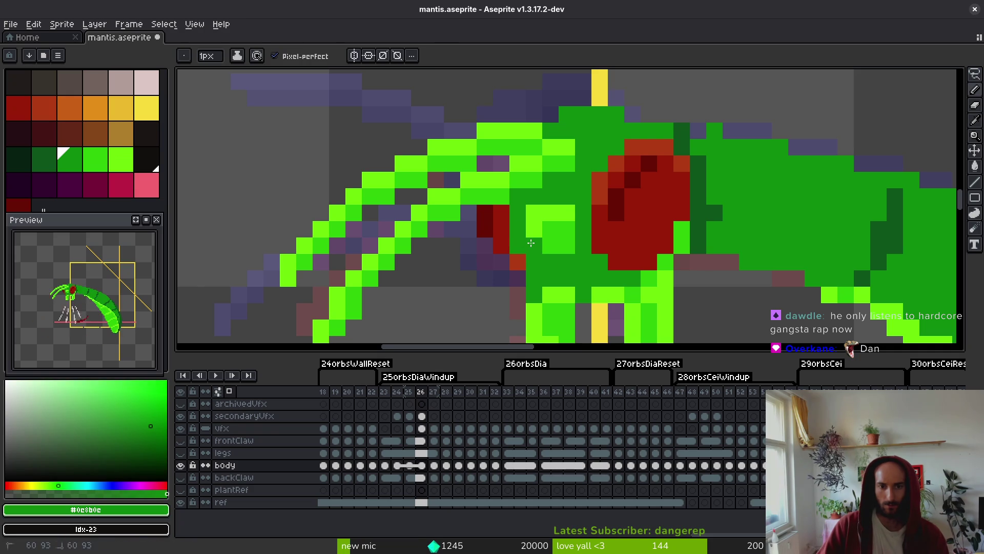
pyautogui.scroll(-2, 572, 257)
pyautogui.scroll(2, 572, 258)
pyautogui.keyDown('alt'); pyautogui.click(507, 226); pyautogui.keyUp('alt')
pyautogui.click(518, 230)
pyautogui.keyDown('alt'); pyautogui.click(517, 241); pyautogui.keyUp('alt')
pyautogui.scroll(-4, 548, 251)
pyautogui.hotkey('ctrl', 's')
# Add lime pixels along the front leg and save the file.
pyautogui.scroll(5, 548, 246)
pyautogui.click(496, 244)
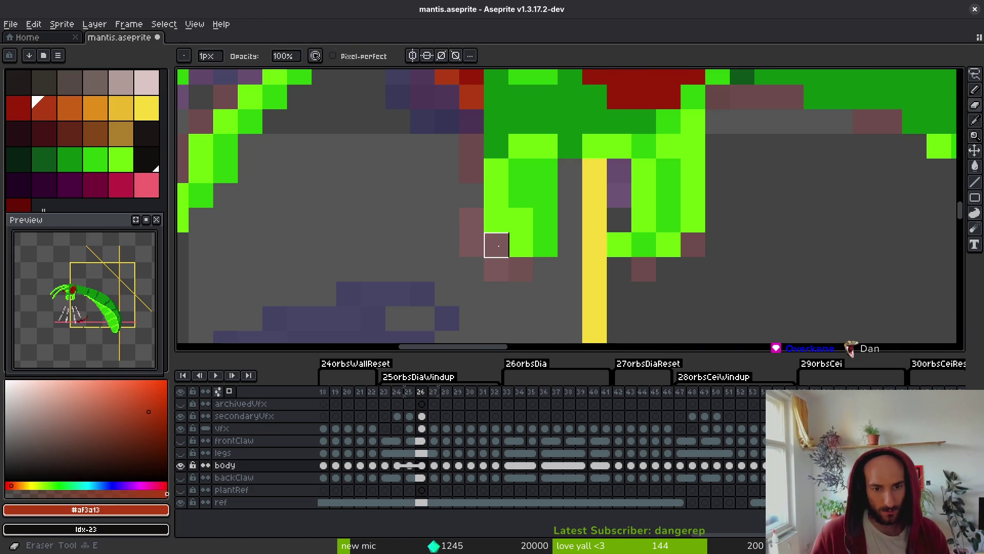
pyautogui.keyDown('alt'); pyautogui.click(517, 214); pyautogui.keyUp('alt')
pyautogui.keyDown('alt'); pyautogui.click(527, 235); pyautogui.keyUp('alt')
pyautogui.moveTo(545, 221)
pyautogui.mouseDown()
pyautogui.moveTo(546, 244)
pyautogui.moveTo(569, 244)
pyautogui.mouseUp()
pyautogui.click(546, 205)
pyautogui.click(569, 170)
pyautogui.click(595, 220)
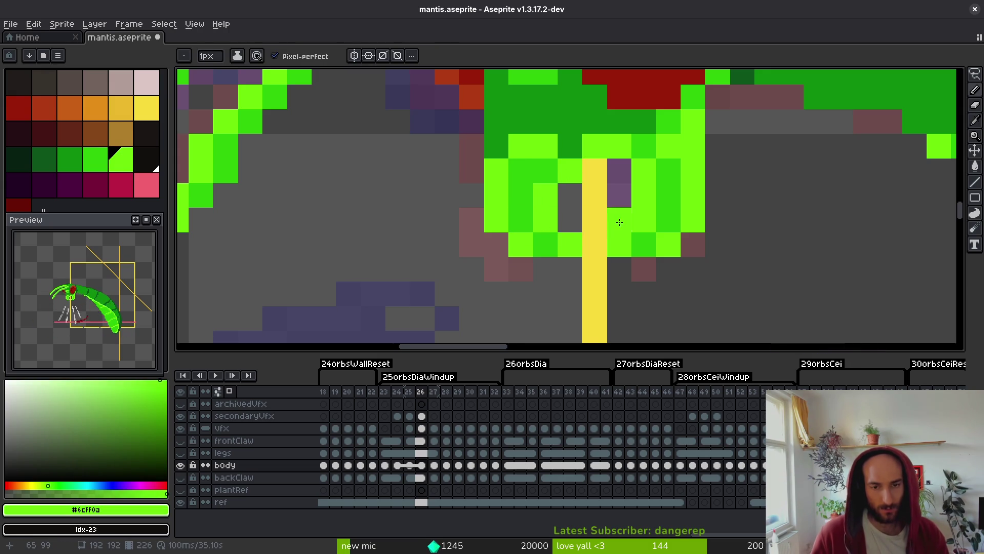
pyautogui.scroll(-4, 628, 265)
pyautogui.hotkey('ctrl', 's')
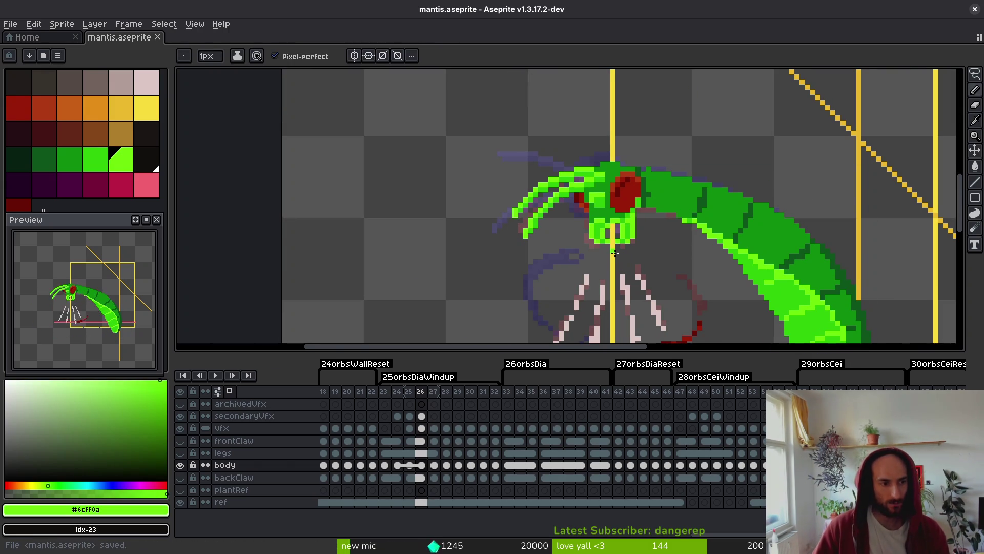
# Paint a pixel near the claw, then undo a stray lime pixel on the leg.
pyautogui.scroll(1, 603, 231)
pyautogui.scroll(1, 604, 231)
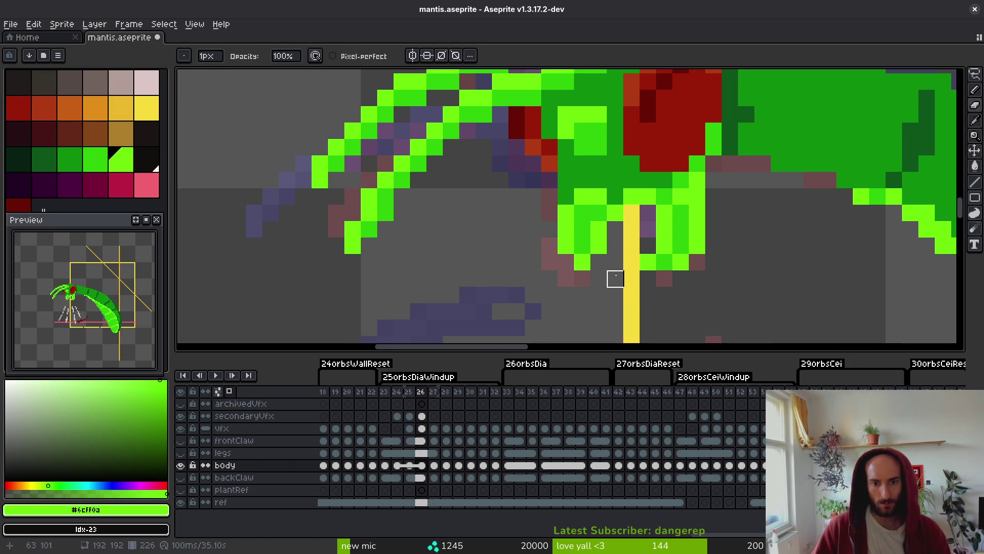
pyautogui.click(609, 266)
pyautogui.click(629, 290)
pyautogui.hotkey('ctrl', 'z')
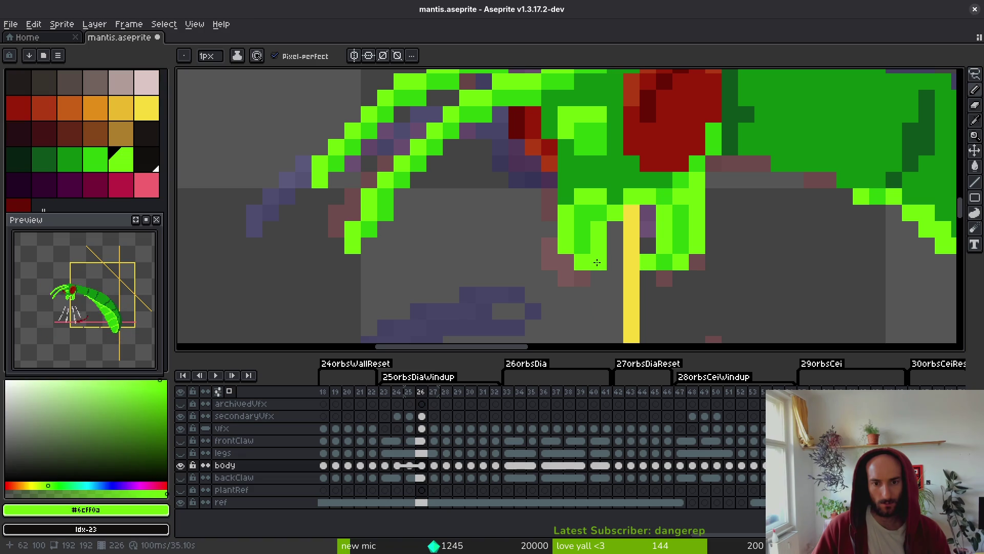
pyautogui.scroll(-1, 620, 259)
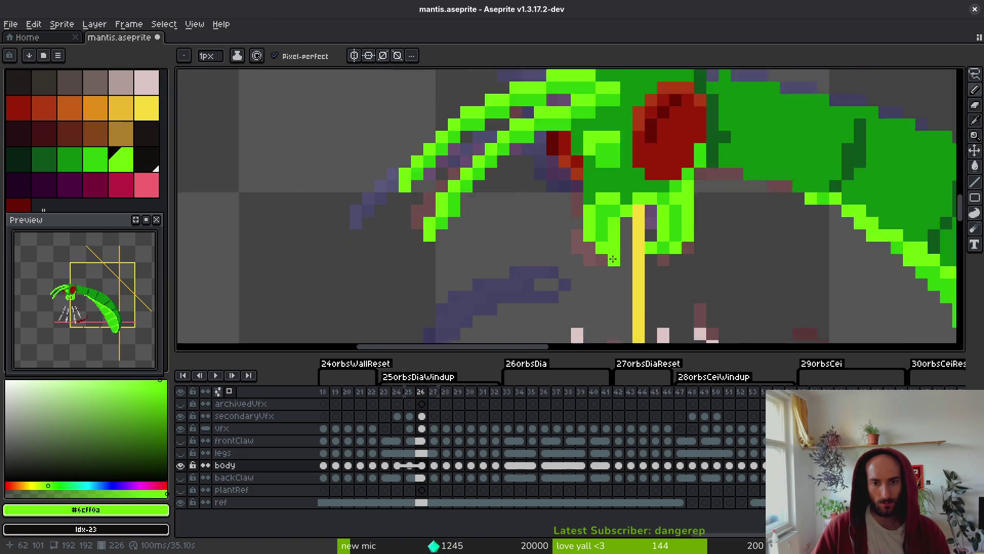
pyautogui.scroll(1, 615, 231)
# Repaint a lime leg pixel with the darker leg green.
pyautogui.keyDown('alt'); pyautogui.click(610, 202); pyautogui.keyUp('alt')
pyautogui.keyDown('alt'); pyautogui.click(625, 202); pyautogui.keyUp('alt')
pyautogui.keyDown('alt'); pyautogui.click(622, 192); pyautogui.keyUp('alt')
pyautogui.click(614, 210)
pyautogui.scroll(-1, 605, 237)
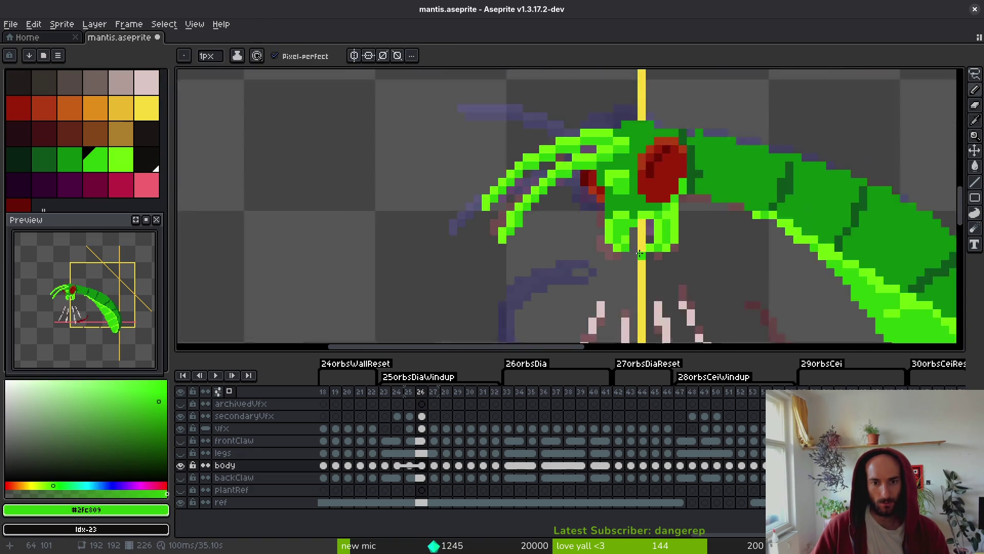
pyautogui.scroll(1, 615, 226)
# Paint one leg pixel lime green and save the animation file.
pyautogui.keyDown('alt'); pyautogui.click(621, 214); pyautogui.keyUp('alt')
pyautogui.click(630, 194)
pyautogui.scroll(-1, 635, 216)
pyautogui.scroll(1, 650, 273)
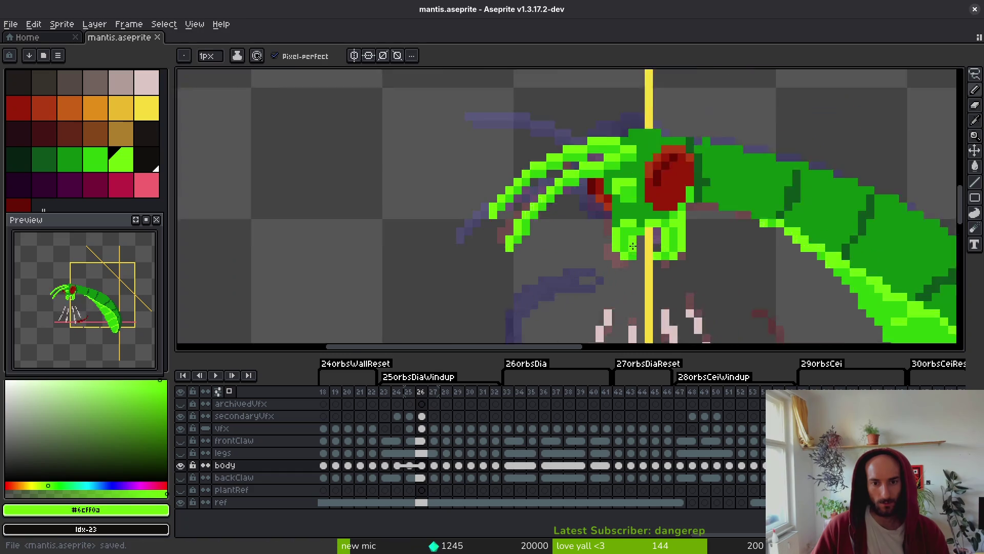
pyautogui.scroll(1, 651, 271)
pyautogui.scroll(-2, 662, 268)
pyautogui.hotkey('ctrl', 's')
pyautogui.scroll(-1, 690, 280)
pyautogui.scroll(1, 676, 272)
pyautogui.hotkey('ctrl', 's')
pyautogui.scroll(2, 641, 230)
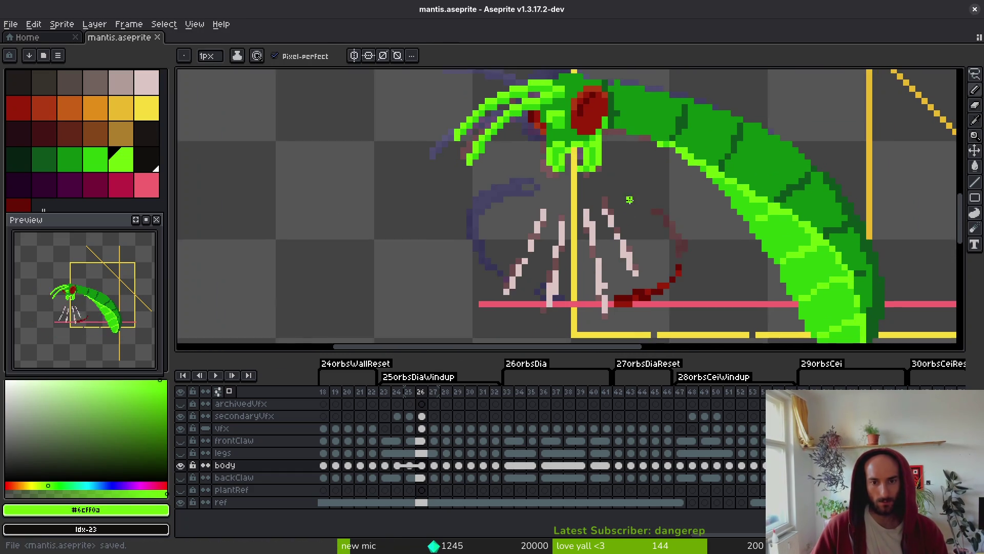
pyautogui.scroll(-2, 631, 205)
# Go to frame 24, comparing its pose with the neighbouring frame.
pyautogui.press('i')
pyautogui.press('Left')
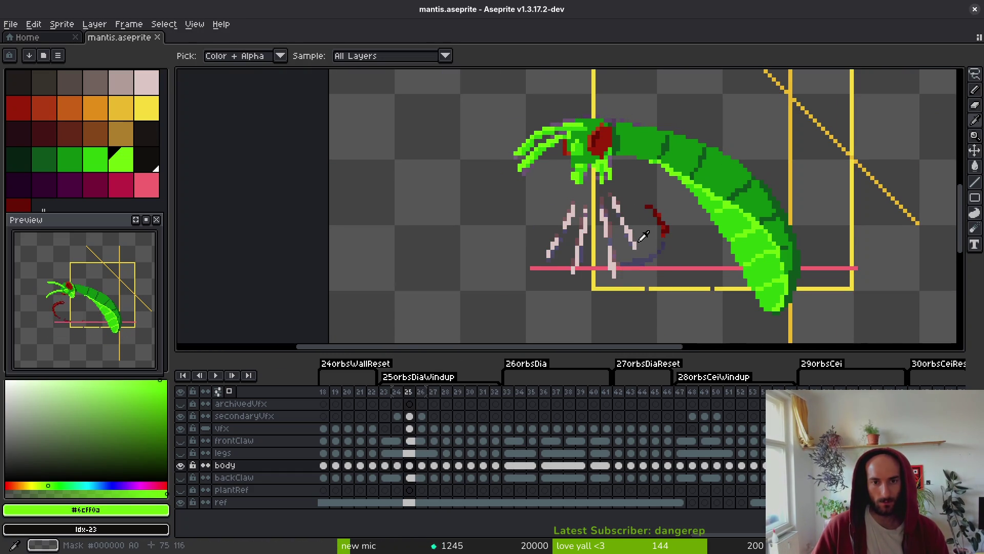
pyautogui.press('b')
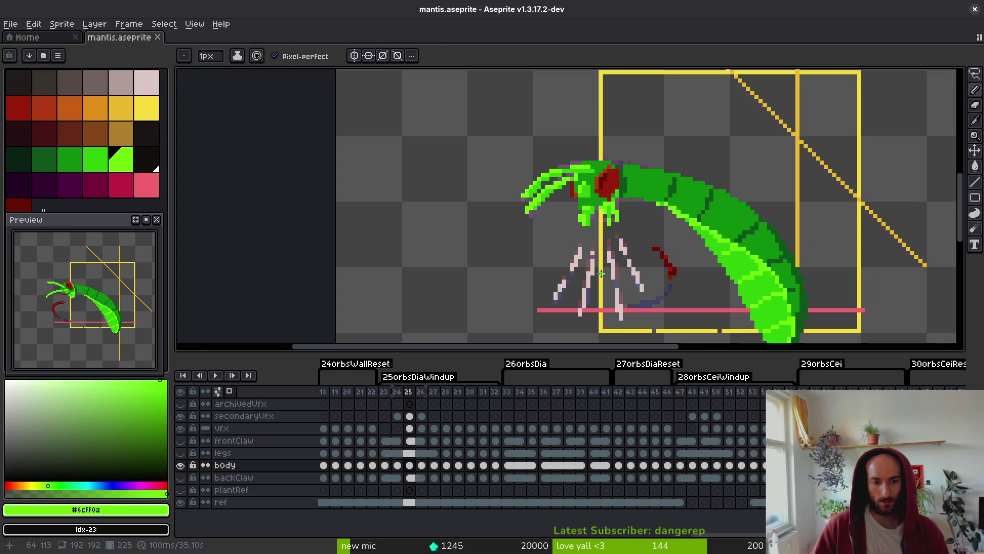
pyautogui.press('i')
pyautogui.press('Left')
pyautogui.press('Right')
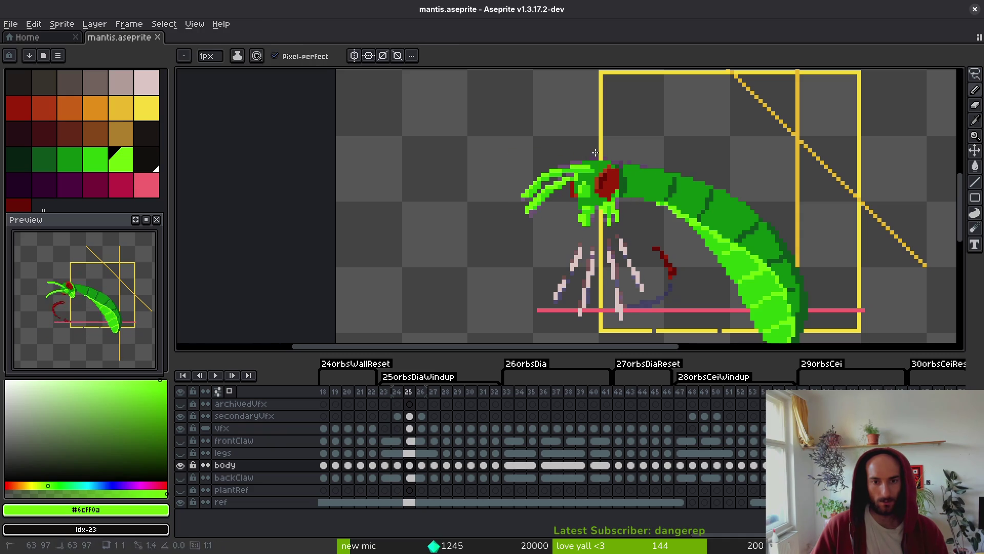
pyautogui.press('Left')
pyautogui.hotkey('shift', 'q')
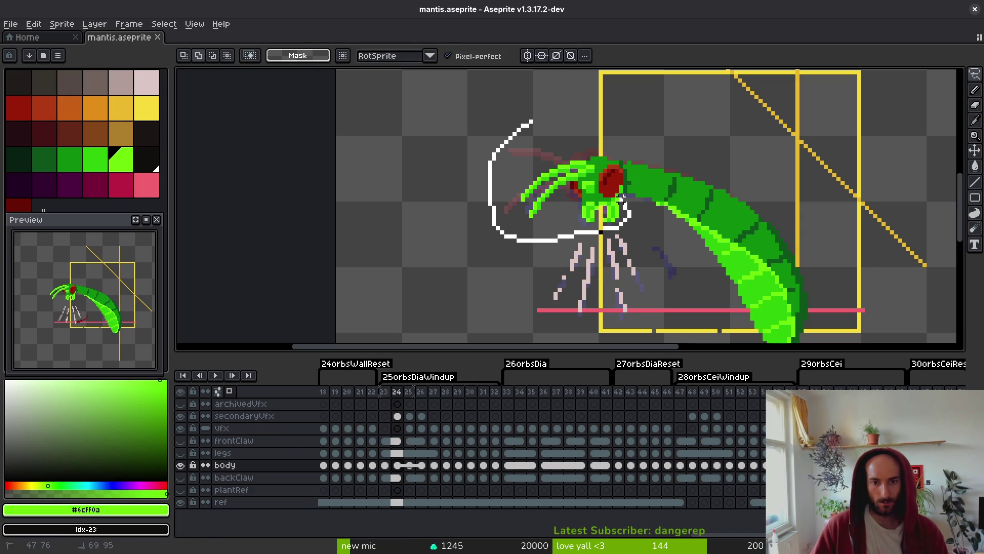
pyautogui.press('Escape')
pyautogui.scroll(3, 621, 179)
# Paint dark green pixels along the mantis's neck and save the file.
pyautogui.press('i')
pyautogui.click(611, 189)
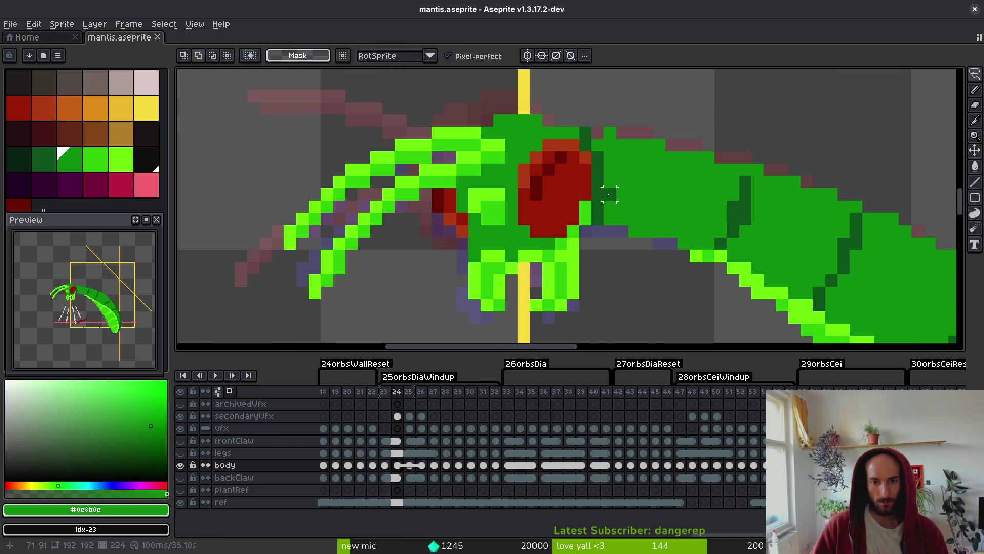
pyautogui.click(611, 190)
pyautogui.press('b')
pyautogui.moveTo(610, 205); pyautogui.dragTo(610, 219)
pyautogui.keyDown('alt'); pyautogui.click(586, 150); pyautogui.keyUp('alt')
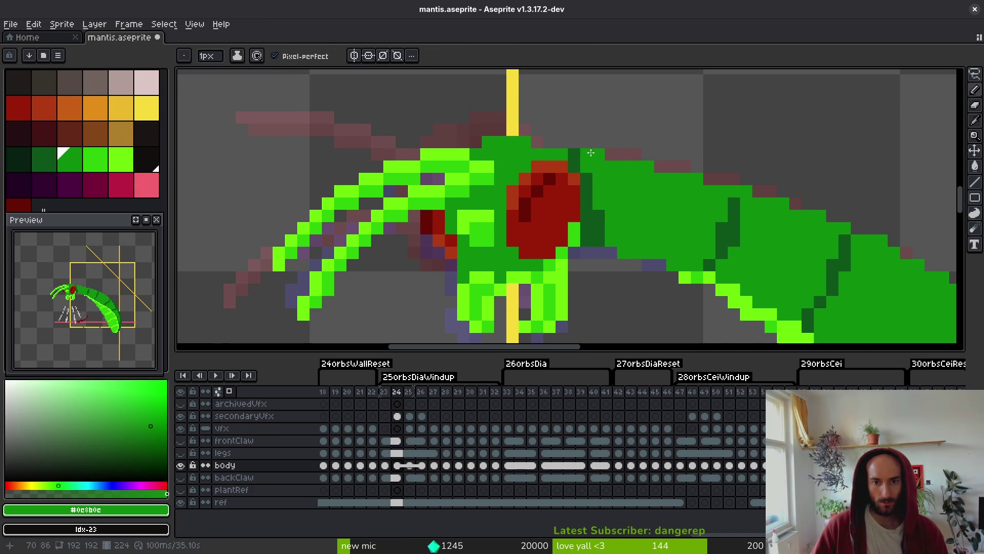
pyautogui.keyDown('alt'); pyautogui.click(575, 163); pyautogui.keyUp('alt')
pyautogui.hotkey('ctrl', 's')
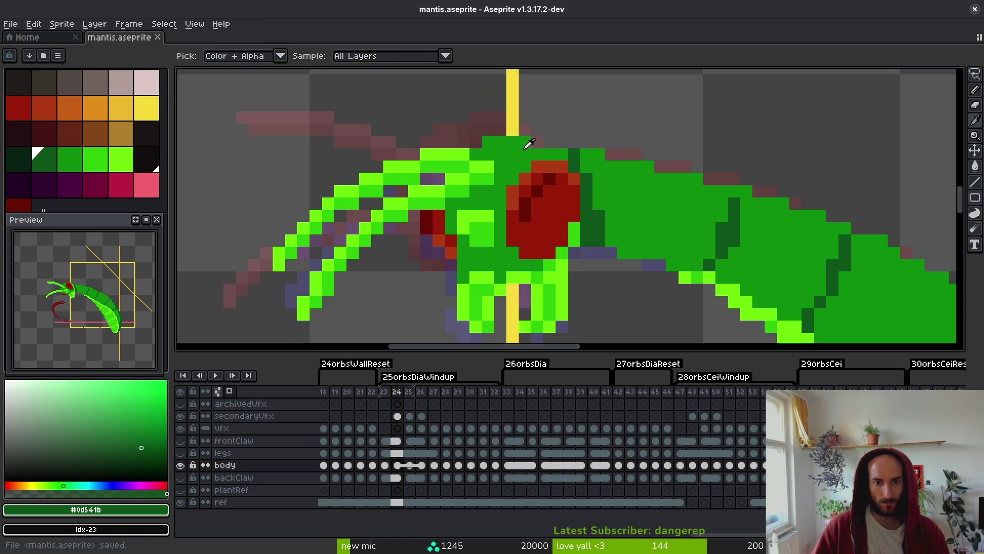
# Compare frame 24 with frame 23, bringing the mantis head into view.
pyautogui.keyDown('alt'); pyautogui.click(533, 147); pyautogui.keyUp('alt')
pyautogui.scroll(-4, 537, 148)
pyautogui.press('i')
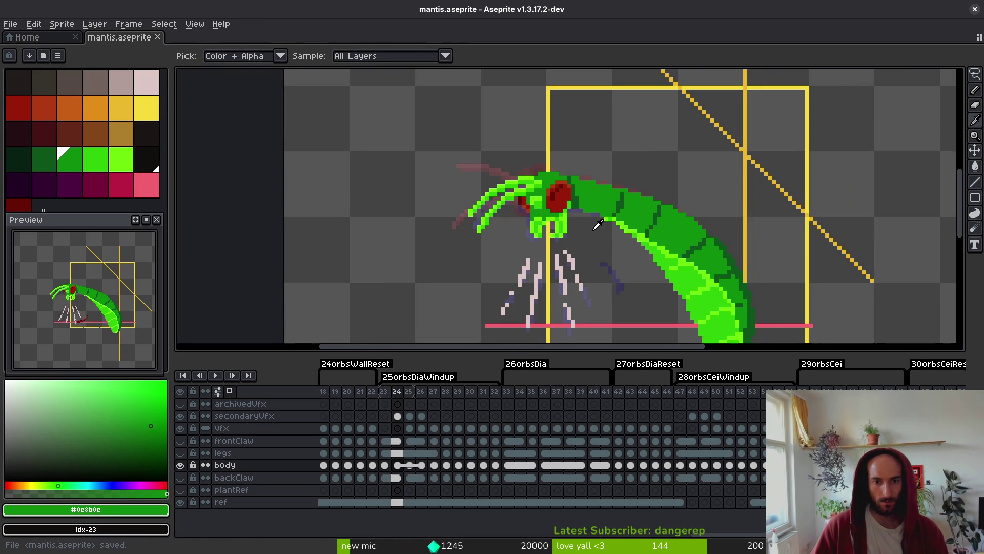
pyautogui.press(',')
pyautogui.press('.')
pyautogui.scroll(3, 594, 223)
pyautogui.press(',')
pyautogui.press('.')
pyautogui.moveTo(634, 236); pyautogui.dragTo(611, 184)
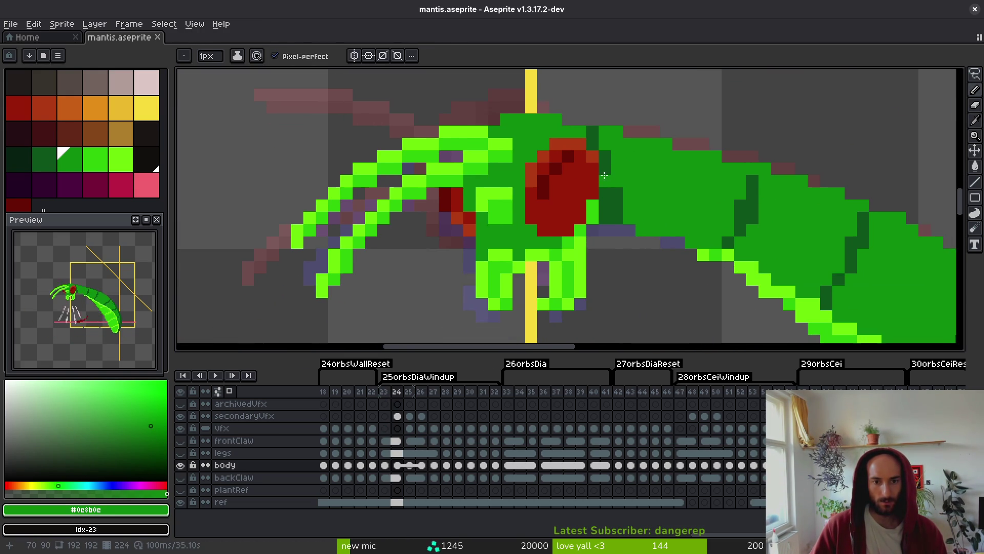
pyautogui.press(',')
pyautogui.scroll(-5, 633, 209)
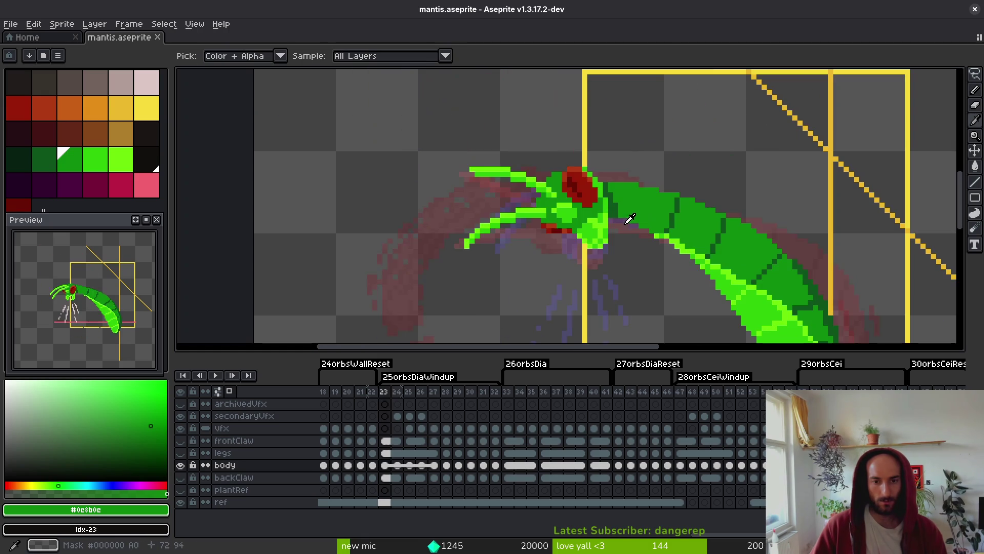
pyautogui.press('.')
pyautogui.press('b')
# Move the red eye up slightly and paint over purple pixels around the head.
pyautogui.scroll(5, 614, 232)
pyautogui.moveTo(595, 185)
pyautogui.mouseDown()
pyautogui.moveTo(569, 185)
pyautogui.moveTo(529, 234)
pyautogui.mouseUp()
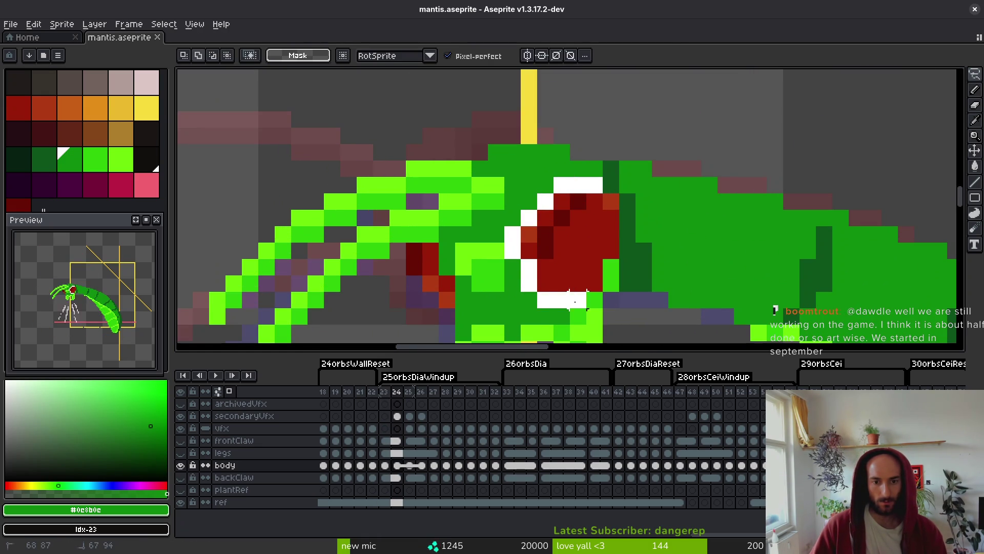
pyautogui.hotkey('ctrl', 'z')
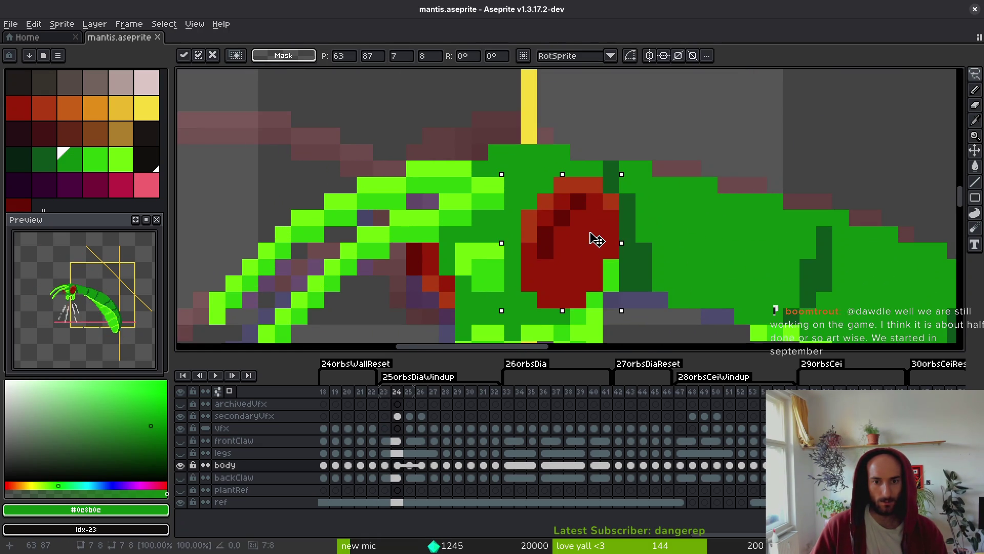
pyautogui.moveTo(593, 242); pyautogui.dragTo(595, 224)
pyautogui.press('b')
pyautogui.moveTo(541, 302)
pyautogui.mouseDown()
pyautogui.moveTo(592, 281)
pyautogui.moveTo(612, 247)
pyautogui.mouseUp()
# Select the front claw area and save mantis.aseprite.
pyautogui.scroll(-3, 573, 277)
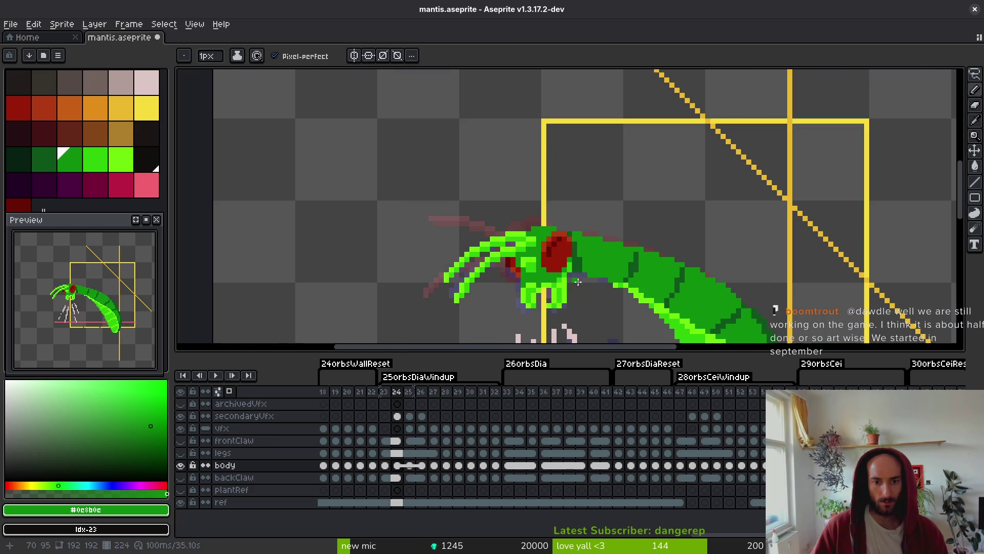
pyautogui.scroll(3, 512, 287)
pyautogui.press('e')
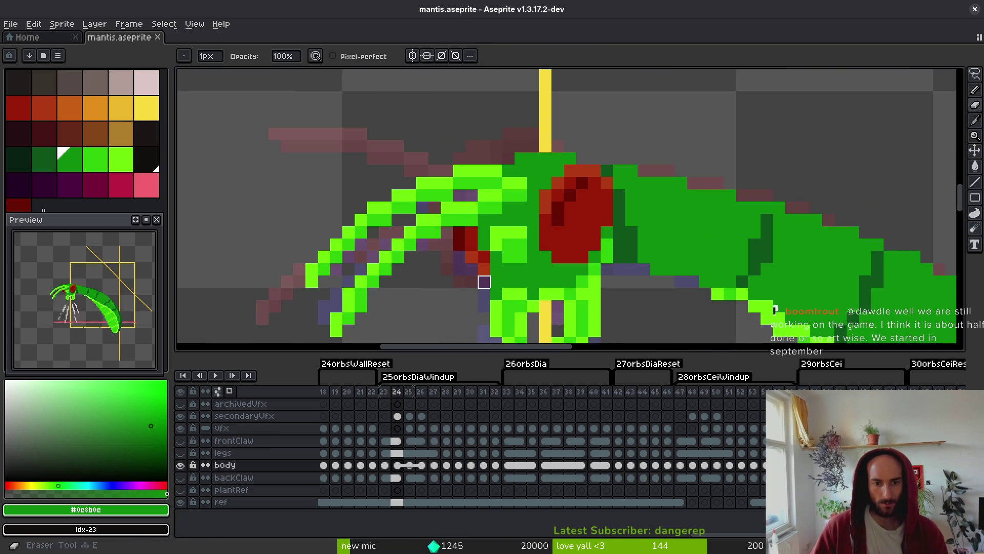
pyautogui.scroll(-2, 497, 282)
pyautogui.press('m')
pyautogui.moveTo(482, 225)
pyautogui.mouseDown()
pyautogui.moveTo(537, 304)
pyautogui.moveTo(520, 280)
pyautogui.moveTo(515, 294)
pyautogui.mouseUp()
pyautogui.press('b')
pyautogui.scroll(-3, 494, 220)
pyautogui.hotkey('ctrl', 's')
# Recolour one claw pixel mid green and save.
pyautogui.scroll(5, 558, 270)
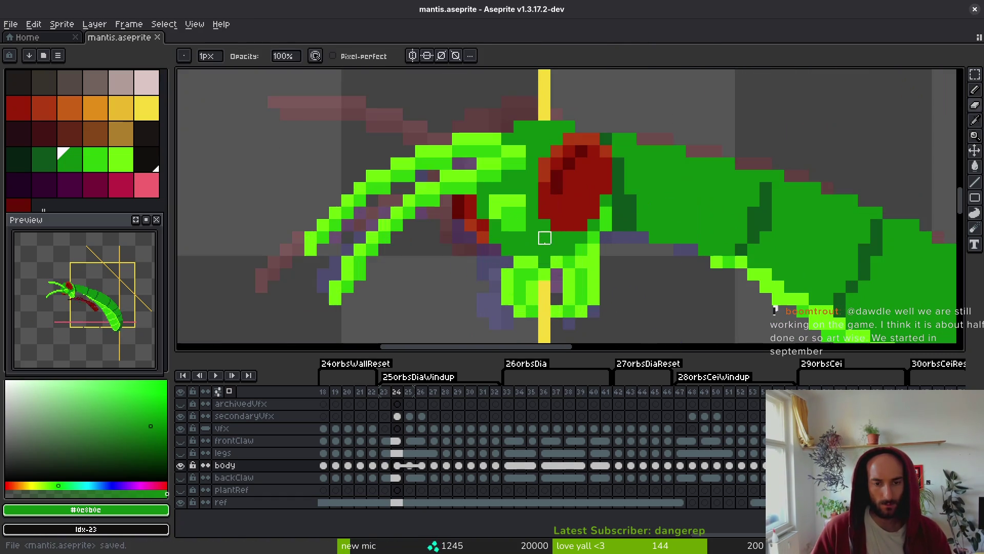
pyautogui.keyDown('alt'); pyautogui.click(528, 262); pyautogui.keyUp('alt')
pyautogui.click(520, 262)
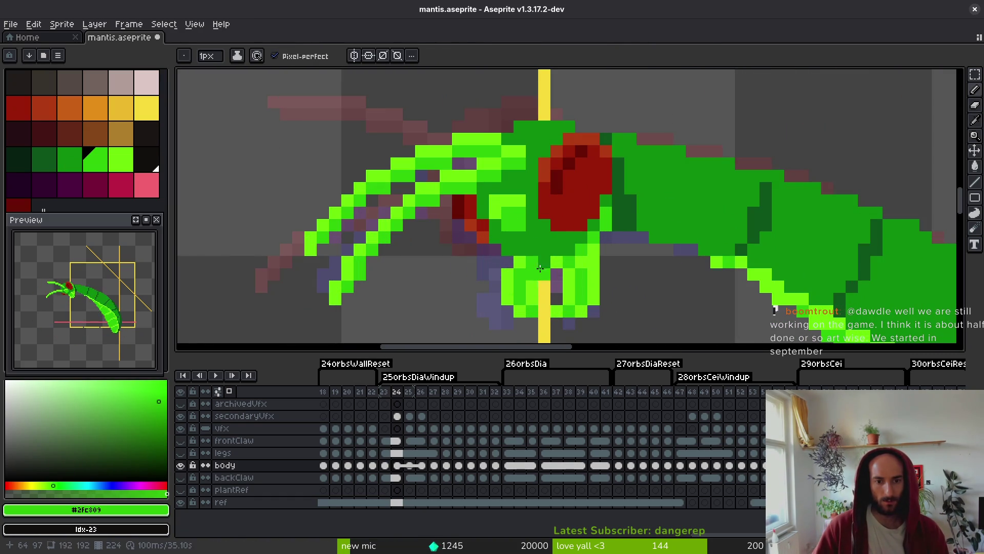
pyautogui.keyDown('alt'); pyautogui.click(528, 265); pyautogui.keyUp('alt')
pyautogui.scroll(-3, 557, 288)
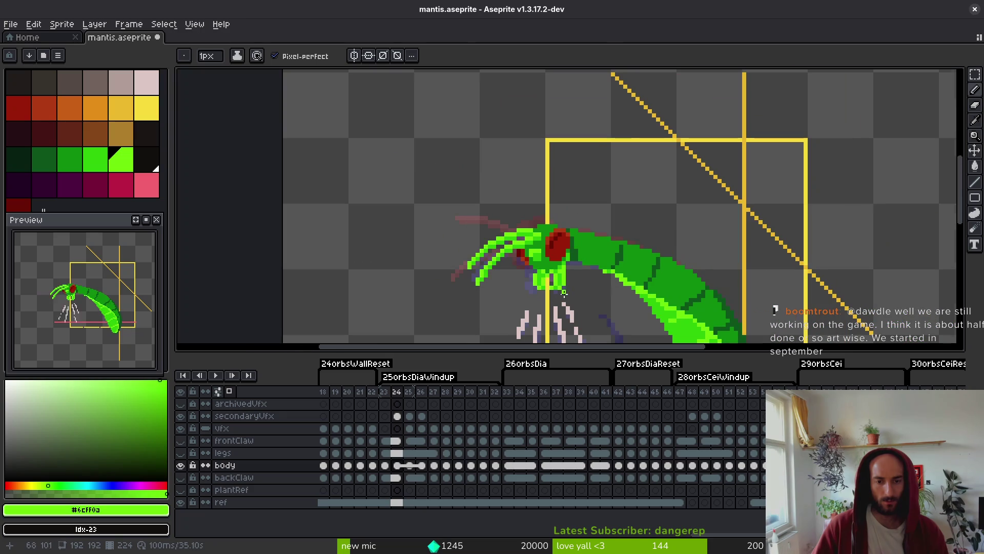
pyautogui.hotkey('ctrl', 's')
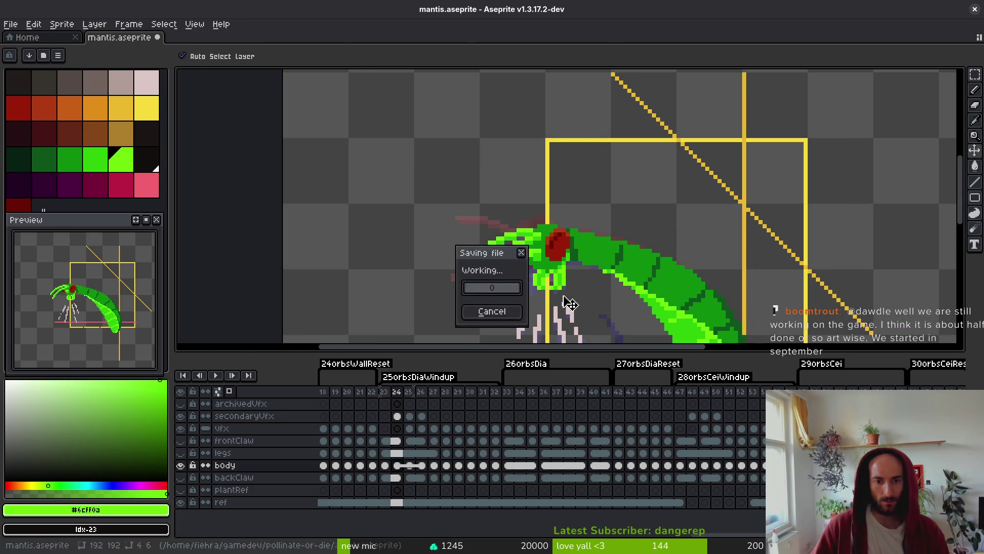
# Sample the head's dark green and flip between frames 24 and 25.
pyautogui.scroll(3, 556, 287)
pyautogui.keyDown('alt'); pyautogui.click(518, 240); pyautogui.keyUp('alt')
pyautogui.scroll(-3, 533, 261)
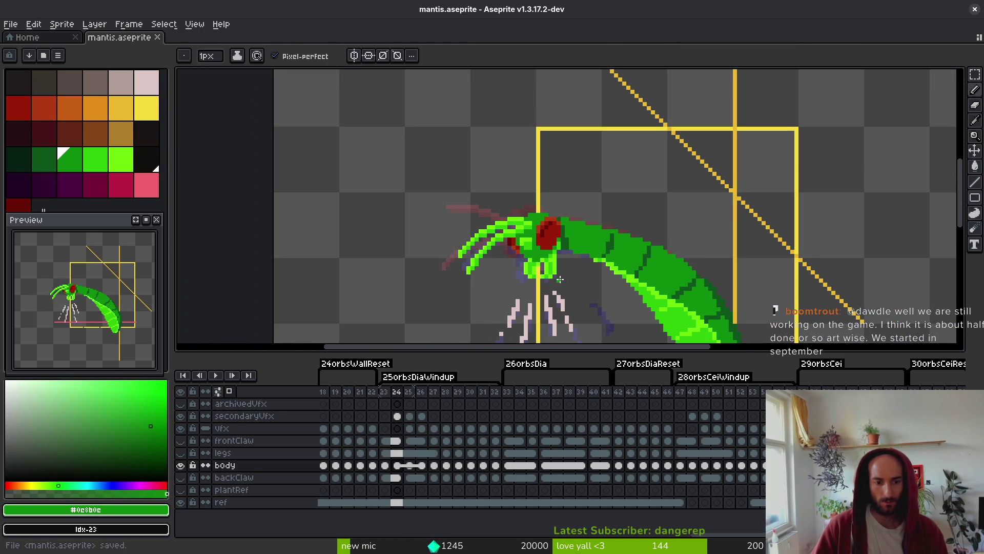
pyautogui.scroll(2, 574, 276)
pyautogui.scroll(-3, 587, 276)
pyautogui.press('.')
pyautogui.press(',')
# Return to frame 25 with the Pencil and save the file.
pyautogui.press('.')
pyautogui.scroll(3, 564, 268)
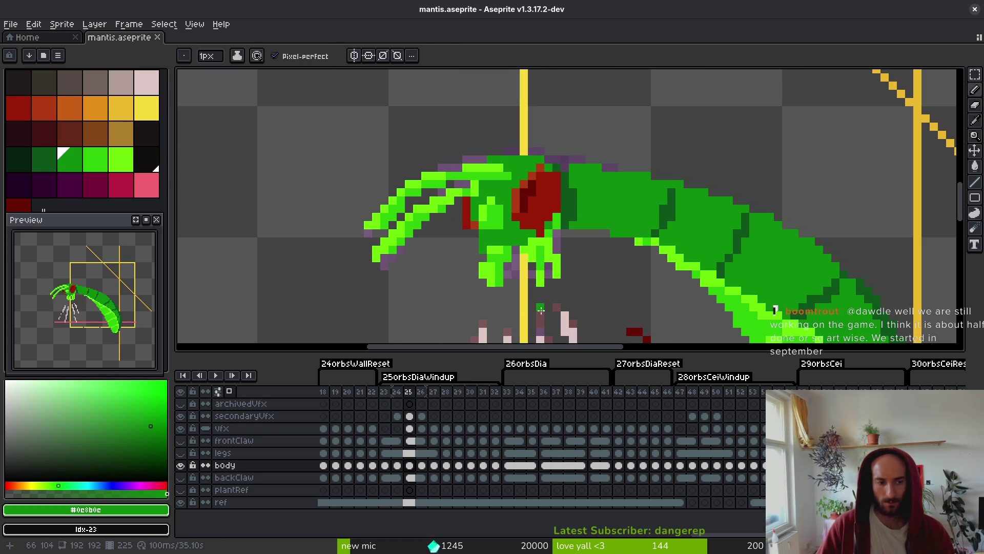
pyautogui.scroll(3, 568, 207)
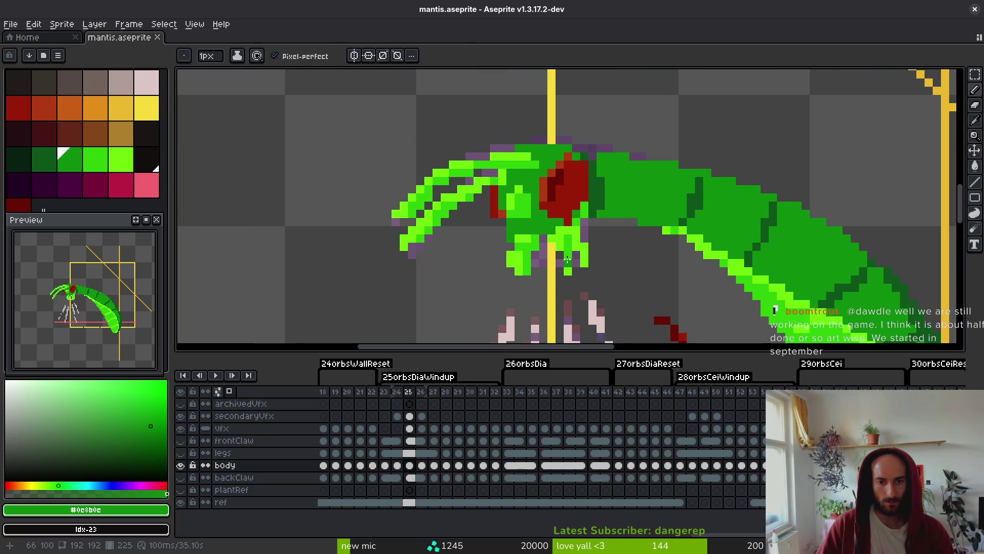
pyautogui.press('b')
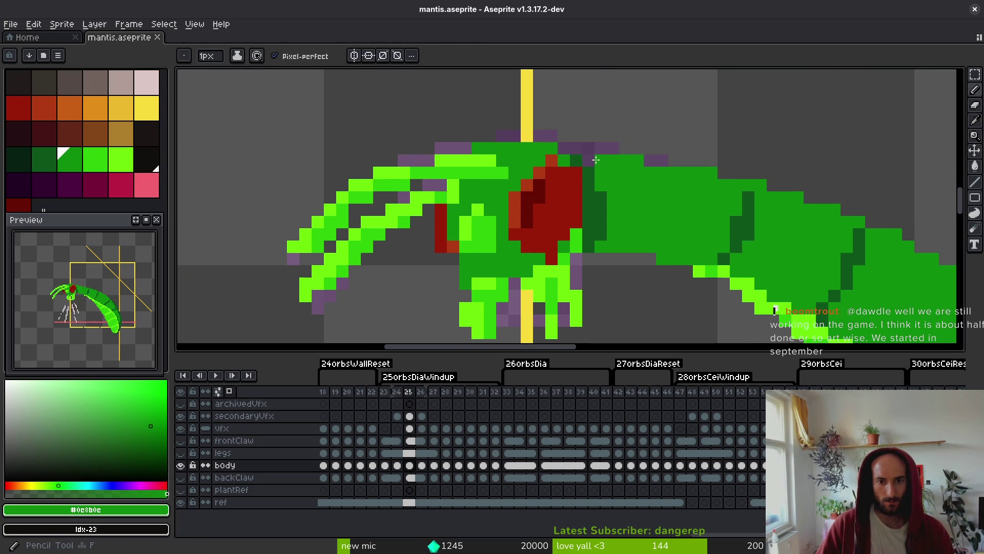
pyautogui.hotkey('ctrl', 's')
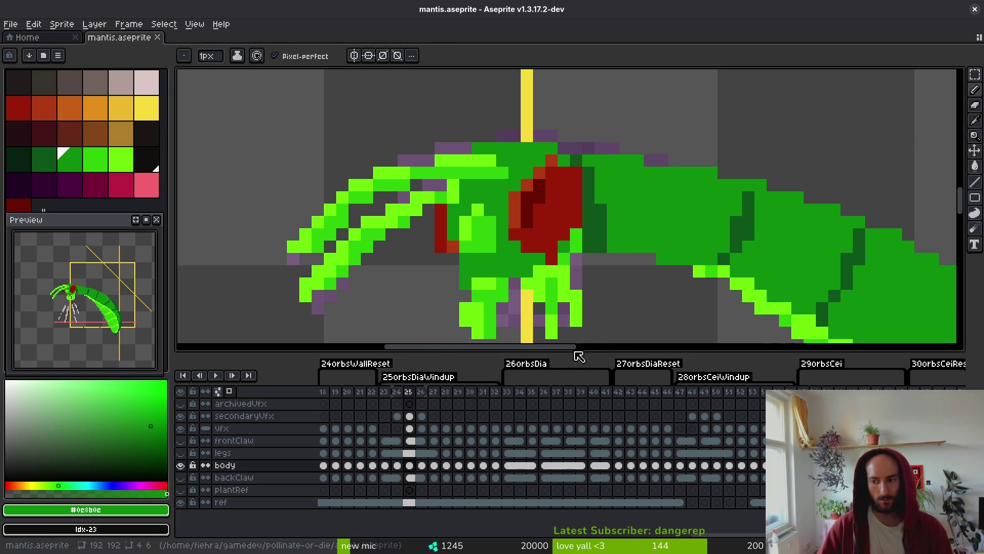
# Repaint eye pixels in red and dark red, adding two orange shading pixels.
pyautogui.keyDown('alt'); pyautogui.click(556, 169); pyautogui.keyUp('alt')
pyautogui.click(528, 180)
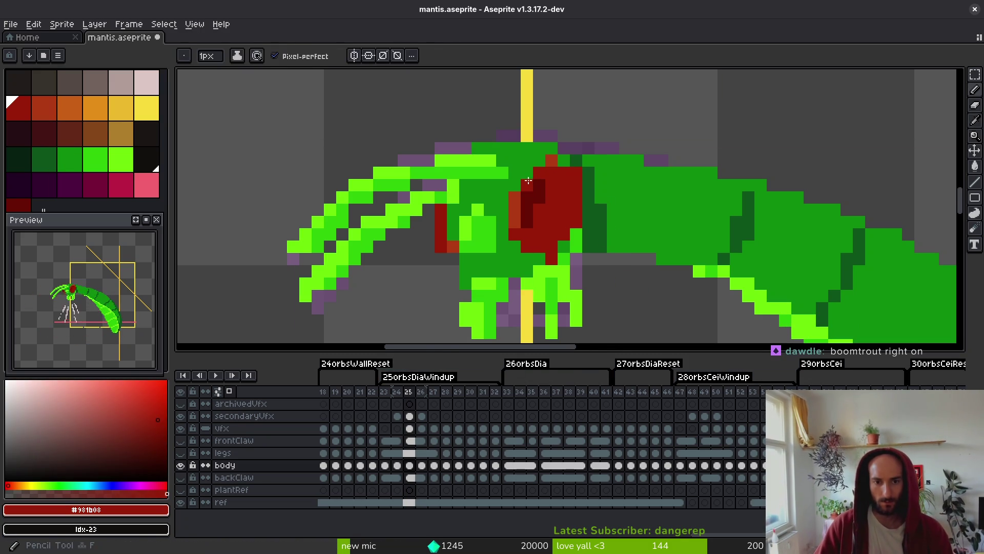
pyautogui.keyDown('alt'); pyautogui.click(540, 184); pyautogui.keyUp('alt')
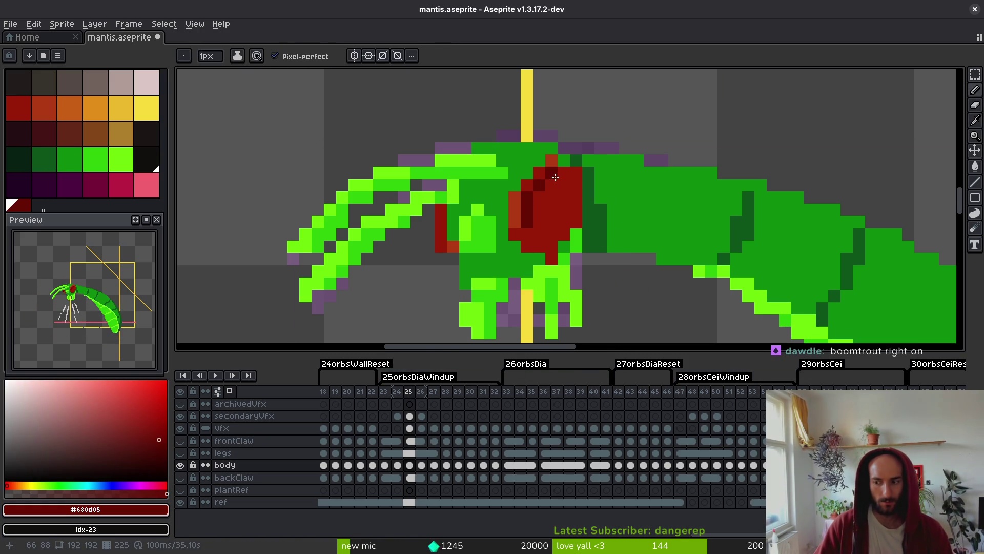
pyautogui.keyDown('alt'); pyautogui.click(545, 202); pyautogui.keyUp('alt')
pyautogui.click(532, 213)
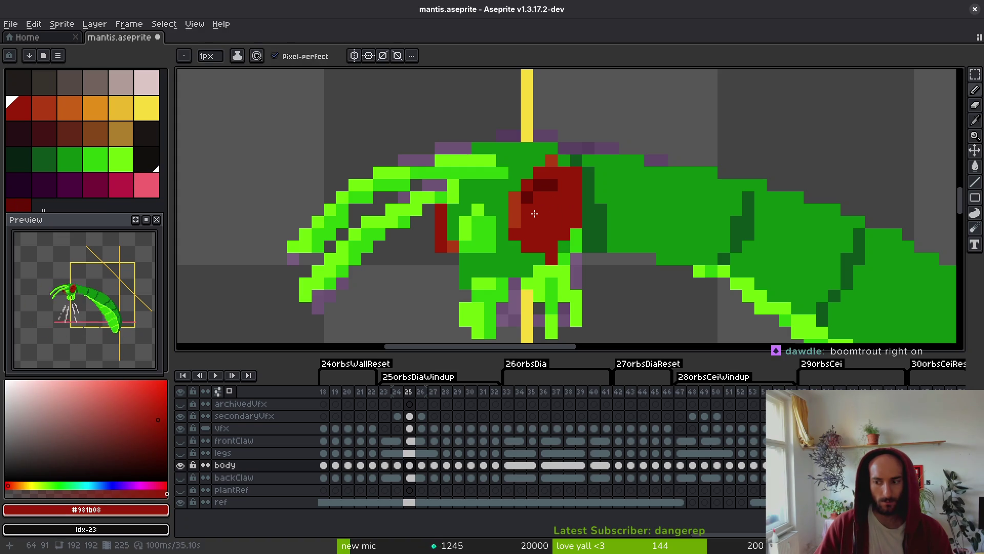
pyautogui.keyDown('alt'); pyautogui.click(527, 198); pyautogui.keyUp('alt')
pyautogui.click(527, 210)
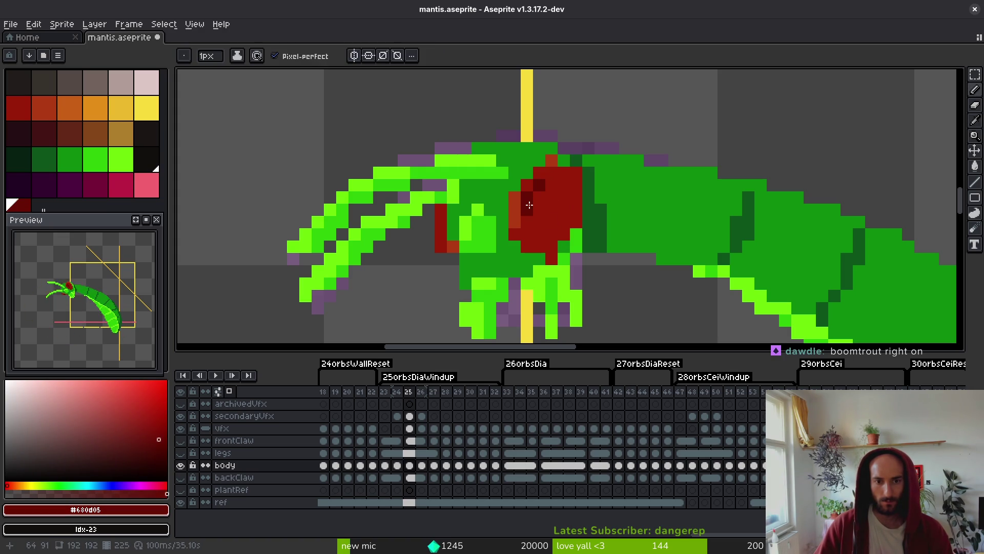
pyautogui.keyDown('alt'); pyautogui.click(514, 199); pyautogui.keyUp('alt')
pyautogui.moveTo(516, 187); pyautogui.dragTo(527, 176)
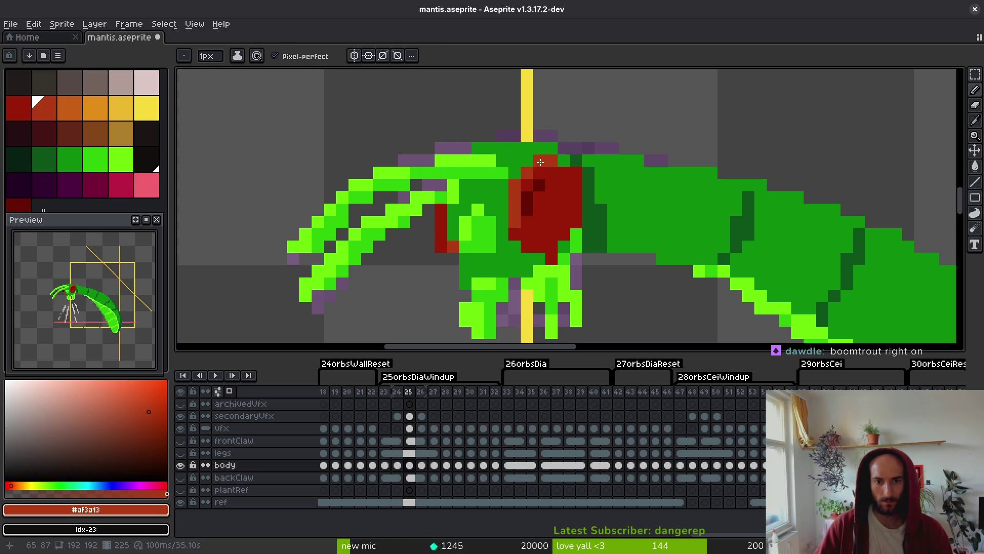
# Sample the eye's dark red, then recolour a stray purple pixel mid body green.
pyautogui.press('e')
pyautogui.press('f')
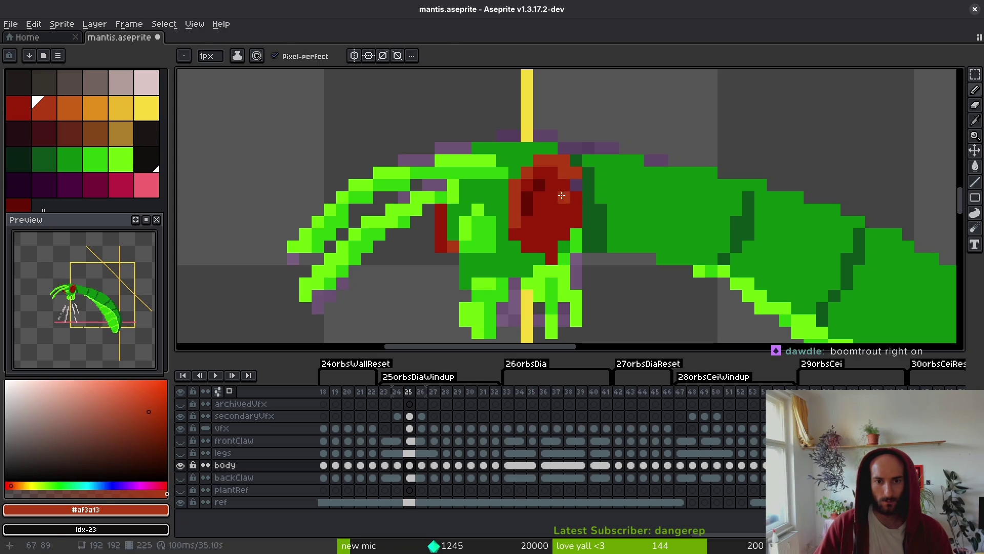
pyautogui.keyDown('alt'); pyautogui.click(570, 185); pyautogui.keyUp('alt')
pyautogui.press('e')
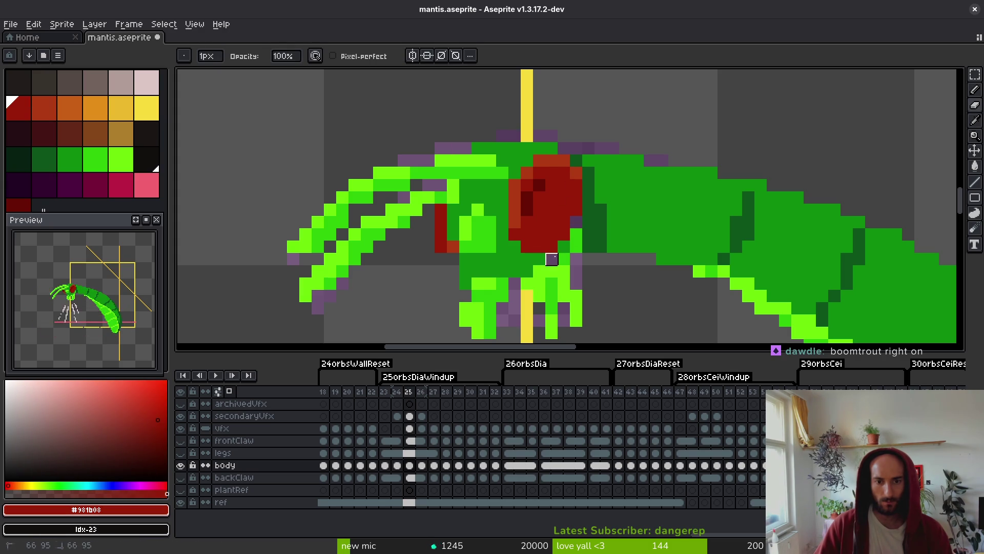
pyautogui.press('b')
pyautogui.keyDown('alt'); pyautogui.click(546, 258); pyautogui.keyUp('alt')
pyautogui.click(576, 221)
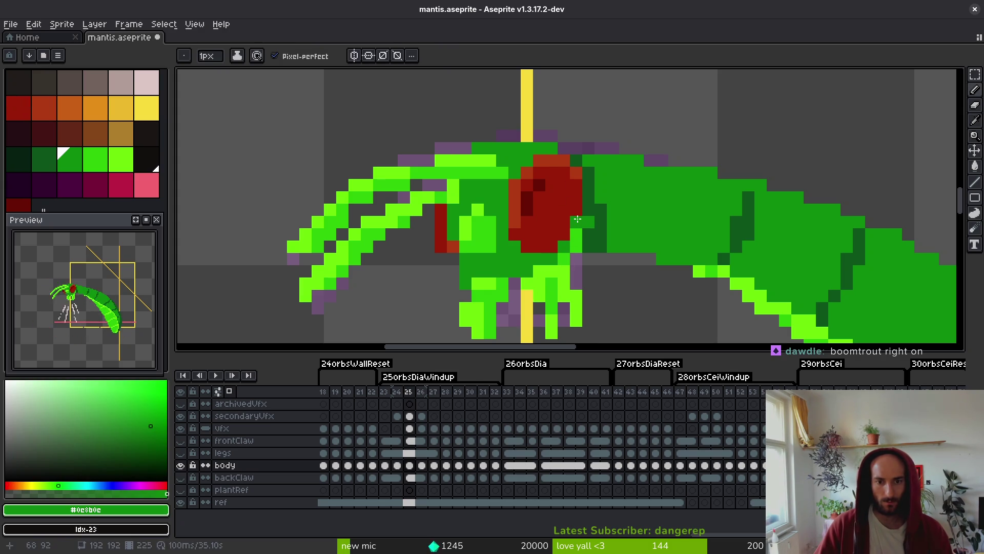
pyautogui.scroll(-4, 623, 242)
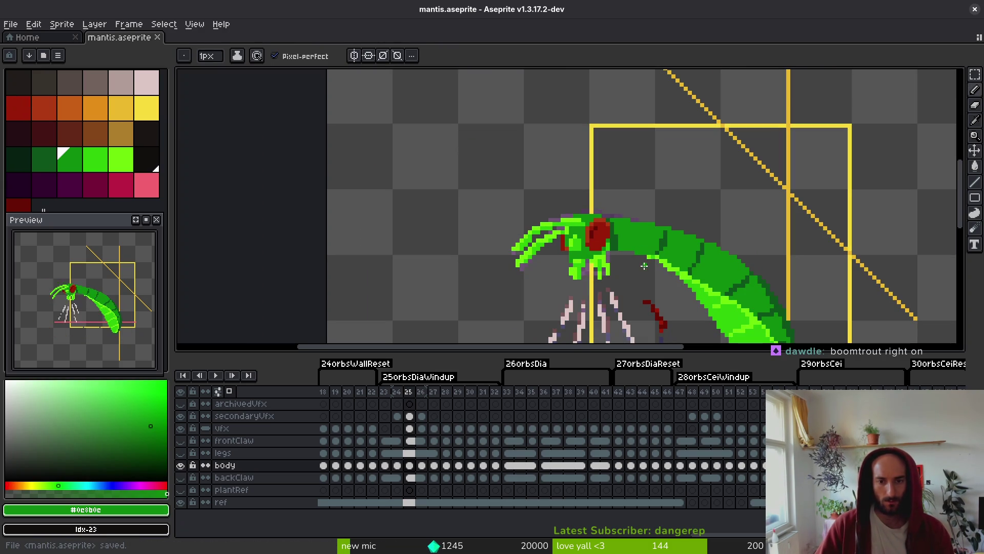
# Darken a light-green leg pixel and turn a purple leg pixel bright green.
pyautogui.scroll(4, 593, 247)
pyautogui.press('e')
pyautogui.click(577, 273)
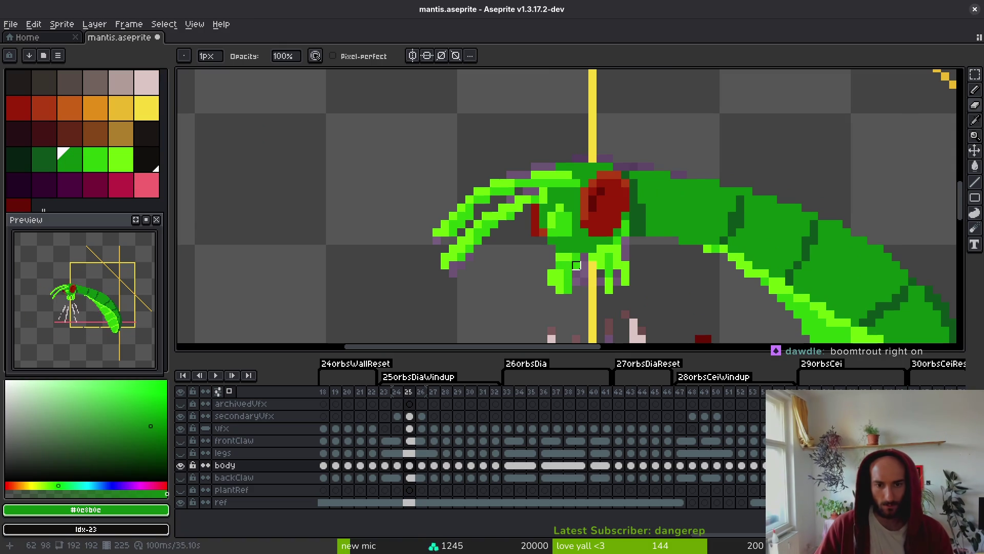
pyautogui.scroll(3, 576, 274)
pyautogui.press('b')
pyautogui.keyDown('alt'); pyautogui.click(515, 243); pyautogui.keyUp('alt')
pyautogui.click(512, 265)
pyautogui.scroll(-3, 549, 202)
pyautogui.scroll(2, 608, 211)
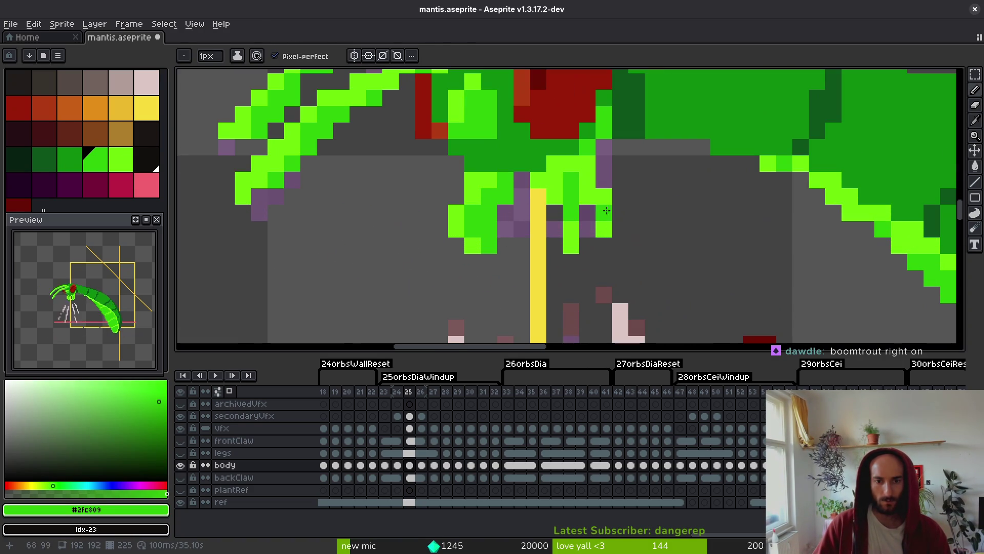
pyautogui.keyDown('alt'); pyautogui.click(607, 211); pyautogui.keyUp('alt')
pyautogui.click(588, 213)
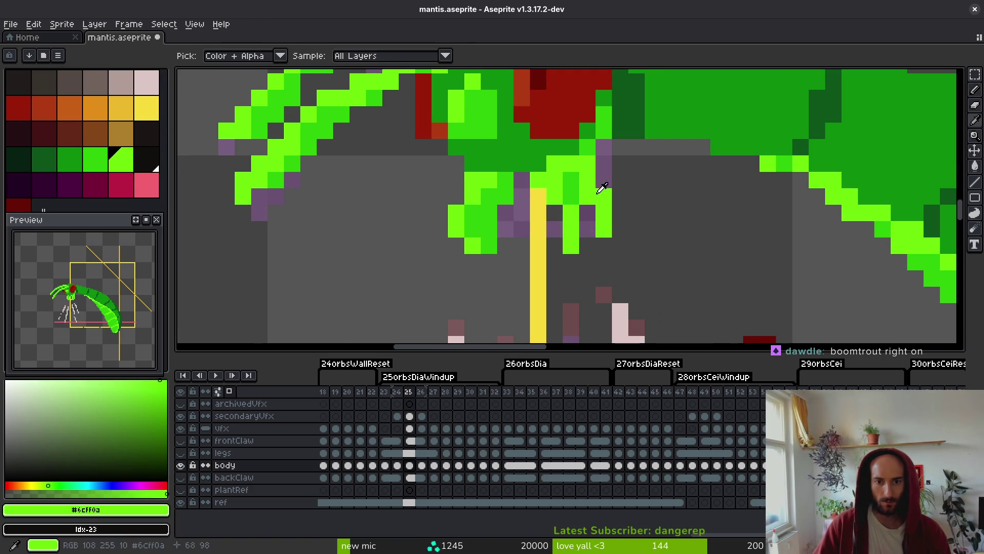
# Paint a leg pixel darker green, undo a stray dark pixel, and save.
pyautogui.keyDown('alt'); pyautogui.click(594, 147); pyautogui.keyUp('alt')
pyautogui.click(554, 167)
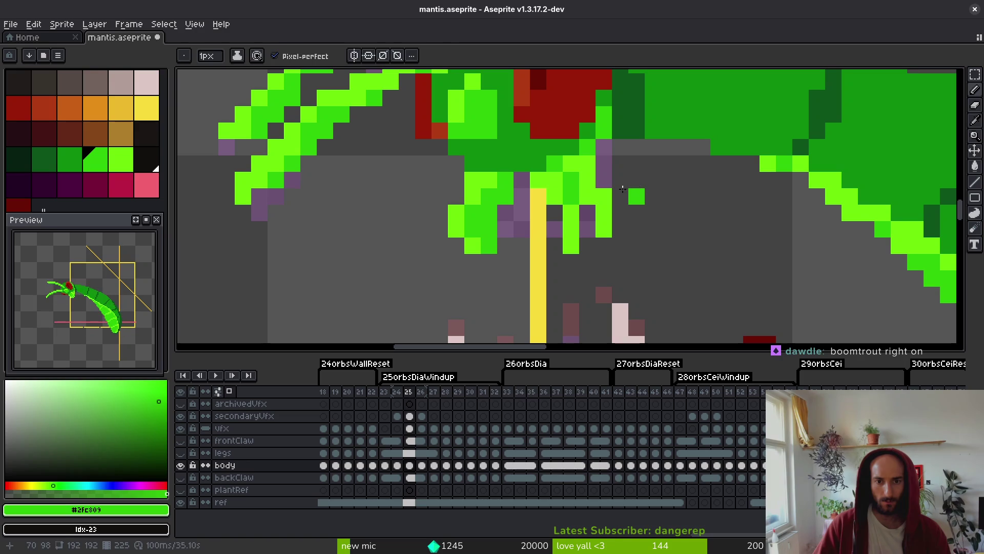
pyautogui.scroll(-4, 634, 236)
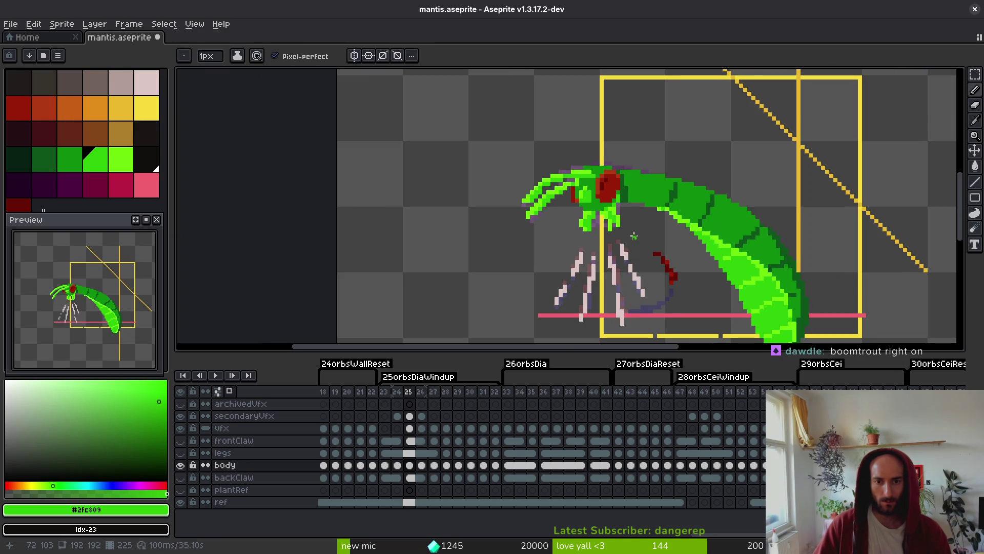
pyautogui.scroll(4, 619, 225)
pyautogui.keyDown('alt'); pyautogui.click(528, 205); pyautogui.keyUp('alt')
pyautogui.keyDown('alt'); pyautogui.click(606, 158); pyautogui.keyUp('alt')
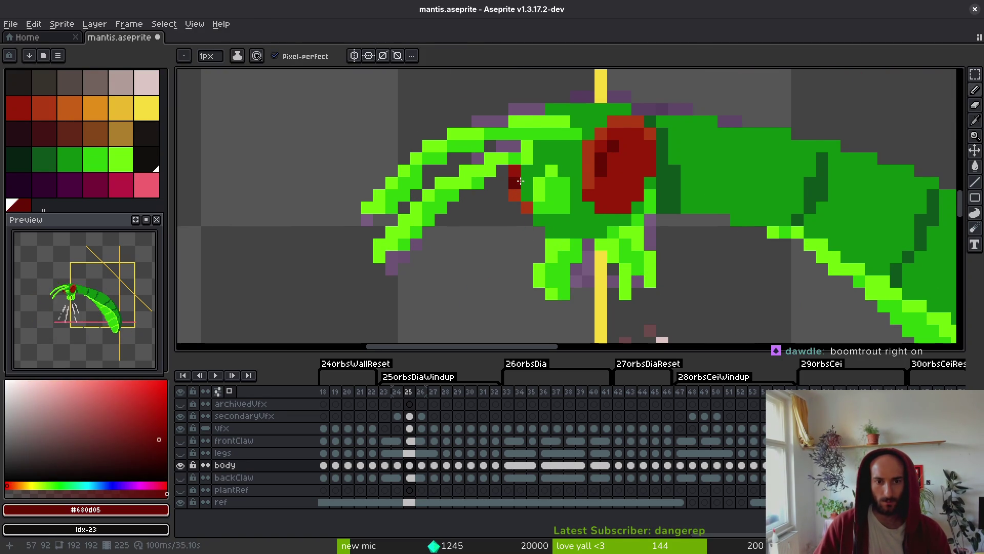
pyautogui.scroll(-4, 591, 220)
pyautogui.scroll(4, 584, 218)
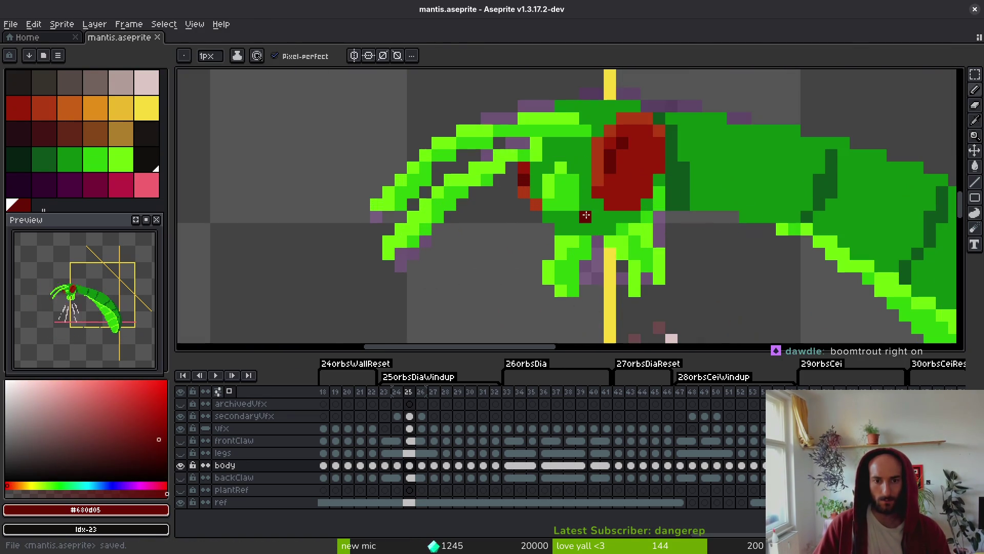
pyautogui.hotkey('ctrl', 'z')
pyautogui.hotkey('ctrl', 's')
# Paint a leg pixel light green, save, then undo the last pencil stroke.
pyautogui.keyDown('alt'); pyautogui.click(552, 209); pyautogui.keyUp('alt')
pyautogui.keyDown('alt'); pyautogui.click(563, 177); pyautogui.keyUp('alt')
pyautogui.click(573, 167)
pyautogui.hotkey('ctrl', 's')
pyautogui.keyDown('alt'); pyautogui.click(558, 208); pyautogui.keyUp('alt')
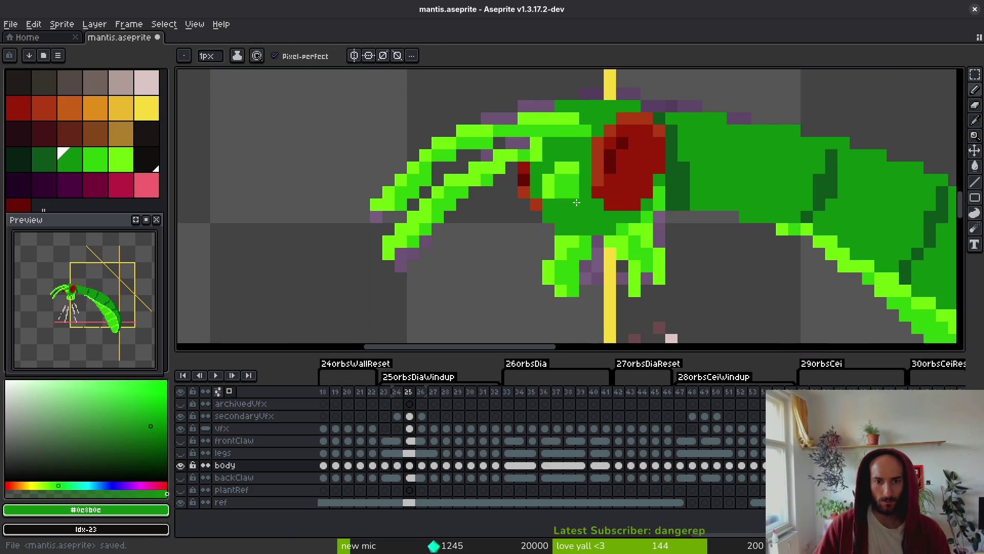
pyautogui.scroll(-3, 577, 202)
pyautogui.hotkey('ctrl', 'z')
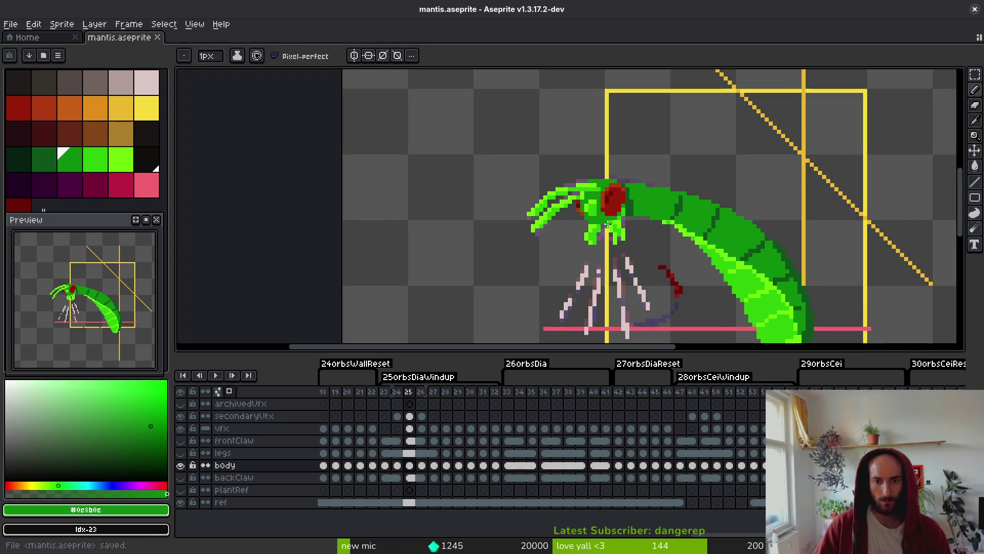
pyautogui.scroll(3, 574, 202)
# Darken the pixels along the front claw's underside and save.
pyautogui.keyDown('alt'); pyautogui.click(574, 149); pyautogui.keyUp('alt')
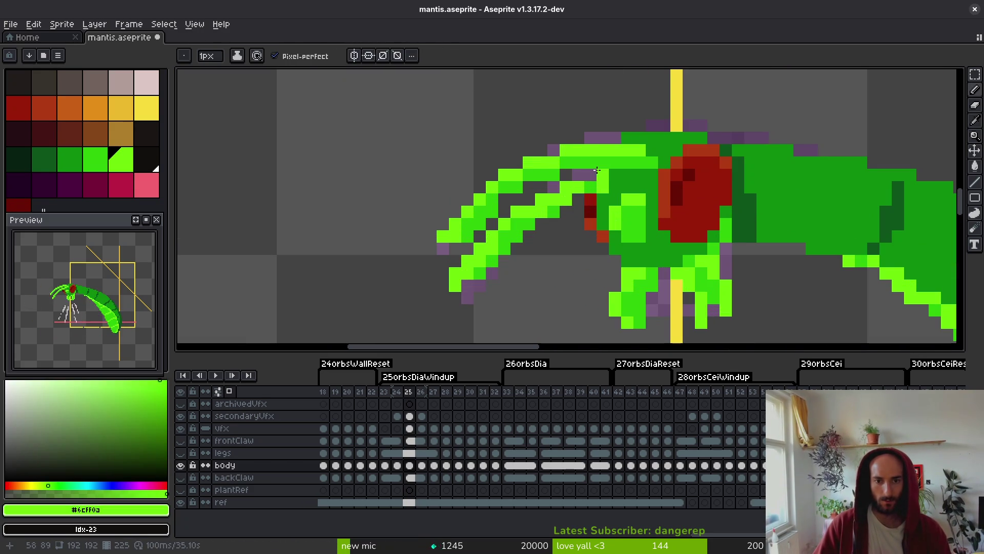
pyautogui.keyDown('alt'); pyautogui.click(621, 181); pyautogui.keyUp('alt')
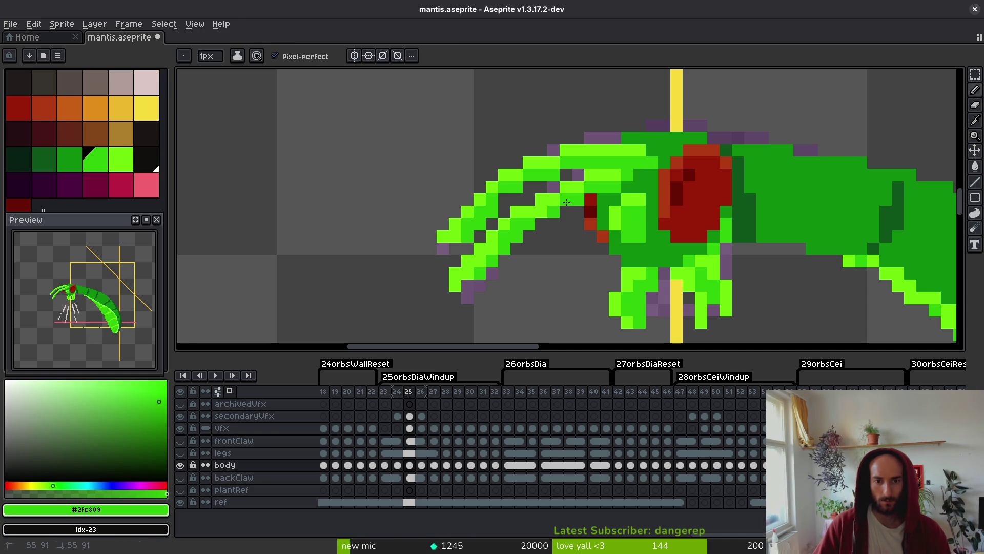
pyautogui.moveTo(530, 234); pyautogui.dragTo(472, 287)
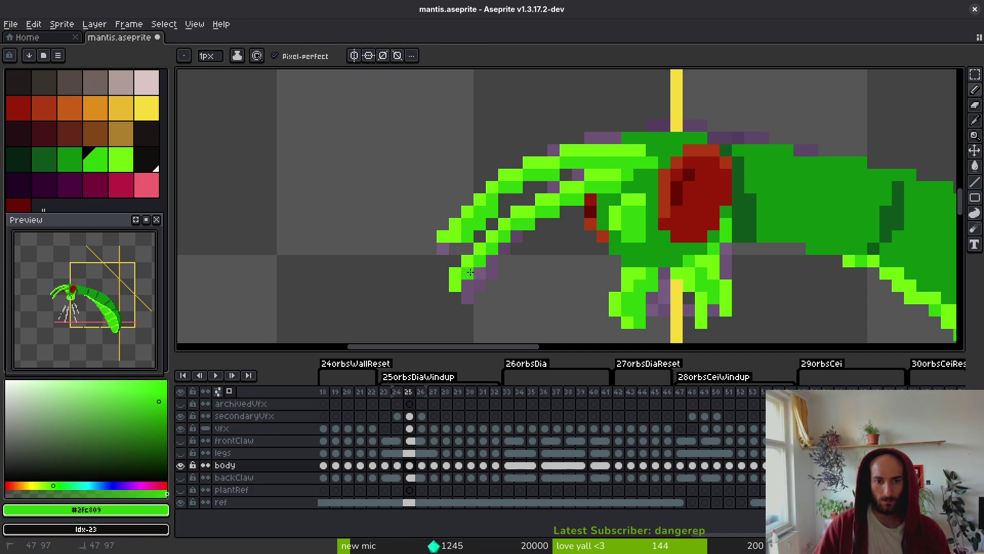
pyautogui.press('e')
pyautogui.press('b')
pyautogui.hotkey('ctrl', 's')
# Try moving the front claw tip with the Lasso, undo it, and save.
pyautogui.scroll(-3, 559, 238)
pyautogui.scroll(3, 558, 238)
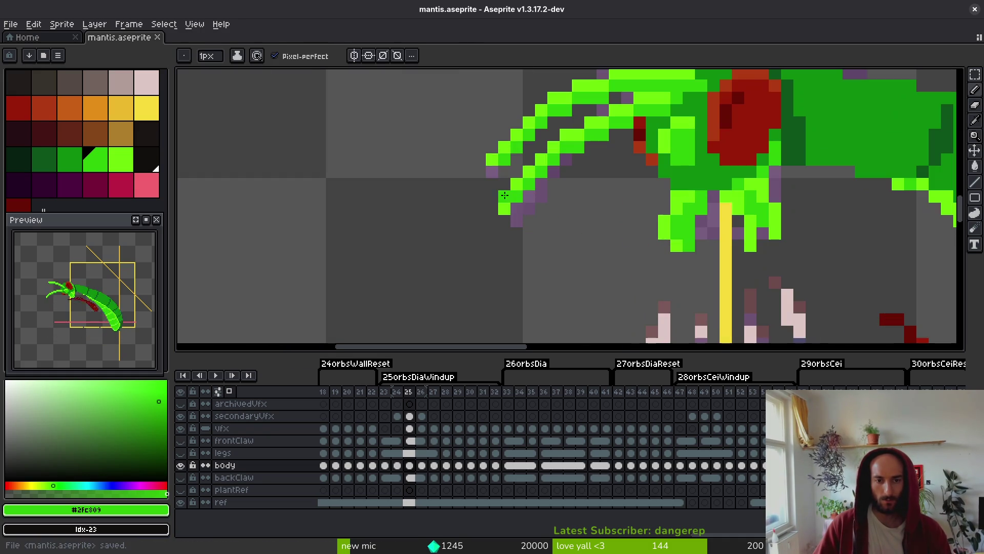
pyautogui.keyDown('alt'); pyautogui.click(501, 149); pyautogui.keyUp('alt')
pyautogui.scroll(-2, 562, 203)
pyautogui.scroll(-1, 562, 204)
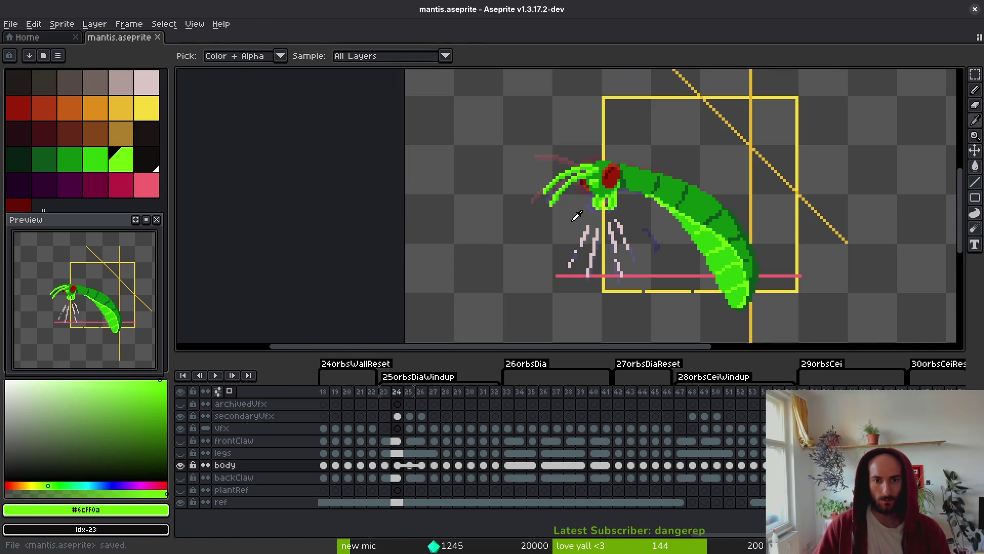
pyautogui.scroll(4, 561, 200)
pyautogui.press('q')
pyautogui.moveTo(534, 178)
pyautogui.mouseDown()
pyautogui.moveTo(534, 197)
pyautogui.moveTo(486, 240)
pyautogui.mouseUp()
pyautogui.press('b')
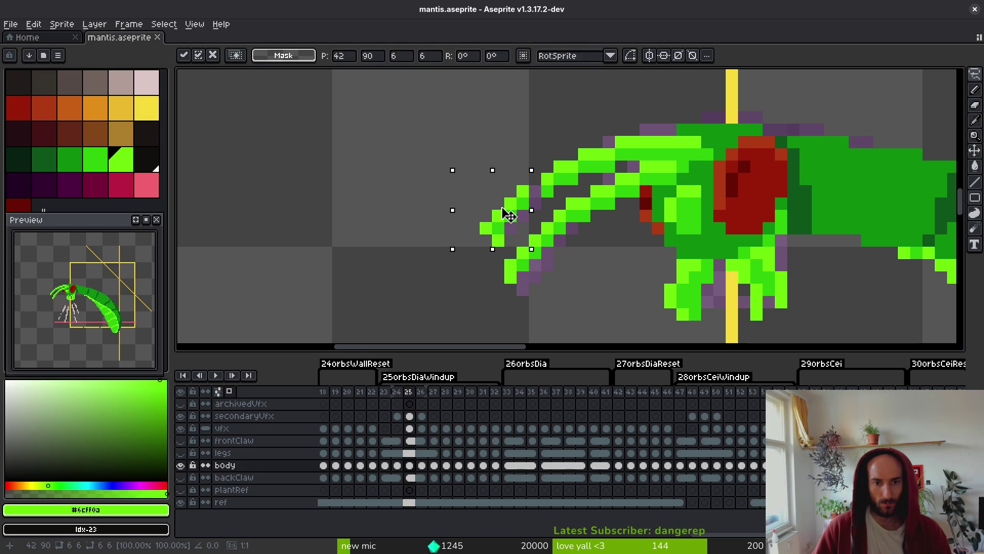
pyautogui.click(486, 234)
pyautogui.press('e')
pyautogui.hotkey('ctrl', 'z')
pyautogui.keyDown('alt'); pyautogui.click(564, 210); pyautogui.keyUp('alt')
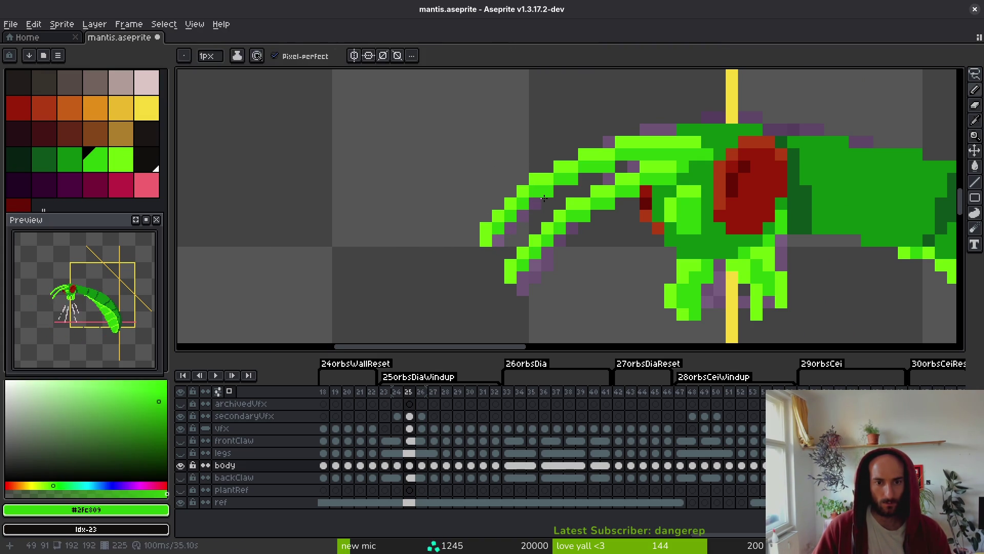
pyautogui.hotkey('ctrl', 's')
pyautogui.scroll(-2, 602, 259)
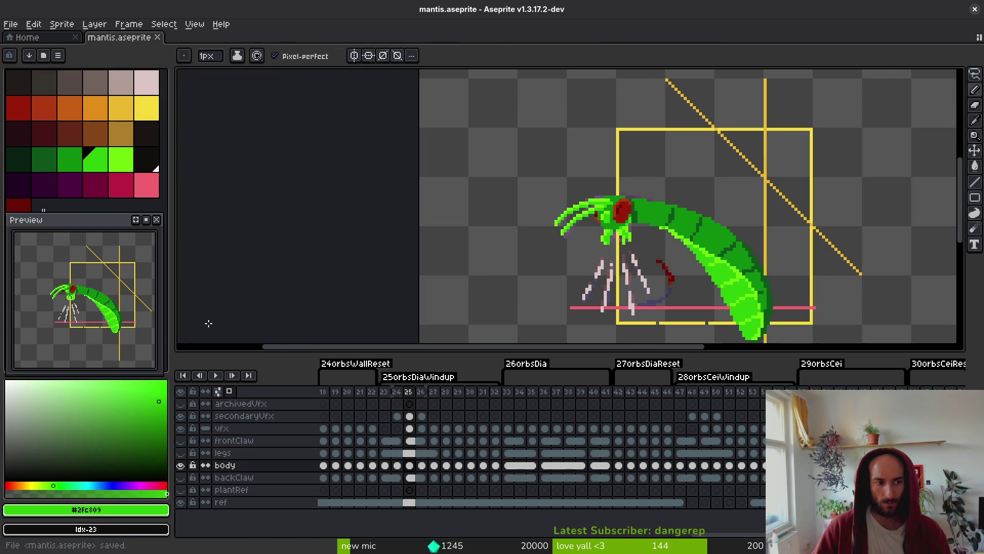
# Save the sprite and flip between neighbouring animation frames, ending back on frame 23.
pyautogui.hotkey('ctrl', 's')
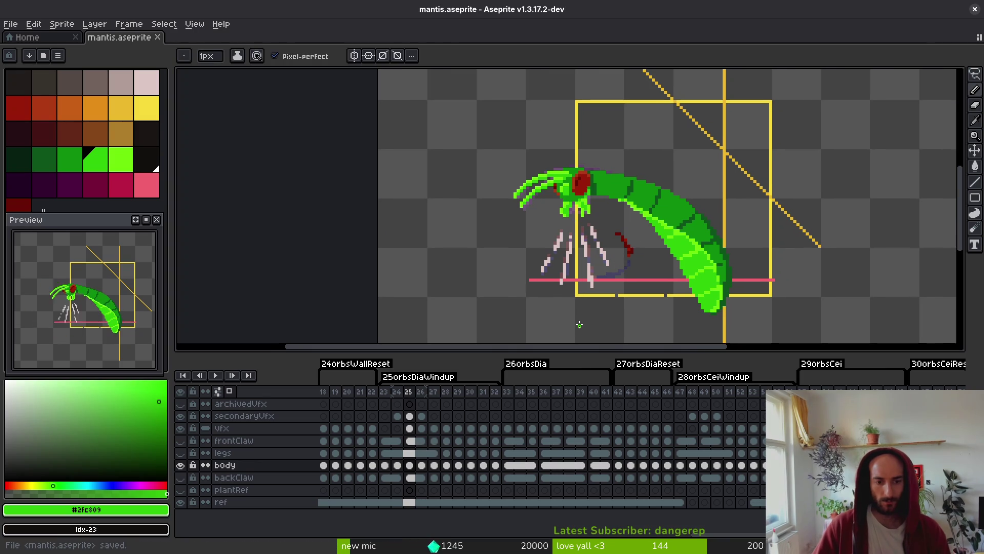
pyautogui.press('Left')
pyautogui.press('Right')
pyautogui.press('Right')
pyautogui.press('Right')
pyautogui.press('Left')
pyautogui.press('Left')
pyautogui.press('Right')
pyautogui.press('Right')
pyautogui.press('Left')
pyautogui.press('Left')
pyautogui.press('Left')
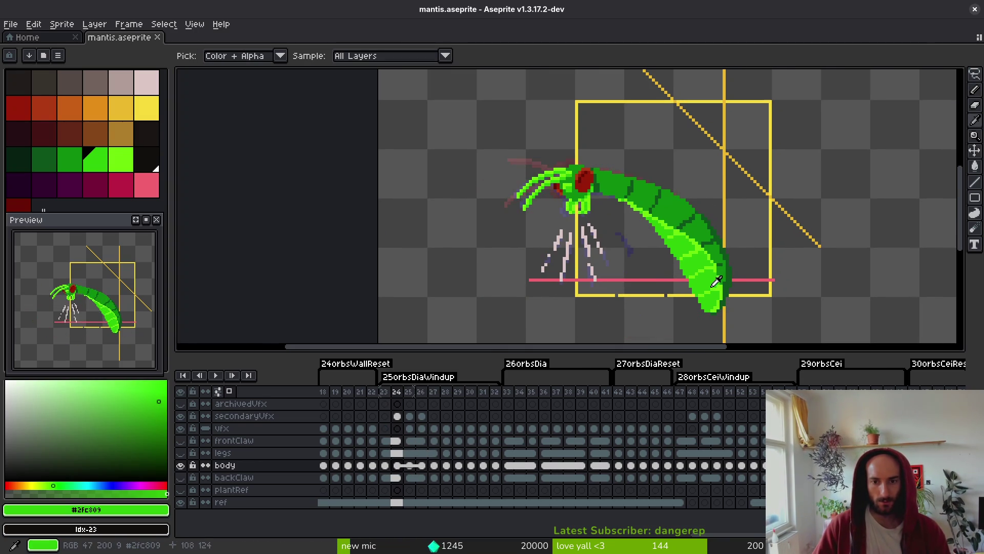
pyautogui.press('Left')
# With the Pencil, paint lighter green along the abdomen underside and pick up the darker body green.
pyautogui.press('b')
pyautogui.scroll(4, 657, 239)
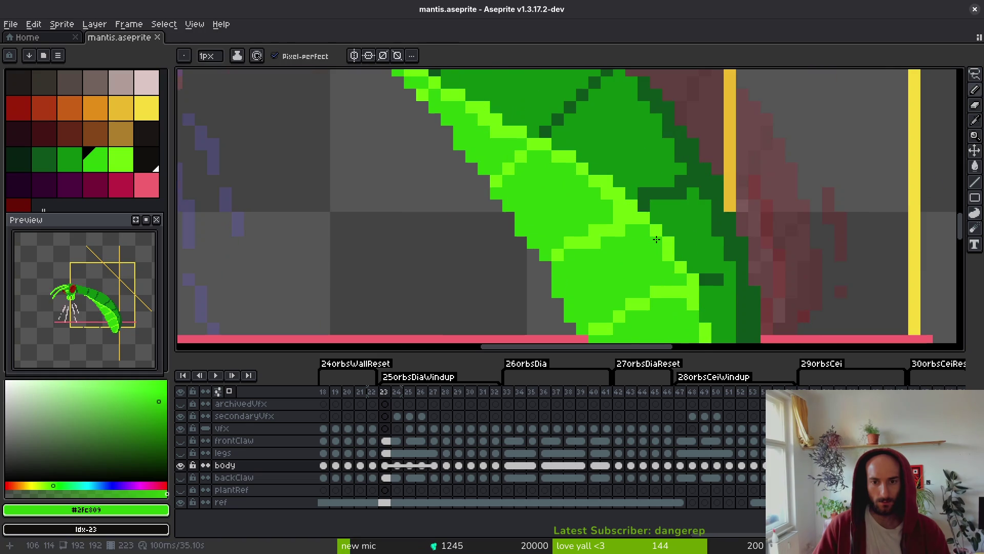
pyautogui.moveTo(614, 229)
pyautogui.mouseDown()
pyautogui.moveTo(608, 207)
pyautogui.moveTo(643, 188)
pyautogui.moveTo(582, 180)
pyautogui.mouseUp()
pyautogui.keyDown('alt'); pyautogui.click(582, 180); pyautogui.keyUp('alt')
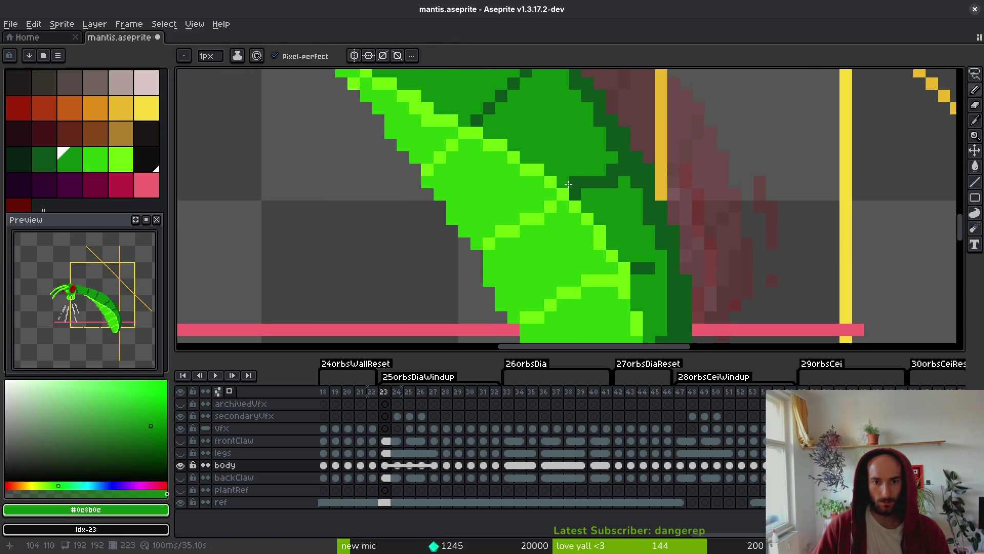
pyautogui.scroll(-3, 620, 161)
pyautogui.scroll(4, 563, 259)
# Add bright and mid-green abdomen pixels, extend the highlight along the underside edge, and save.
pyautogui.keyDown('alt'); pyautogui.click(539, 251); pyautogui.keyUp('alt')
pyautogui.keyDown('alt'); pyautogui.click(542, 255); pyautogui.keyUp('alt')
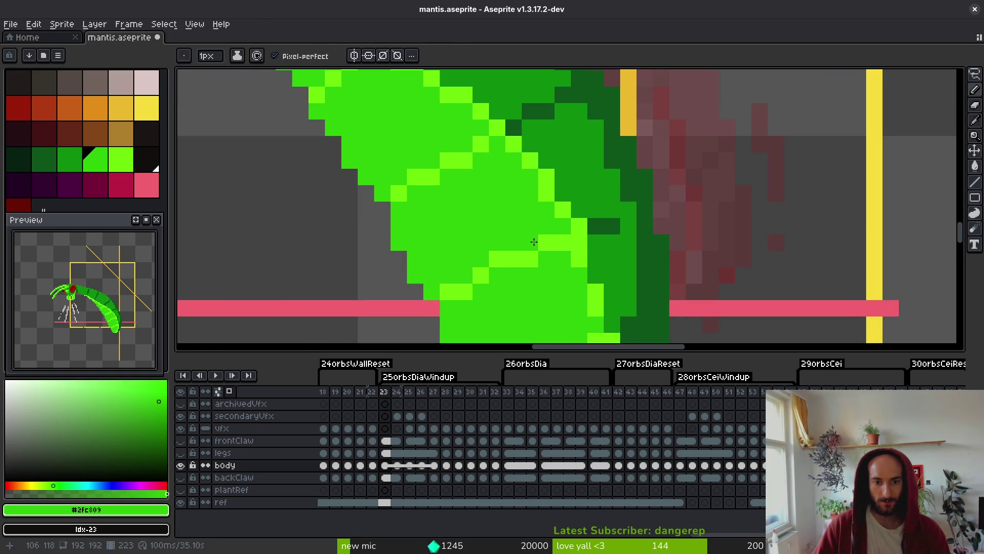
pyautogui.click(498, 259)
pyautogui.keyDown('alt'); pyautogui.click(482, 275); pyautogui.keyUp('alt')
pyautogui.click(498, 274)
pyautogui.keyDown('alt'); pyautogui.click(500, 225); pyautogui.keyUp('alt')
pyautogui.moveTo(530, 243); pyautogui.dragTo(553, 249)
pyautogui.scroll(-3, 552, 248)
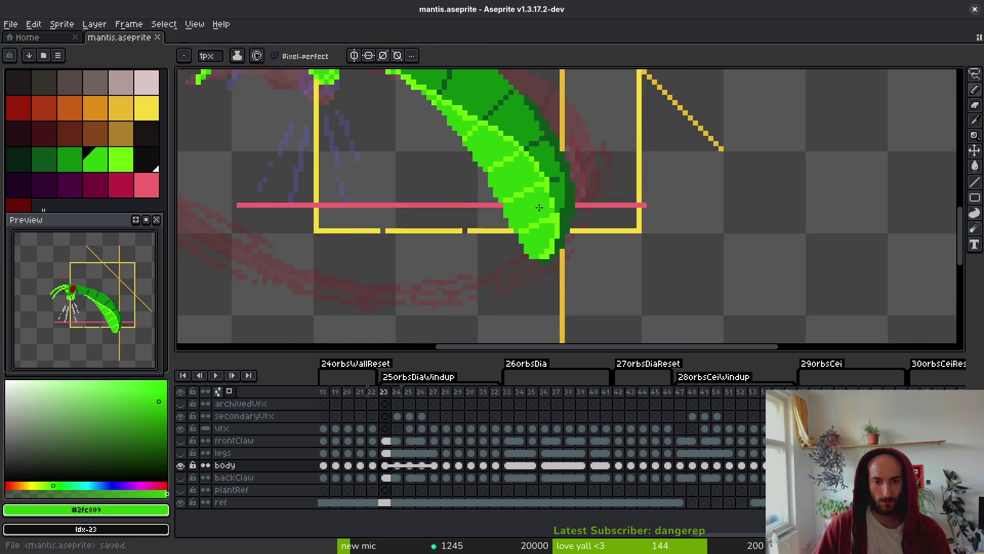
pyautogui.scroll(2, 551, 247)
pyautogui.hotkey('ctrl', 's')
# Redo the light edge pixels, recolour a stray one dark green, add a dark abdomen-tip pixel, and save.
pyautogui.scroll(1, 554, 215)
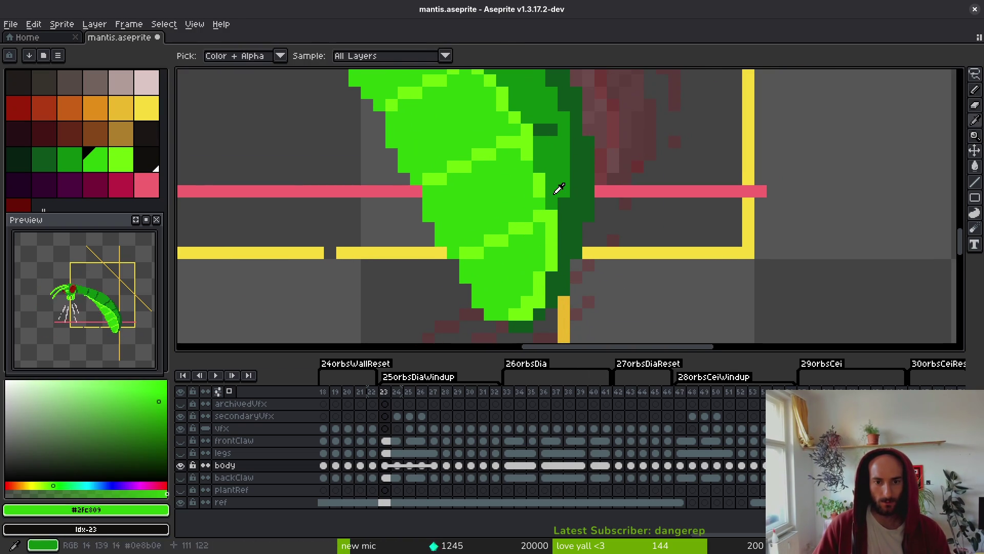
pyautogui.keyDown('alt'); pyautogui.click(546, 192); pyautogui.keyUp('alt')
pyautogui.scroll(3, 548, 216)
pyautogui.hotkey('ctrl', 'z')
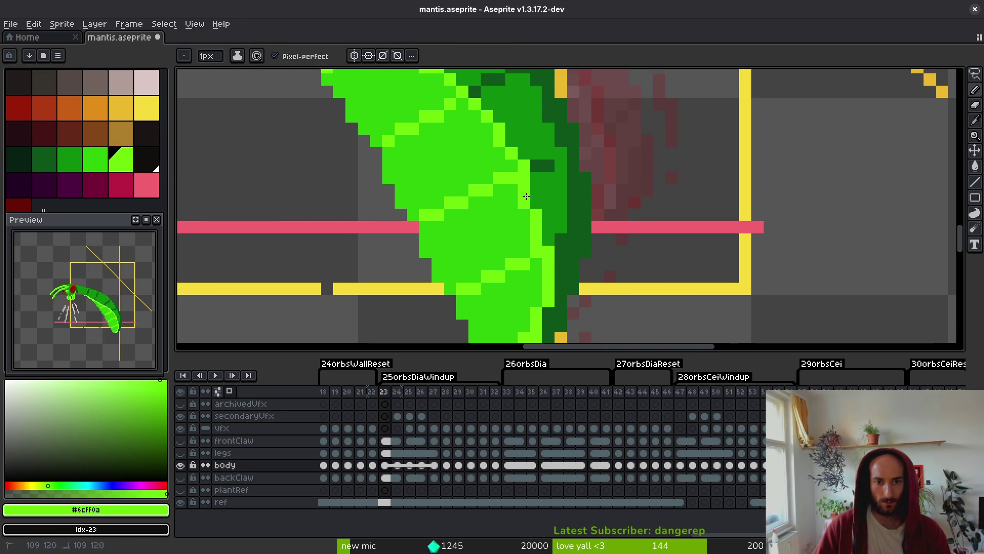
pyautogui.keyDown('alt'); pyautogui.click(536, 203); pyautogui.keyUp('alt')
pyautogui.click(524, 190)
pyautogui.keyDown('alt'); pyautogui.click(524, 179); pyautogui.keyUp('alt')
pyautogui.click(536, 165)
pyautogui.keyDown('alt'); pyautogui.click(548, 165); pyautogui.keyUp('alt')
pyautogui.click(536, 165)
pyautogui.scroll(1, 549, 205)
pyautogui.click(547, 222)
pyautogui.hotkey('ctrl', 's')
# Darken a bright pixel at the abdomen tip, eyedrop the highlight and dark greens, and save.
pyautogui.scroll(-4, 562, 236)
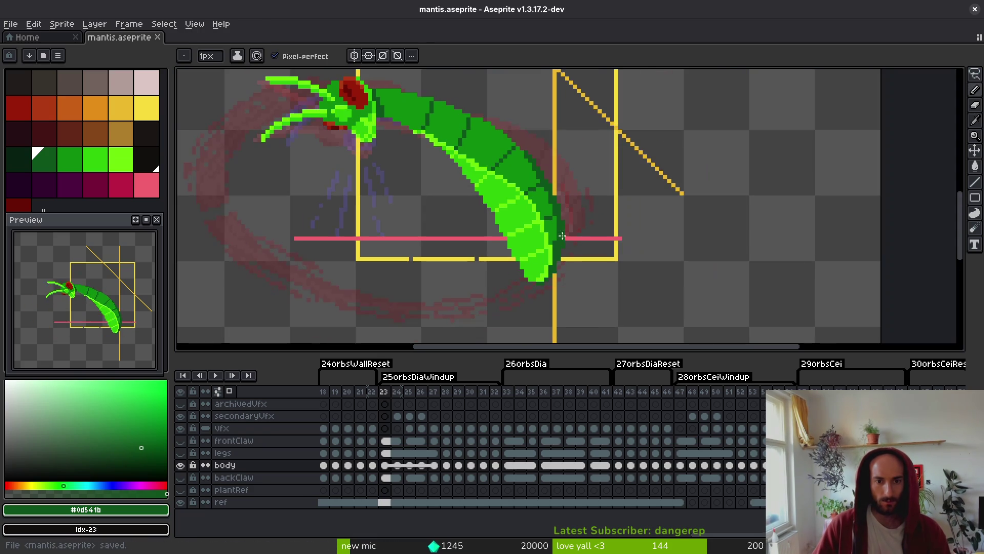
pyautogui.scroll(5, 559, 270)
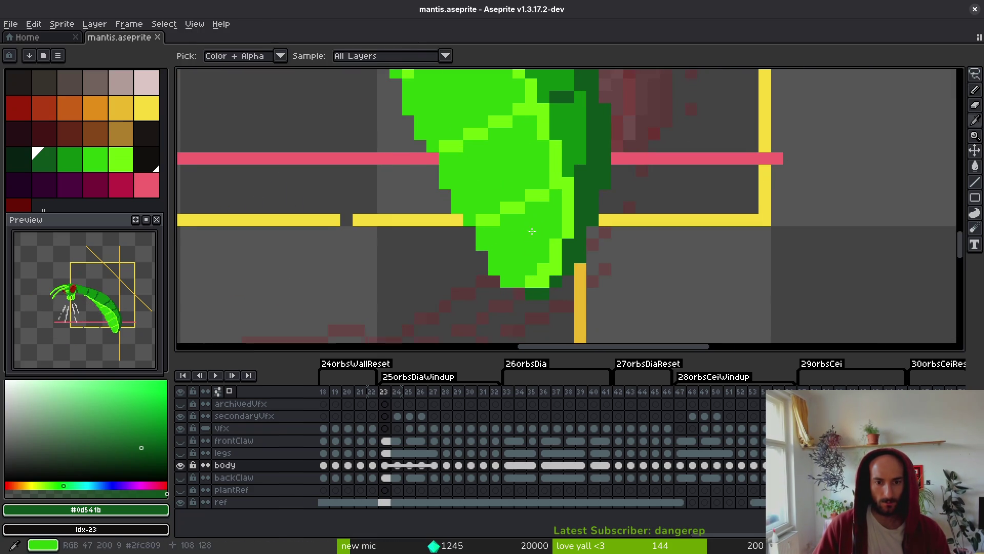
pyautogui.click(536, 248)
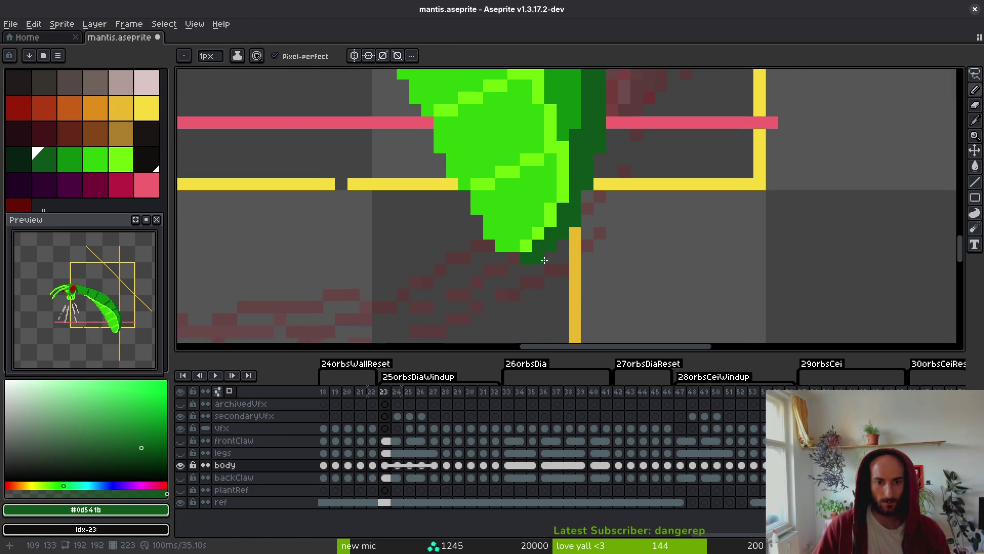
pyautogui.scroll(-3, 544, 260)
pyautogui.scroll(2, 601, 251)
pyautogui.hotkey('ctrl', 's')
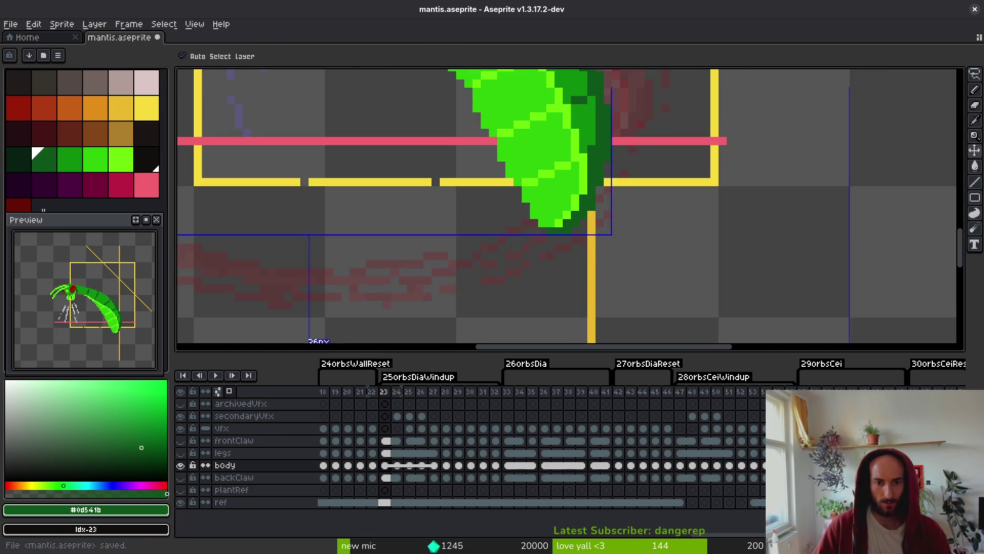
pyautogui.keyDown('alt'); pyautogui.click(582, 231); pyautogui.keyUp('alt')
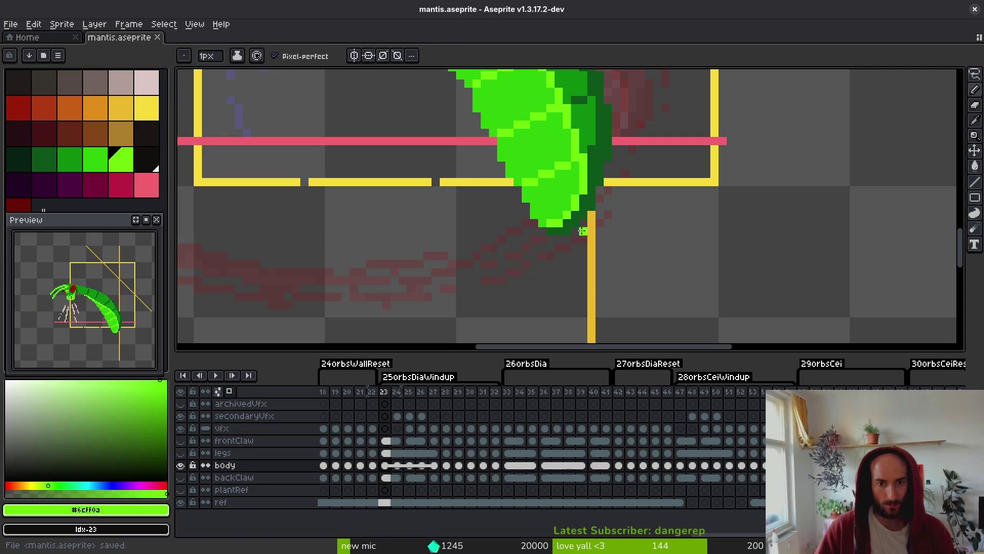
pyautogui.scroll(-3, 582, 232)
pyautogui.scroll(4, 596, 192)
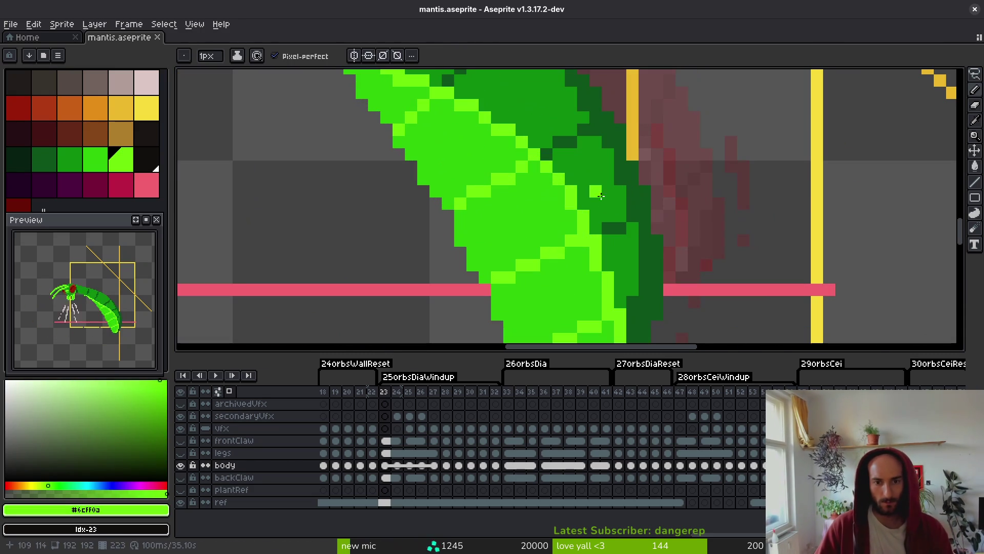
pyautogui.keyDown('alt'); pyautogui.click(578, 201); pyautogui.keyUp('alt')
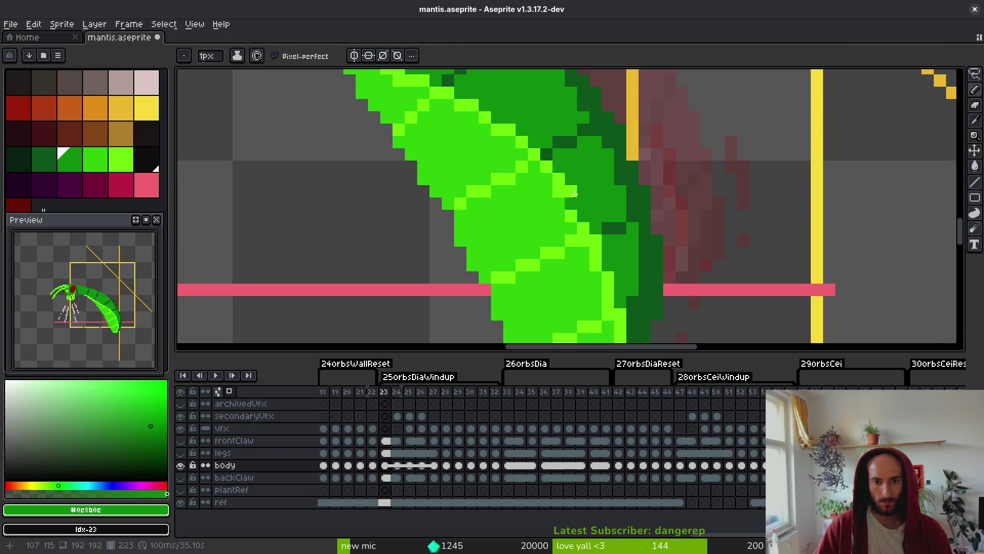
pyautogui.scroll(-4, 575, 190)
pyautogui.scroll(5, 600, 200)
pyautogui.hotkey('ctrl', 's')
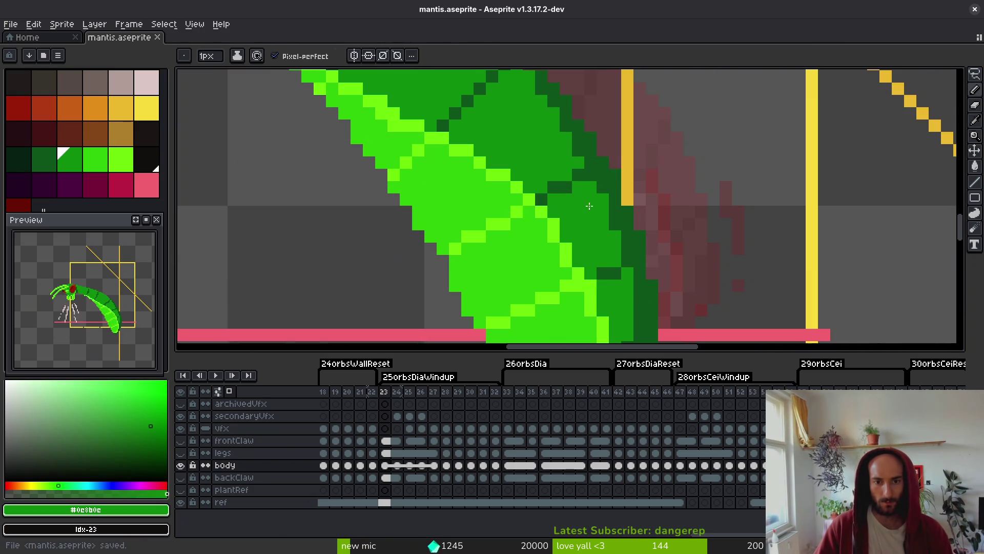
# Paint a #6cff0a highlight along the body's lower edge, lighten one edge pixel, save, and erase a stray pixel.
pyautogui.keyDown('alt'); pyautogui.click(542, 223); pyautogui.keyUp('alt')
pyautogui.moveTo(529, 203); pyautogui.dragTo(504, 185)
pyautogui.keyDown('alt'); pyautogui.click(514, 181); pyautogui.keyUp('alt')
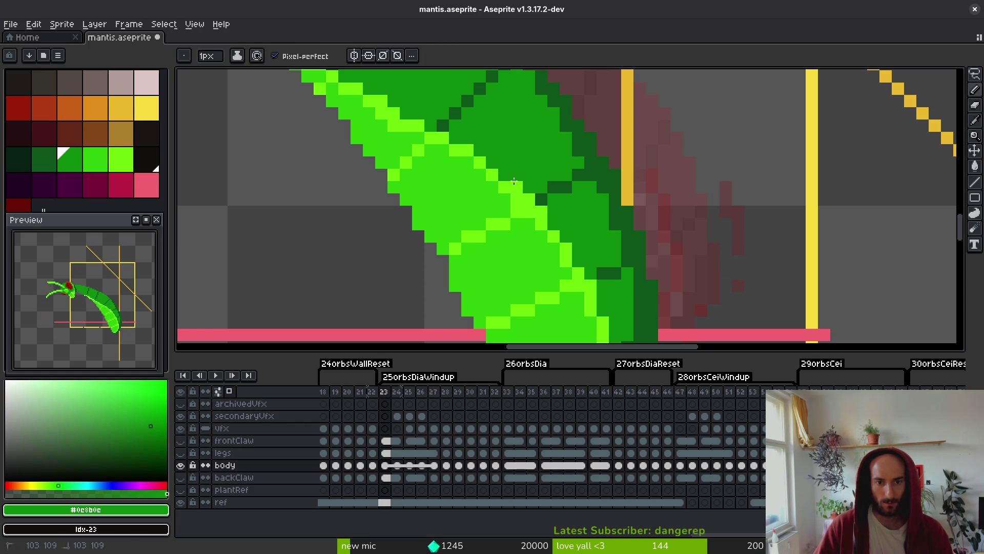
pyautogui.keyDown('alt'); pyautogui.click(539, 210); pyautogui.keyUp('alt')
pyautogui.click(516, 212)
pyautogui.scroll(-4, 548, 261)
pyautogui.hotkey('ctrl', 's')
pyautogui.scroll(4, 506, 241)
pyautogui.press('e')
pyautogui.click(468, 251)
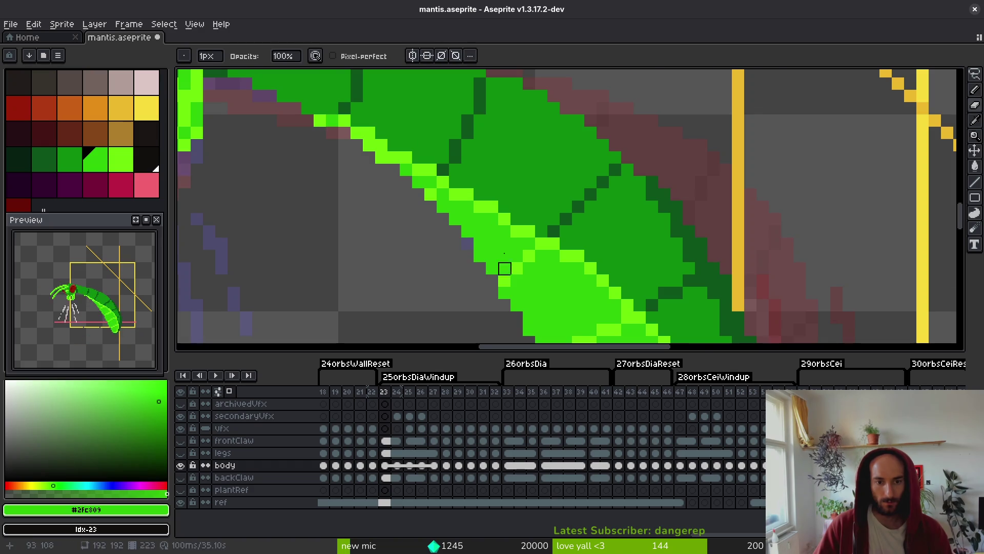
# Play the animation to check the mantis motion, then save the file.
pyautogui.scroll(-4, 492, 281)
pyautogui.scroll(4, 464, 255)
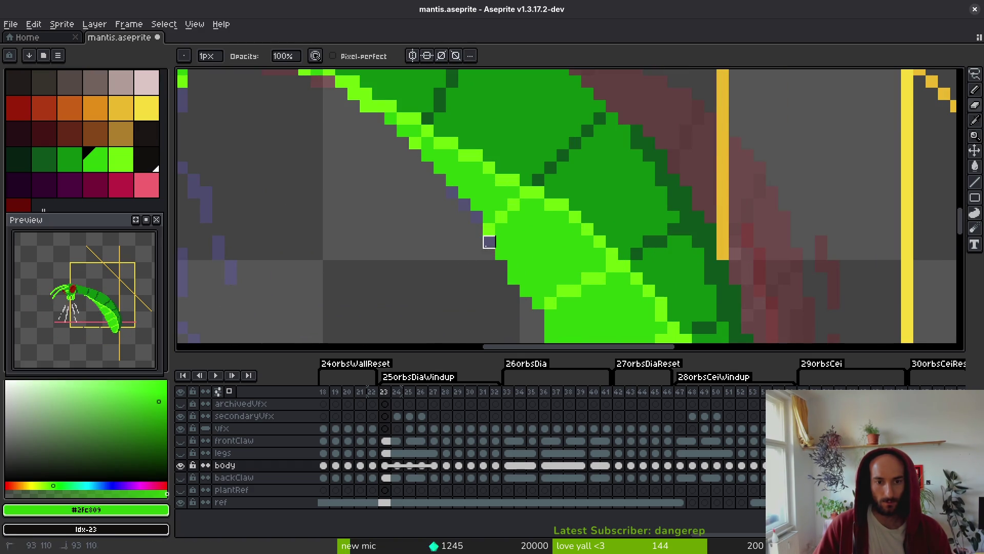
pyautogui.press('Return')
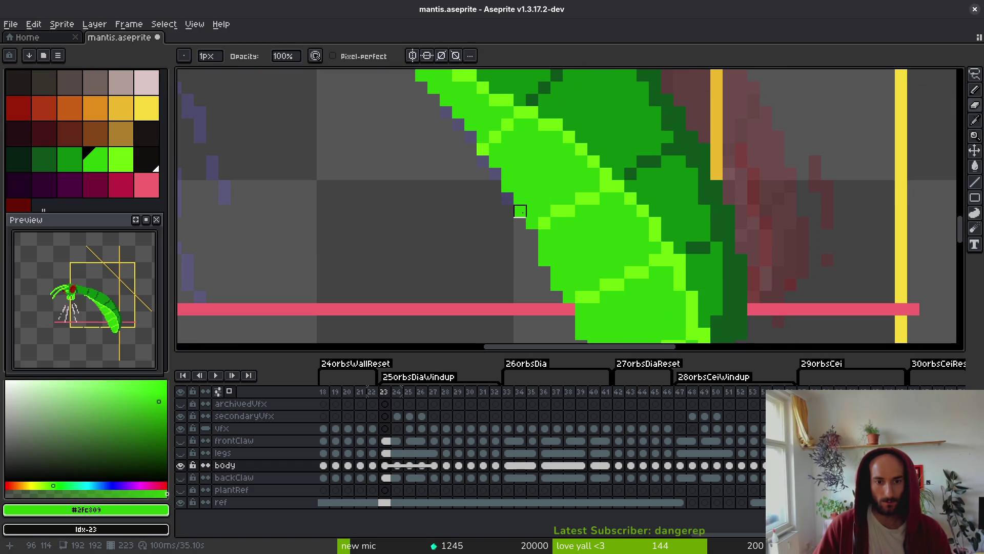
pyautogui.scroll(-4, 544, 260)
pyautogui.scroll(4, 539, 257)
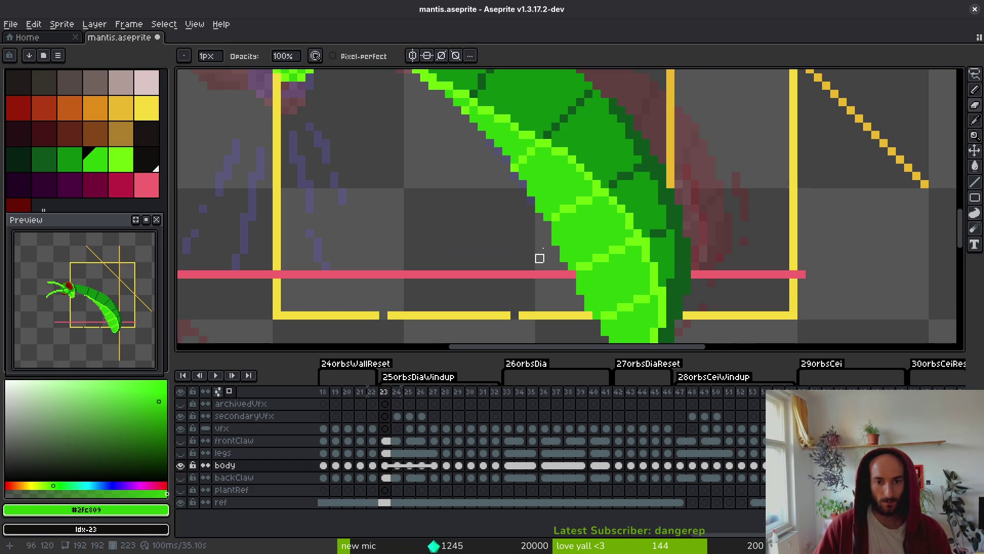
pyautogui.scroll(-4, 555, 242)
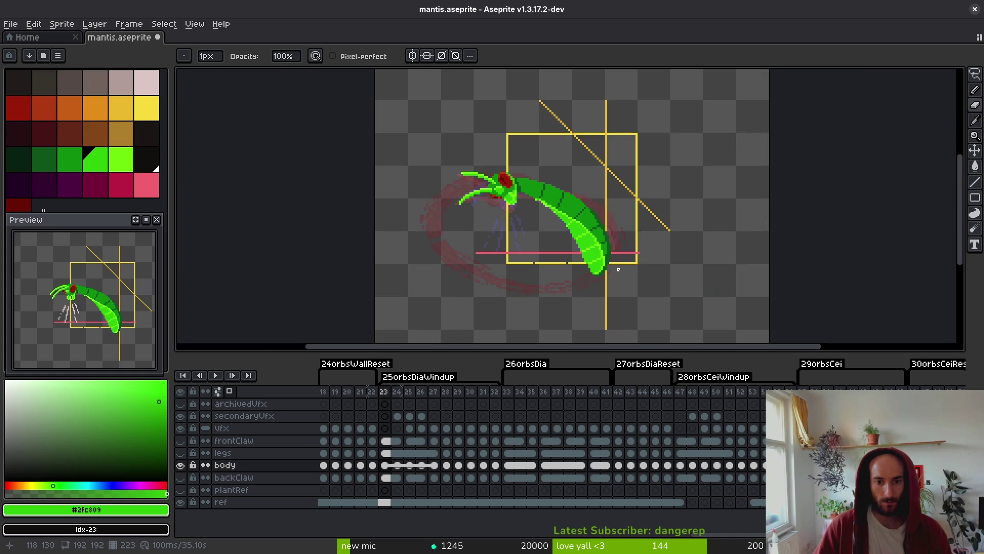
pyautogui.hotkey('ctrl', 's')
pyautogui.scroll(4, 608, 267)
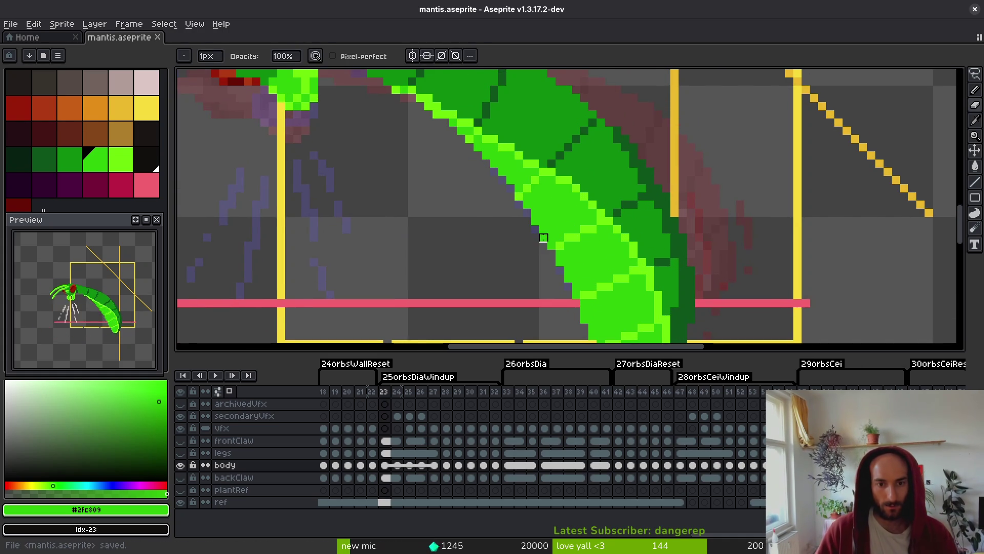
pyautogui.scroll(-5, 535, 221)
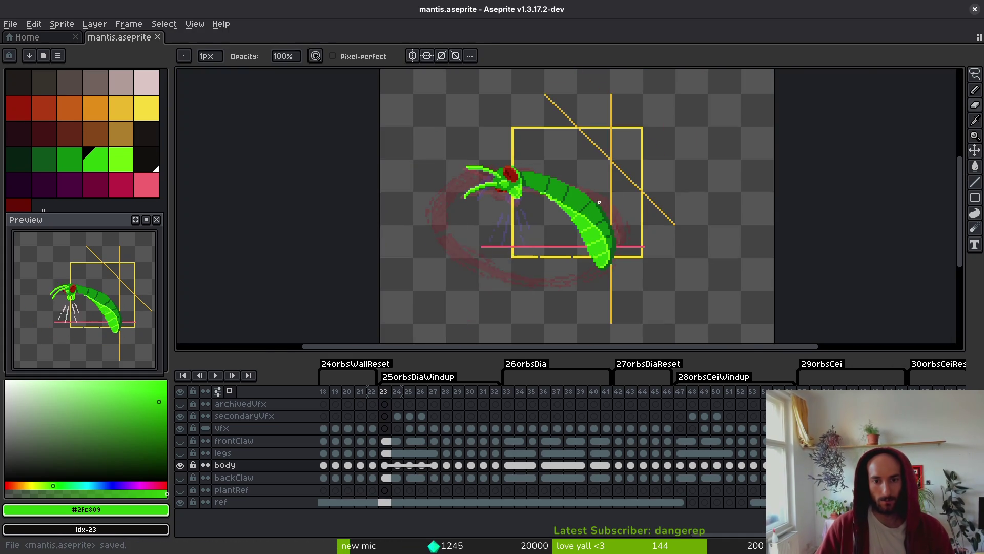
pyautogui.scroll(6, 592, 213)
# Eyedrop mid green #0c8b0c and repaint a diagonal strip of the abdomen with it.
pyautogui.keyDown('alt'); pyautogui.click(593, 213); pyautogui.keyUp('alt')
pyautogui.scroll(-3, 590, 221)
pyautogui.scroll(3, 551, 212)
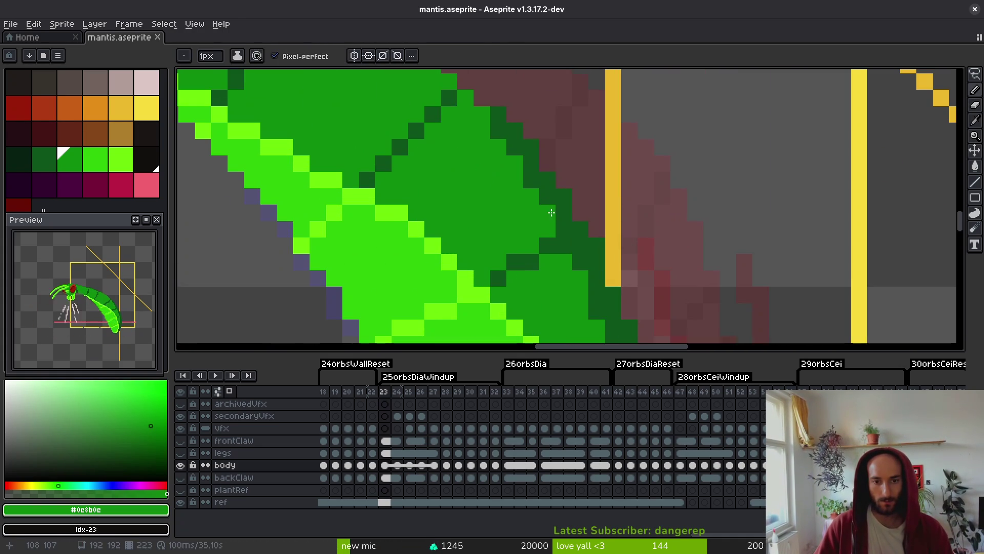
pyautogui.moveTo(553, 192); pyautogui.dragTo(501, 123)
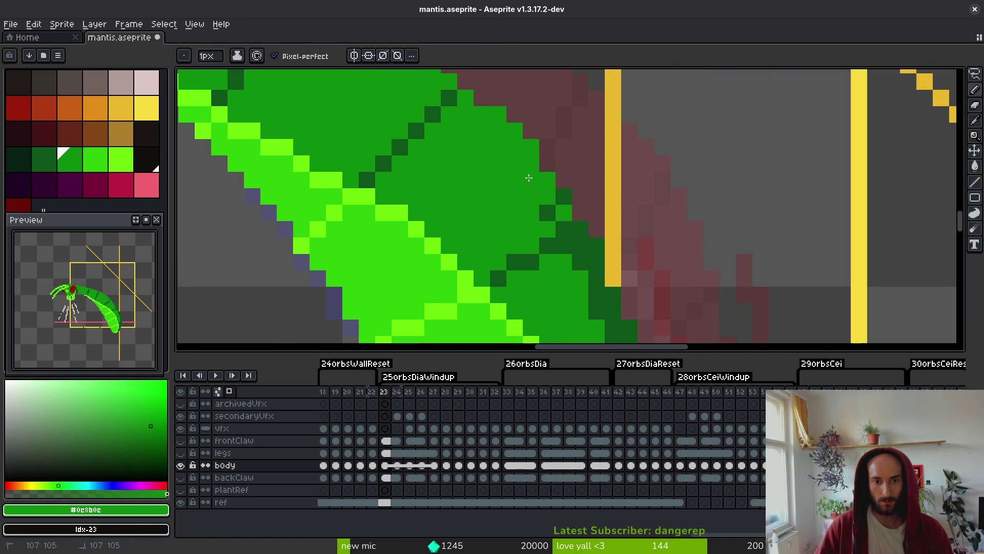
pyautogui.click(547, 212)
# Recolour more dark-green abdomen pixels in mid green and touch up one more pixel.
pyautogui.scroll(-3, 564, 246)
pyautogui.scroll(3, 543, 225)
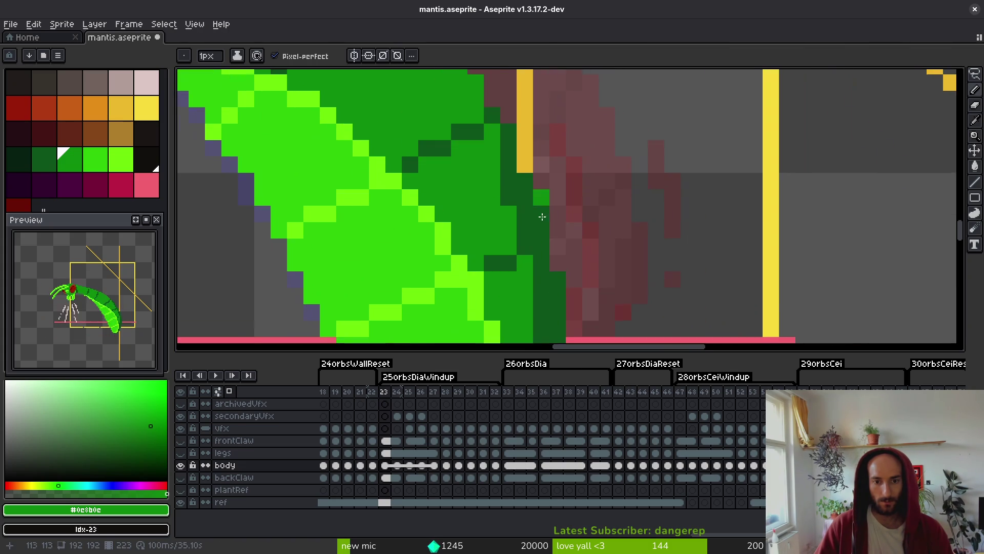
pyautogui.moveTo(541, 225)
pyautogui.mouseDown()
pyautogui.moveTo(527, 228)
pyautogui.moveTo(528, 174)
pyautogui.moveTo(511, 131)
pyautogui.moveTo(511, 205)
pyautogui.mouseUp()
pyautogui.scroll(-3, 536, 246)
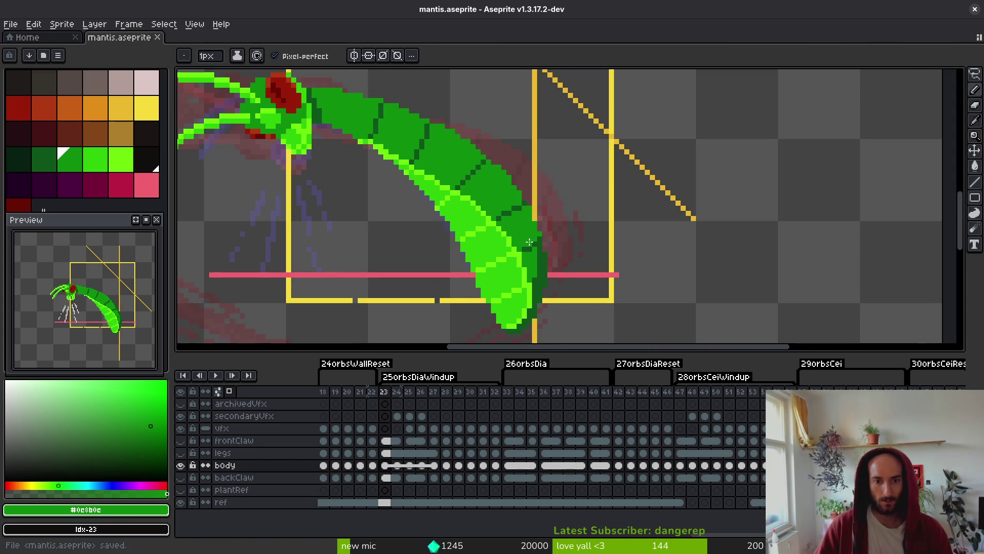
pyautogui.scroll(3, 541, 212)
pyautogui.scroll(1, 516, 244)
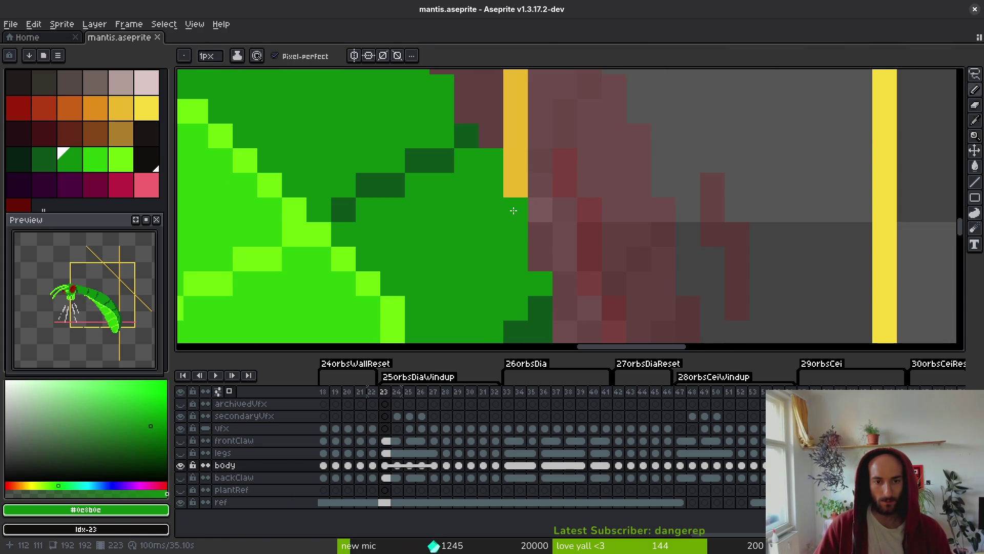
pyautogui.scroll(-4, 513, 210)
pyautogui.scroll(4, 509, 271)
pyautogui.click(495, 186)
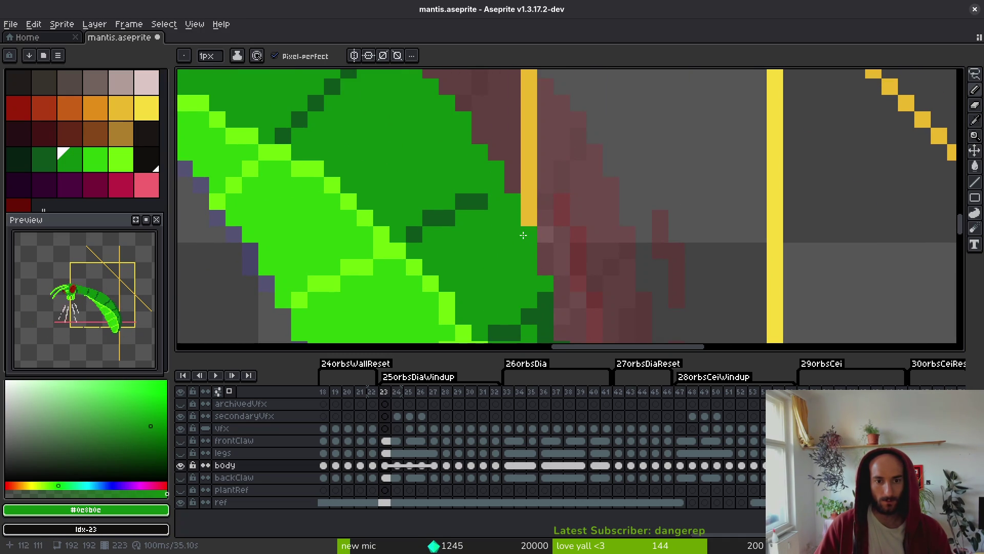
pyautogui.scroll(-2, 519, 183)
pyautogui.scroll(2, 525, 218)
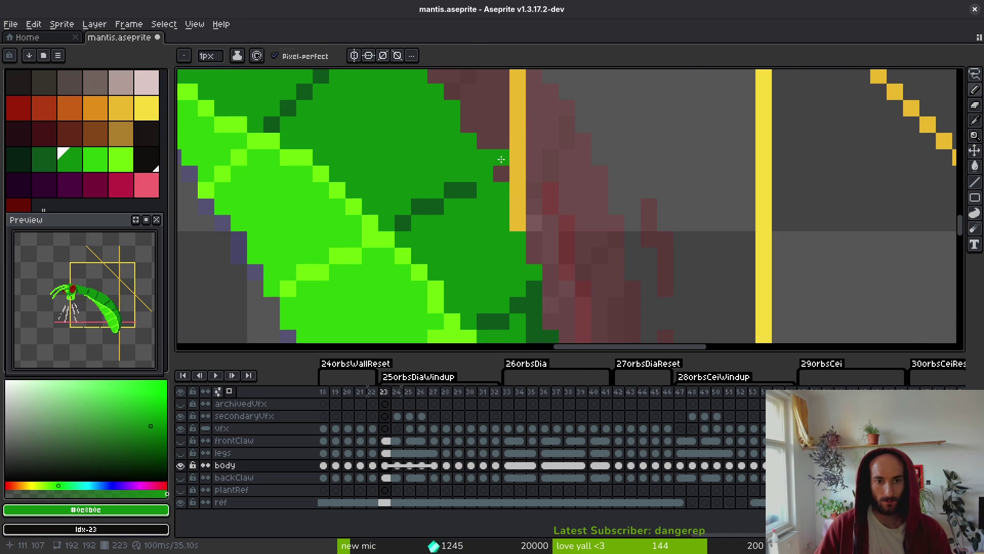
# Paint two dark segment-line pixels on the abdomen and save.
pyautogui.press('e')
pyautogui.scroll(-2, 543, 236)
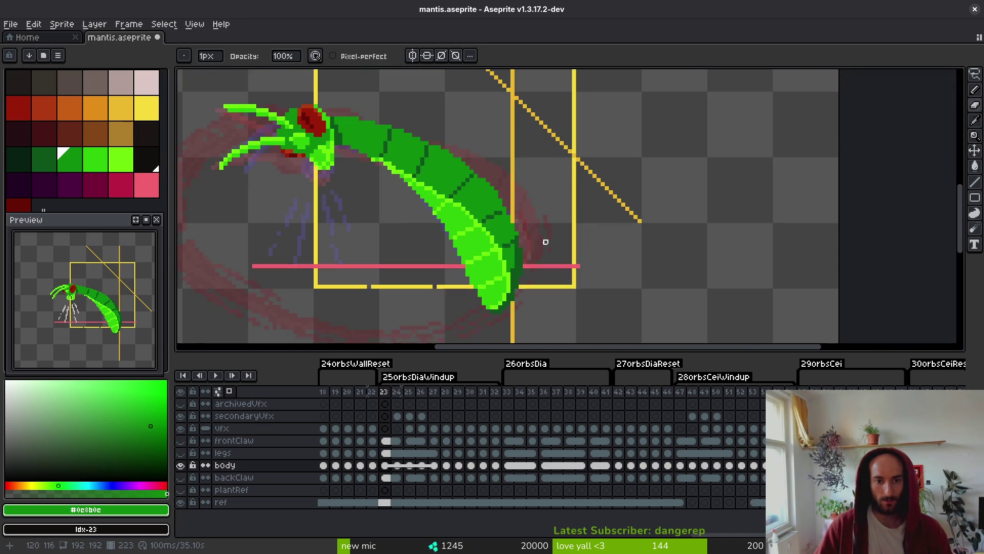
pyautogui.scroll(3, 545, 241)
pyautogui.press('f')
pyautogui.keyDown('alt'); pyautogui.click(478, 180); pyautogui.keyUp('alt')
pyautogui.click(491, 169)
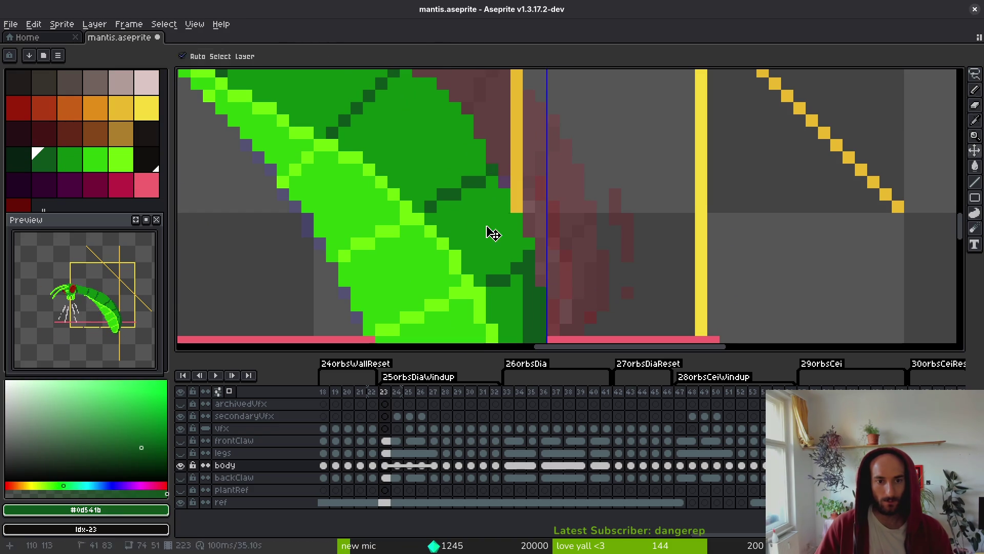
pyautogui.scroll(-3, 503, 233)
pyautogui.hotkey('ctrl', 's')
pyautogui.scroll(2, 451, 218)
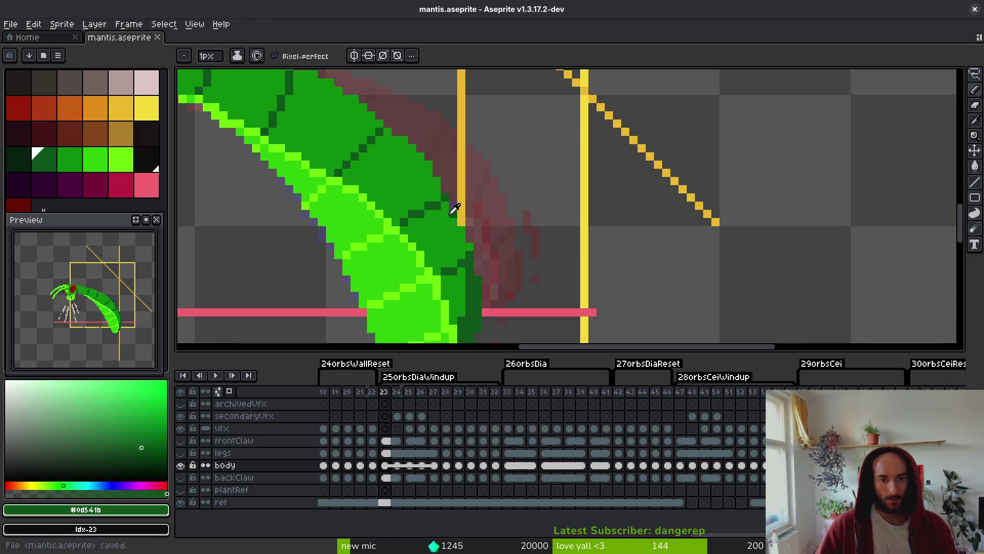
# Choose mid green, undo and redo the last pencil stroke, and save the file.
pyautogui.keyDown('alt'); pyautogui.click(444, 189); pyautogui.keyUp('alt')
pyautogui.scroll(-3, 439, 176)
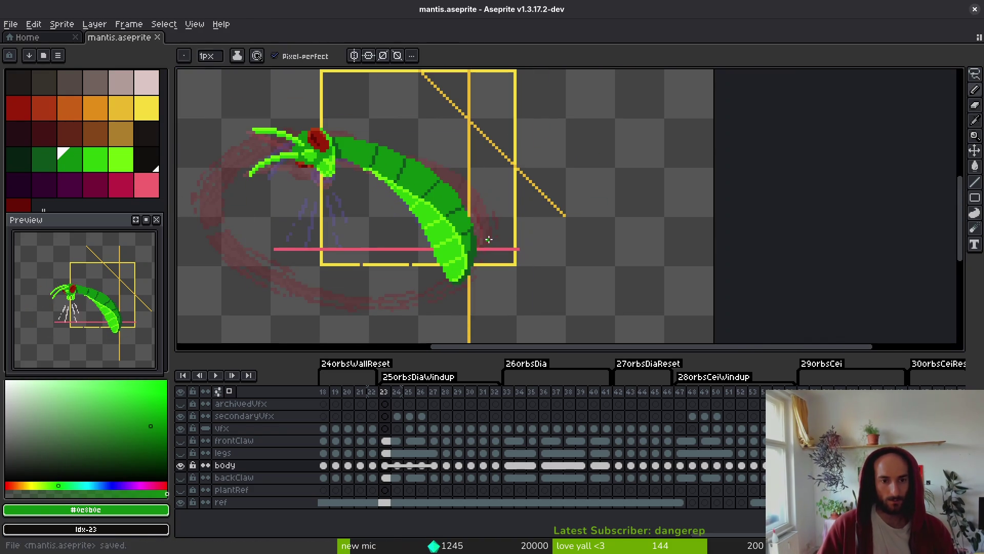
pyautogui.moveTo(453, 215); pyautogui.dragTo(465, 224)
pyautogui.hotkey('ctrl', 'z')
pyautogui.hotkey('ctrl', 'y')
pyautogui.scroll(3, 461, 216)
pyautogui.scroll(-2, 513, 231)
pyautogui.scroll(3, 492, 237)
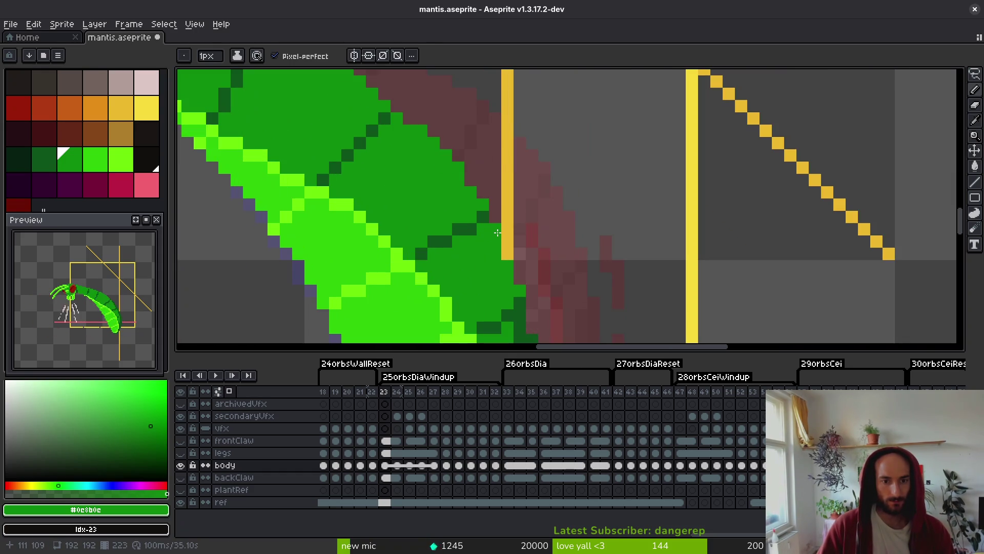
pyautogui.scroll(-3, 504, 256)
pyautogui.hotkey('ctrl', 's')
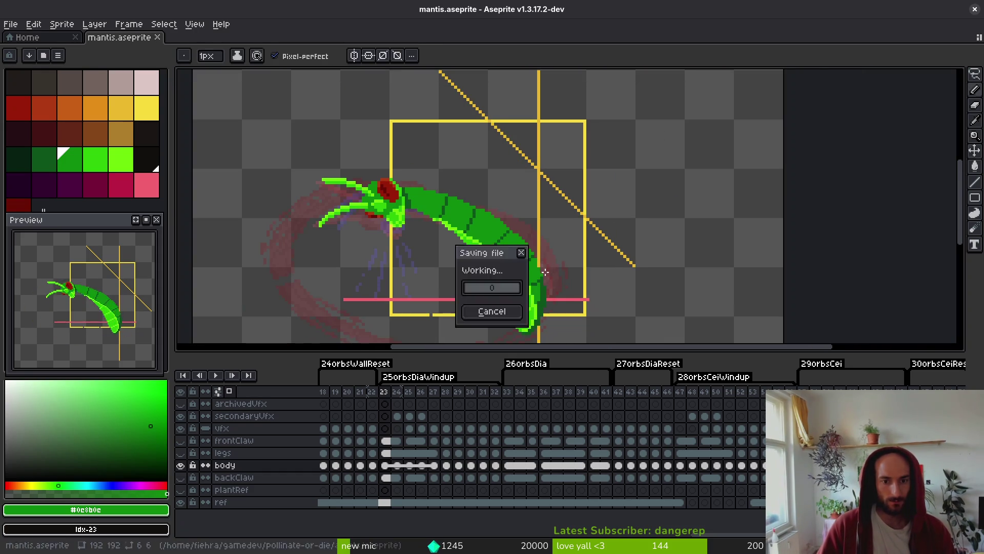
pyautogui.scroll(3, 463, 268)
# Return to the Pencil, eyedrop the medium body green, and advance to frame 24.
pyautogui.press('e')
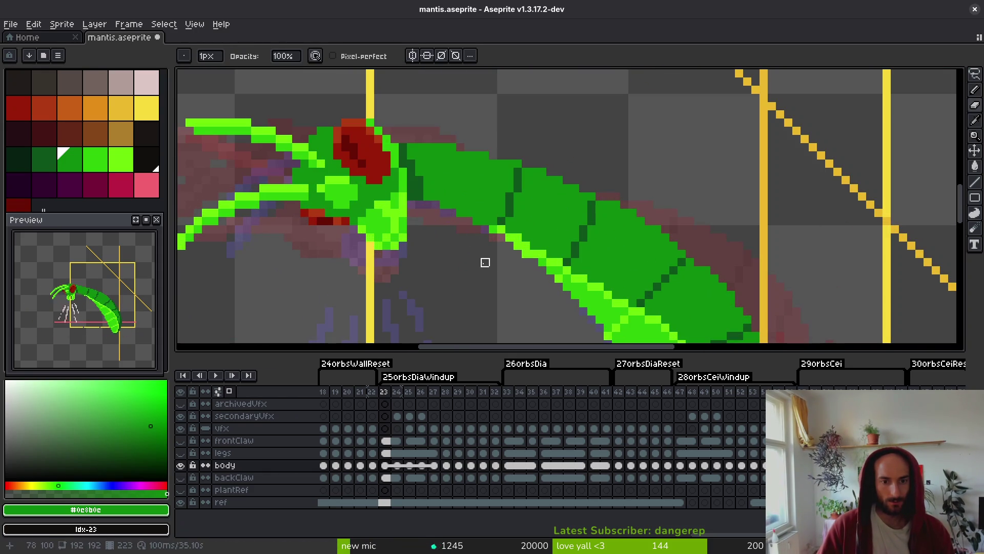
pyautogui.press('b')
pyautogui.keyDown('alt'); pyautogui.click(528, 255); pyautogui.keyUp('alt')
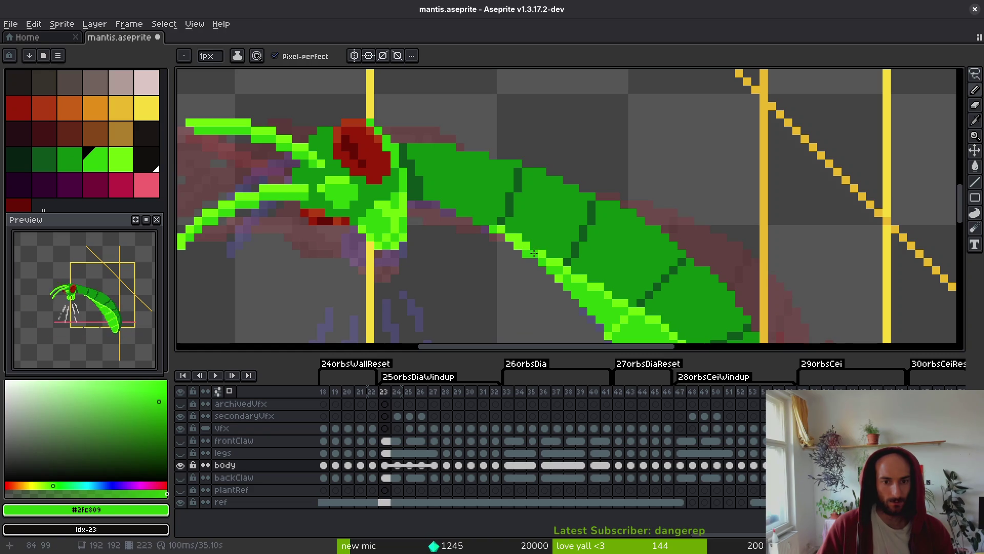
pyautogui.scroll(-2, 441, 238)
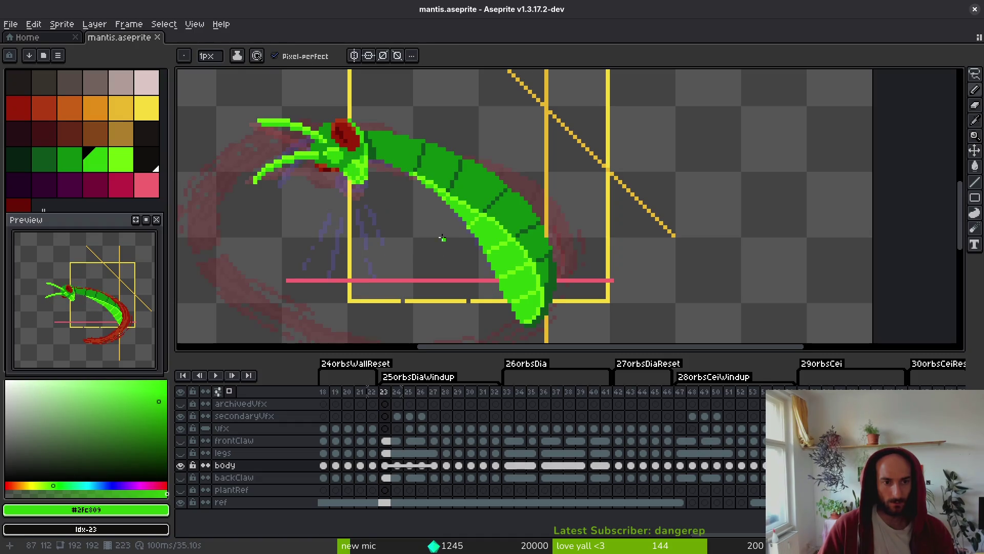
pyautogui.press('Right')
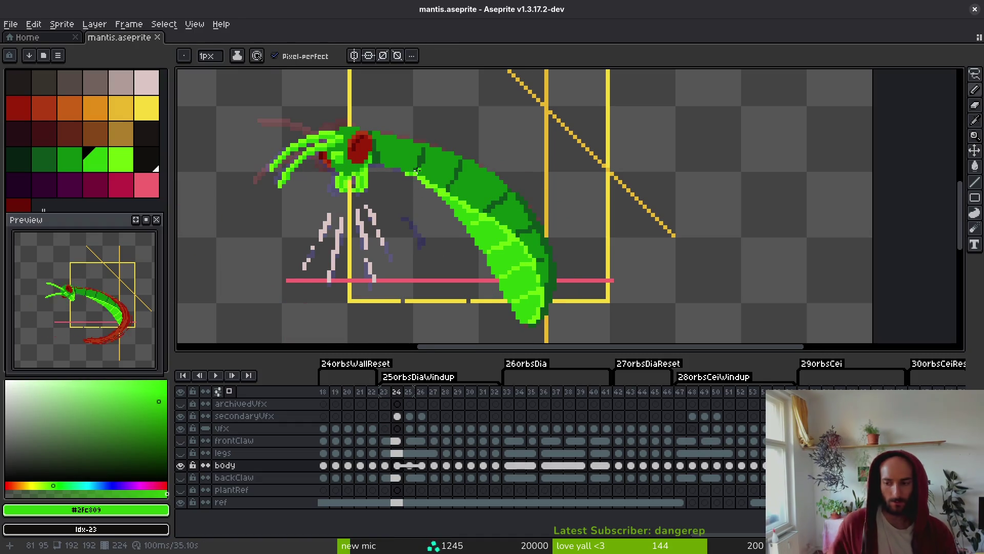
# Compare with the neighbouring frame, then bucket-fill stray dark abdomen pixels green.
pyautogui.press('Left')
pyautogui.press('Right')
pyautogui.scroll(3, 534, 277)
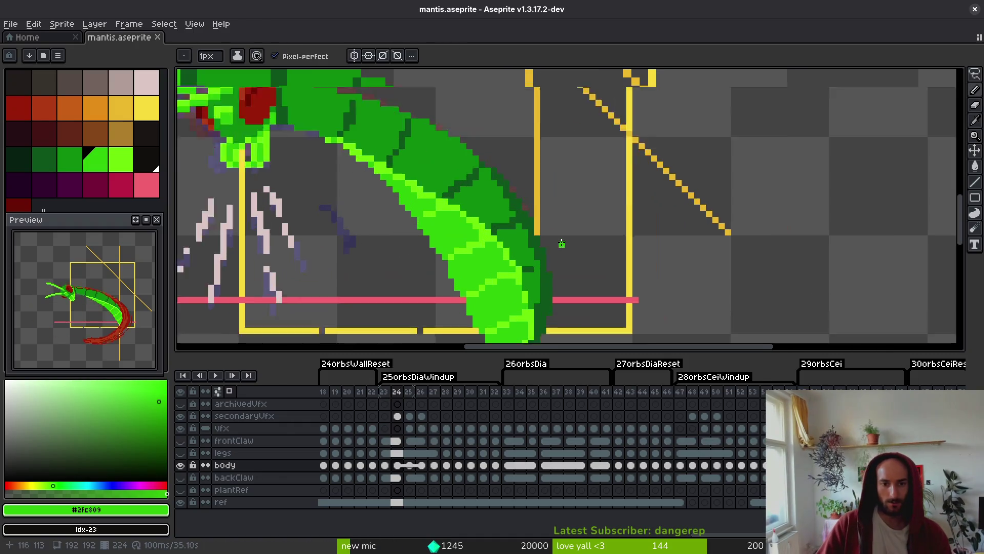
pyautogui.click(532, 266)
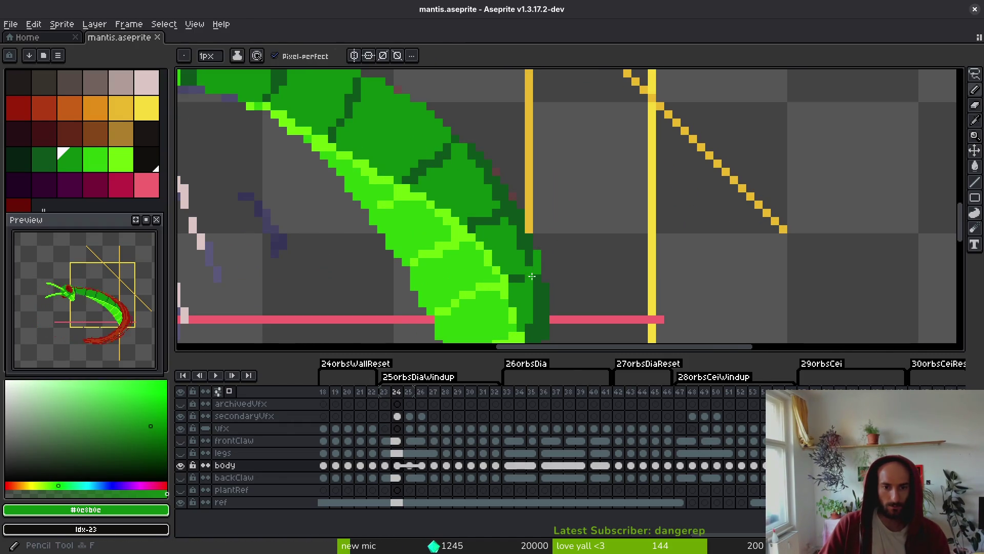
pyautogui.press('g')
pyautogui.click(507, 243)
pyautogui.hotkey('ctrl', 'z')
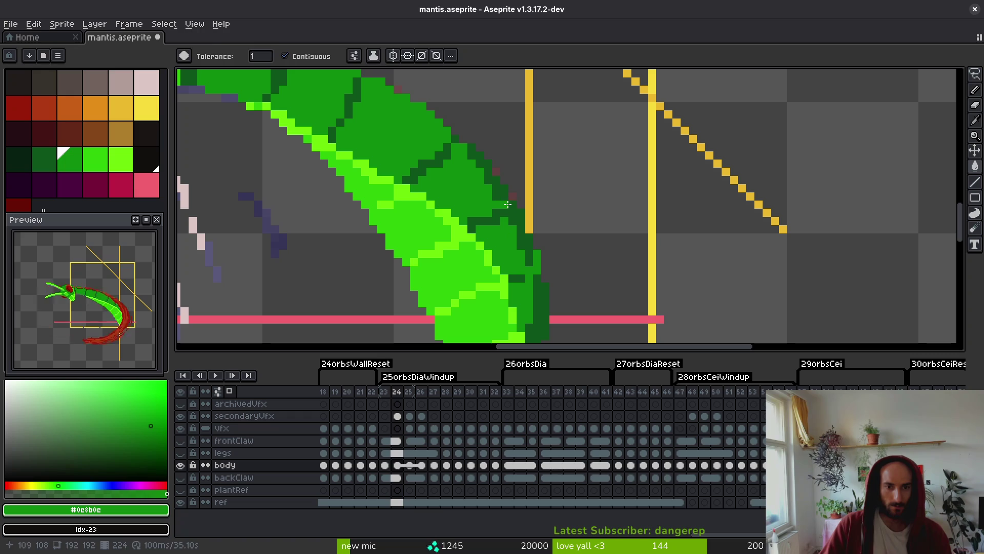
pyautogui.press('f')
pyautogui.press('g')
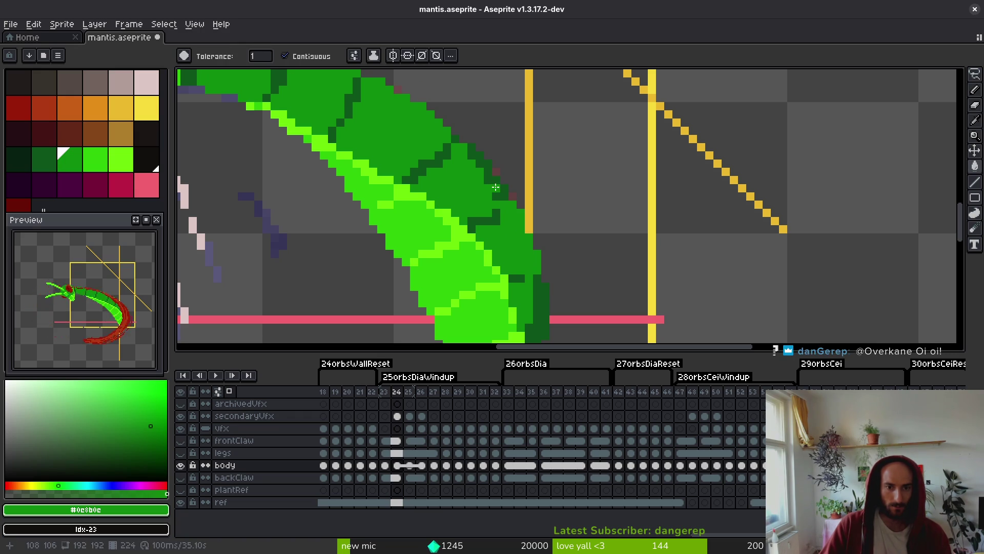
pyautogui.click(496, 187)
# Pencil a bright abdomen pixel in the medium body green and save.
pyautogui.keyDown('alt'); pyautogui.click(476, 224); pyautogui.keyUp('alt')
pyautogui.press('f')
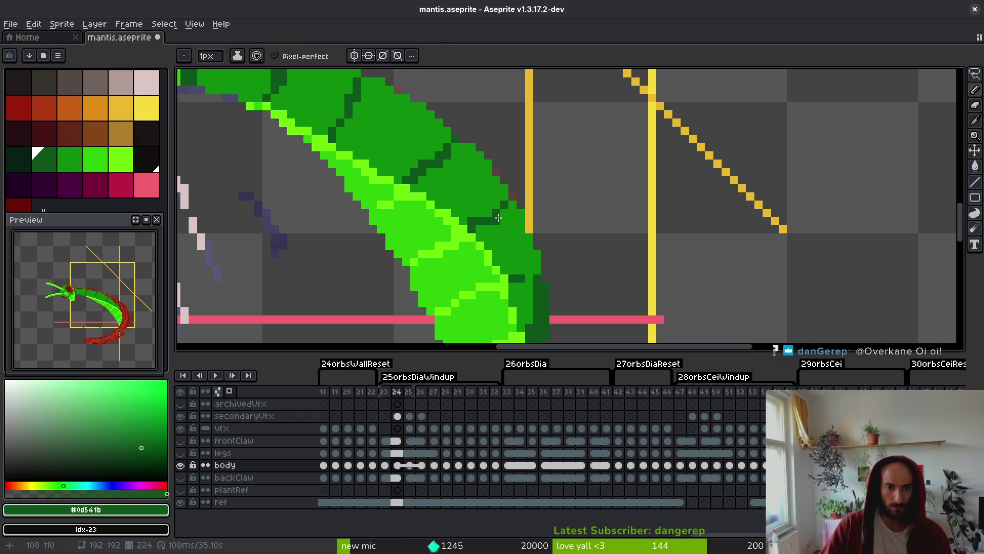
pyautogui.keyDown('alt'); pyautogui.click(491, 221); pyautogui.keyUp('alt')
pyautogui.keyDown('alt'); pyautogui.click(486, 216); pyautogui.keyUp('alt')
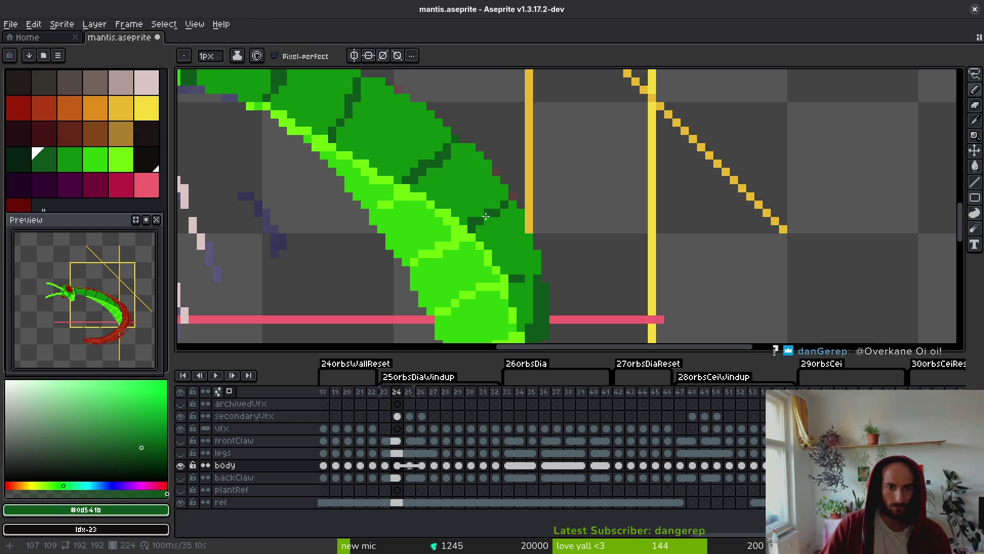
pyautogui.hotkey('ctrl', 's')
pyautogui.scroll(3, 469, 205)
pyautogui.keyDown('alt'); pyautogui.click(467, 204); pyautogui.keyUp('alt')
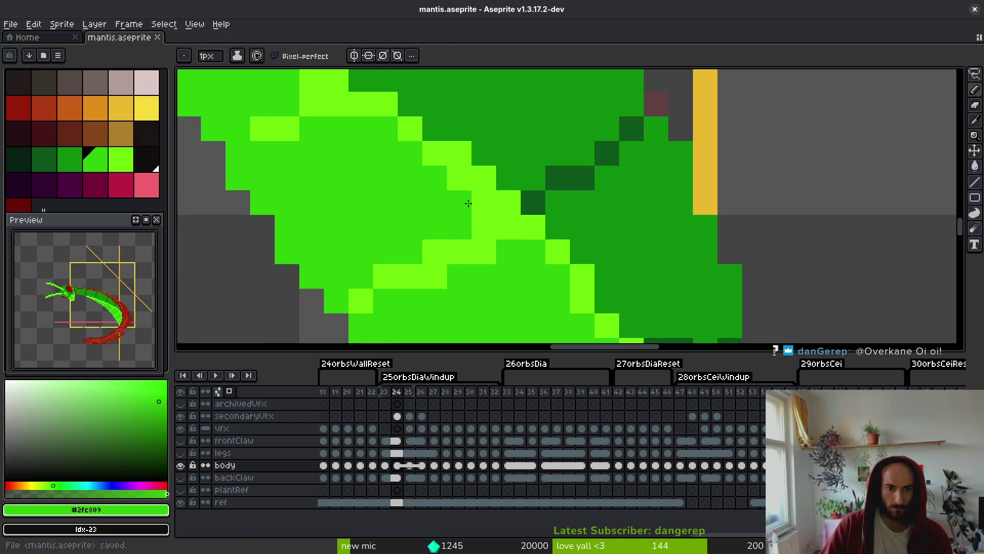
pyautogui.click(507, 227)
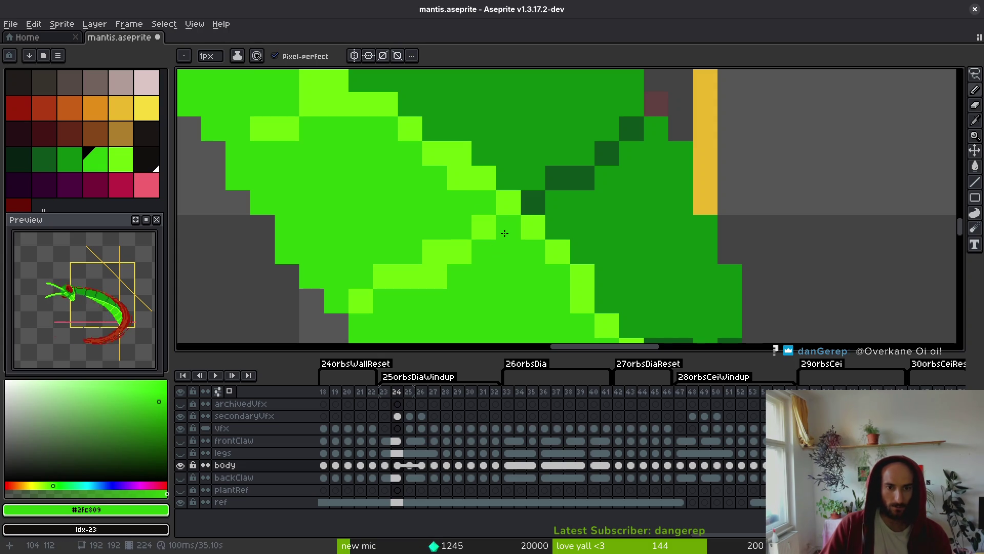
pyautogui.keyDown('alt'); pyautogui.click(433, 279); pyautogui.keyUp('alt')
pyautogui.scroll(-3, 458, 291)
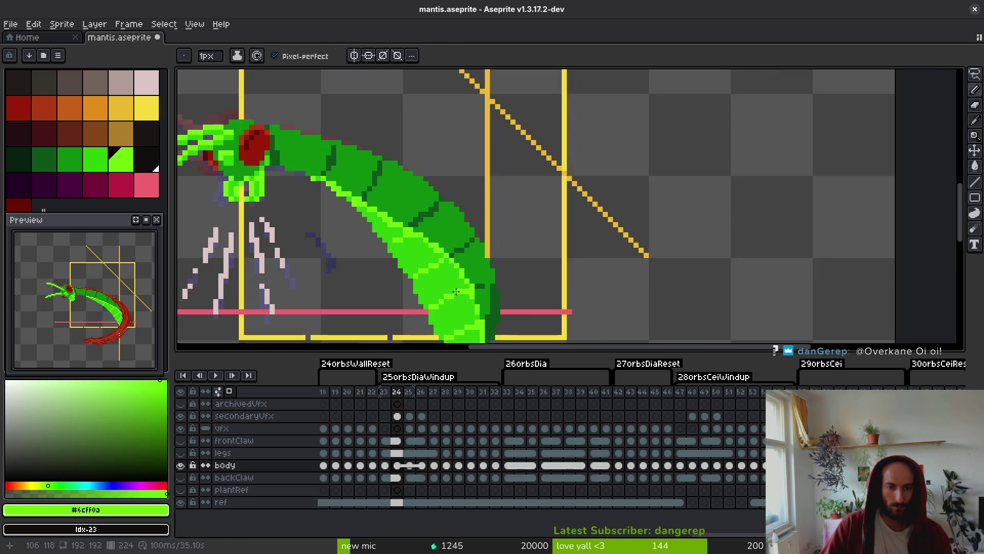
pyautogui.hotkey('ctrl', 's')
# Repaint a light abdomen pixel in the medium body green.
pyautogui.scroll(3, 461, 287)
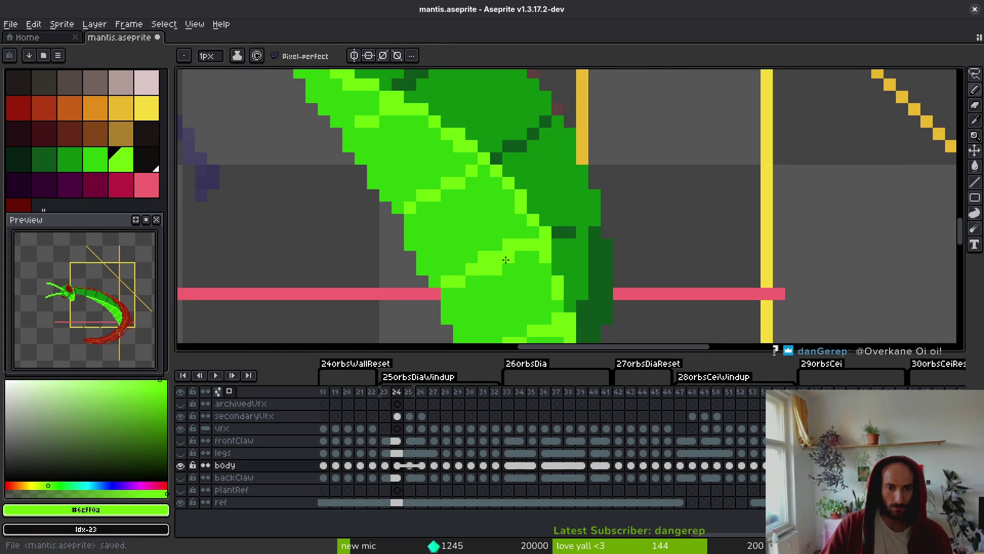
pyautogui.keyDown('alt'); pyautogui.click(518, 245); pyautogui.keyUp('alt')
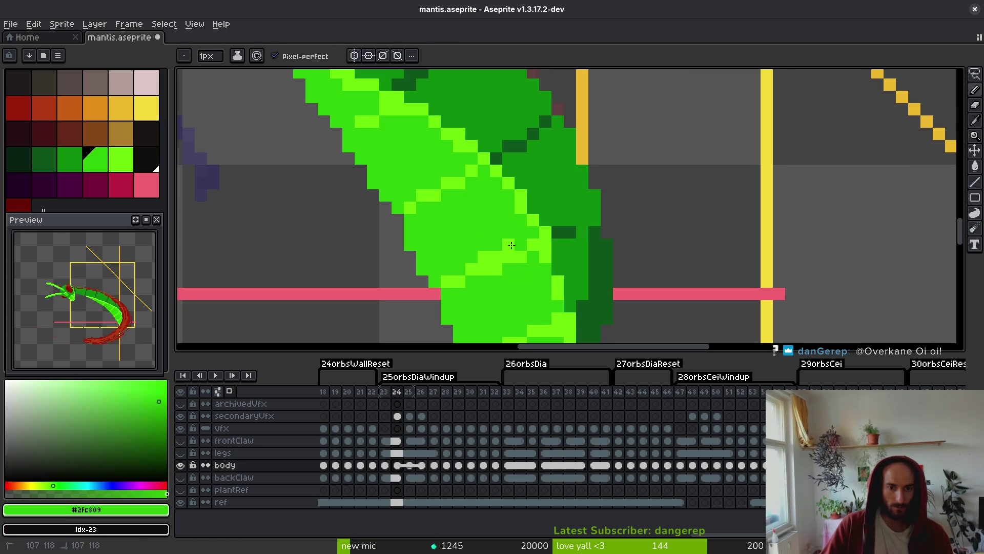
pyautogui.click(492, 255)
pyautogui.scroll(1, 752, 244)
pyautogui.keyDown('alt'); pyautogui.click(525, 219); pyautogui.keyUp('alt')
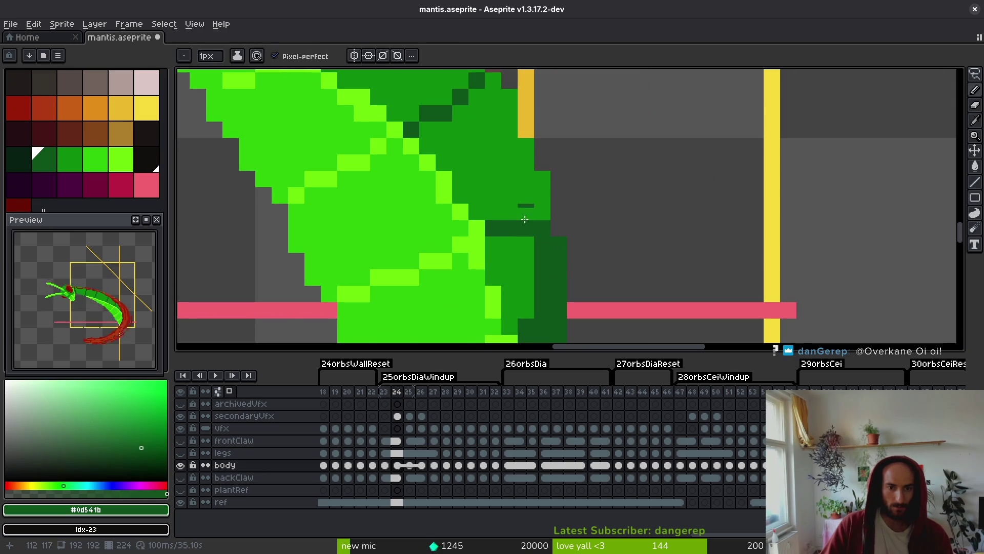
pyautogui.keyDown('alt'); pyautogui.click(495, 279); pyautogui.keyUp('alt')
pyautogui.scroll(-2, 524, 268)
pyautogui.scroll(4, 521, 238)
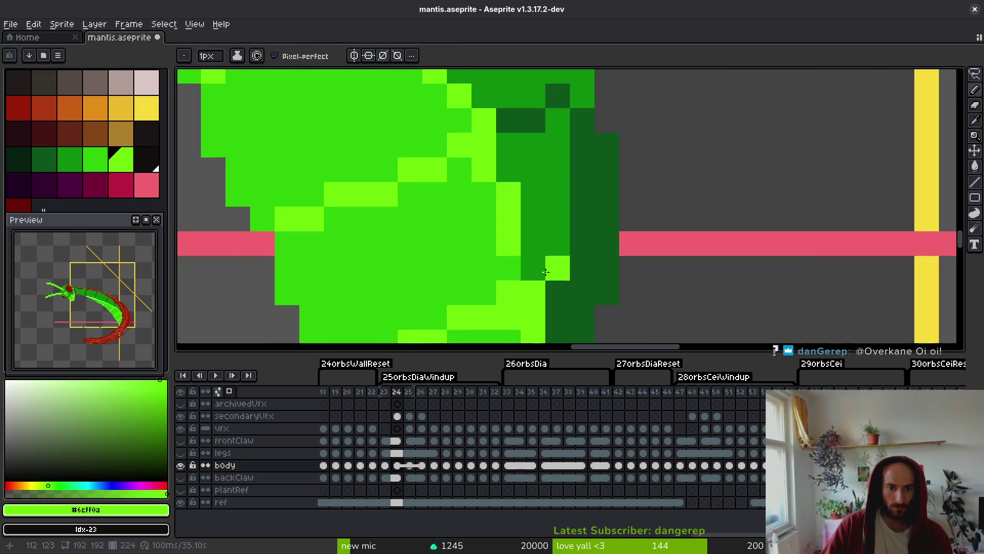
# Near the abdomen tip, paint a bright pixel dark segment-line green and save.
pyautogui.moveTo(540, 273); pyautogui.dragTo(534, 119)
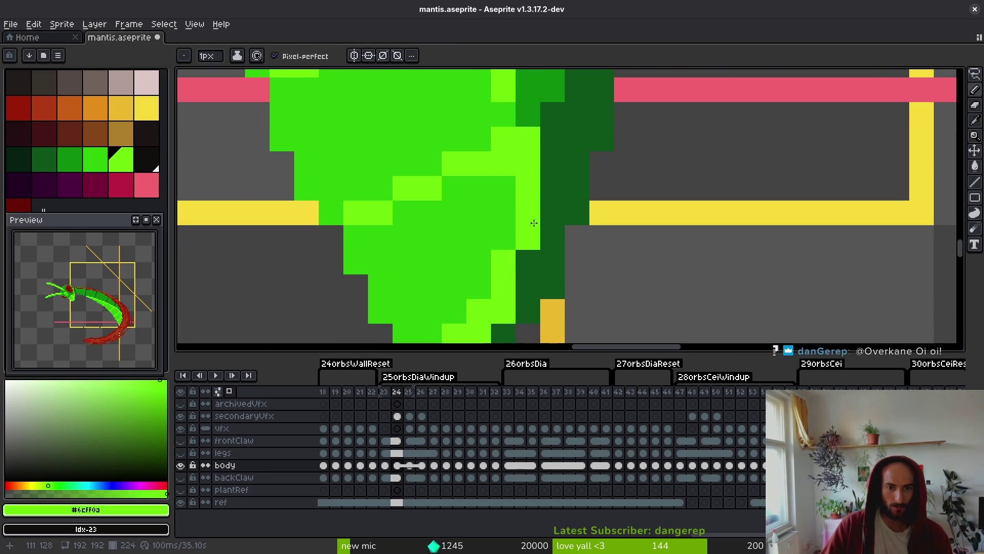
pyautogui.keyDown('alt'); pyautogui.click(504, 193); pyautogui.keyUp('alt')
pyautogui.scroll(-2, 513, 192)
pyautogui.scroll(2, 507, 237)
pyautogui.keyDown('alt'); pyautogui.click(520, 235); pyautogui.keyUp('alt')
pyautogui.click(497, 242)
pyautogui.scroll(-2, 462, 244)
pyautogui.keyDown('alt'); pyautogui.click(487, 229); pyautogui.keyUp('alt')
pyautogui.scroll(2, 473, 237)
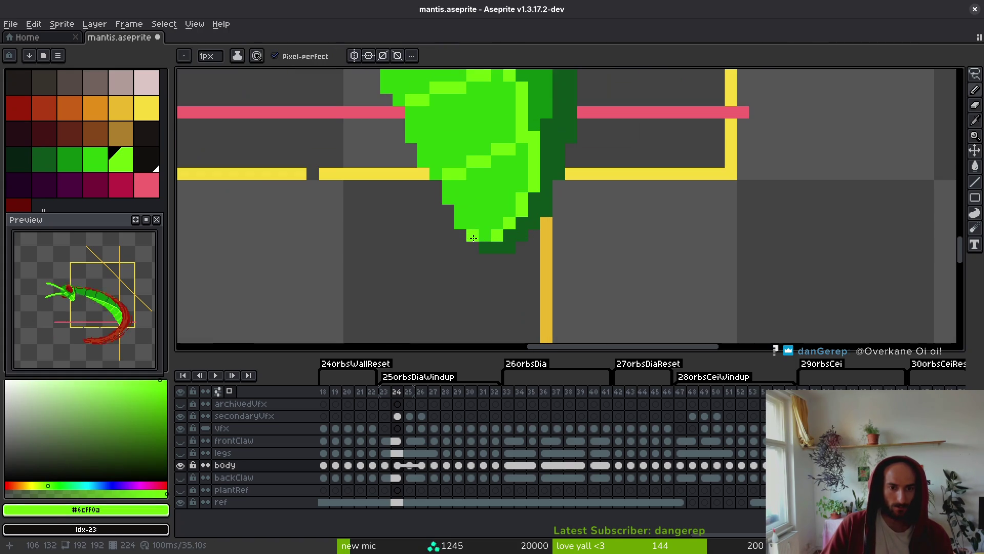
pyautogui.scroll(-2, 496, 212)
pyautogui.hotkey('ctrl', 's')
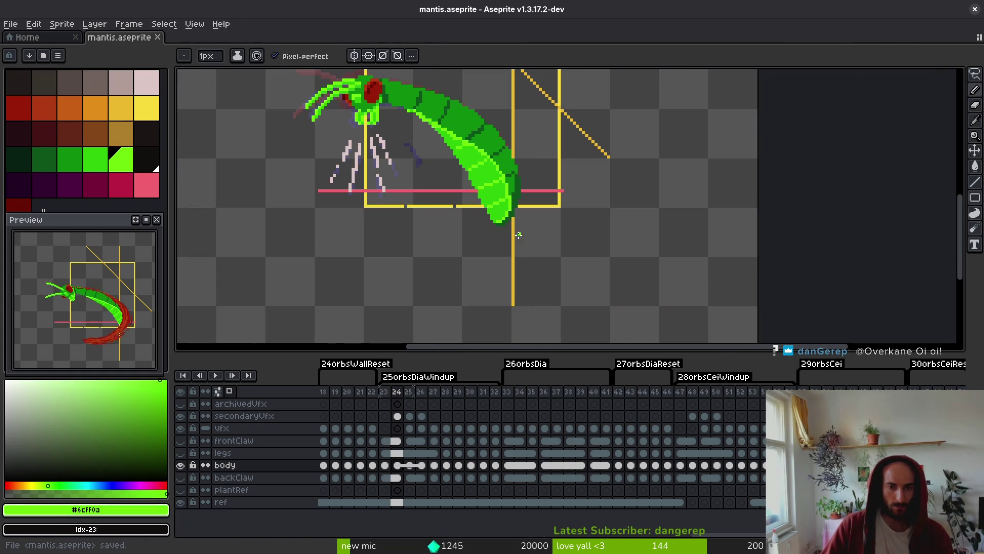
# Darken a pixel along the abdomen's edge with the darkest outline green.
pyautogui.scroll(2, 518, 267)
pyautogui.keyDown('alt'); pyautogui.click(469, 250); pyautogui.keyUp('alt')
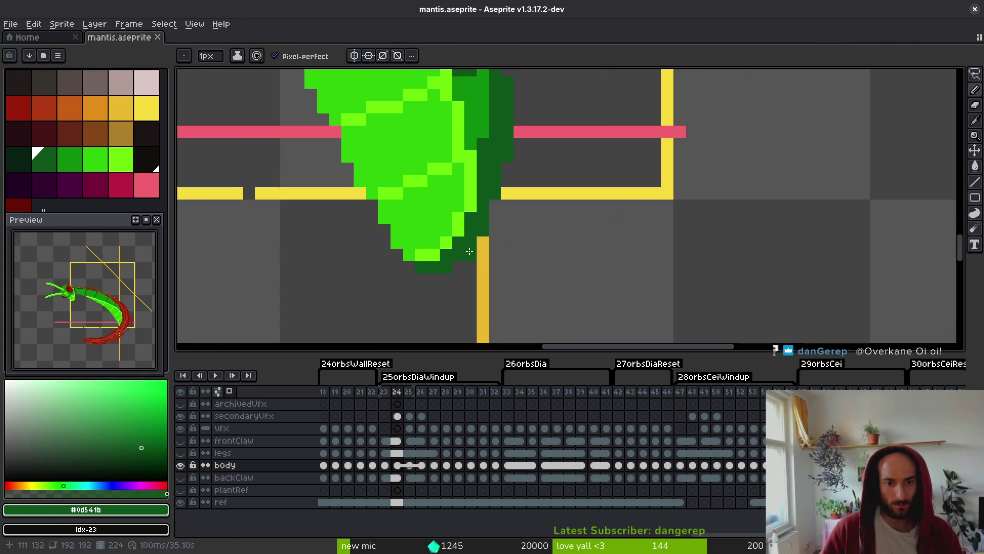
pyautogui.hotkey('ctrl', 's')
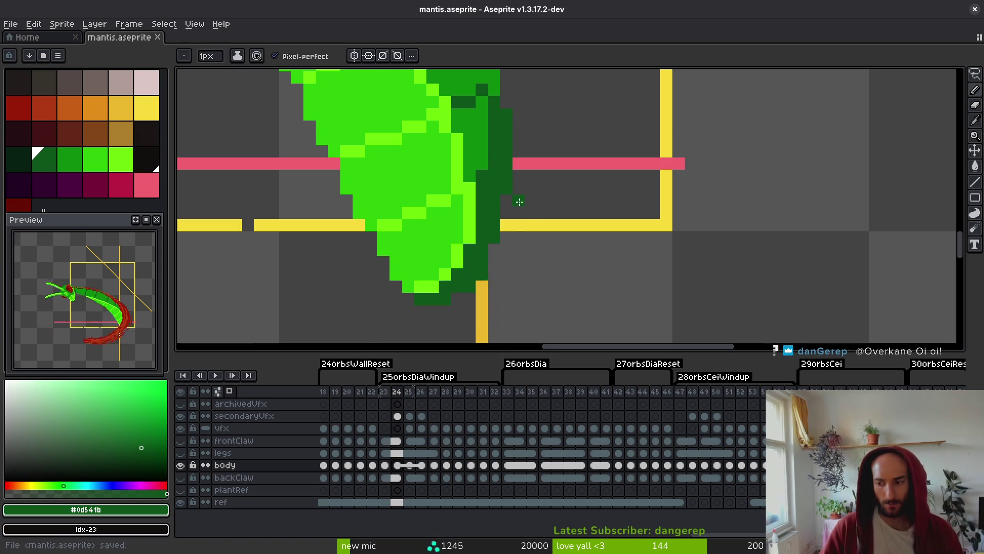
pyautogui.scroll(-3, 518, 199)
pyautogui.scroll(3, 527, 256)
pyautogui.keyDown('alt'); pyautogui.click(502, 271); pyautogui.keyUp('alt')
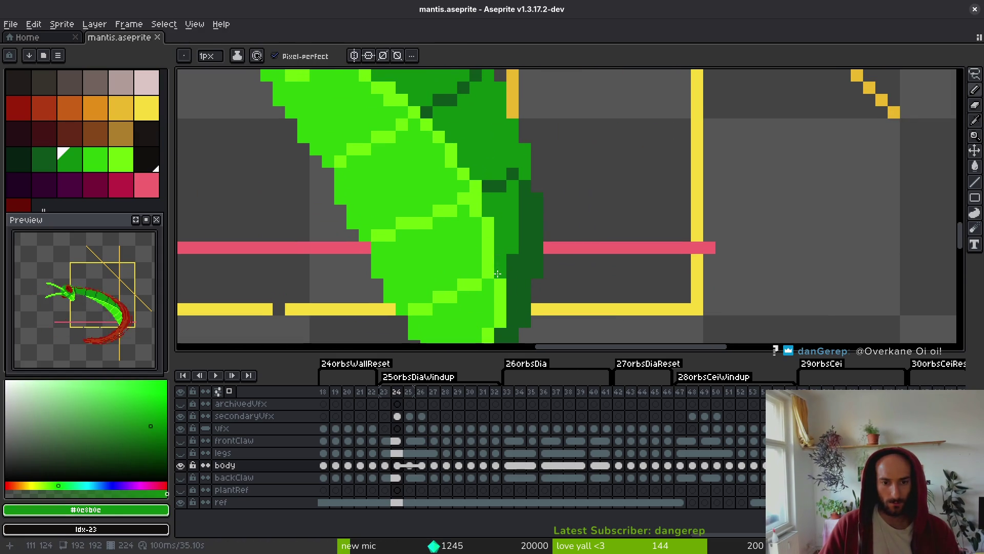
pyautogui.scroll(-3, 518, 246)
pyautogui.scroll(3, 518, 248)
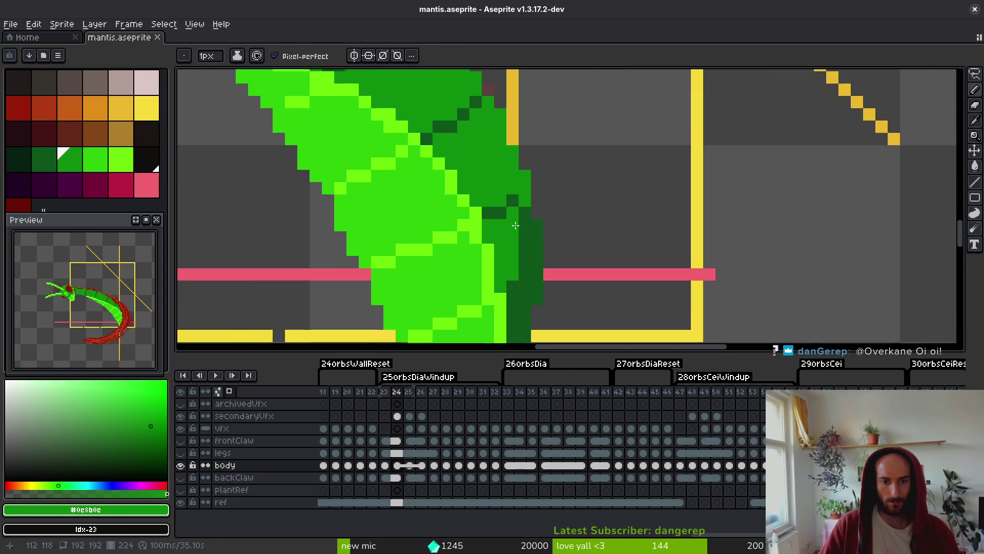
pyautogui.scroll(-2, 501, 218)
pyautogui.scroll(2, 503, 216)
pyautogui.click(468, 197)
# Add a darkest-outline-green pixel near the abdomen tip and save.
pyautogui.keyDown('alt'); pyautogui.click(451, 195); pyautogui.keyUp('alt')
pyautogui.keyDown('alt'); pyautogui.click(489, 240); pyautogui.keyUp('alt')
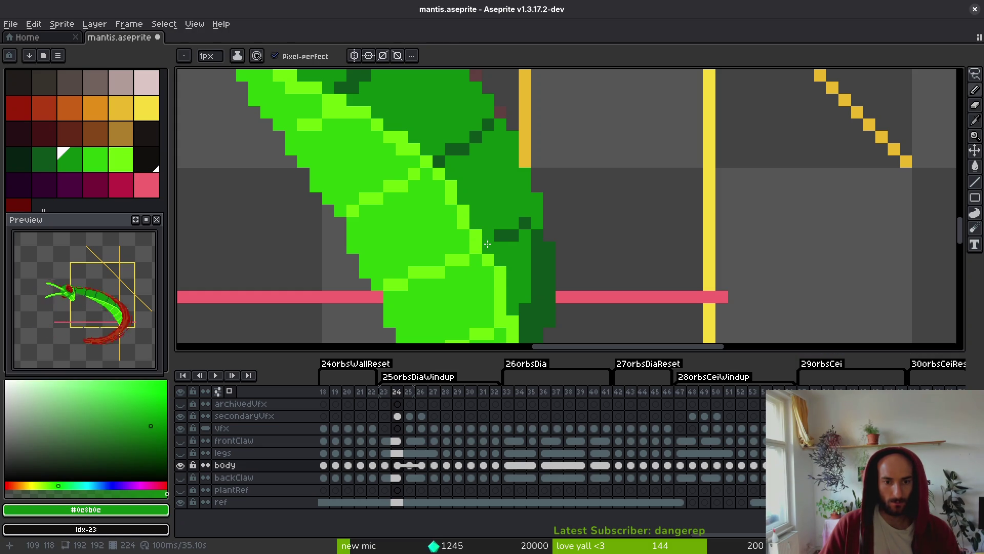
pyautogui.keyDown('alt'); pyautogui.click(501, 285); pyautogui.keyUp('alt')
pyautogui.scroll(-4, 513, 272)
pyautogui.hotkey('ctrl', 's')
pyautogui.scroll(5, 522, 269)
pyautogui.keyDown('alt'); pyautogui.click(531, 270); pyautogui.keyUp('alt')
pyautogui.scroll(-4, 543, 269)
pyautogui.click(545, 269)
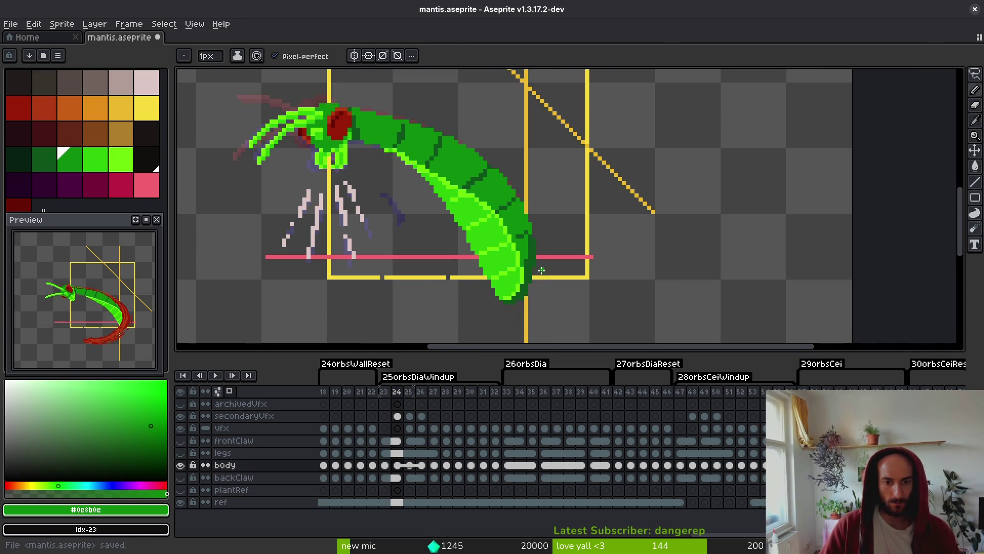
# Touch up an abdomen pixel mid green, draw a light-green underside highlight, and save.
pyautogui.scroll(4, 519, 256)
pyautogui.keyDown('alt'); pyautogui.click(455, 222); pyautogui.keyUp('alt')
pyautogui.click(431, 211)
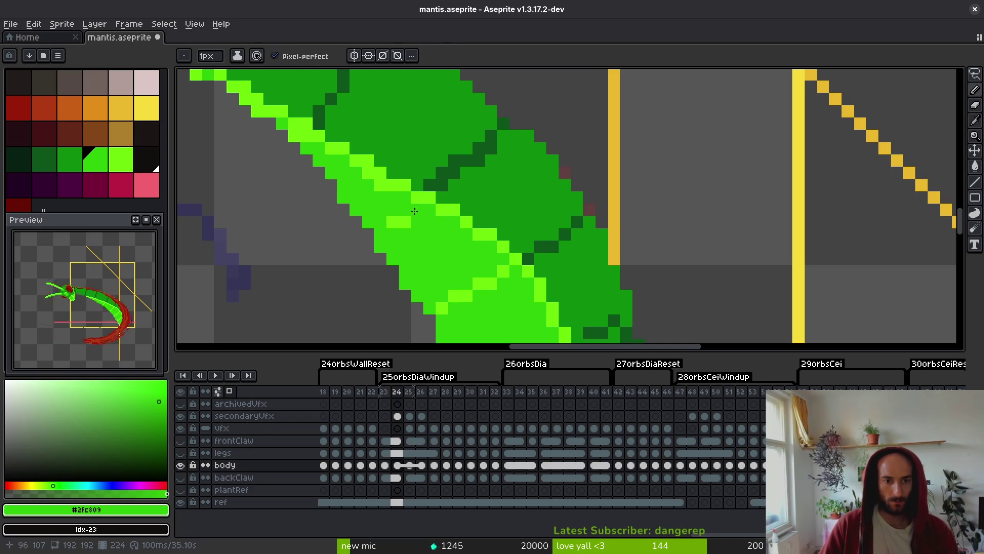
pyautogui.keyDown('alt'); pyautogui.click(418, 197); pyautogui.keyUp('alt')
pyautogui.moveTo(404, 219); pyautogui.dragTo(375, 230)
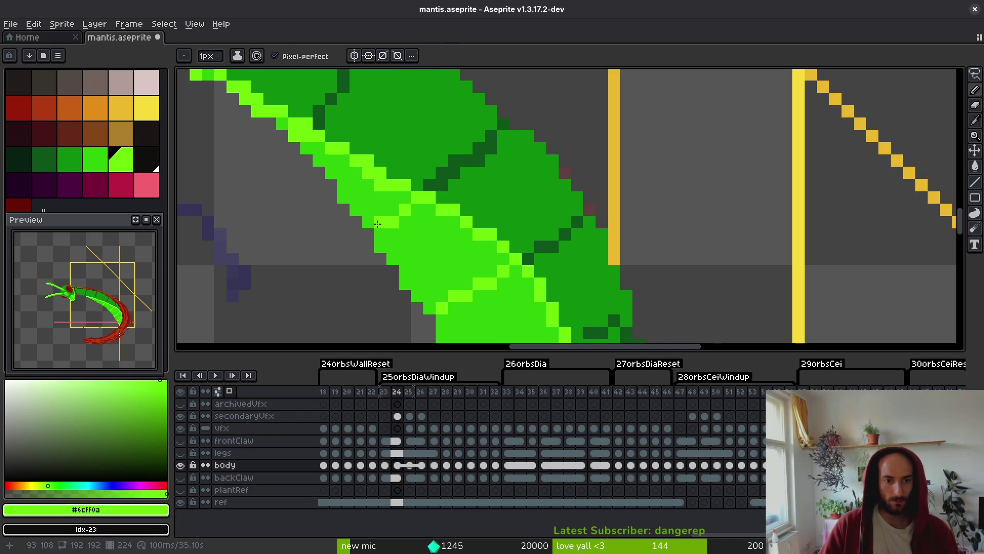
pyautogui.scroll(2, 425, 246)
pyautogui.keyDown('alt'); pyautogui.click(345, 198); pyautogui.keyUp('alt')
pyautogui.hotkey('ctrl', 's')
# Brighten more underside edge pixels to light green #6cff0a and save.
pyautogui.moveTo(343, 201); pyautogui.dragTo(403, 230)
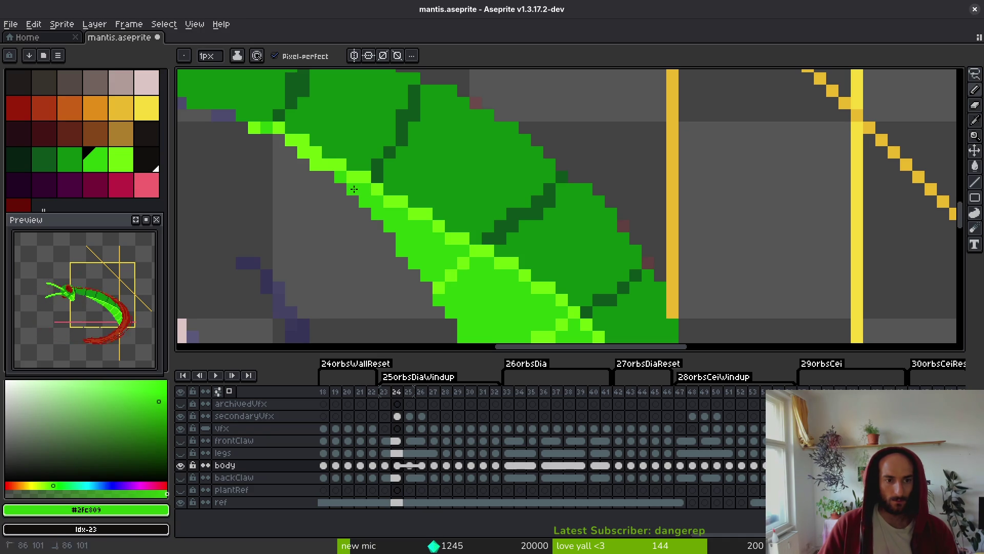
pyautogui.keyDown('alt'); pyautogui.click(328, 164); pyautogui.keyUp('alt')
pyautogui.moveTo(316, 165); pyautogui.dragTo(328, 153)
pyautogui.keyDown('alt'); pyautogui.click(306, 152); pyautogui.keyUp('alt')
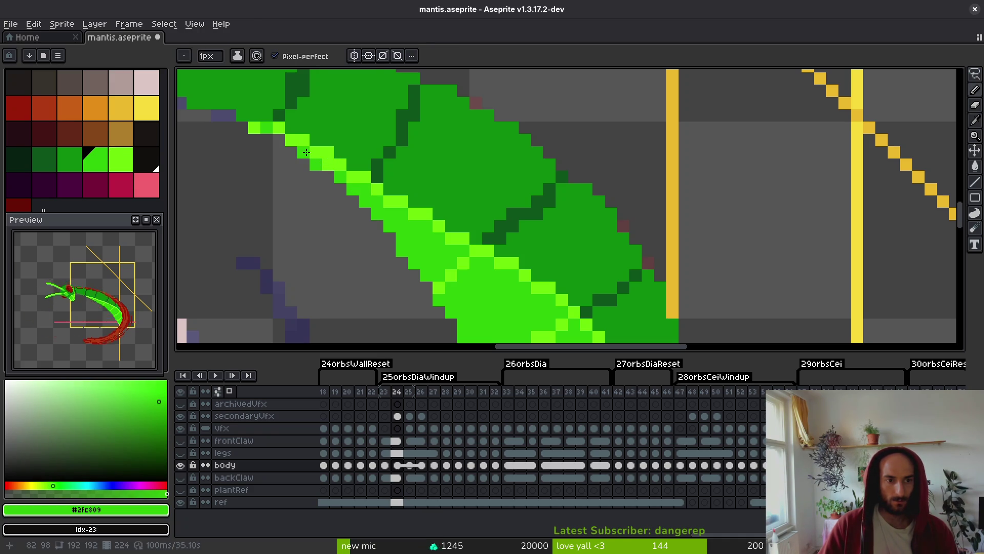
pyautogui.scroll(-3, 314, 162)
pyautogui.scroll(3, 379, 180)
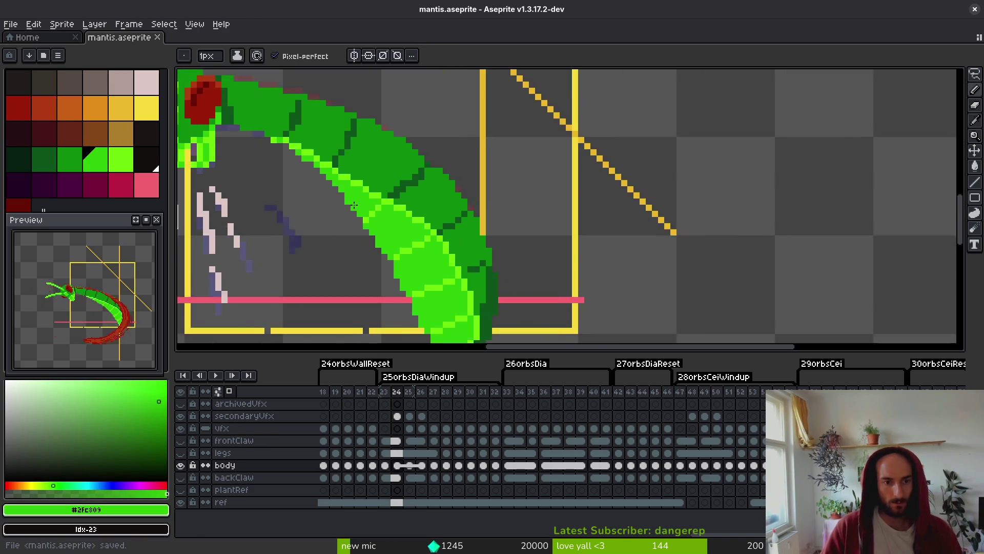
pyautogui.keyDown('alt'); pyautogui.click(398, 187); pyautogui.keyUp('alt')
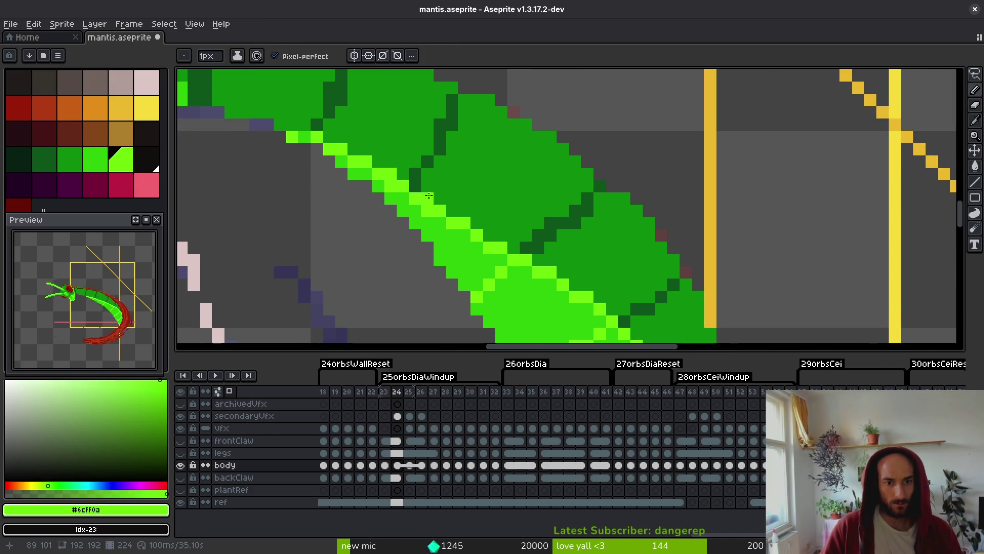
pyautogui.moveTo(489, 232); pyautogui.dragTo(476, 248)
pyautogui.keyDown('alt'); pyautogui.click(479, 256); pyautogui.keyUp('alt')
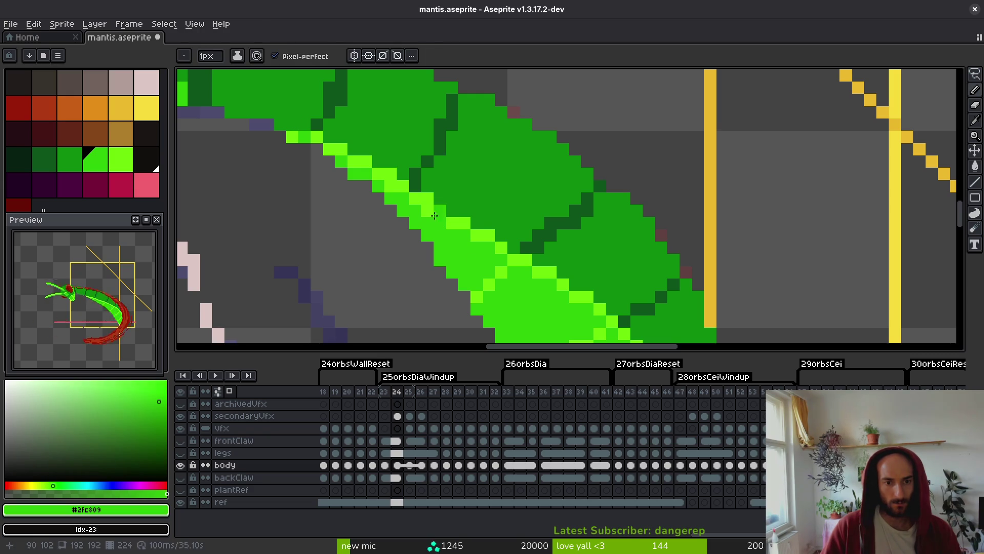
pyautogui.hotkey('ctrl', 's')
# Sample dark #0d541b and mid #0c8b0c greens, then repaint a dark pixel mid green.
pyautogui.keyDown('alt'); pyautogui.click(415, 178); pyautogui.keyUp('alt')
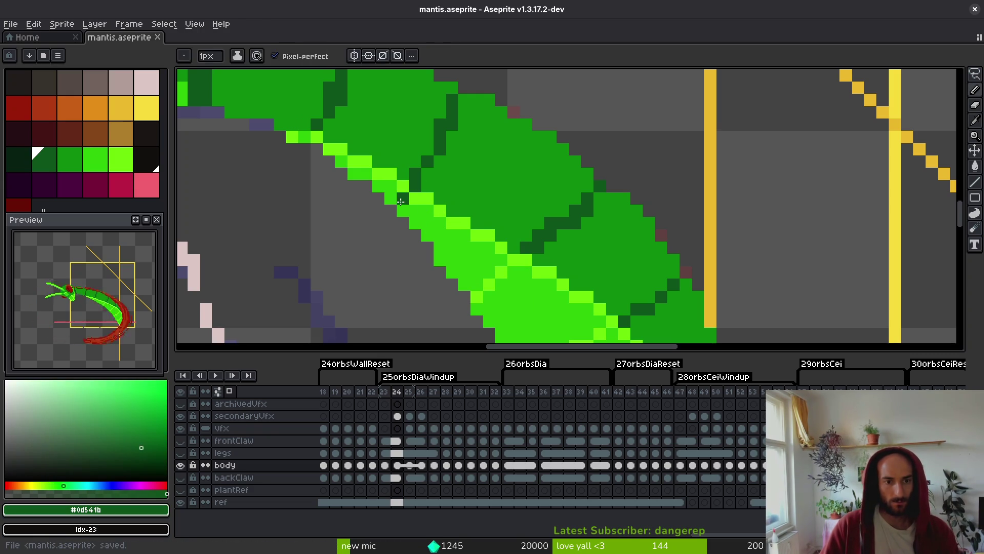
pyautogui.keyDown('alt'); pyautogui.click(416, 173); pyautogui.keyUp('alt')
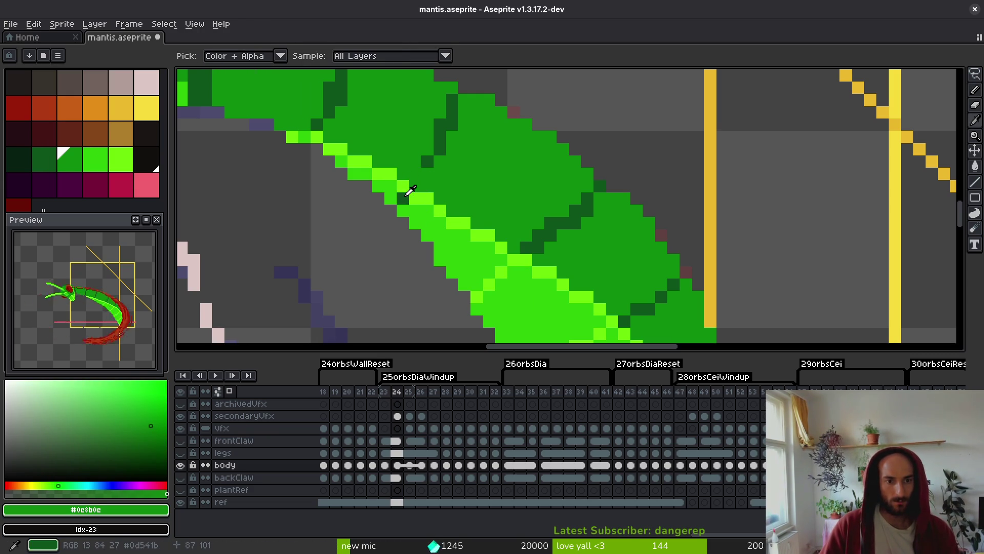
pyautogui.keyDown('alt'); pyautogui.click(414, 176); pyautogui.keyUp('alt')
pyautogui.keyDown('alt'); pyautogui.click(431, 149); pyautogui.keyUp('alt')
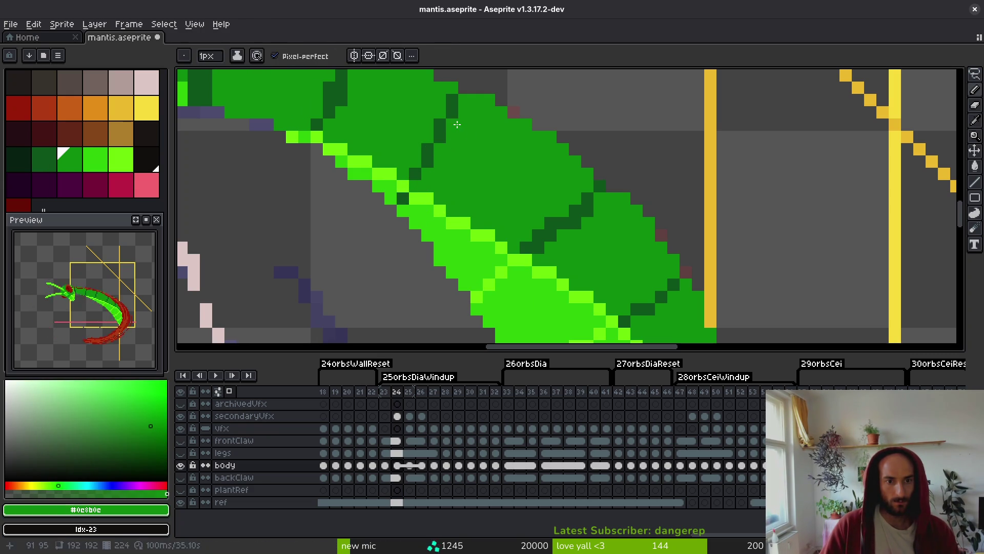
pyautogui.hotkey('ctrl', 's')
pyautogui.scroll(1, 526, 229)
pyautogui.keyDown('alt'); pyautogui.click(468, 191); pyautogui.keyUp('alt')
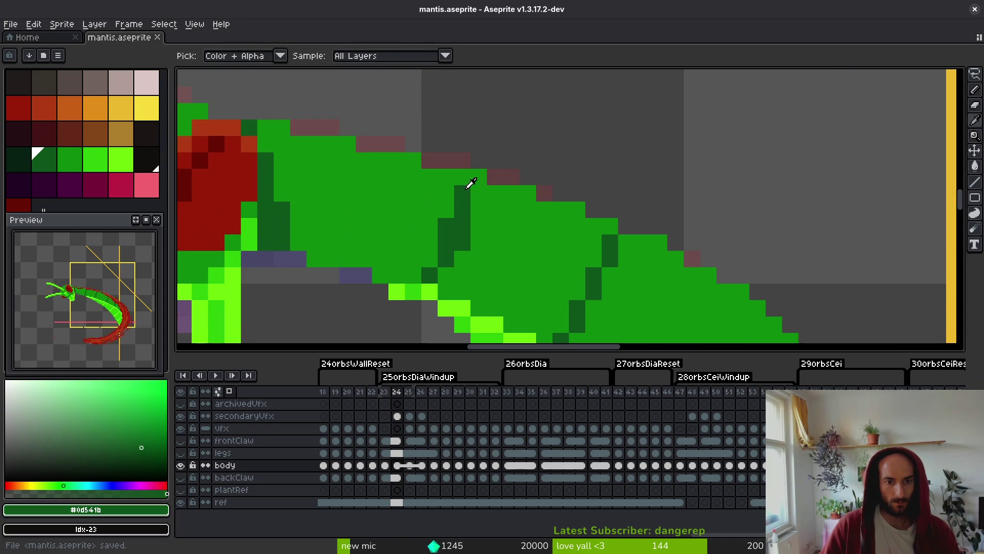
# Repaint dark abdomen pixels in mid green #0c8b0c and save.
pyautogui.keyDown('alt'); pyautogui.click(496, 234); pyautogui.keyUp('alt')
pyautogui.click(465, 230)
pyautogui.hotkey('ctrl', 's')
pyautogui.scroll(-3, 477, 241)
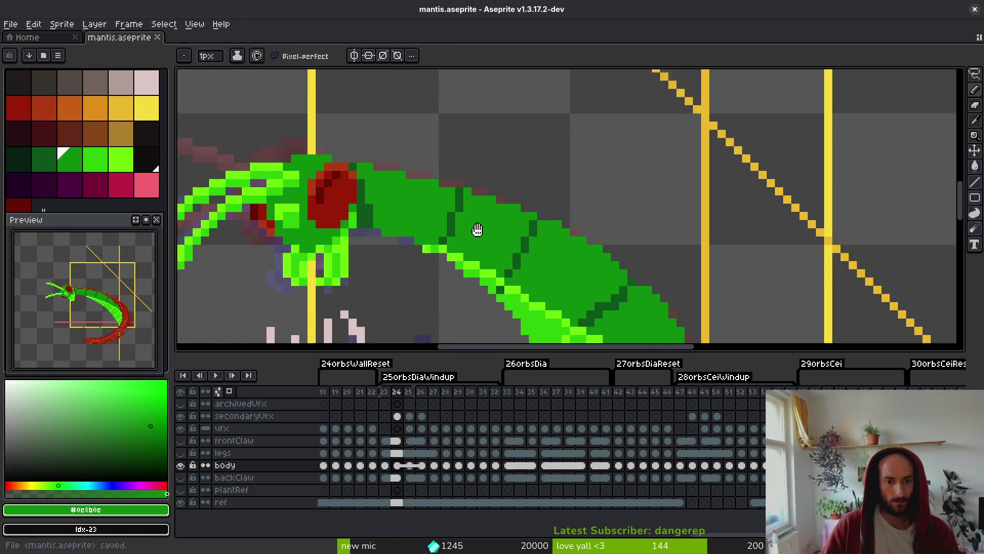
pyautogui.scroll(2, 484, 209)
pyautogui.scroll(1, 485, 209)
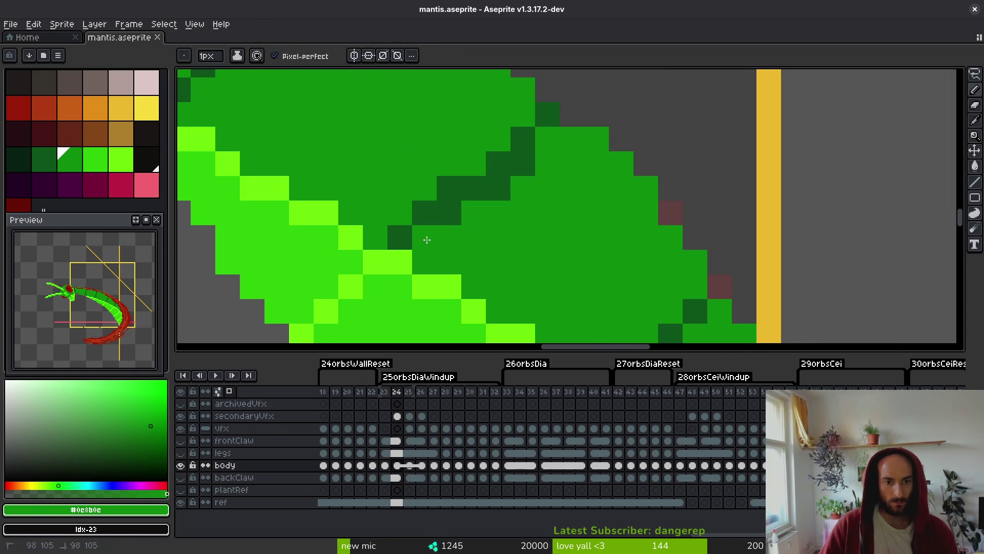
pyautogui.click(449, 213)
pyautogui.hscroll(1, 492, 244)
pyautogui.click(508, 192)
# Redraw the dark segment line along the edge one pixel wide, covering stray pixels green.
pyautogui.keyDown('alt'); pyautogui.click(534, 144); pyautogui.keyUp('alt')
pyautogui.click(510, 119)
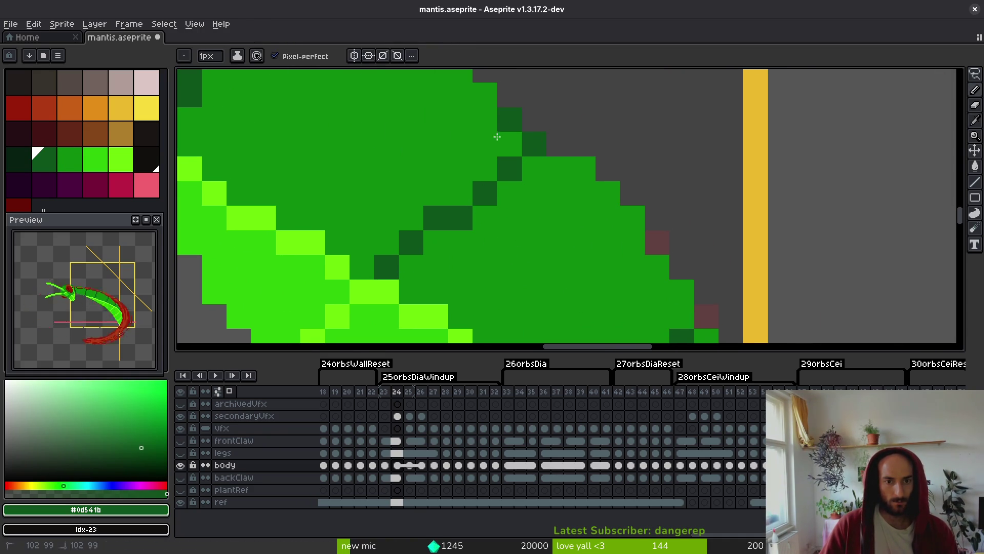
pyautogui.moveTo(484, 143); pyautogui.dragTo(460, 194)
pyautogui.click(509, 144)
pyautogui.click(484, 169)
pyautogui.keyDown('alt'); pyautogui.click(530, 207); pyautogui.keyUp('alt')
pyautogui.moveTo(534, 144); pyautogui.dragTo(460, 217)
pyautogui.click(461, 169)
pyautogui.click(485, 144)
pyautogui.click(510, 126)
pyautogui.keyDown('alt'); pyautogui.click(509, 144); pyautogui.keyUp('alt')
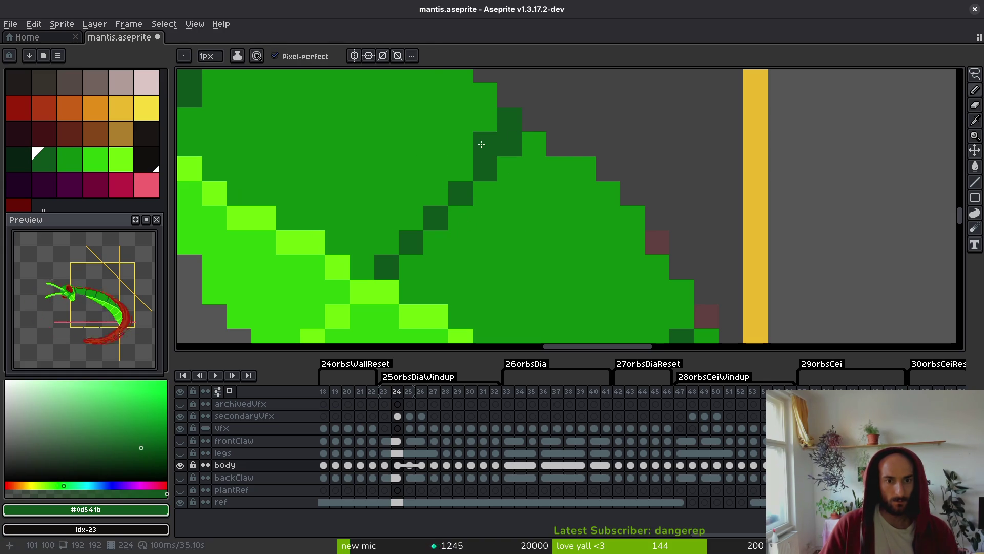
pyautogui.moveTo(485, 120); pyautogui.dragTo(486, 146)
# Turn three dark edge pixels and a leftover dark pixel mid green, then save.
pyautogui.keyDown('alt'); pyautogui.click(486, 202); pyautogui.keyUp('alt')
pyautogui.click(460, 218)
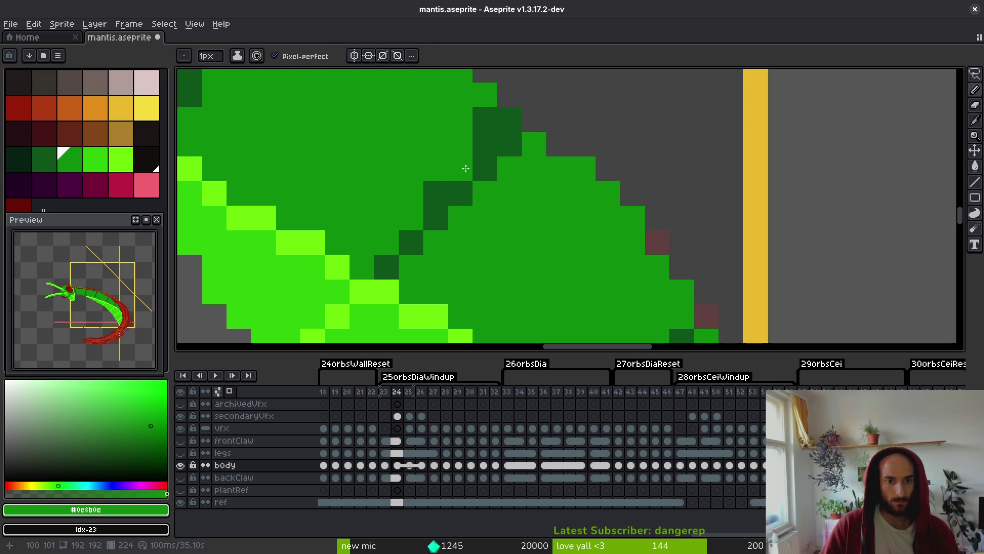
pyautogui.click(510, 119)
pyautogui.click(460, 169)
pyautogui.click(444, 192)
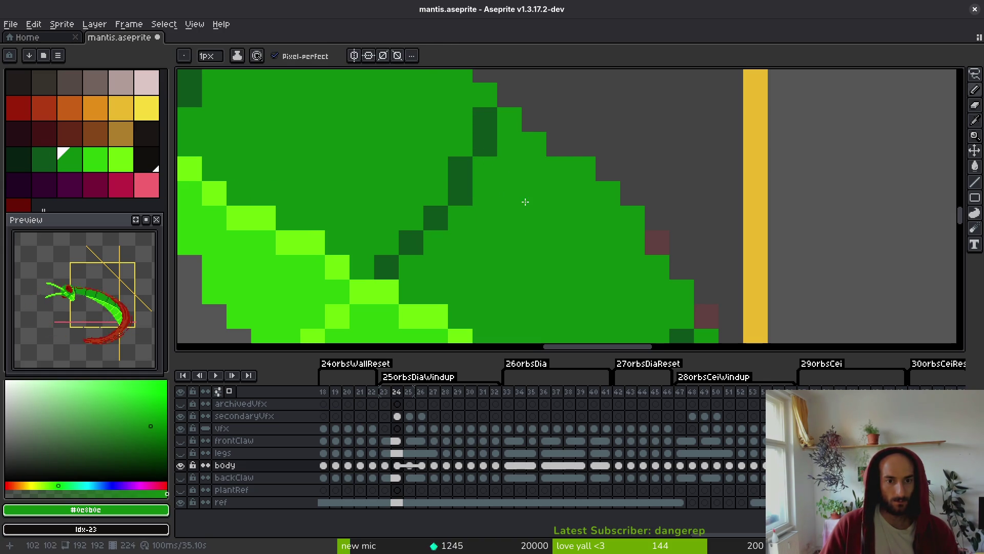
pyautogui.scroll(-3, 496, 171)
pyautogui.scroll(3, 562, 256)
pyautogui.hotkey('ctrl', 's')
# Add a dark #0d541b pixel on the segment line and mid-green pixels beside it, then save.
pyautogui.press('b')
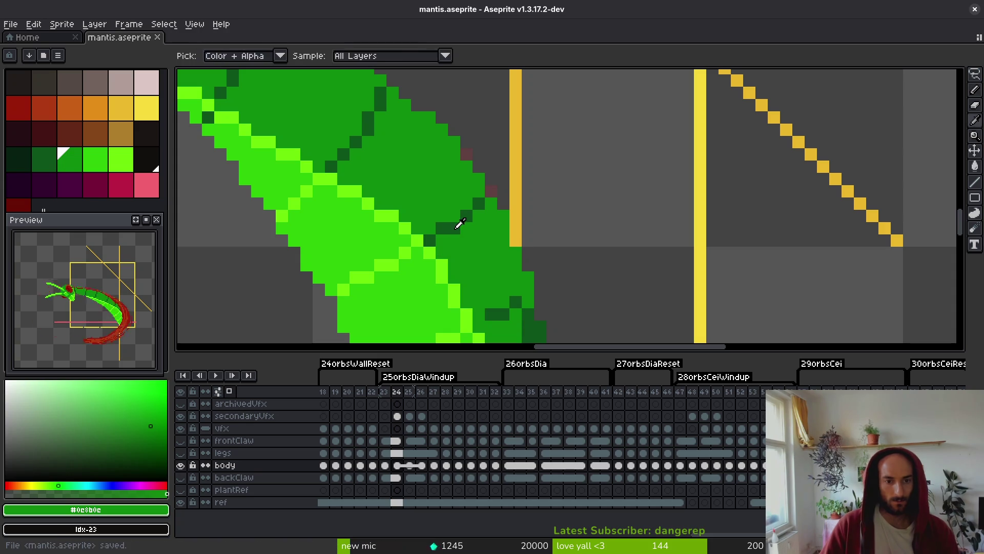
pyautogui.keyDown('alt'); pyautogui.click(479, 204); pyautogui.keyUp('alt')
pyautogui.click(468, 203)
pyautogui.keyDown('alt'); pyautogui.click(466, 204); pyautogui.keyUp('alt')
pyautogui.click(460, 222)
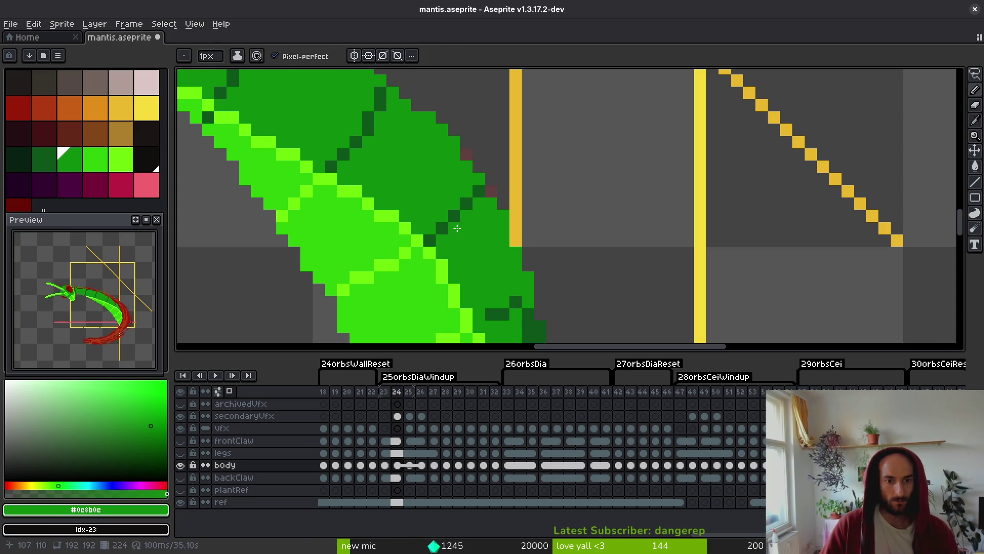
pyautogui.scroll(-3, 448, 211)
pyautogui.scroll(-2, 447, 211)
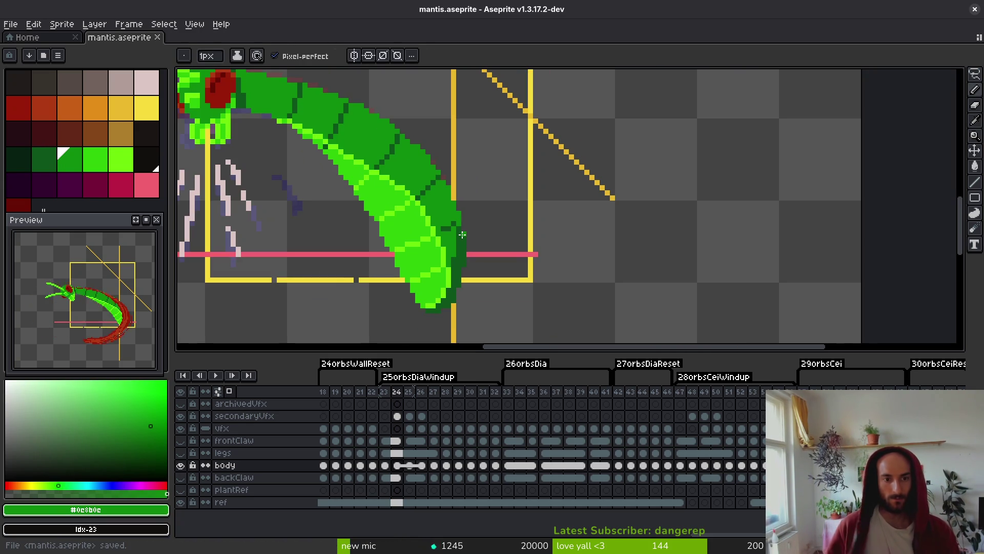
pyautogui.scroll(6, 454, 235)
pyautogui.keyDown('alt'); pyautogui.click(404, 236); pyautogui.keyUp('alt')
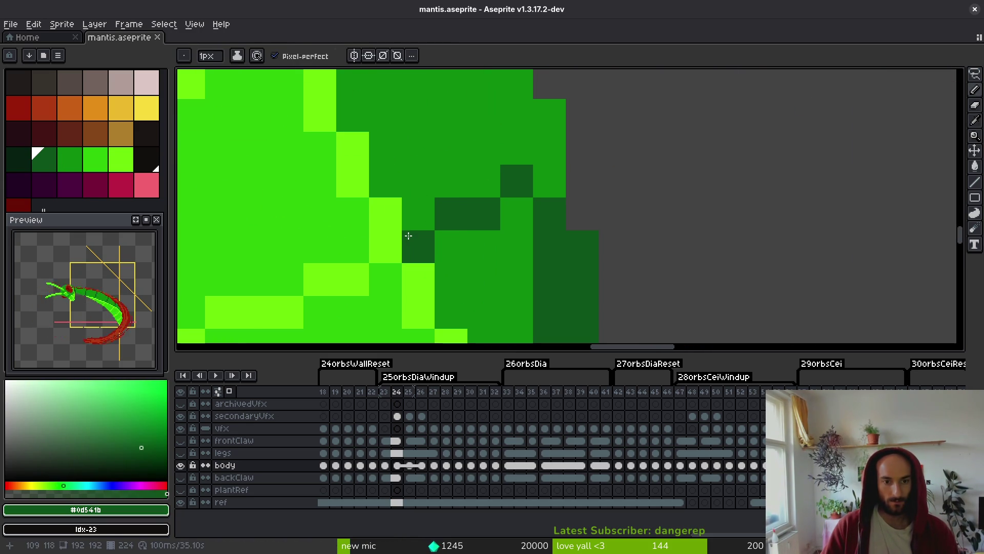
pyautogui.hotkey('ctrl', 's')
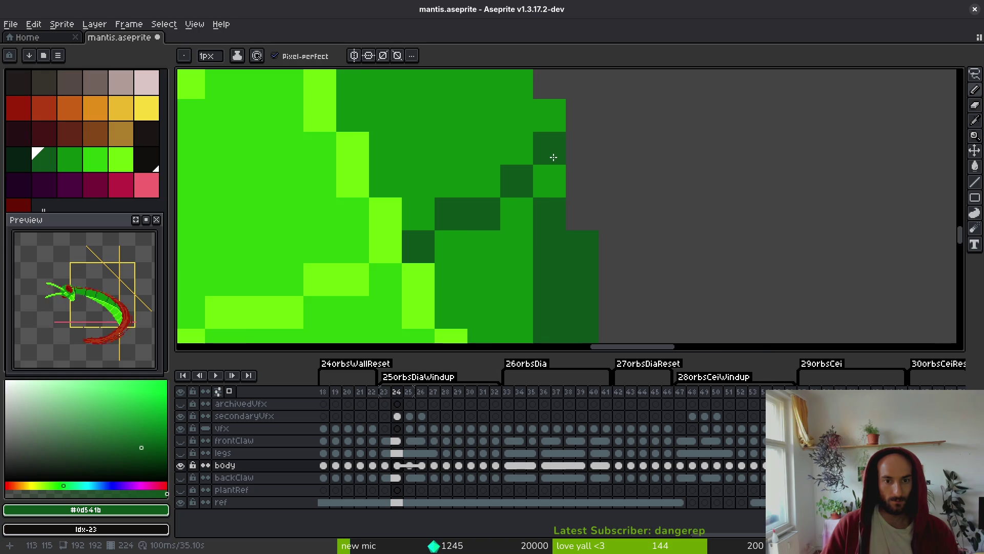
pyautogui.scroll(-5, 539, 266)
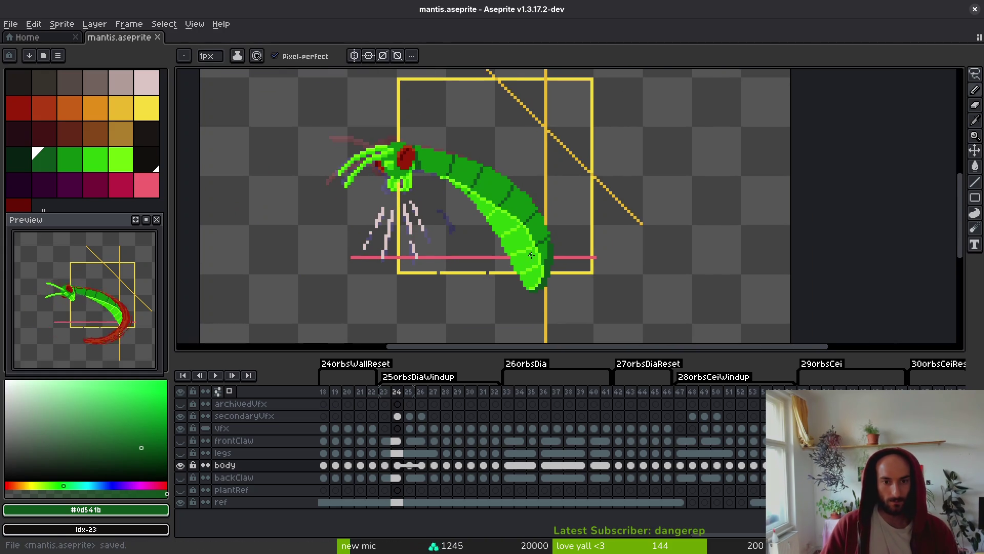
# Pick the bright green #2fc809 from the body and save the file.
pyautogui.scroll(3, 512, 231)
pyautogui.keyDown('alt'); pyautogui.click(482, 186); pyautogui.keyUp('alt')
pyautogui.scroll(3, 481, 186)
pyautogui.hotkey('ctrl', 's')
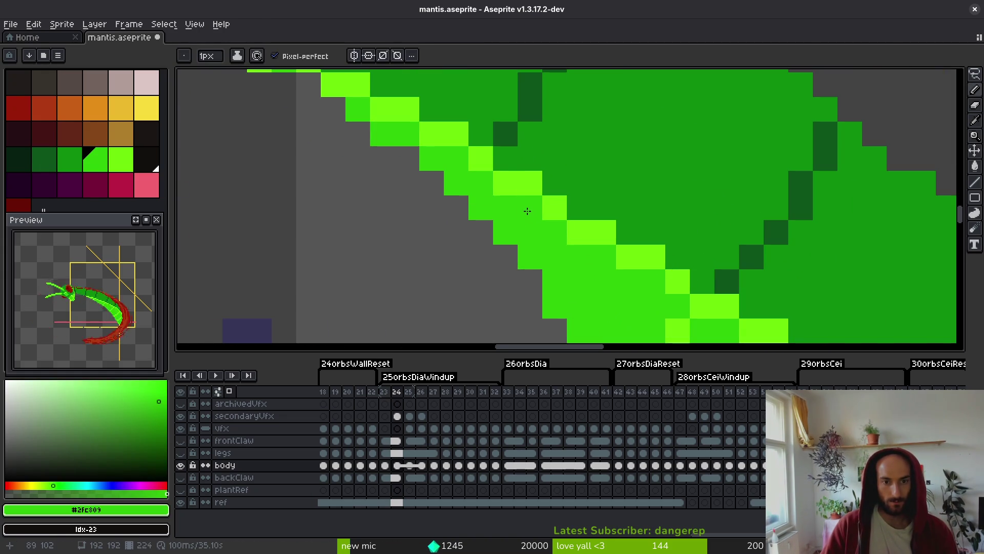
# Paint a light-green highlight pixel on the abdomen's underside edge and save.
pyautogui.scroll(-3, 513, 230)
pyautogui.scroll(2, 523, 235)
pyautogui.moveTo(522, 235); pyautogui.dragTo(536, 204)
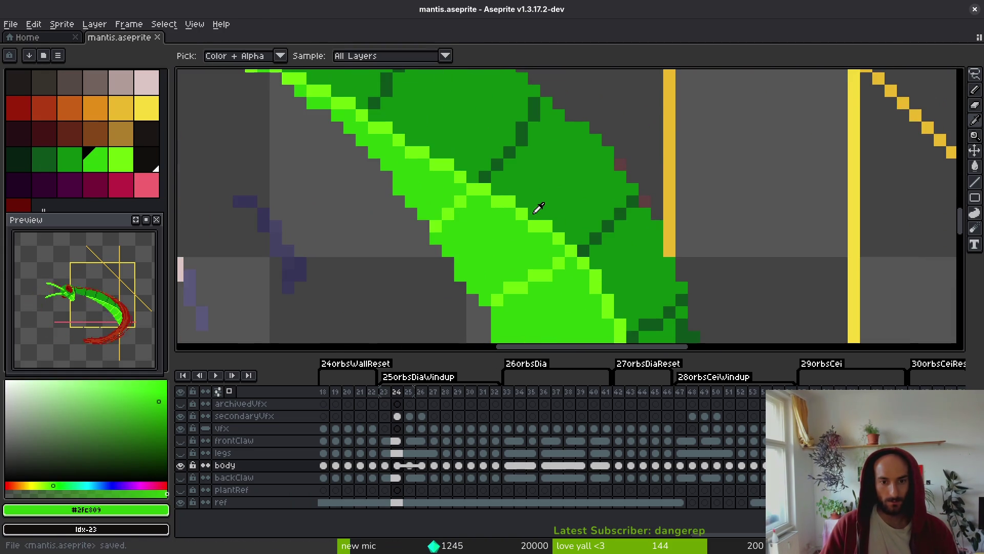
pyautogui.keyDown('alt'); pyautogui.click(521, 210); pyautogui.keyUp('alt')
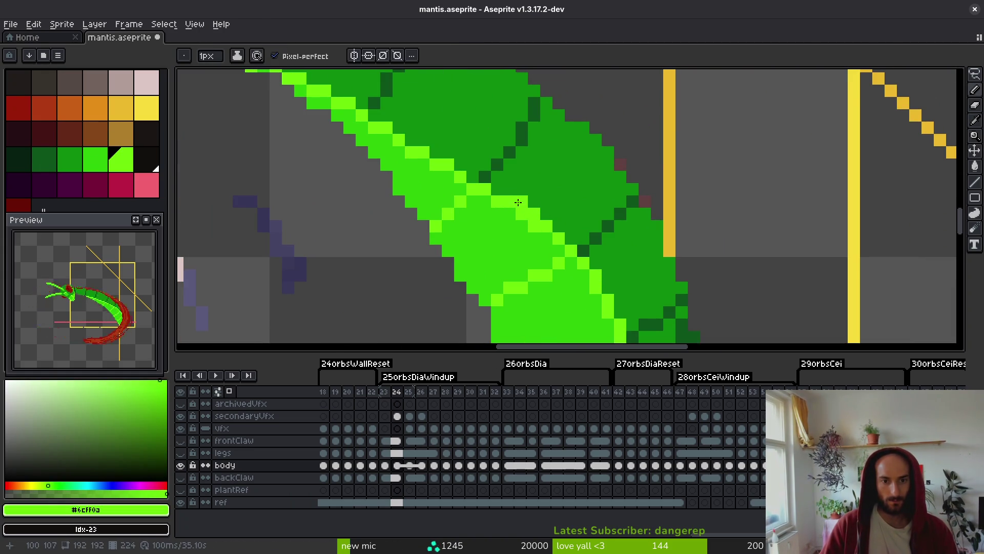
pyautogui.click(470, 176)
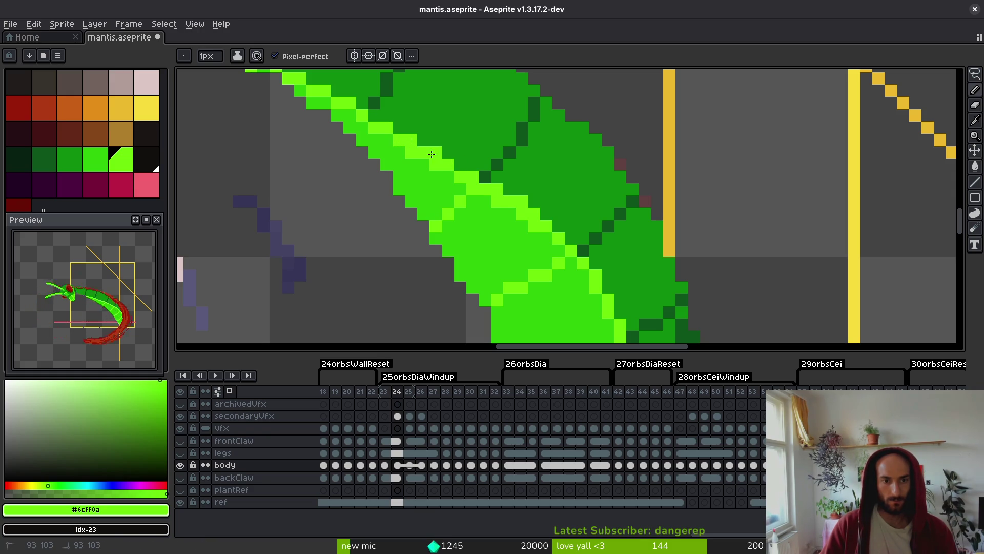
pyautogui.keyDown('alt'); pyautogui.click(413, 155); pyautogui.keyUp('alt')
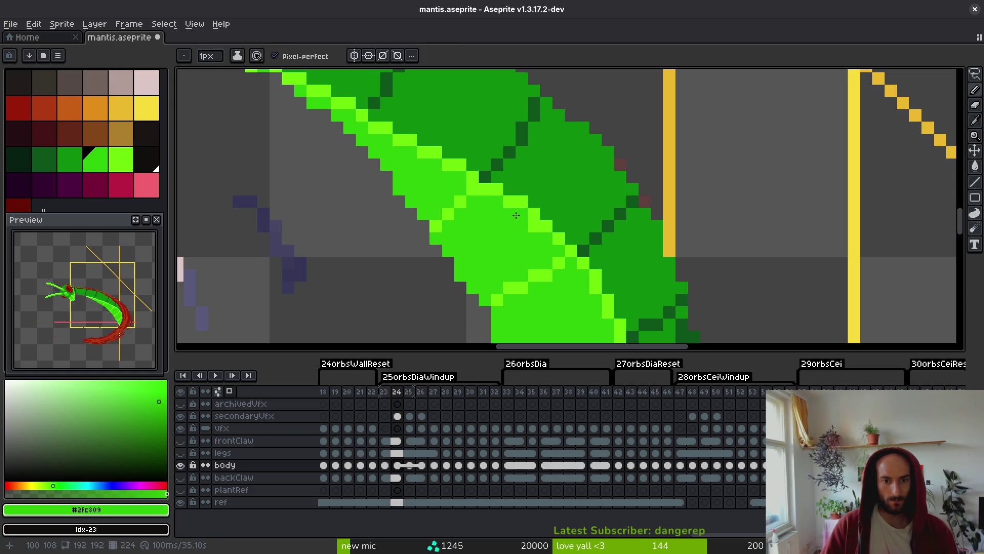
pyautogui.hotkey('ctrl', 's')
# Sample the underside's light green and the mid green #0c8b0c from the sprite.
pyautogui.scroll(-5, 530, 224)
pyautogui.scroll(5, 505, 220)
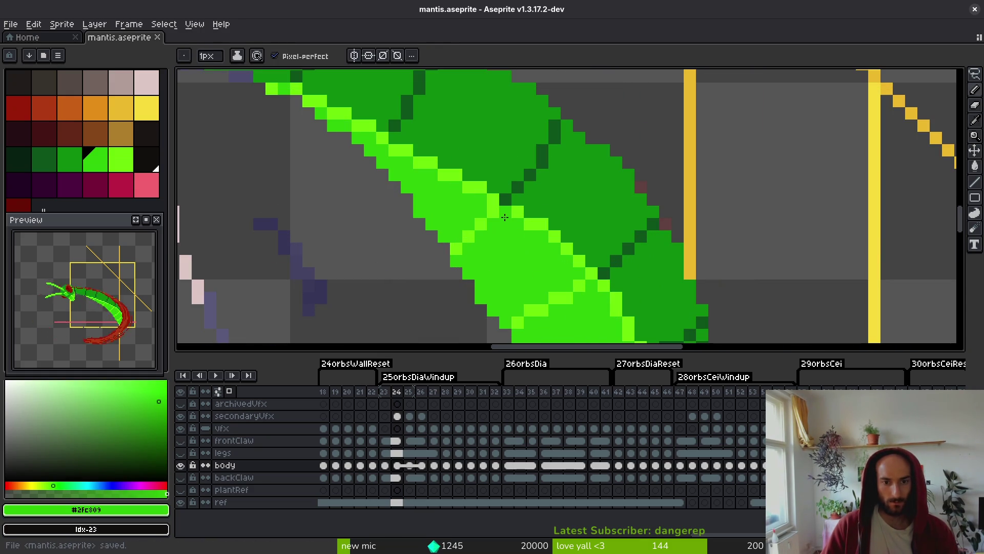
pyautogui.keyDown('alt'); pyautogui.click(501, 203); pyautogui.keyUp('alt')
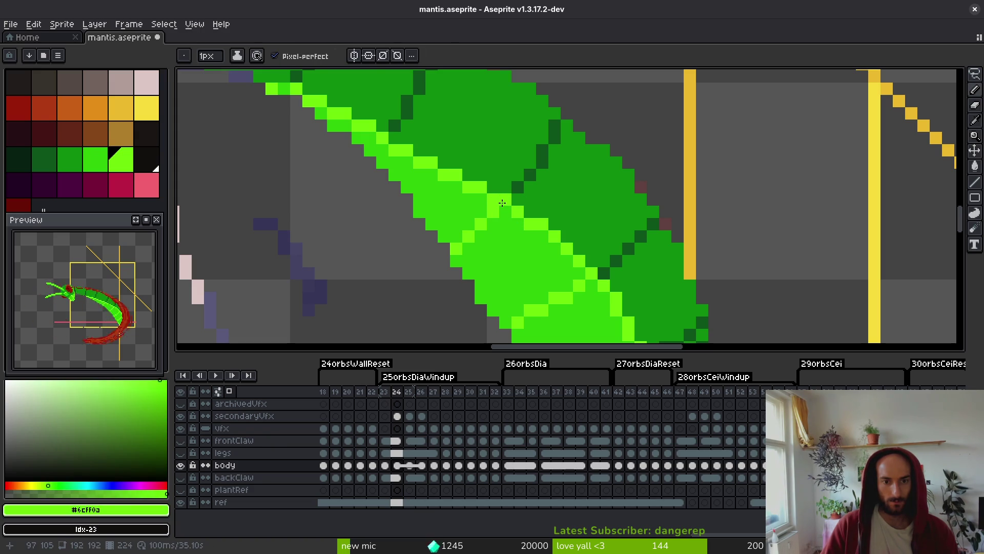
pyautogui.scroll(-5, 527, 281)
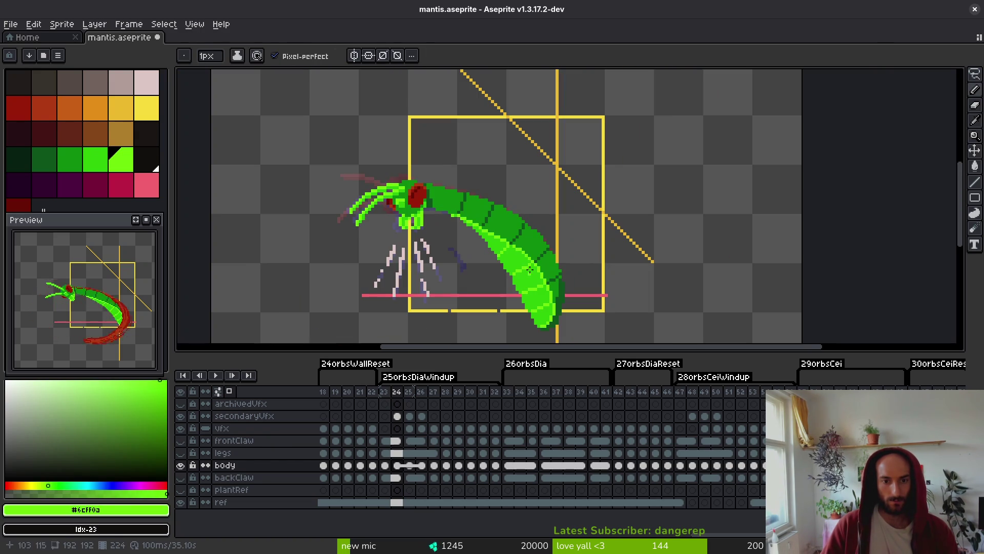
pyautogui.scroll(5, 526, 278)
pyautogui.keyDown('alt'); pyautogui.click(527, 248); pyautogui.keyUp('alt')
pyautogui.scroll(-5, 549, 261)
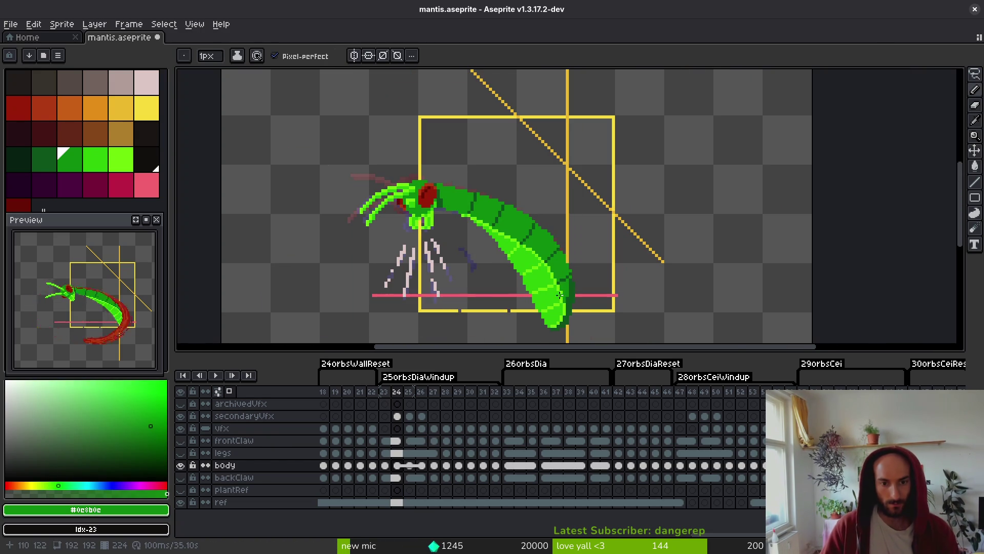
pyautogui.scroll(5, 560, 293)
# Erase two stray green pixels from the abdomen's edge.
pyautogui.press('e')
pyautogui.click(502, 272)
pyautogui.click(476, 211)
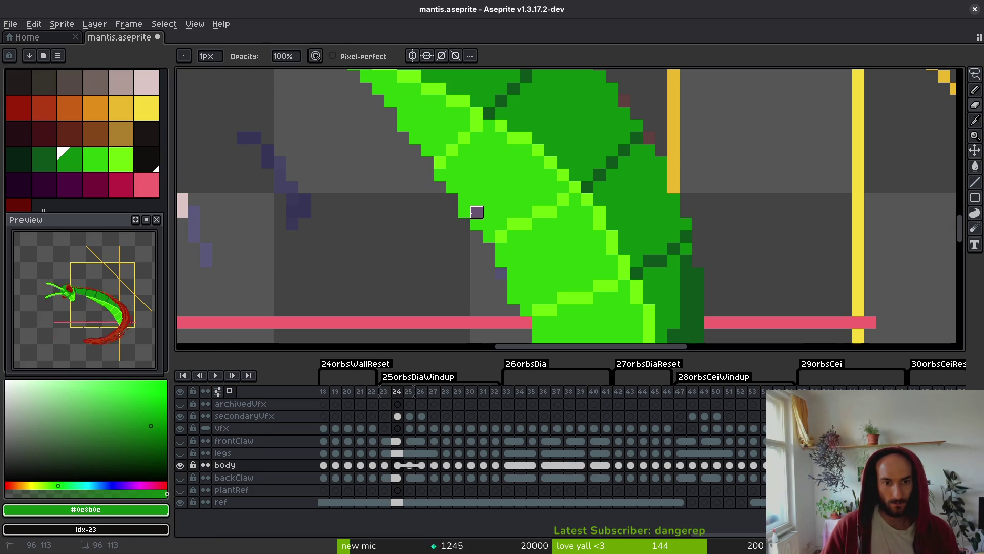
# Bring the abdomen tip into view with the Pencil, sample its base and highlight greens, and save.
pyautogui.scroll(-5, 464, 212)
pyautogui.scroll(4, 526, 208)
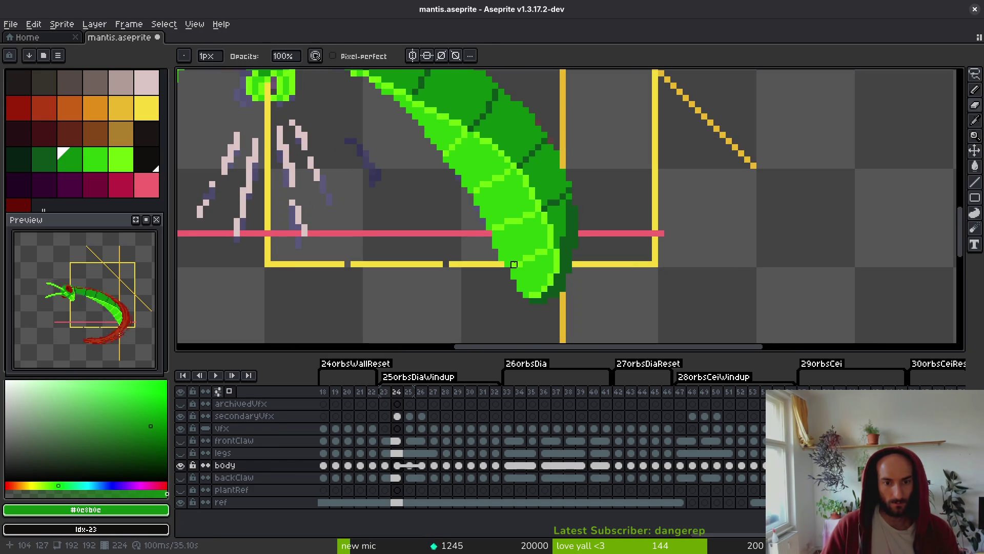
pyautogui.scroll(2, 508, 270)
pyautogui.press('b')
pyautogui.keyDown('alt'); pyautogui.click(492, 274); pyautogui.keyUp('alt')
pyautogui.moveTo(512, 258); pyautogui.dragTo(511, 247)
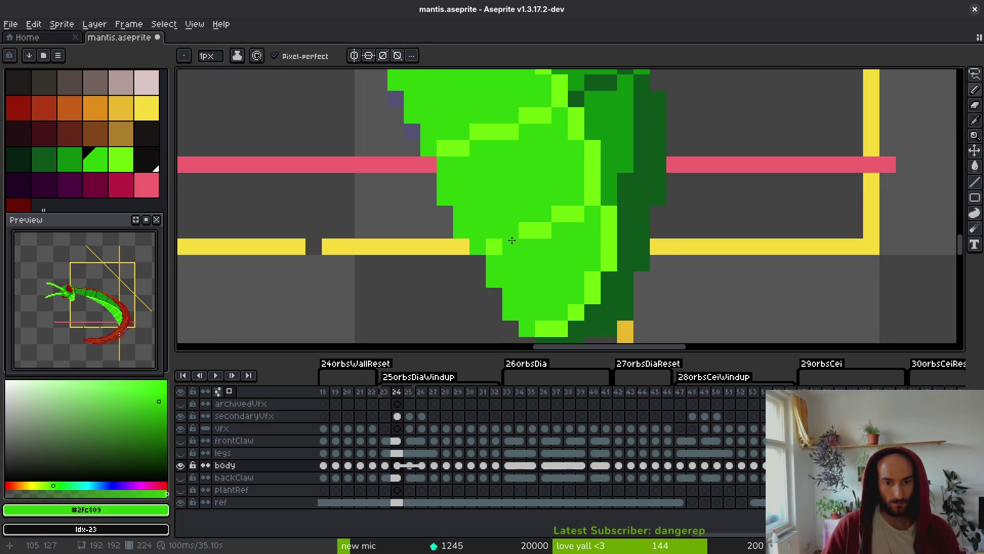
pyautogui.keyDown('alt'); pyautogui.click(502, 249); pyautogui.keyUp('alt')
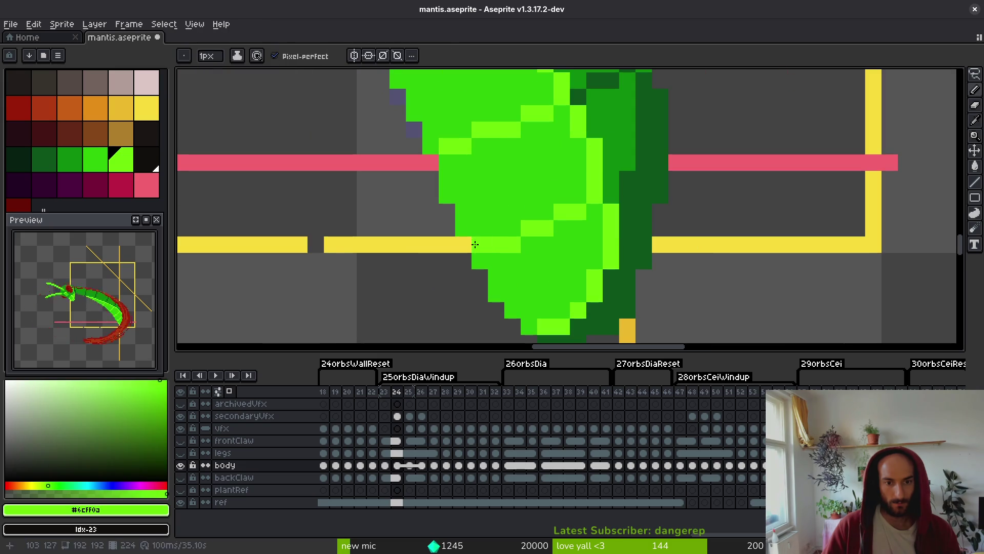
pyautogui.scroll(-2, 482, 244)
pyautogui.hotkey('ctrl', 's')
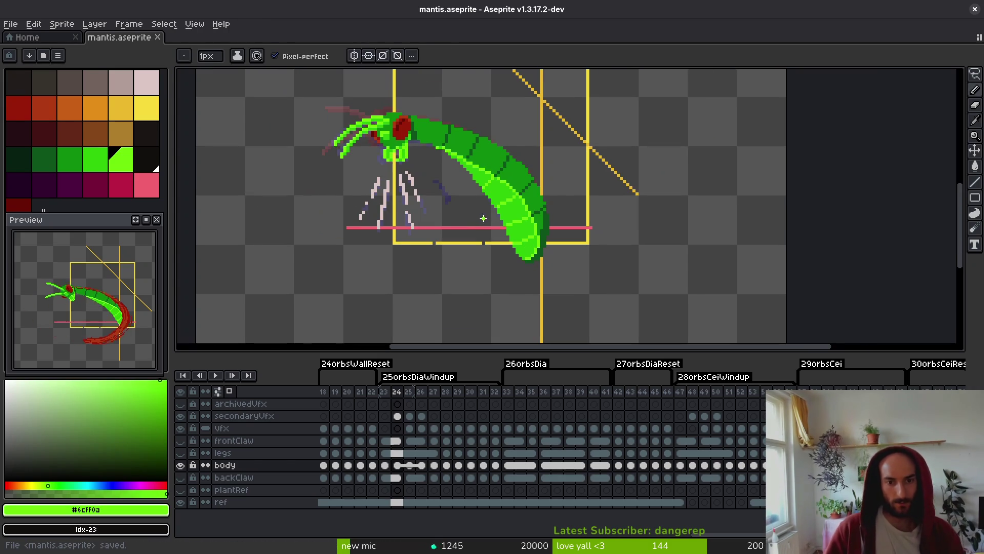
# Erase a stray green pixel beside the body and save.
pyautogui.scroll(2, 482, 254)
pyautogui.press('e')
pyautogui.click(505, 231)
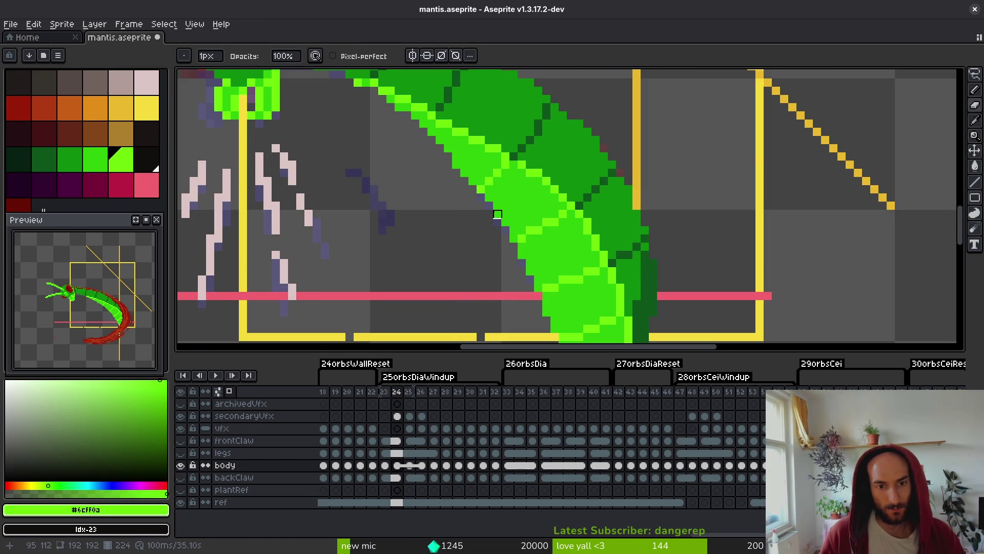
pyautogui.scroll(-3, 497, 214)
pyautogui.hotkey('ctrl', 's')
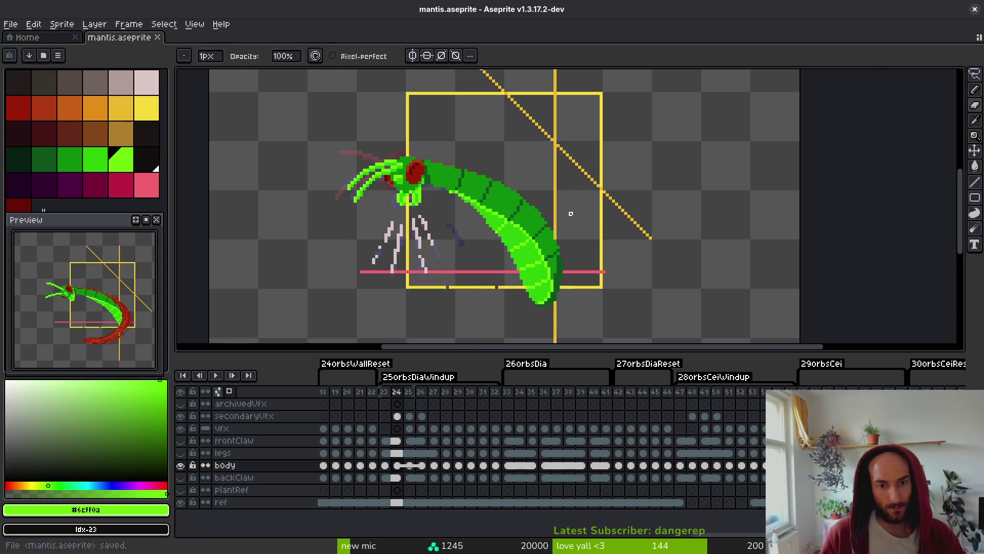
# Sample the dark outline green and save the sprite, returning to the Pencil.
pyautogui.scroll(2, 570, 216)
pyautogui.keyDown('alt'); pyautogui.click(514, 207); pyautogui.keyUp('alt')
pyautogui.scroll(-3, 500, 267)
pyautogui.press('v')
pyautogui.hotkey('ctrl', 's')
pyautogui.scroll(4, 500, 267)
pyautogui.press('b')
pyautogui.scroll(-3, 462, 224)
# Move to frame 25 after comparing its pose with the previous frame.
pyautogui.press('Right')
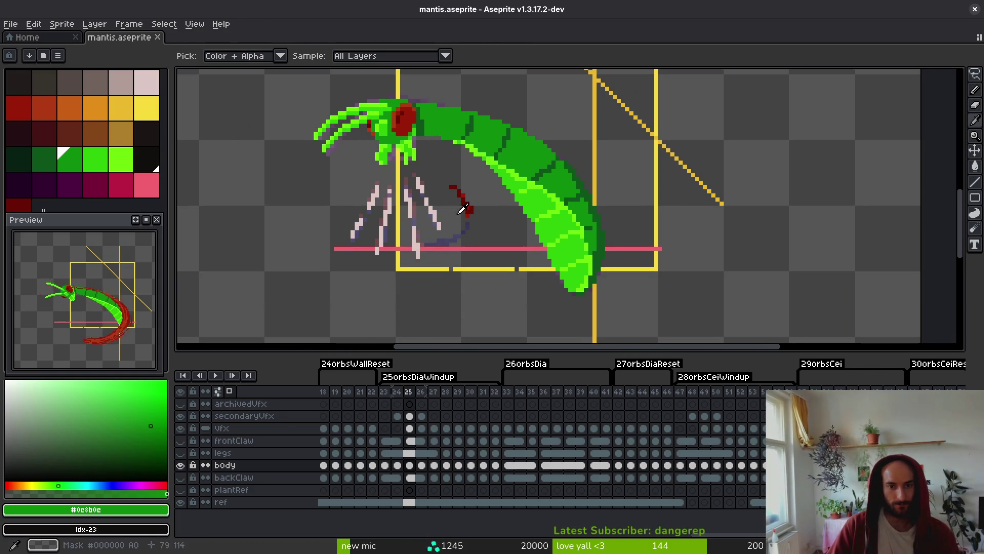
pyautogui.press('Left')
pyautogui.press('Left')
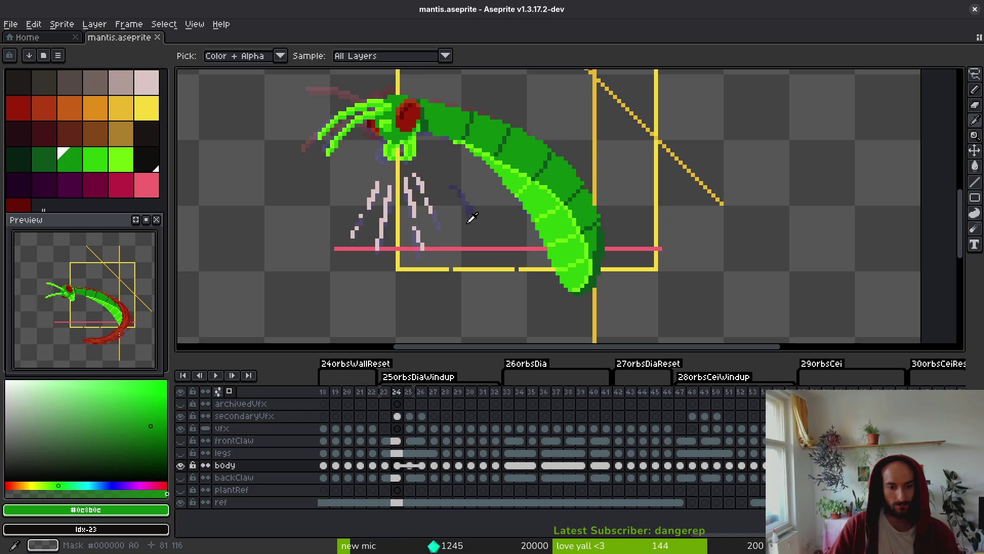
pyautogui.press('Right')
pyautogui.press('Right')
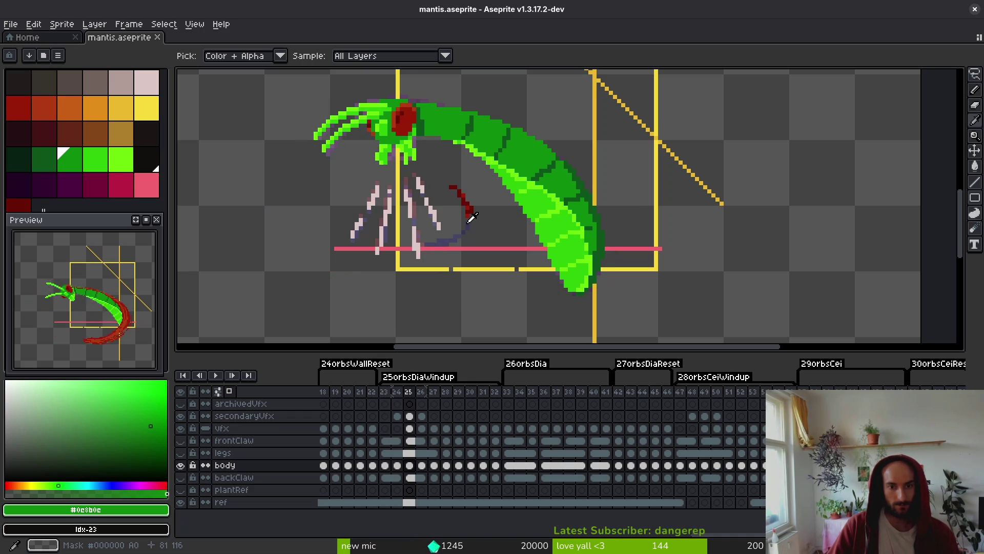
pyautogui.press('b')
pyautogui.scroll(1, 512, 200)
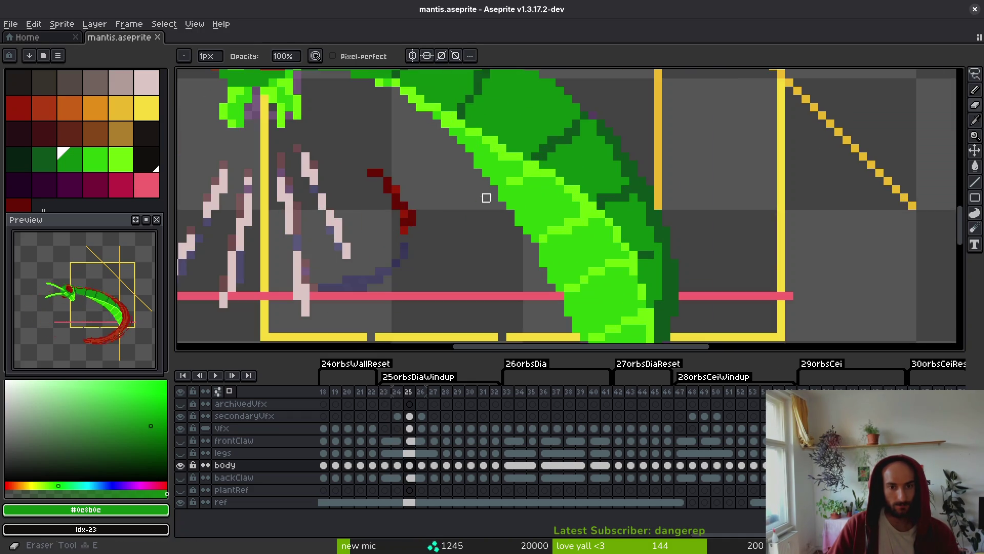
pyautogui.scroll(1, 521, 196)
pyautogui.hotkey('ctrl', 'z')
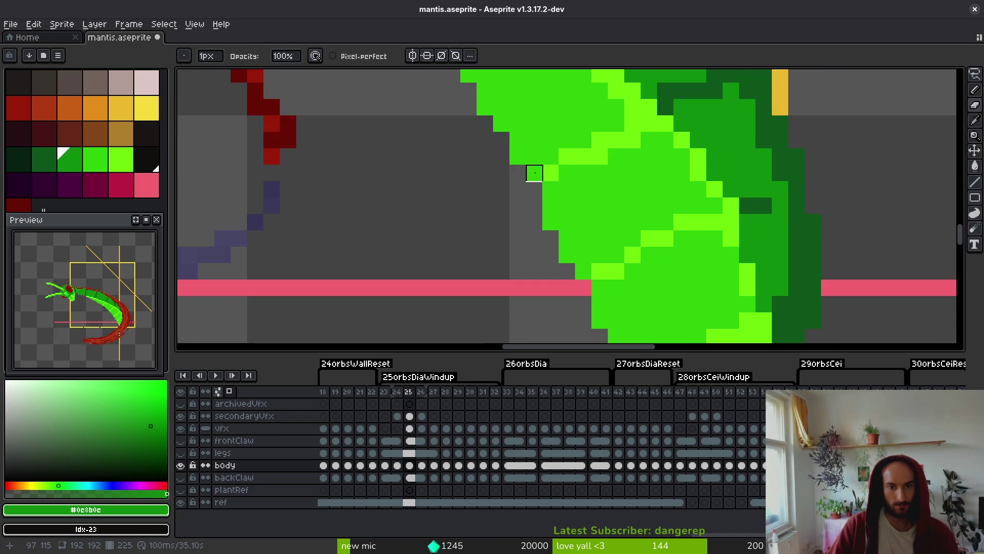
# Turn a purple edge pixel base green and add a light-green highlight pixel on the abdomen.
pyautogui.scroll(-2, 487, 221)
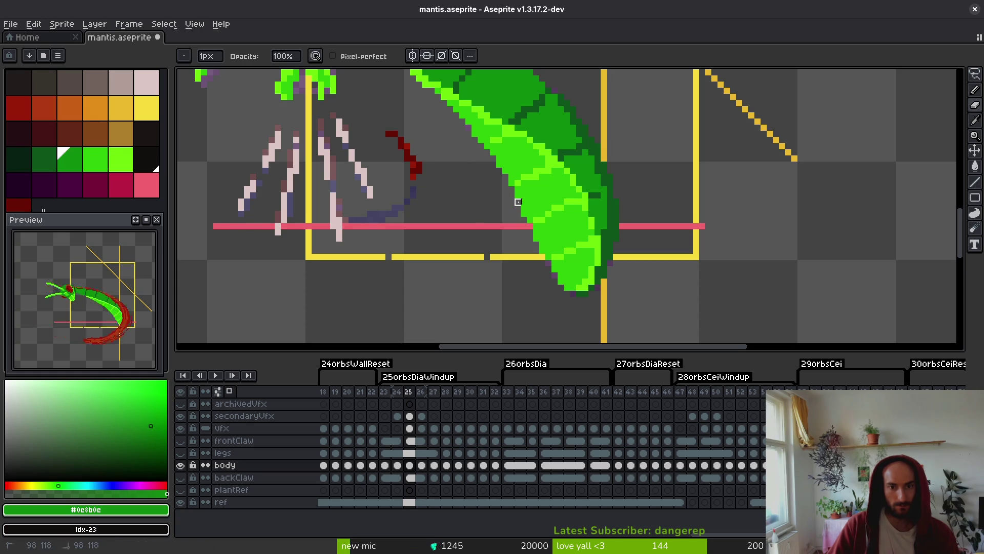
pyautogui.scroll(3, 518, 201)
pyautogui.scroll(2, 529, 211)
pyautogui.keyDown('alt'); pyautogui.click(500, 191); pyautogui.keyUp('alt')
pyautogui.click(459, 184)
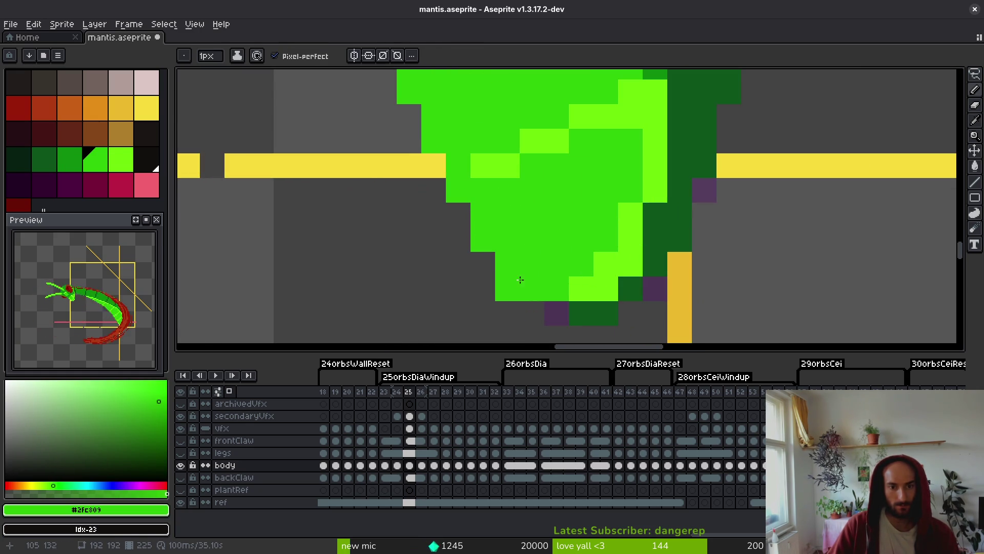
pyautogui.scroll(-2, 517, 280)
pyautogui.scroll(1, 522, 220)
pyautogui.keyDown('alt'); pyautogui.click(533, 238); pyautogui.keyUp('alt')
pyautogui.click(493, 251)
pyautogui.click(524, 216)
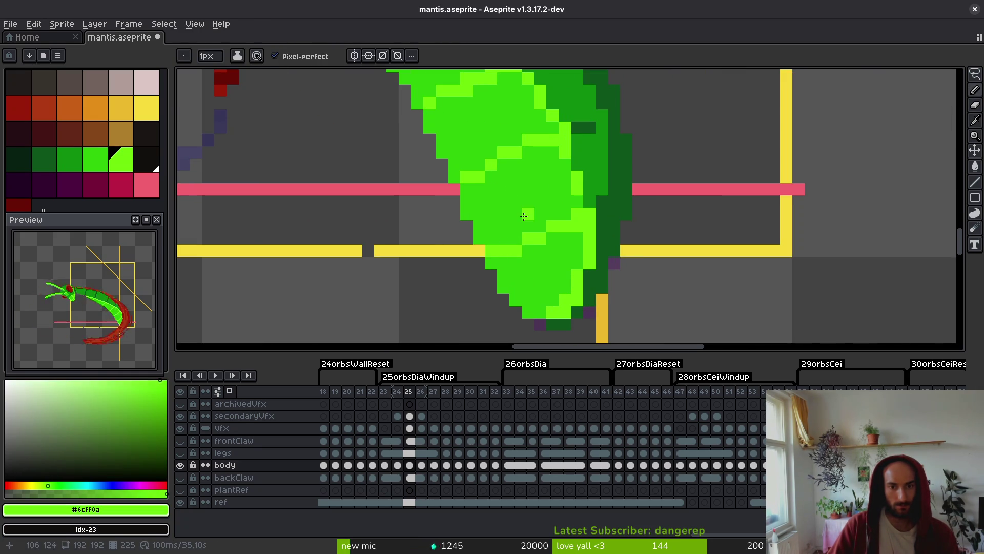
pyautogui.hotkey('ctrl', 'z')
# Paint a dark segment pixel on the abdomen and save.
pyautogui.keyDown('alt'); pyautogui.click(563, 210); pyautogui.keyUp('alt')
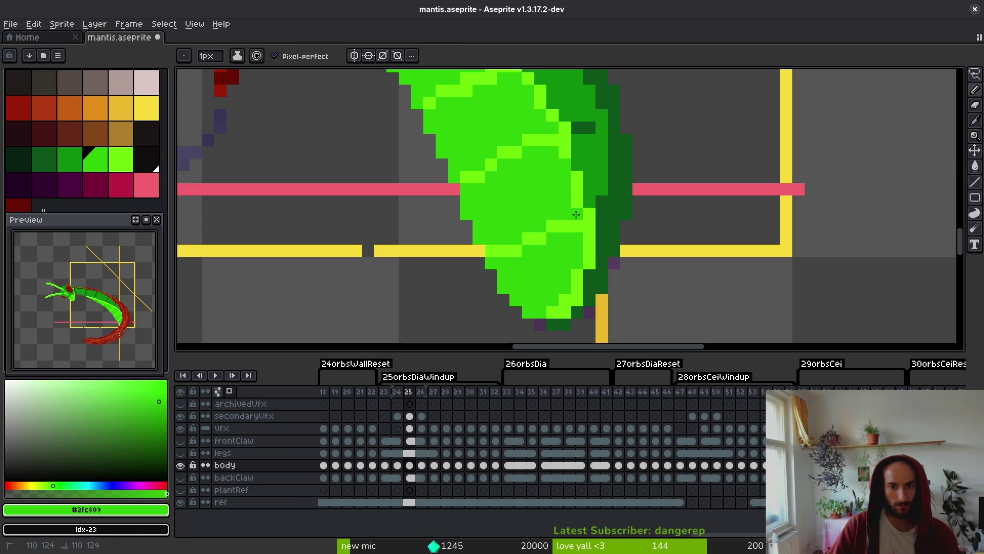
pyautogui.keyDown('alt'); pyautogui.click(593, 281); pyautogui.keyUp('alt')
pyautogui.click(564, 312)
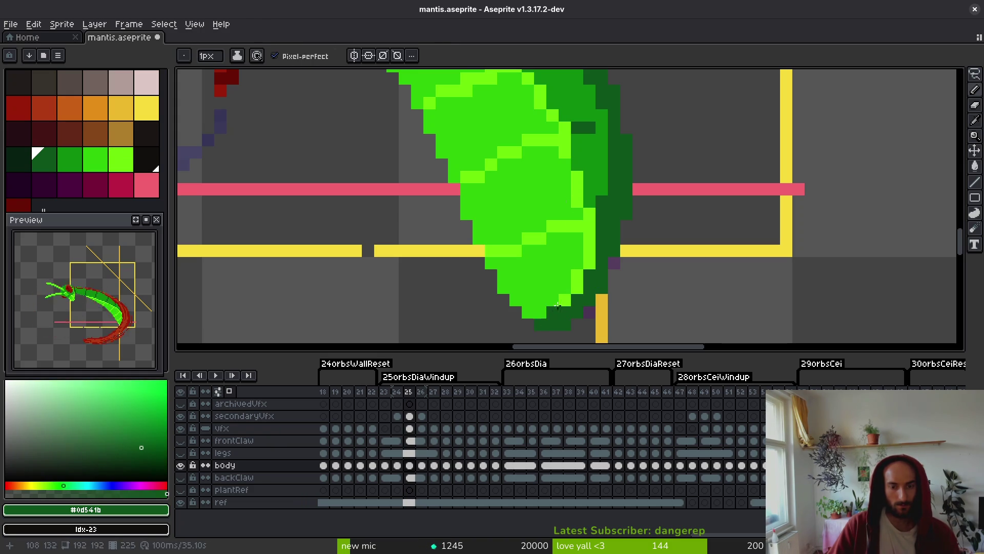
pyautogui.keyDown('alt'); pyautogui.click(560, 299); pyautogui.keyUp('alt')
pyautogui.hotkey('ctrl', 's')
# Add another dark segment-line pixel, re-sample the body greens, and save the sprite.
pyautogui.scroll(-4, 541, 287)
pyautogui.scroll(3, 541, 287)
pyautogui.scroll(1, 542, 241)
pyautogui.keyDown('alt'); pyautogui.click(575, 195); pyautogui.keyUp('alt')
pyautogui.click(543, 195)
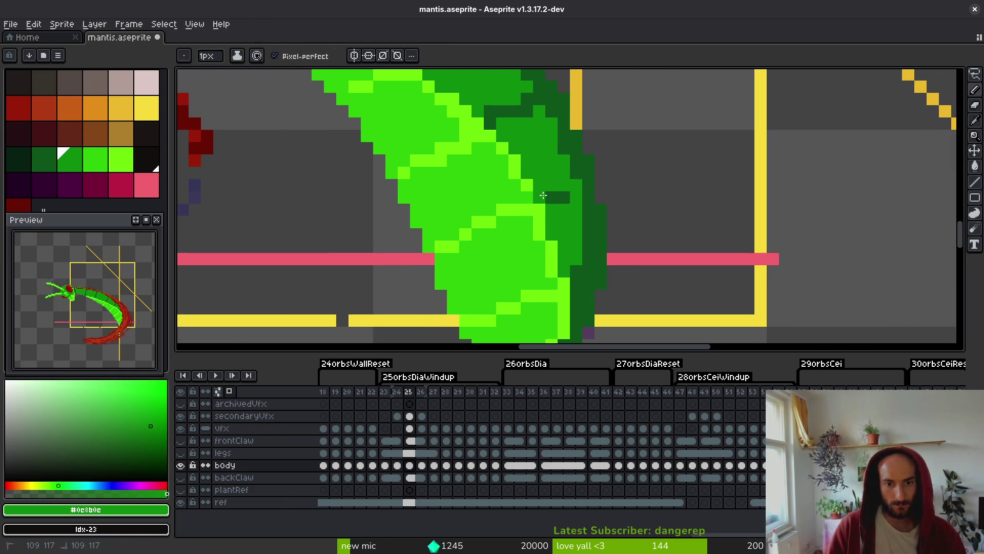
pyautogui.keyDown('alt'); pyautogui.click(527, 183); pyautogui.keyUp('alt')
pyautogui.keyDown('alt'); pyautogui.click(532, 213); pyautogui.keyUp('alt')
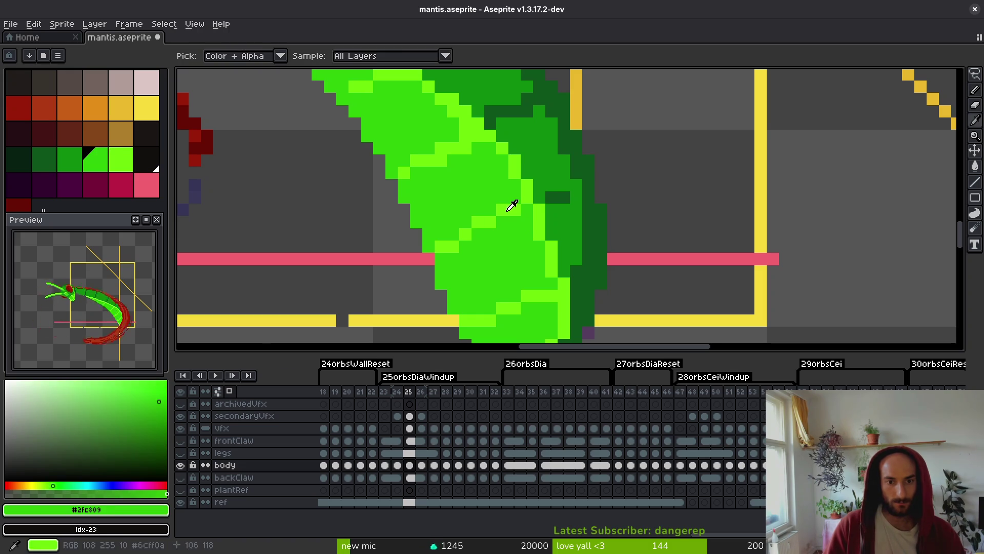
pyautogui.keyDown('alt'); pyautogui.click(510, 207); pyautogui.keyUp('alt')
pyautogui.scroll(-1, 510, 207)
pyautogui.keyDown('alt'); pyautogui.click(468, 249); pyautogui.keyUp('alt')
pyautogui.scroll(-2, 497, 267)
pyautogui.hotkey('ctrl', 's')
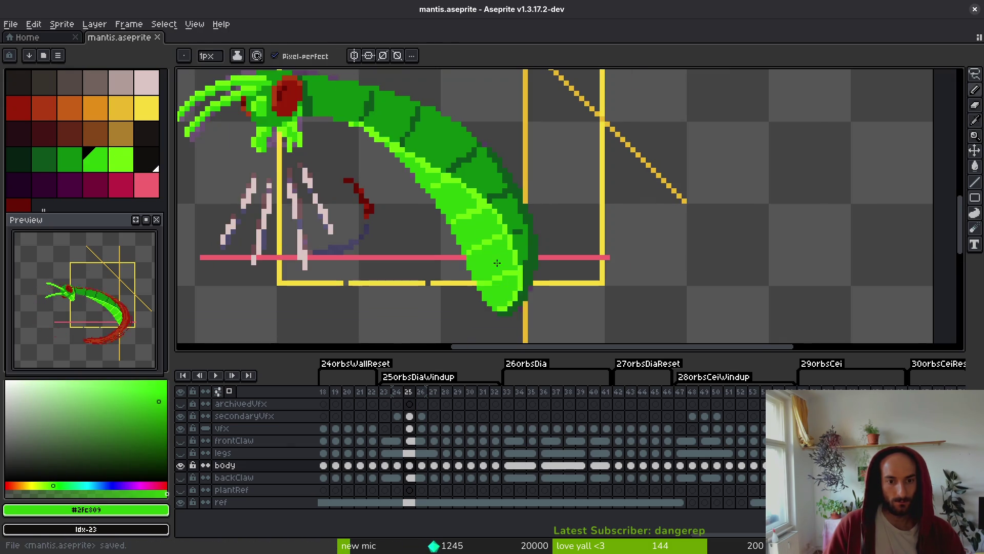
# Repaint two lime underside pixels in the base body green.
pyautogui.scroll(2, 484, 246)
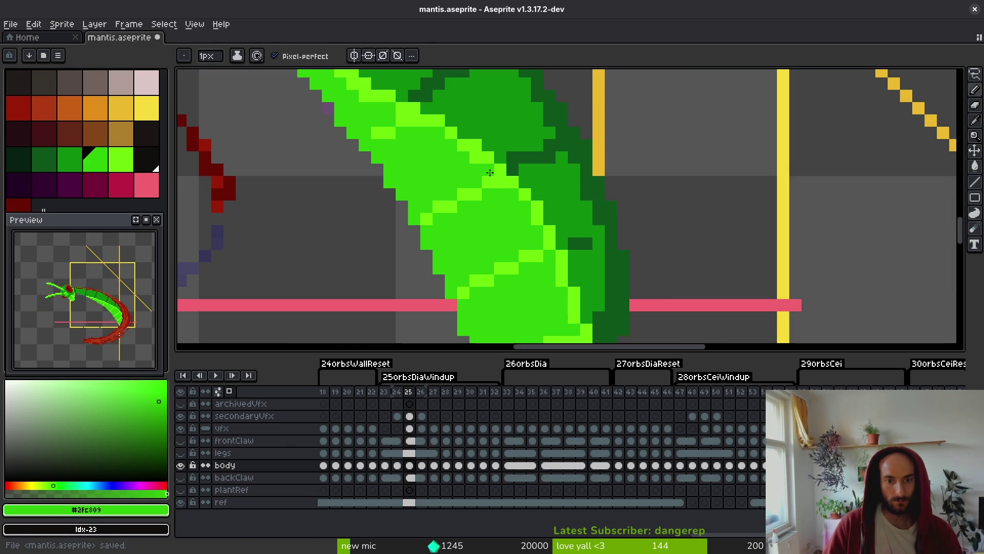
pyautogui.scroll(-1, 496, 179)
pyautogui.scroll(1, 487, 205)
pyautogui.scroll(2, 482, 220)
pyautogui.scroll(-3, 480, 231)
pyautogui.scroll(3, 477, 238)
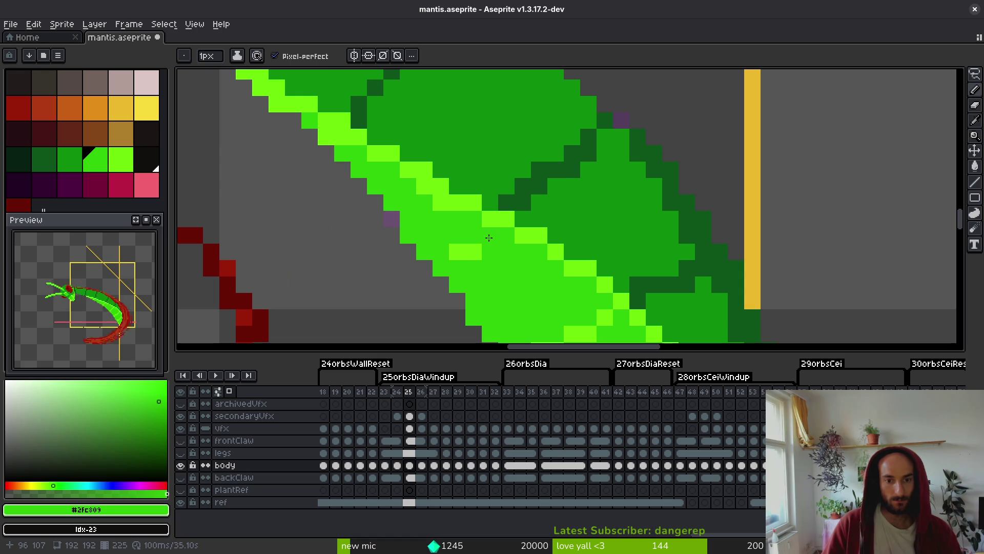
pyautogui.keyDown('alt'); pyautogui.click(477, 249); pyautogui.keyUp('alt')
pyautogui.keyDown('alt'); pyautogui.click(438, 260); pyautogui.keyUp('alt')
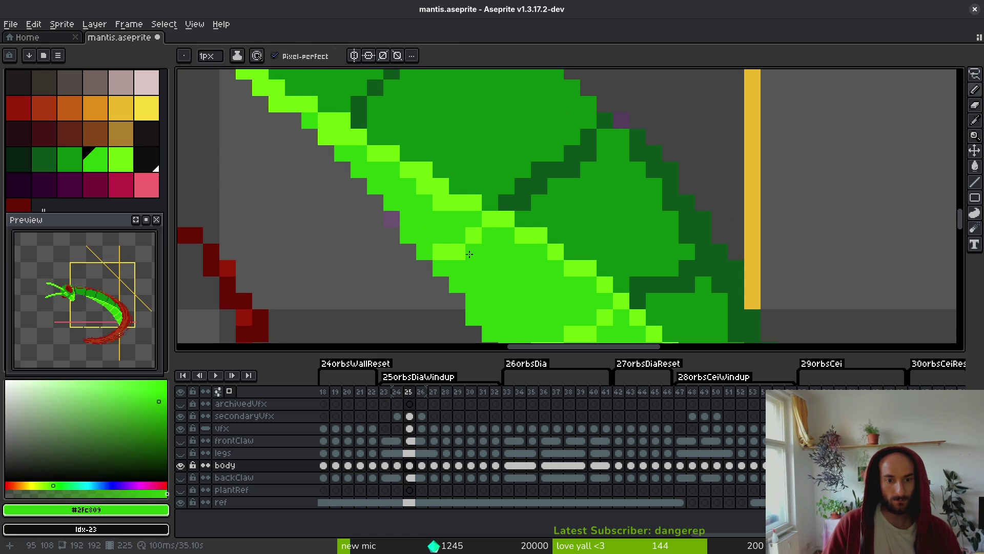
pyautogui.scroll(-1, 480, 244)
pyautogui.scroll(1, 461, 226)
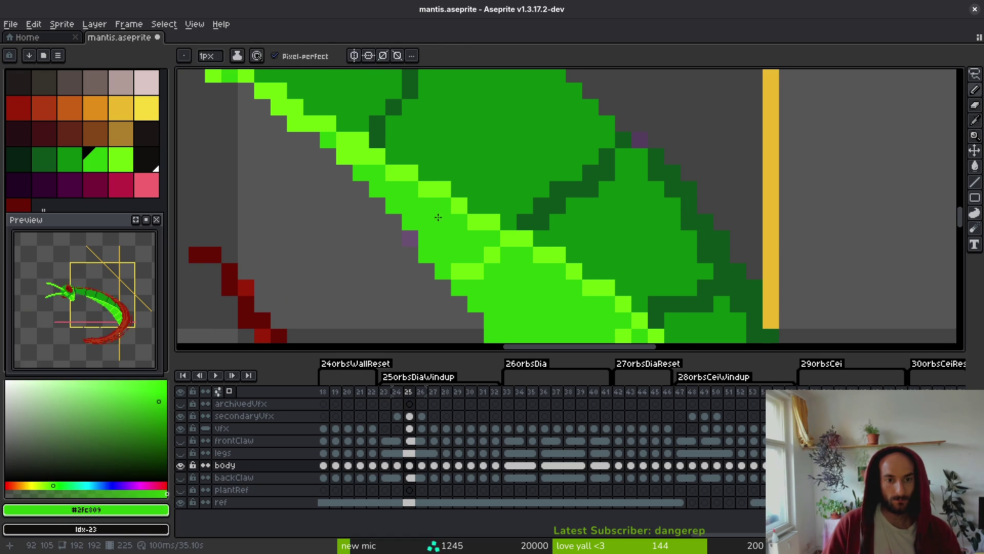
pyautogui.scroll(-1, 438, 217)
pyautogui.scroll(1, 418, 206)
pyautogui.moveTo(338, 152); pyautogui.dragTo(328, 155)
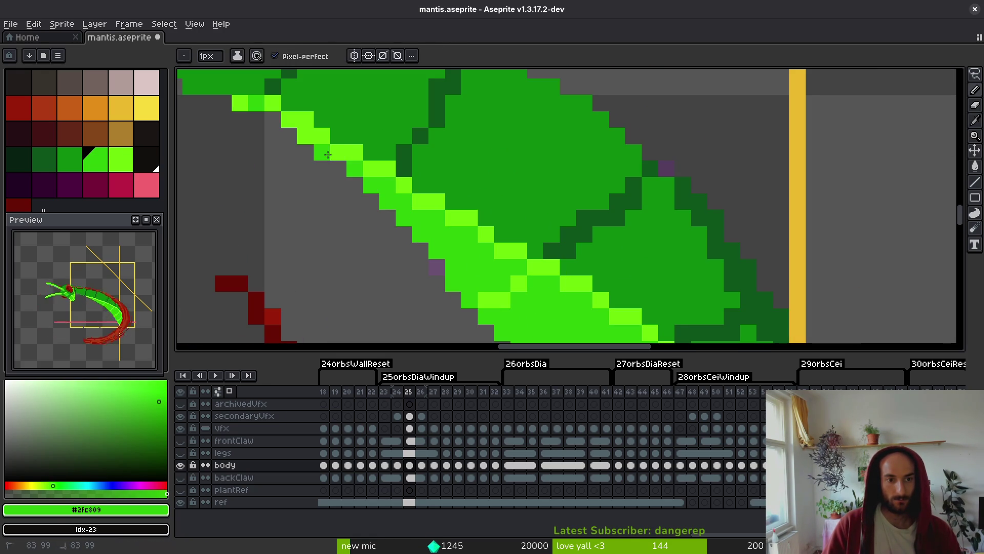
# Sample the lime highlight, switch to the Eraser, and save mantis.aseprite.
pyautogui.keyDown('alt'); pyautogui.click(311, 141); pyautogui.keyUp('alt')
pyautogui.scroll(-2, 333, 143)
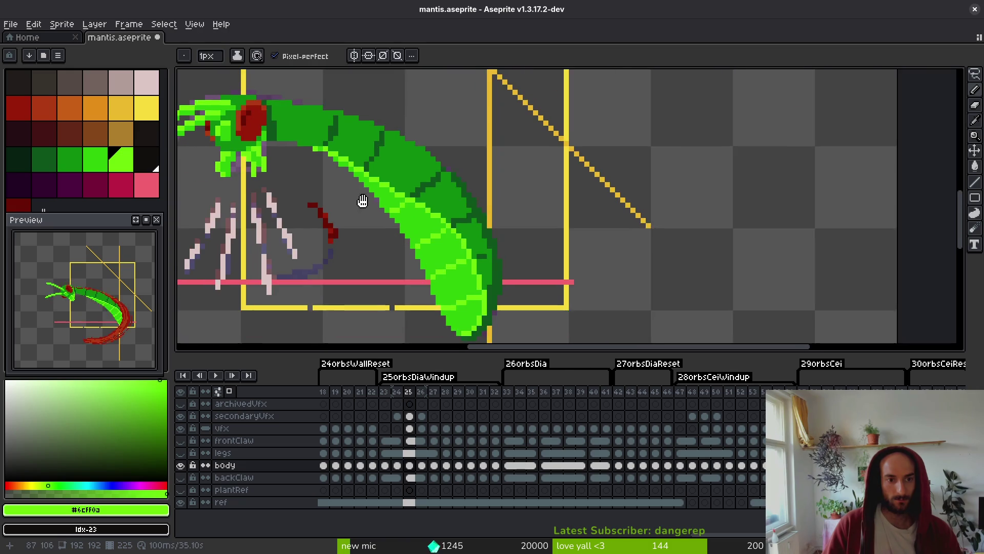
pyautogui.scroll(2, 402, 248)
pyautogui.press('e')
pyautogui.scroll(-2, 404, 228)
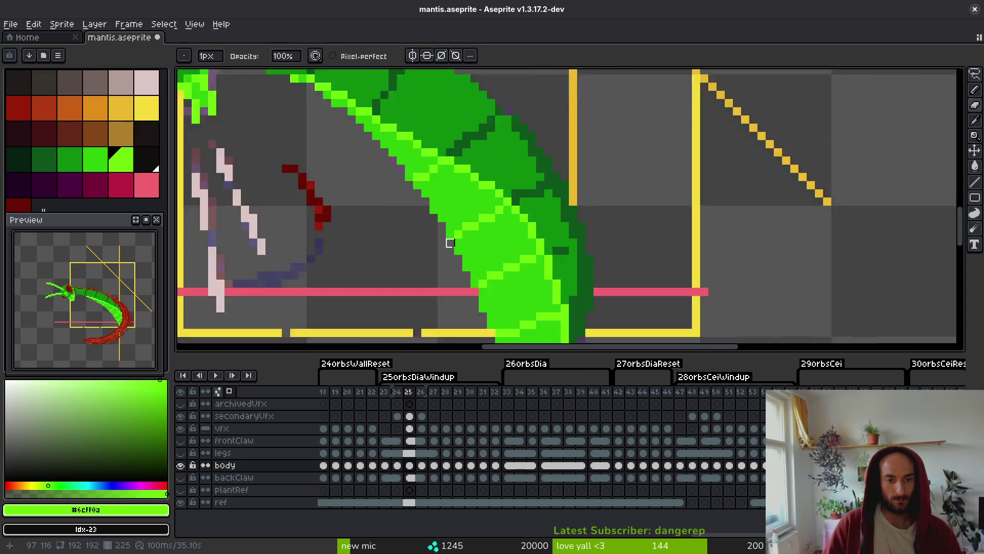
pyautogui.scroll(2, 385, 177)
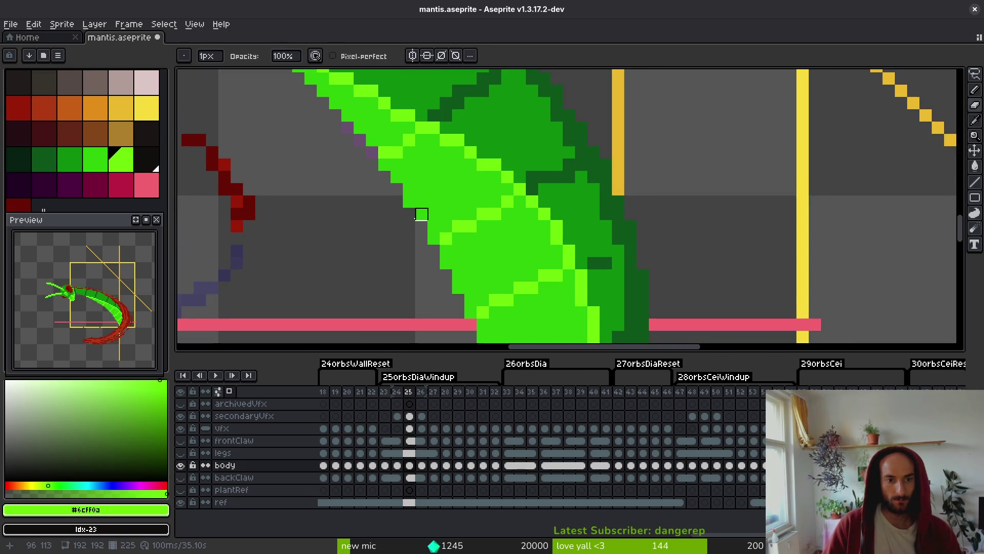
pyautogui.scroll(-3, 449, 238)
pyautogui.scroll(3, 449, 244)
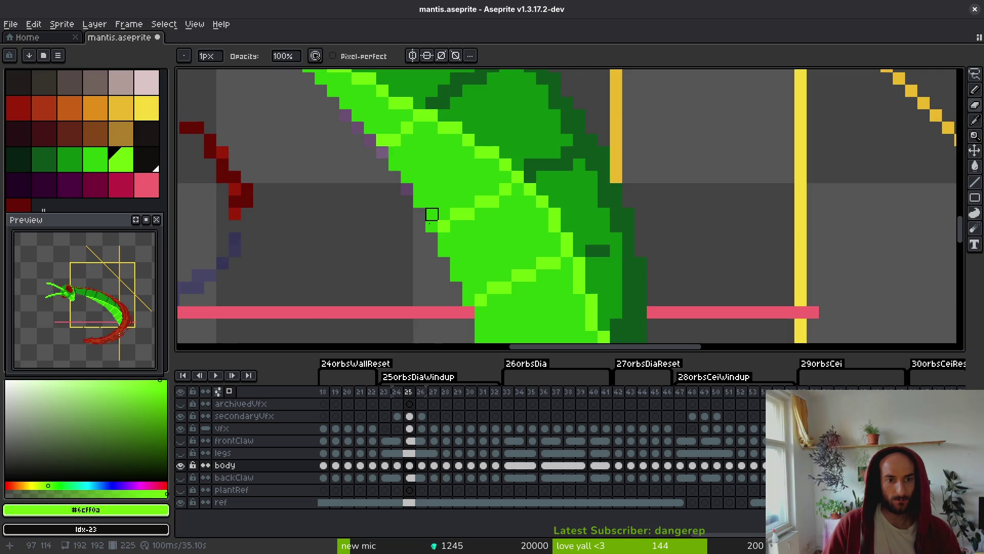
pyautogui.scroll(-3, 419, 202)
pyautogui.hotkey('ctrl', 's')
pyautogui.scroll(3, 477, 233)
pyautogui.keyDown('alt'); pyautogui.click(477, 233); pyautogui.keyUp('alt')
pyautogui.scroll(1, 478, 233)
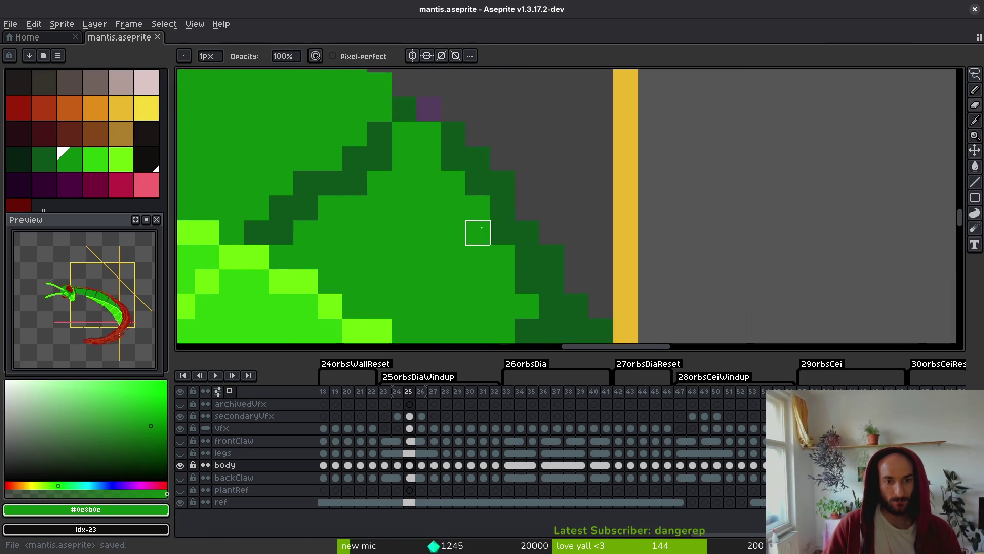
# Repaint stray dark edge pixels and flood-fill the dark patch with mid green (#0c8b0c).
pyautogui.scroll(-1, 478, 233)
pyautogui.click(448, 162)
pyautogui.click(466, 216)
pyautogui.press('g')
pyautogui.click(456, 226)
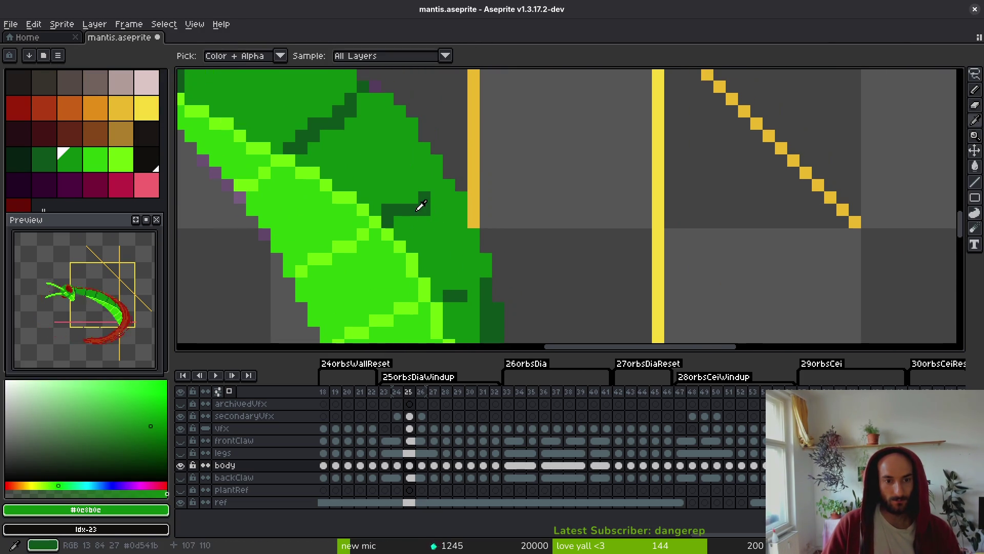
pyautogui.press('b')
# Add dark green (#0d541b) pixels along the abdomen segment line.
pyautogui.rightClick(390, 223)
pyautogui.click(429, 212)
pyautogui.keyDown('alt'); pyautogui.click(428, 197); pyautogui.keyUp('alt')
pyautogui.click(442, 192)
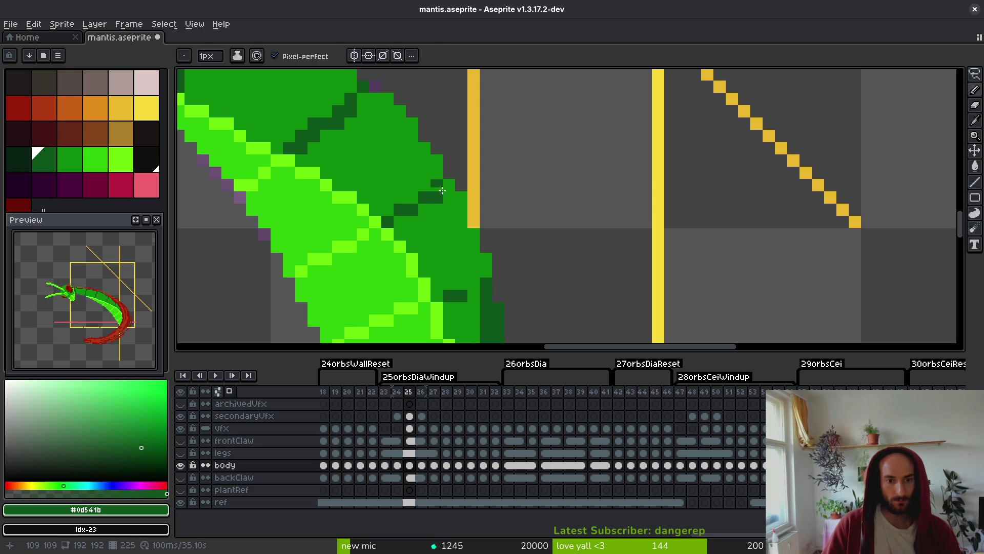
pyautogui.scroll(-5, 444, 190)
pyautogui.scroll(5, 461, 231)
# Recolour stray pixels at the body's edge mid green, add a dark segment pixel, and save.
pyautogui.press('alt')
pyautogui.rightClick(437, 243)
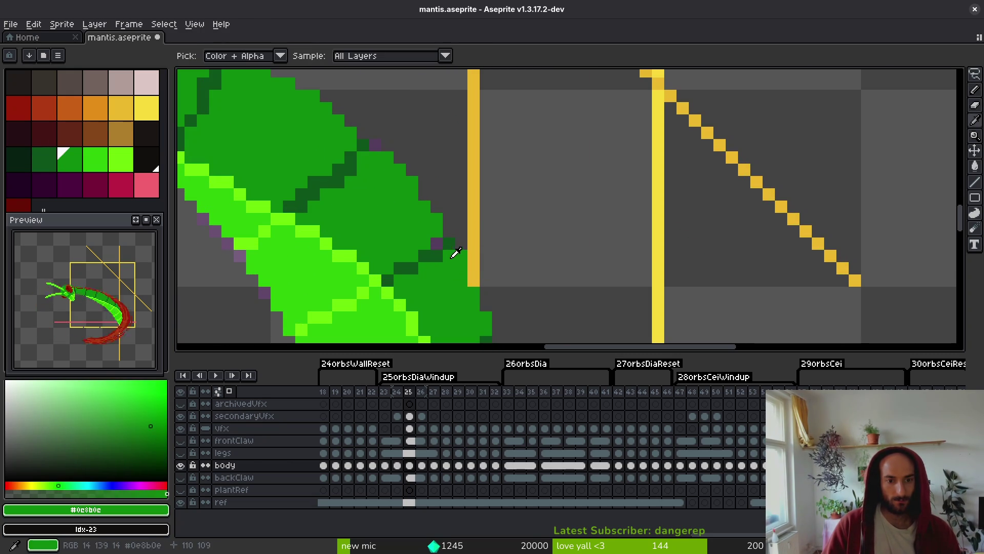
pyautogui.keyDown('alt'); pyautogui.click(450, 253); pyautogui.keyUp('alt')
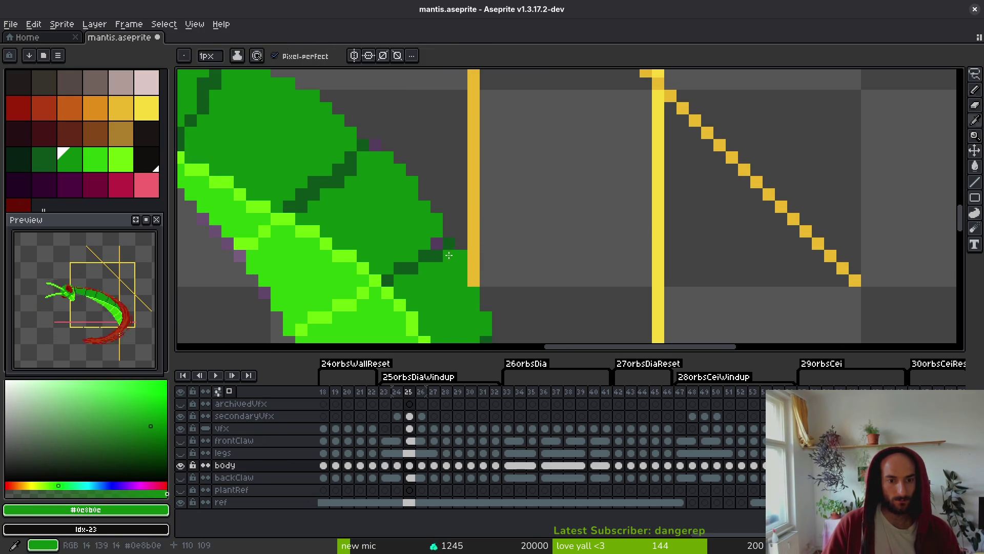
pyautogui.moveTo(448, 246); pyautogui.dragTo(440, 250)
pyautogui.keyDown('alt'); pyautogui.click(437, 243); pyautogui.keyUp('alt')
pyautogui.click(474, 292)
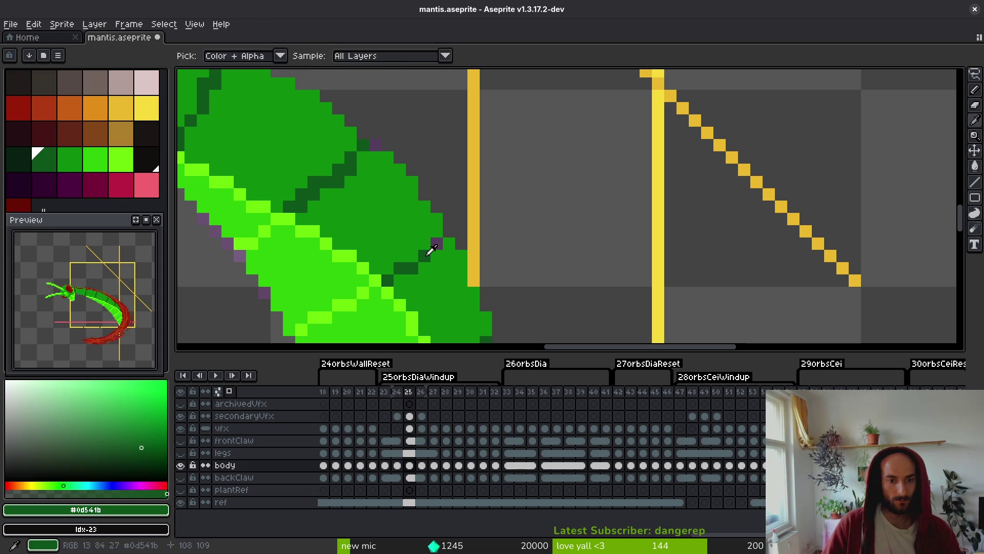
pyautogui.hotkey('ctrl', 's')
# On the next abdomen segment, repaint a stray dark pixel green, add a dark line pixel, save.
pyautogui.scroll(-3, 461, 257)
pyautogui.scroll(3, 450, 236)
pyautogui.moveTo(369, 213)
pyautogui.mouseDown()
pyautogui.moveTo(433, 185)
pyautogui.moveTo(414, 234)
pyautogui.moveTo(470, 217)
pyautogui.mouseUp()
pyautogui.keyDown('alt'); pyautogui.click(433, 184); pyautogui.keyUp('alt')
pyautogui.click(501, 308)
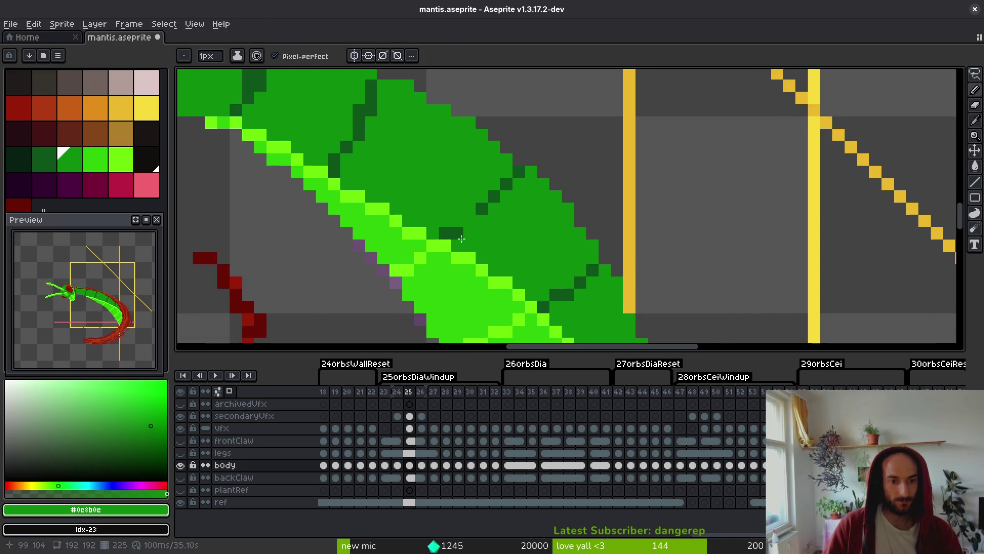
pyautogui.scroll(-3, 442, 258)
pyautogui.scroll(3, 429, 220)
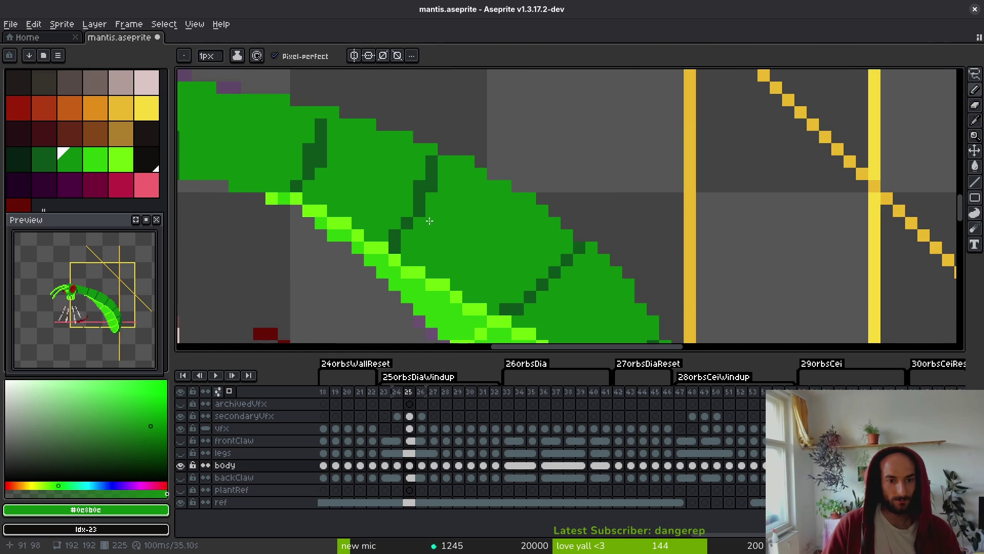
pyautogui.keyDown('alt'); pyautogui.click(420, 195); pyautogui.keyUp('alt')
pyautogui.click(407, 210)
pyautogui.keyDown('alt'); pyautogui.click(450, 186); pyautogui.keyUp('alt')
pyautogui.hotkey('ctrl', 's')
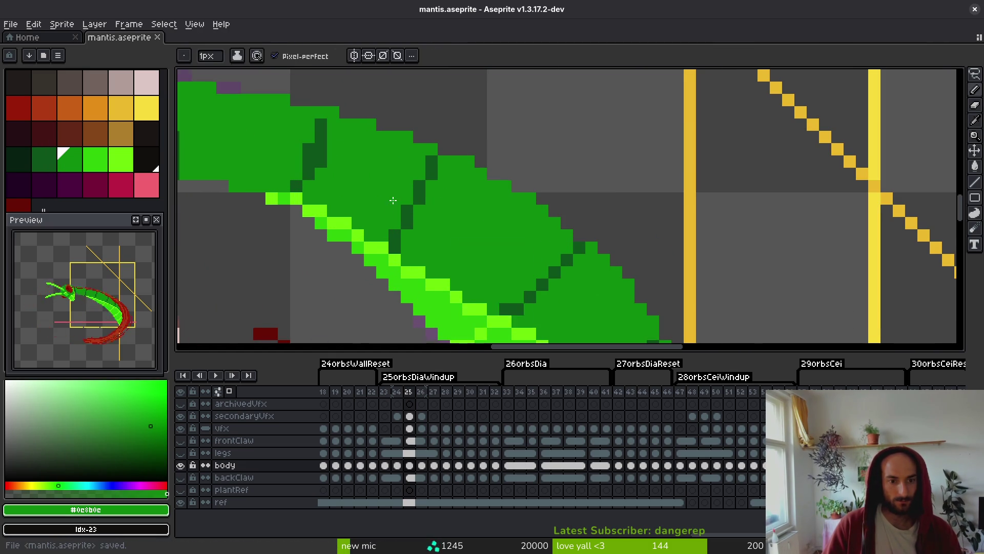
# Repaint dark outline pixels in main green, add one more dark segment-line pixel, and save.
pyautogui.scroll(-1, 395, 199)
pyautogui.scroll(1, 403, 193)
pyautogui.moveTo(397, 178); pyautogui.dragTo(395, 189)
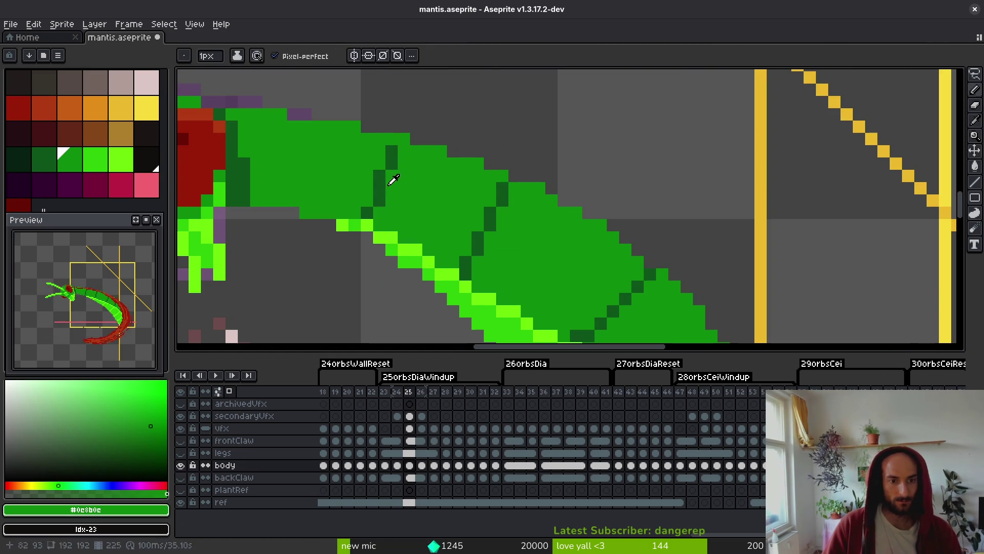
pyautogui.click(392, 151)
pyautogui.keyDown('alt'); pyautogui.click(391, 163); pyautogui.keyUp('alt')
pyautogui.click(404, 138)
pyautogui.hotkey('ctrl', 's')
pyautogui.scroll(-3, 476, 265)
pyautogui.scroll(5, 475, 265)
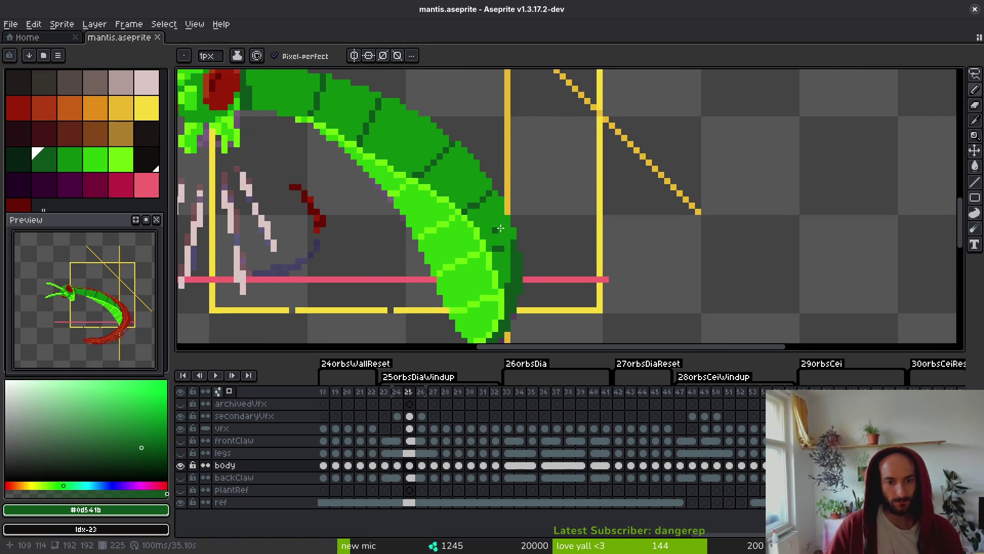
pyautogui.scroll(-3, 504, 201)
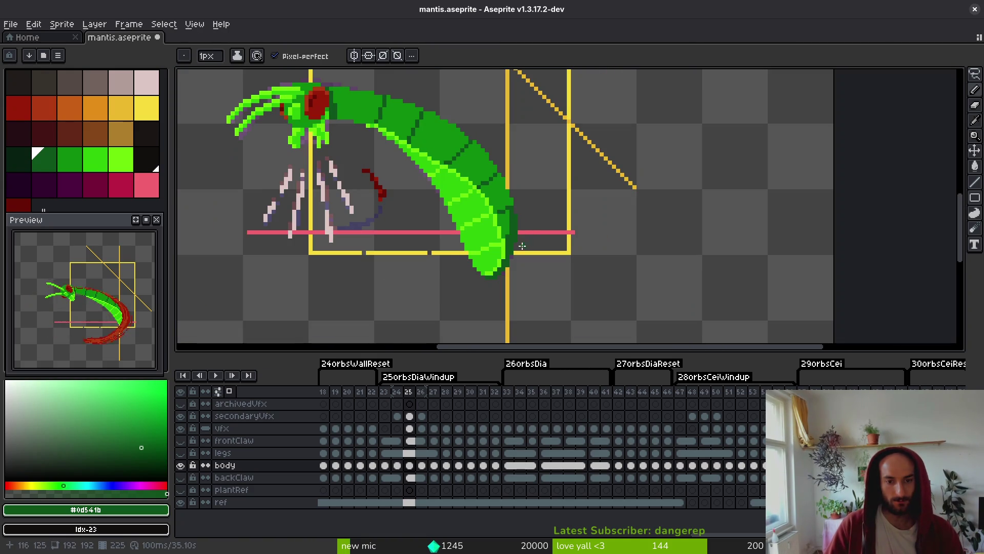
pyautogui.scroll(1, 508, 203)
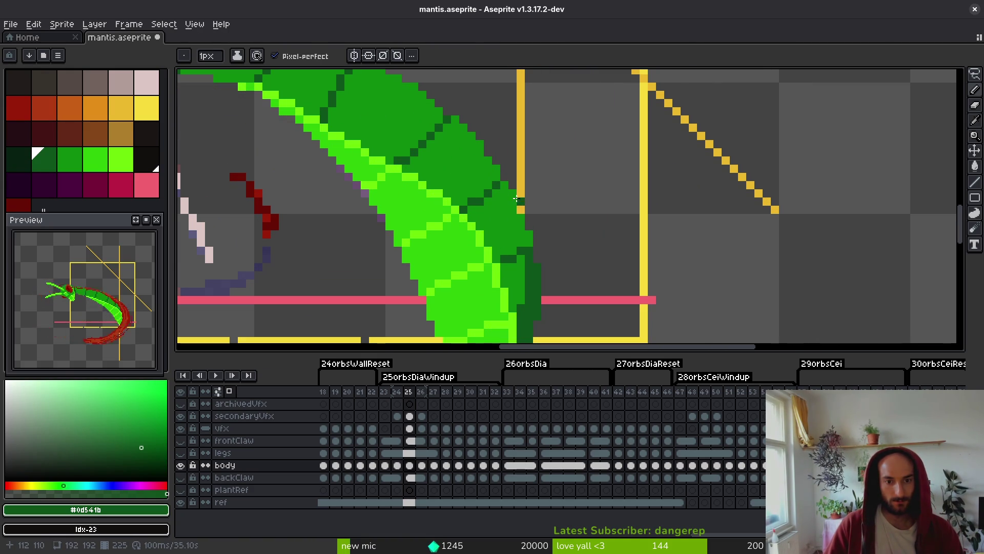
pyautogui.keyDown('alt'); pyautogui.click(511, 193); pyautogui.keyUp('alt')
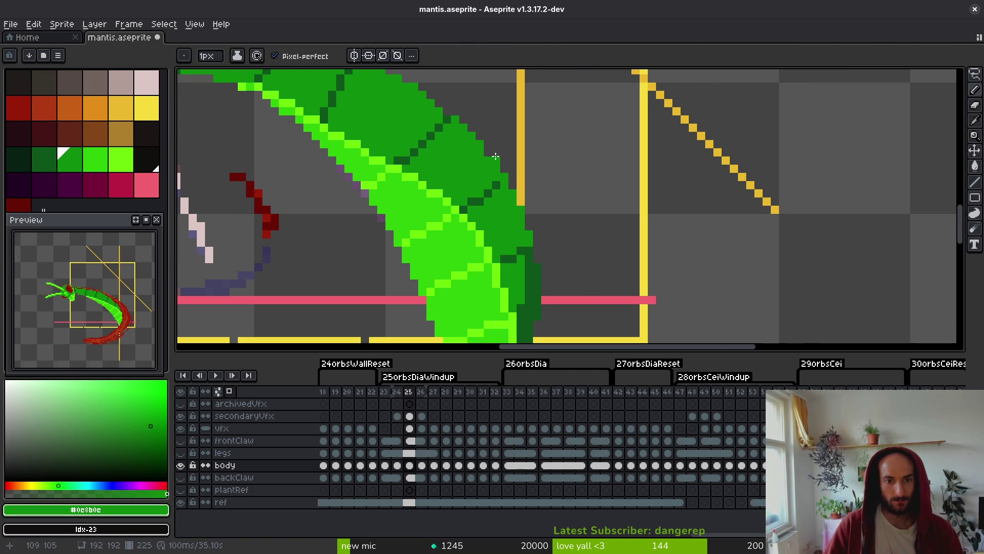
pyautogui.keyDown('alt'); pyautogui.click(500, 184); pyautogui.keyUp('alt')
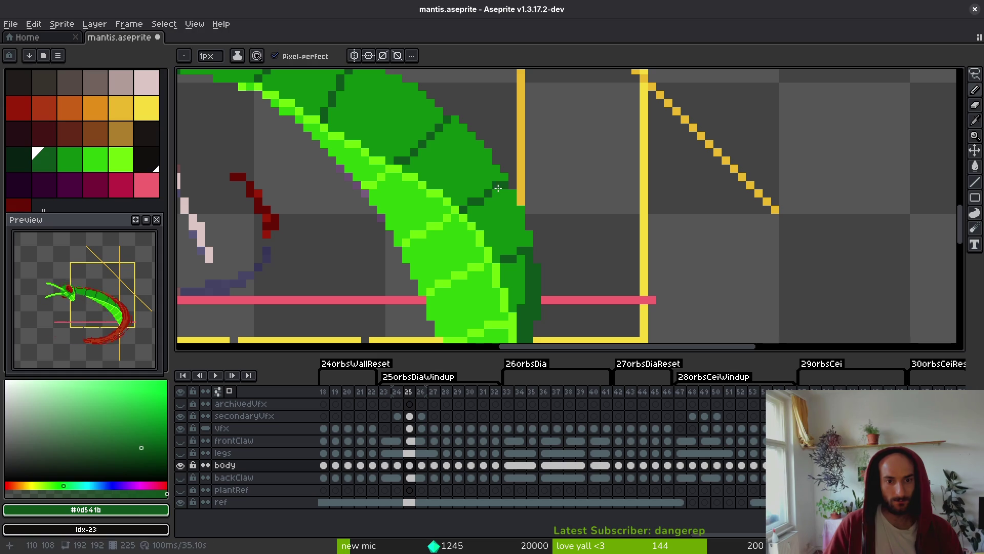
pyautogui.keyDown('alt'); pyautogui.click(499, 188); pyautogui.keyUp('alt')
pyautogui.hotkey('ctrl', 's')
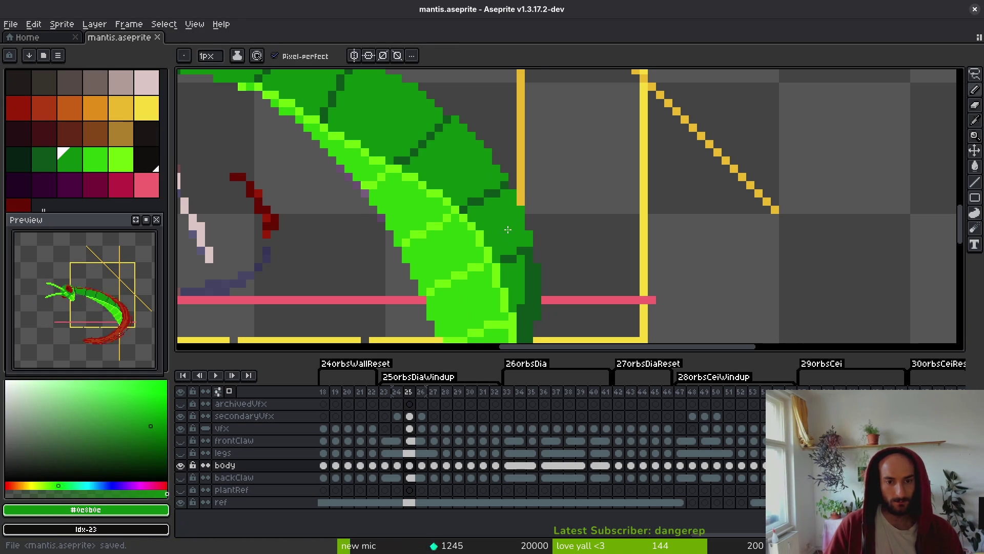
pyautogui.scroll(-1, 536, 255)
pyautogui.scroll(5, 526, 310)
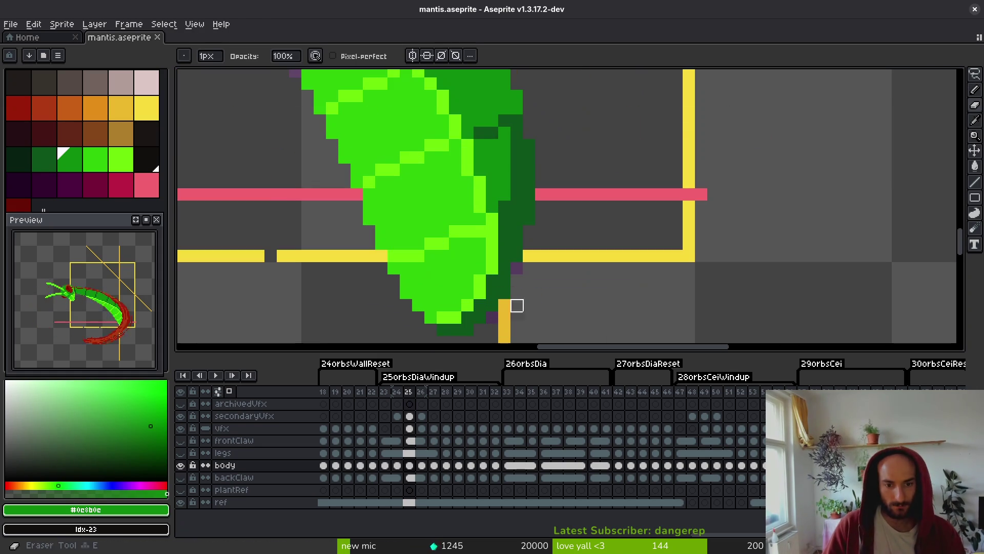
pyautogui.scroll(-4, 538, 266)
pyautogui.scroll(-2, 537, 247)
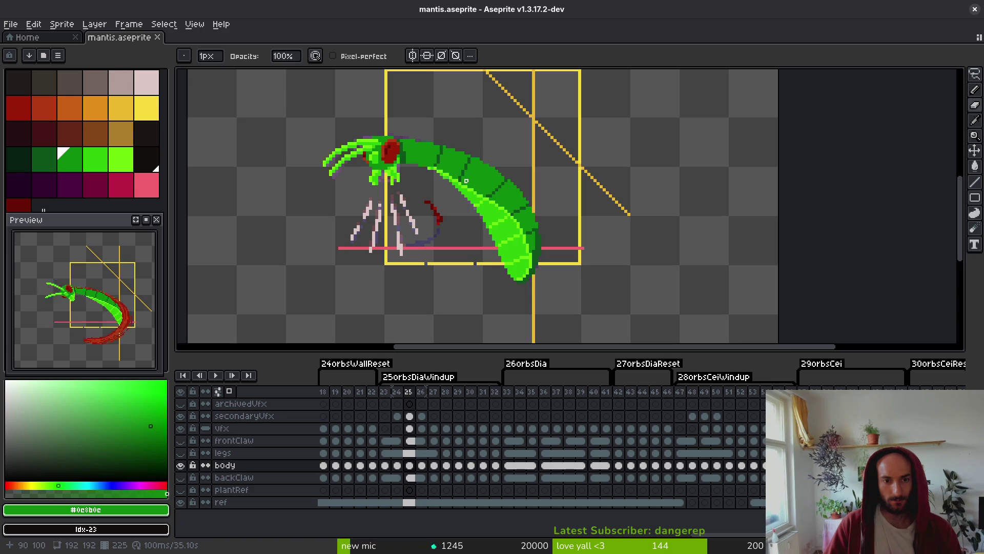
pyautogui.scroll(3, 469, 180)
pyautogui.press('b')
pyautogui.keyDown('alt'); pyautogui.click(433, 175); pyautogui.keyUp('alt')
pyautogui.keyDown('alt'); pyautogui.click(438, 179); pyautogui.keyUp('alt')
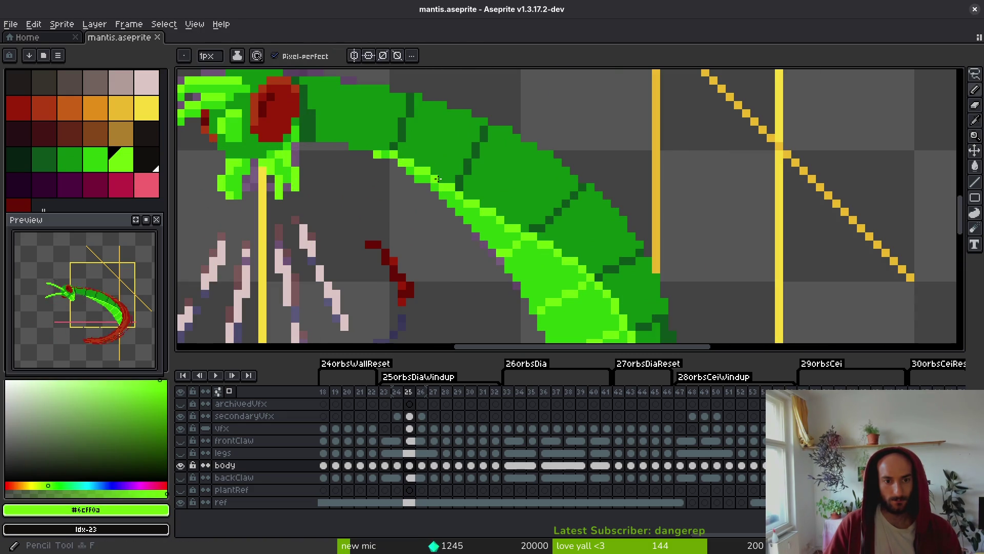
# Sample the light underside green (#2fc809) and bright highlight green (#6cff0a) from the body, saving along the way.
pyautogui.keyDown('alt'); pyautogui.click(444, 187); pyautogui.keyUp('alt')
pyautogui.hotkey('ctrl', 's')
pyautogui.scroll(-5, 519, 232)
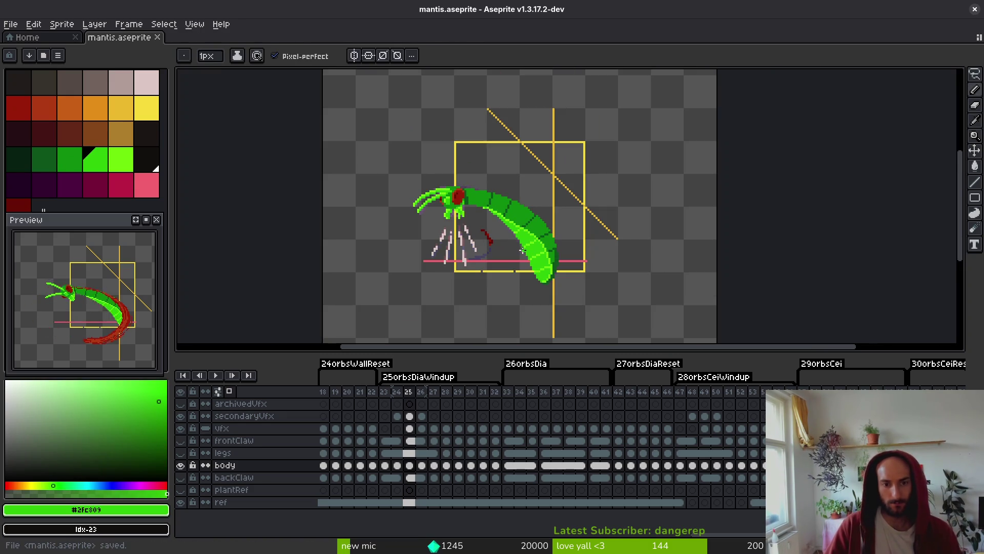
pyautogui.scroll(5, 523, 252)
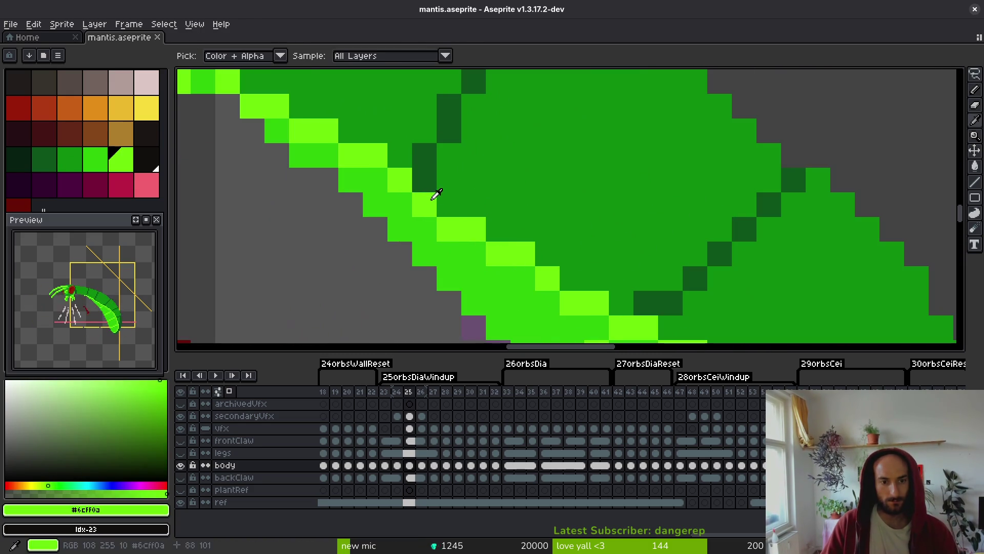
pyautogui.keyDown('alt'); pyautogui.click(481, 226); pyautogui.keyUp('alt')
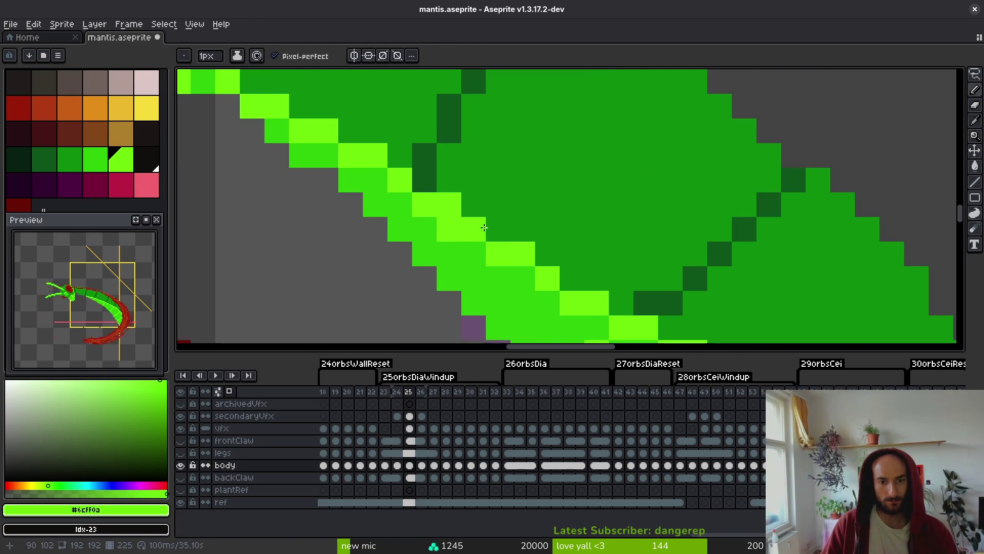
pyautogui.keyDown('alt'); pyautogui.click(509, 278); pyautogui.keyUp('alt')
pyautogui.hotkey('ctrl', 's')
pyautogui.scroll(-3, 477, 246)
pyautogui.scroll(2, 486, 262)
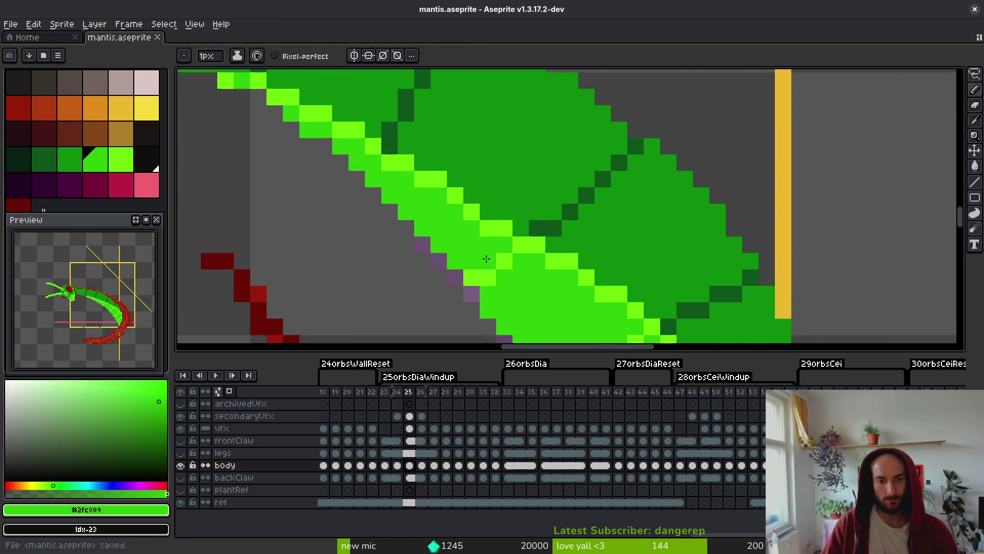
# Paint light green highlight pixels along the abdomen's underside edge and save mantis.aseprite.
pyautogui.keyDown('alt'); pyautogui.click(485, 261); pyautogui.keyUp('alt')
pyautogui.click(487, 212)
pyautogui.keyDown('alt'); pyautogui.click(495, 233); pyautogui.keyUp('alt')
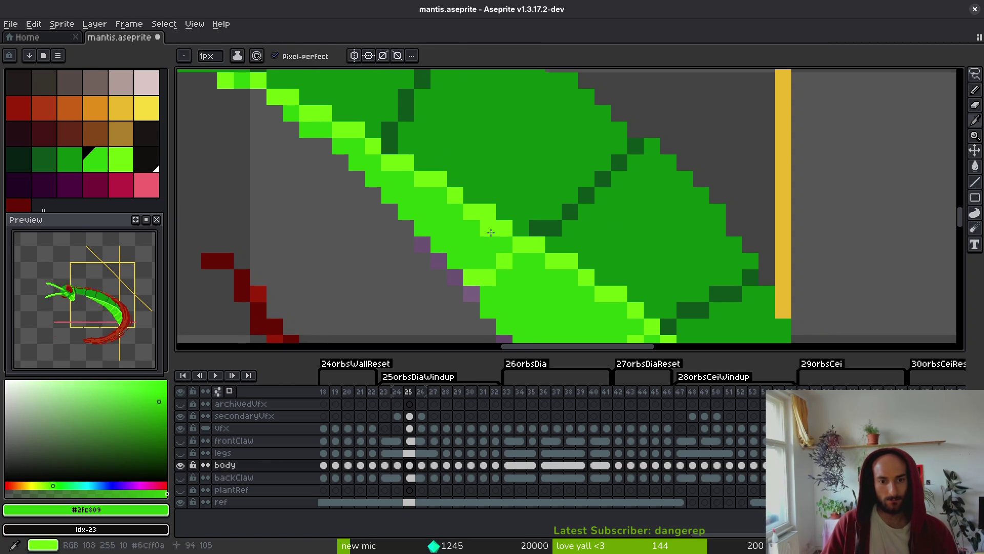
pyautogui.scroll(-3, 495, 234)
pyautogui.hotkey('ctrl', 's')
pyautogui.scroll(3, 499, 205)
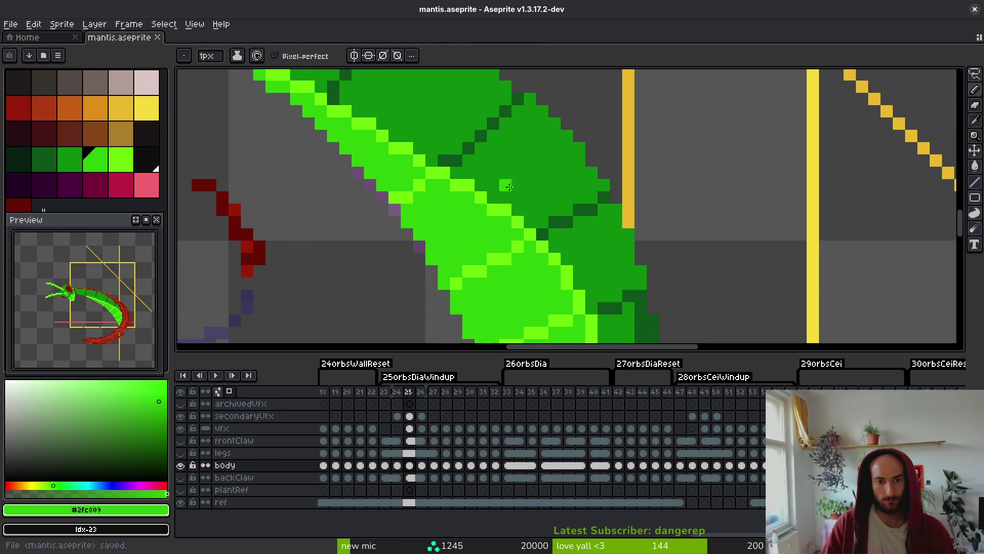
pyautogui.scroll(-3, 511, 206)
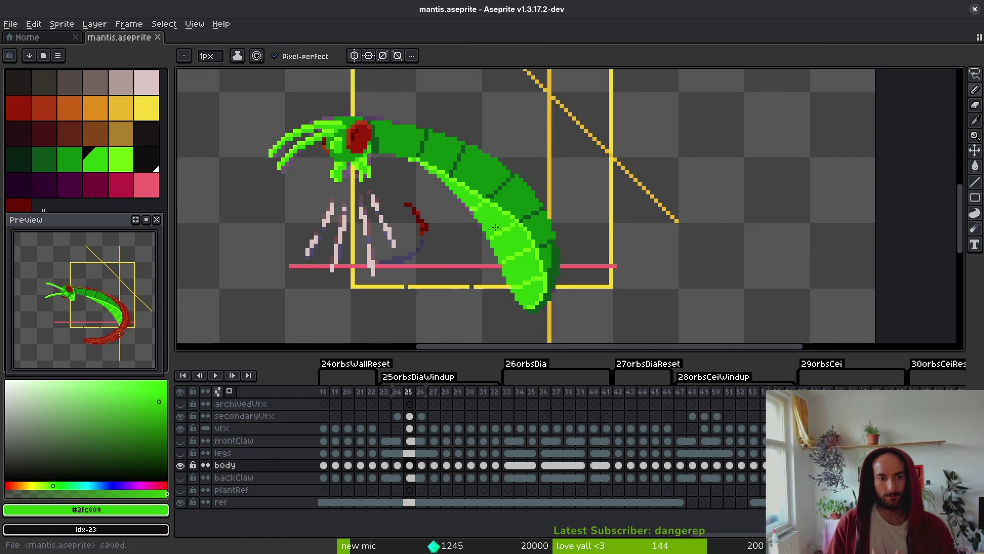
pyautogui.scroll(3, 361, 193)
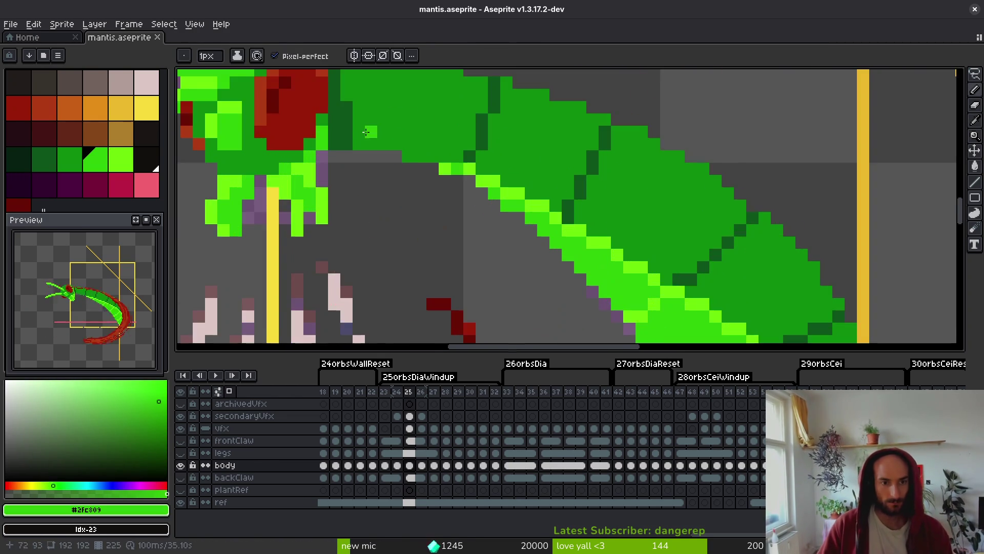
pyautogui.keyDown('alt'); pyautogui.click(361, 194); pyautogui.keyUp('alt')
pyautogui.scroll(-3, 415, 205)
pyautogui.hotkey('ctrl', 's')
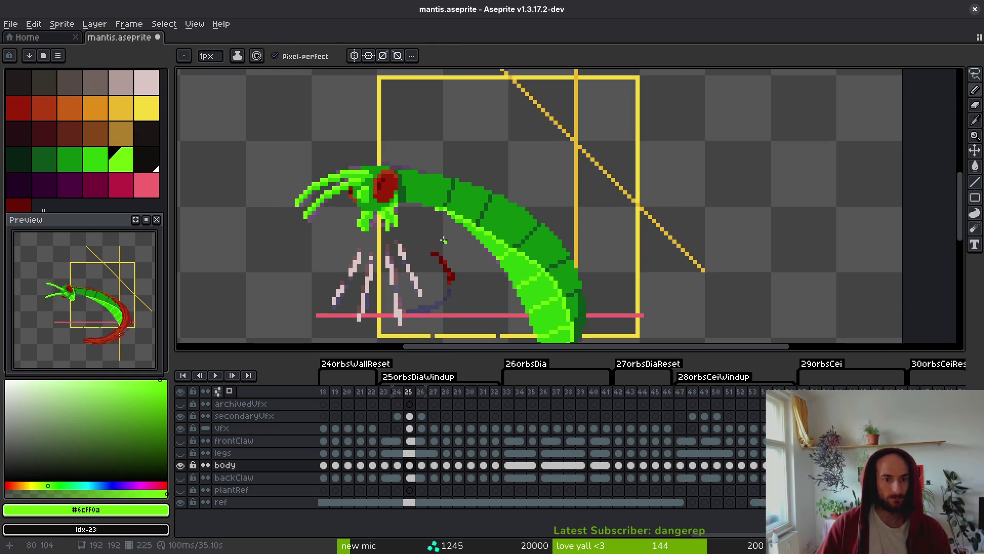
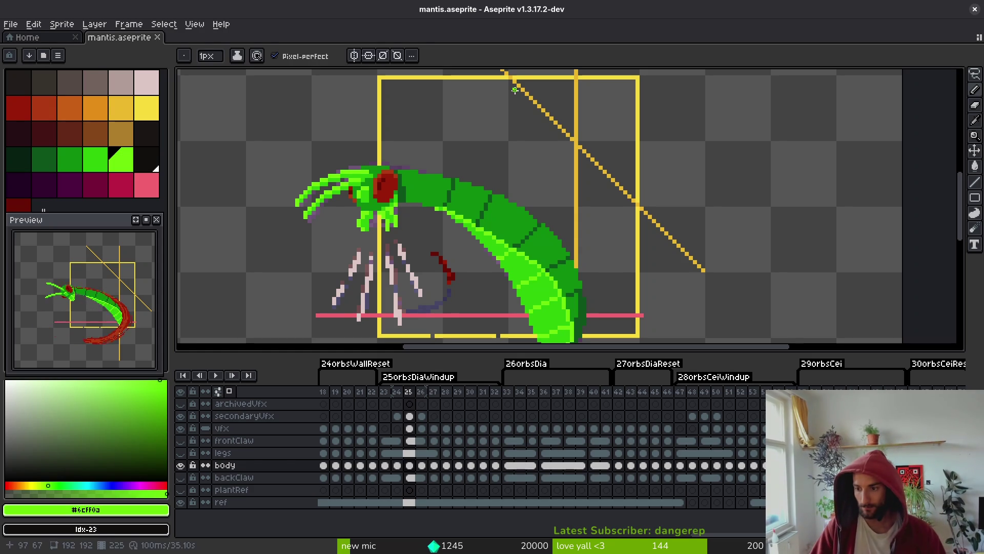
# Paint two shading pixels on the mantis body and save mantis.aseprite.
pyautogui.scroll(5, 644, 235)
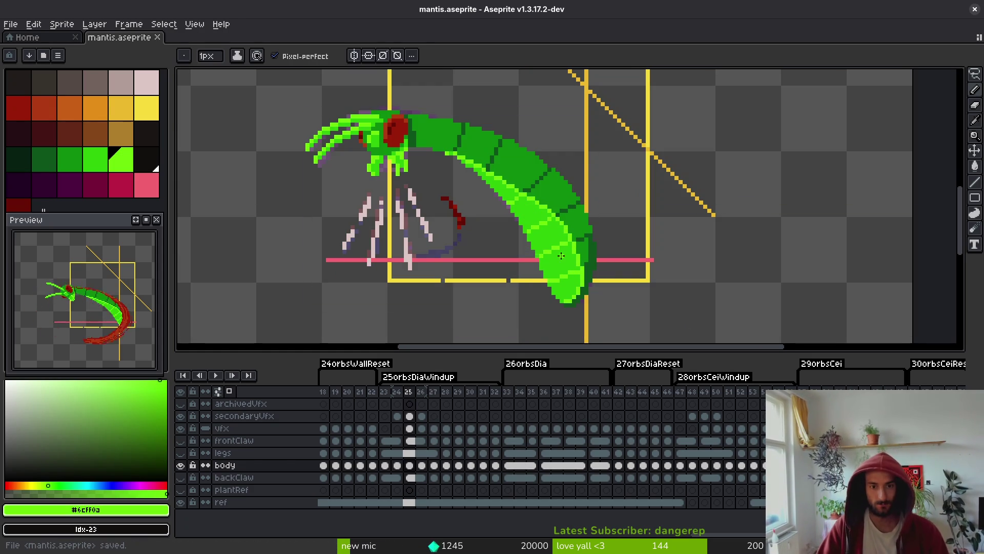
pyautogui.click(549, 257)
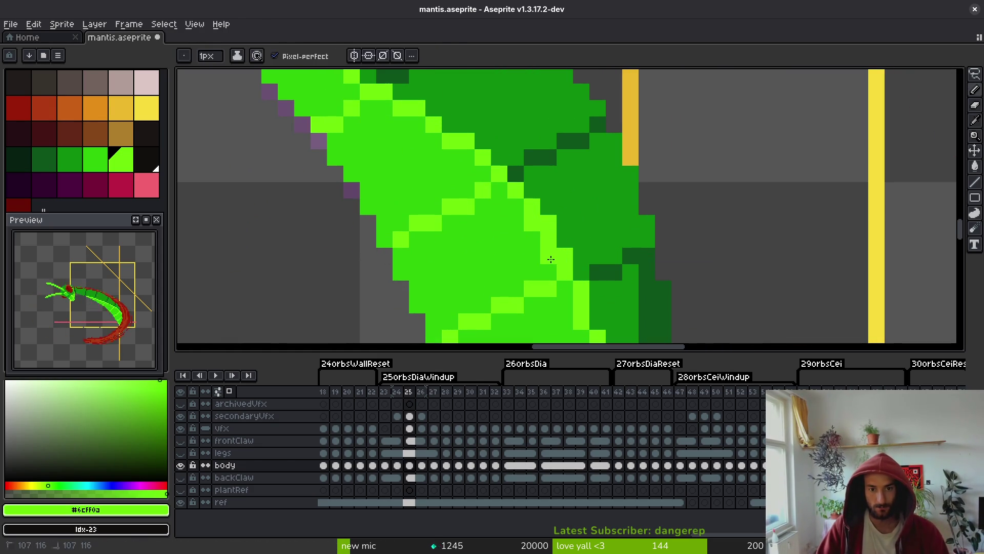
pyautogui.keyDown('alt'); pyautogui.click(552, 218); pyautogui.keyUp('alt')
pyautogui.hotkey('ctrl', 's')
# Sample the bright, medium and dark segment greens from the body.
pyautogui.scroll(3, 621, 228)
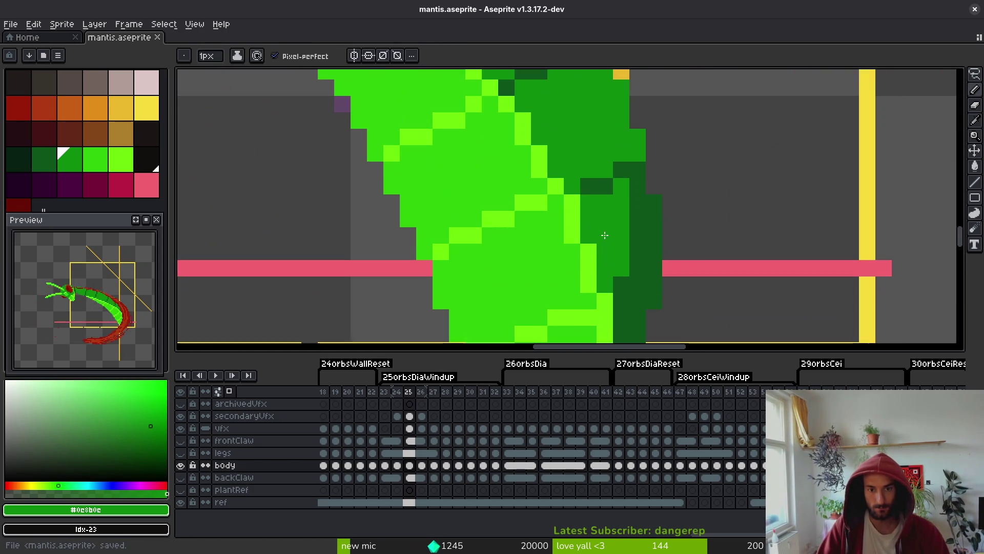
pyautogui.keyDown('alt'); pyautogui.click(557, 201); pyautogui.keyUp('alt')
pyautogui.keyDown('alt'); pyautogui.click(615, 248); pyautogui.keyUp('alt')
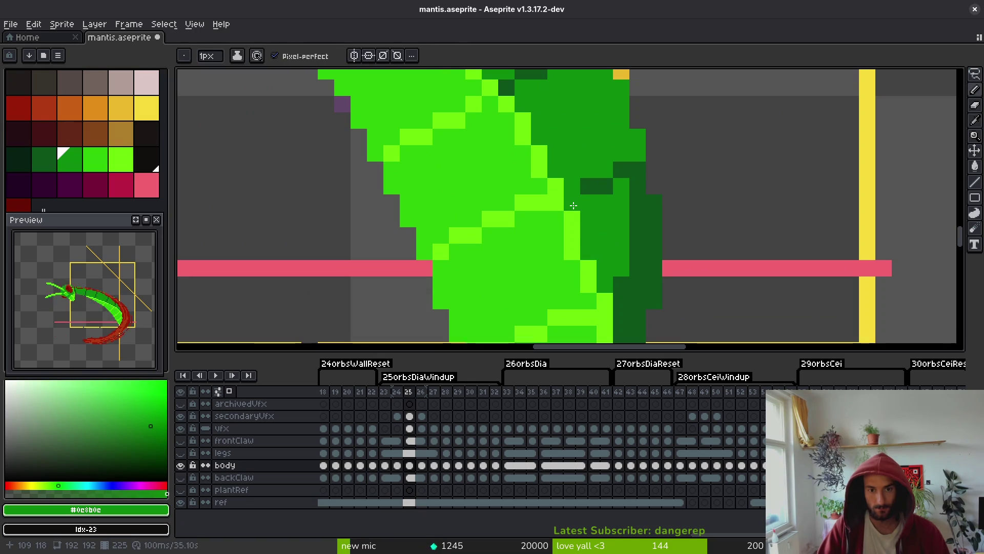
pyautogui.scroll(-3, 573, 209)
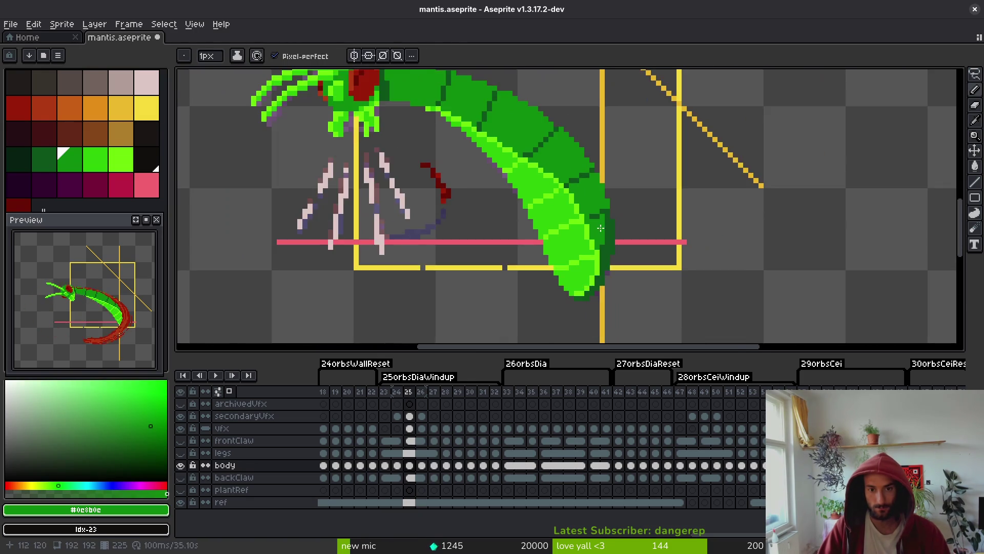
pyautogui.keyDown('alt'); pyautogui.click(579, 215); pyautogui.keyUp('alt')
pyautogui.scroll(2, 579, 215)
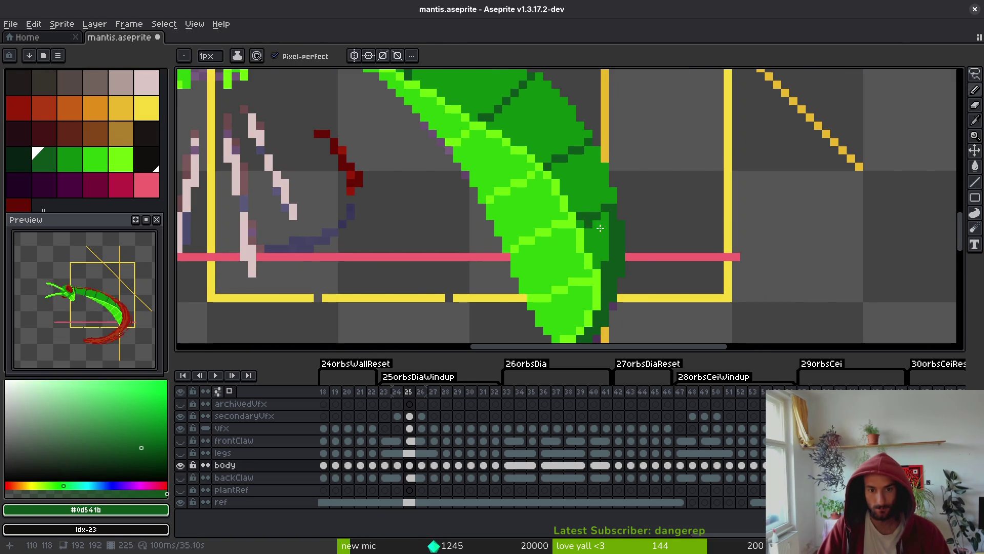
pyautogui.scroll(-2, 613, 250)
pyautogui.scroll(3, 622, 266)
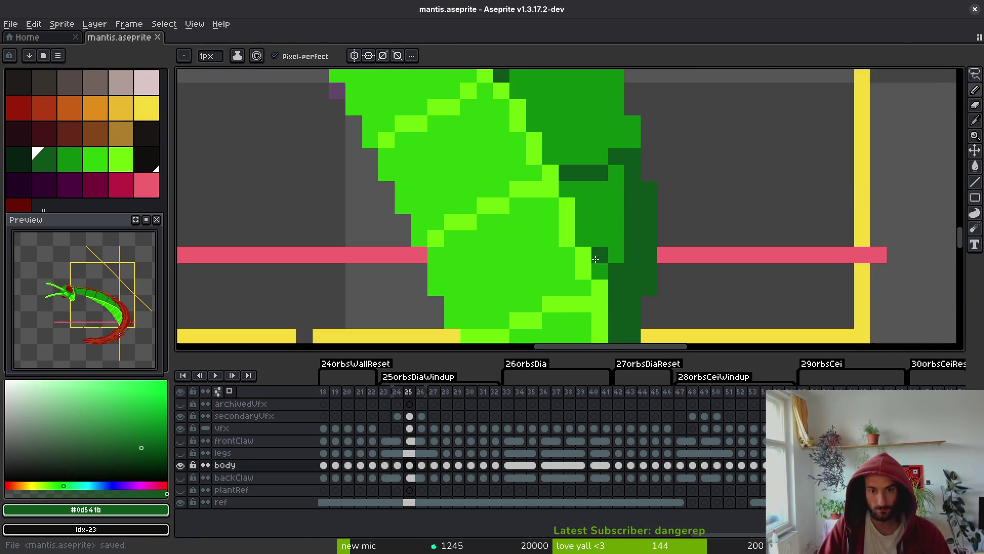
# Add a dark-green pixel at the body's top edge, using greens sampled from the body.
pyautogui.keyDown('alt'); pyautogui.click(578, 233); pyautogui.keyUp('alt')
pyautogui.keyDown('alt'); pyautogui.click(560, 235); pyautogui.keyUp('alt')
pyautogui.scroll(-3, 574, 289)
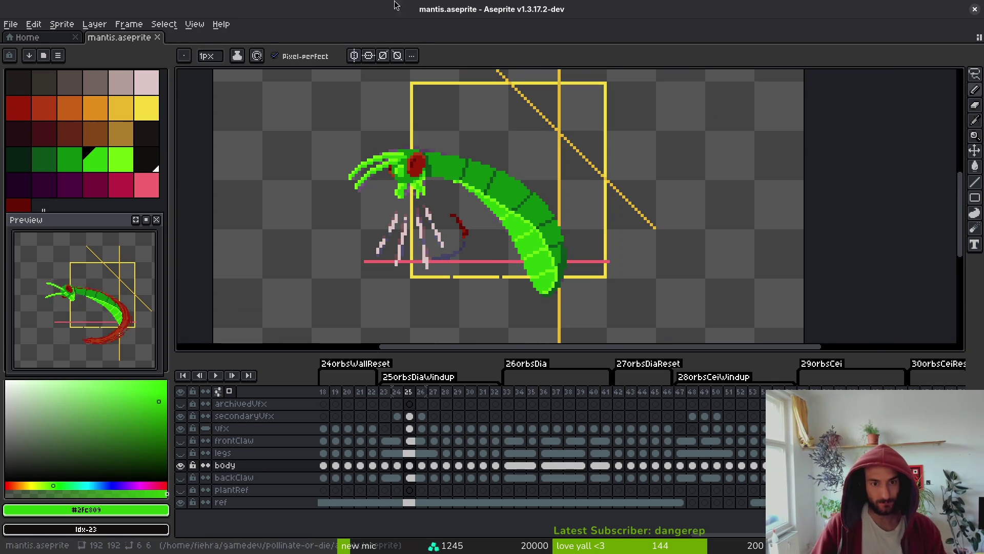
pyautogui.scroll(4, 512, 215)
pyautogui.keyDown('alt'); pyautogui.click(518, 227); pyautogui.keyUp('alt')
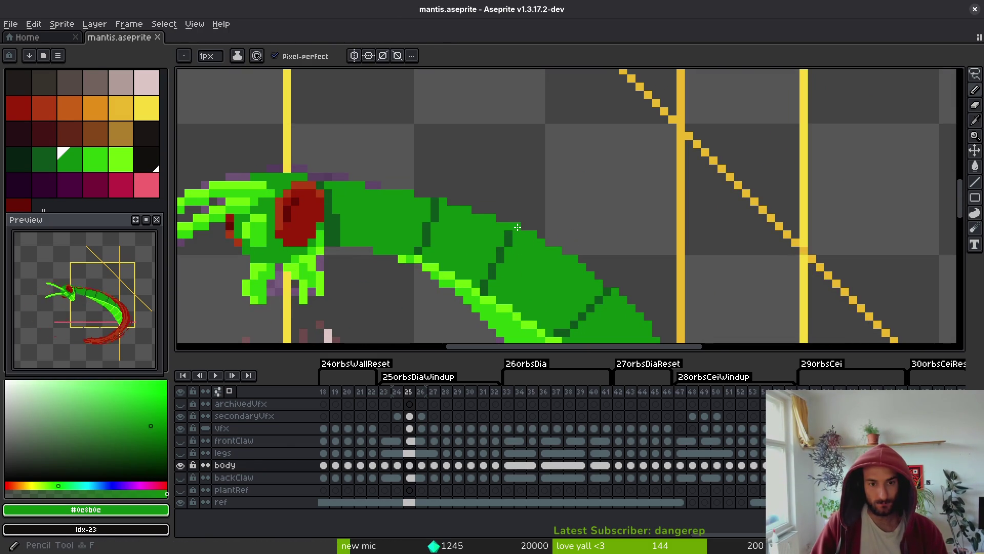
pyautogui.keyDown('alt'); pyautogui.click(511, 227); pyautogui.keyUp('alt')
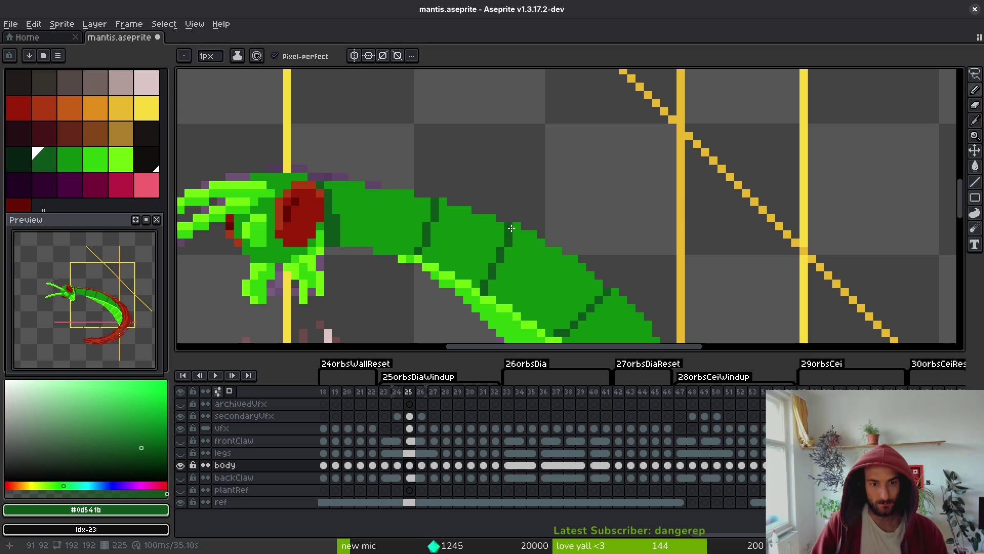
pyautogui.click(521, 230)
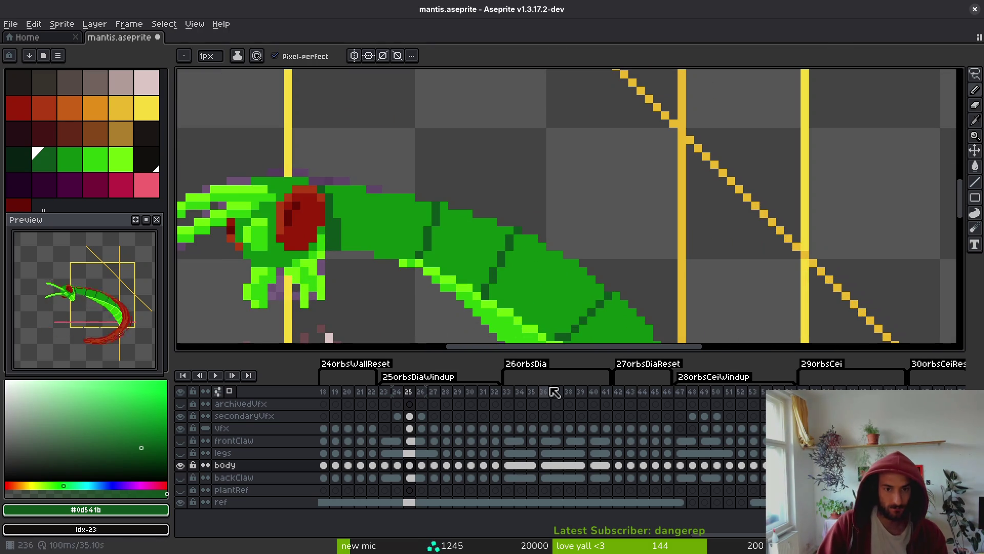
# Undo a stray bright-green highlight pixel, pick the dark body green, and save.
pyautogui.scroll(2, 502, 296)
pyautogui.keyDown('alt'); pyautogui.click(451, 319); pyautogui.keyUp('alt')
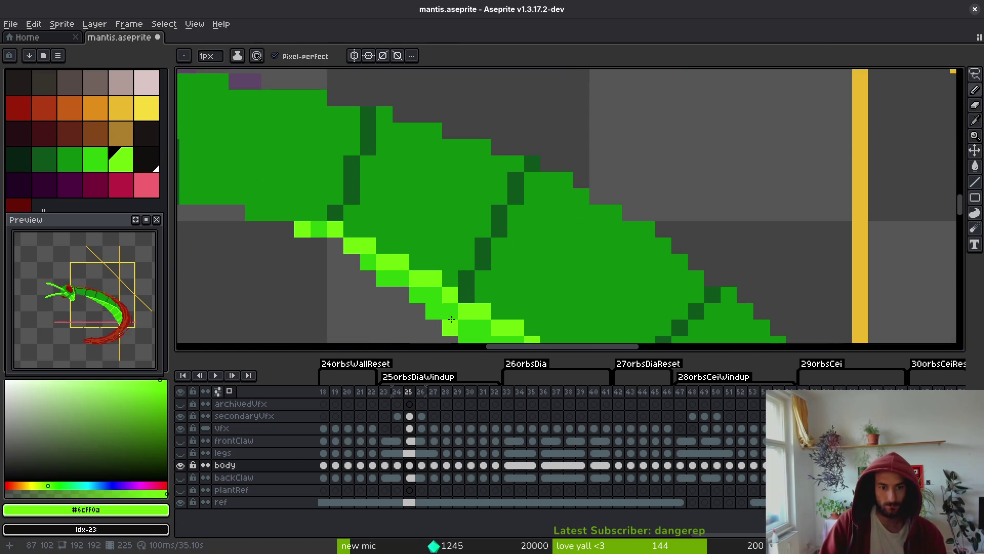
pyautogui.scroll(-5, 532, 261)
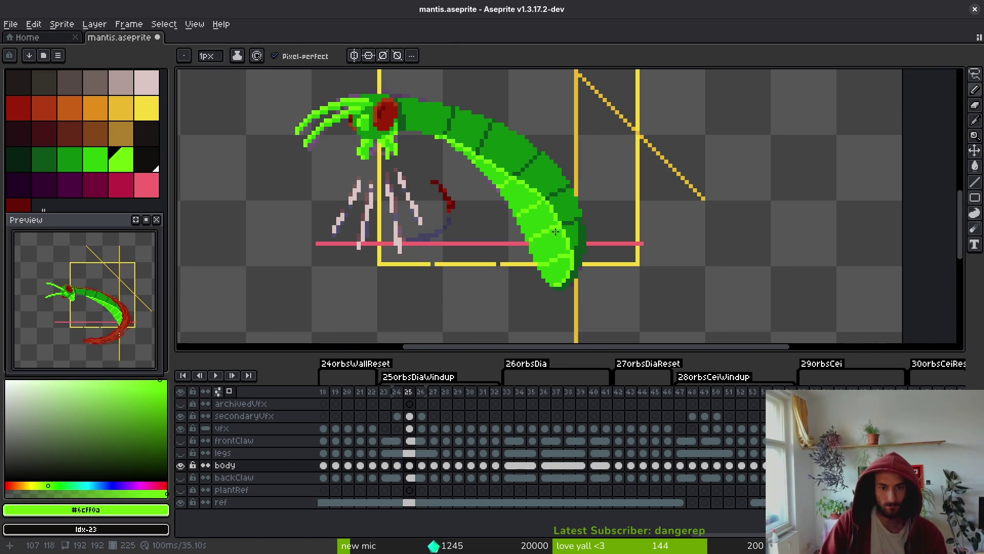
pyautogui.hotkey('ctrl', 'z')
pyautogui.scroll(4, 491, 209)
pyautogui.keyDown('alt'); pyautogui.click(503, 209); pyautogui.keyUp('alt')
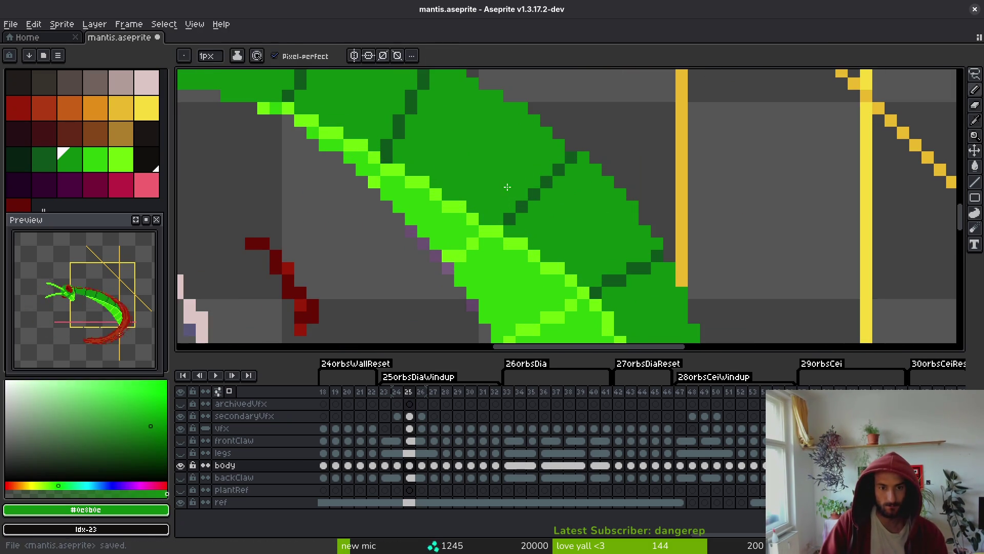
pyautogui.hotkey('ctrl', 's')
# Sample the bright green from a highlight pixel and save the sprite.
pyautogui.scroll(-4, 552, 220)
pyautogui.scroll(4, 503, 207)
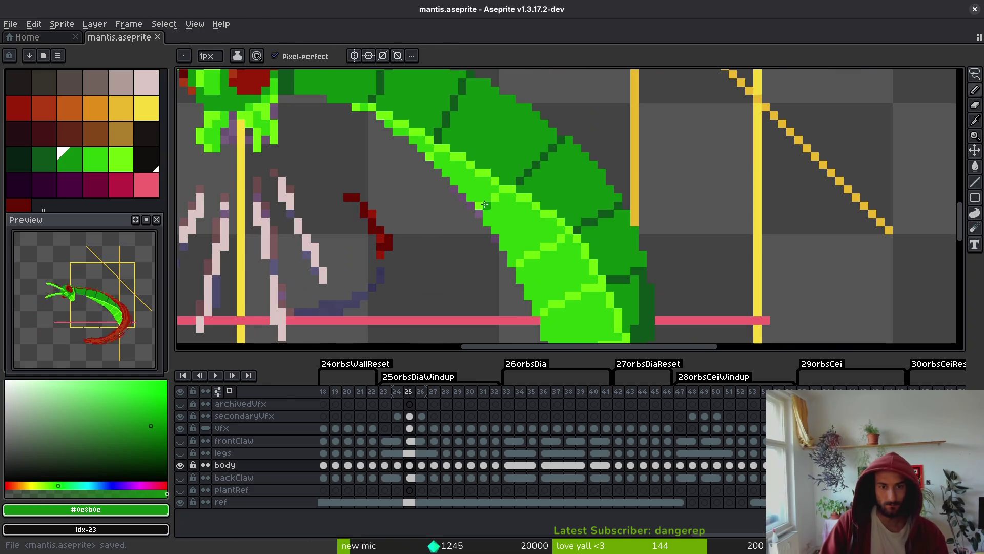
pyautogui.keyDown('alt'); pyautogui.click(479, 204); pyautogui.keyUp('alt')
pyautogui.scroll(-3, 485, 201)
pyautogui.hotkey('ctrl', 's')
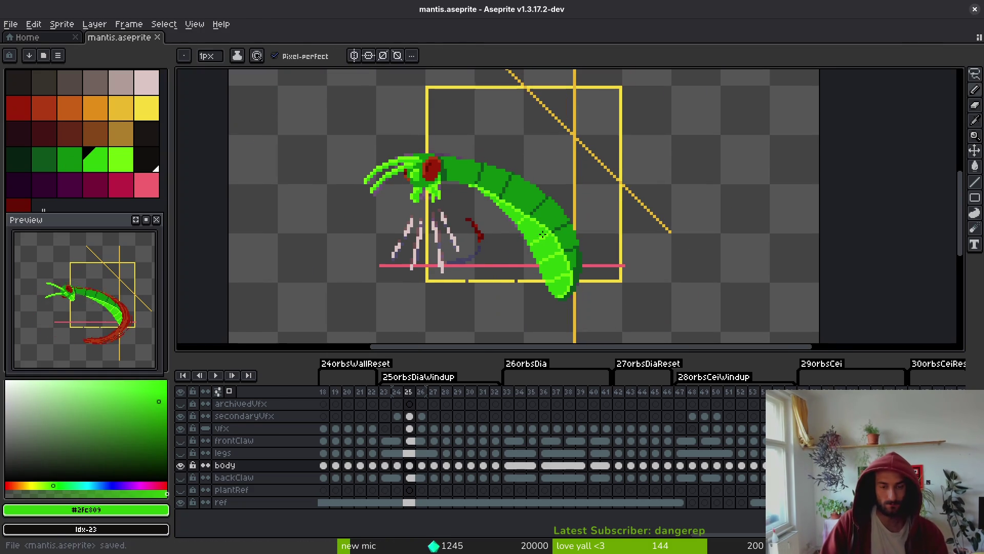
# Paint a dark-green pixel on the body segment and save again.
pyautogui.scroll(3, 527, 179)
pyautogui.keyDown('alt'); pyautogui.click(509, 184); pyautogui.keyUp('alt')
pyautogui.click(521, 181)
pyautogui.scroll(-2, 542, 234)
pyautogui.scroll(-1, 542, 234)
pyautogui.scroll(1, 502, 215)
pyautogui.hotkey('ctrl', 's')
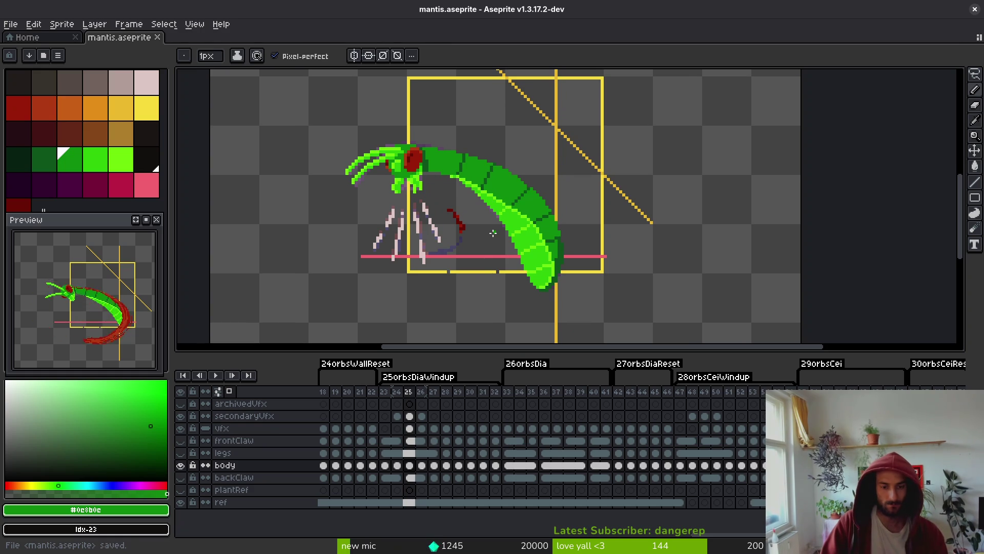
# Make the legs layer visible.
pyautogui.press('i')
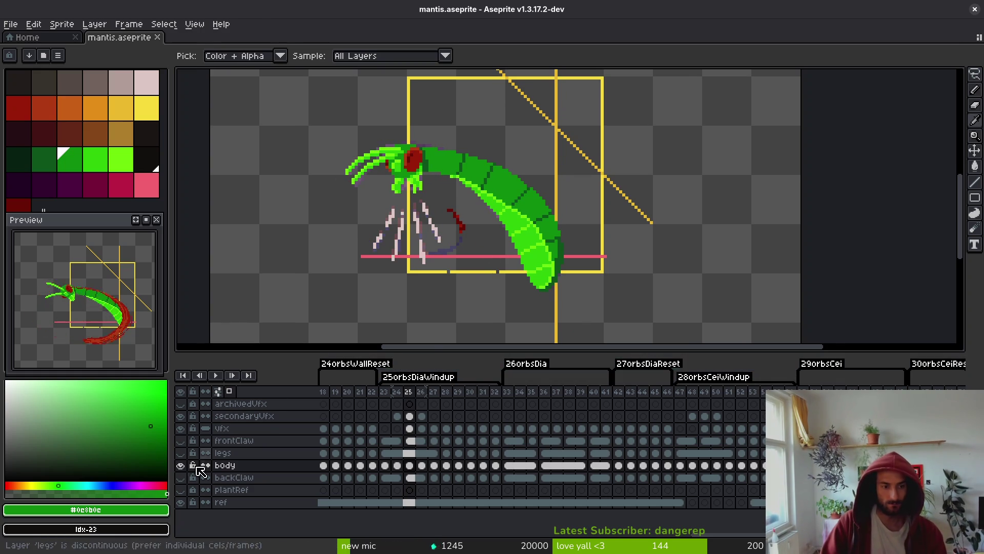
pyautogui.click(181, 454)
pyautogui.press('b')
pyautogui.scroll(1, 521, 222)
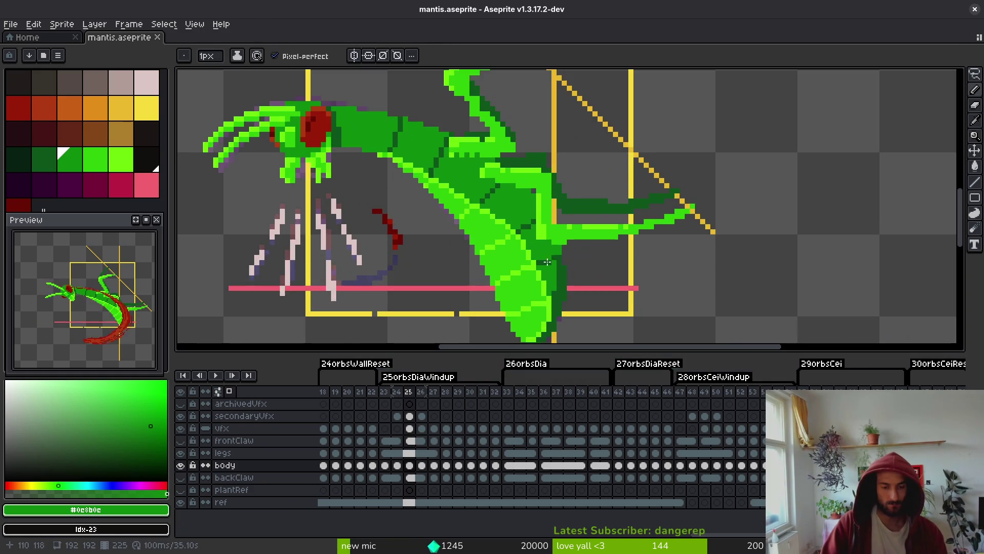
pyautogui.scroll(-1, 521, 221)
pyautogui.press('i')
# Select the legs cel on frame 28 after checking frames 27 and 29.
pyautogui.press('Right')
pyautogui.press('Right')
pyautogui.press('Right')
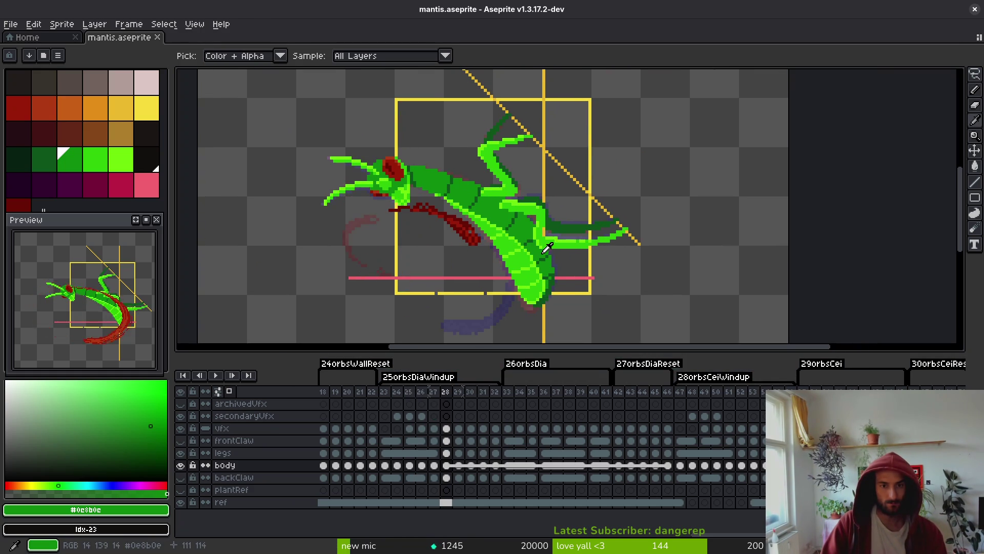
pyautogui.click(448, 455)
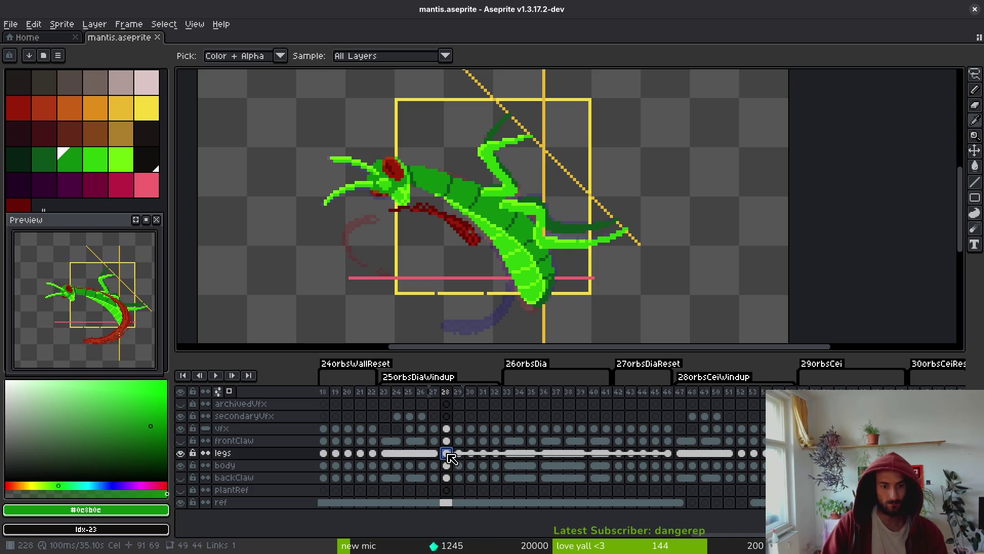
pyautogui.click(461, 454)
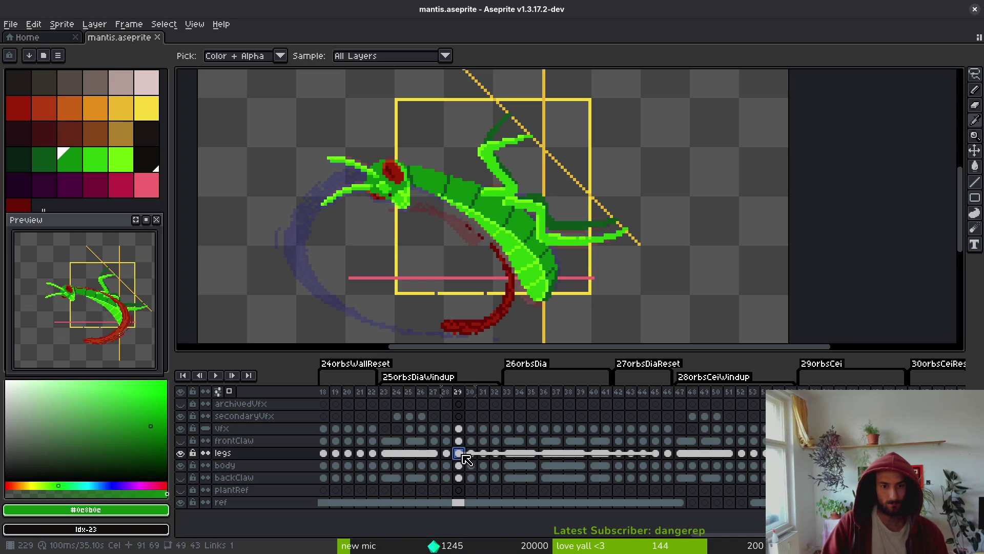
pyautogui.click(447, 454)
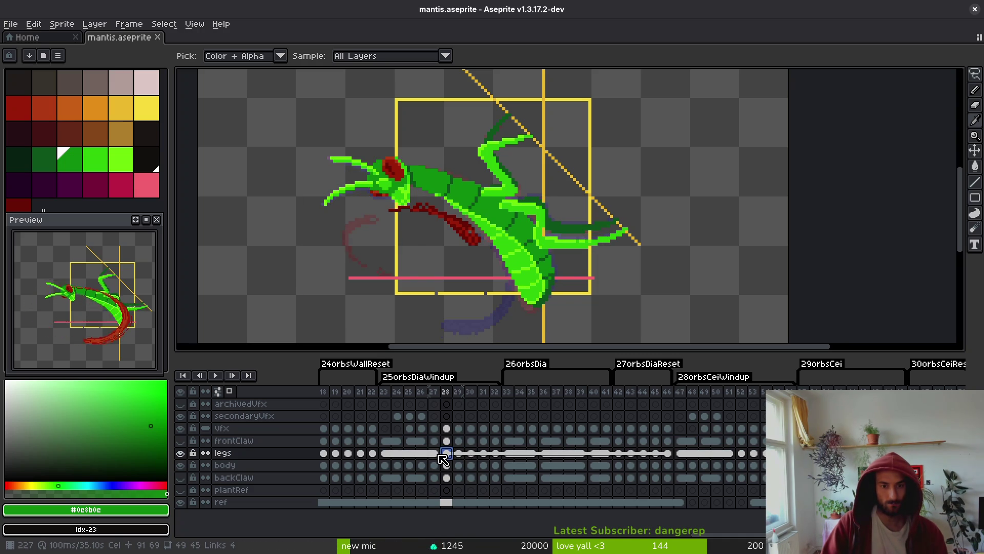
pyautogui.click(439, 454)
pyautogui.click(447, 454)
# Copy the frame 28 legs drawing into frame 23, replacing the old legs.
pyautogui.press('m')
pyautogui.moveTo(677, 78); pyautogui.dragTo(299, 328)
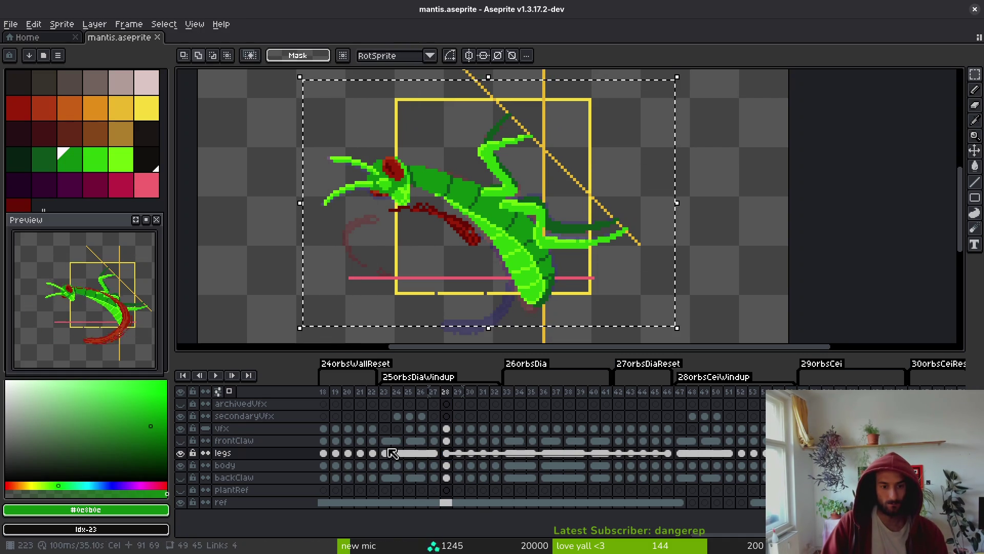
pyautogui.click(387, 392)
pyautogui.press('Delete')
pyautogui.hotkey('ctrl', 'v')
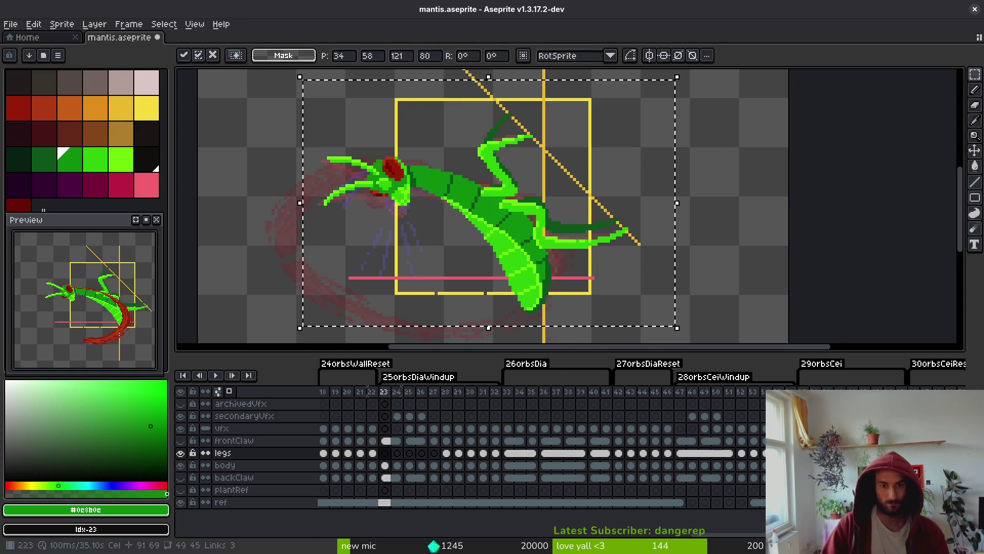
pyautogui.press('Return')
# Link the legs cels of frames 23–27 and play the animation to check them.
pyautogui.moveTo(388, 454); pyautogui.dragTo(433, 454)
pyautogui.rightClick(385, 453)
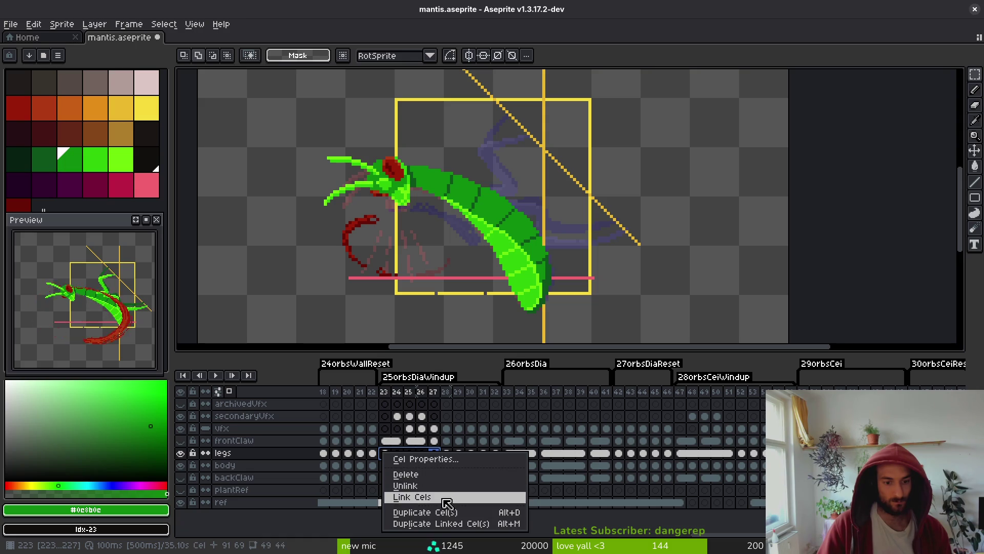
pyautogui.click(456, 496)
pyautogui.click(399, 453)
pyautogui.press('Return')
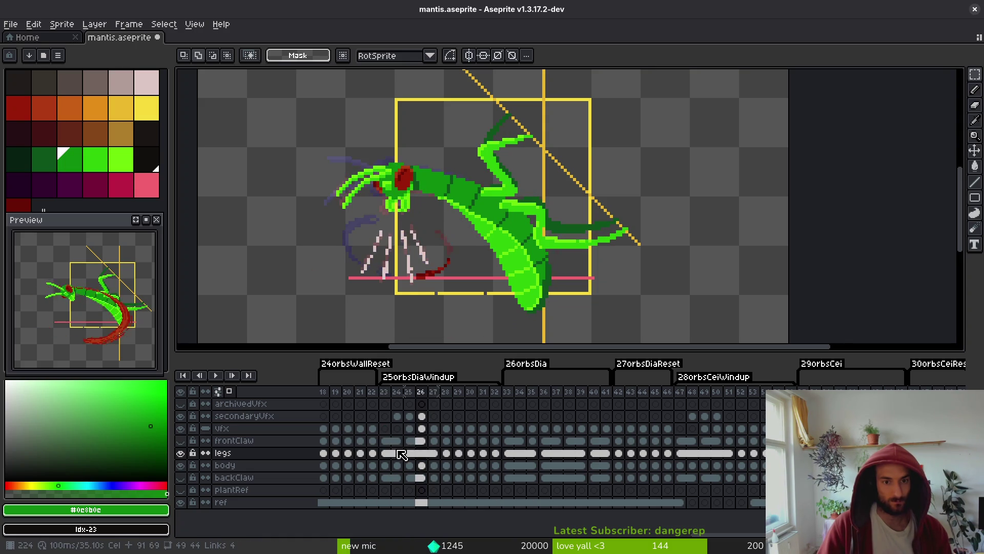
pyautogui.press('Return')
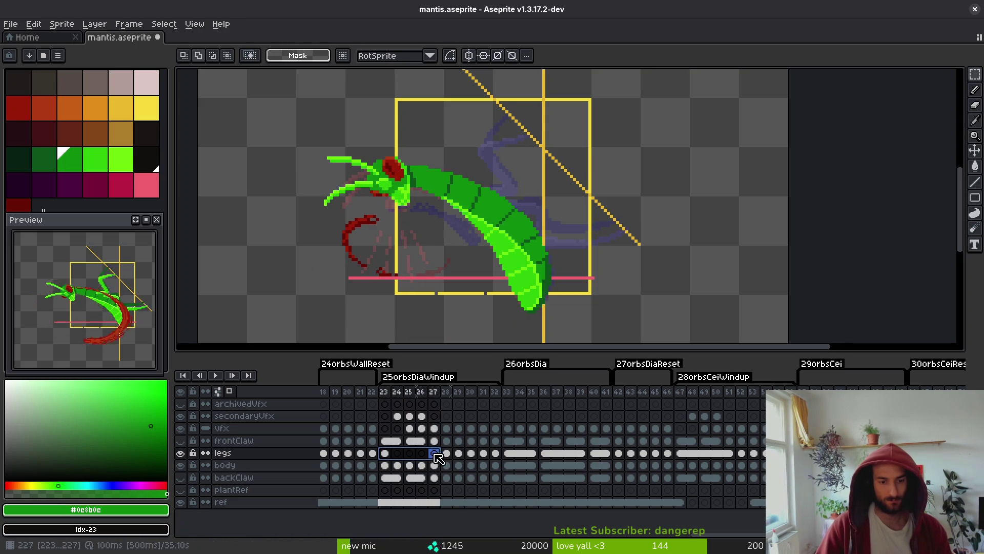
pyautogui.click(398, 465)
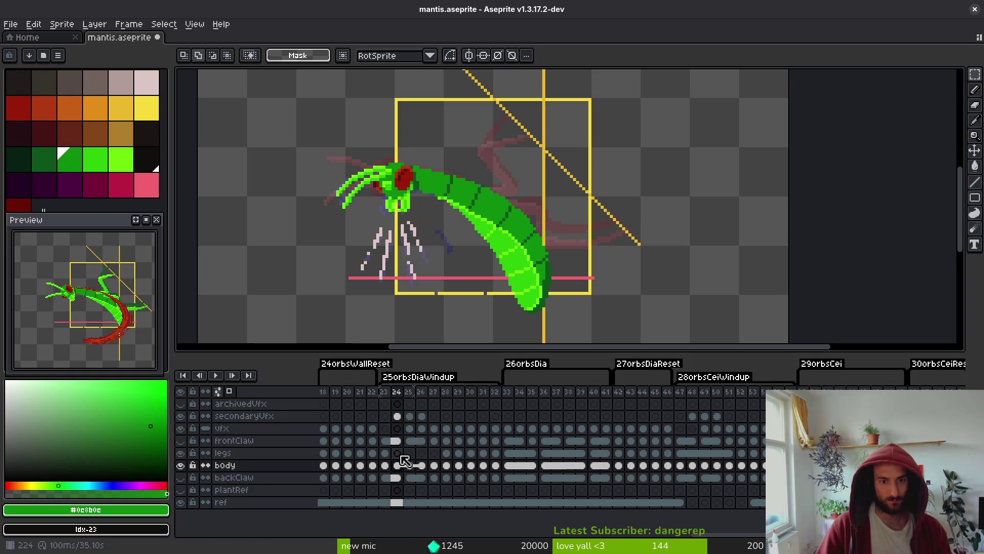
# Switch to the eraser and compare the frame 23 and 24 poses.
pyautogui.press('.')
pyautogui.scroll(3, 497, 224)
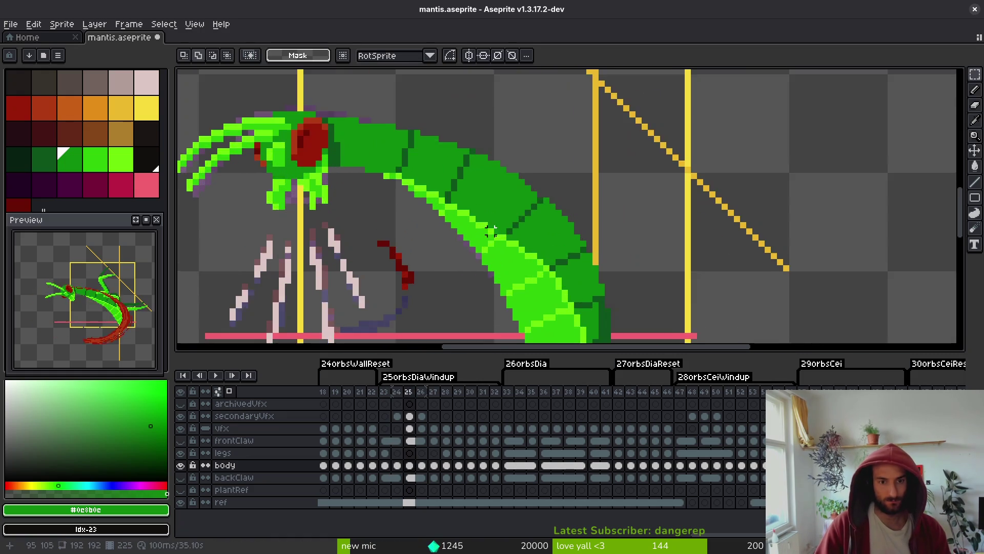
pyautogui.press(',')
pyautogui.press('e')
pyautogui.scroll(3, 466, 181)
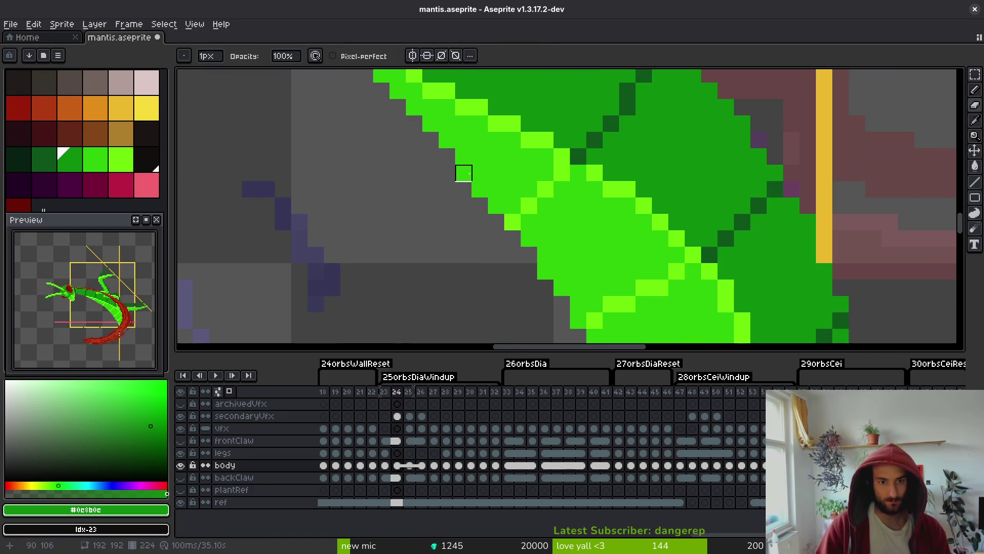
pyautogui.scroll(-3, 497, 239)
pyautogui.press(',')
pyautogui.press('i')
pyautogui.press('.')
pyautogui.press(',')
pyautogui.scroll(-2, 589, 270)
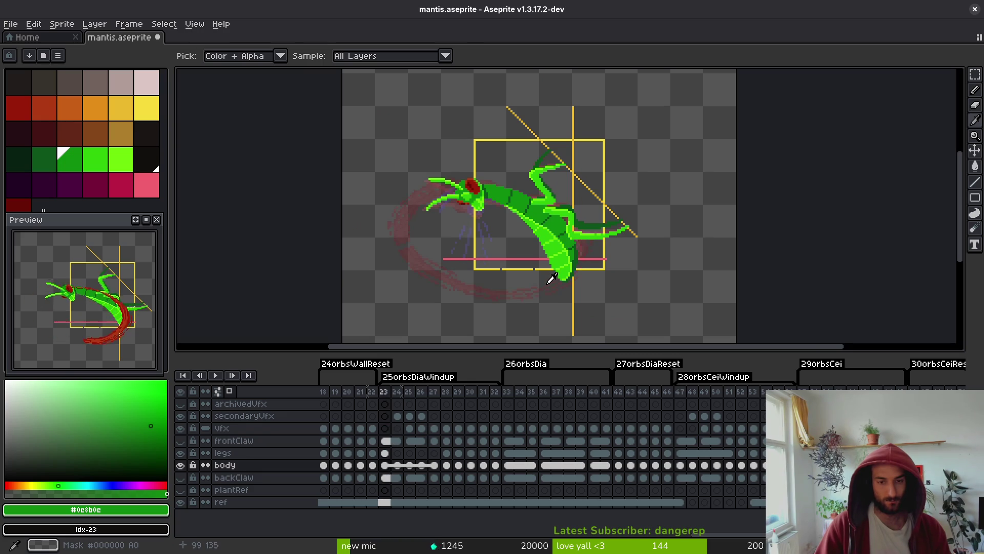
# Flip between frames 23–25 to compare the wind-up poses, ending on frame 24.
pyautogui.press('.')
pyautogui.press('.')
pyautogui.press(',')
pyautogui.press('.')
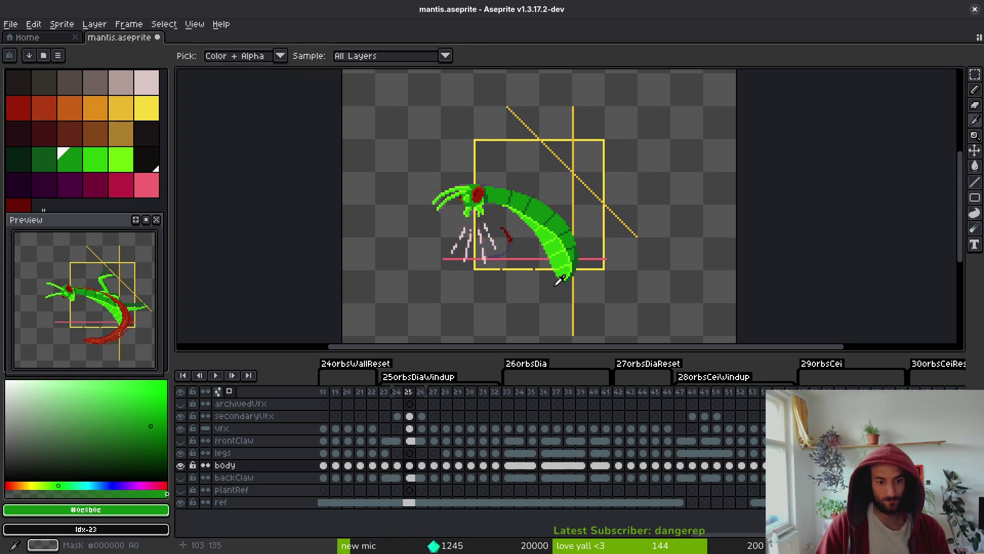
pyautogui.press(',')
pyautogui.press(',')
pyautogui.press('.')
pyautogui.press('.')
pyautogui.press(',')
pyautogui.press(',')
pyautogui.press('.')
pyautogui.press('.')
pyautogui.press(',')
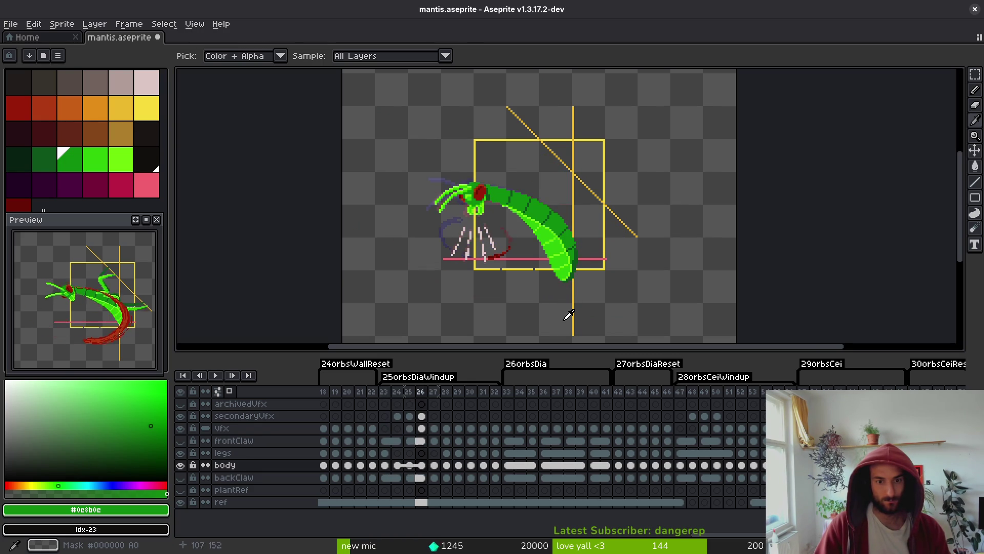
pyautogui.scroll(5, 564, 233)
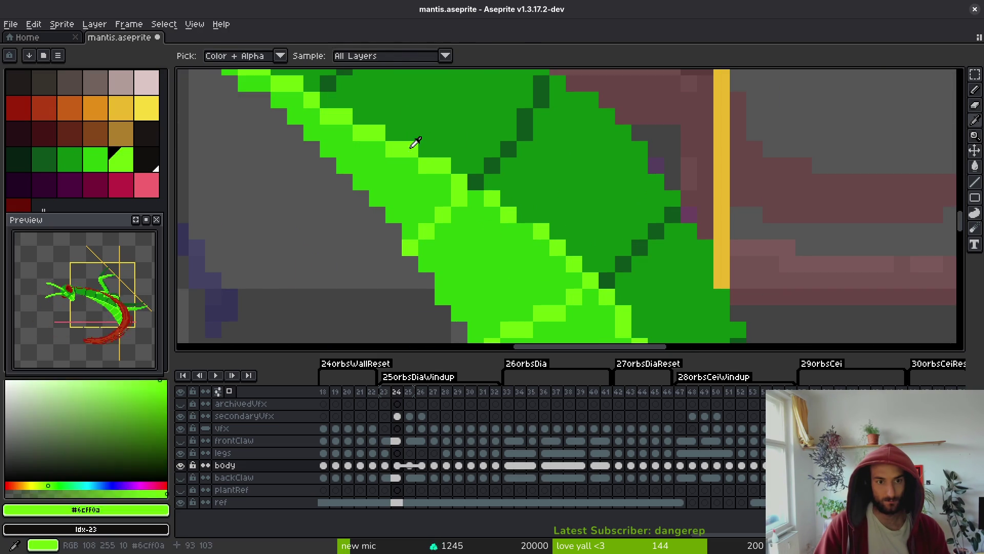
# Paint bright green highlight pixels along the body on frame 24, then compare neighbouring frames.
pyautogui.keyDown('alt'); pyautogui.click(487, 202); pyautogui.keyUp('alt')
pyautogui.moveTo(476, 198); pyautogui.dragTo(442, 165)
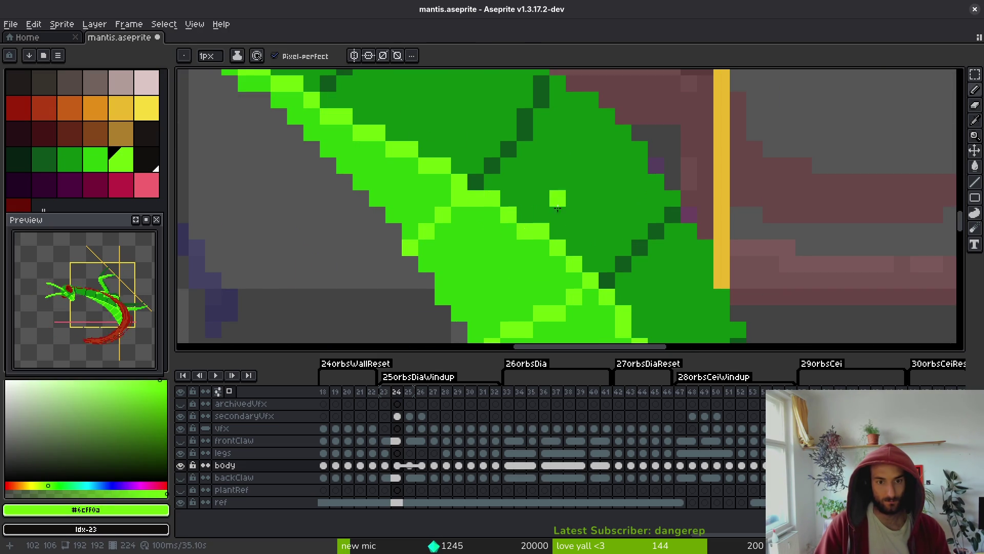
pyautogui.scroll(-4, 557, 202)
pyautogui.press(',')
pyautogui.press('.')
pyautogui.press(',')
pyautogui.press('.')
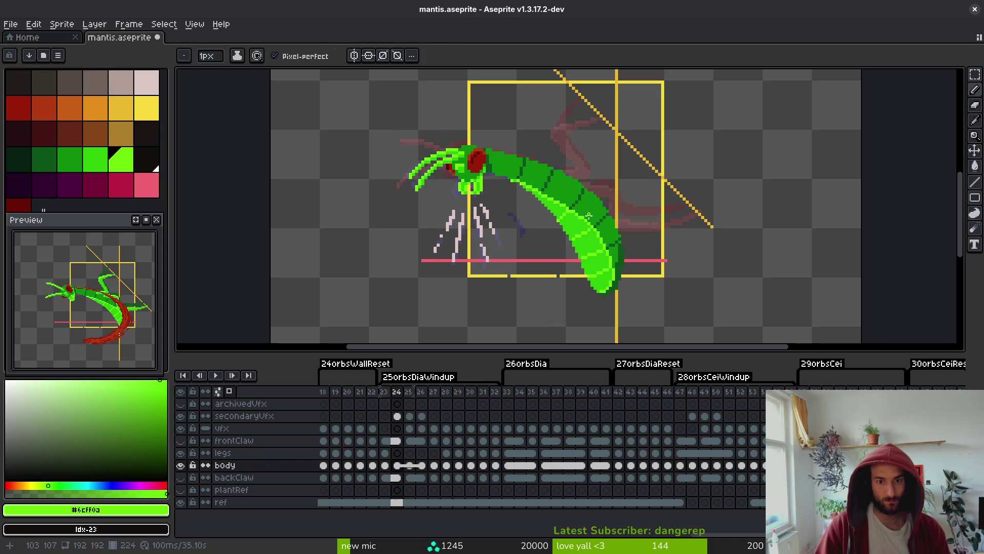
pyautogui.scroll(4, 596, 228)
pyautogui.press('.')
pyautogui.press(',')
# Sample the dark body green and step through frames 23–27, landing on frame 26.
pyautogui.keyDown('alt'); pyautogui.click(604, 218); pyautogui.keyUp('alt')
pyautogui.scroll(-4, 628, 254)
pyautogui.scroll(-1, 635, 253)
pyautogui.press(',')
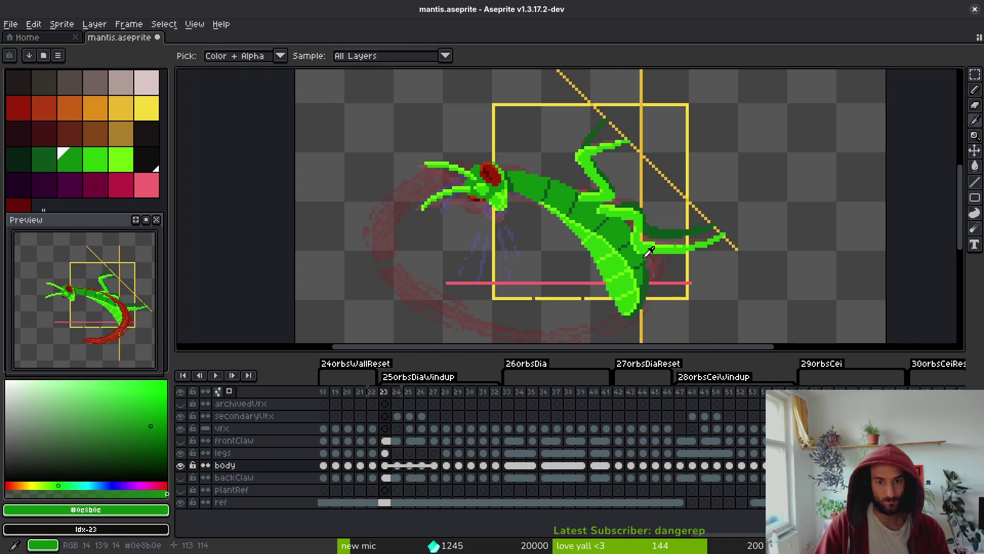
pyautogui.press('.')
pyautogui.press('.')
pyautogui.press('.')
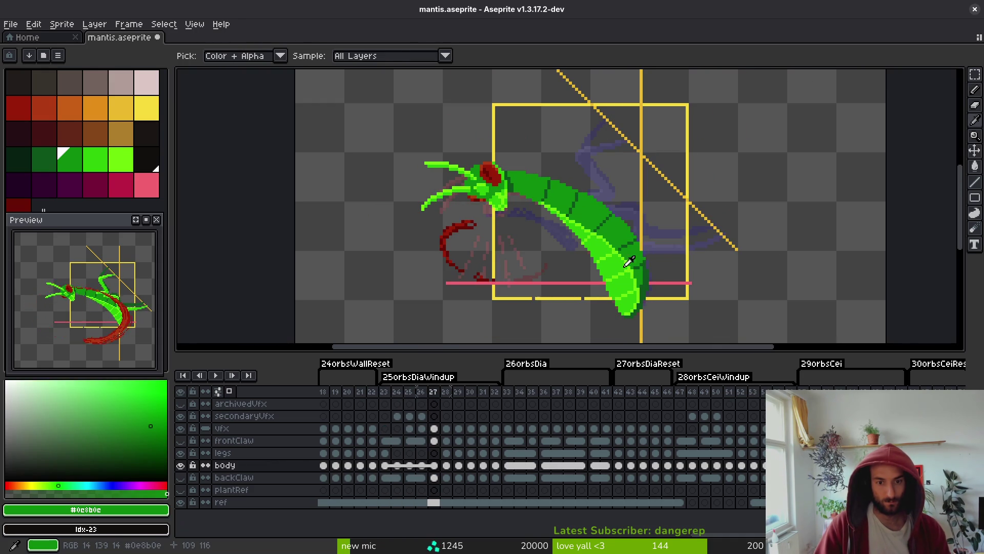
pyautogui.press(',')
pyautogui.scroll(4, 610, 259)
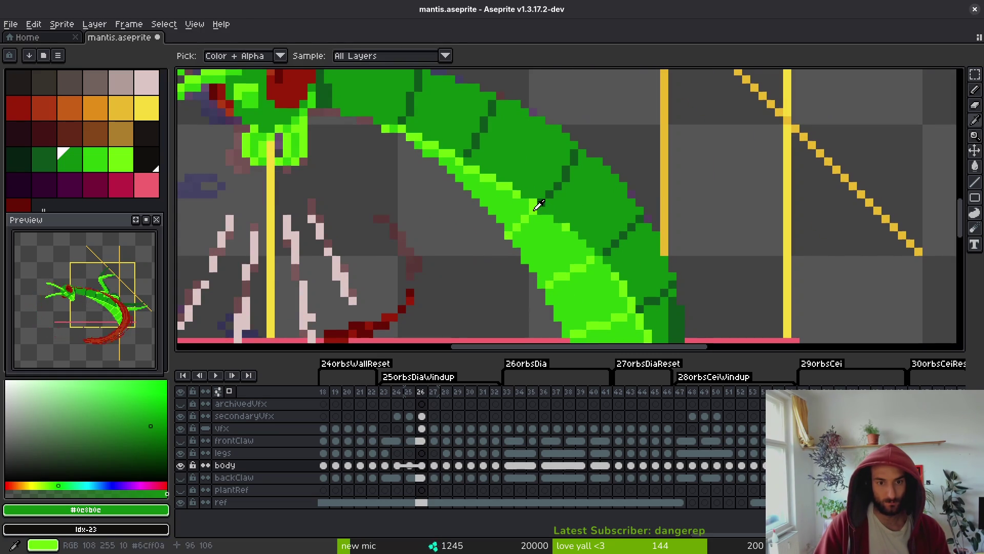
# Sample the bright highlight and dark body greens on frame 26.
pyautogui.keyDown('alt'); pyautogui.click(538, 205); pyautogui.keyUp('alt')
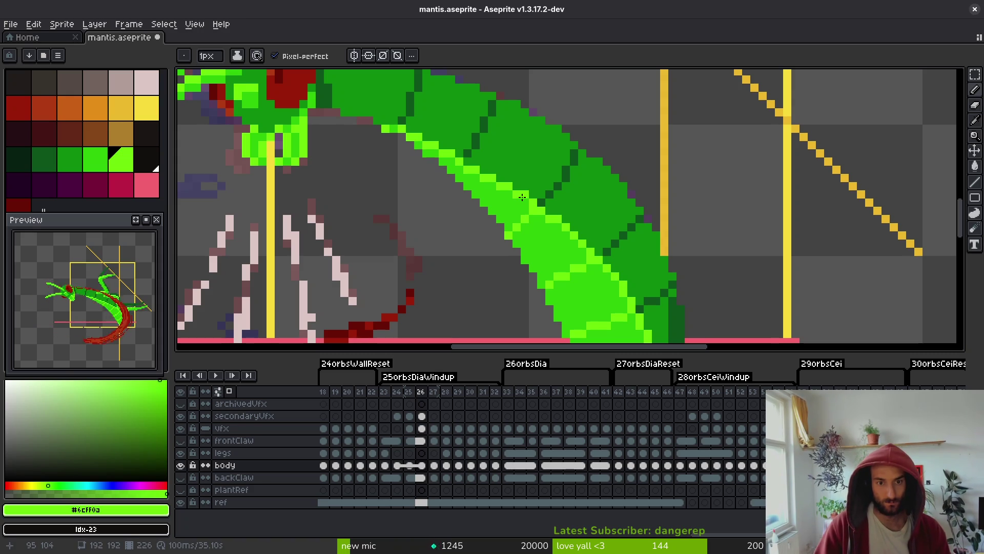
pyautogui.scroll(-4, 531, 211)
pyautogui.scroll(4, 534, 208)
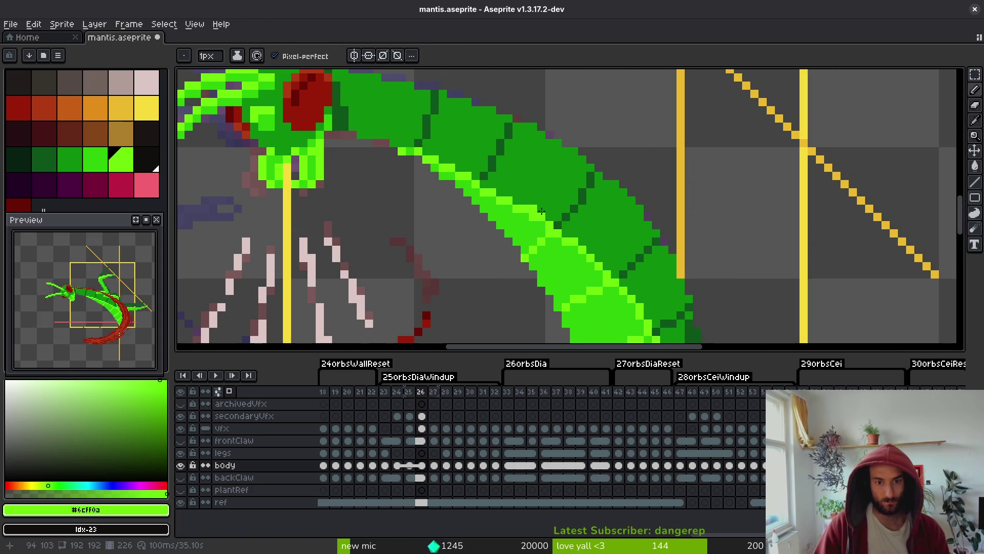
pyautogui.keyDown('alt'); pyautogui.click(544, 215); pyautogui.keyUp('alt')
pyautogui.scroll(-4, 525, 207)
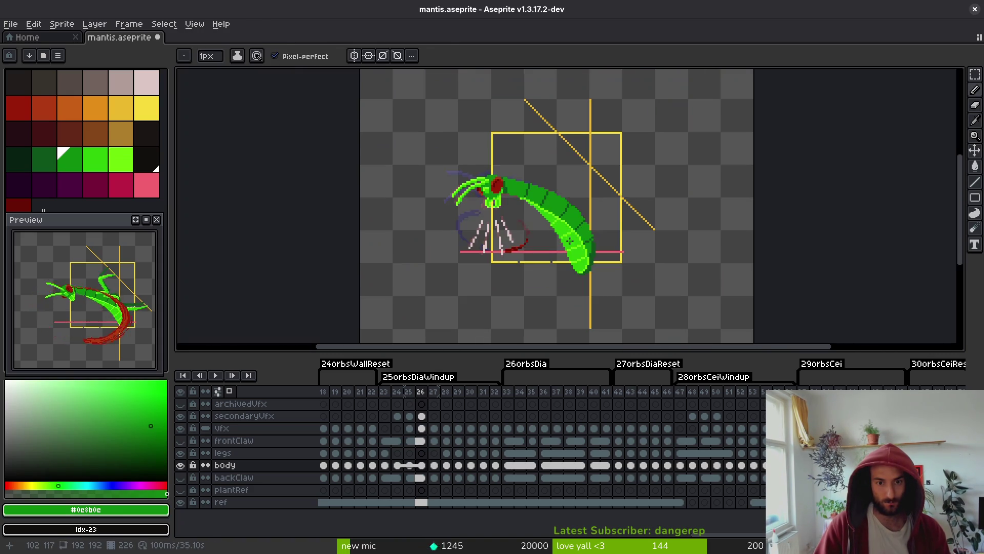
# Sample highlight, darkest and brighter body greens while moving through frames 27, 24, 25 and 26.
pyautogui.press('Right')
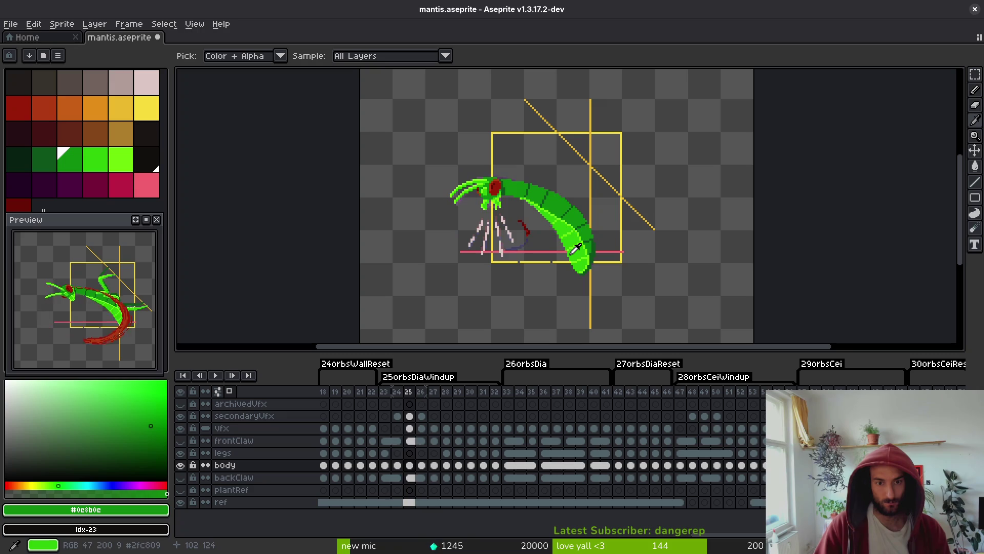
pyautogui.scroll(4, 552, 214)
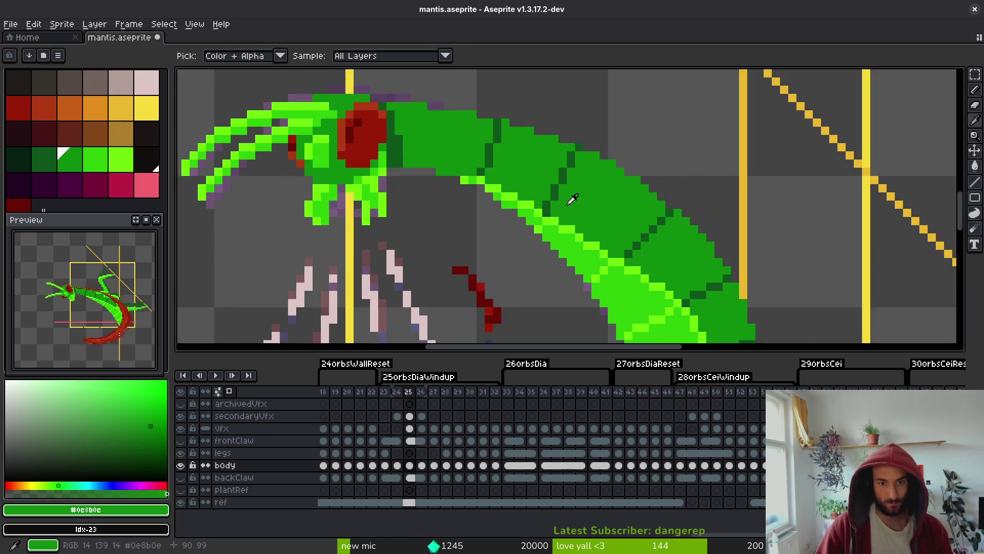
pyautogui.keyDown('alt'); pyautogui.click(536, 220); pyautogui.keyUp('alt')
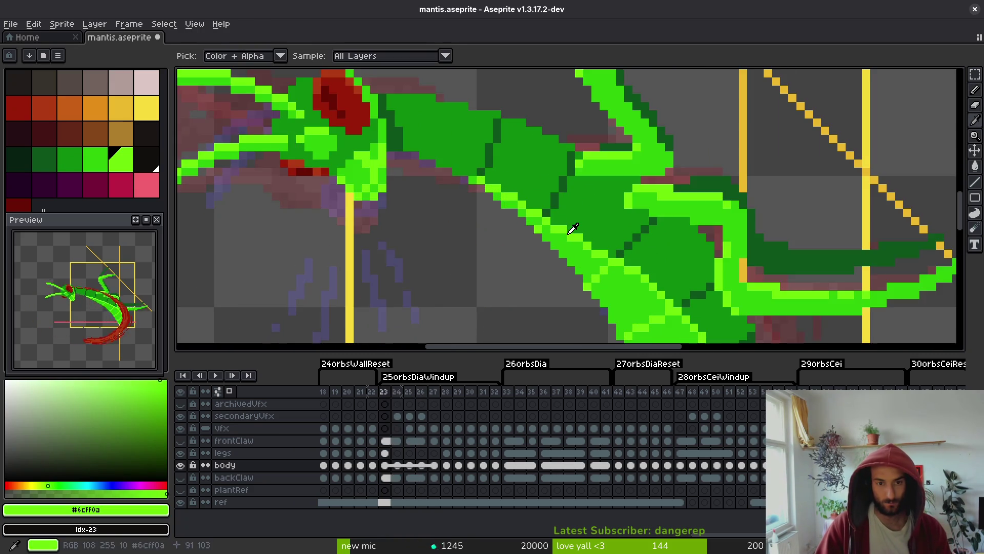
pyautogui.press('Return')
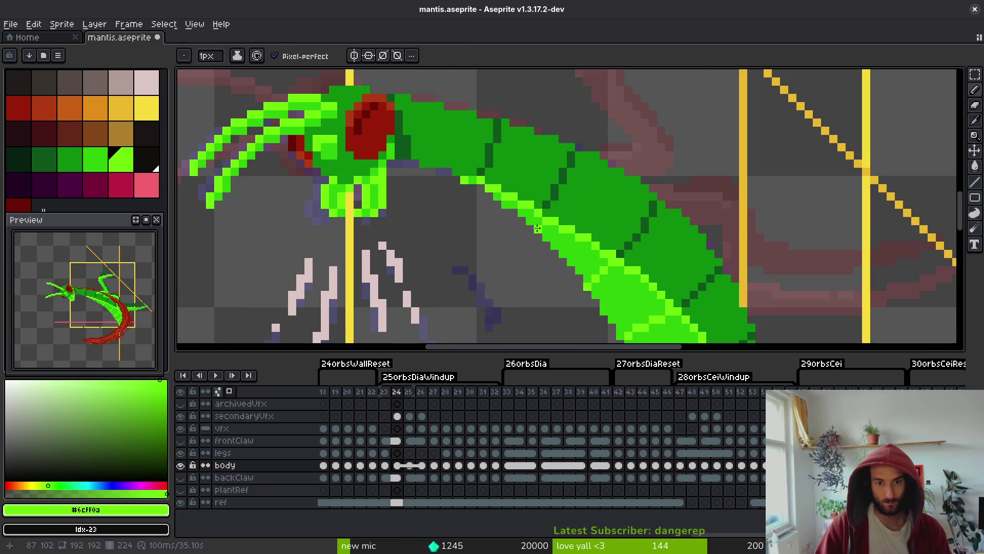
pyautogui.scroll(-3, 586, 239)
pyautogui.press('Right')
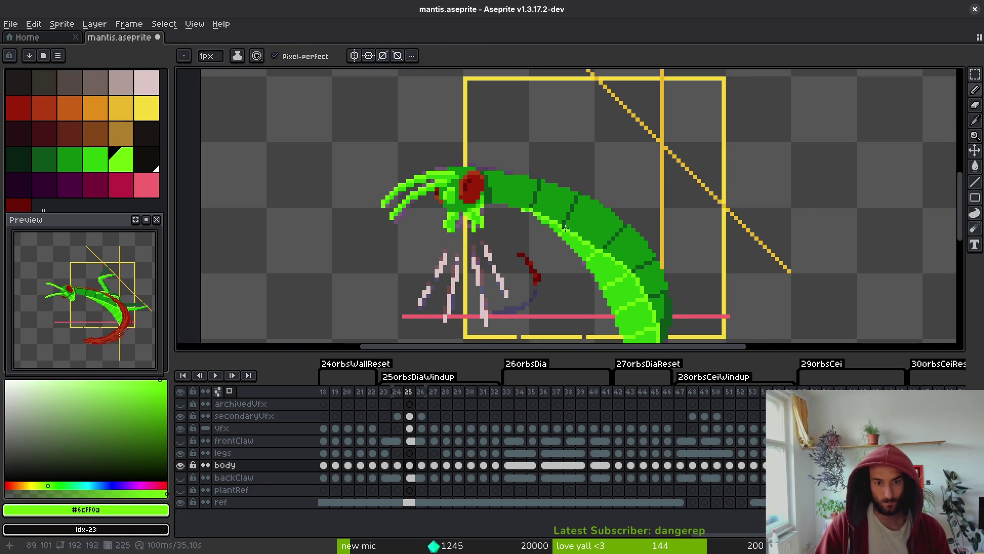
pyautogui.keyDown('alt'); pyautogui.click(570, 221); pyautogui.keyUp('alt')
pyautogui.press('Right')
pyautogui.scroll(2, 564, 224)
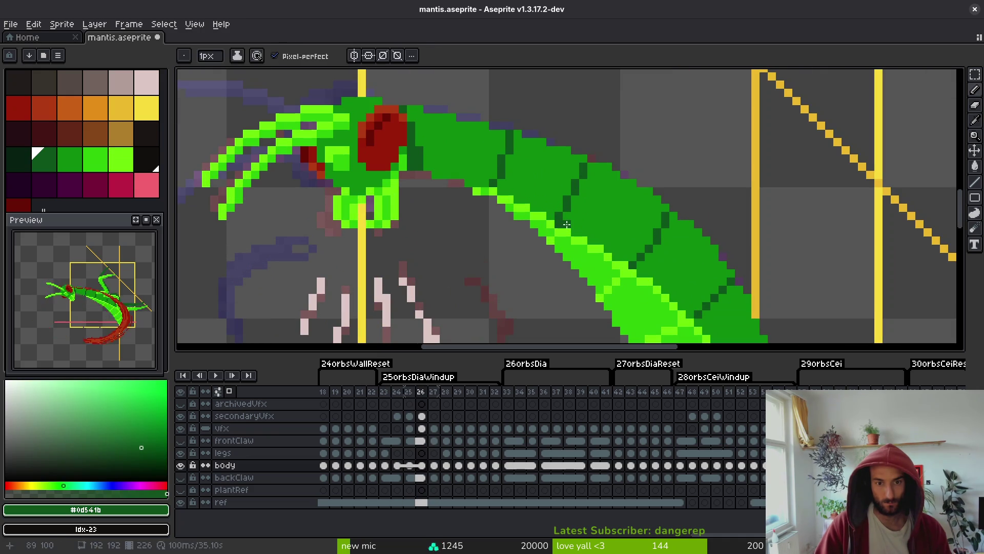
pyautogui.keyDown('alt'); pyautogui.click(564, 224); pyautogui.keyUp('alt')
pyautogui.scroll(-2, 569, 236)
# Erase stray pixels along the body's lower edge on frame 26, reviewing frames 24–27.
pyautogui.press('Left')
pyautogui.press('Left')
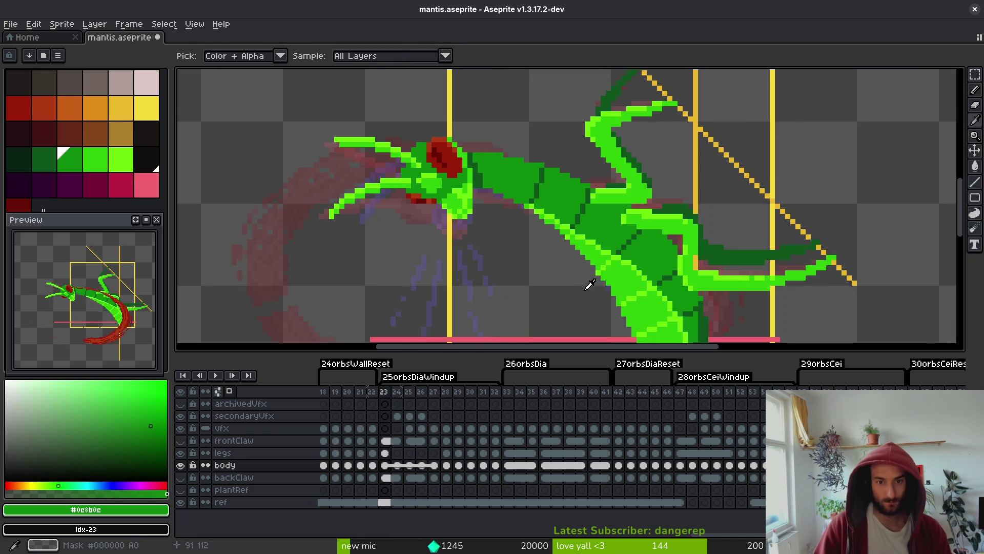
pyautogui.scroll(-3, 590, 285)
pyautogui.press('Right')
pyautogui.scroll(2, 605, 245)
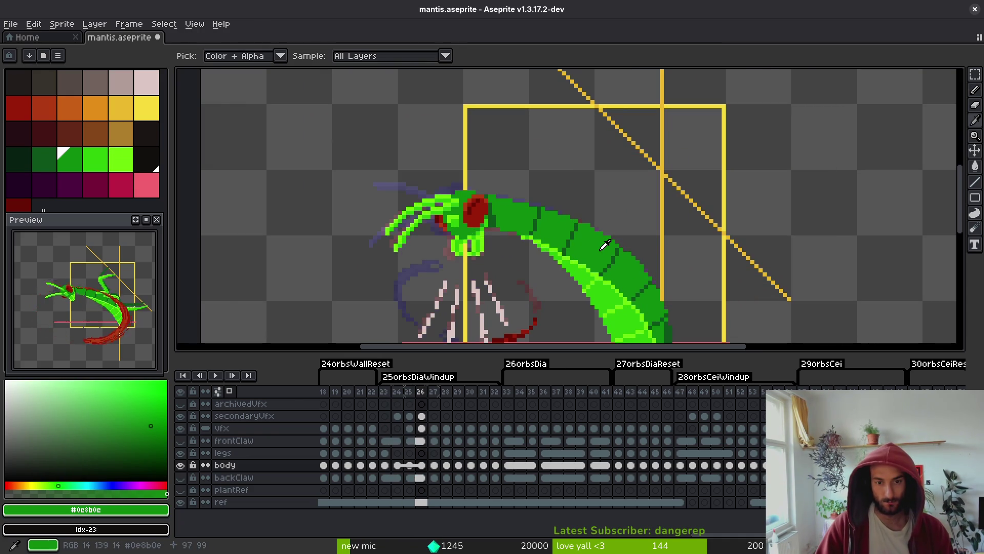
pyautogui.scroll(-3, 605, 245)
pyautogui.press('Right')
pyautogui.press('e')
pyautogui.scroll(4, 589, 259)
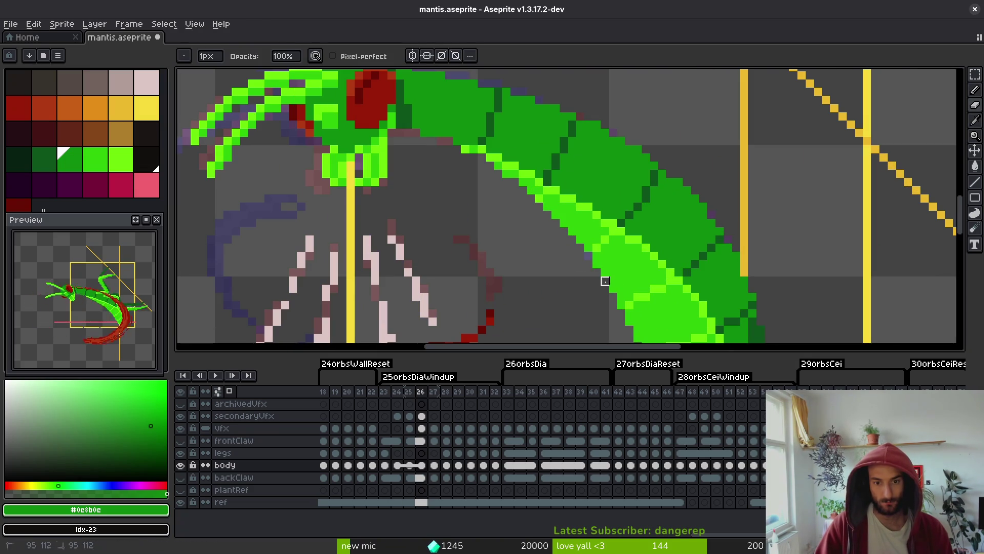
pyautogui.press('Right')
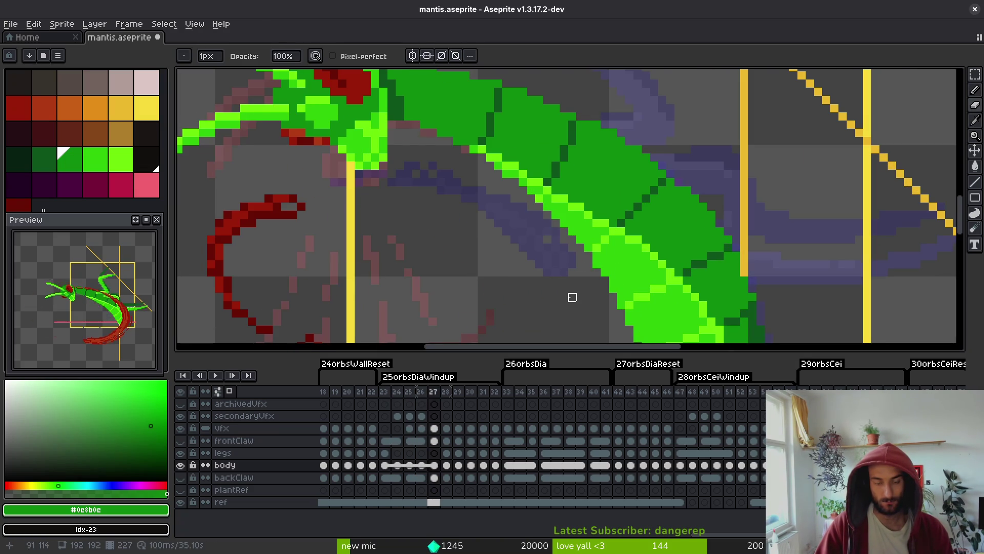
pyautogui.scroll(-4, 572, 297)
pyautogui.press('Left')
pyautogui.press('Left')
pyautogui.press('Left')
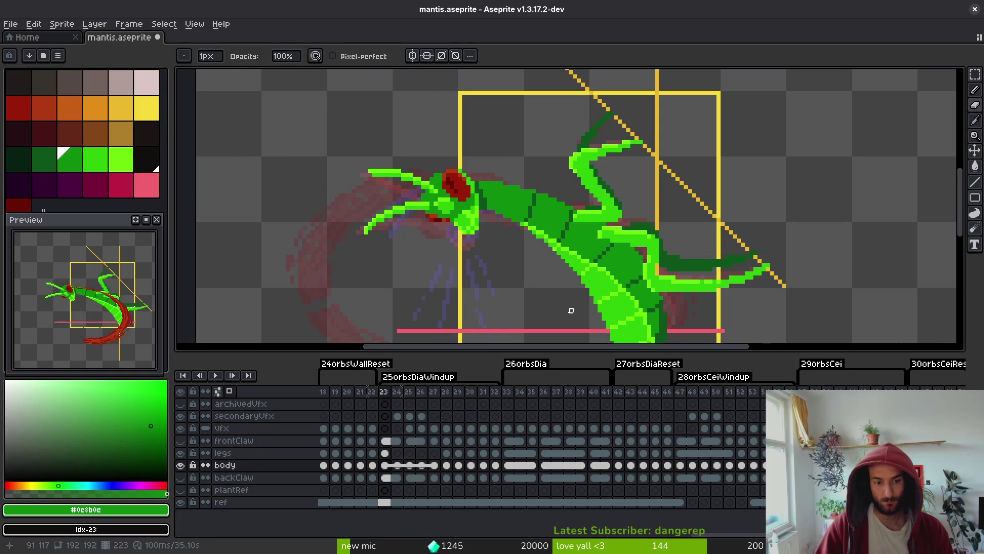
pyautogui.scroll(-2, 571, 306)
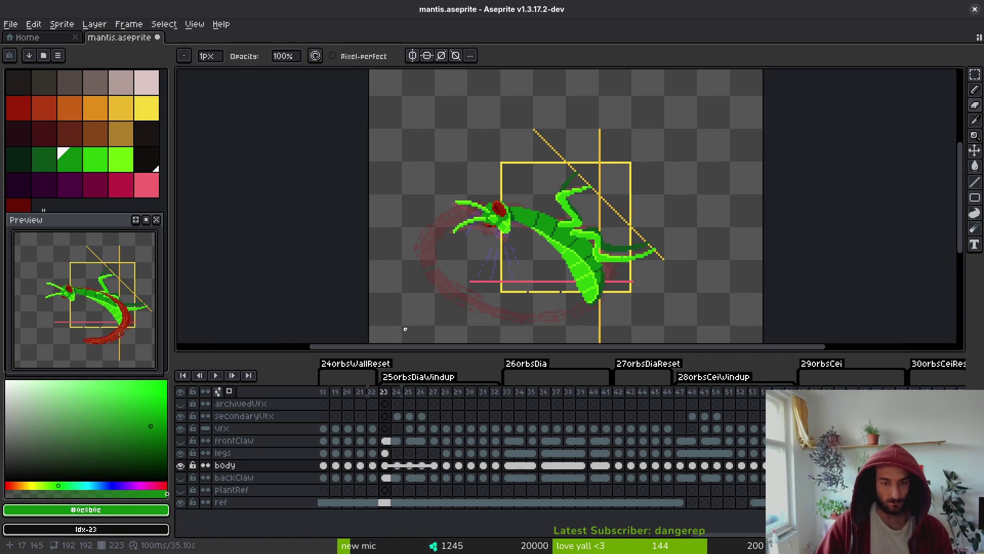
# Select the legs cels from frame 23 to 28 and make the legs layer Continuous to link them.
pyautogui.moveTo(458, 392); pyautogui.dragTo(421, 392)
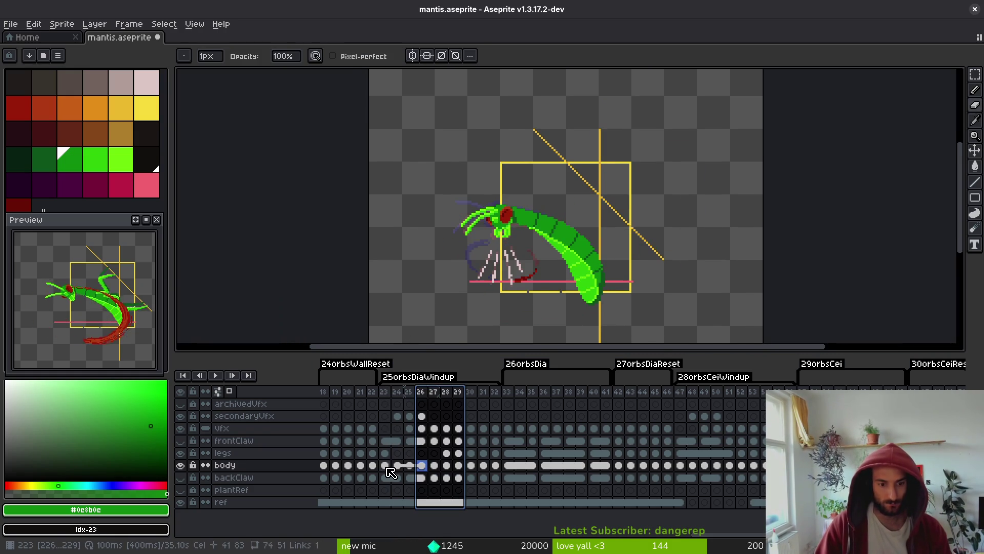
pyautogui.click(387, 467)
pyautogui.press('i')
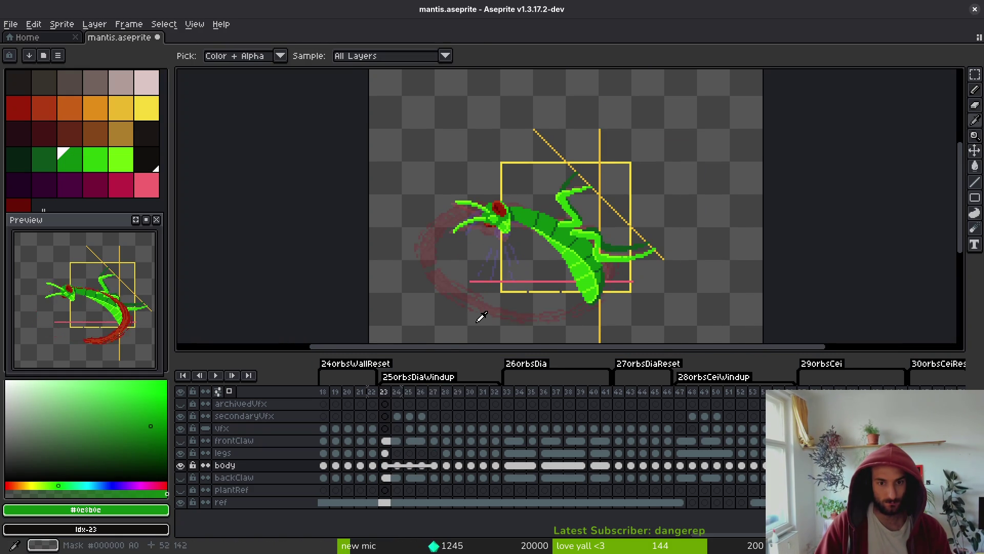
pyautogui.press('Right')
pyautogui.press('Right')
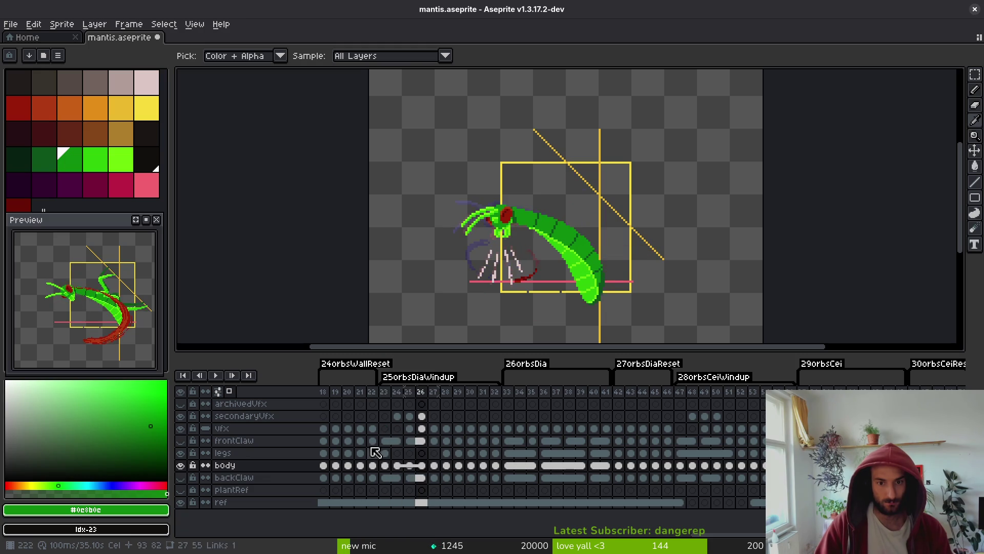
pyautogui.moveTo(385, 455); pyautogui.dragTo(448, 455)
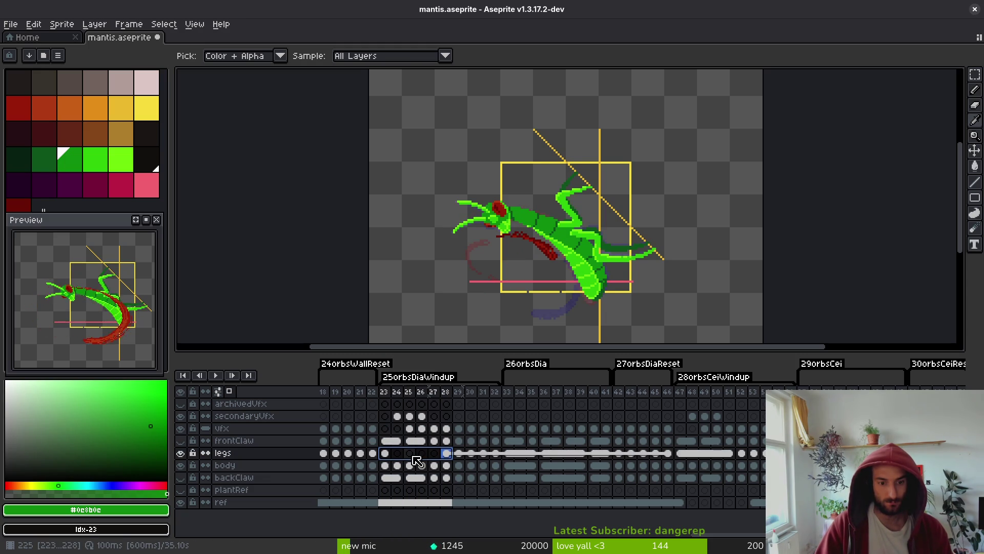
pyautogui.click(389, 455)
pyautogui.click(390, 456)
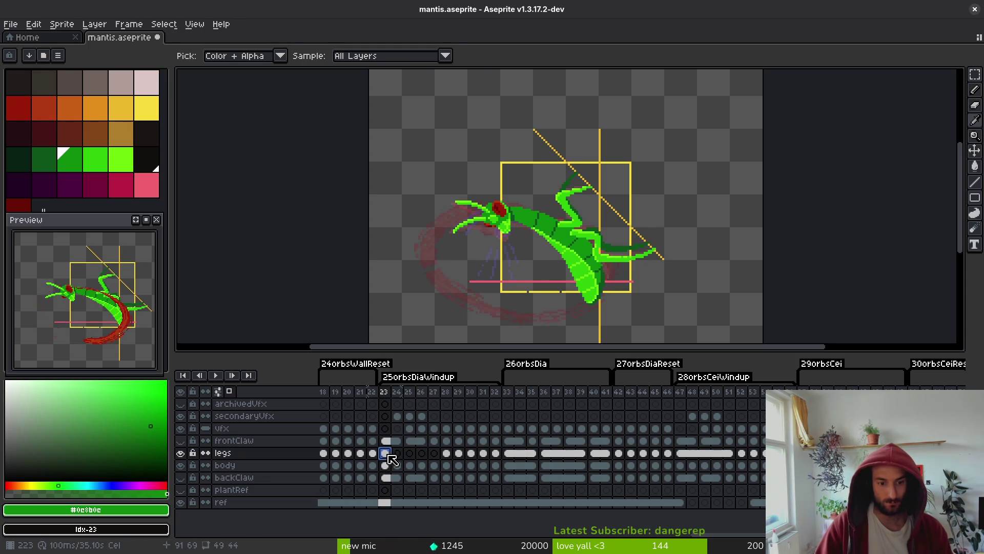
pyautogui.click(444, 454)
pyautogui.moveTo(389, 459); pyautogui.dragTo(449, 456)
pyautogui.click(449, 459)
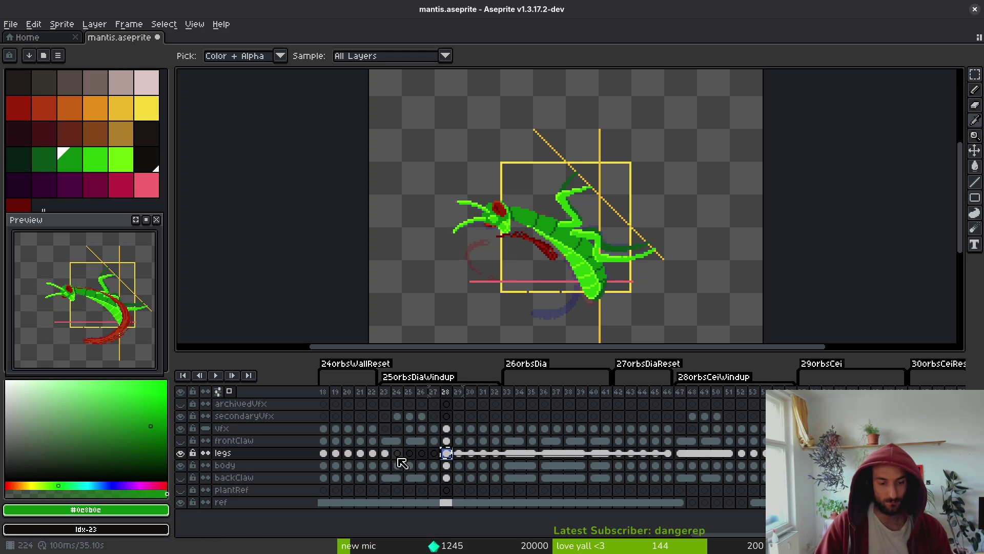
pyautogui.click(205, 453)
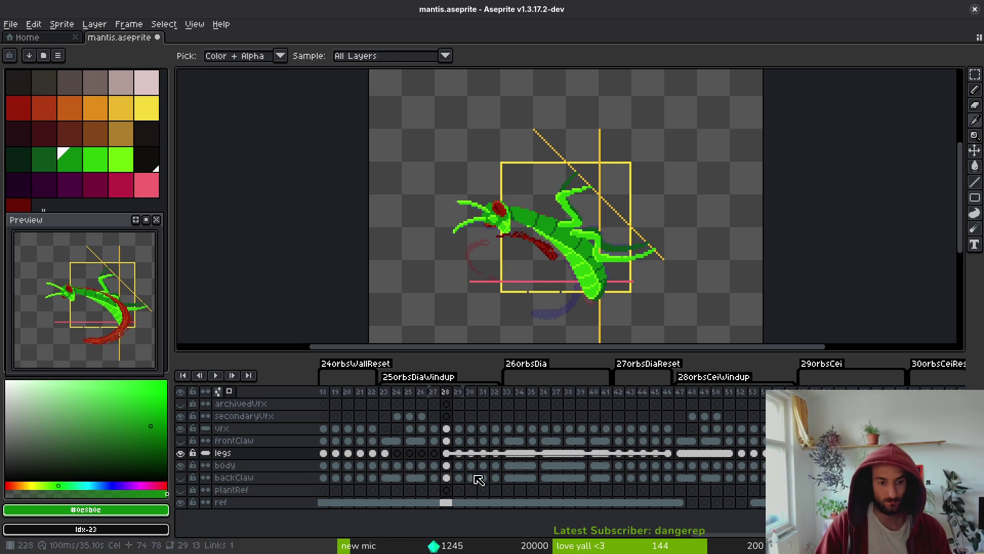
# Play the wind-up animation to review the linked legs, then settle on frame 24.
pyautogui.press('Return')
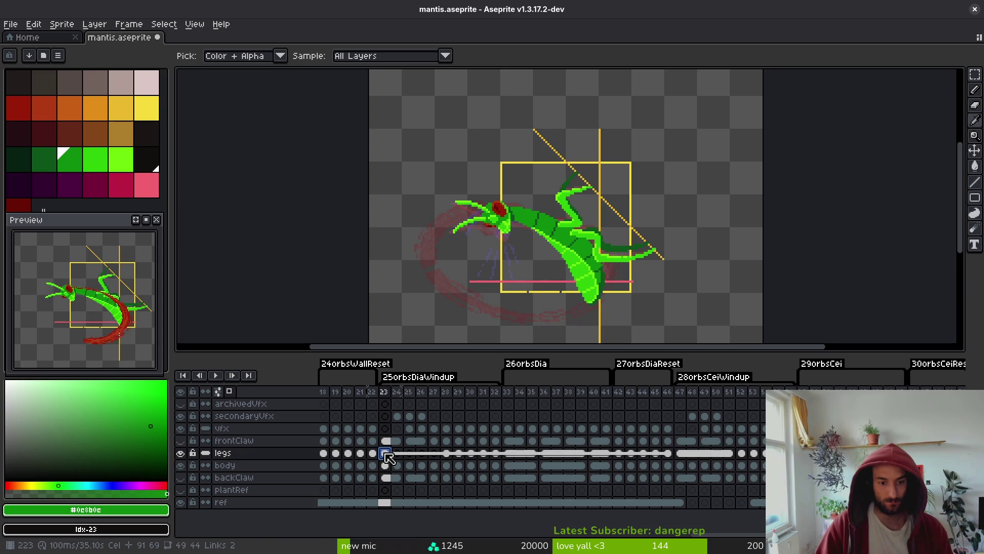
pyautogui.moveTo(388, 456); pyautogui.dragTo(441, 459)
pyautogui.click(435, 456)
pyautogui.press('Return')
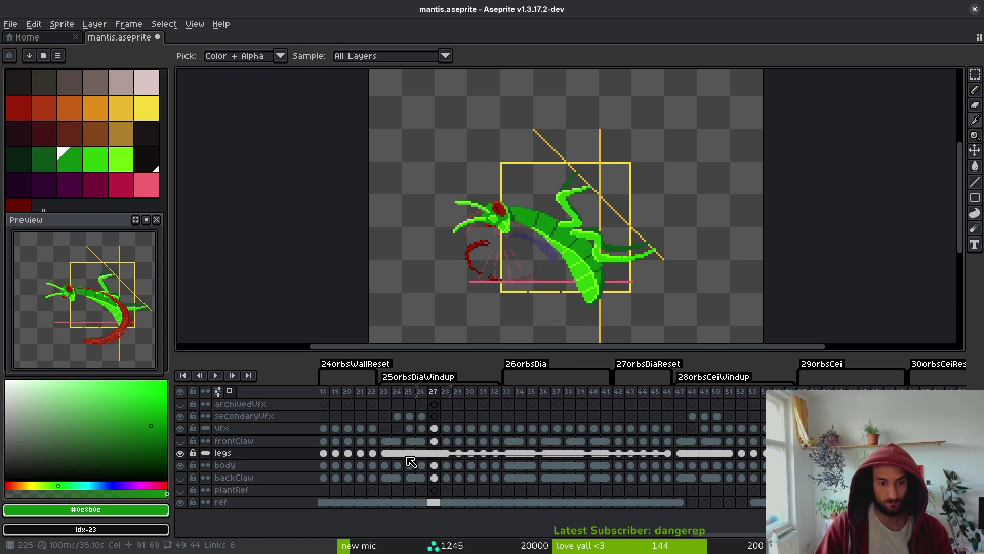
pyautogui.moveTo(433, 466)
pyautogui.mouseDown()
pyautogui.moveTo(692, 450)
pyautogui.moveTo(761, 456)
pyautogui.mouseUp()
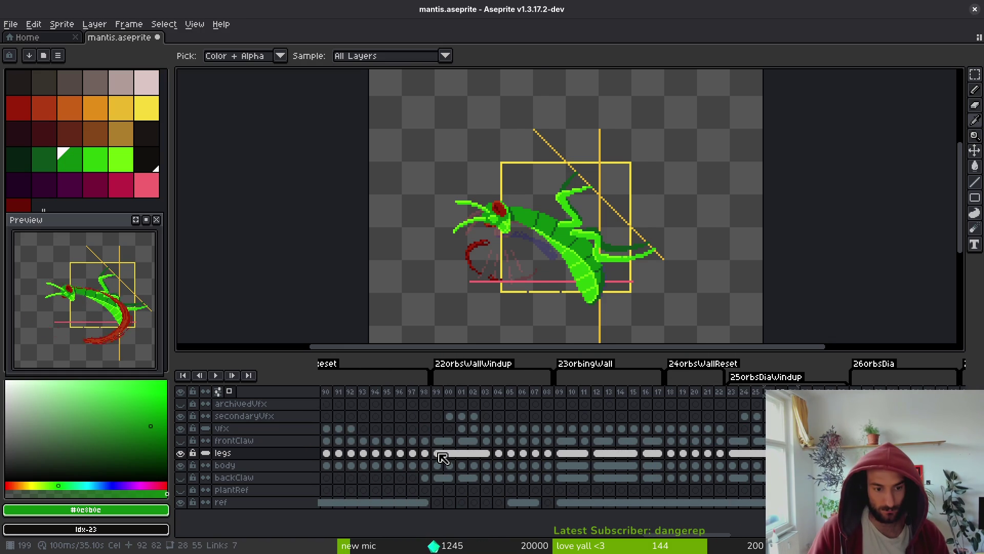
pyautogui.click(443, 457)
pyautogui.press('Right')
pyautogui.press('Right')
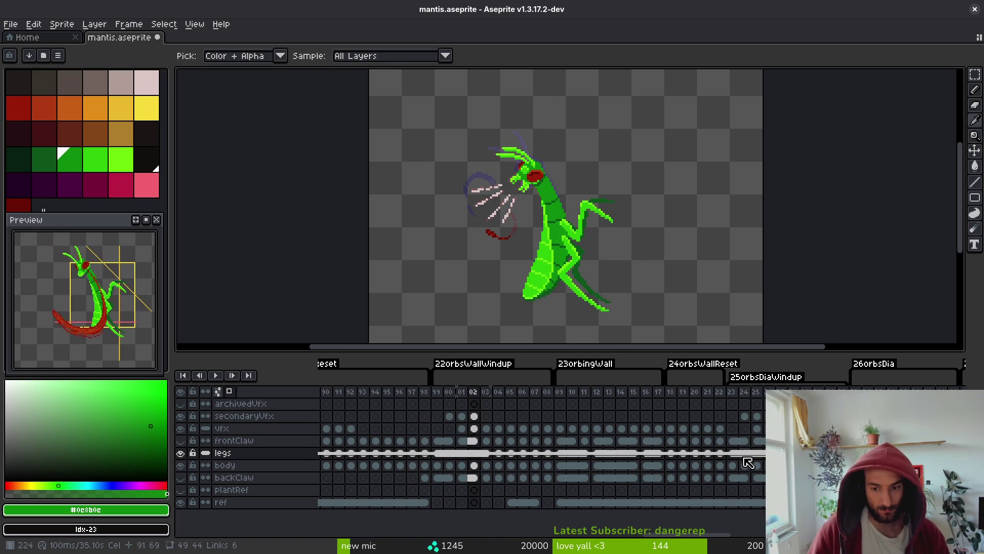
pyautogui.click(732, 453)
pyautogui.moveTo(732, 453); pyautogui.dragTo(505, 462)
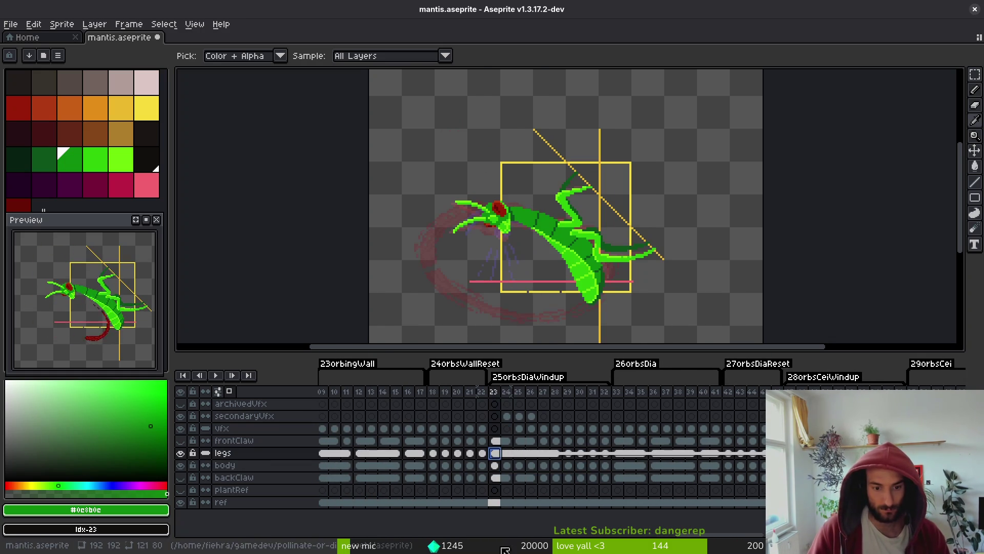
pyautogui.press('Right')
# Compare frames 24–25, pick the body's lime green #6cff0a, and move to frame 26 with the pencil.
pyautogui.press('Left')
pyautogui.press('Right')
pyautogui.scroll(5, 582, 279)
pyautogui.press('Left')
pyautogui.press('Left')
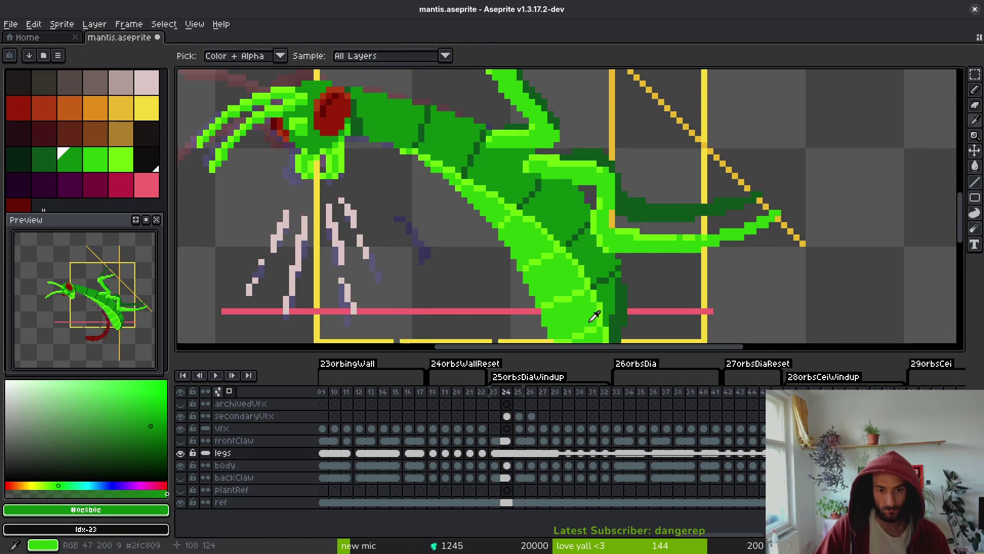
pyautogui.press('Right')
pyautogui.press('Right')
pyautogui.press('Right')
pyautogui.scroll(3, 563, 225)
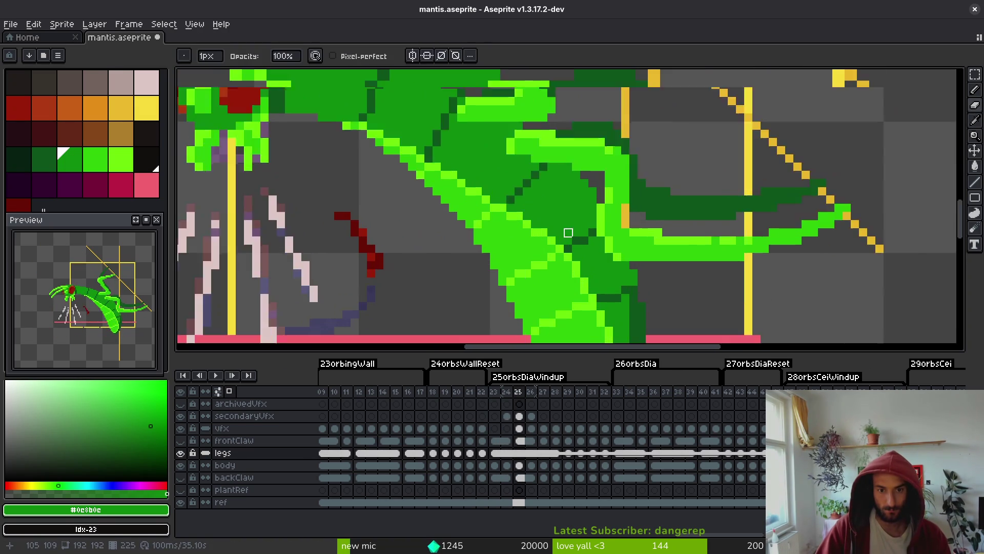
pyautogui.press('f')
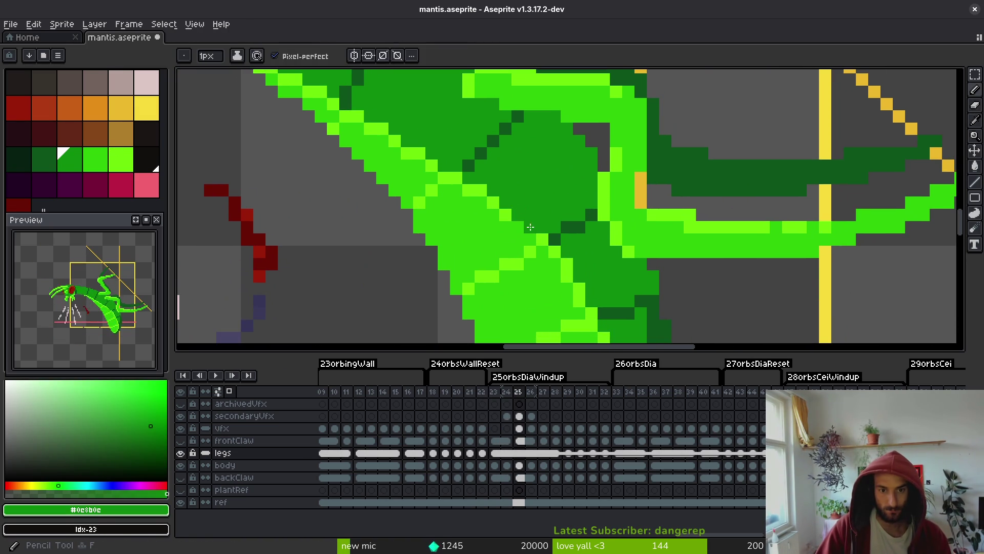
pyautogui.keyDown('alt'); pyautogui.click(568, 290); pyautogui.keyUp('alt')
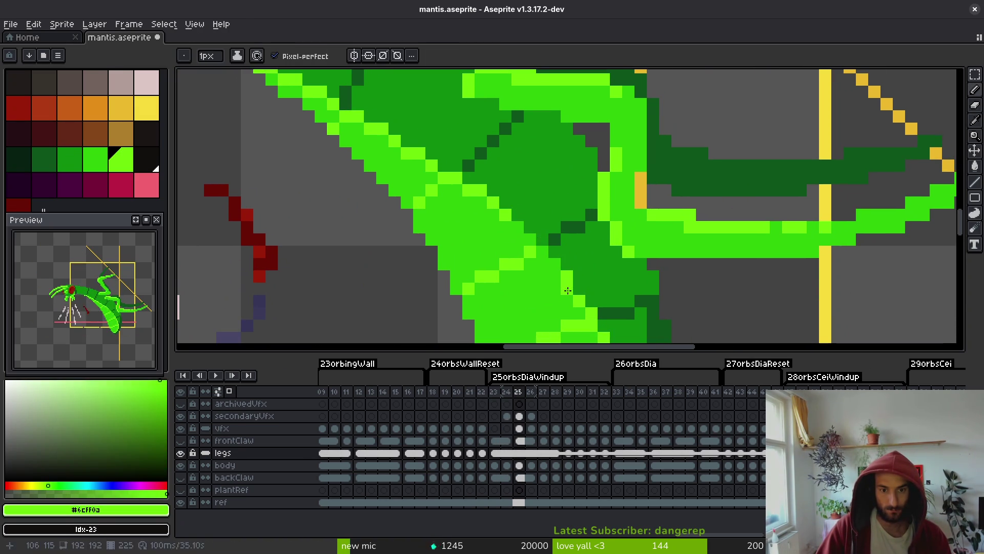
pyautogui.scroll(-4, 521, 229)
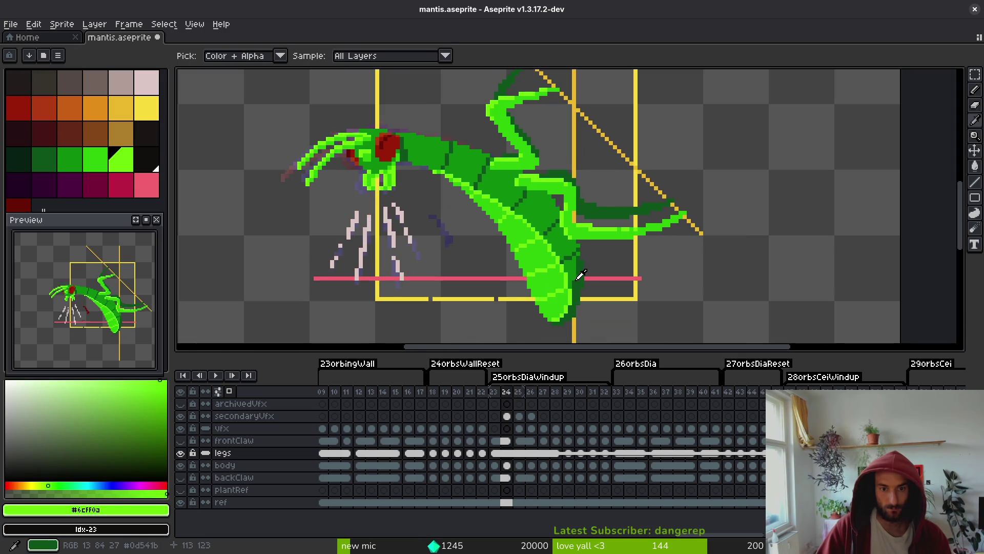
pyautogui.press('.')
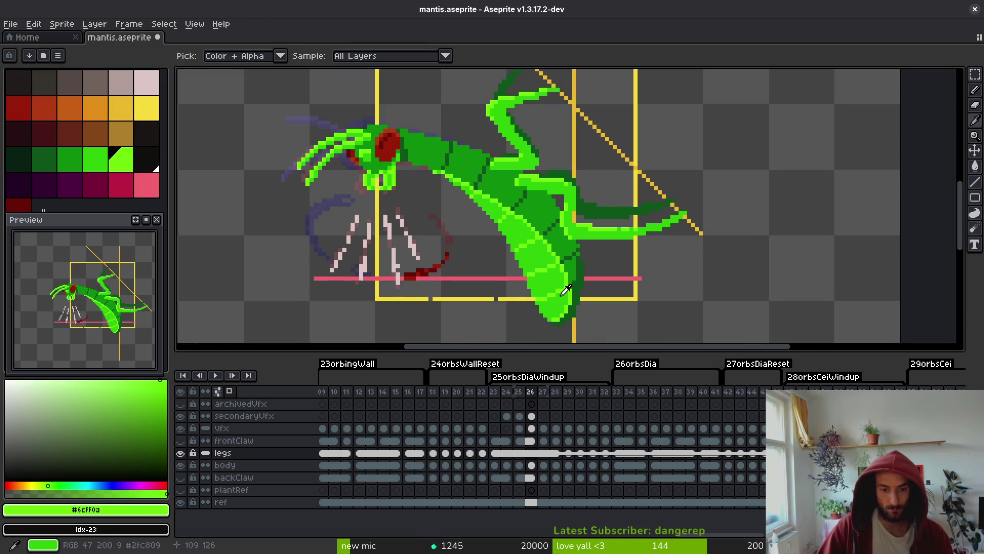
pyautogui.press('b')
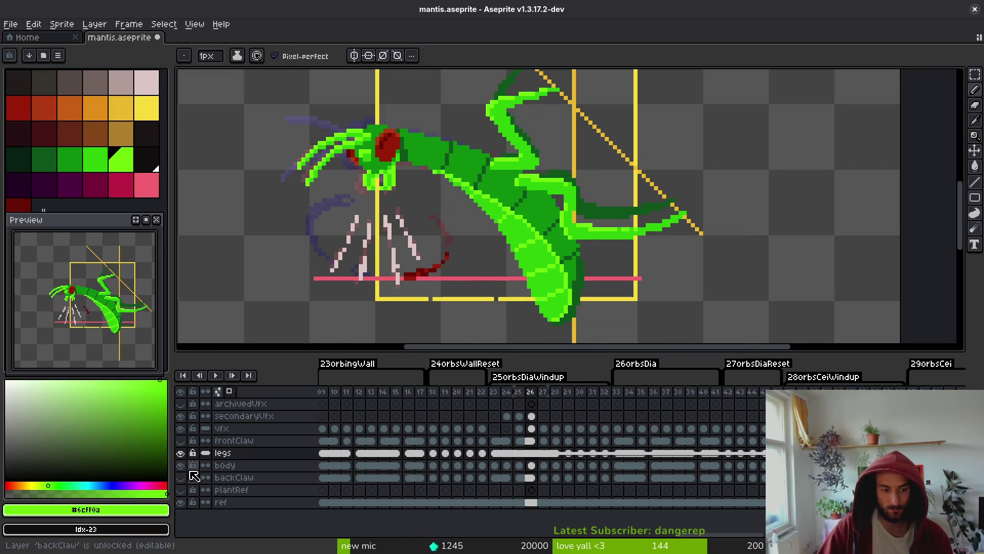
# Delete the stray green fleck below the claw on frame 26, show the body layer, and save.
pyautogui.press('m')
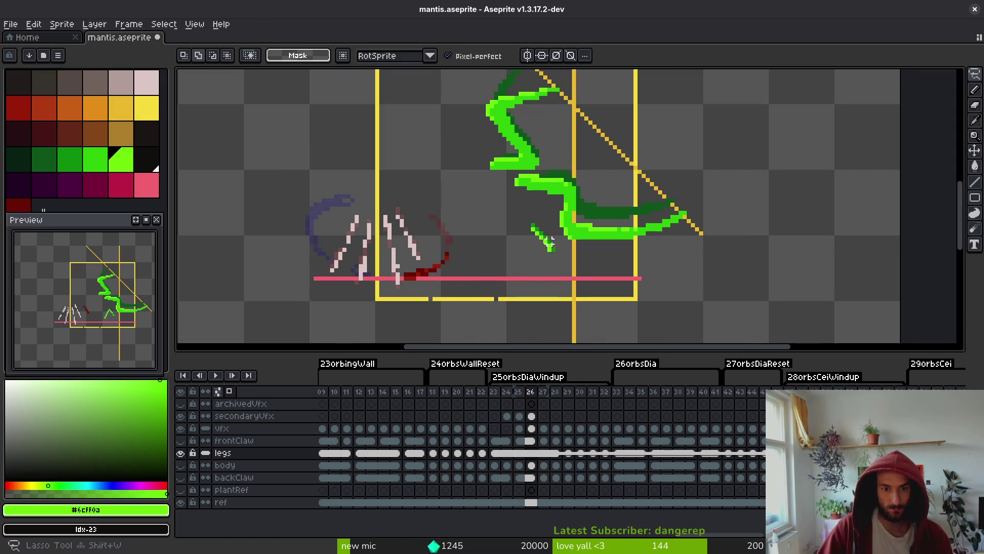
pyautogui.moveTo(518, 218); pyautogui.dragTo(564, 259)
pyautogui.press('Delete')
pyautogui.click(531, 465)
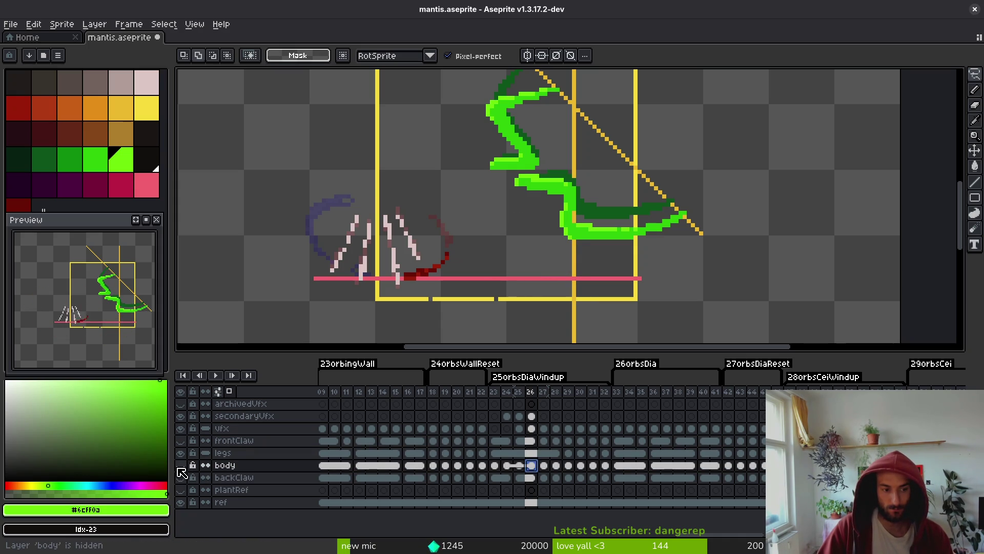
pyautogui.click(180, 464)
pyautogui.hotkey('ctrl', 's')
# Toggle the body layer off and on to check the claw swipe across frames 25–27.
pyautogui.press('i')
pyautogui.press('Left')
pyautogui.press('Right')
pyautogui.press('Left')
pyautogui.press('Right')
pyautogui.press('Left')
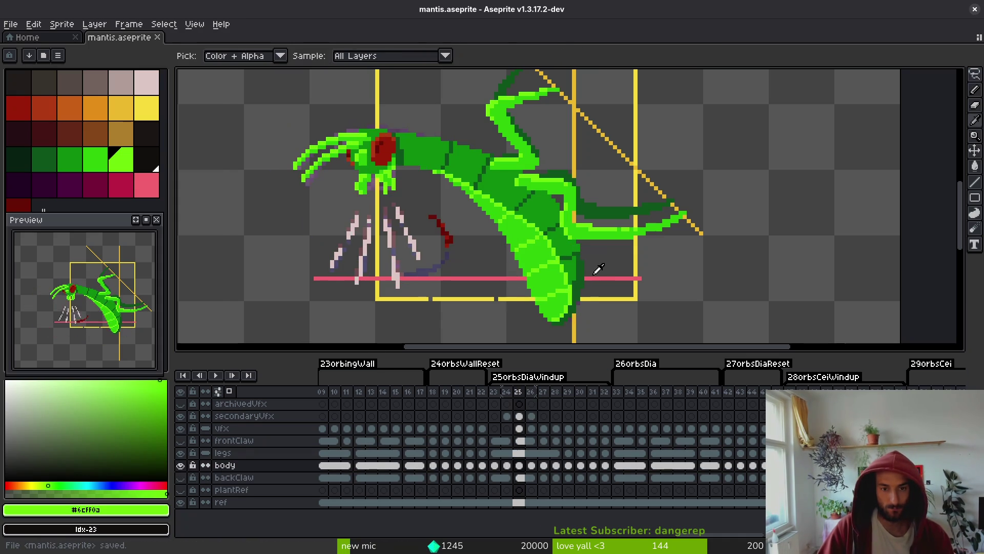
pyautogui.press('m')
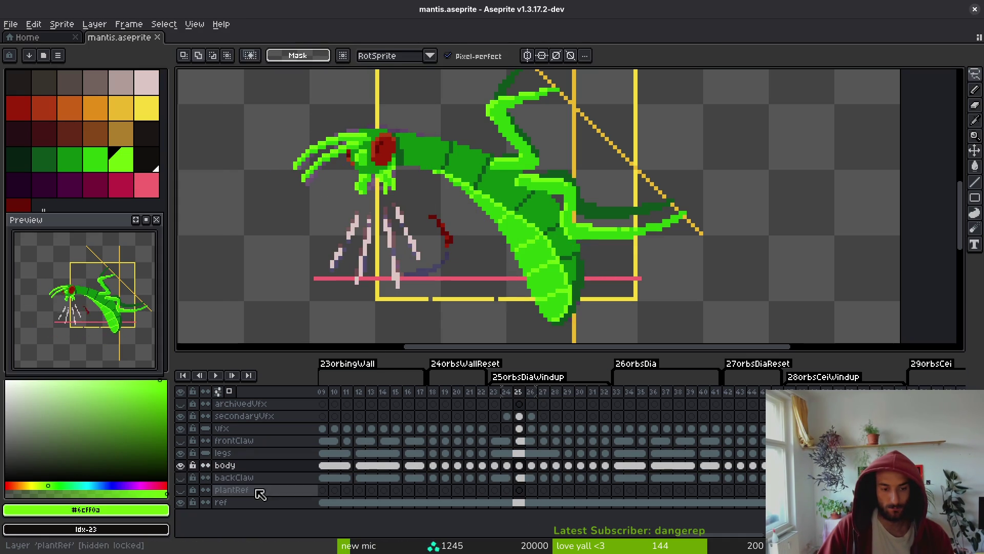
pyautogui.click(181, 465)
pyautogui.press('Left')
pyautogui.press('Left')
pyautogui.press('Right')
pyautogui.press('Right')
pyautogui.press('Right')
pyautogui.click(181, 465)
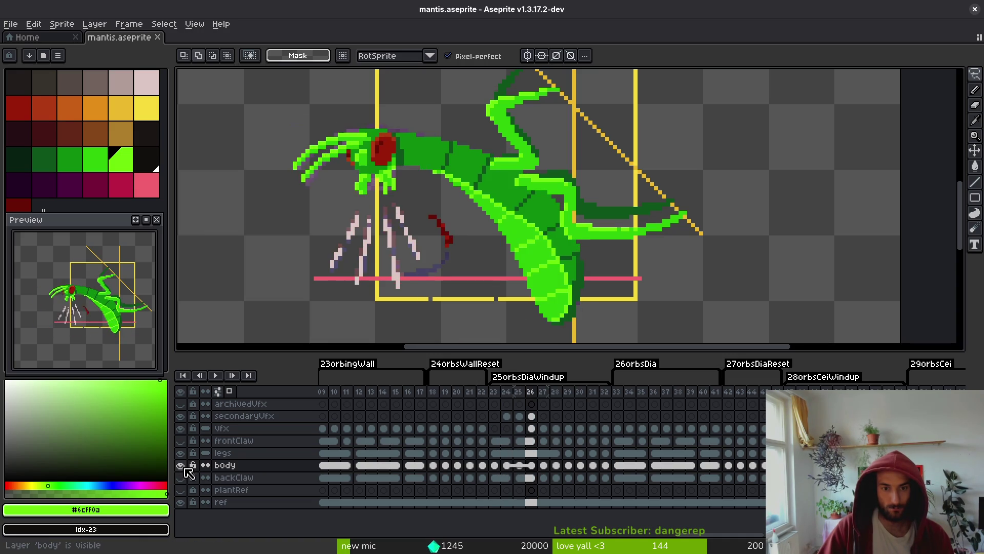
pyautogui.press('i')
pyautogui.press('Right')
# Compare frames 26 and 27 and sample the body's mid green #2fc809 and lime #6cff0a.
pyautogui.press('Left')
pyautogui.press('Right')
pyautogui.scroll(3, 567, 285)
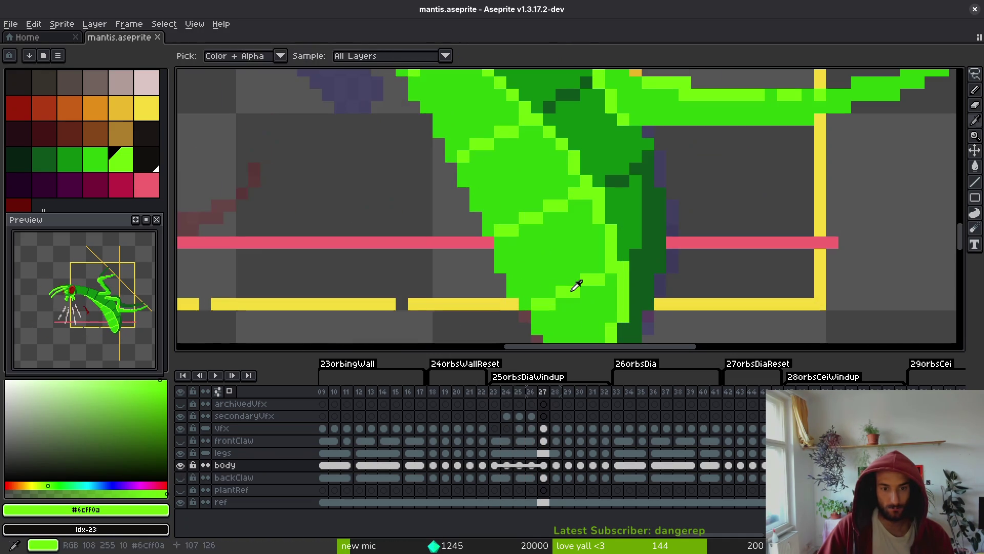
pyautogui.press('Left')
pyautogui.scroll(-3, 589, 292)
pyautogui.press('Right')
pyautogui.press('Left')
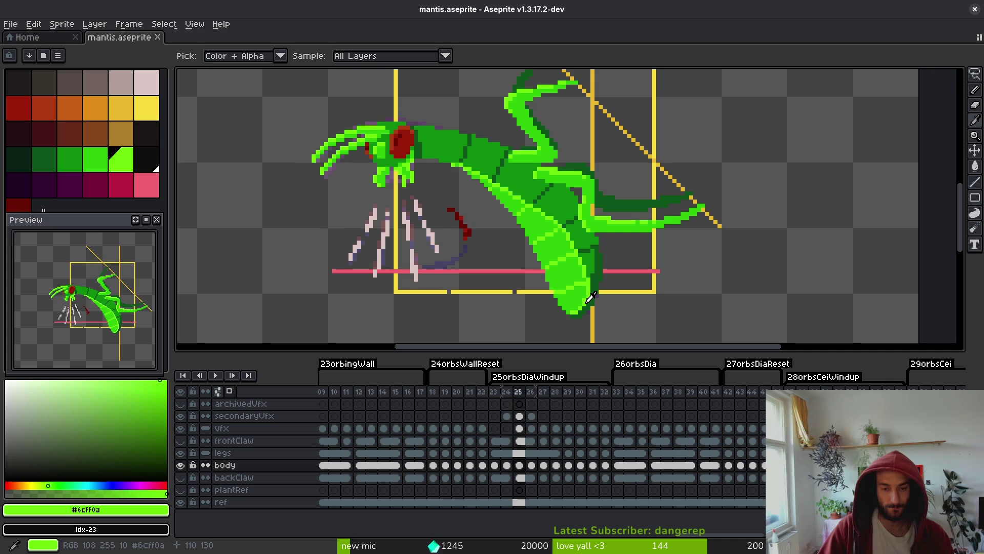
pyautogui.press('Right')
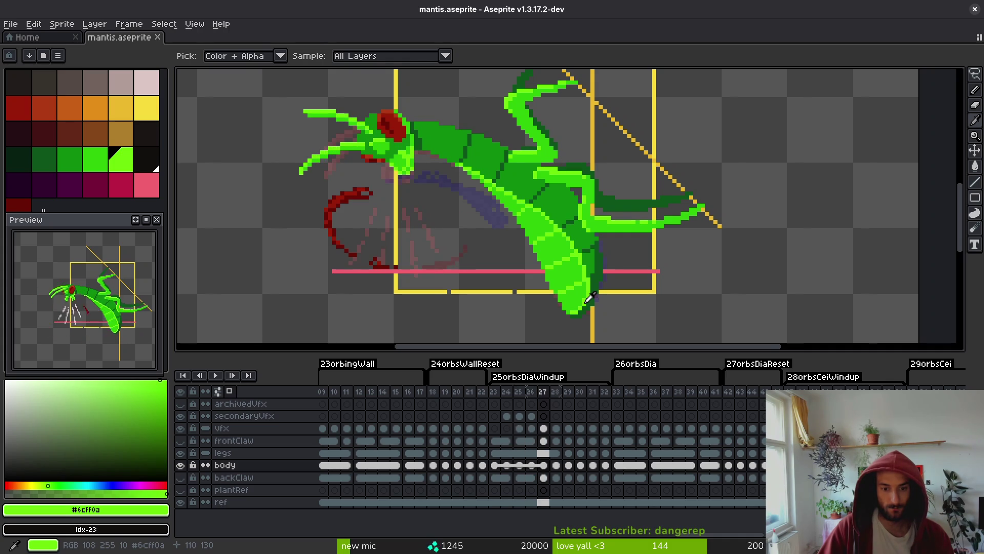
pyautogui.scroll(3, 589, 297)
pyautogui.click(537, 303)
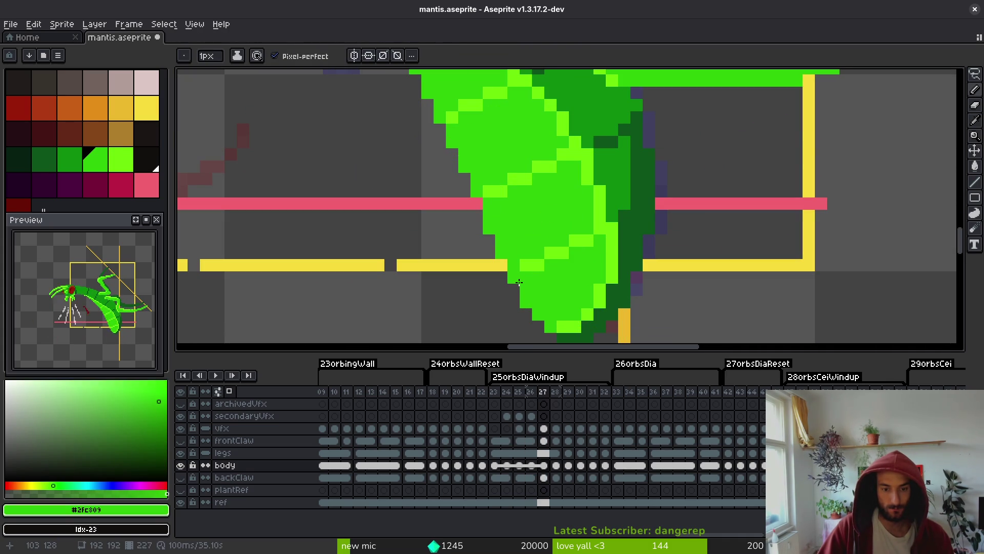
pyautogui.click(529, 260)
# On frame 25, repaint body shading pixels in dark green #0c9b0e.
pyautogui.press('Left')
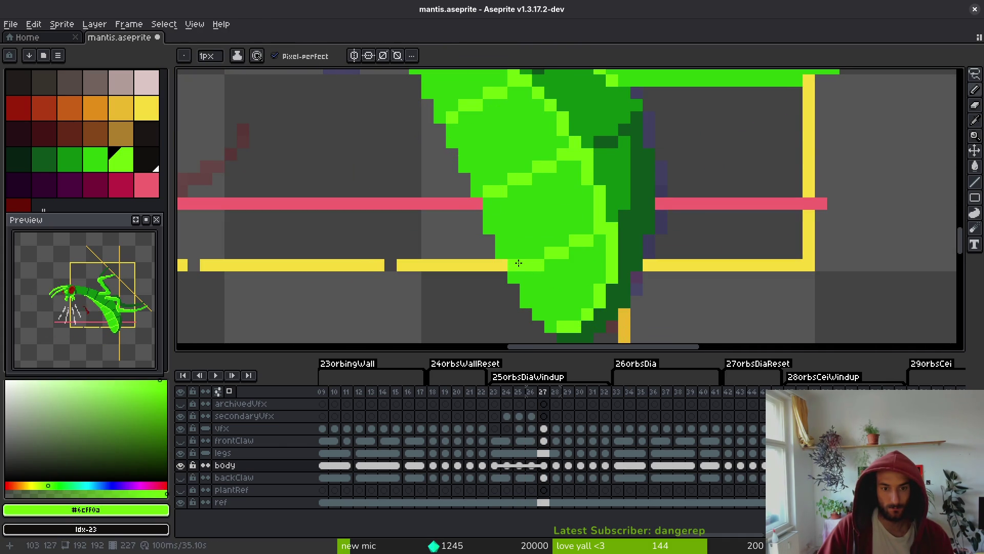
pyautogui.scroll(-3, 519, 266)
pyautogui.press('Left')
pyautogui.press('Left')
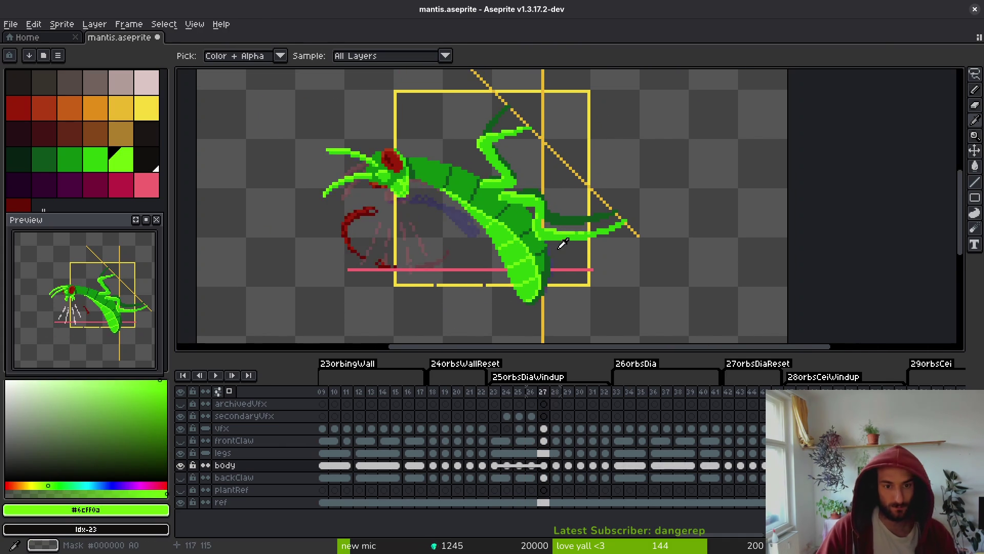
pyautogui.press('Right')
pyautogui.press('b')
pyautogui.scroll(4, 535, 255)
pyautogui.keyDown('alt'); pyautogui.click(523, 246); pyautogui.keyUp('alt')
pyautogui.scroll(4, 520, 243)
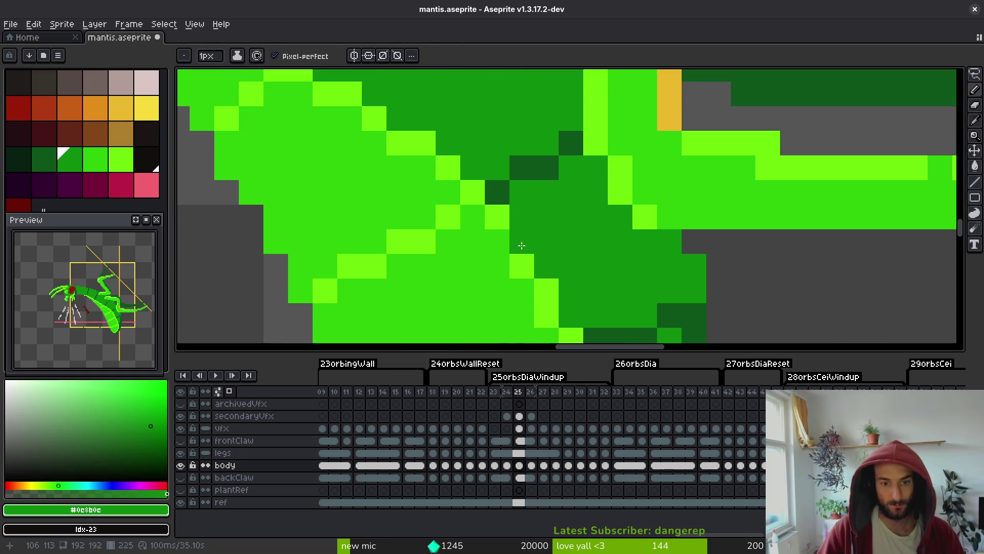
pyautogui.moveTo(520, 243)
pyautogui.mouseDown()
pyautogui.moveTo(463, 179)
pyautogui.moveTo(480, 229)
pyautogui.mouseUp()
pyautogui.click(423, 143)
# Add lime #6cff0a highlight pixels to the frame 25 body and save.
pyautogui.click(448, 168)
pyautogui.keyDown('alt'); pyautogui.click(408, 140); pyautogui.keyUp('alt')
pyautogui.click(493, 240)
pyautogui.click(521, 288)
pyautogui.keyDown('alt'); pyautogui.click(574, 266); pyautogui.keyUp('alt')
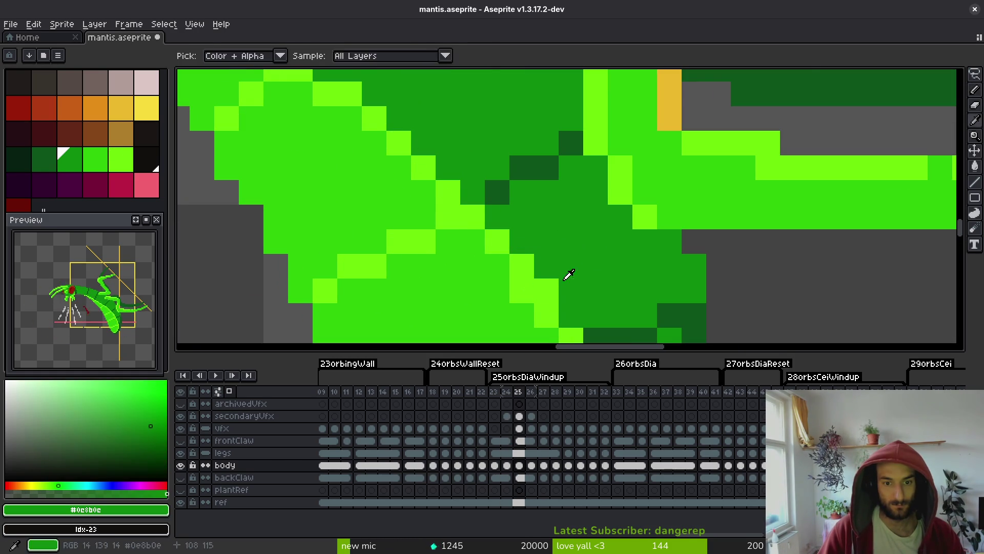
pyautogui.scroll(-5, 621, 292)
pyautogui.scroll(-4, 509, 198)
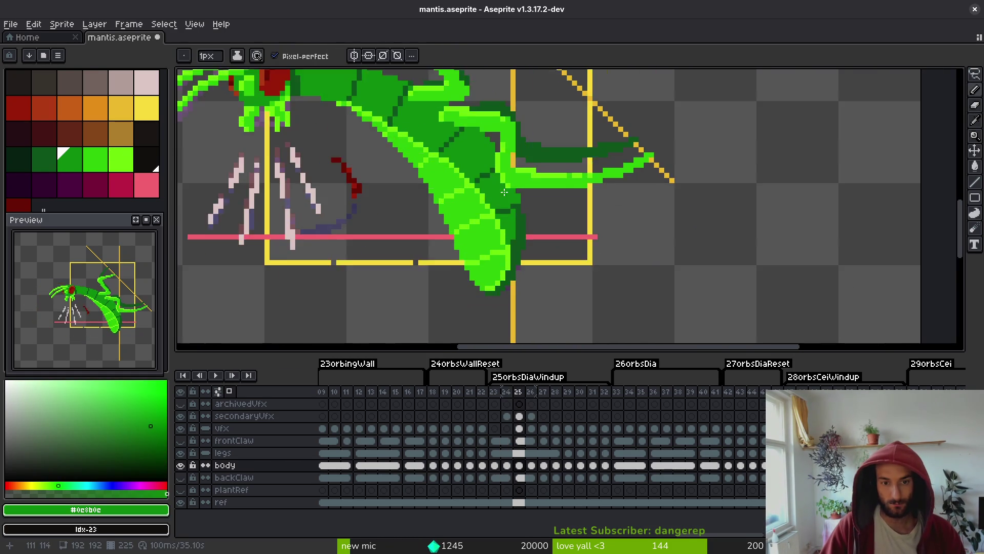
pyautogui.hotkey('ctrl', 's')
# Play the animation to review the motion, stopping back on frame 25.
pyautogui.moveTo(507, 216); pyautogui.dragTo(483, 202)
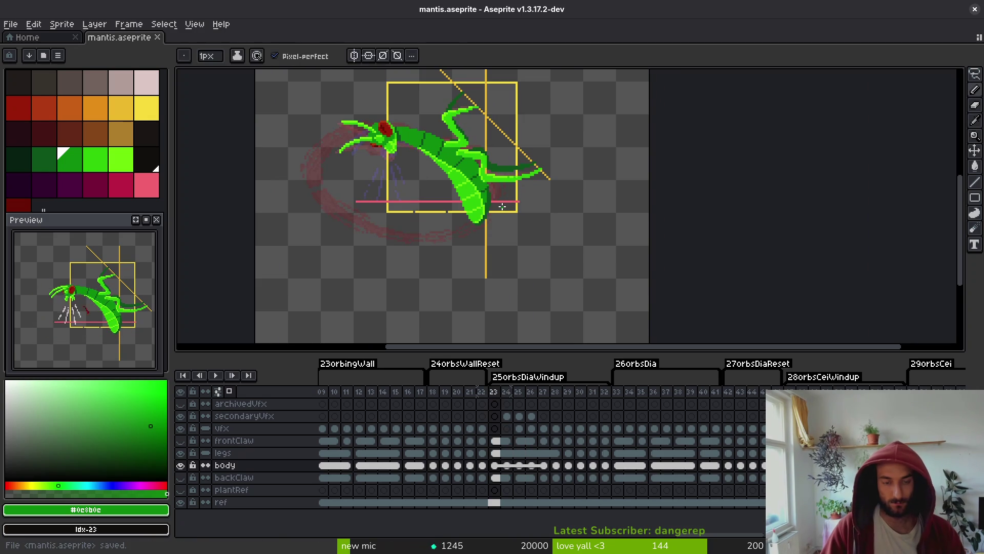
pyautogui.press('Right')
pyautogui.press('Return')
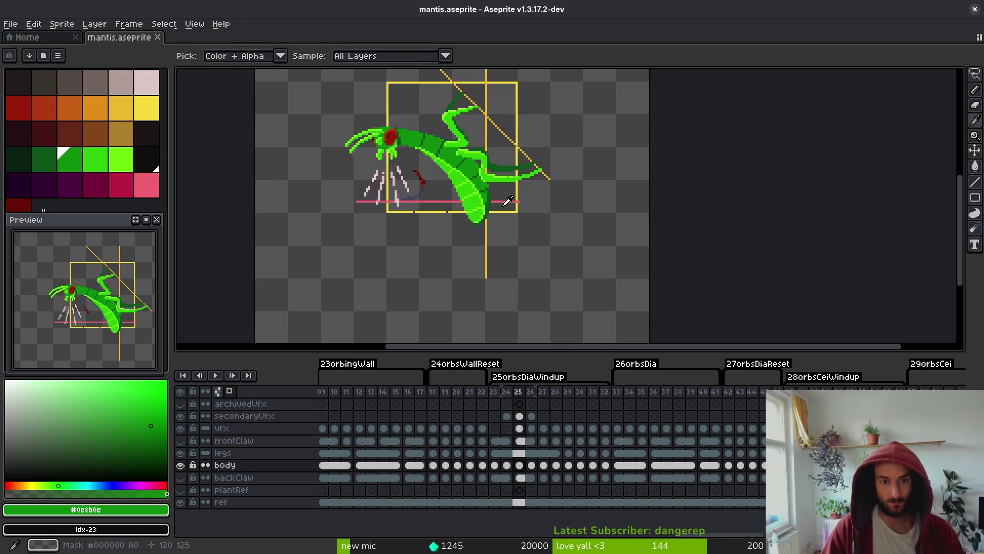
pyautogui.press('Return')
pyautogui.press('Left')
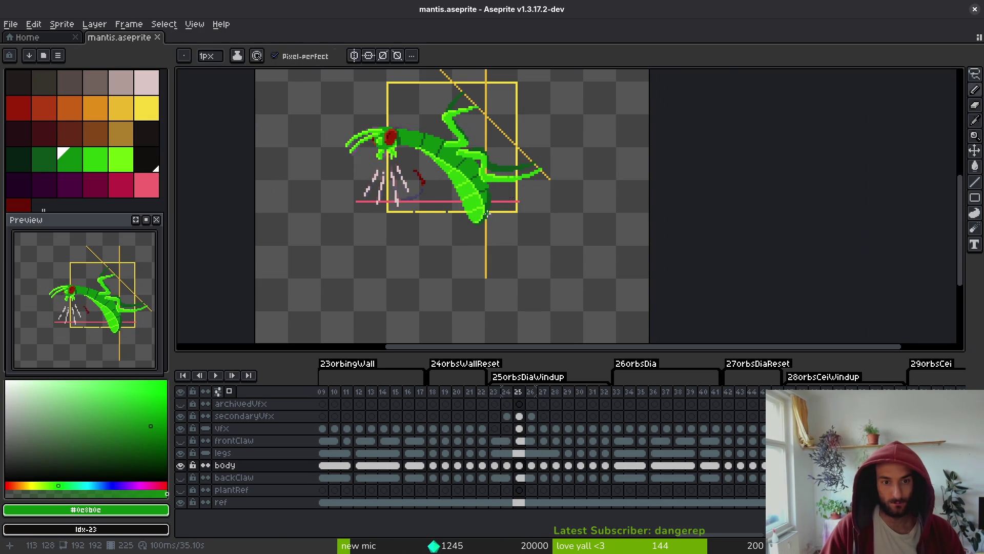
# Touch up more frame 25 body pixels in lighter and darker green, then save.
pyautogui.scroll(5, 507, 205)
pyautogui.keyDown('alt'); pyautogui.click(493, 250); pyautogui.keyUp('alt')
pyautogui.click(555, 271)
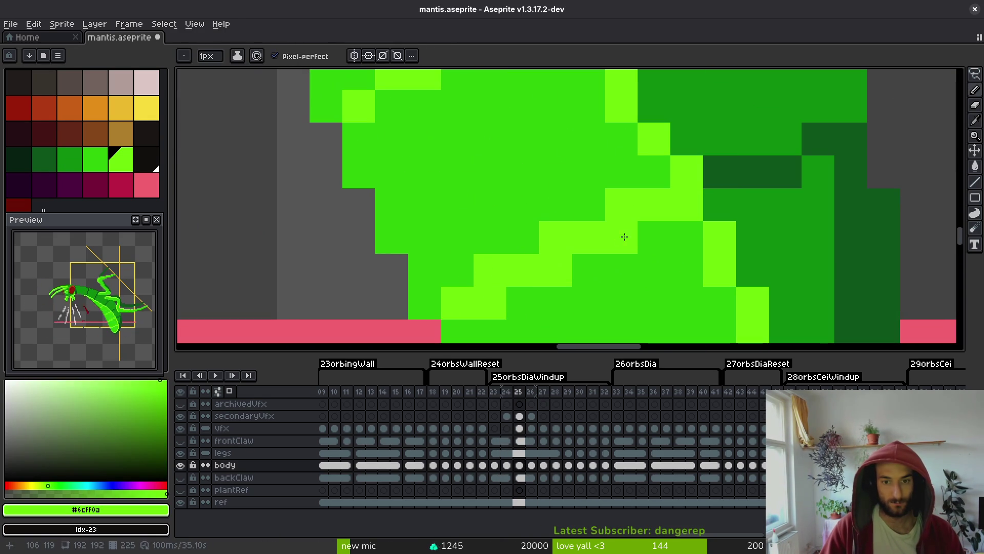
pyautogui.click(619, 237)
pyautogui.keyDown('alt'); pyautogui.click(621, 184); pyautogui.keyUp('alt')
pyautogui.click(562, 235)
pyautogui.scroll(-6, 562, 235)
pyautogui.hotkey('ctrl', 's')
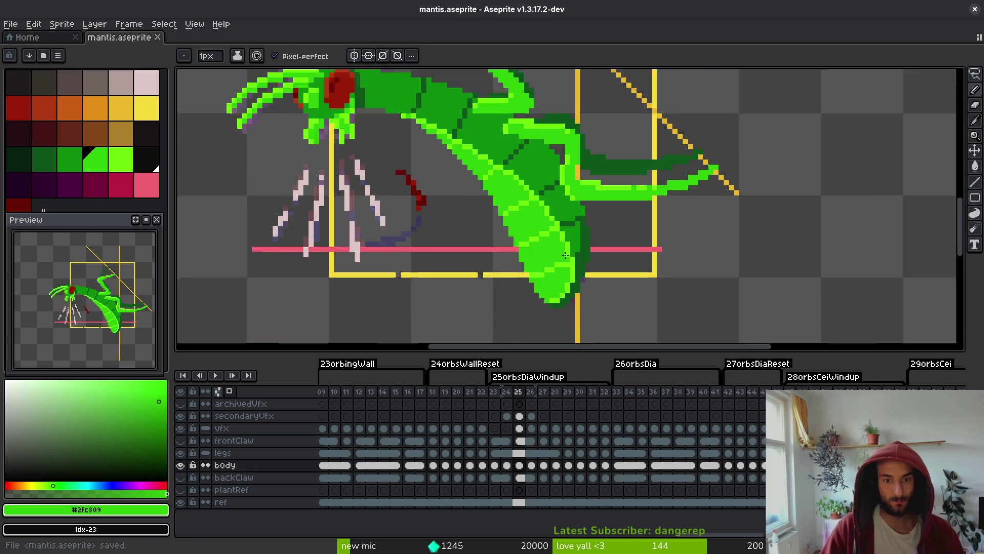
pyautogui.press('alt')
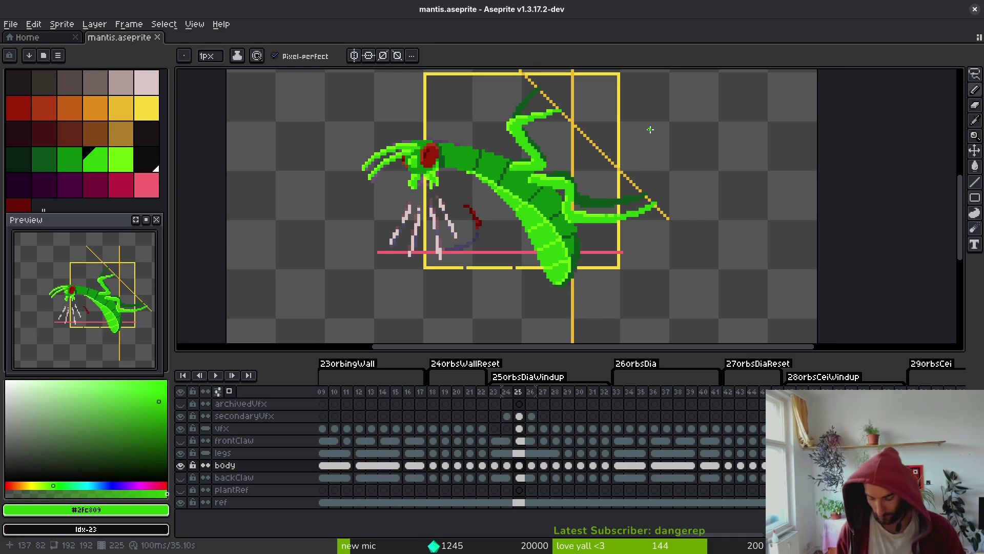
# Save the sprite and step back through the wind-up frames toward frame 23.
pyautogui.press('super')
pyautogui.press('super')
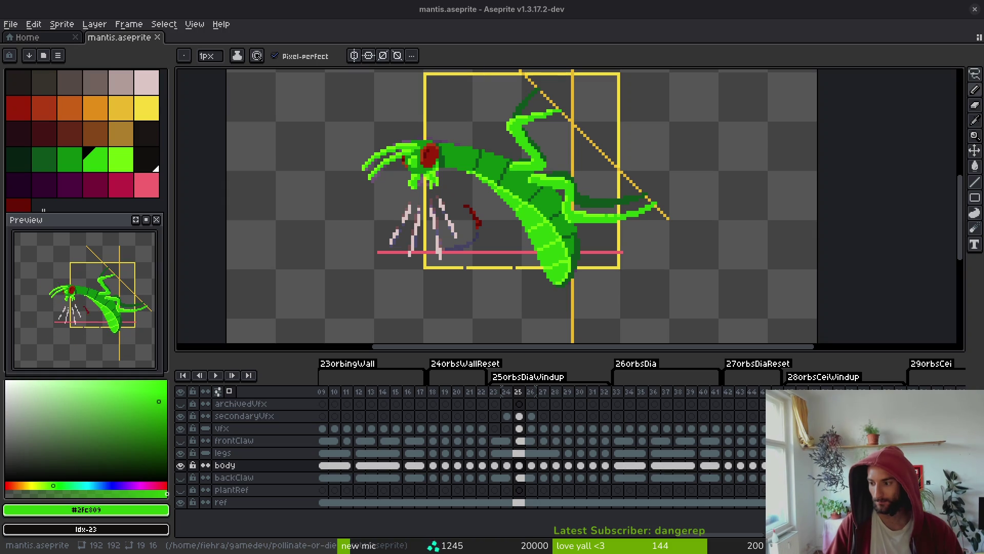
pyautogui.hotkey('ctrl', 's')
pyautogui.press('Left')
pyautogui.press('Left')
pyautogui.press('Right')
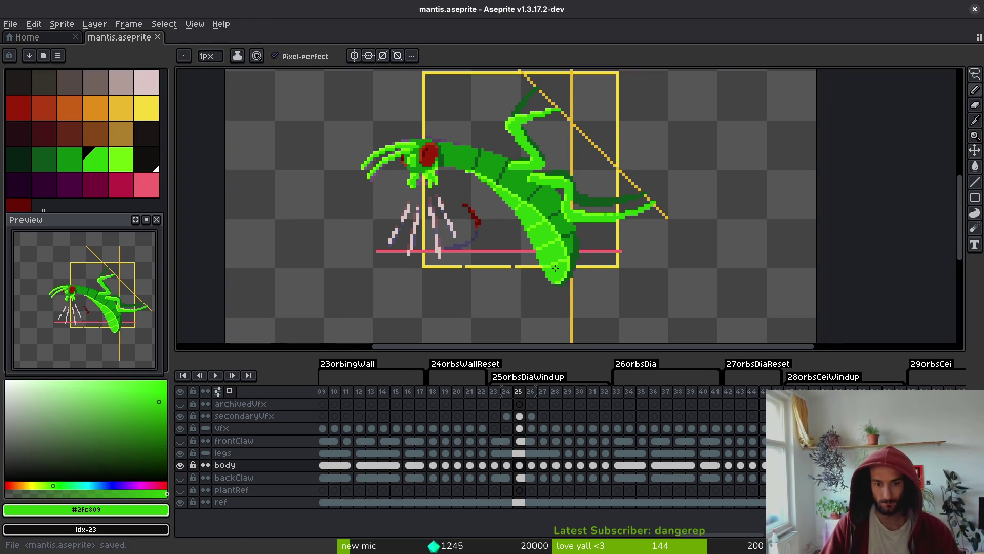
pyautogui.press('Left')
# Hide the legs and body layers, sample the claw's light green, and switch to the frontClaw layer.
pyautogui.press('b')
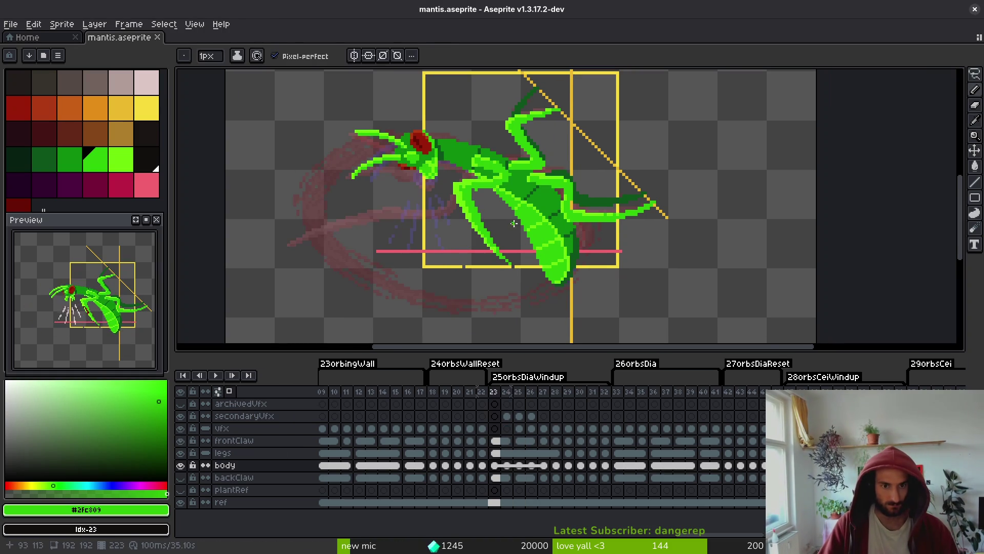
pyautogui.scroll(2, 504, 248)
pyautogui.click(181, 452)
pyautogui.click(180, 465)
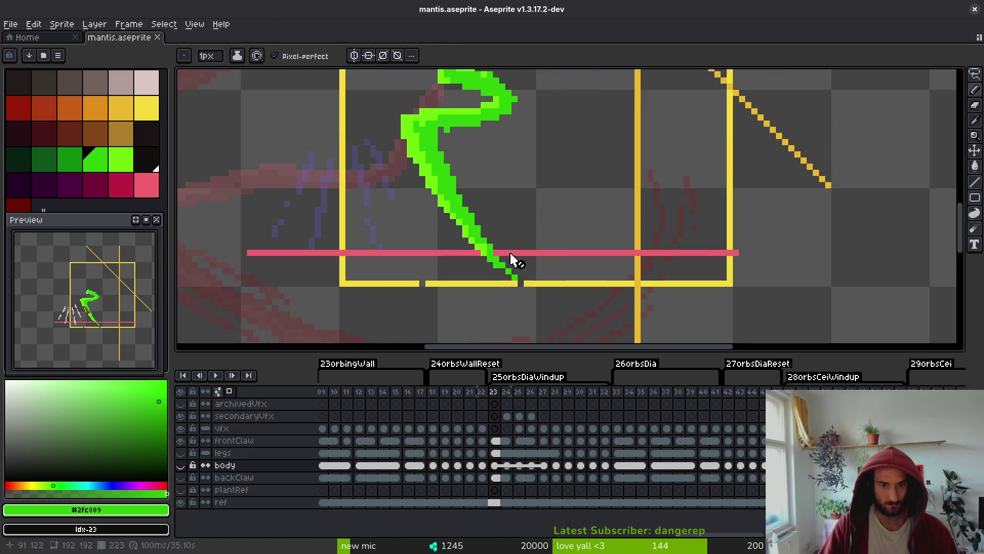
pyautogui.scroll(1, 505, 274)
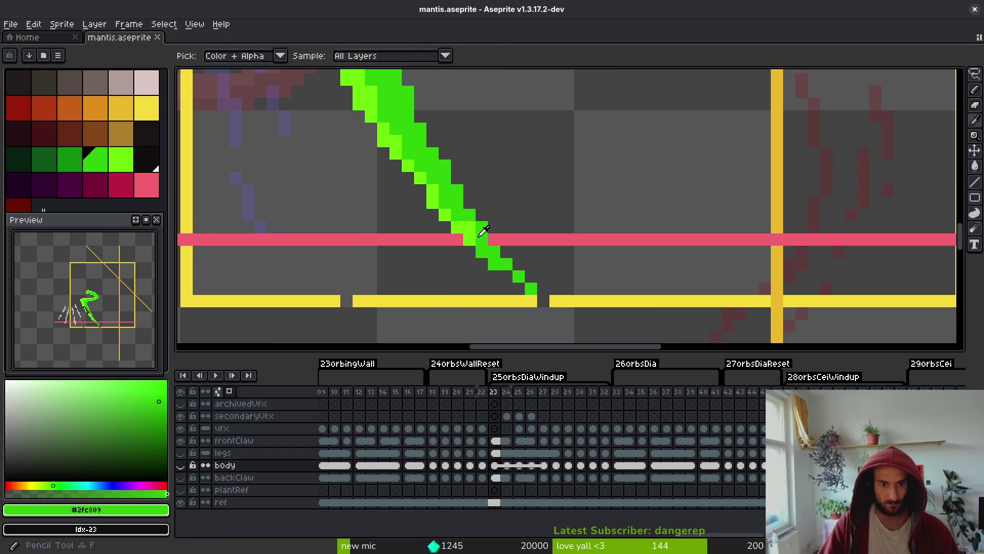
pyautogui.keyDown('alt'); pyautogui.click(482, 247); pyautogui.keyUp('alt')
pyautogui.hotkey('alt', 'Up')
pyautogui.hotkey('alt', 'Up')
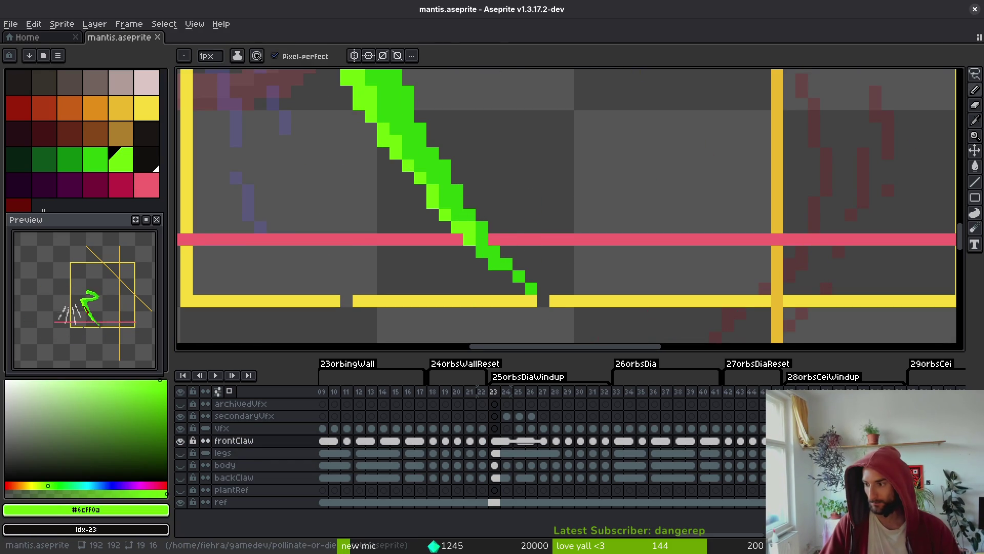
# Paint light-green #6cff0a pixels along the front claw's left edge and bottom.
pyautogui.scroll(2, 457, 184)
pyautogui.moveTo(433, 223)
pyautogui.mouseDown()
pyautogui.moveTo(408, 175)
pyautogui.moveTo(375, 201)
pyautogui.mouseUp()
pyautogui.scroll(-1, 408, 175)
pyautogui.scroll(1, 461, 231)
pyautogui.moveTo(484, 208); pyautogui.dragTo(519, 227)
pyautogui.click(533, 256)
pyautogui.scroll(-3, 581, 233)
pyautogui.scroll(2, 530, 221)
pyautogui.scroll(-3, 525, 259)
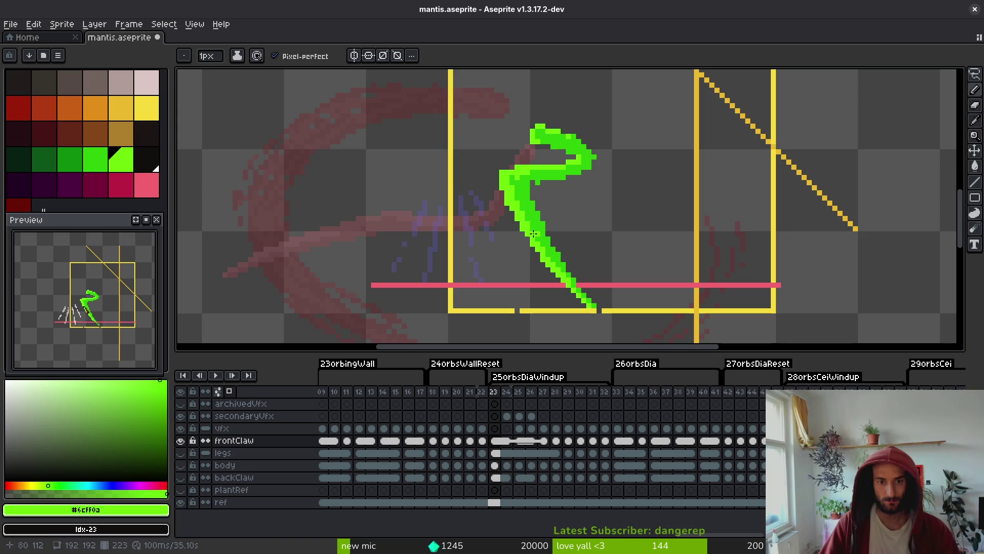
pyautogui.scroll(2, 518, 180)
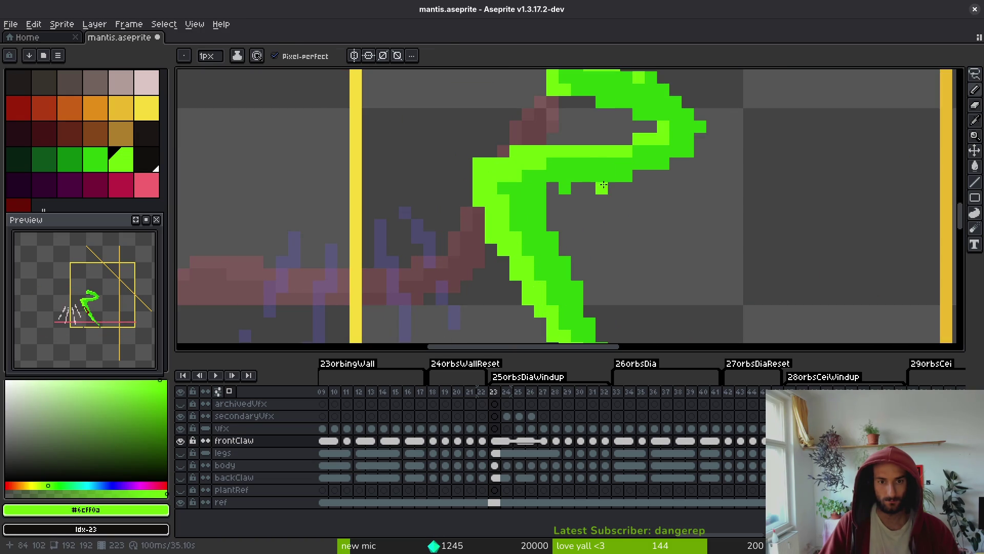
# Darken a pixel on the claw's inner curve, lighten its upper edge, then save.
pyautogui.keyDown('alt'); pyautogui.click(550, 183); pyautogui.keyUp('alt')
pyautogui.scroll(2, 610, 193)
pyautogui.hscroll(2, 611, 194)
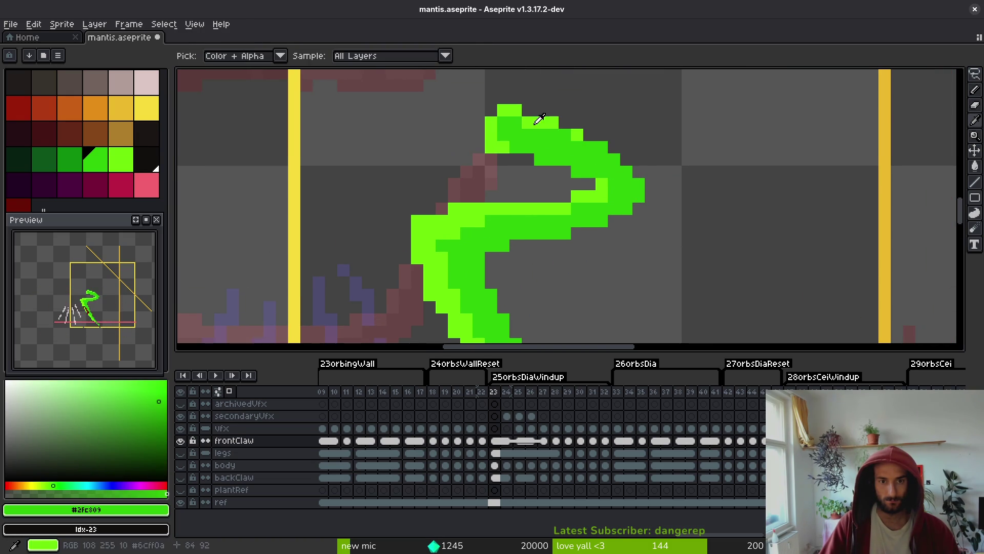
pyautogui.press('alt')
pyautogui.click(565, 209)
pyautogui.keyDown('alt'); pyautogui.click(583, 194); pyautogui.keyUp('alt')
pyautogui.click(565, 196)
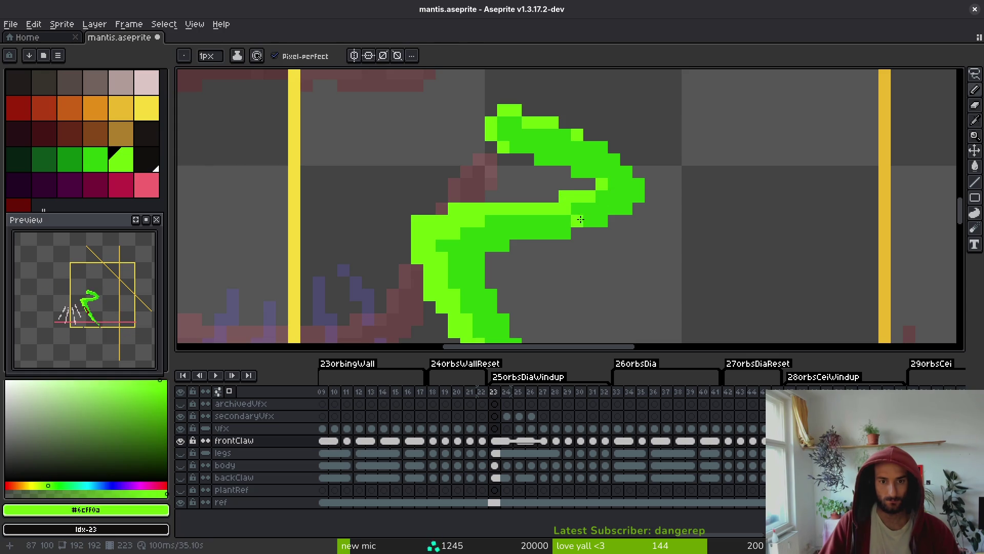
pyautogui.hotkey('ctrl', 's')
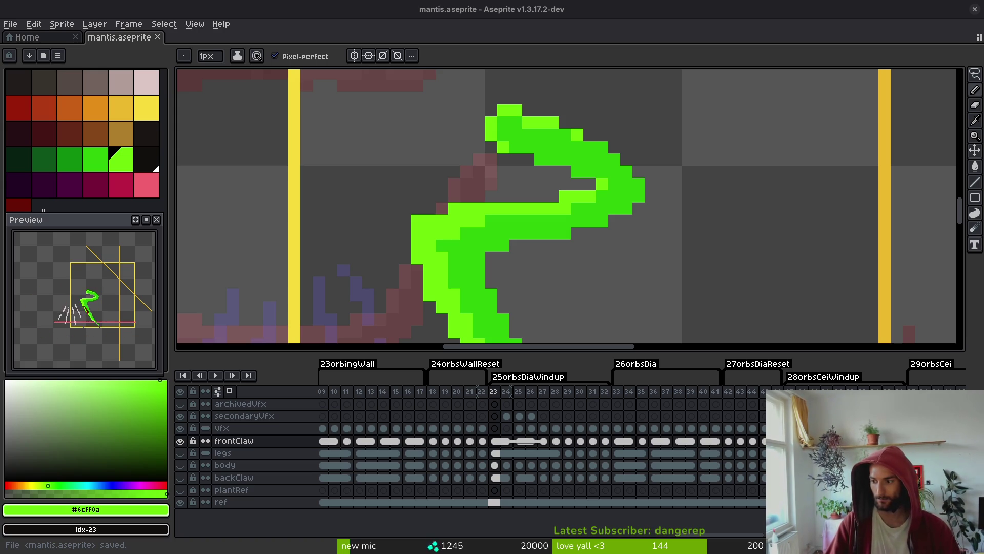
# Fix the lower claw stroke in darker green, remove a stray pixel, add one, and save.
pyautogui.scroll(-3, 533, 220)
pyautogui.scroll(1, 651, 251)
pyautogui.scroll(2, 597, 261)
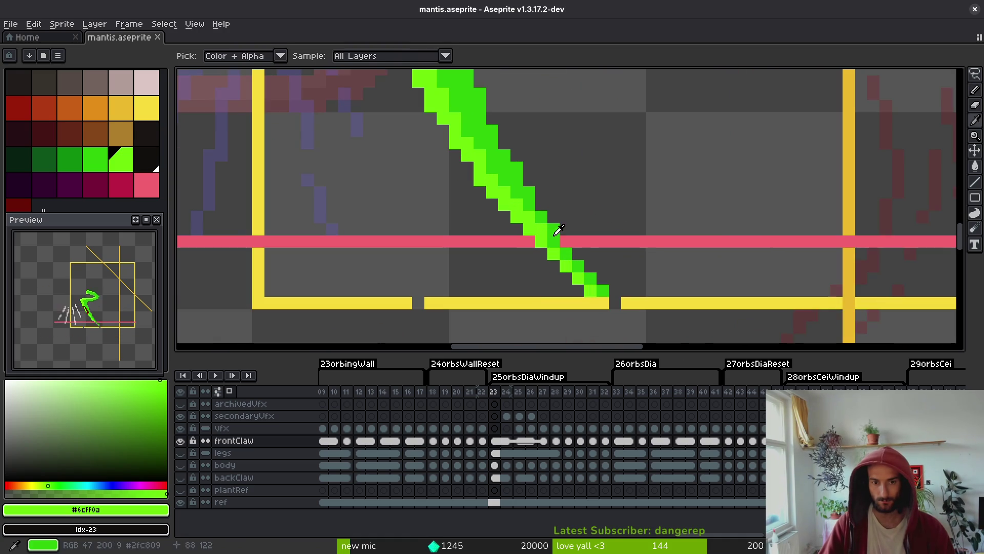
pyautogui.keyDown('alt'); pyautogui.click(549, 230); pyautogui.keyUp('alt')
pyautogui.click(565, 241)
pyautogui.rightClick(603, 253)
pyautogui.scroll(-2, 600, 261)
pyautogui.scroll(1, 610, 274)
pyautogui.click(609, 274)
pyautogui.keyDown('alt'); pyautogui.click(614, 257); pyautogui.keyUp('alt')
pyautogui.hotkey('ctrl', 's')
# Place bright green pixels beside the stroke and add a green pixel to the claw, then save.
pyautogui.scroll(2, 578, 227)
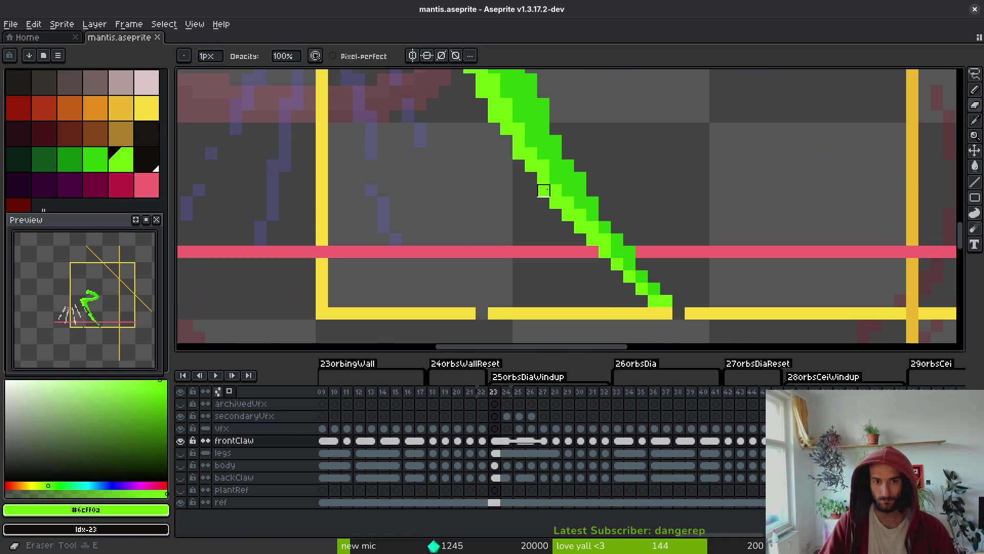
pyautogui.click(588, 188)
pyautogui.press('e')
pyautogui.scroll(-2, 589, 205)
pyautogui.hotkey('ctrl', 's')
pyautogui.moveTo(611, 187); pyautogui.dragTo(598, 227)
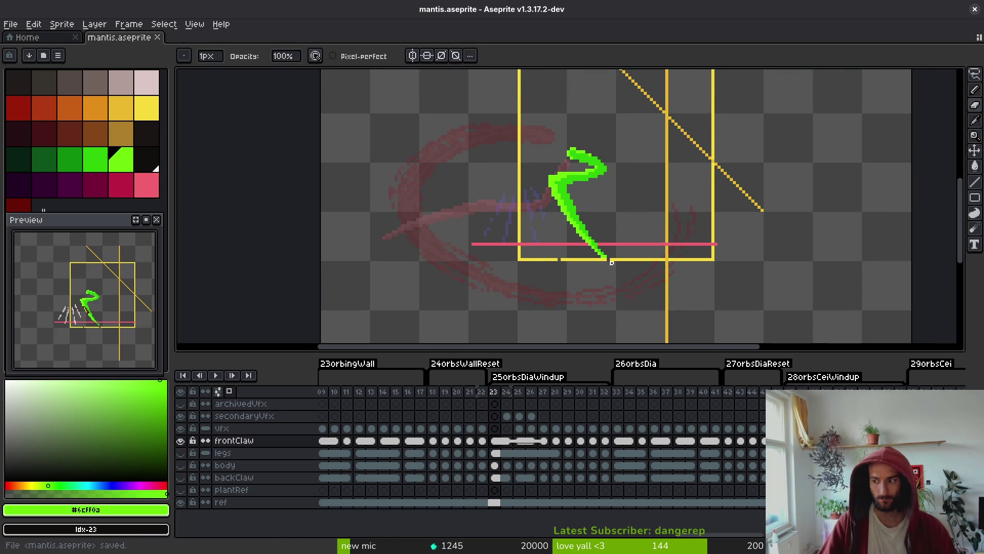
pyautogui.scroll(2, 584, 145)
pyautogui.press('i')
pyautogui.press('b')
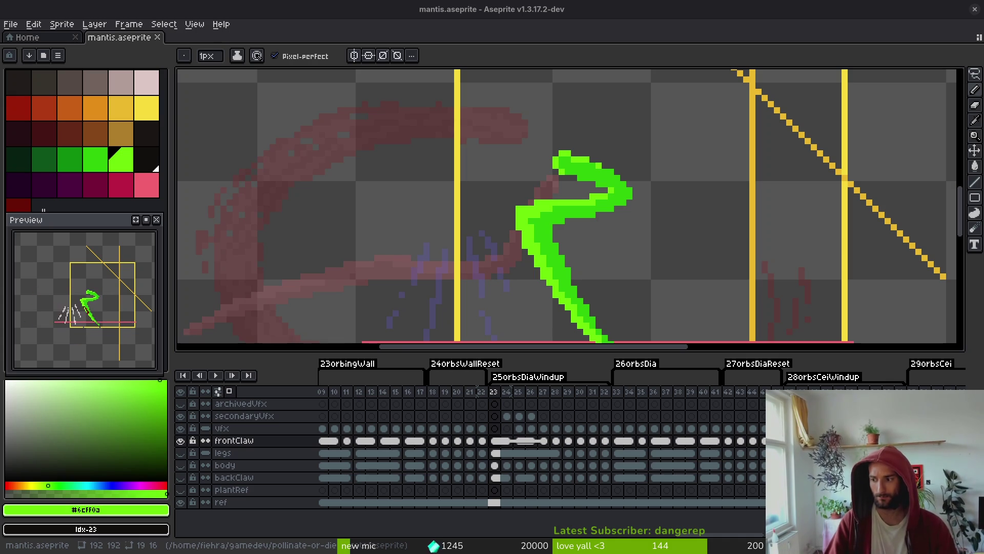
pyautogui.click(525, 276)
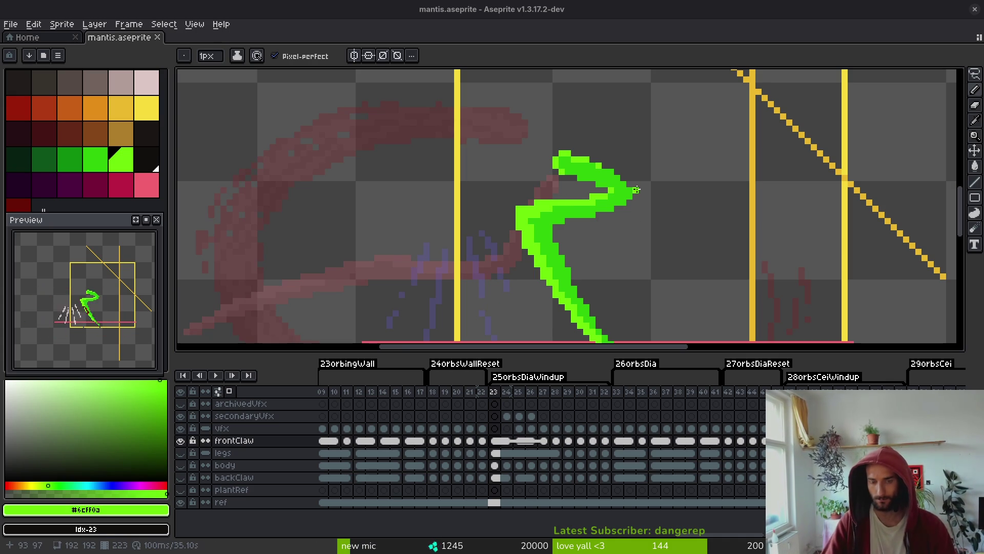
pyautogui.scroll(2, 661, 153)
pyautogui.hotkey('ctrl', 's')
# Add a green pixel beside the claw at the pink line, save, and advance to frame 25.
pyautogui.scroll(-3, 701, 149)
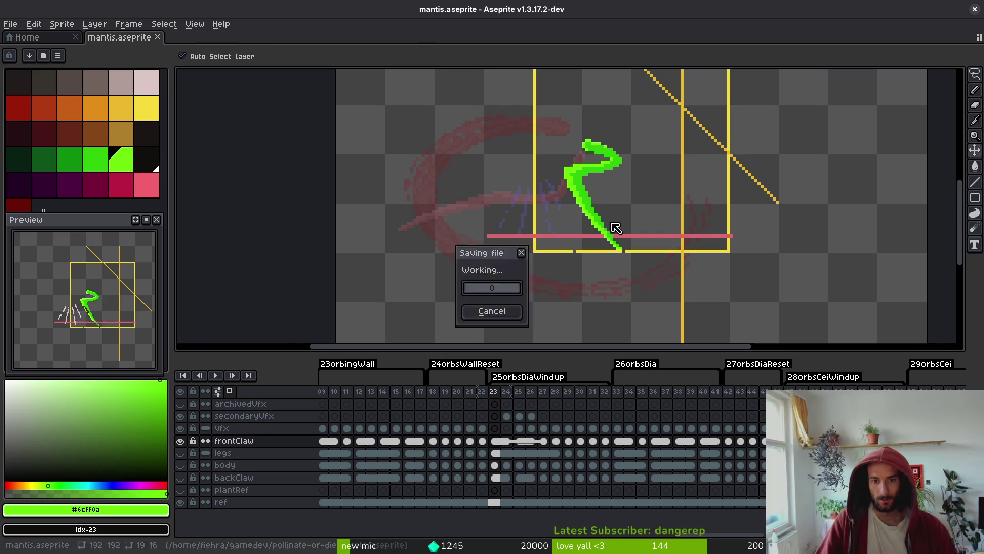
pyautogui.scroll(3, 619, 220)
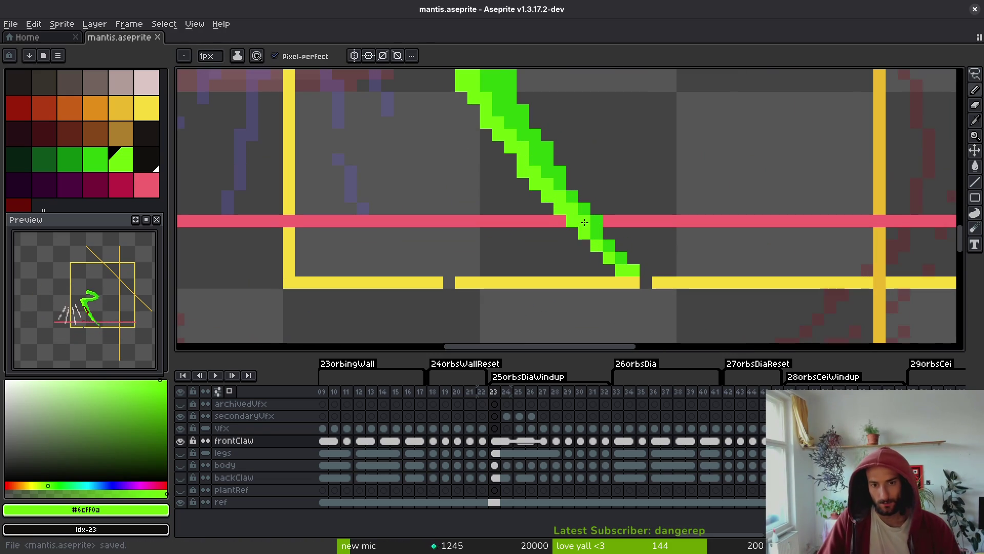
pyautogui.click(621, 221)
pyautogui.scroll(-3, 629, 243)
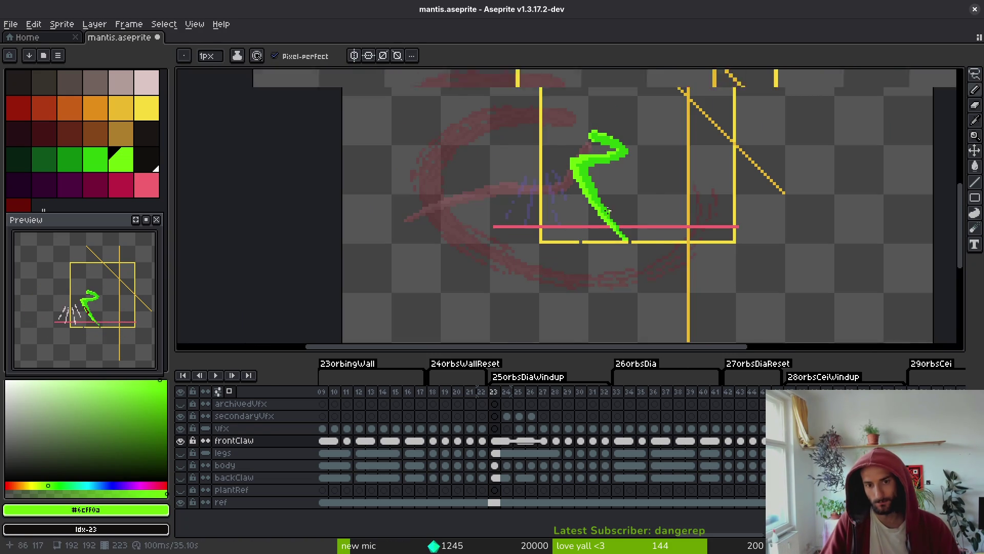
pyautogui.scroll(2, 607, 210)
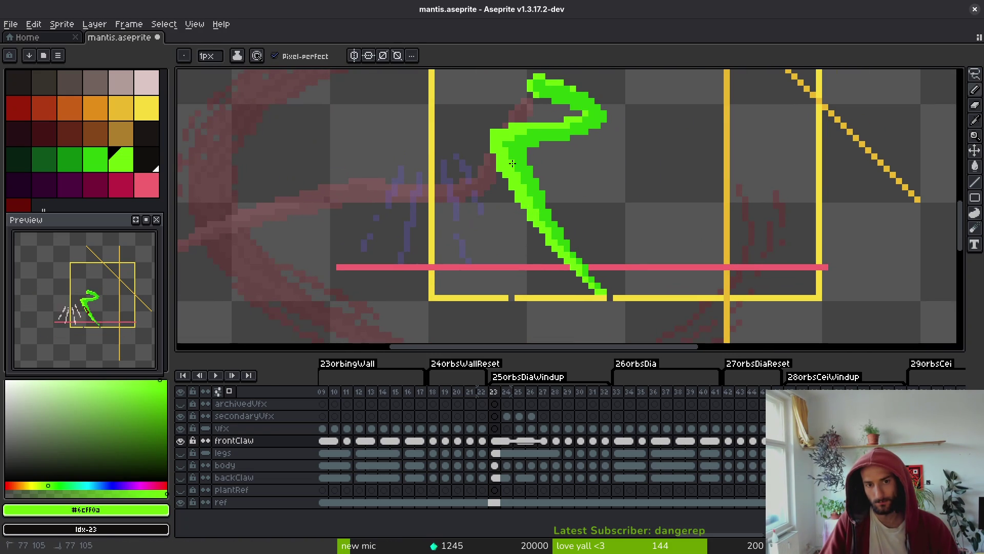
pyautogui.hotkey('ctrl', 's')
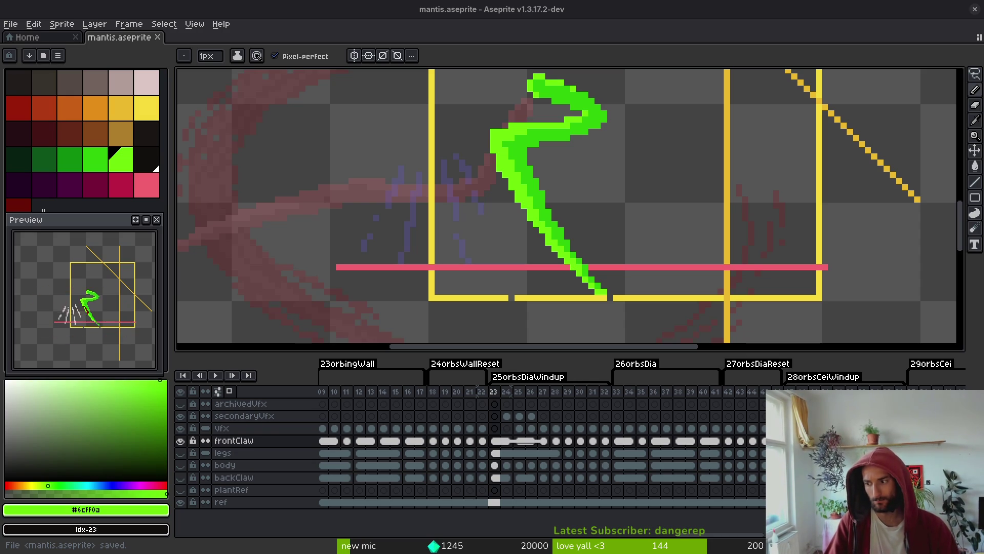
pyautogui.scroll(-2, 615, 159)
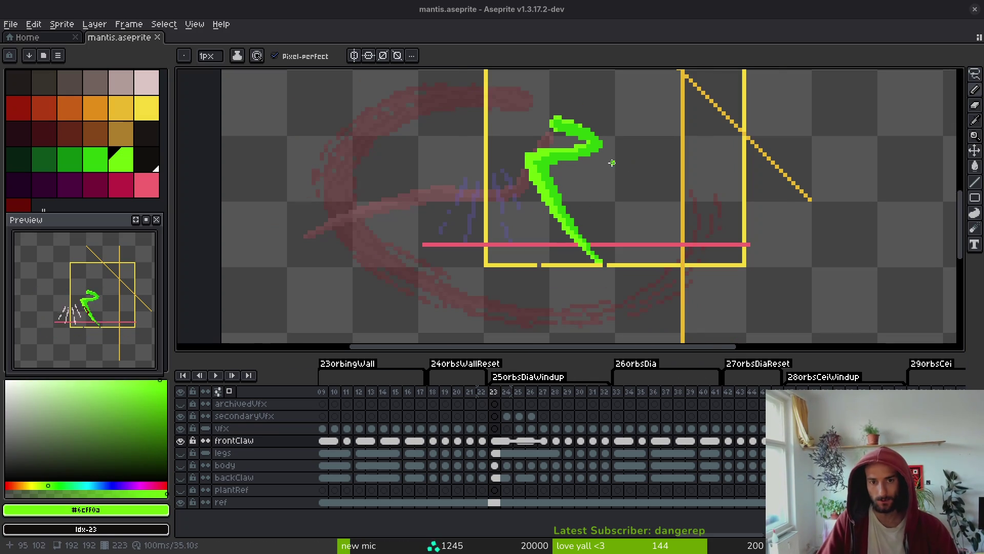
pyautogui.scroll(1, 615, 159)
pyautogui.scroll(1, 540, 191)
pyautogui.scroll(1, 593, 222)
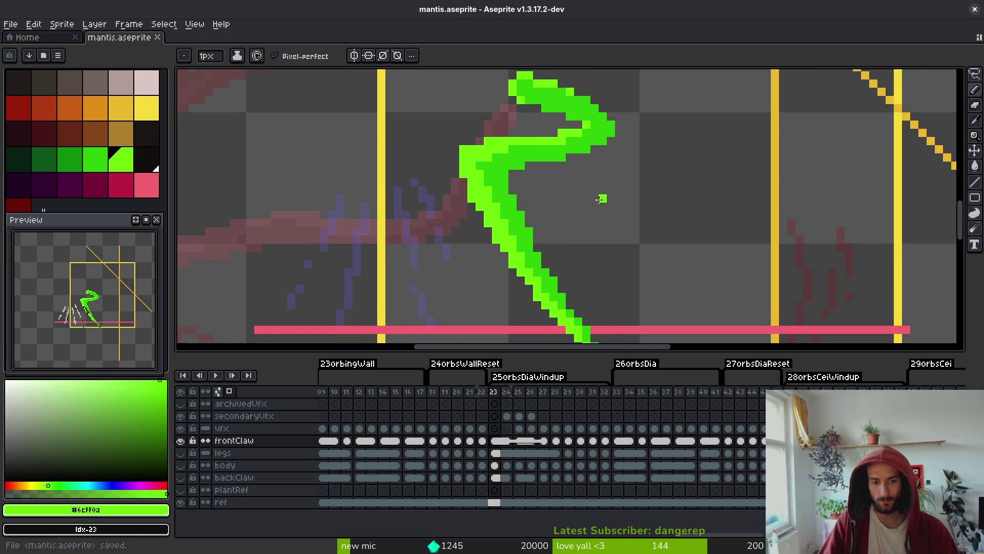
pyautogui.hotkey('ctrl', 's')
pyautogui.scroll(-2, 585, 212)
pyautogui.press('Right')
pyautogui.press('Right')
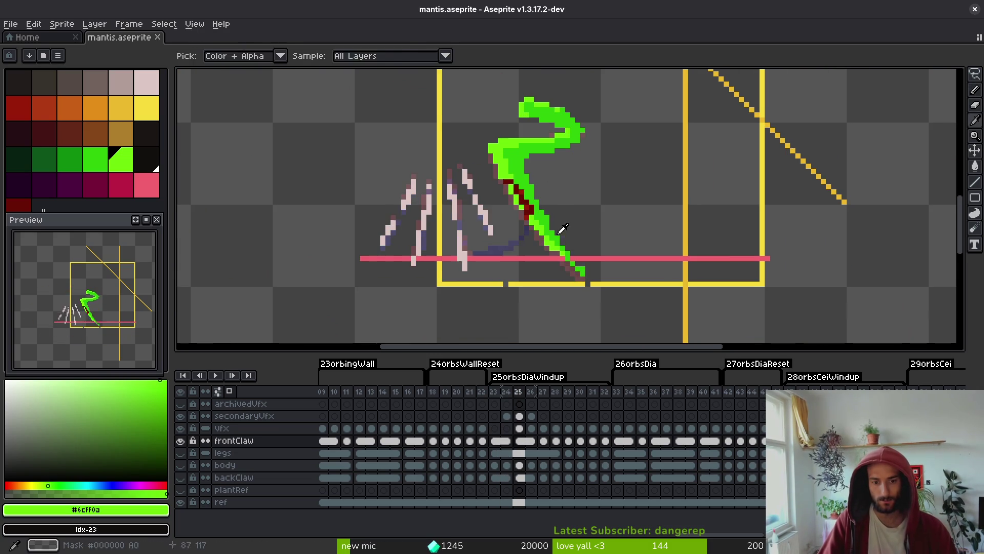
# Extend the front claw tip in light green past the pink line with a darker shading pixel, then save.
pyautogui.scroll(2, 536, 193)
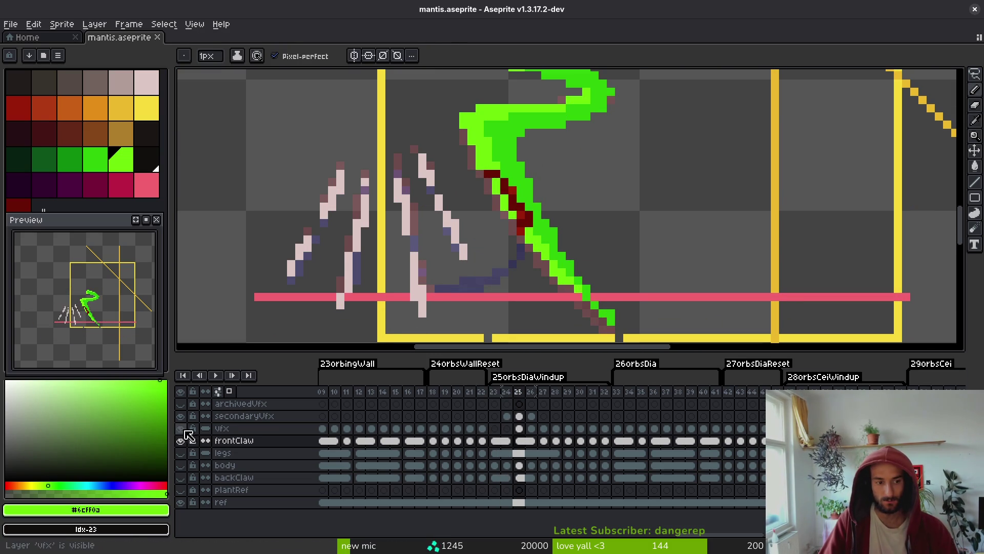
pyautogui.scroll(-2, 595, 267)
pyautogui.scroll(1, 602, 274)
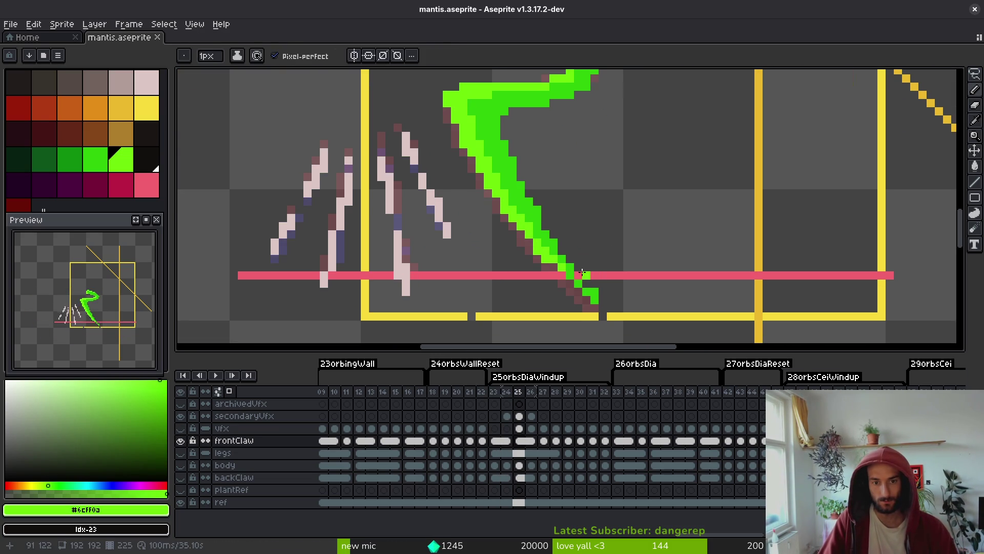
pyautogui.scroll(3, 564, 275)
pyautogui.moveTo(539, 271); pyautogui.dragTo(608, 328)
pyautogui.keyDown('alt'); pyautogui.click(557, 279); pyautogui.keyUp('alt')
pyautogui.click(570, 289)
pyautogui.keyDown('alt'); pyautogui.click(572, 296); pyautogui.keyUp('alt')
pyautogui.click(573, 280)
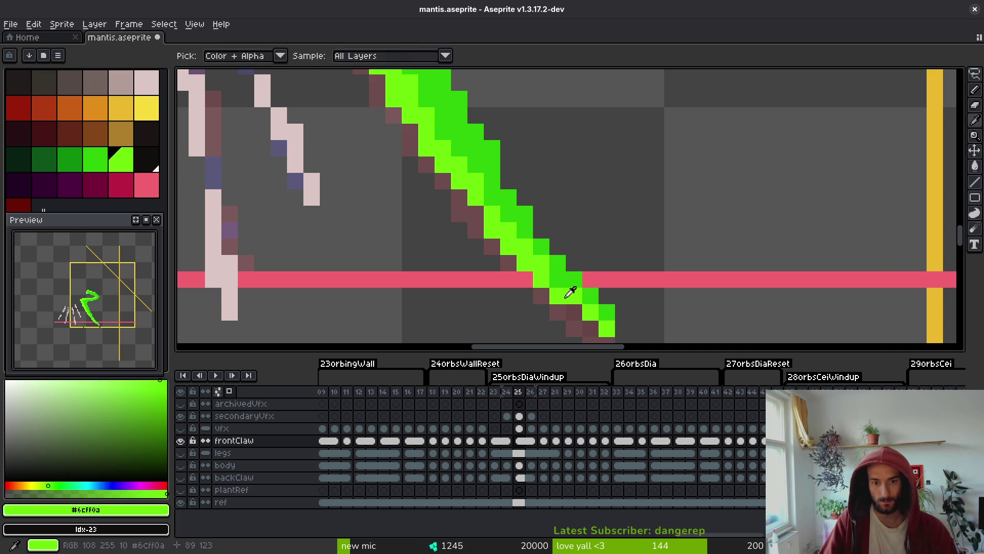
pyautogui.hotkey('ctrl', 's')
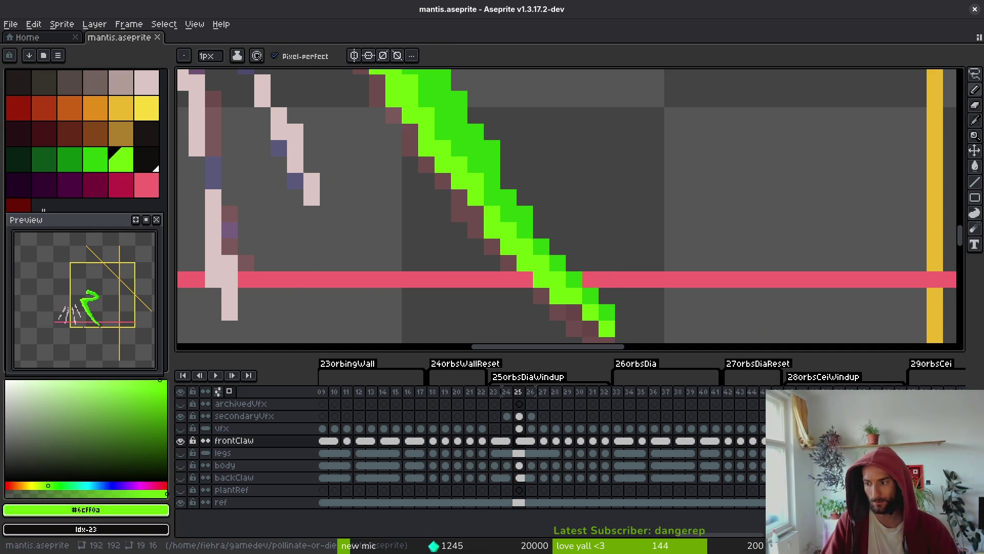
# Add light-green pixels along the claw's curled top edge, save, and sample darker green #2fc809.
pyautogui.moveTo(491, 217); pyautogui.dragTo(505, 223)
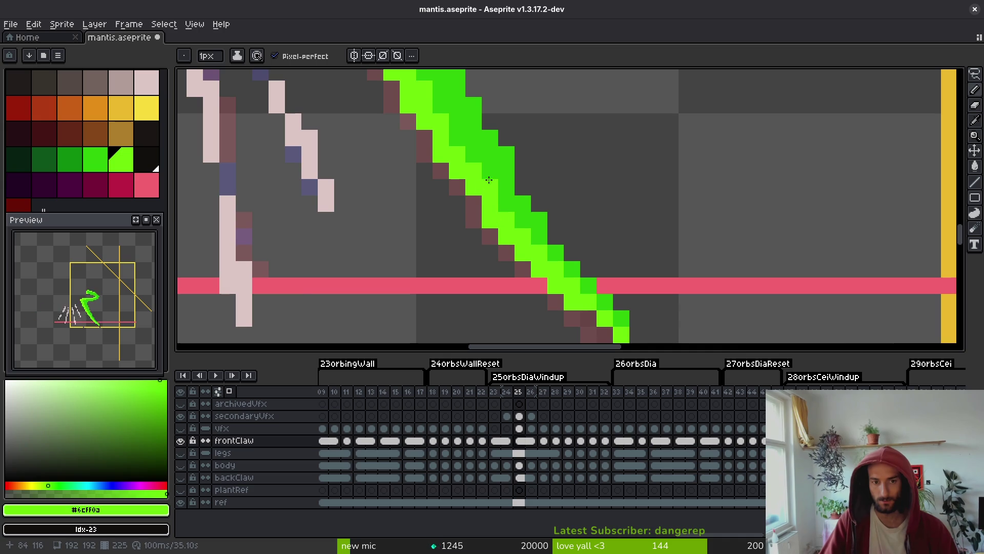
pyautogui.scroll(-3, 482, 185)
pyautogui.scroll(2, 518, 180)
pyautogui.hotkey('ctrl', 's')
pyautogui.moveTo(491, 178); pyautogui.dragTo(512, 221)
pyautogui.press('alt')
pyautogui.click(503, 214)
pyautogui.click(492, 189)
pyautogui.click(480, 164)
pyautogui.scroll(-3, 459, 118)
pyautogui.hotkey('ctrl', 's')
pyautogui.scroll(3, 450, 162)
pyautogui.moveTo(450, 162); pyautogui.dragTo(452, 236)
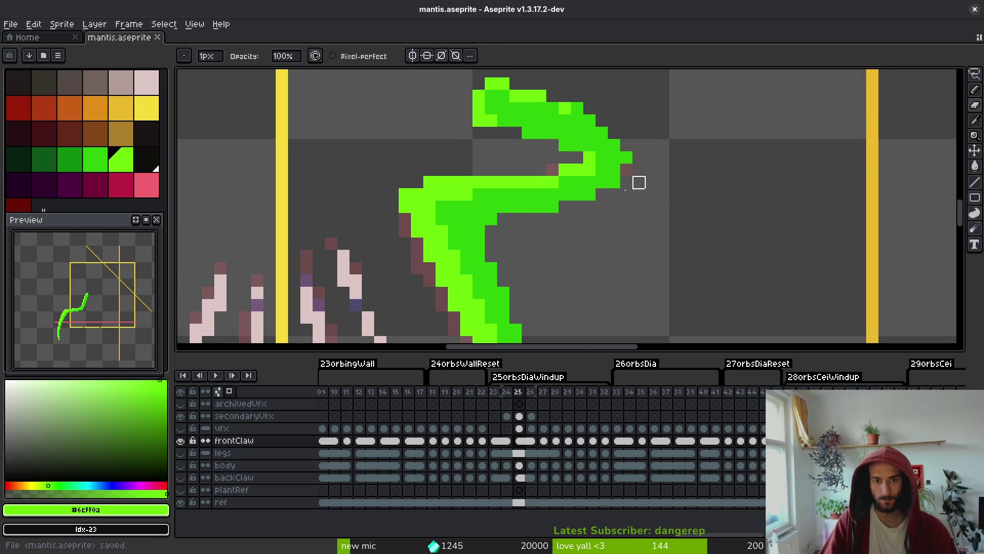
pyautogui.keyDown('alt'); pyautogui.click(615, 163); pyautogui.keyUp('alt')
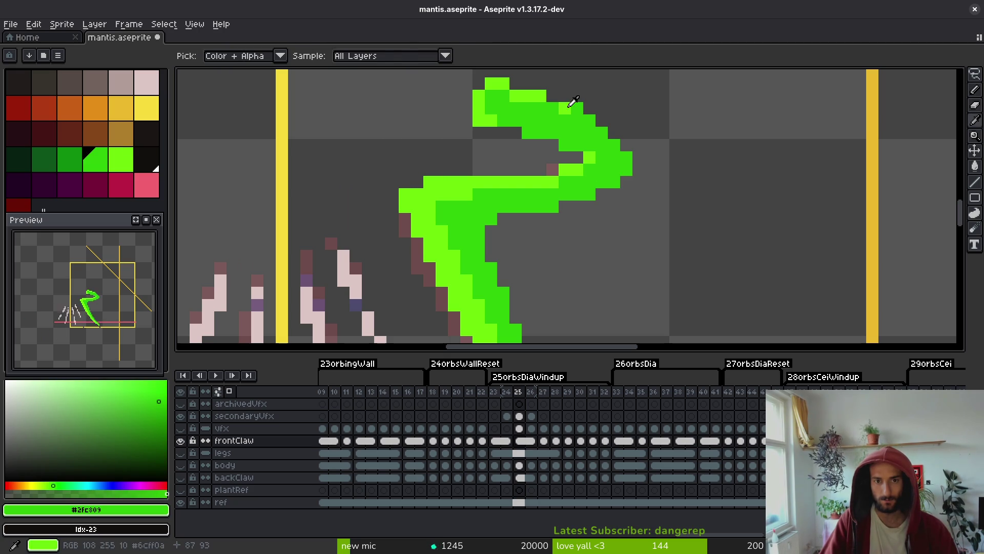
# Flip between frame 25 and its neighbouring frame to compare the claw pose.
pyautogui.press('e')
pyautogui.press('Left')
pyautogui.press('Right')
pyautogui.press('Left')
pyautogui.press('Right')
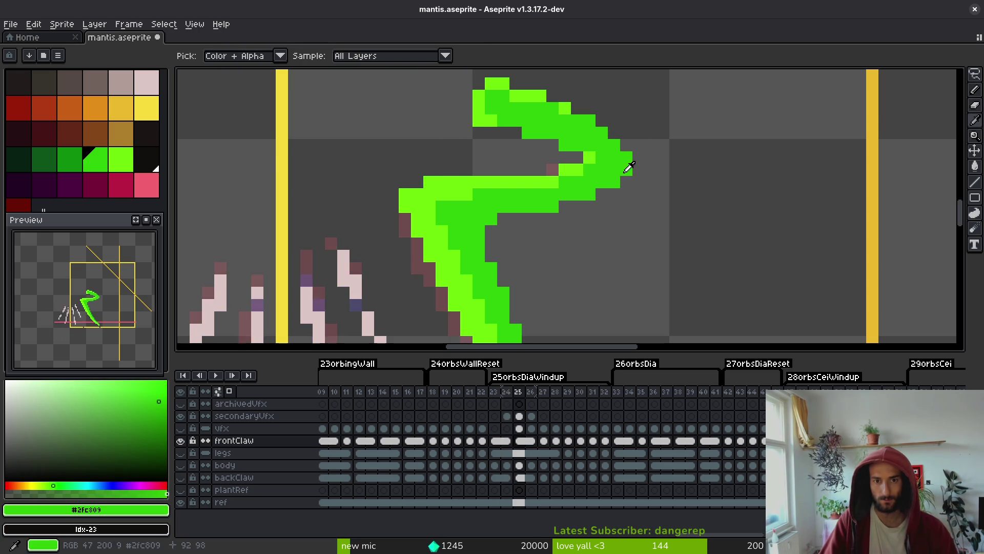
pyautogui.press('Left')
pyautogui.press('Right')
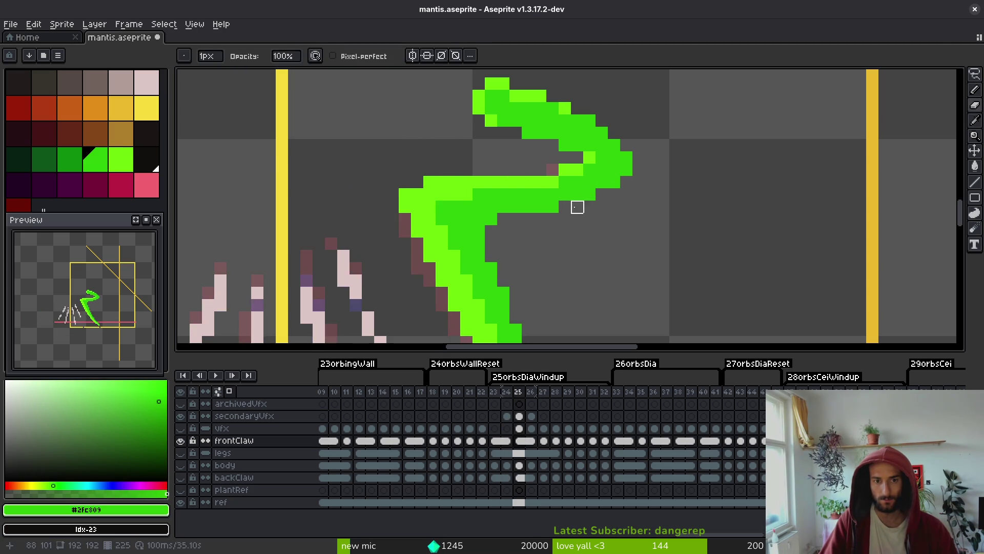
pyautogui.scroll(-3, 576, 209)
pyautogui.press('Left')
pyautogui.press('Right')
pyautogui.press('i')
pyautogui.press('Left')
pyautogui.press('Right')
pyautogui.press('Left')
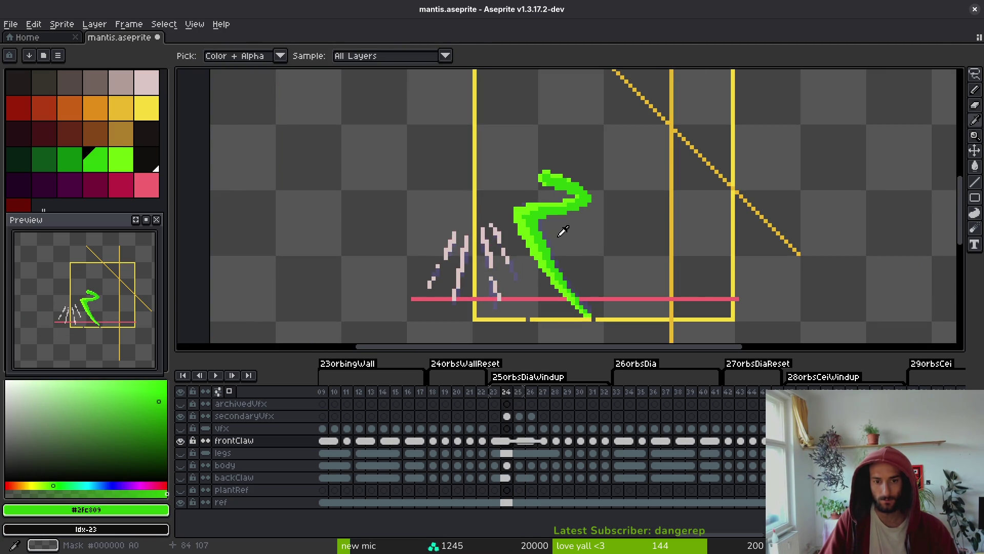
pyautogui.press('Right')
pyautogui.press('Left')
pyautogui.press('Right')
pyautogui.press('Left')
pyautogui.press('Right')
pyautogui.press('Left')
pyautogui.press('Right')
# Extend the claw tip with a lime #6cff0a pixel.
pyautogui.press('b')
pyautogui.scroll(2, 618, 309)
pyautogui.keyDown('alt'); pyautogui.click(562, 250); pyautogui.keyUp('alt')
pyautogui.click(571, 251)
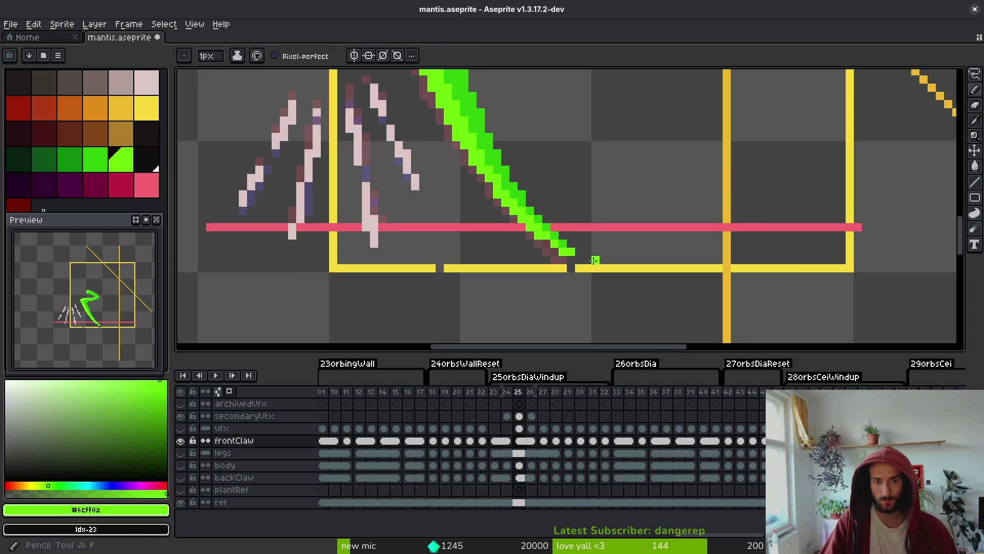
pyautogui.scroll(-4, 579, 195)
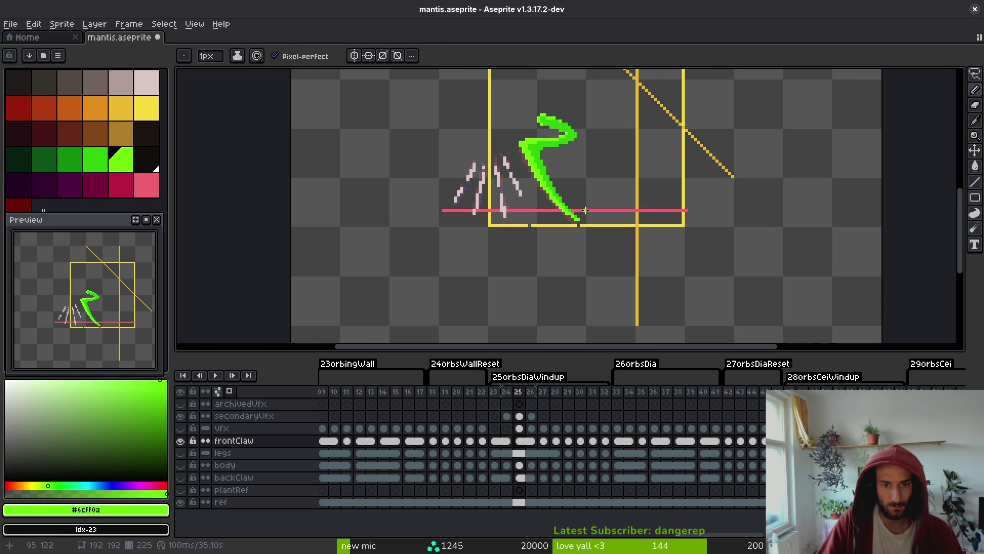
# Compare frames 24 and 25 back and forth to check the claw motion.
pyautogui.press('i')
pyautogui.press('Left')
pyautogui.press('Right')
pyautogui.press('Left')
pyautogui.press('Right')
pyautogui.press('Left')
pyautogui.press('Right')
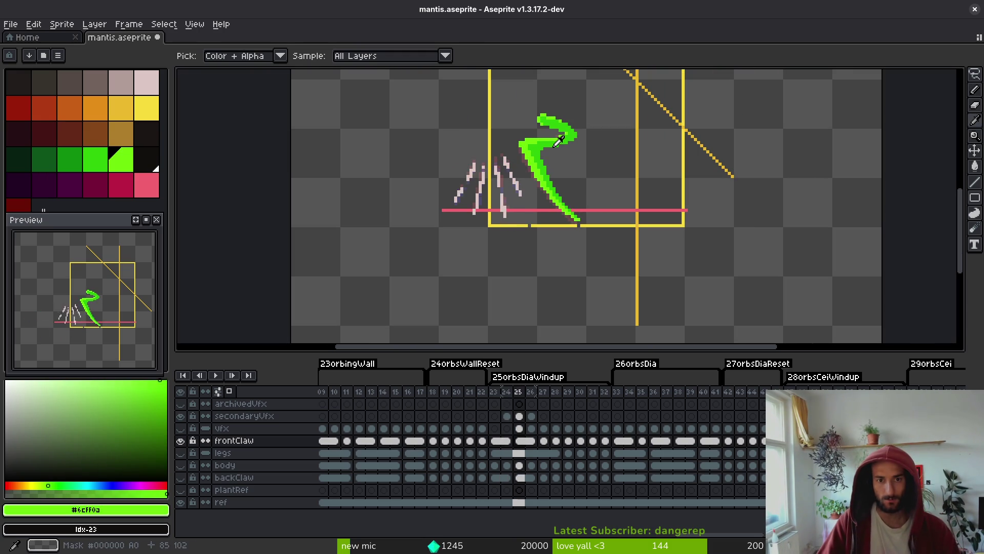
pyautogui.press('Left')
pyautogui.press('Right')
pyautogui.press('Left')
pyautogui.press('Right')
pyautogui.press('Left')
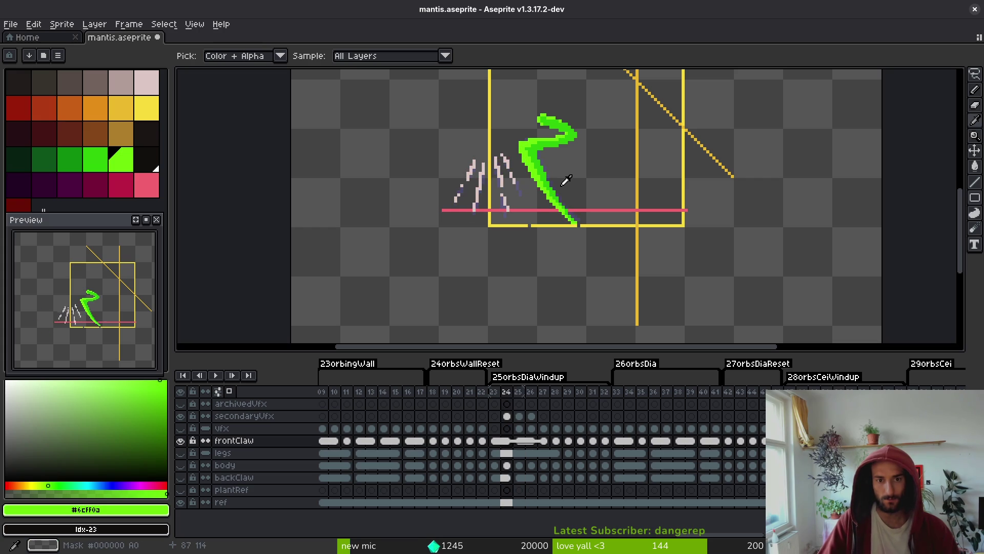
pyautogui.press('e')
pyautogui.scroll(4, 514, 172)
# Review frames 23, 25 and 27, then select the backClaw cel on frame 23.
pyautogui.press('Left')
pyautogui.scroll(-4, 538, 235)
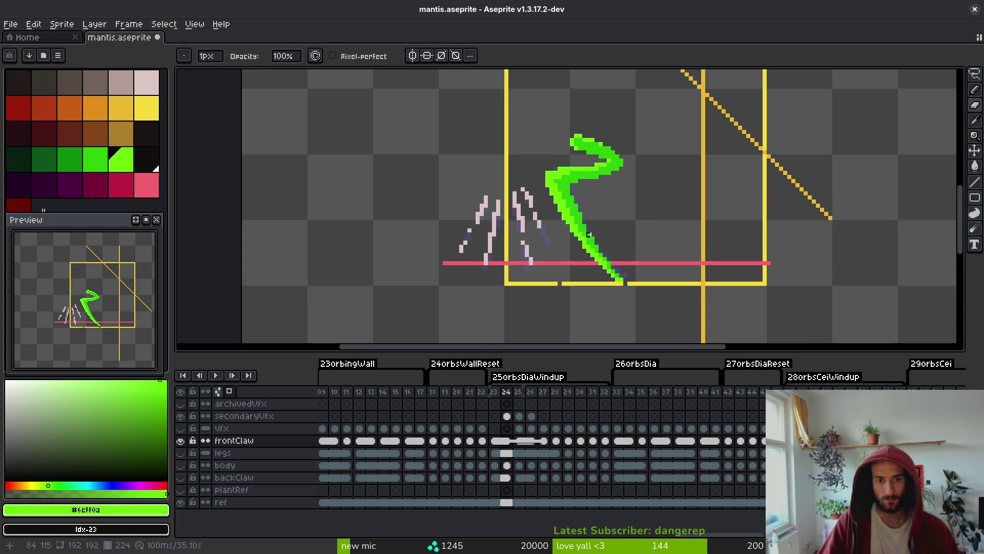
pyautogui.press('i')
pyautogui.press('Right')
pyautogui.press('Right')
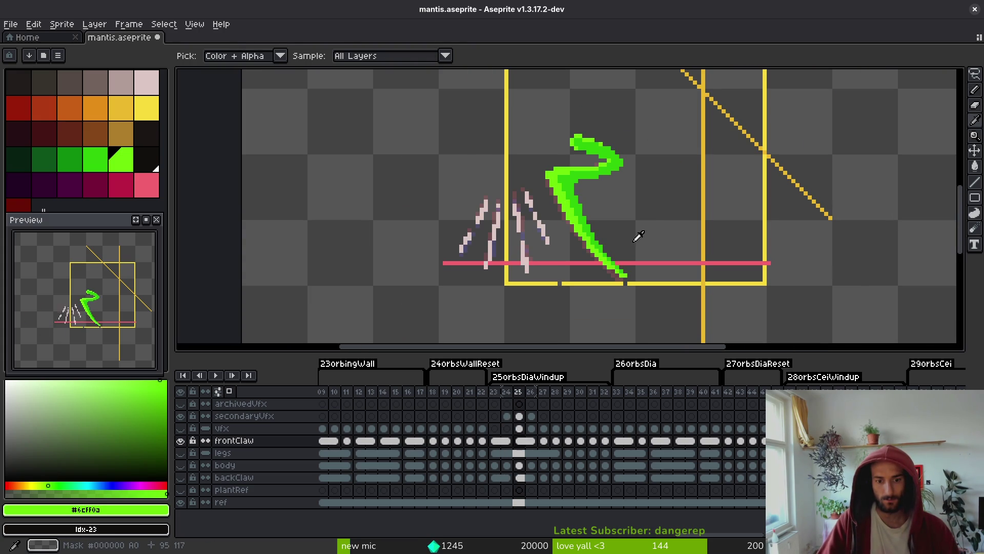
pyautogui.press('Right')
pyautogui.press('Right')
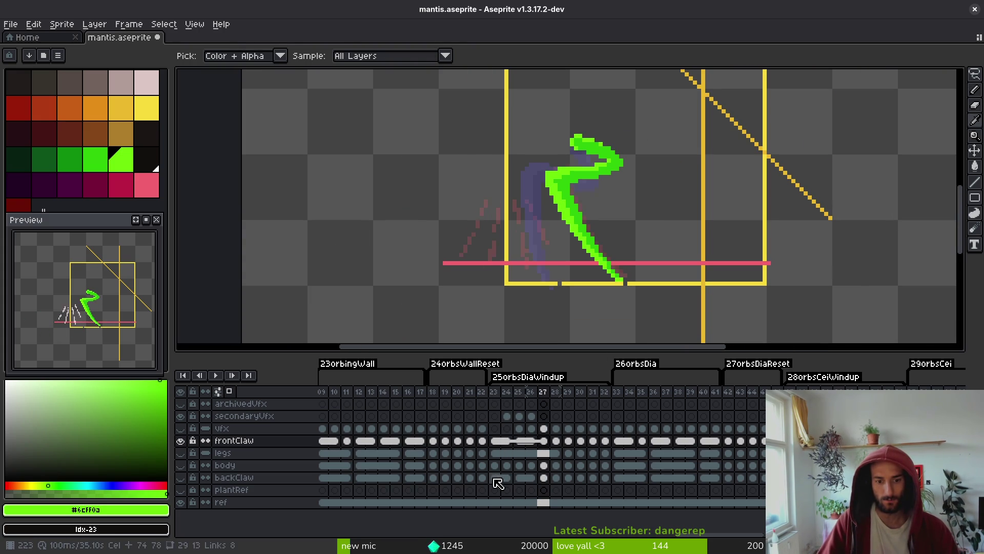
pyautogui.click(495, 477)
# Show the backClaw layer and hide the frontClaw layer.
pyautogui.press('b')
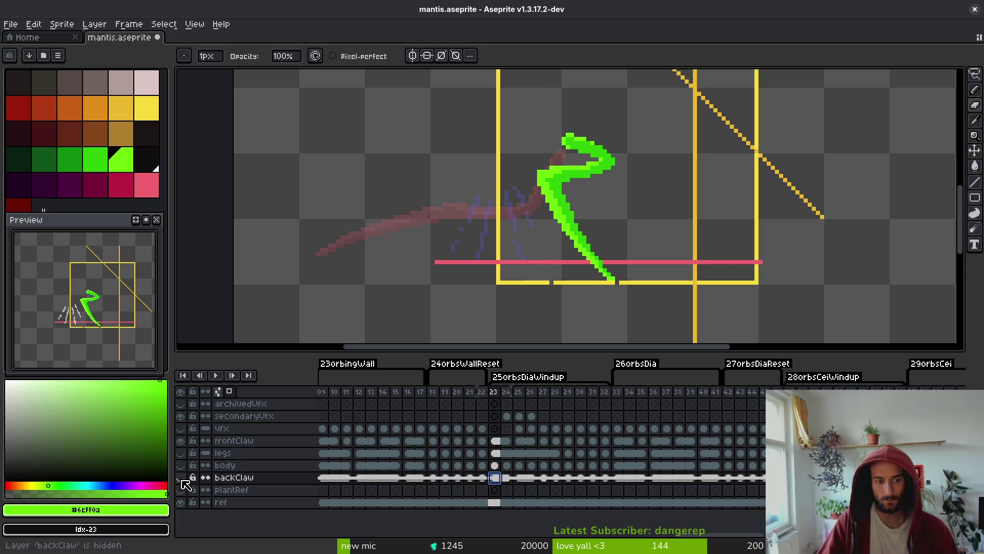
pyautogui.click(181, 477)
pyautogui.click(180, 440)
pyautogui.scroll(2, 605, 219)
pyautogui.scroll(1, 543, 141)
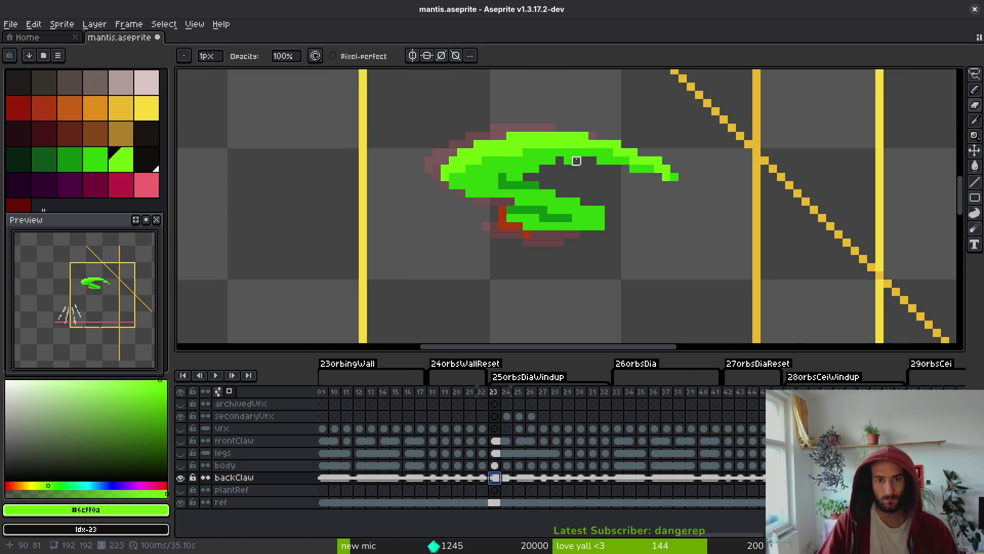
# Add a lime pixel inside the back claw and extend its mid-green #2fc809 shading, then save.
pyautogui.press('b')
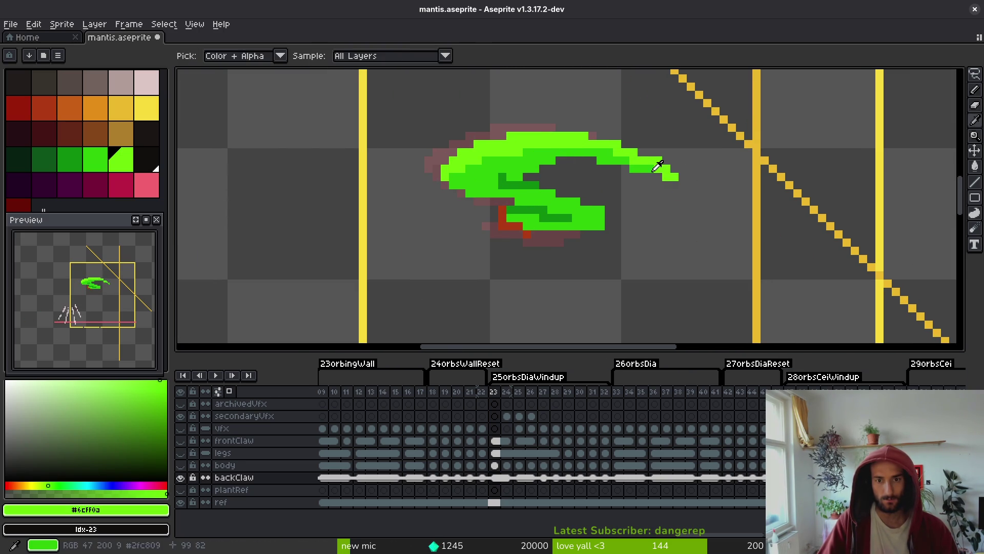
pyautogui.keyDown('alt'); pyautogui.click(666, 176); pyautogui.keyUp('alt')
pyautogui.scroll(1, 657, 170)
pyautogui.keyDown('alt'); pyautogui.click(658, 169); pyautogui.keyUp('alt')
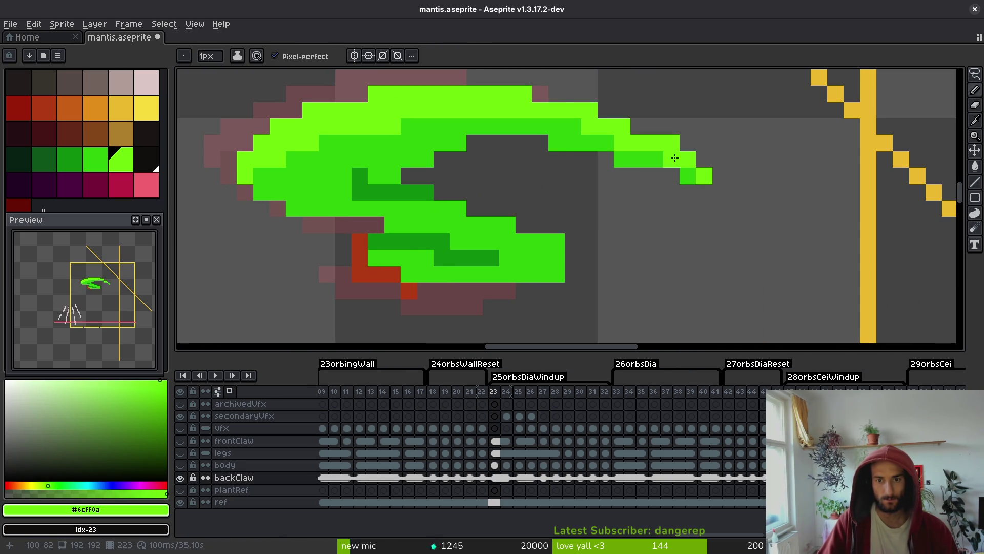
pyautogui.click(522, 202)
pyautogui.scroll(-1, 485, 214)
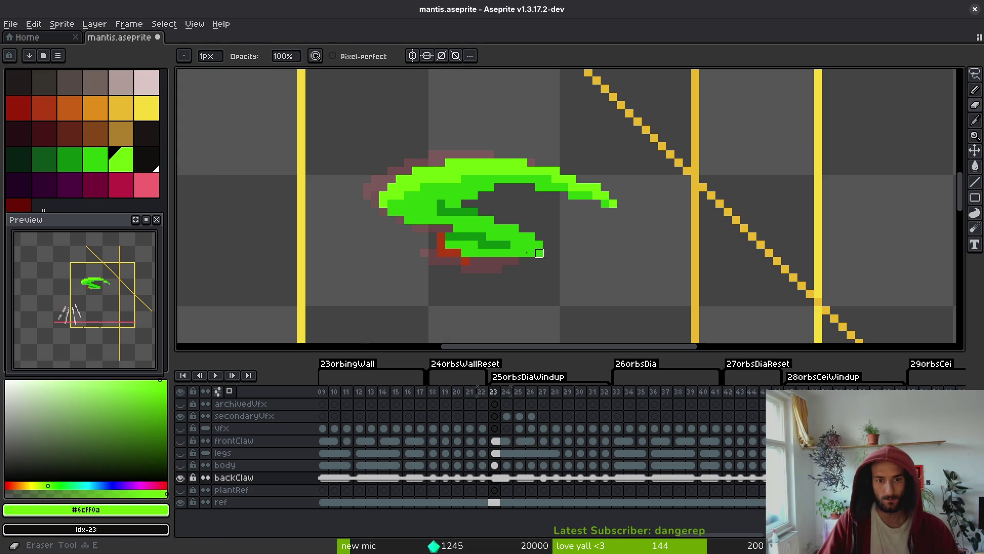
pyautogui.scroll(1, 494, 255)
pyautogui.keyDown('alt'); pyautogui.click(409, 156); pyautogui.keyUp('alt')
pyautogui.rightClick(384, 172)
pyautogui.click(452, 171)
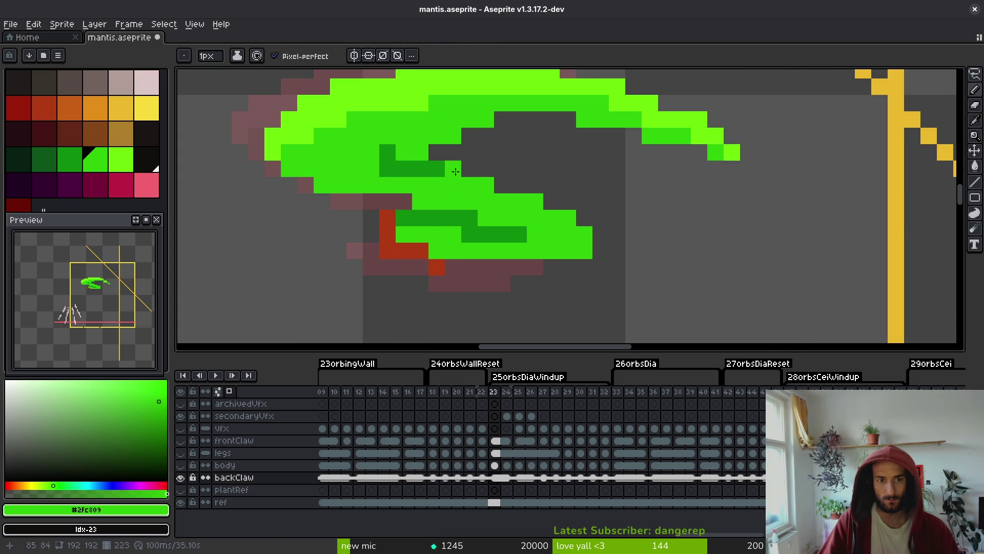
pyautogui.hotkey('ctrl', 's')
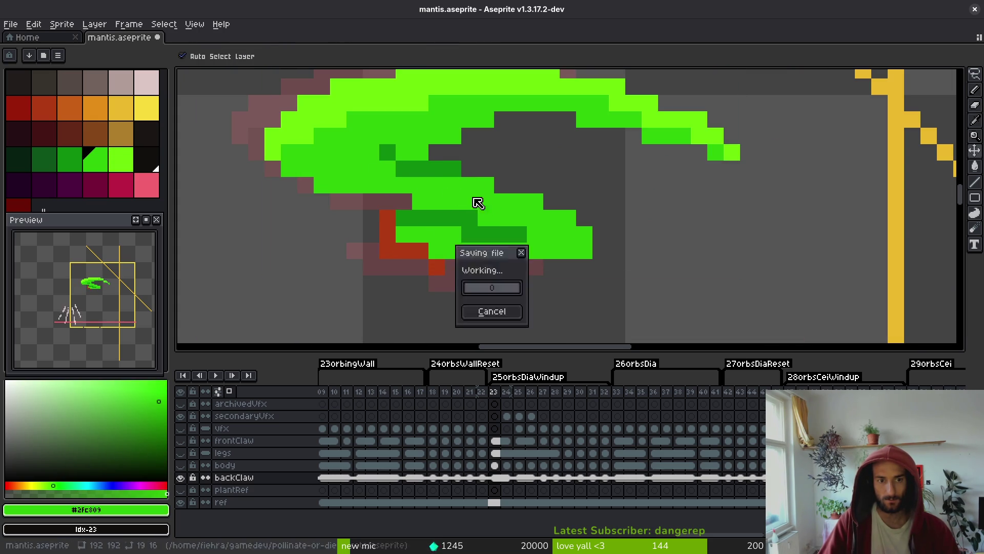
# Paint a dark-green shading row on the back claw, recolour pixels mid green, and save.
pyautogui.scroll(1, 450, 184)
pyautogui.click(400, 159)
pyautogui.keyDown('alt'); pyautogui.click(387, 134); pyautogui.keyUp('alt')
pyautogui.moveTo(401, 135); pyautogui.dragTo(426, 135)
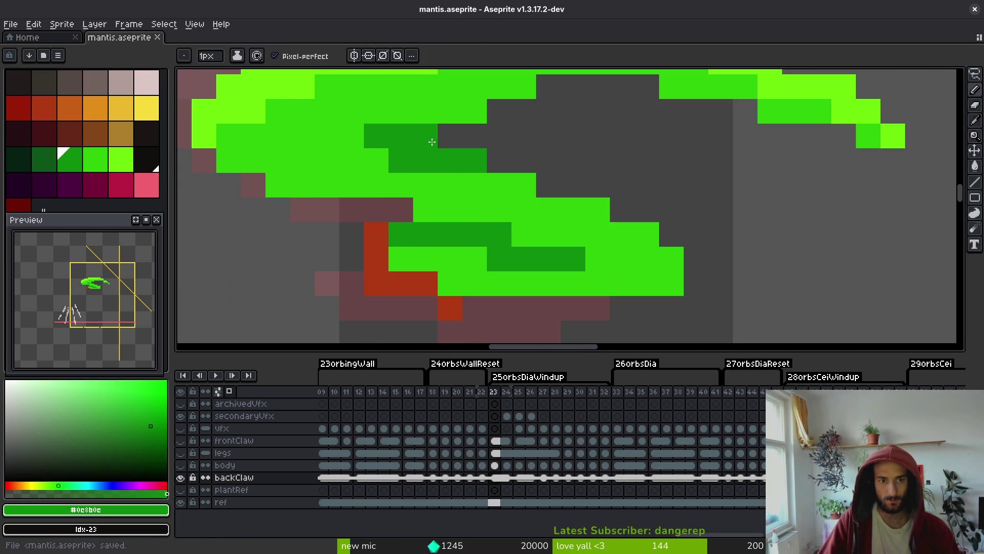
pyautogui.keyDown('alt'); pyautogui.click(408, 171); pyautogui.keyUp('alt')
pyautogui.scroll(-7, 458, 189)
pyautogui.scroll(5, 458, 188)
pyautogui.click(453, 177)
pyautogui.hotkey('ctrl', 's')
# Pick dark green #0c9b0c, switch to the eraser, then step ahead to frame 25.
pyautogui.keyDown('alt'); pyautogui.click(454, 175); pyautogui.keyUp('alt')
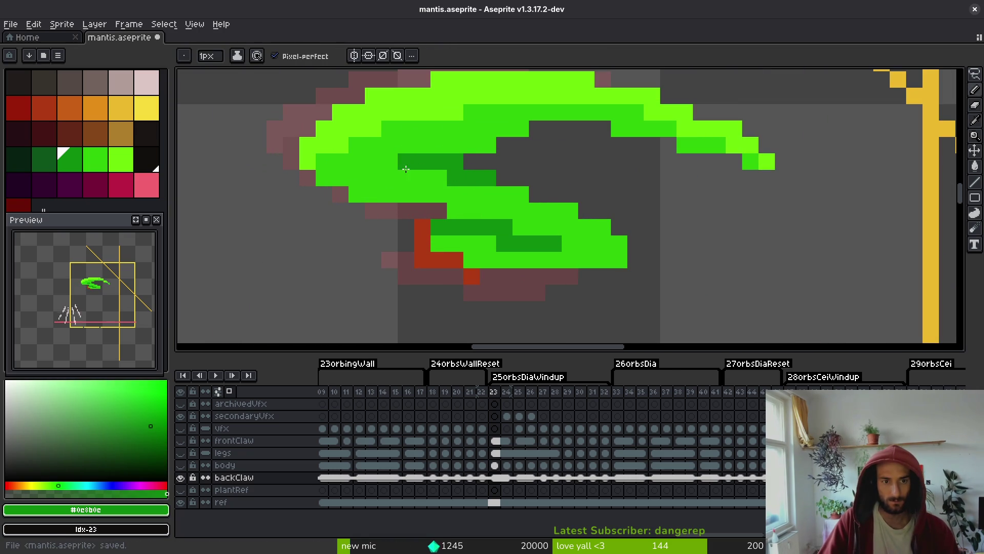
pyautogui.scroll(-3, 405, 161)
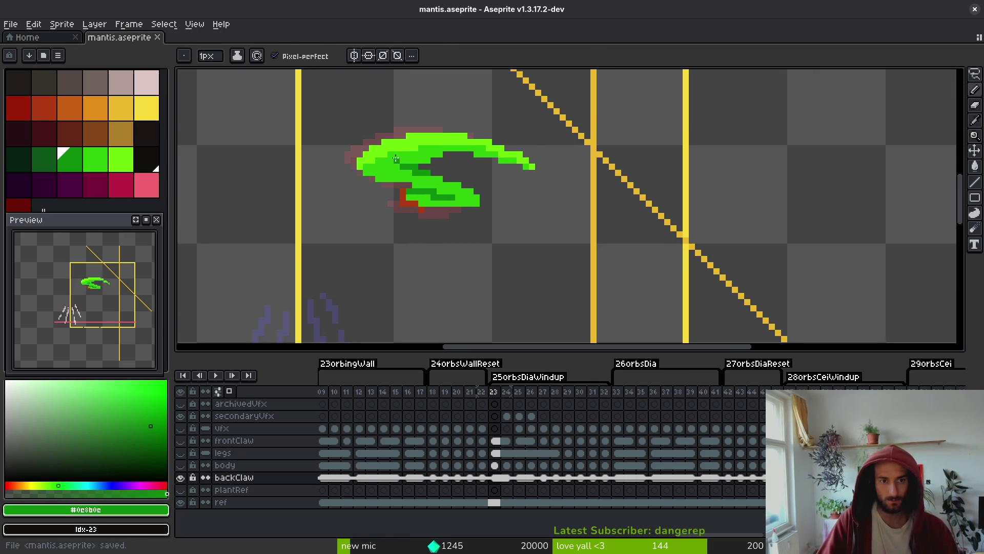
pyautogui.scroll(3, 499, 225)
pyautogui.press('e')
pyautogui.scroll(-4, 520, 216)
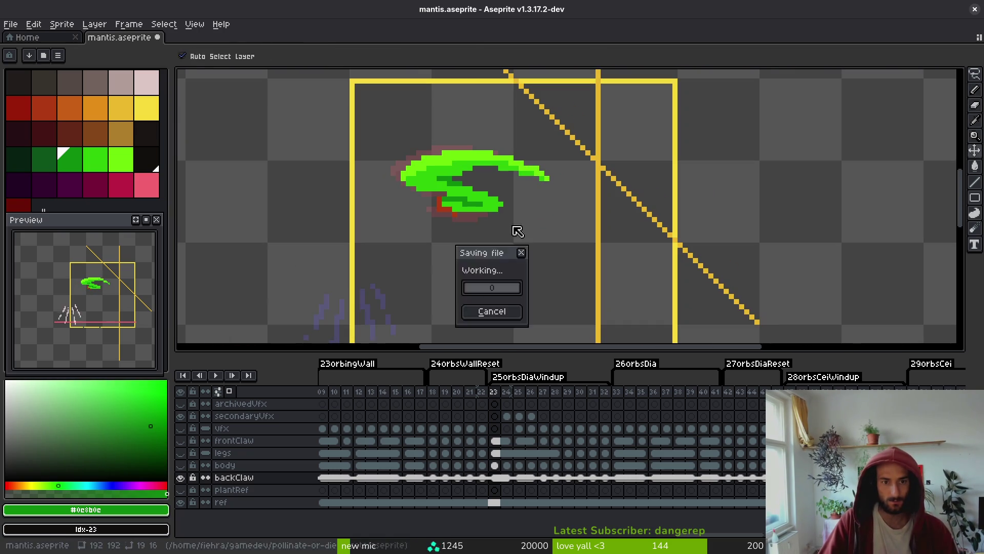
pyautogui.scroll(2, 507, 230)
pyautogui.scroll(-3, 528, 238)
pyautogui.scroll(1, 512, 236)
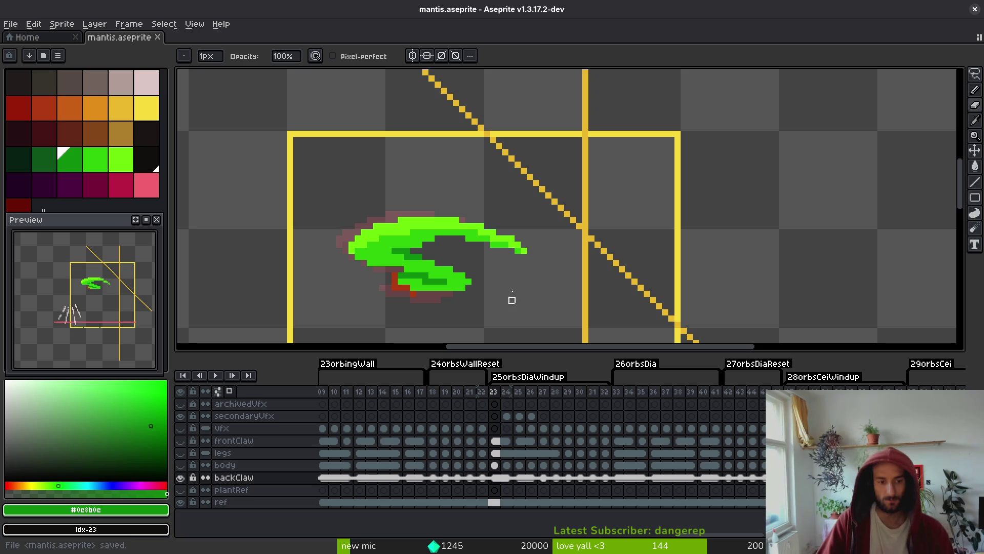
pyautogui.scroll(2, 456, 313)
pyautogui.press('Right')
pyautogui.press('Right')
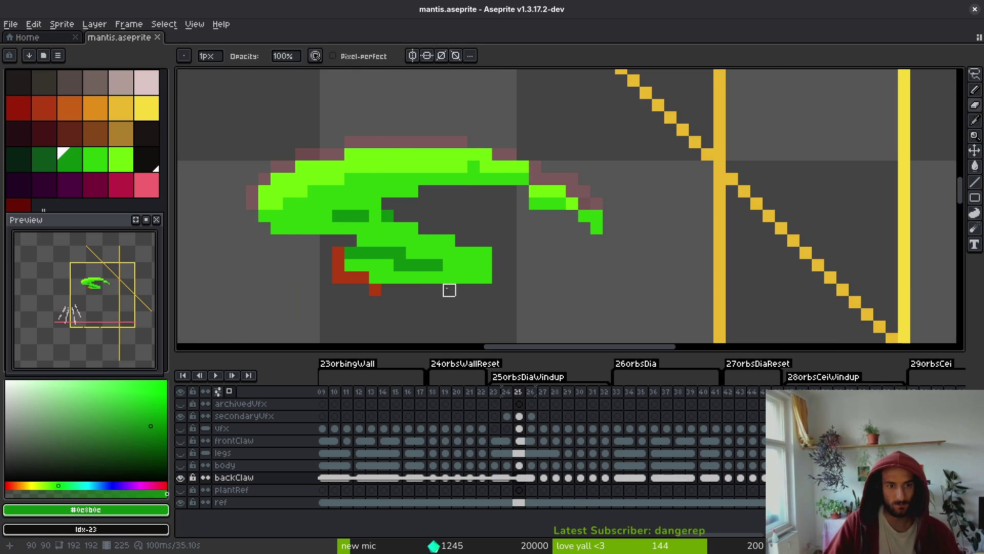
# Erase a stray back-claw pixel and compare the claw between frames 24 and 25.
pyautogui.click(486, 253)
pyautogui.press('Left')
pyautogui.press('i')
pyautogui.press('Right')
pyautogui.press('Left')
pyautogui.press('Right')
pyautogui.press('b')
pyautogui.press('Left')
pyautogui.press('i')
pyautogui.press('Right')
pyautogui.press('Left')
pyautogui.press('Right')
pyautogui.press('Left')
pyautogui.press('Right')
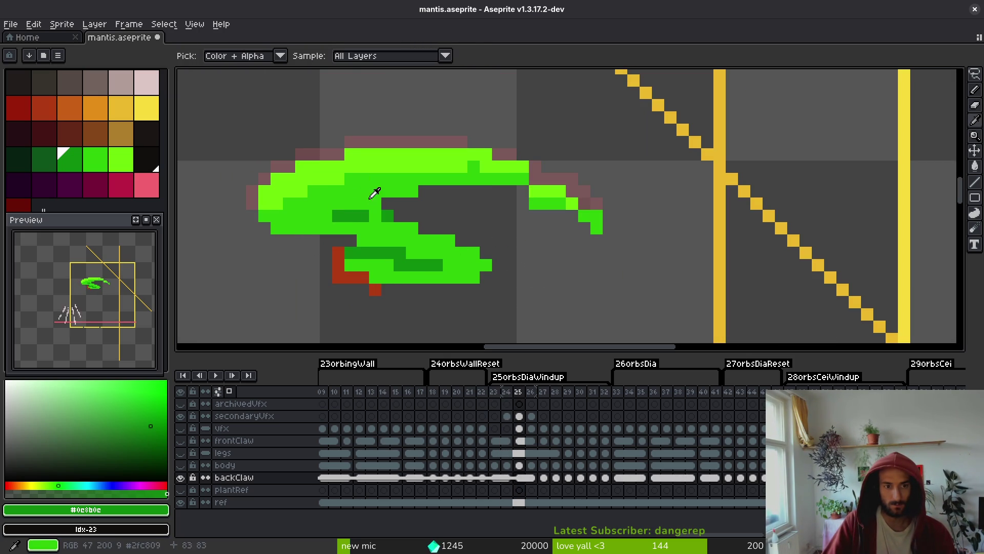
pyautogui.press('Left')
pyautogui.press('Right')
# Add two dark-green shading pixels to the claw and a bright-green tip pixel.
pyautogui.click(366, 193)
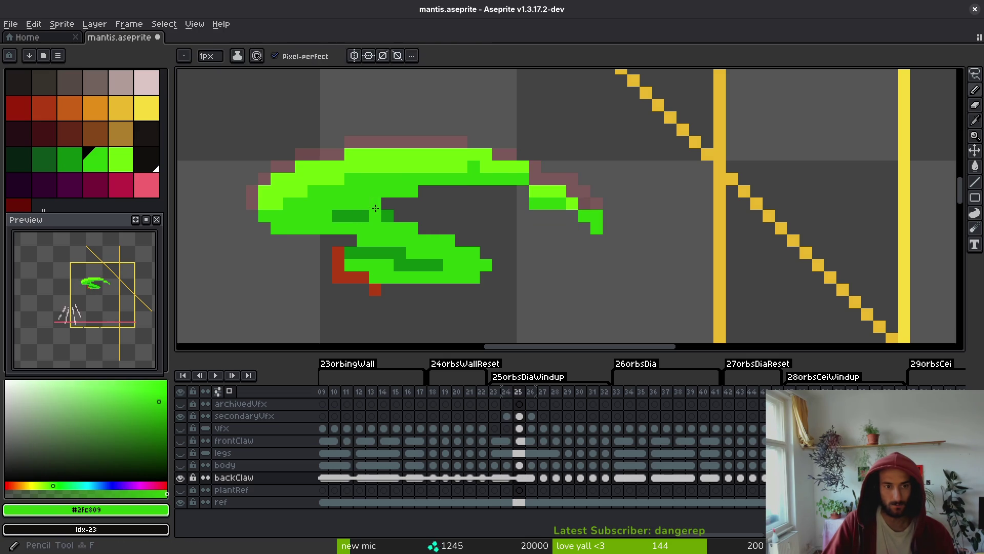
pyautogui.click(388, 216)
pyautogui.press('b')
pyautogui.click(375, 216)
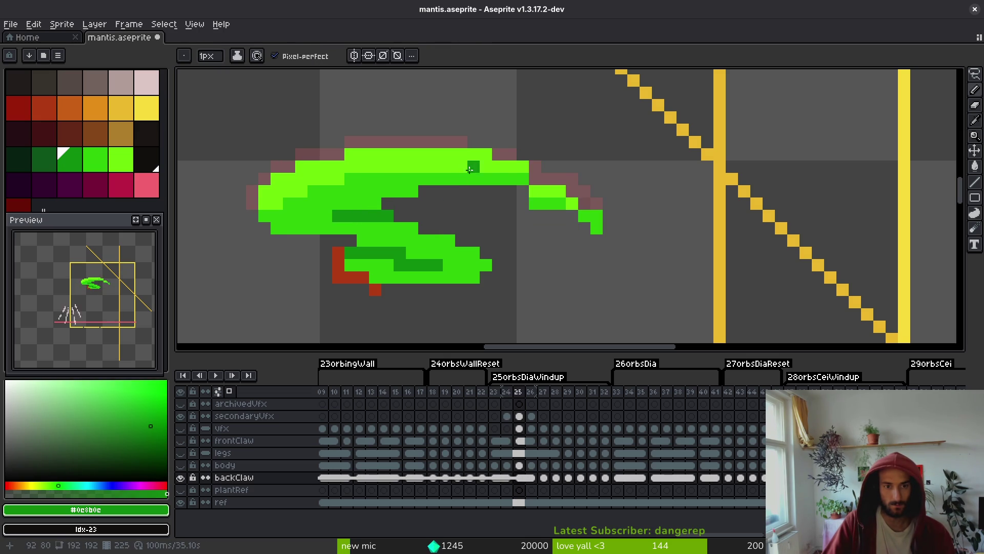
pyautogui.keyDown('alt'); pyautogui.click(480, 166); pyautogui.keyUp('alt')
pyautogui.click(572, 195)
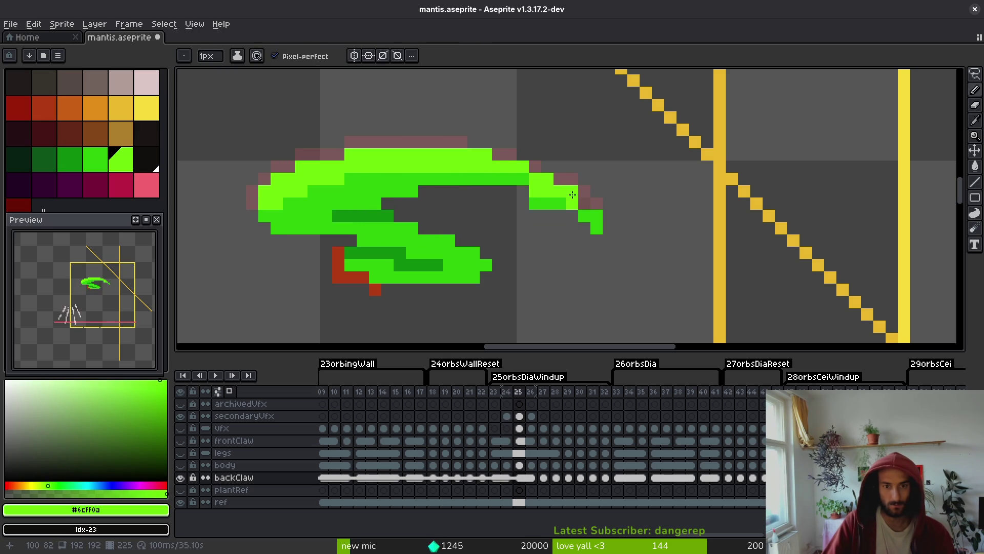
# Undo the tip pixel and extend medium green along the claw's upper curve.
pyautogui.hotkey('ctrl', 'z')
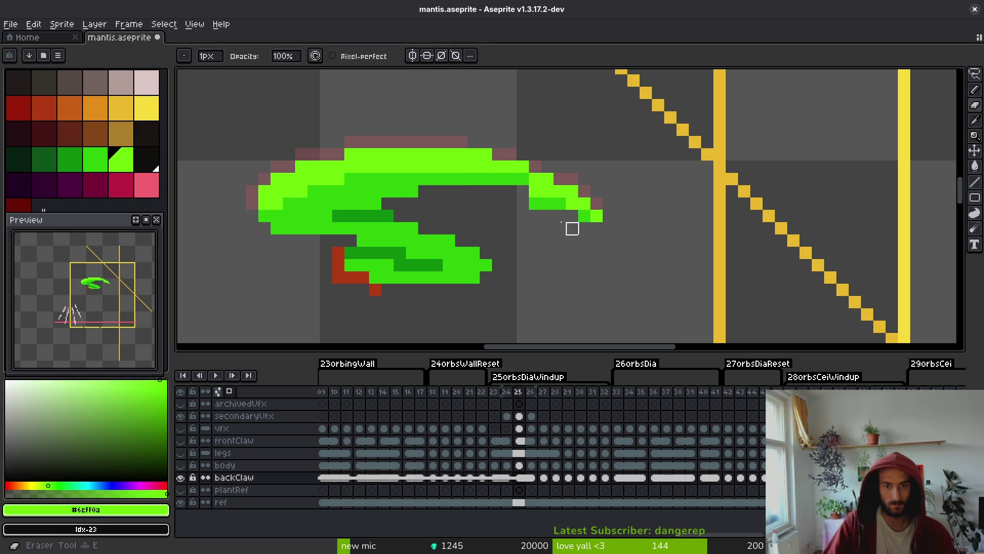
pyautogui.keyDown('alt'); pyautogui.click(585, 213); pyautogui.keyUp('alt')
pyautogui.moveTo(510, 190); pyautogui.dragTo(486, 190)
pyautogui.keyDown('alt'); pyautogui.click(521, 178); pyautogui.keyUp('alt')
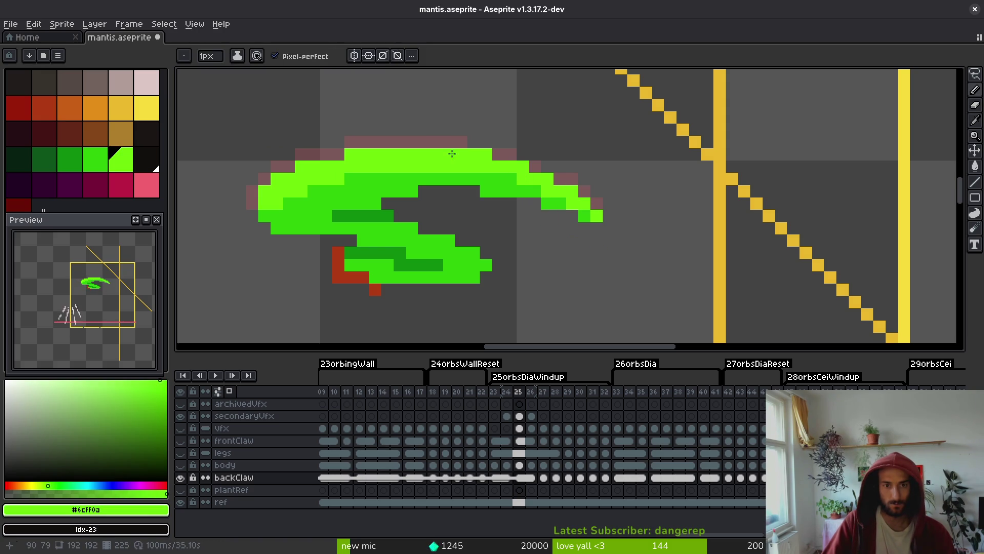
# Erase the two stray pixels atop the claw and save the sprite.
pyautogui.press('e')
pyautogui.moveTo(498, 154); pyautogui.dragTo(486, 155)
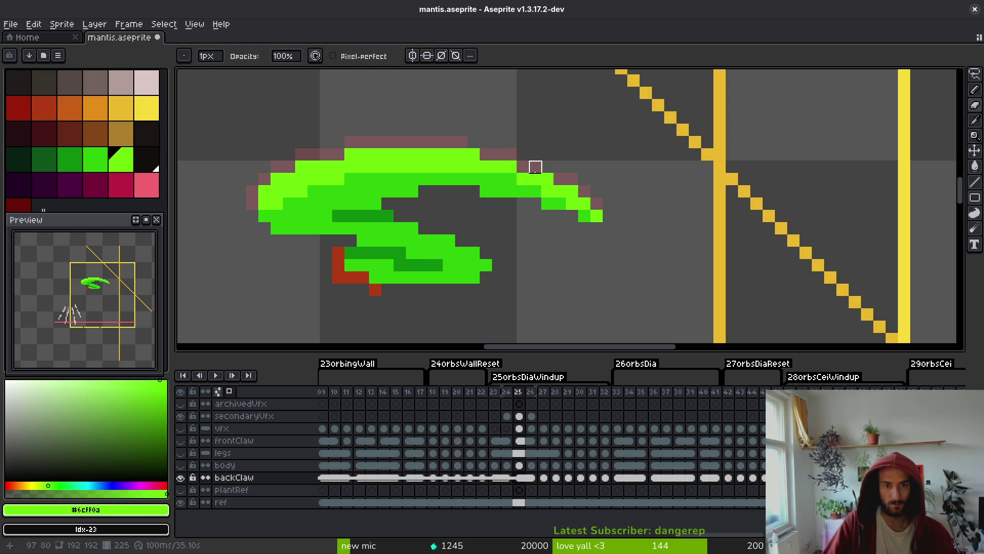
pyautogui.press('b')
pyautogui.hotkey('ctrl', 's')
pyautogui.scroll(-3, 563, 235)
pyautogui.scroll(-3, 564, 236)
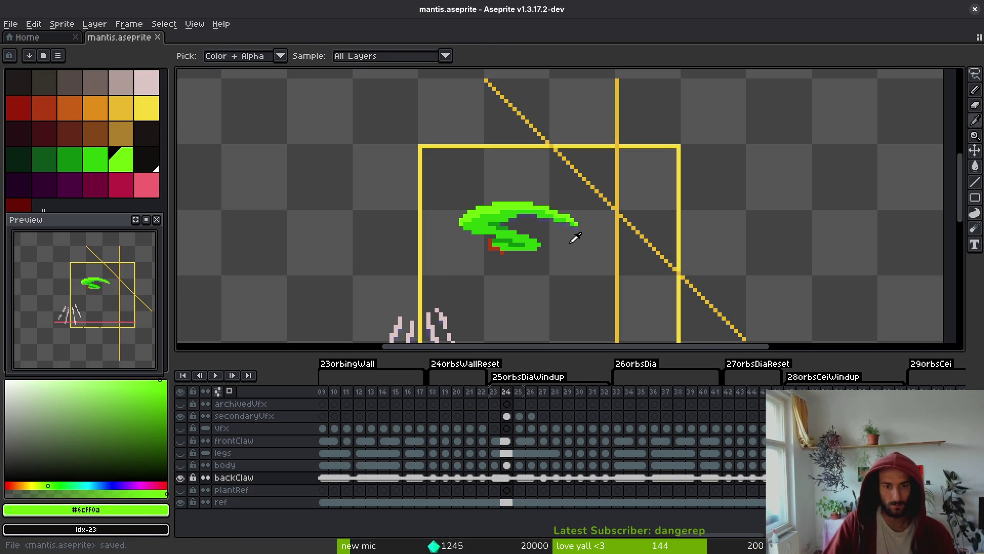
pyautogui.scroll(2, 588, 208)
pyautogui.scroll(3, 588, 208)
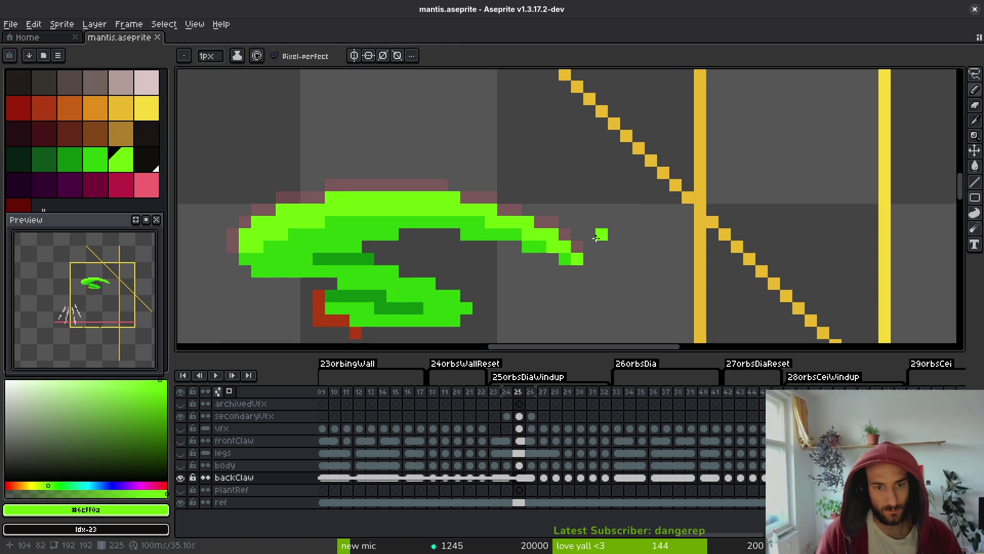
# Add two more bright-green pixels near the claw tip, then move ahead and save again.
pyautogui.press('Left')
pyautogui.press('Right')
pyautogui.press('Left')
pyautogui.click(551, 269)
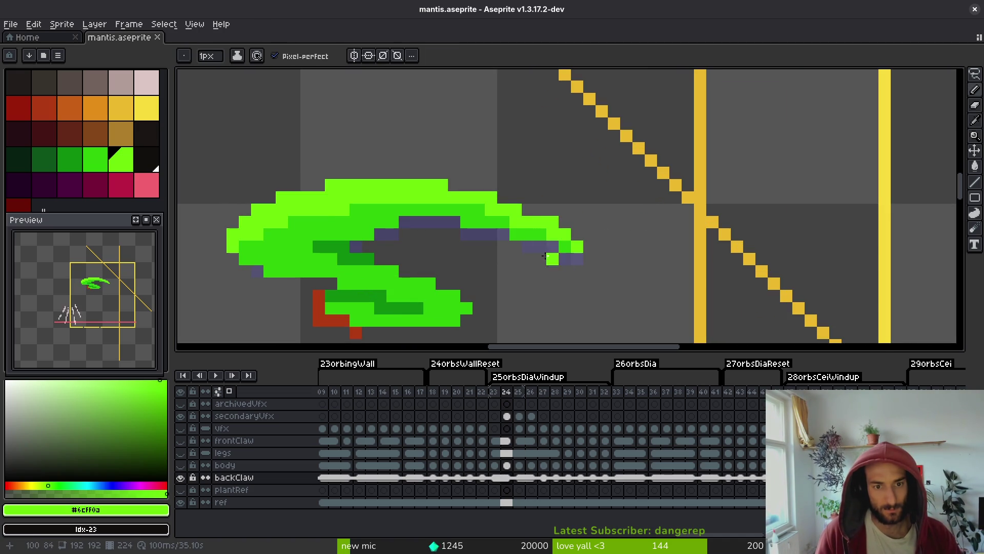
pyautogui.click(522, 207)
pyautogui.scroll(-3, 522, 207)
pyautogui.press('Right')
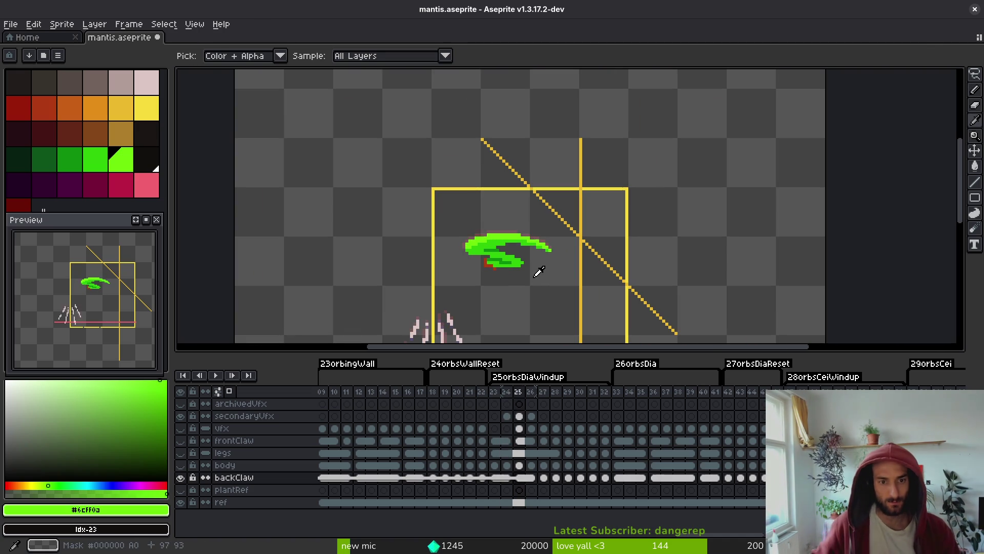
pyautogui.press('Right')
pyautogui.press('Right')
pyautogui.hotkey('ctrl', 's')
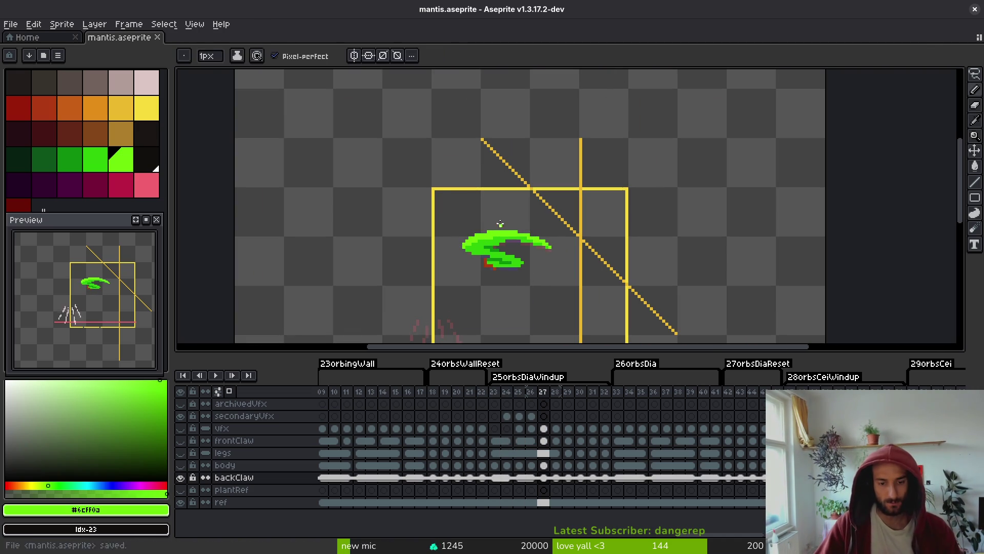
# Show the body, legs, frontClaw and vfx layers, hide the reference layer, and save.
pyautogui.moveTo(181, 465); pyautogui.dragTo(183, 439)
pyautogui.click(180, 502)
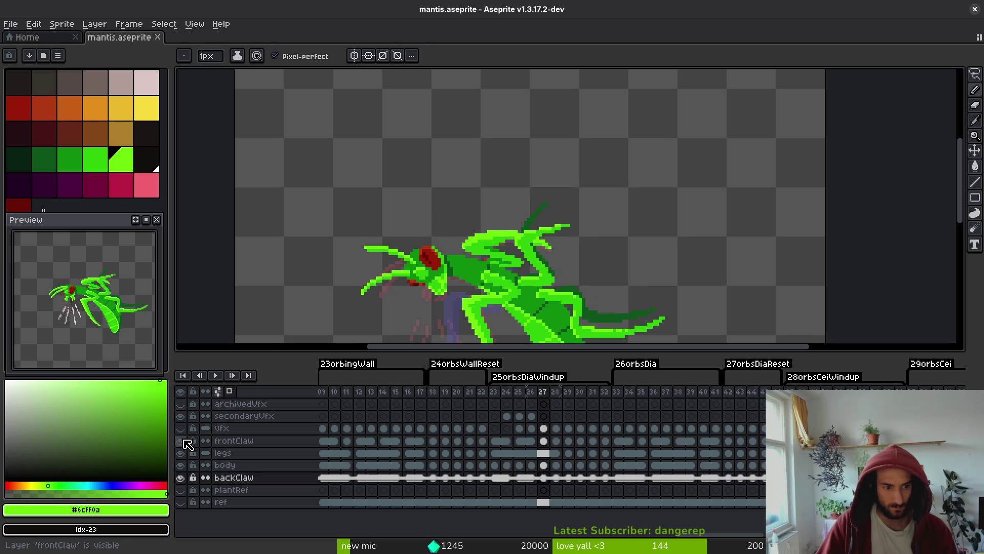
pyautogui.click(181, 428)
pyautogui.hotkey('ctrl', 's')
# Make the frontClaw and backClaw layers continuous and go to frame 23.
pyautogui.click(206, 442)
pyautogui.click(206, 477)
pyautogui.moveTo(491, 458)
pyautogui.mouseDown()
pyautogui.moveTo(599, 456)
pyautogui.moveTo(564, 471)
pyautogui.moveTo(699, 466)
pyautogui.moveTo(600, 466)
pyautogui.moveTo(547, 449)
pyautogui.mouseUp()
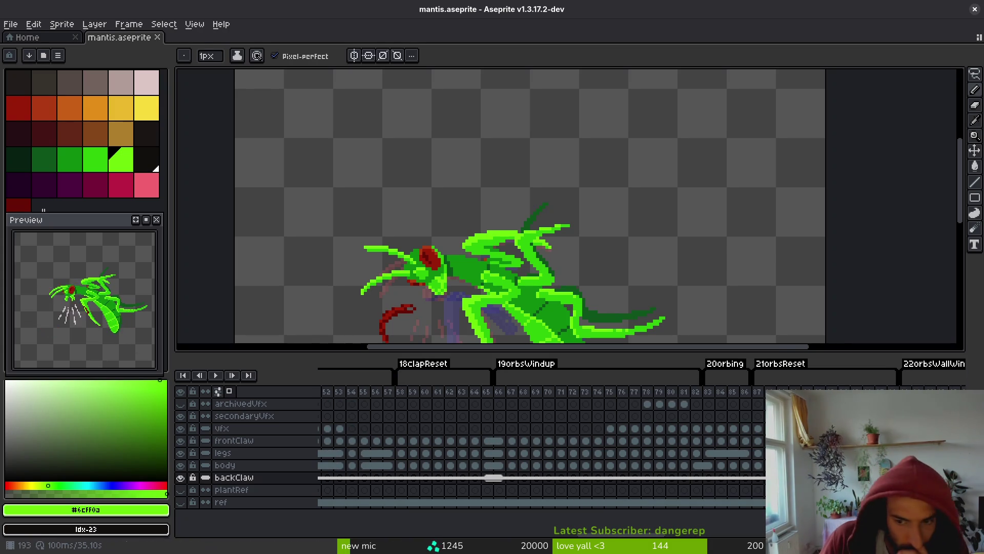
pyautogui.hscroll(-10, 536, 451)
pyautogui.click(536, 391)
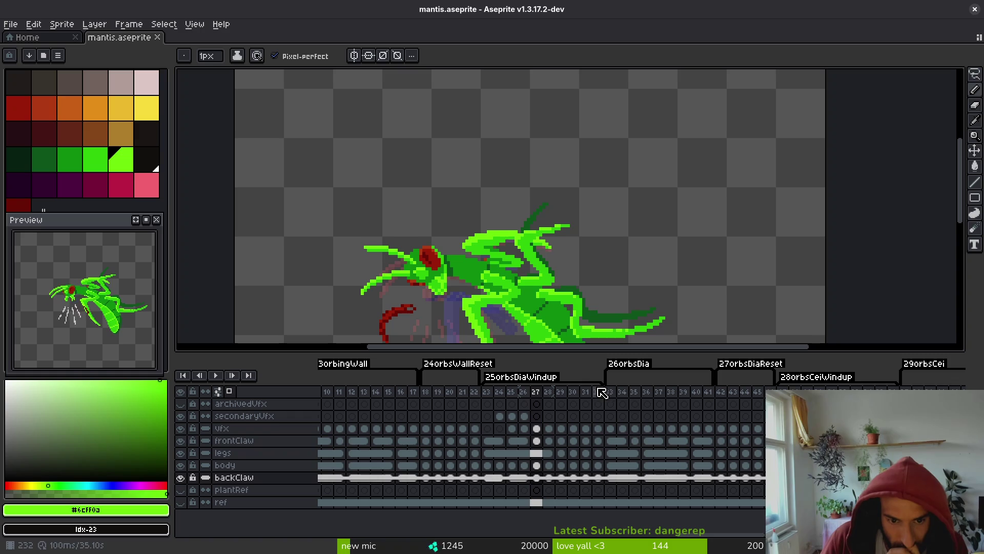
pyautogui.click(486, 392)
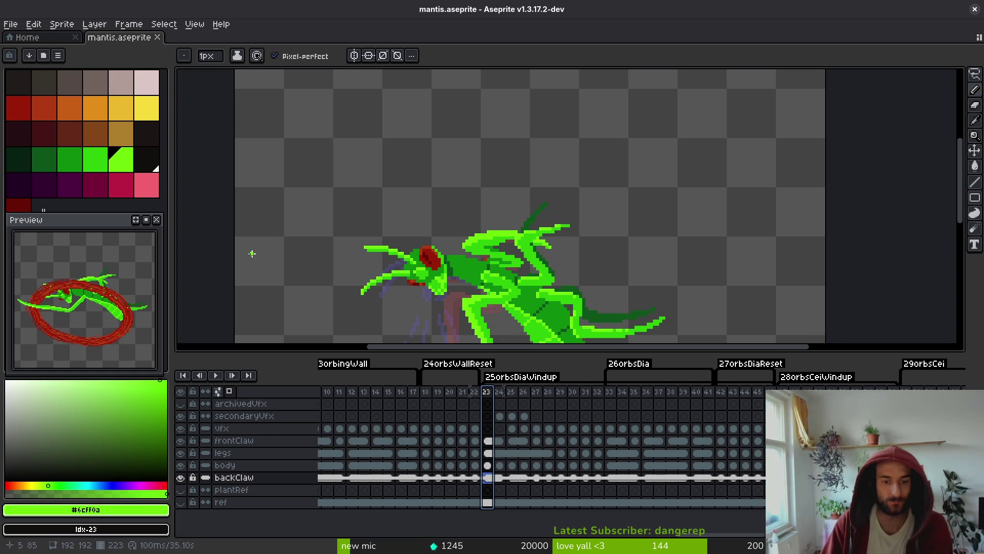
# On frame 23's body layer, flood-fill the red eye with yellow, then orange-yellow.
pyautogui.press('Right')
pyautogui.press('Left')
pyautogui.scroll(3, 632, 243)
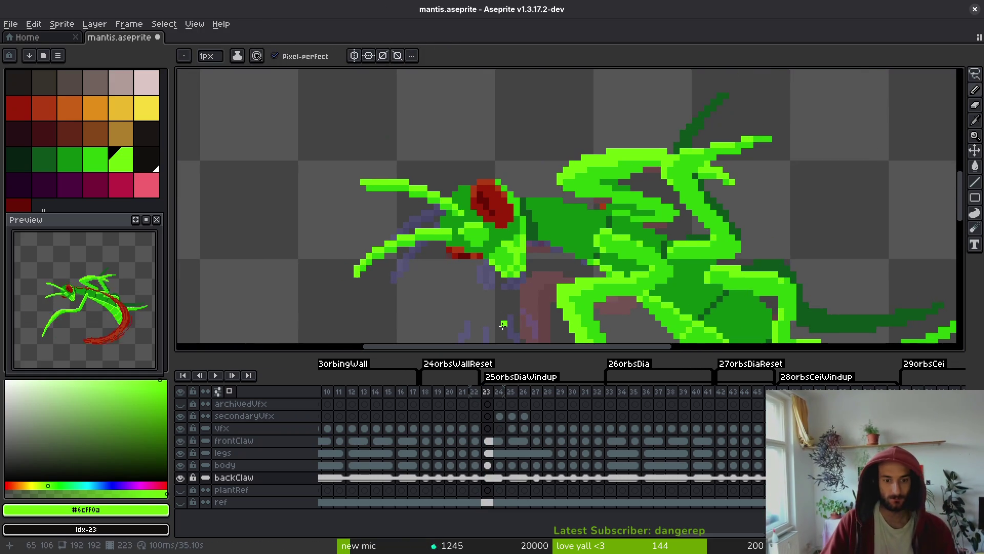
pyautogui.press('Up')
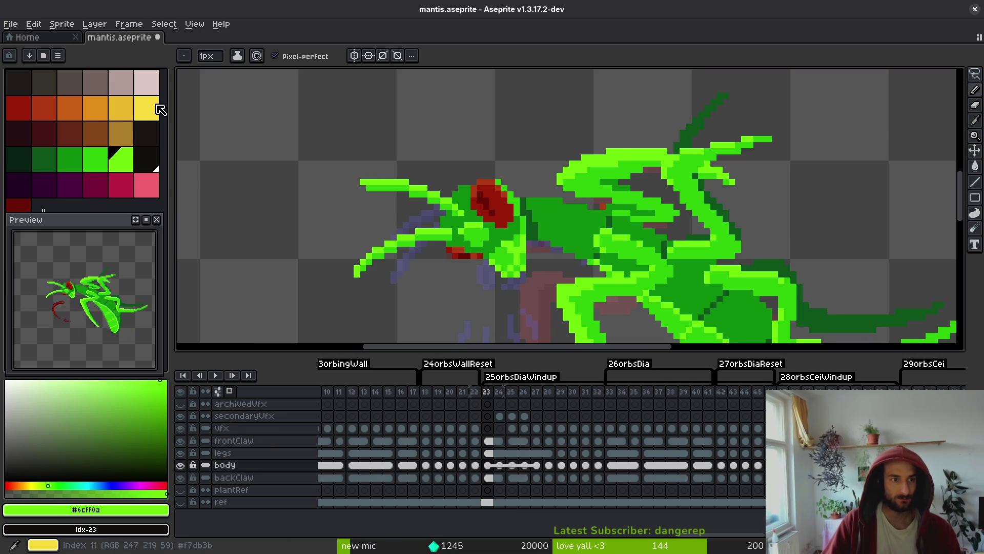
pyautogui.click(146, 108)
pyautogui.press('g')
pyautogui.scroll(1, 502, 228)
pyautogui.click(495, 186)
pyautogui.scroll(1, 501, 184)
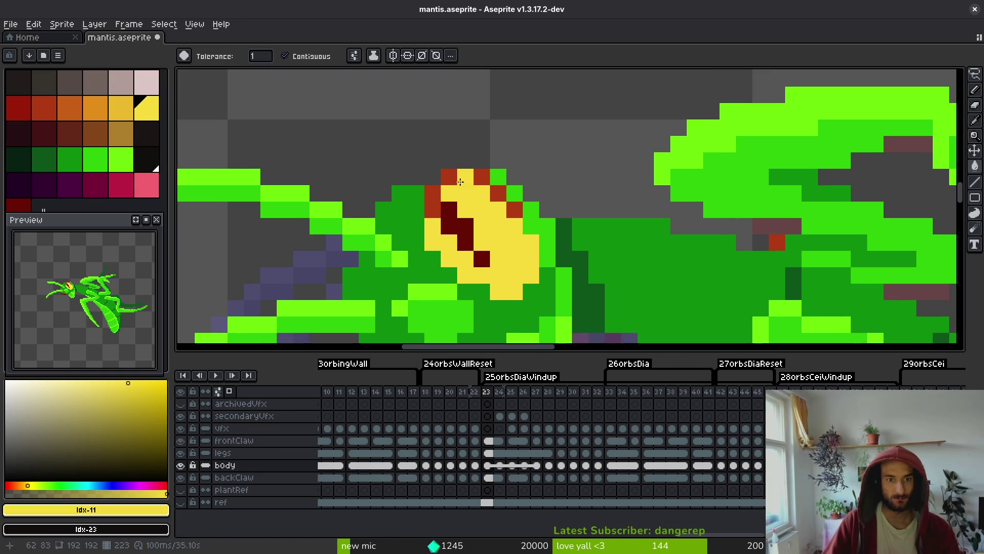
pyautogui.click(126, 112)
pyautogui.click(501, 250)
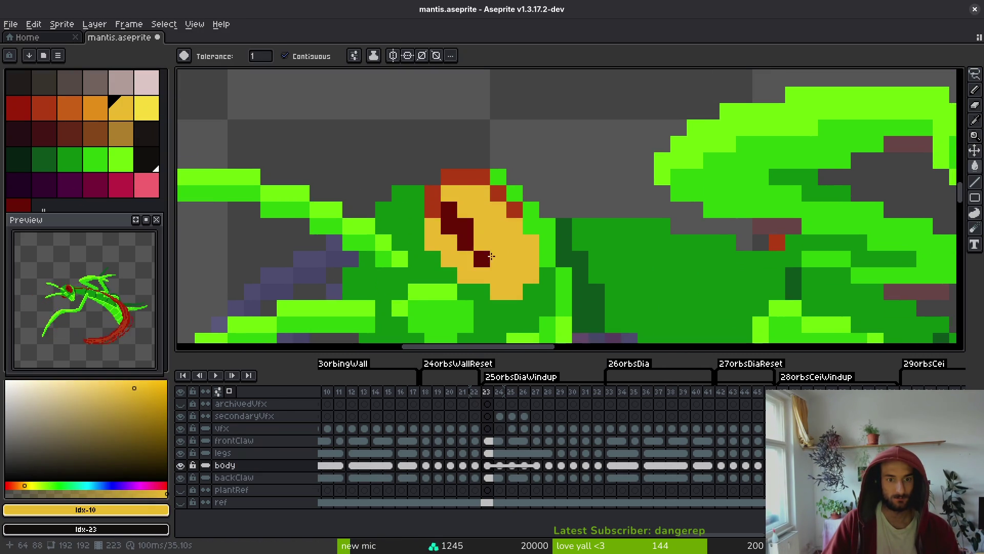
# Repaint the remaining red head pixels in bright yellow and orange-yellow.
pyautogui.keyDown('alt'); pyautogui.rightClick(492, 195); pyautogui.keyUp('alt')
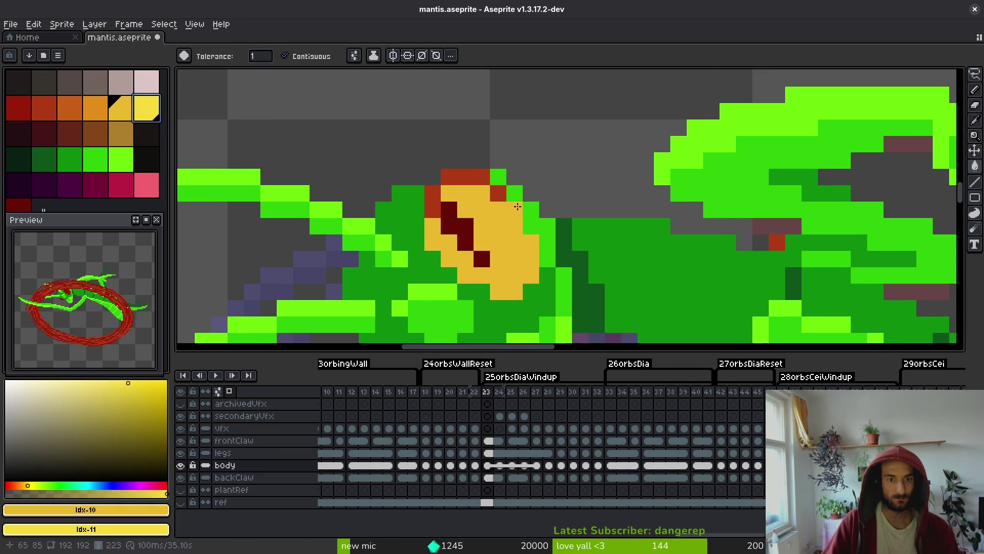
pyautogui.rightClick(449, 177)
pyautogui.rightClick(481, 177)
pyautogui.rightClick(432, 193)
pyautogui.click(432, 210)
pyautogui.click(496, 196)
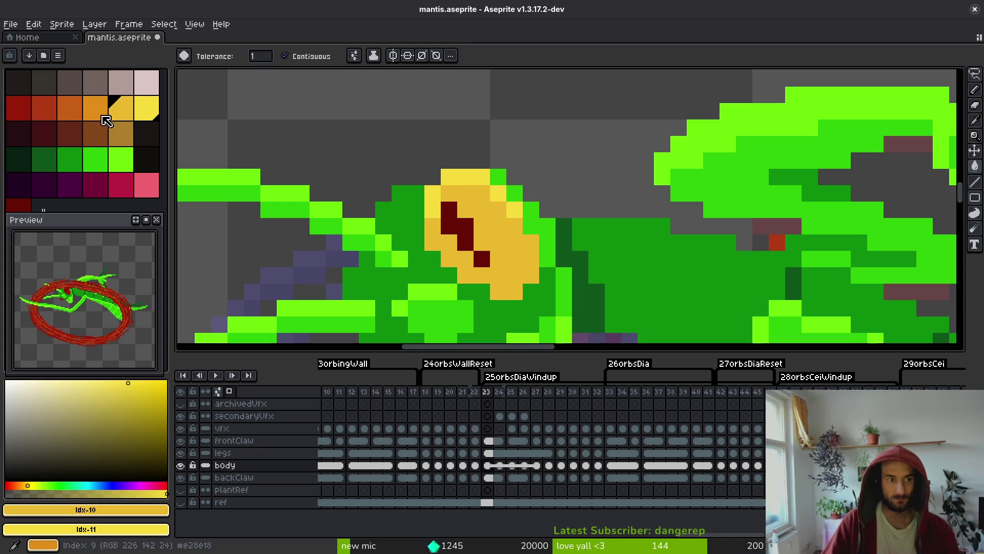
# Fill the dark-red eye pixels and a mouth pixel with orange, undoing stray fills.
pyautogui.click(95, 111)
pyautogui.click(456, 226)
pyautogui.click(482, 258)
pyautogui.click(497, 270)
pyautogui.scroll(-3, 496, 271)
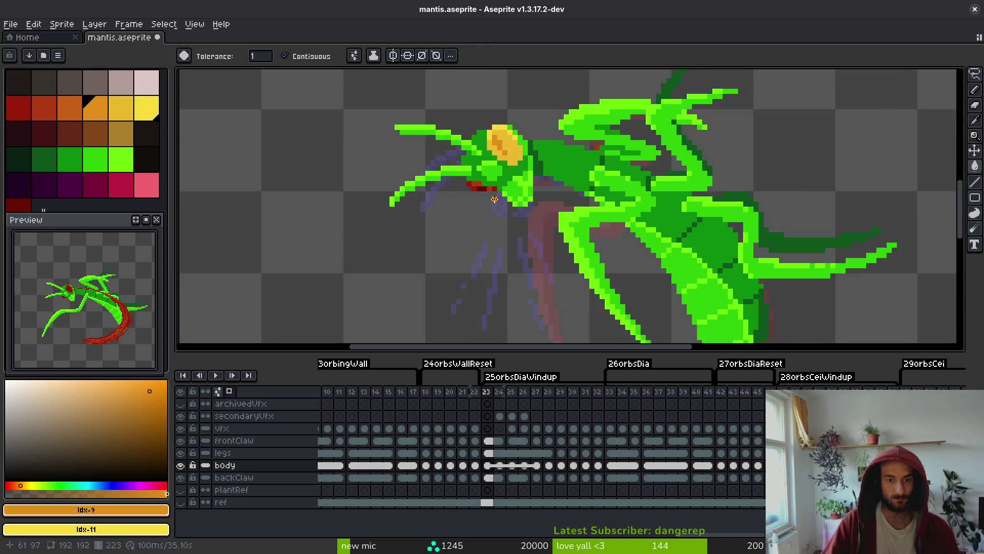
pyautogui.scroll(4, 496, 261)
pyautogui.hotkey('ctrl', 'z')
pyautogui.click(542, 117)
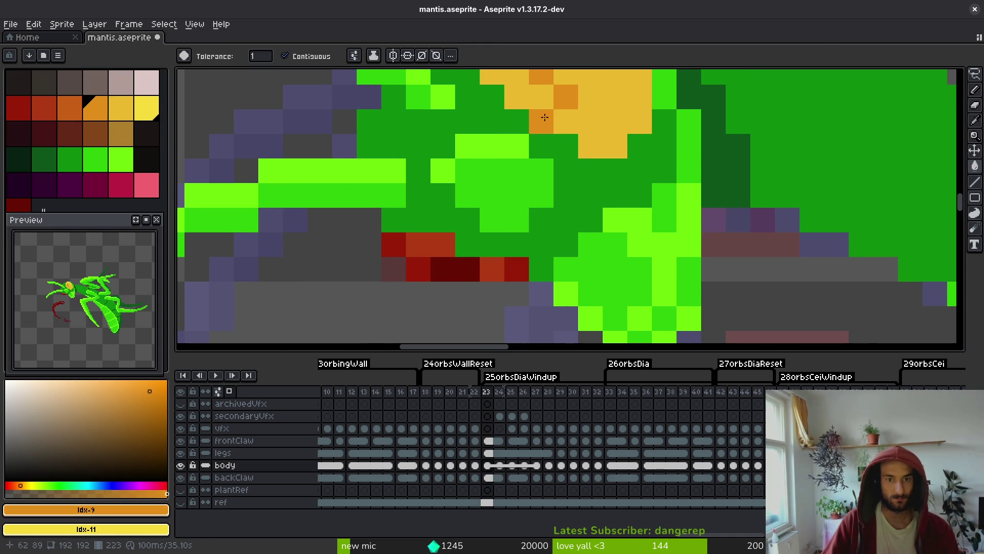
pyautogui.hotkey('ctrl', 'z')
pyautogui.click(467, 272)
# Recolour the mouth pixels in orange-yellow gold and bright yellow.
pyautogui.click(420, 263)
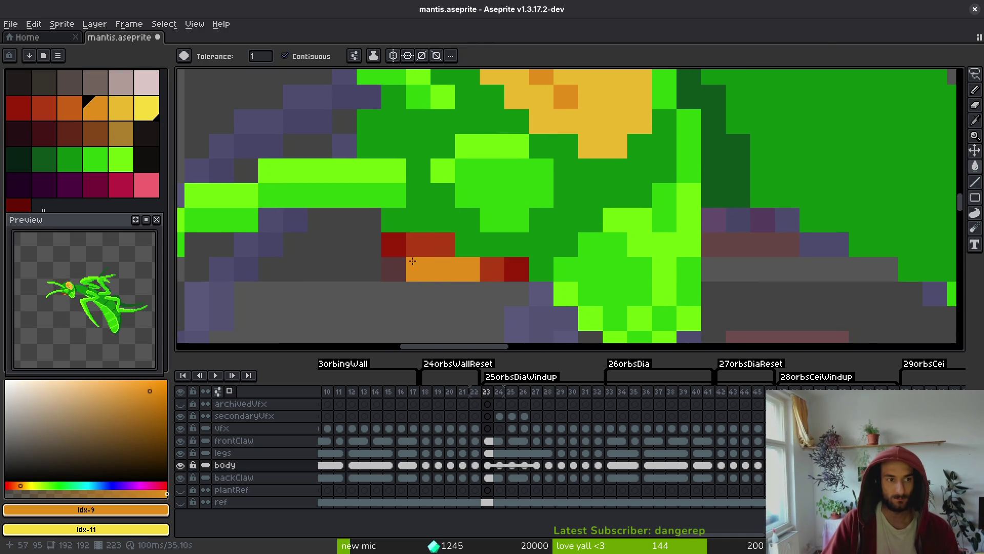
pyautogui.rightClick(430, 245)
pyautogui.rightClick(491, 269)
pyautogui.click(128, 111)
pyautogui.click(393, 269)
pyautogui.click(394, 244)
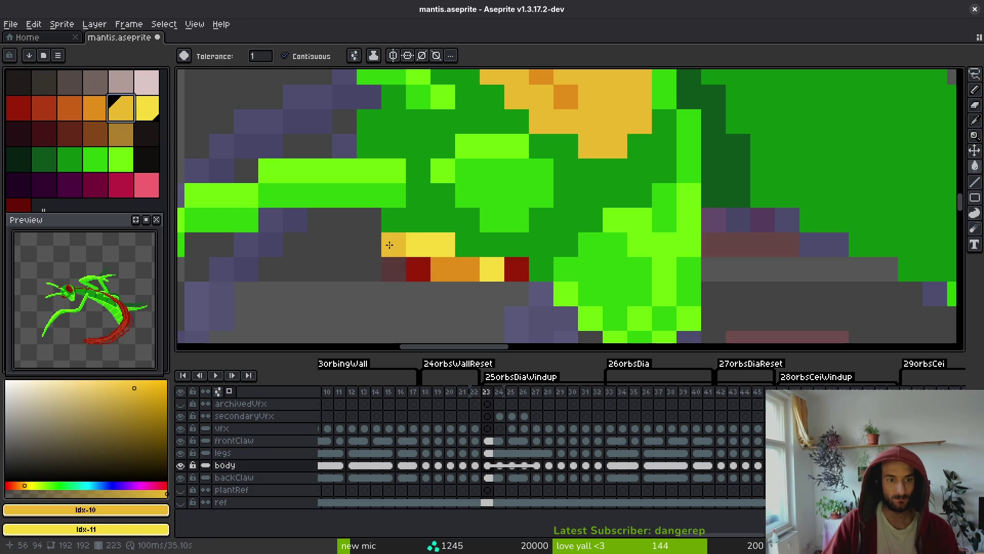
pyautogui.click(418, 269)
pyautogui.click(492, 269)
pyautogui.click(516, 269)
# Check the head on frame 27 and undo the last fill.
pyautogui.scroll(-5, 472, 258)
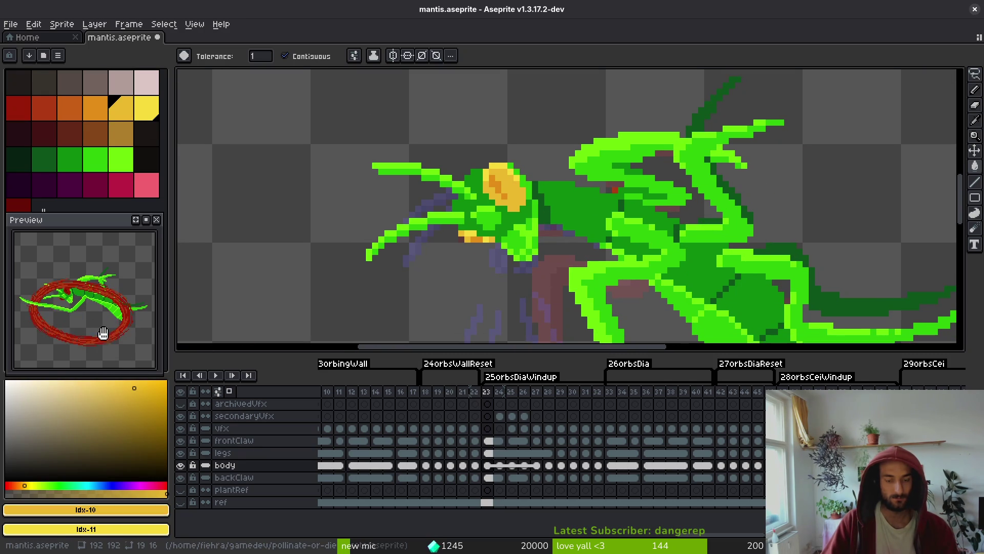
pyautogui.scroll(-2, 512, 282)
pyautogui.press('i')
pyautogui.press('Right')
pyautogui.press('Right')
pyautogui.press('Right')
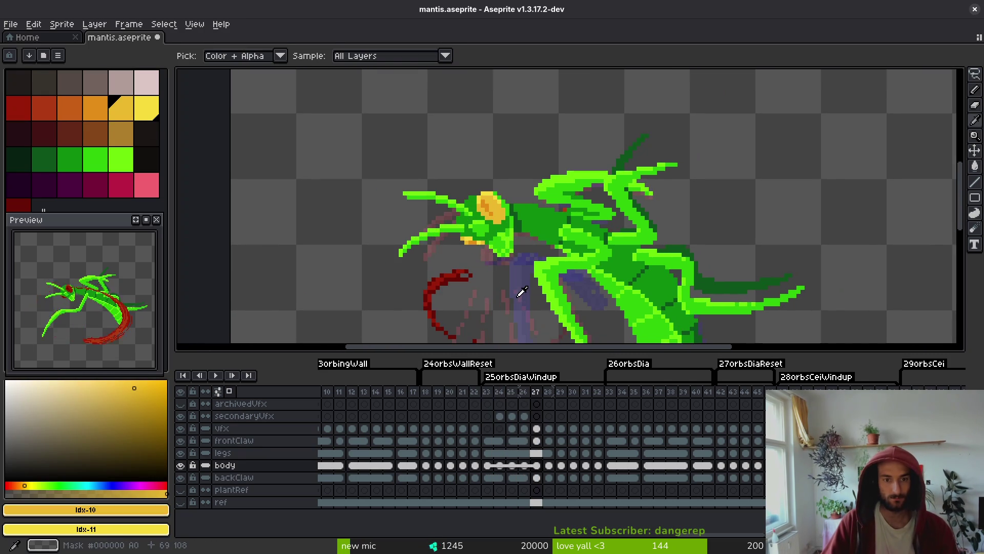
pyautogui.press('g')
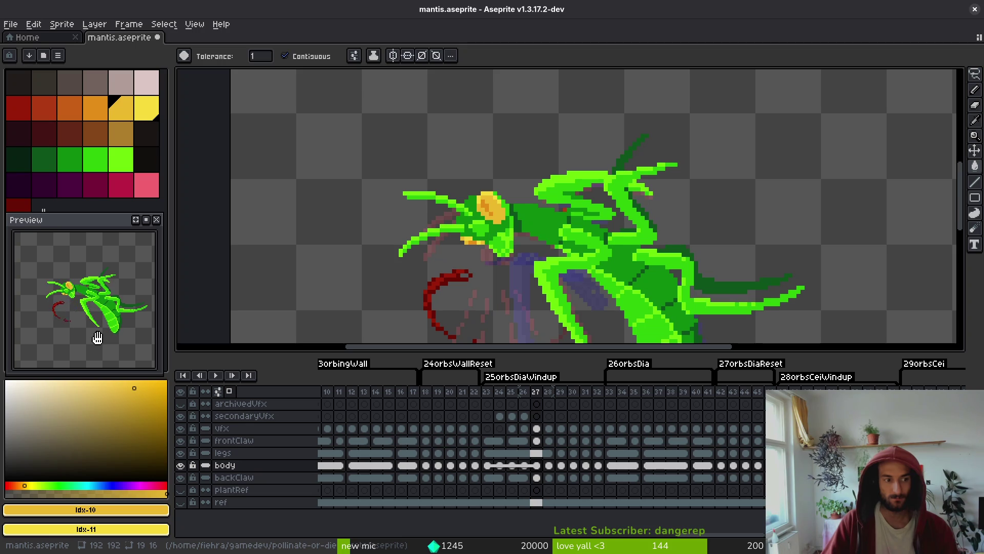
pyautogui.hotkey('ctrl', 'z')
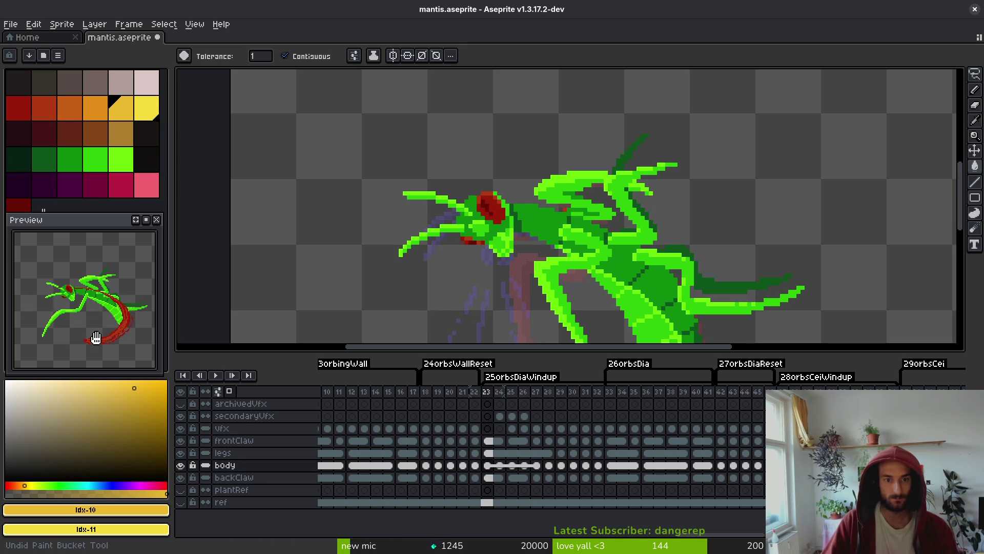
# Save mantis.aseprite, zoom out to view the whole sprite, and go to frame 26.
pyautogui.hotkey('ctrl', 's')
pyautogui.hscroll(1, 511, 289)
pyautogui.hotkey('ctrl', 's')
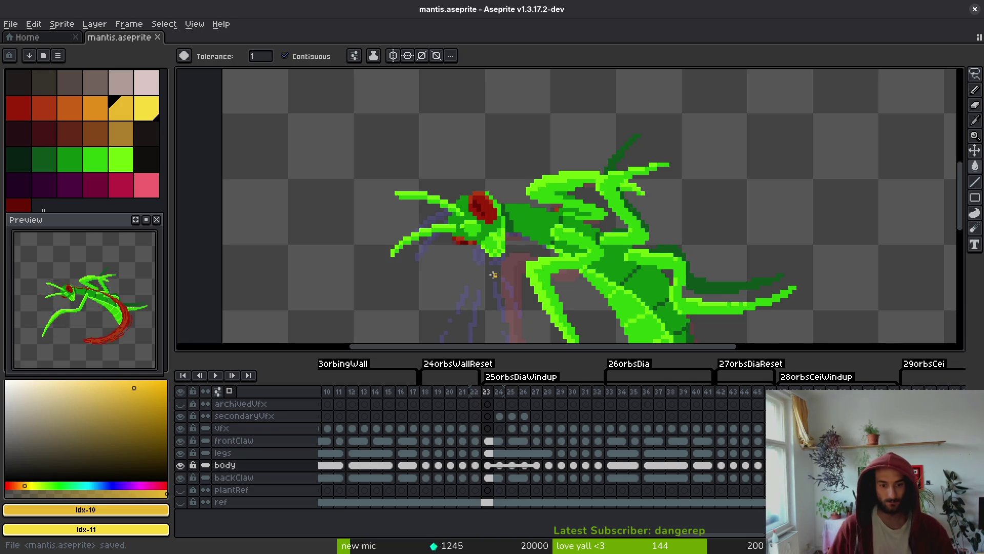
pyautogui.press('i')
pyautogui.press('Right')
pyautogui.press('Right')
pyautogui.press('Right')
pyautogui.press('Right')
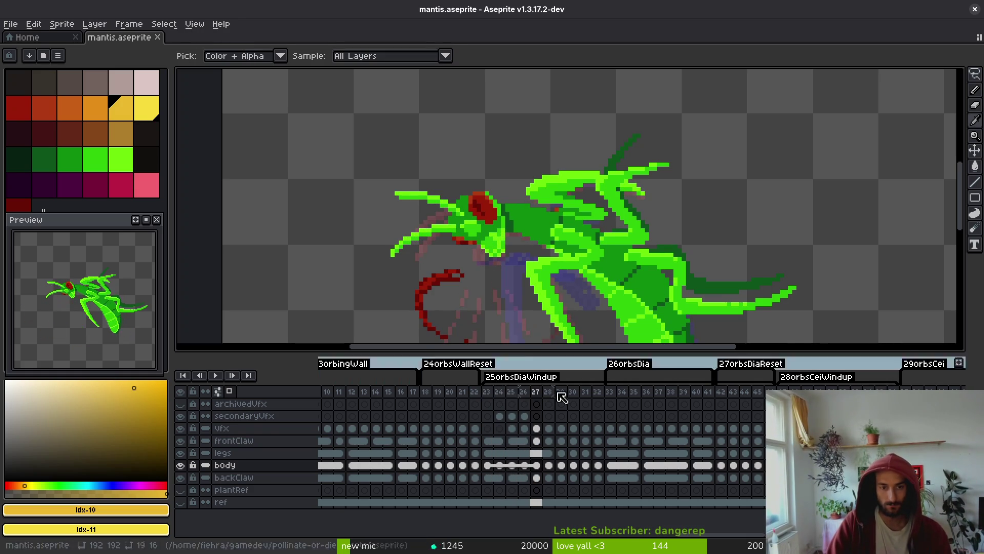
pyautogui.press('g')
pyautogui.press('2')
pyautogui.hotkey('ctrl', 's')
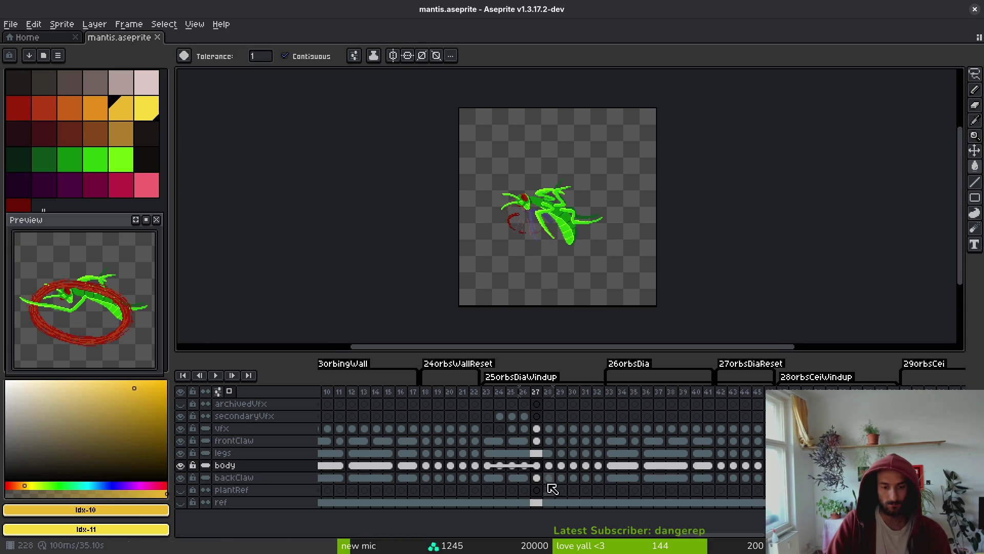
pyautogui.click(527, 468)
# Apply a cel operation to the body cels and drag a different body pose into frame 23.
pyautogui.press('4')
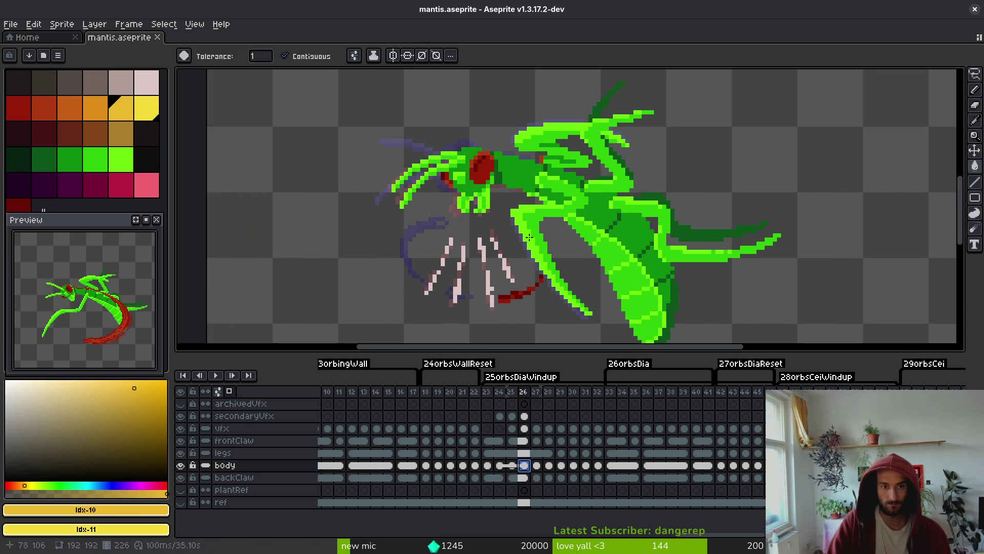
pyautogui.click(536, 468)
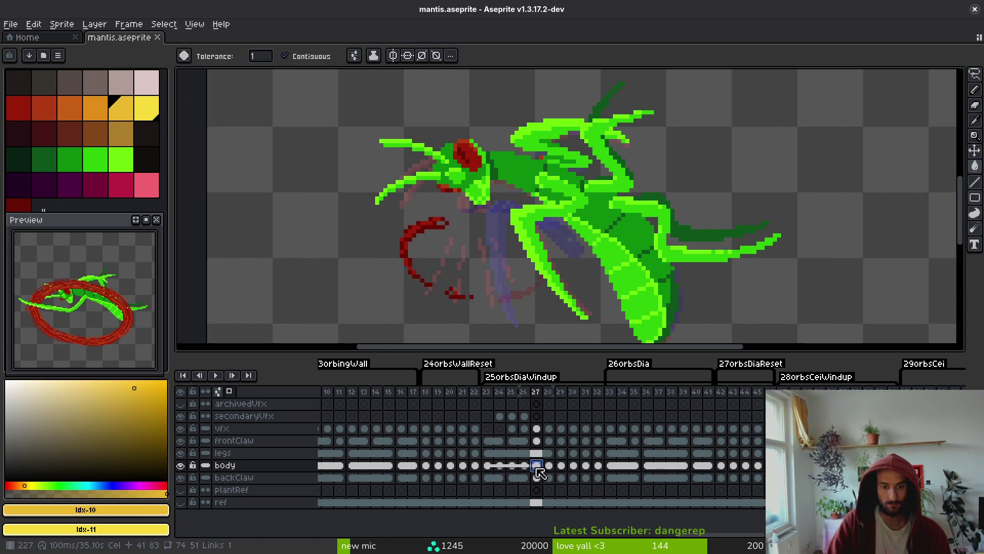
pyautogui.click(487, 467)
pyautogui.rightClick(492, 473)
pyautogui.click(520, 493)
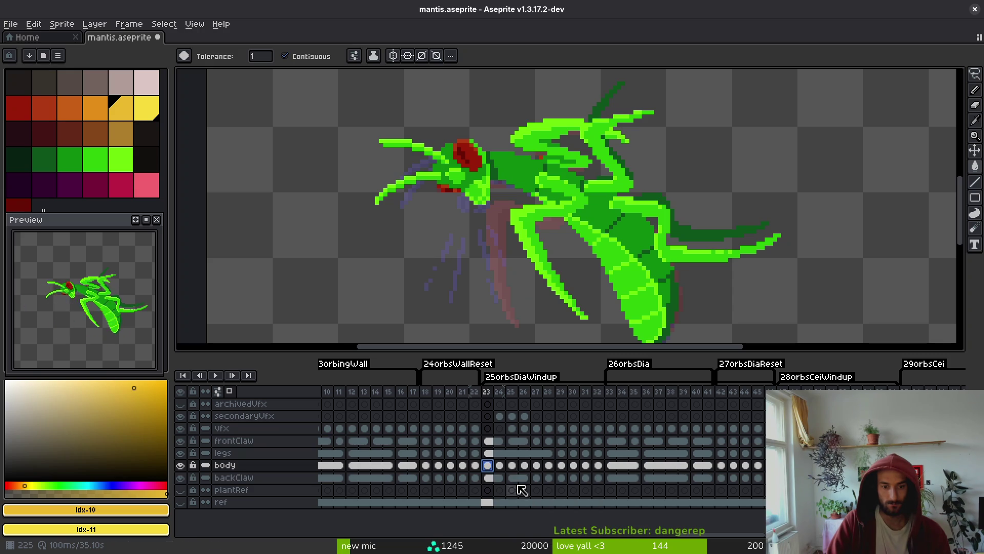
pyautogui.click(500, 466)
pyautogui.click(513, 467)
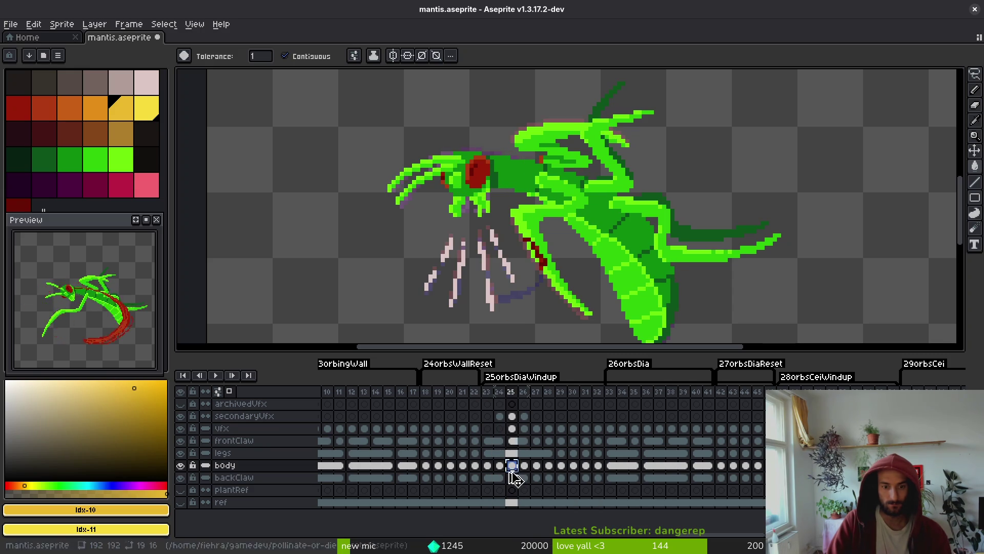
pyautogui.click(489, 467)
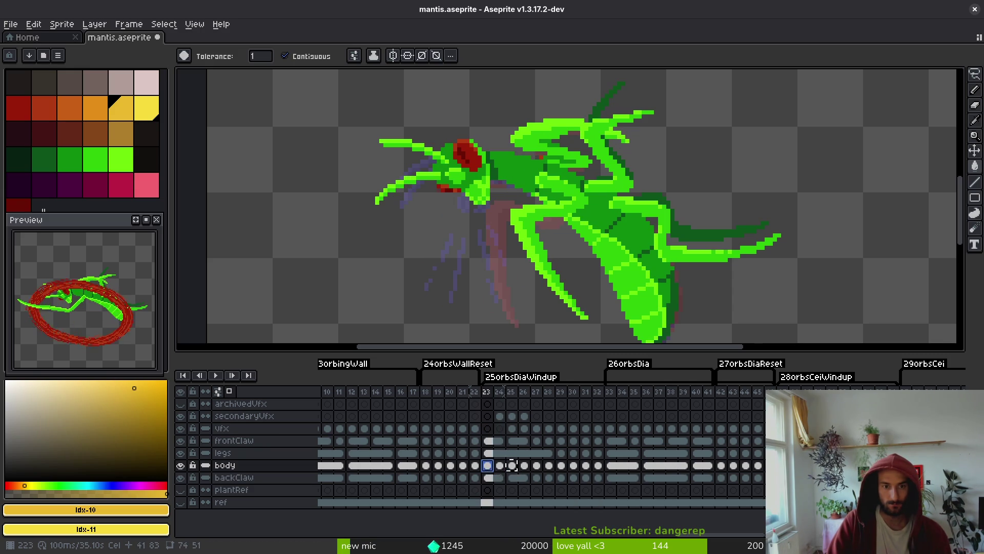
pyautogui.moveTo(515, 473); pyautogui.dragTo(493, 472)
# Review frames 24–25 and undo edits to rework frames 23 and 24's head poses and cel links.
pyautogui.press('Right')
pyautogui.press('i')
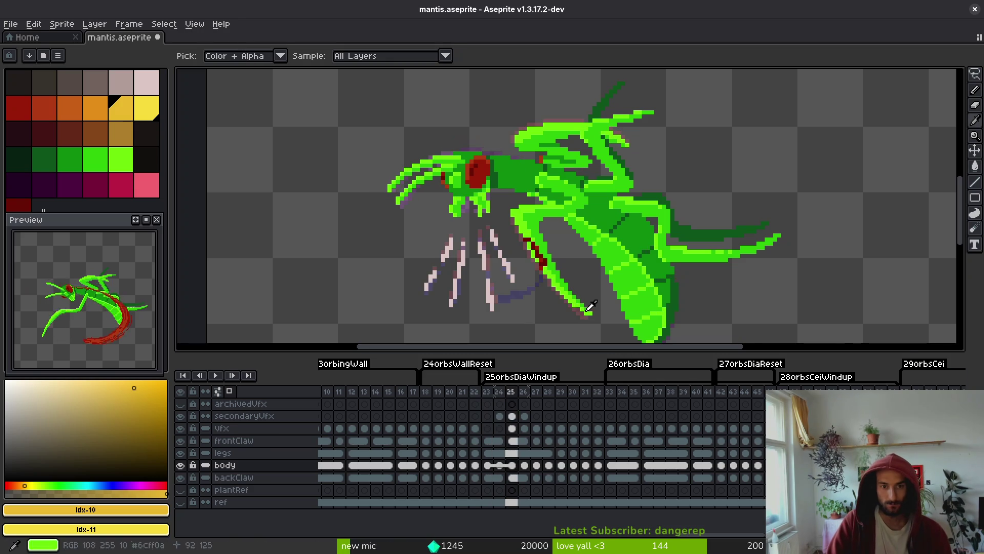
pyautogui.press('Right')
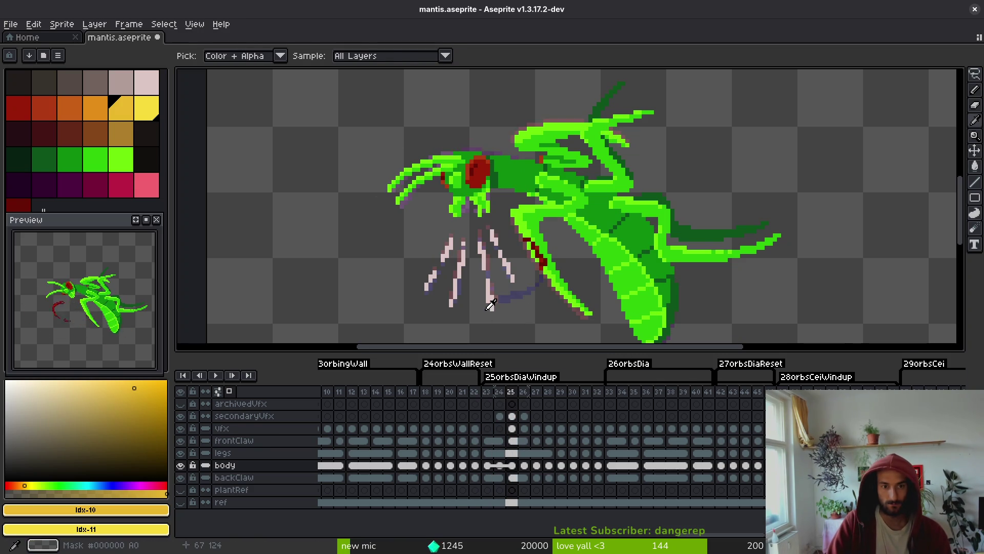
pyautogui.press('w')
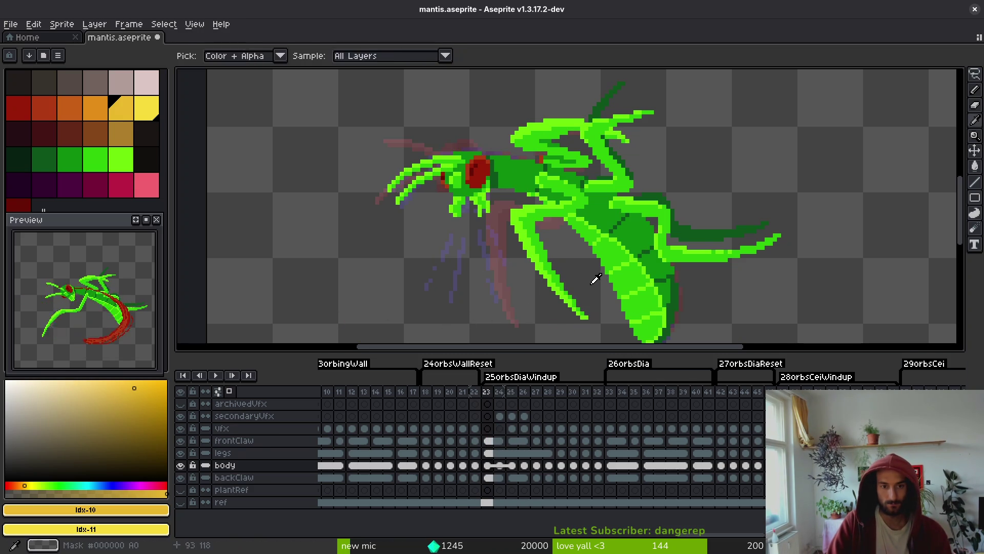
pyautogui.press('i')
pyautogui.press('w')
pyautogui.press('Left')
pyautogui.press('Left')
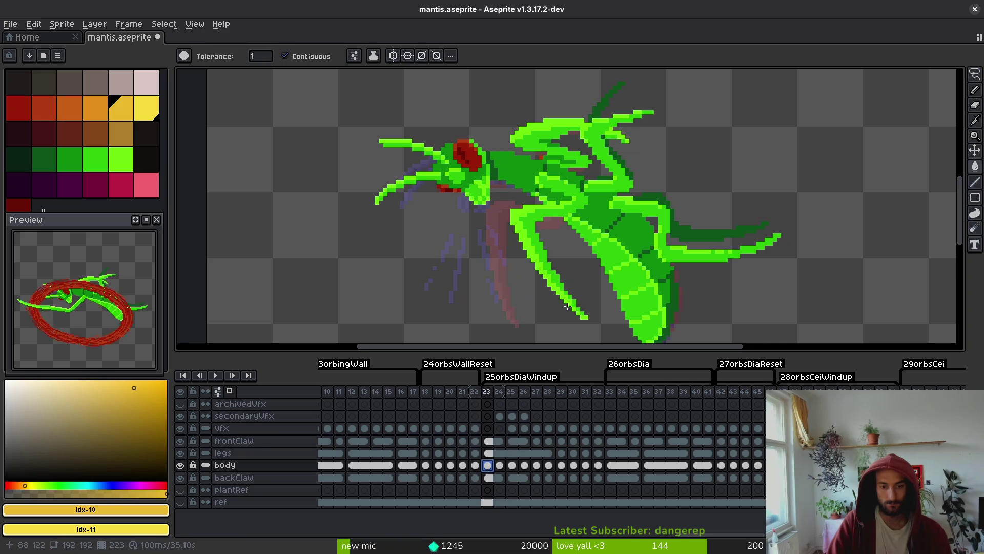
pyautogui.hotkey('ctrl', 'z')
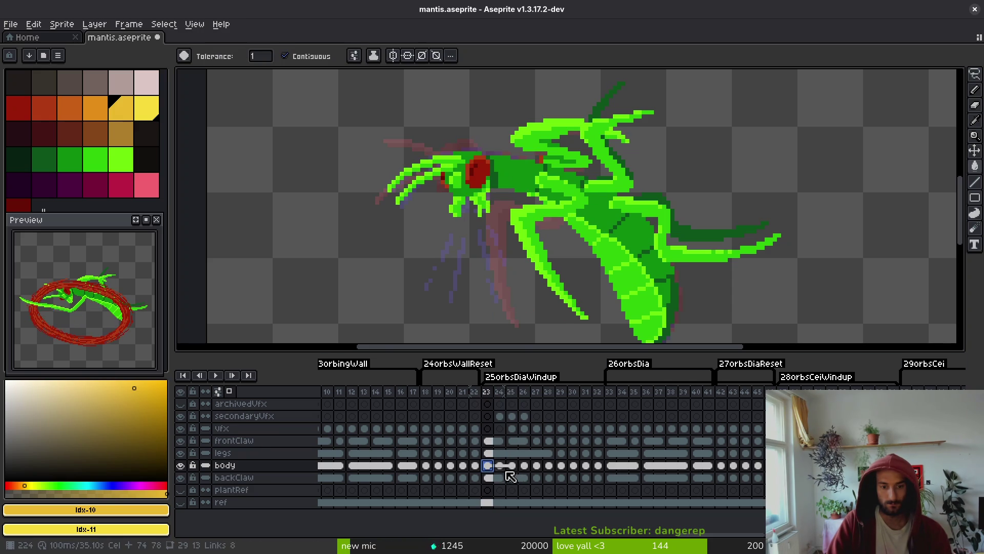
pyautogui.press('Right')
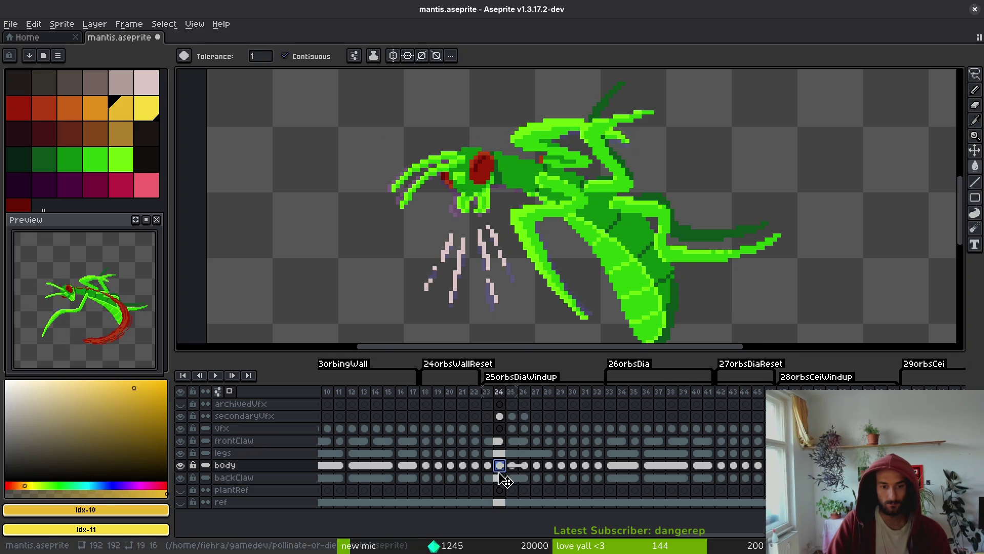
pyautogui.hotkey('ctrl', 'z')
pyautogui.hotkey('ctrl', 'z')
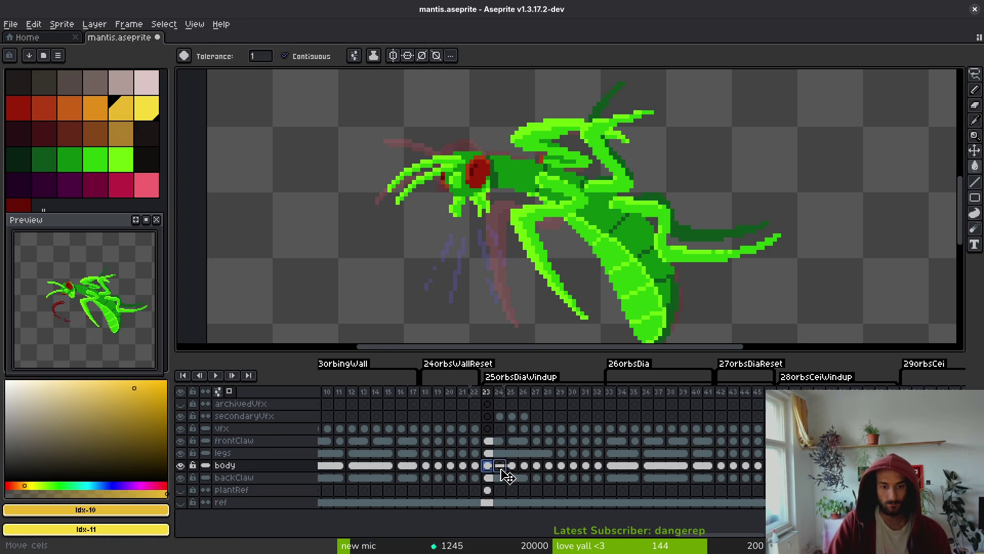
pyautogui.click(488, 491)
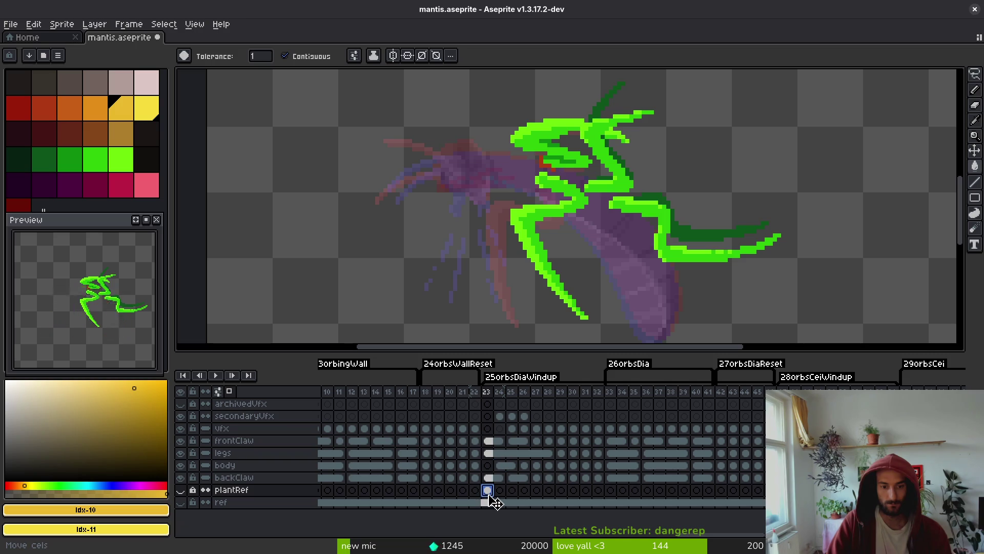
# Save the sprite and select the frame 23 secondaryVfx cel.
pyautogui.click(488, 466)
pyautogui.hotkey('ctrl', 's')
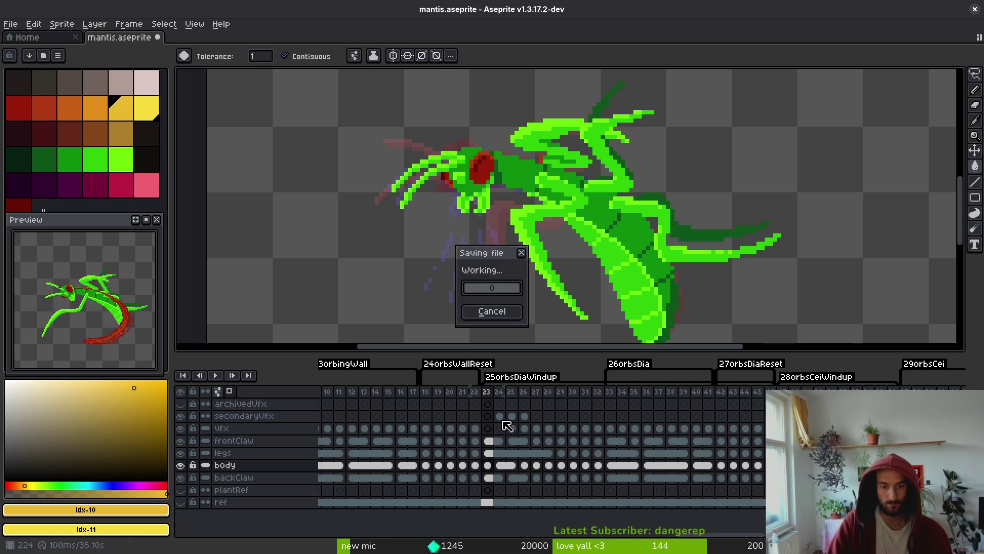
pyautogui.moveTo(488, 416); pyautogui.dragTo(524, 416)
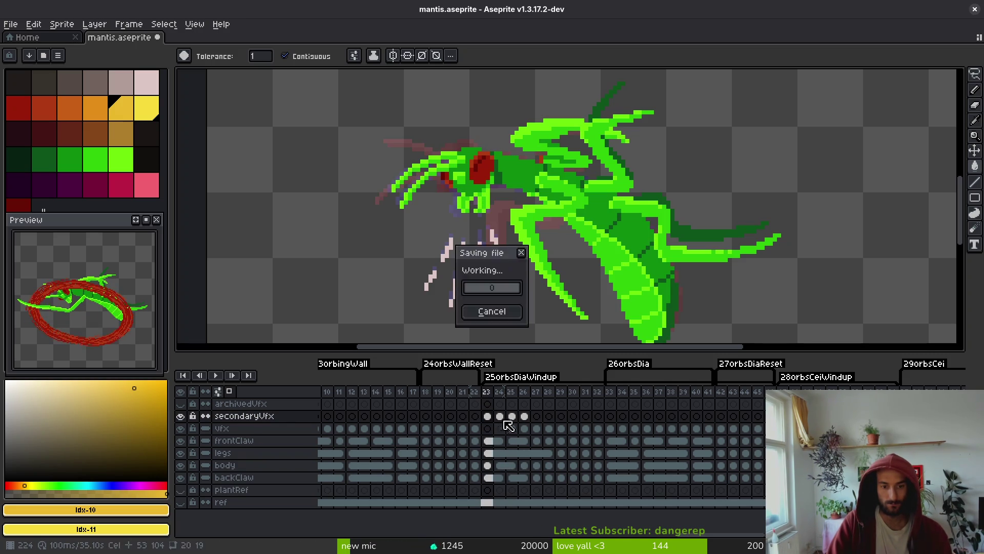
pyautogui.click(488, 416)
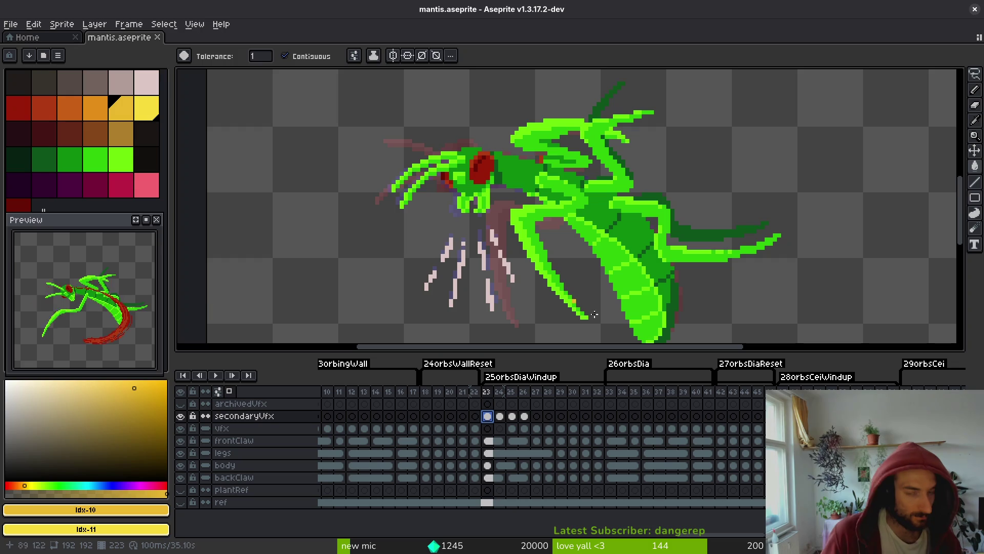
# Marquee-select the pale streaks, cancel their transform, and return to the body layer.
pyautogui.press('m')
pyautogui.moveTo(417, 231); pyautogui.dragTo(516, 317)
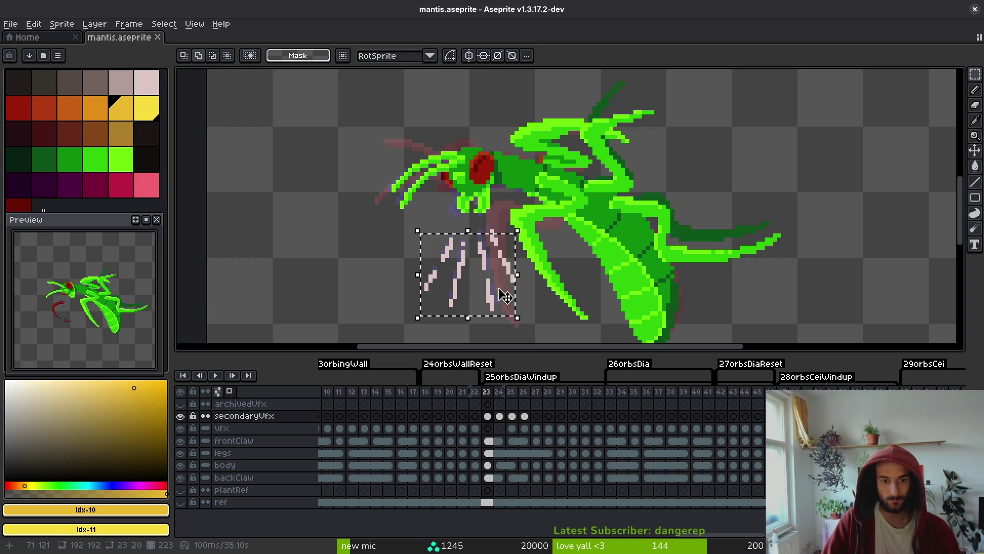
pyautogui.moveTo(394, 205)
pyautogui.mouseDown()
pyautogui.moveTo(495, 341)
pyautogui.moveTo(529, 338)
pyautogui.mouseUp()
pyautogui.hotkey('ctrl', 't')
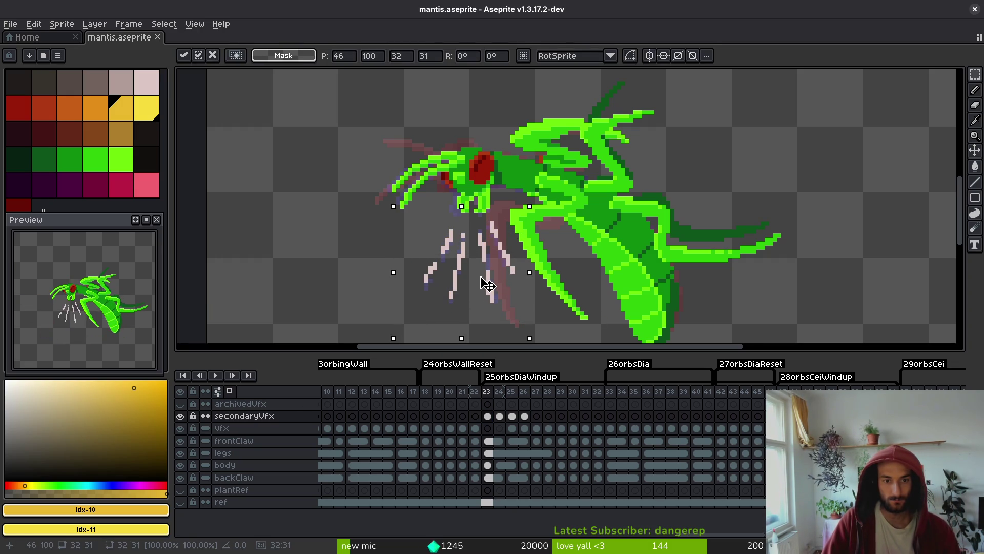
pyautogui.rightClick(487, 285)
pyautogui.click(491, 478)
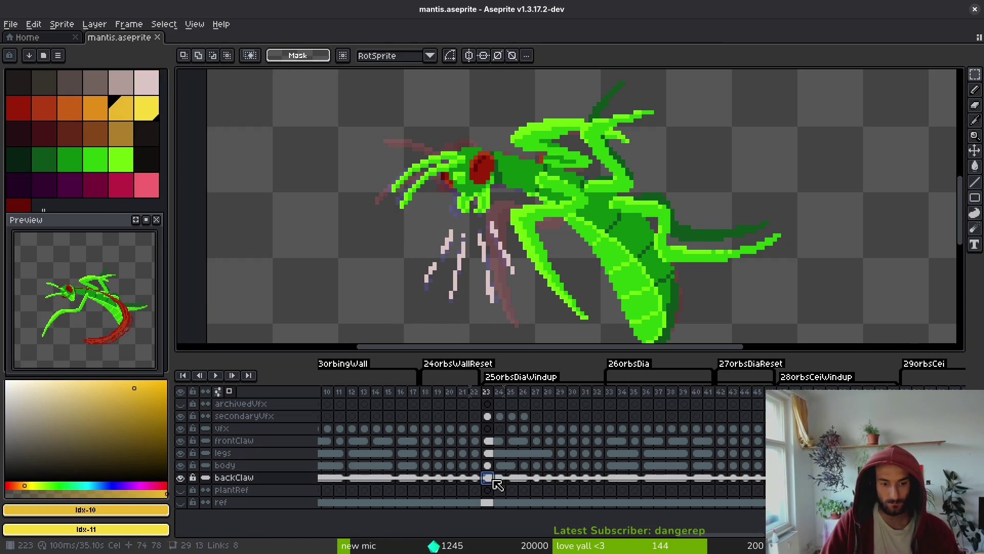
pyautogui.press('Up')
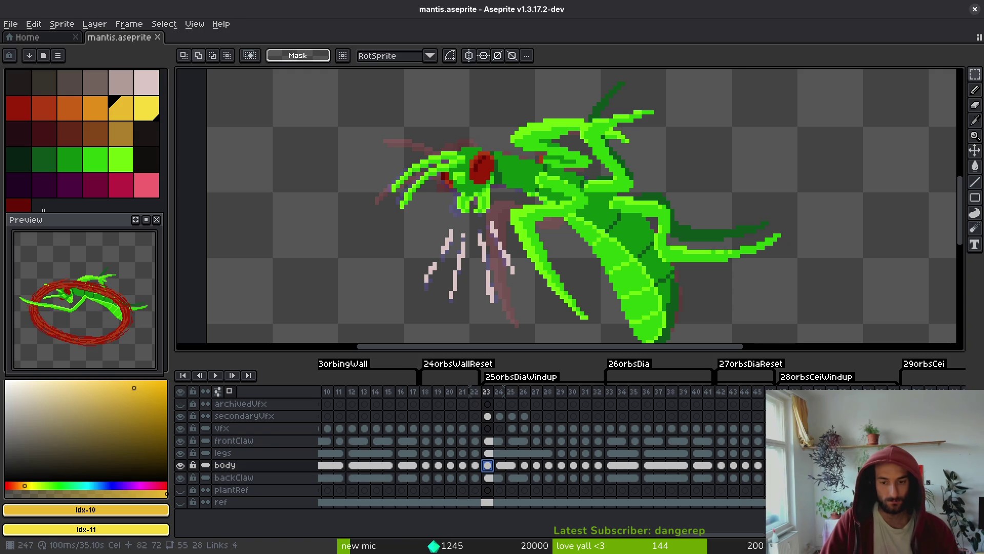
# Step through frames 99, 00, 01, 02 and 03 on the body layer to compare the wind-up poses.
pyautogui.hscroll(3, 697, 472)
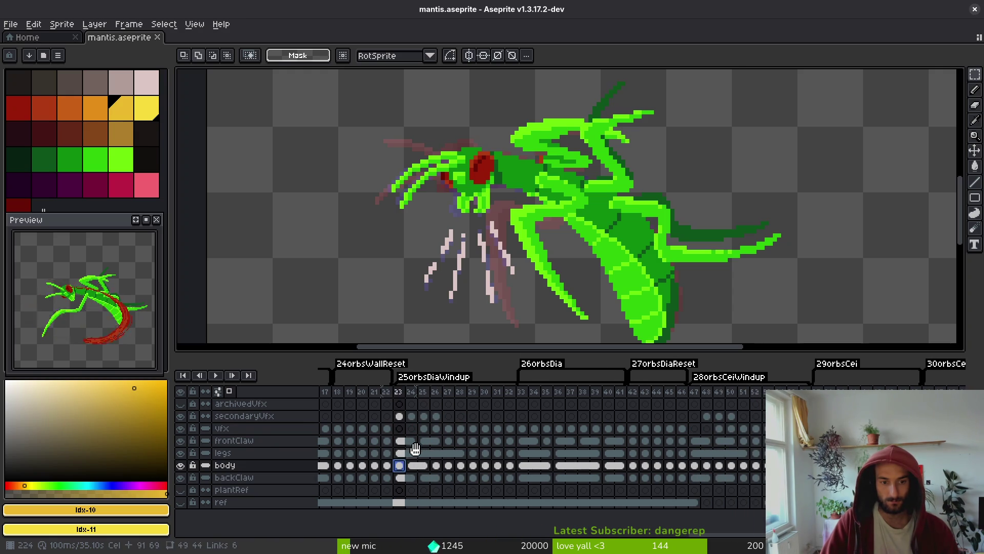
pyautogui.moveTo(413, 456); pyautogui.dragTo(594, 453)
pyautogui.hscroll(-5, 412, 475)
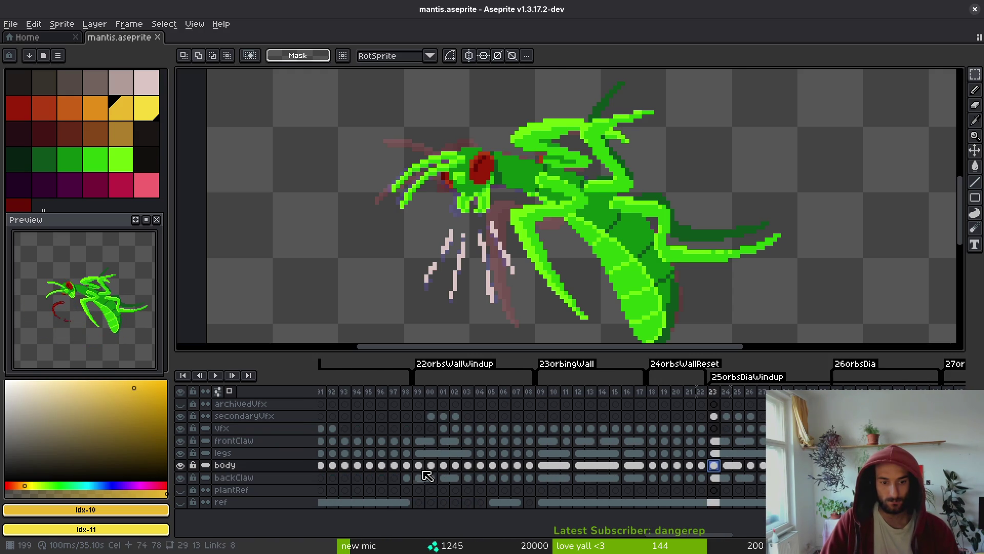
pyautogui.click(419, 465)
pyautogui.press('Right')
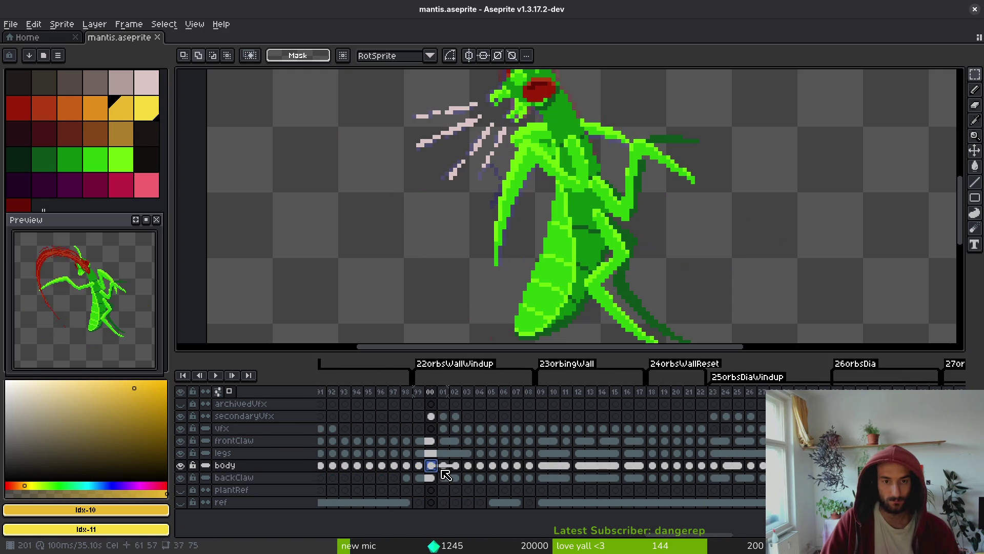
pyautogui.press('Left')
pyautogui.press('Right')
pyautogui.click(446, 465)
pyautogui.click(432, 465)
pyautogui.click(420, 466)
pyautogui.click(442, 469)
pyautogui.click(457, 469)
pyautogui.click(468, 466)
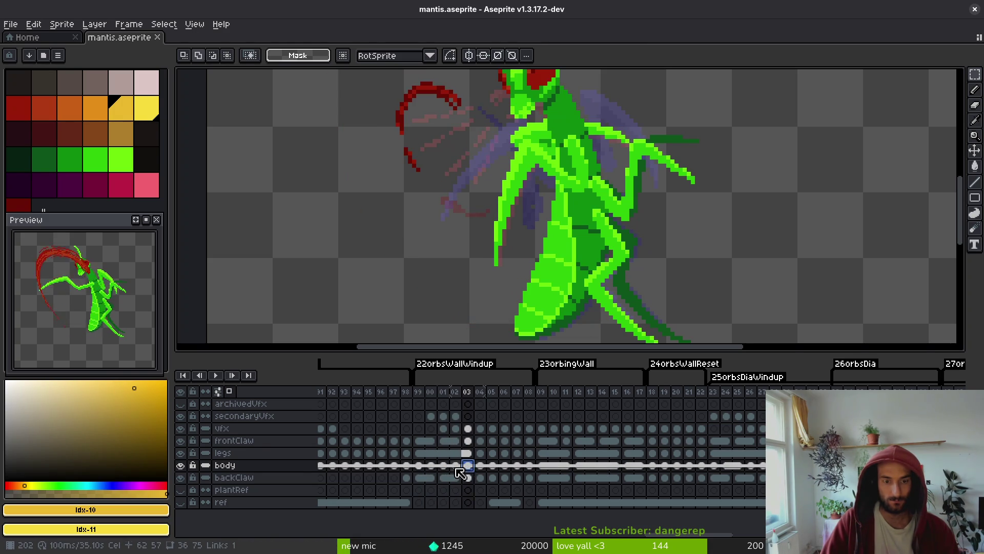
pyautogui.click(456, 467)
pyautogui.click(444, 466)
pyautogui.click(431, 467)
pyautogui.click(443, 466)
pyautogui.click(431, 467)
pyautogui.click(418, 466)
# Play the wind-up animation to review it, ending back on frame 99.
pyautogui.scroll(-2, 576, 197)
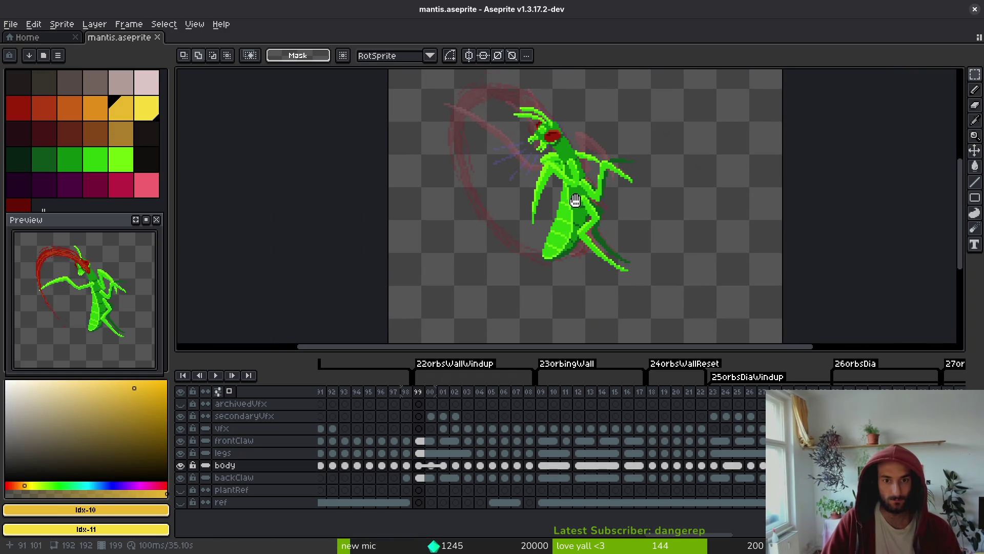
pyautogui.press('Return')
pyautogui.press('Return')
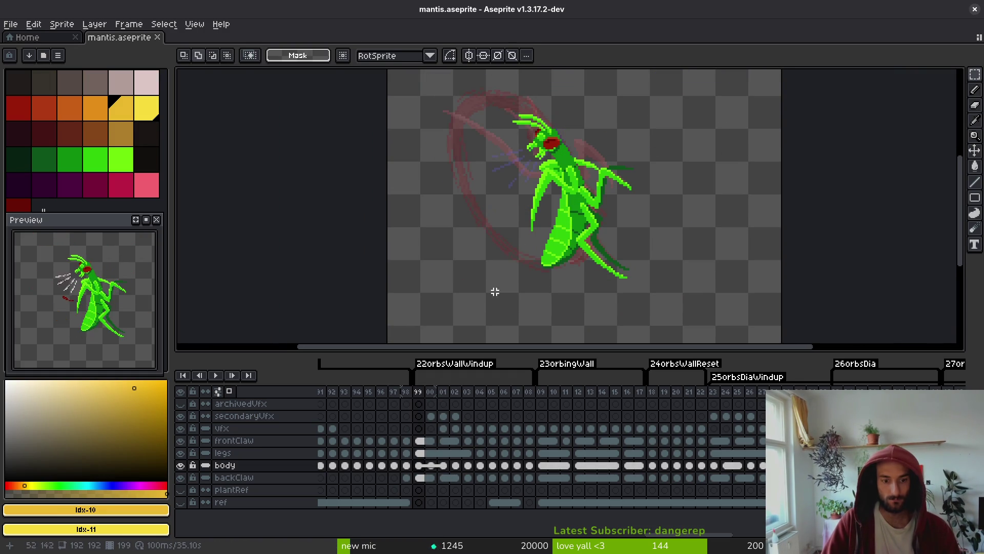
pyautogui.scroll(1, 557, 158)
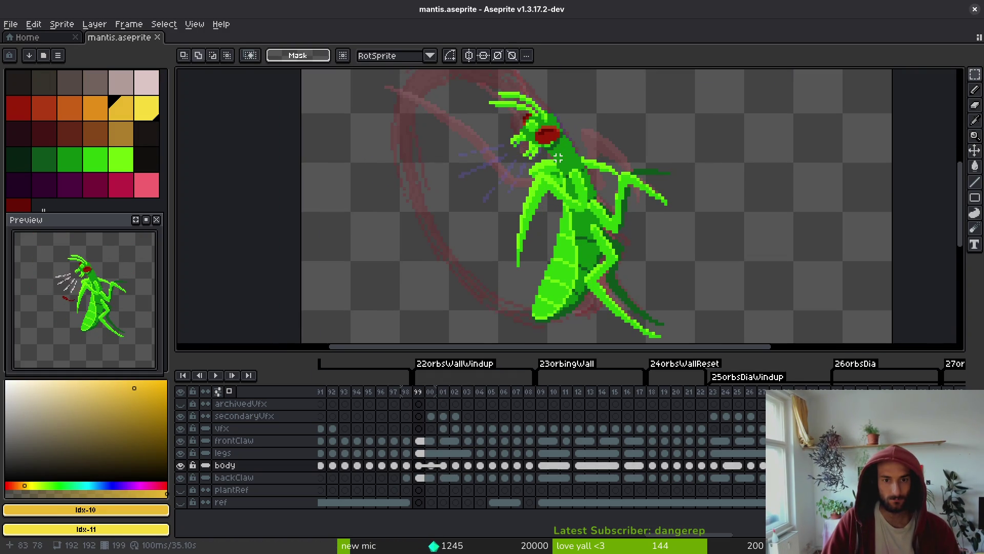
pyautogui.hscroll(2, 579, 182)
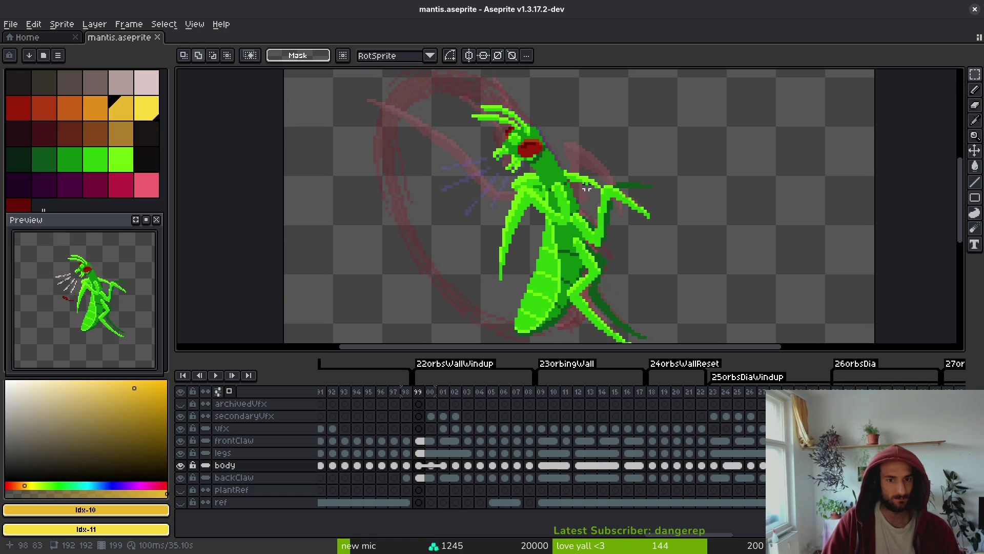
pyautogui.press('i')
pyautogui.press('Right')
pyautogui.press('Right')
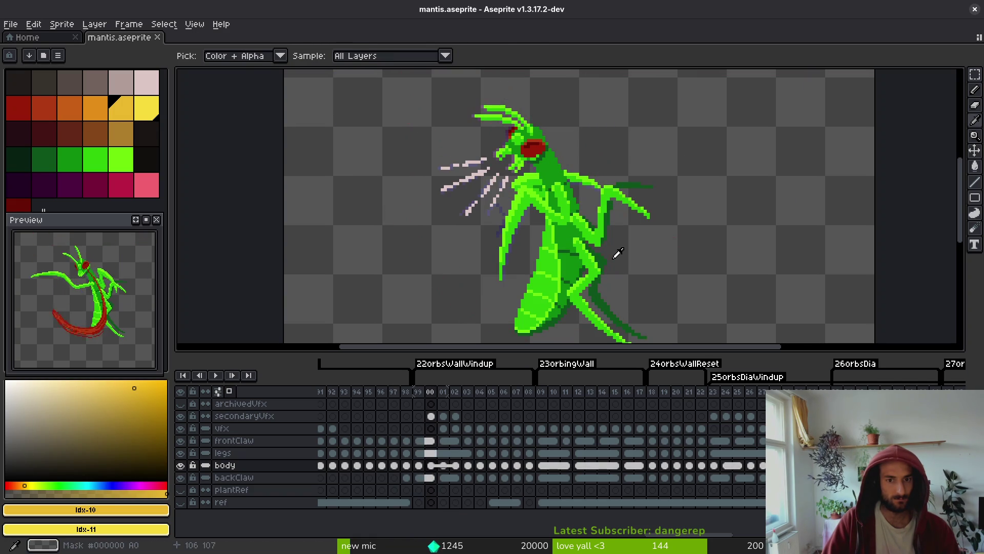
pyautogui.press('Return')
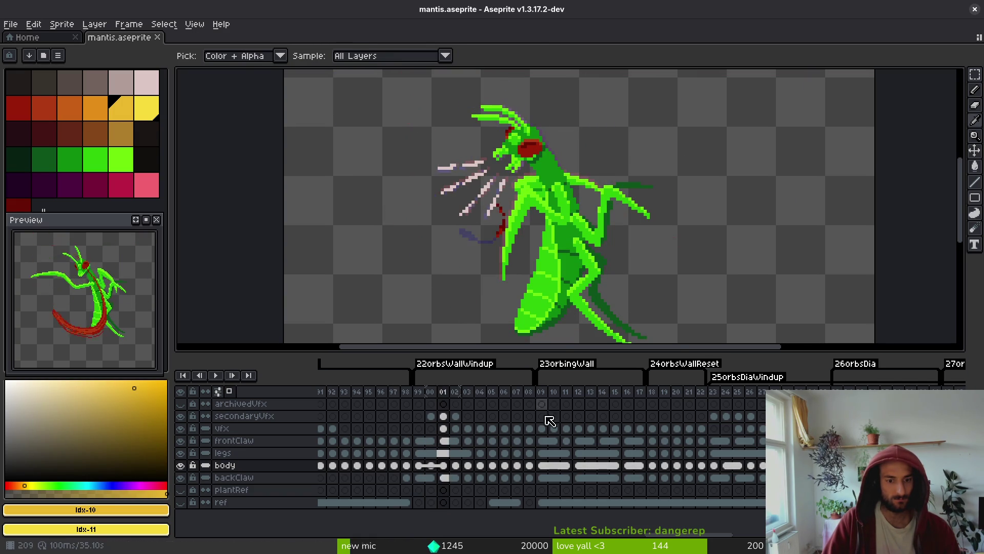
pyautogui.press('Left')
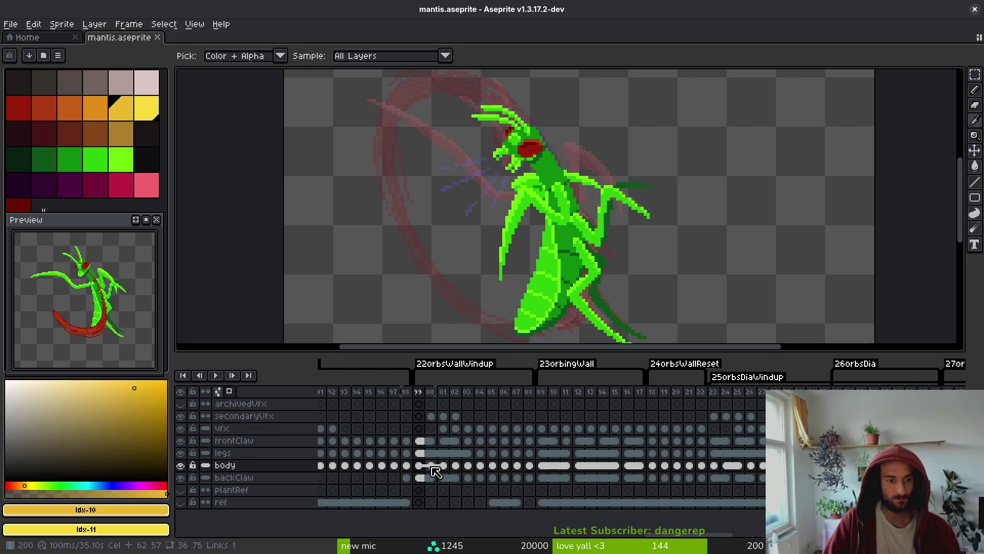
# Make backClaw the active layer at frame 00 of 22orbsWallWindup.
pyautogui.click(431, 477)
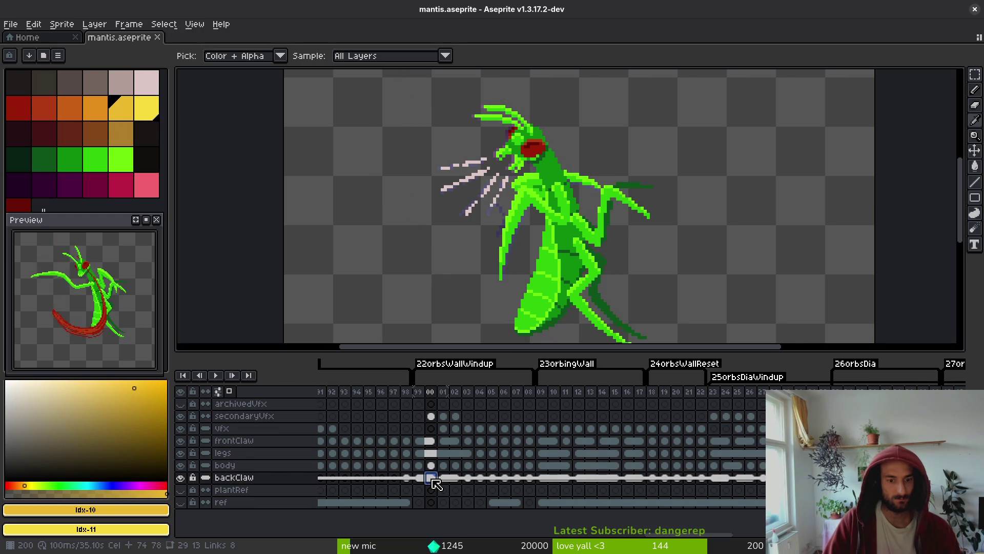
pyautogui.hscroll(5, 603, 485)
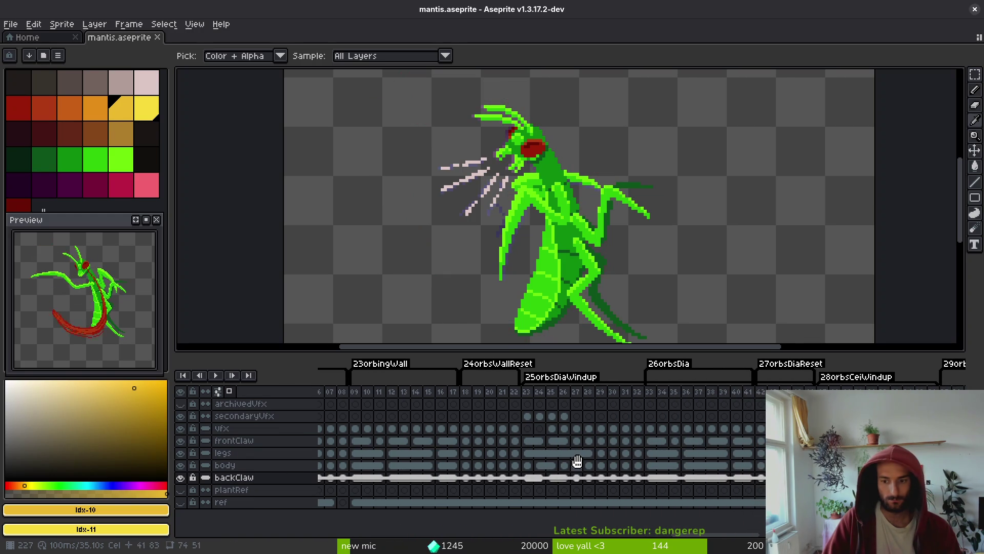
pyautogui.moveTo(577, 462); pyautogui.dragTo(387, 468)
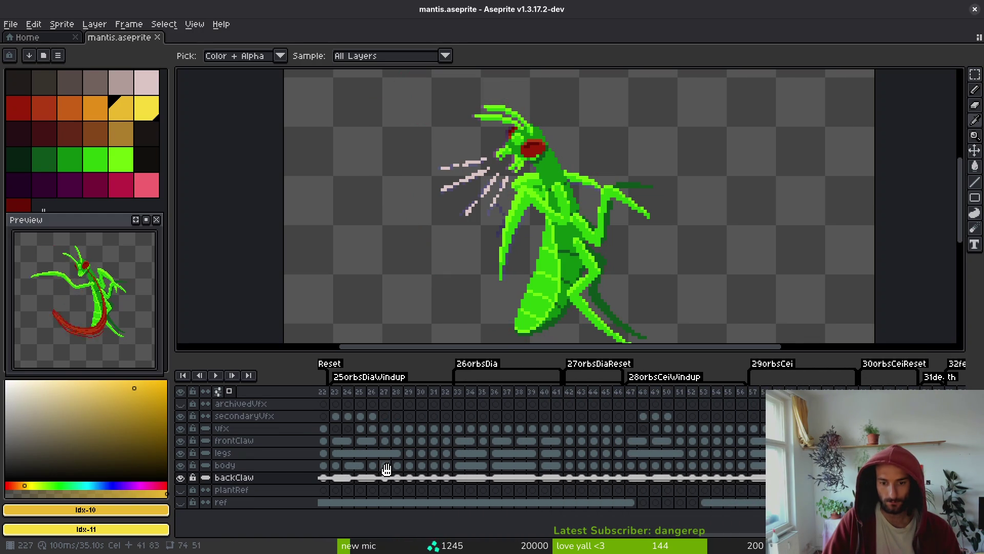
pyautogui.hscroll(8, 387, 469)
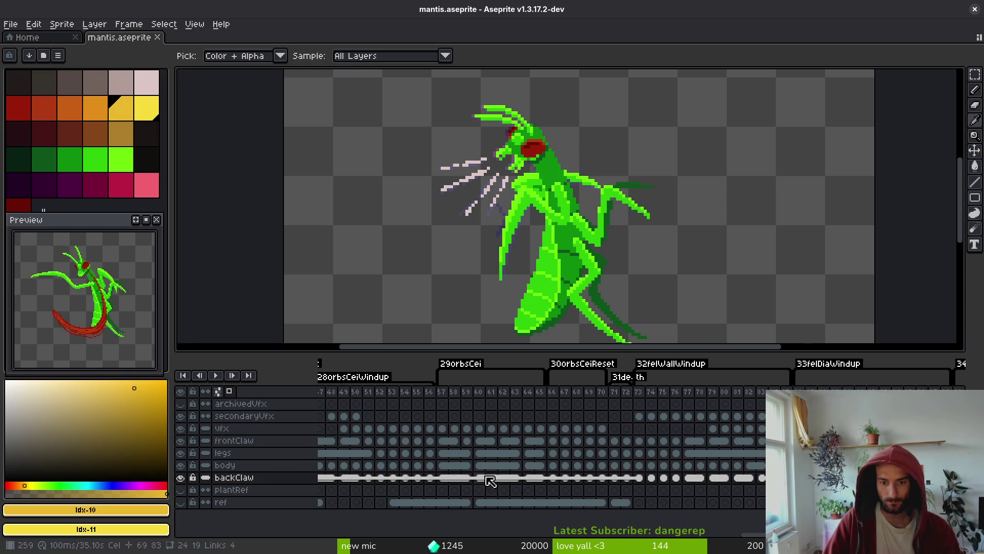
pyautogui.hscroll(-15, 640, 461)
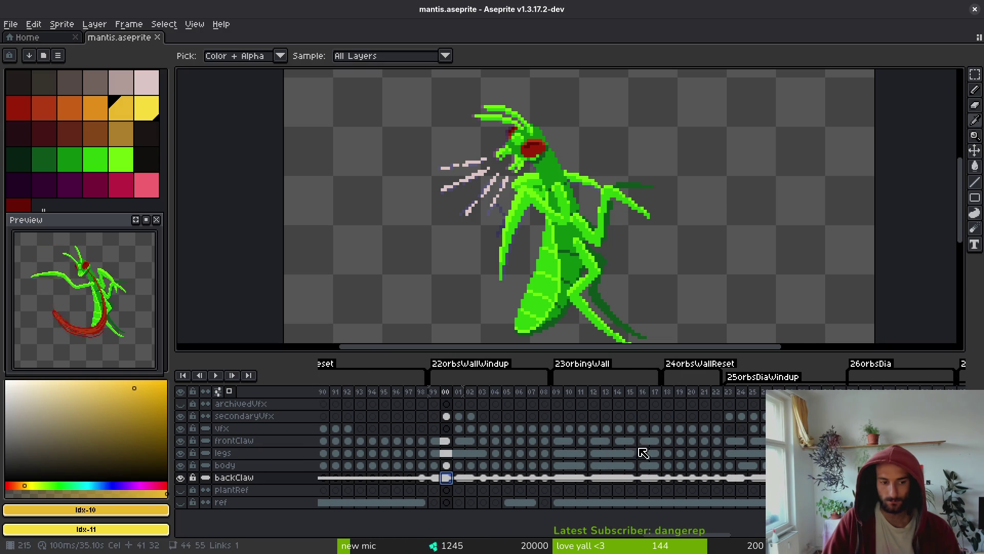
# With the marquee tool active, compare frame 43 against frame 42 of the wall wind-up.
pyautogui.press('m')
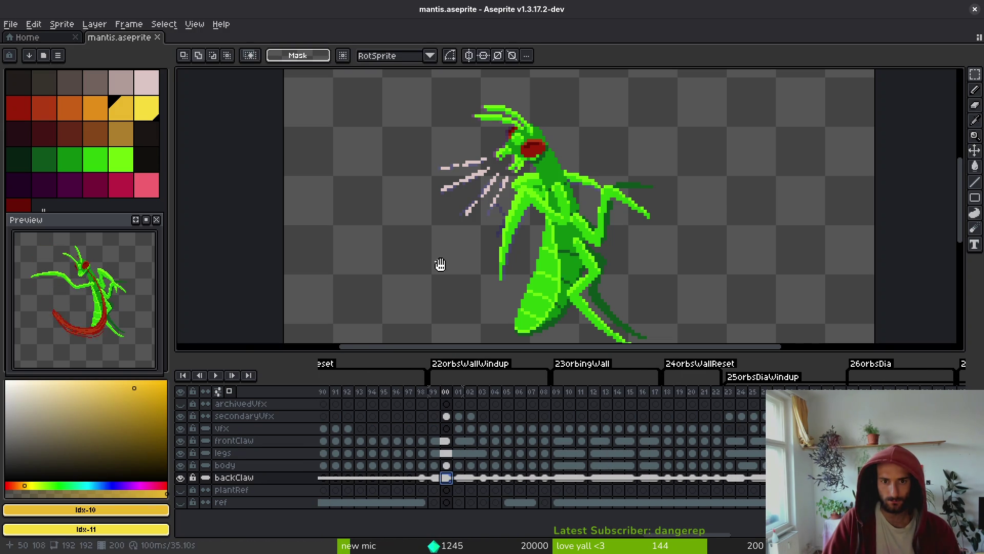
pyautogui.hscroll(-5, 379, 461)
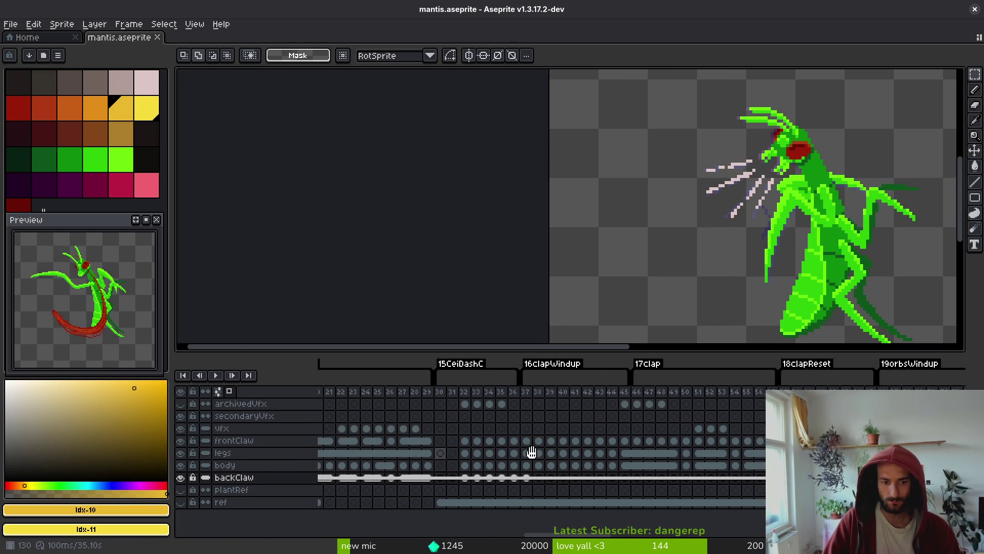
pyautogui.hscroll(12, 461, 464)
pyautogui.hscroll(-10, 714, 467)
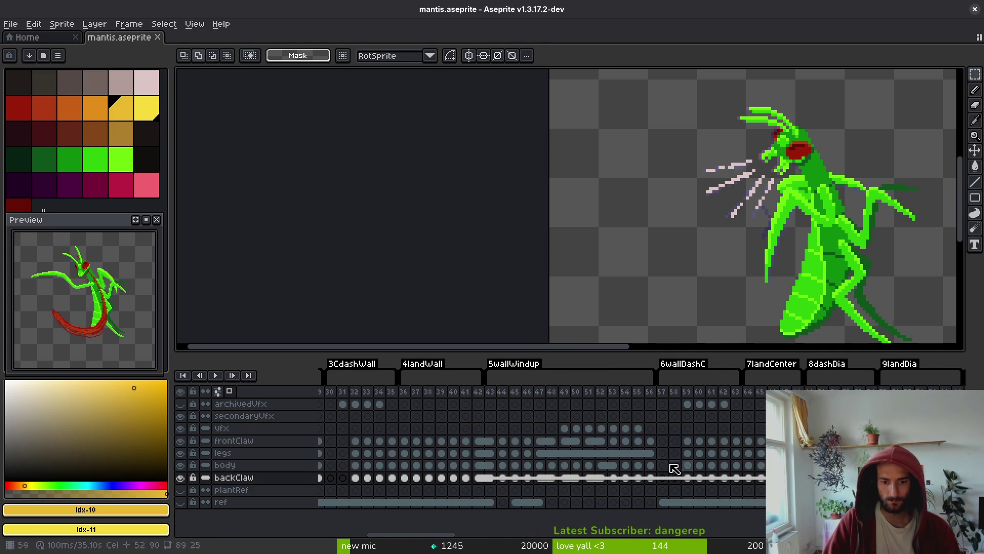
pyautogui.press('Right')
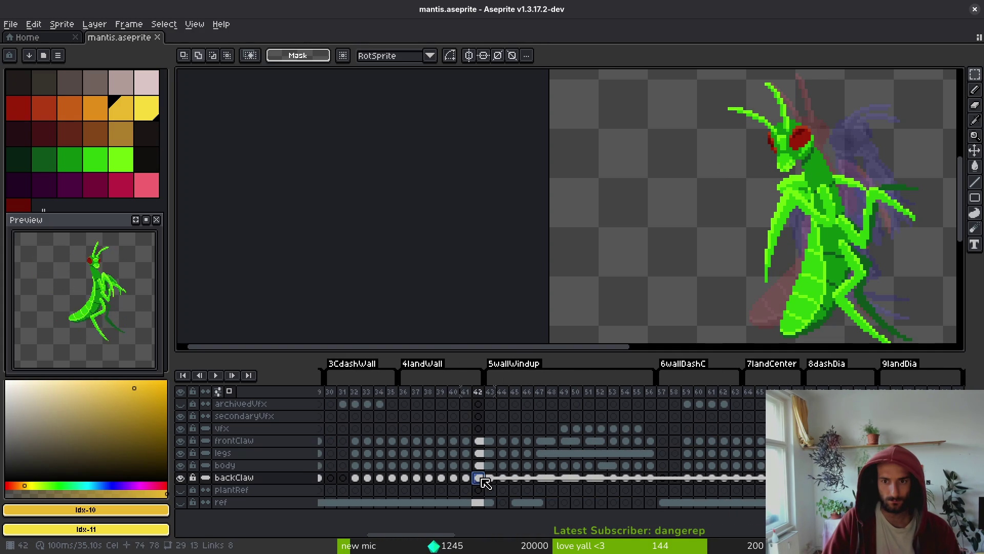
pyautogui.press('Left')
pyautogui.scroll(-5, 695, 227)
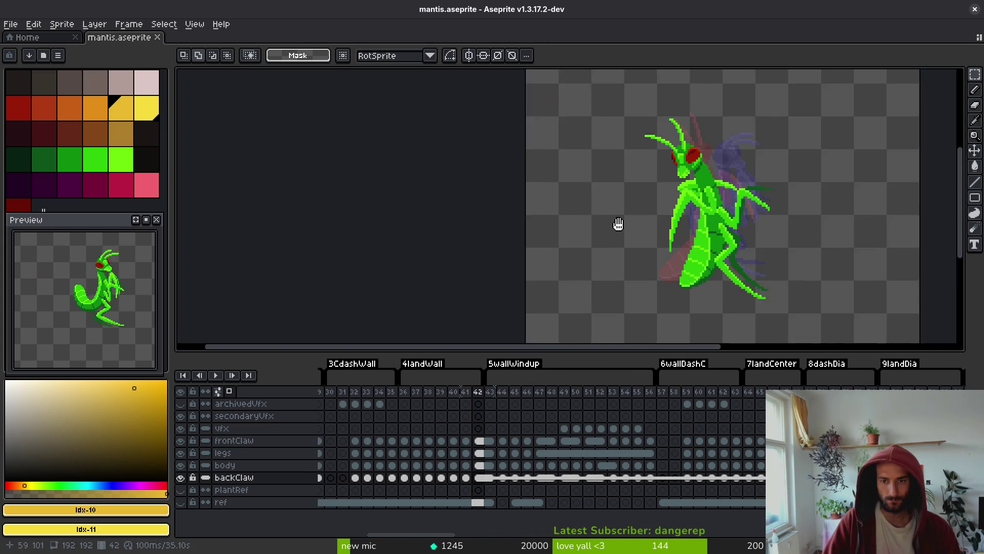
pyautogui.scroll(3, 590, 215)
# Rotate the frame 42 back claw slightly and nudge it left, then save mantis.aseprite.
pyautogui.hotkey('ctrl', 't')
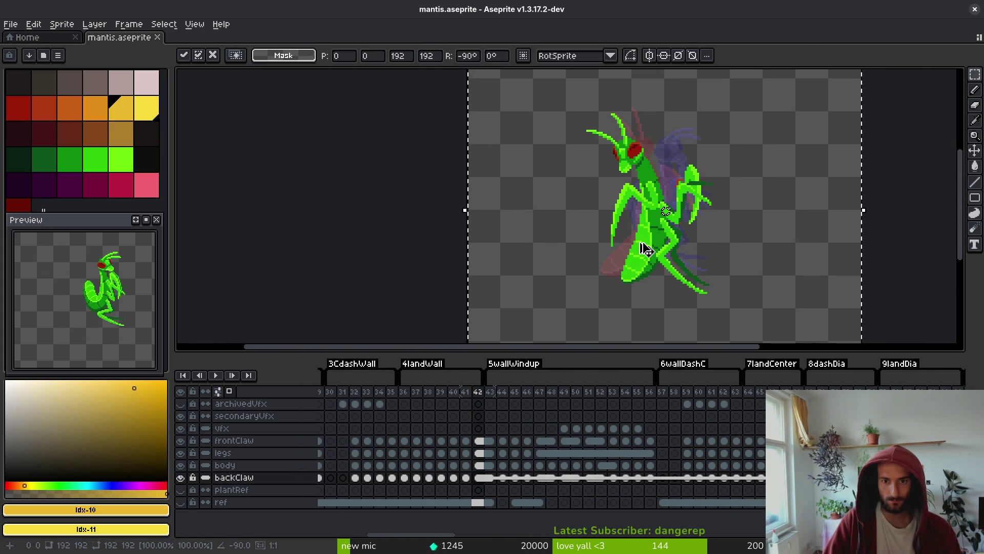
pyautogui.moveTo(655, 251); pyautogui.dragTo(656, 248)
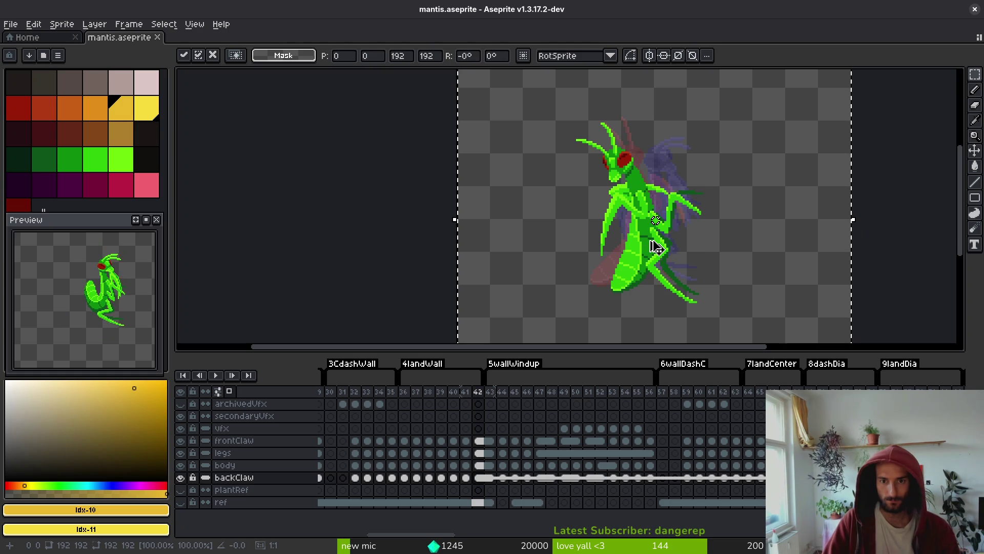
pyautogui.moveTo(725, 246); pyautogui.dragTo(664, 248)
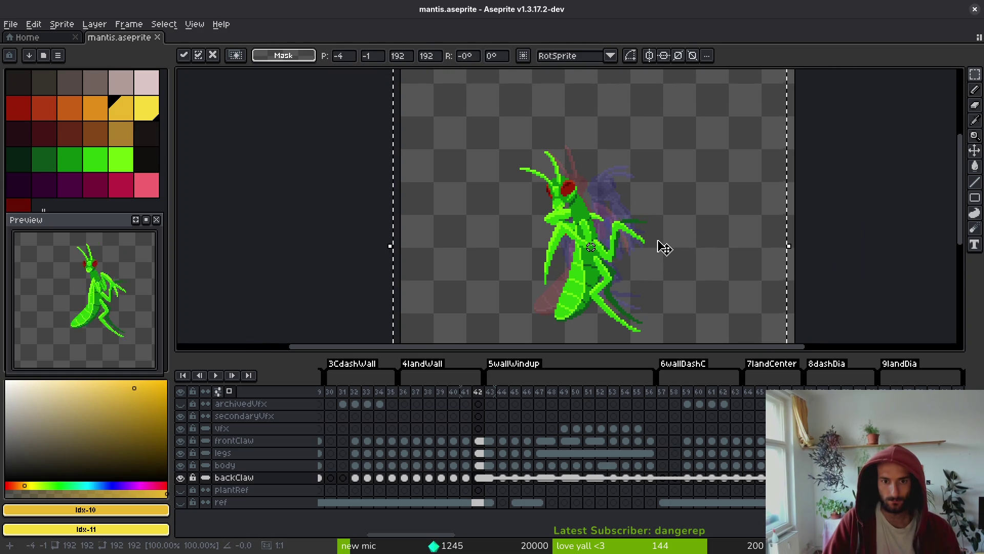
pyautogui.press('Return')
pyautogui.hotkey('ctrl', 'd')
pyautogui.hotkey('ctrl', 's')
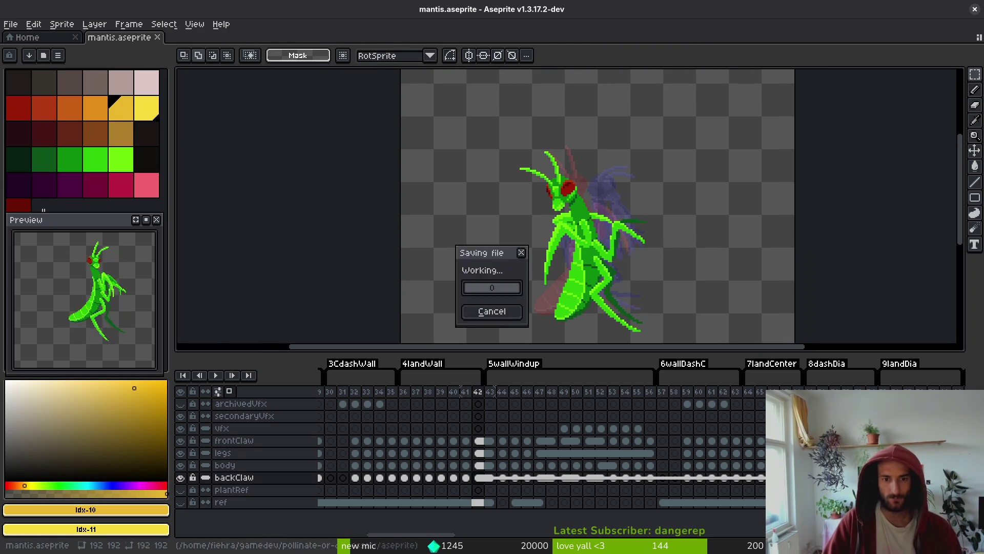
# Flip between frames 41, 42 and 43 to check the adjusted back claw.
pyautogui.press('i')
pyautogui.press('Left')
pyautogui.press('Right')
pyautogui.press('Left')
pyautogui.press('Right')
pyautogui.press('Left')
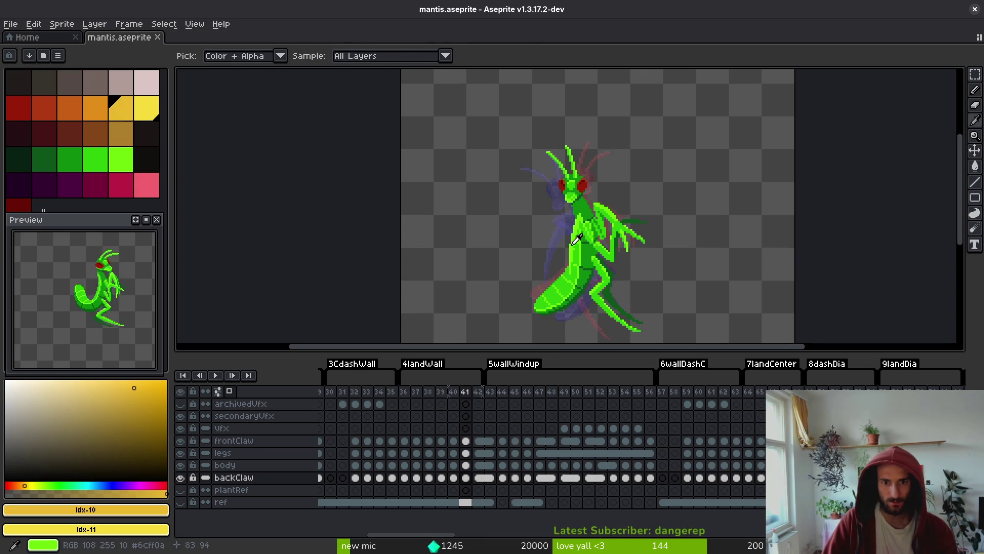
pyautogui.press('Right')
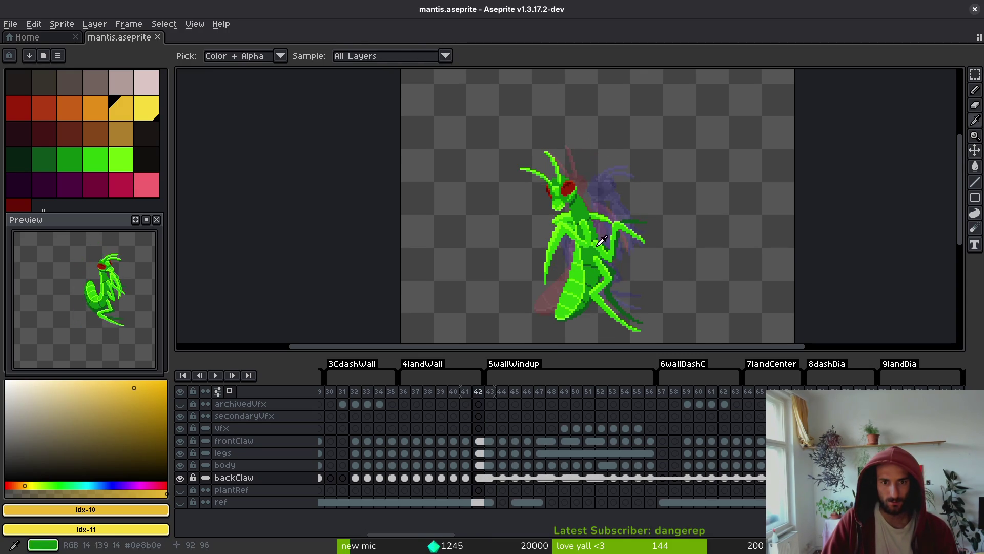
pyautogui.press('Right')
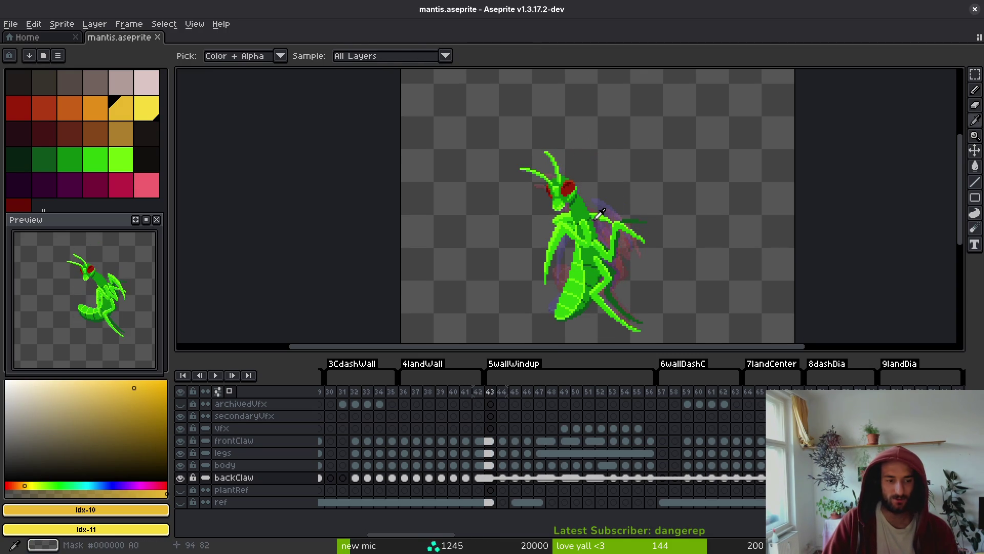
pyautogui.press('m')
pyautogui.scroll(3, 611, 215)
# Lasso the frame 43 back claw and rotate it a quarter turn down onto the body.
pyautogui.moveTo(656, 205)
pyautogui.mouseDown()
pyautogui.moveTo(468, 301)
pyautogui.moveTo(651, 241)
pyautogui.moveTo(679, 152)
pyautogui.moveTo(598, 213)
pyautogui.moveTo(628, 233)
pyautogui.moveTo(622, 149)
pyautogui.moveTo(630, 162)
pyautogui.mouseUp()
pyautogui.hotkey('shift', 'r')
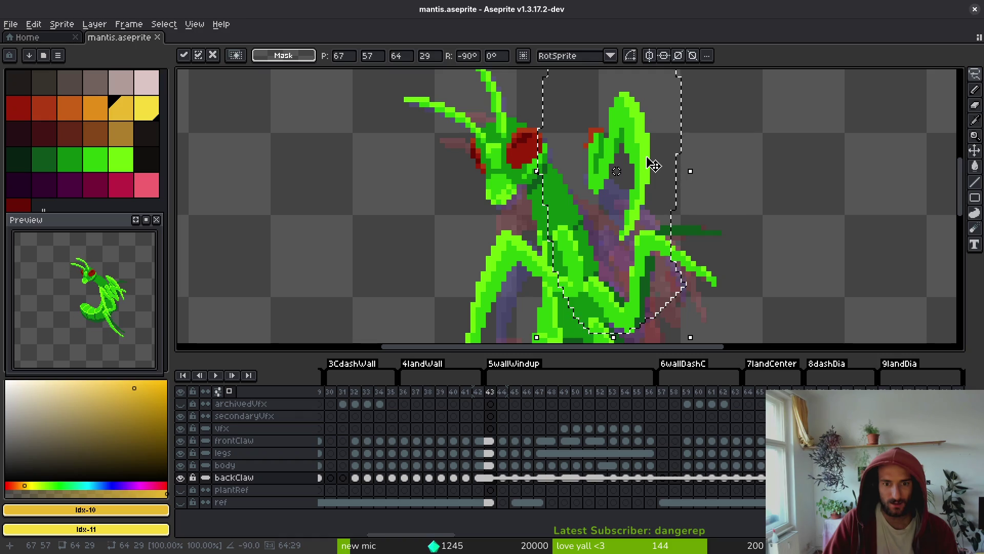
pyautogui.press('Return')
pyautogui.press('Right')
pyautogui.hotkey('ctrl', 'd')
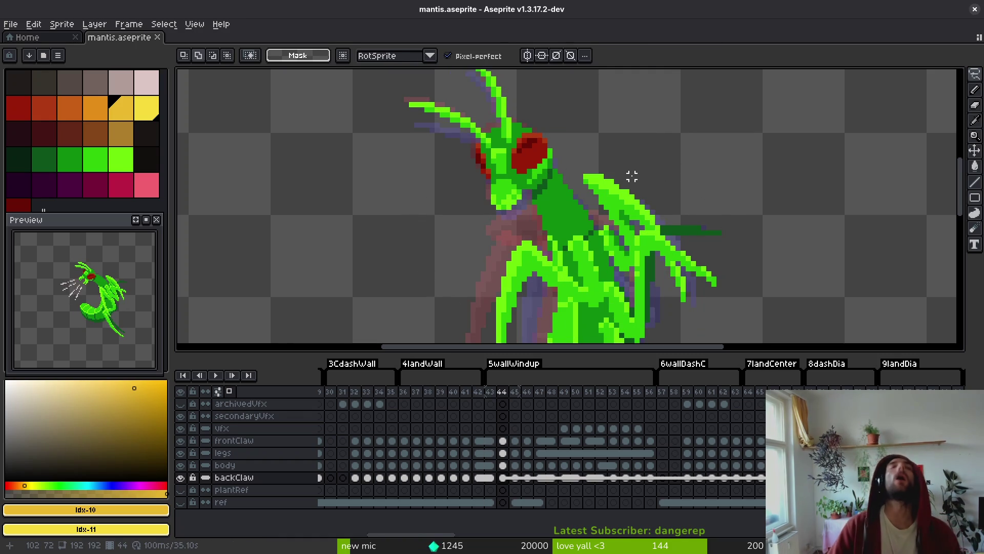
# Compare the backClaw cels across frames 41, 42, 43 and 44.
pyautogui.press('Left')
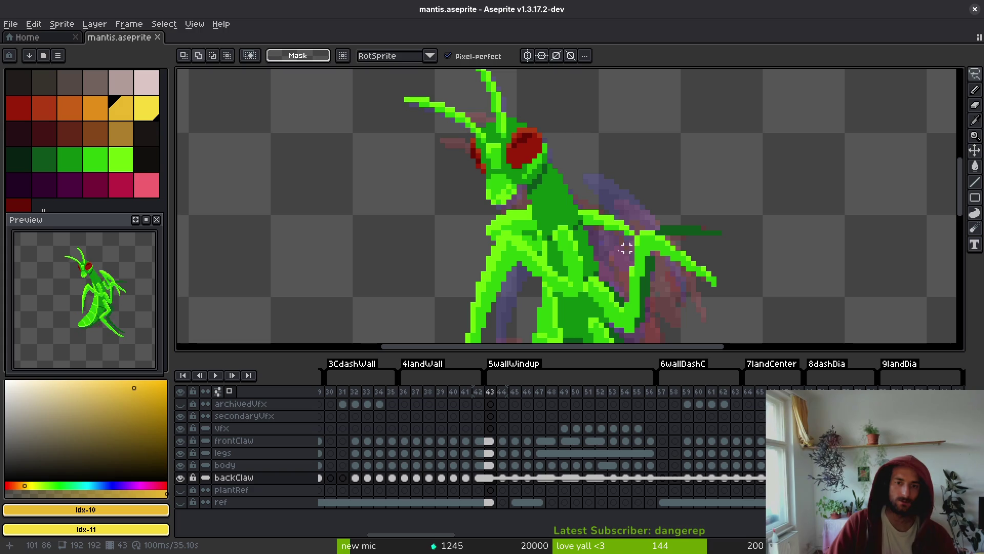
pyautogui.press('Left')
pyautogui.press('Left')
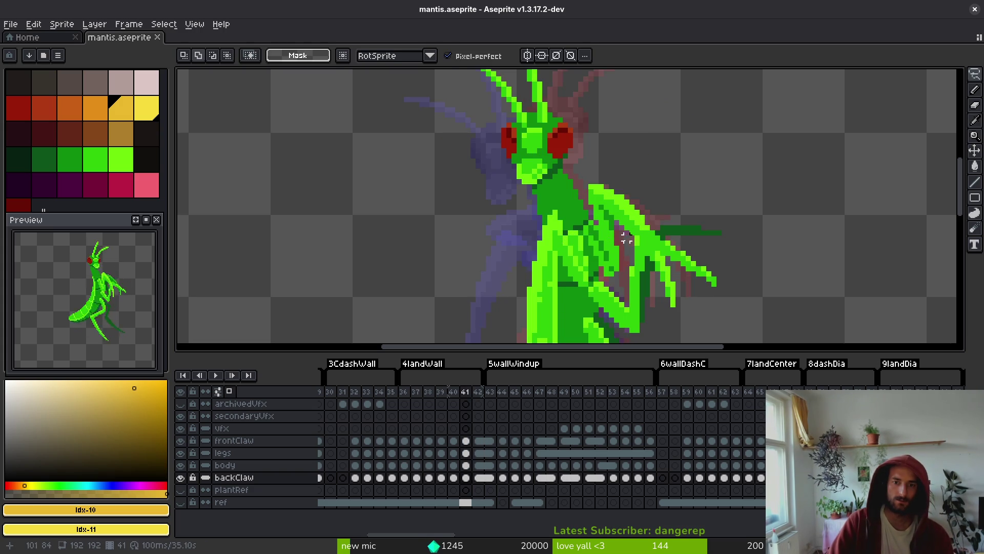
pyautogui.click(502, 478)
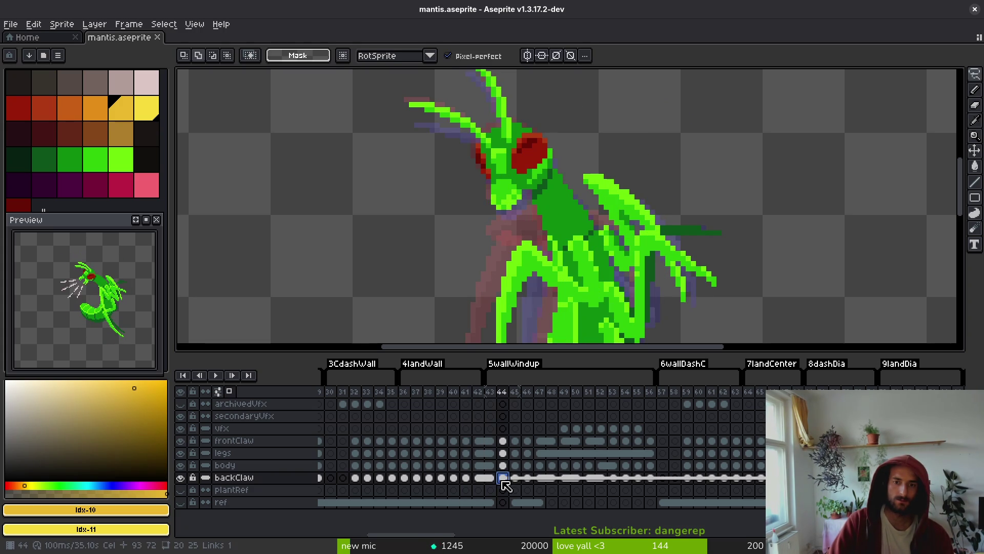
pyautogui.click(466, 477)
pyautogui.click(478, 478)
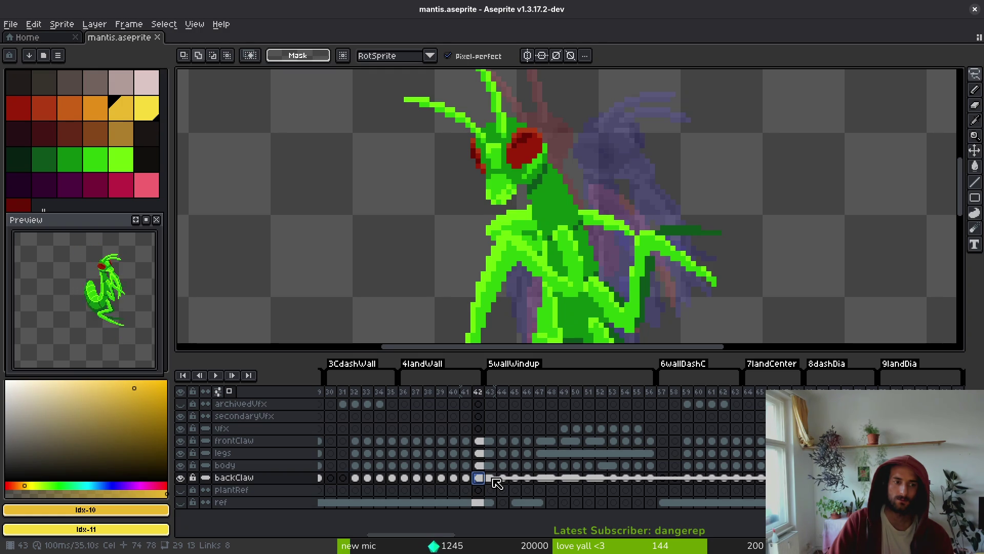
pyautogui.click(493, 478)
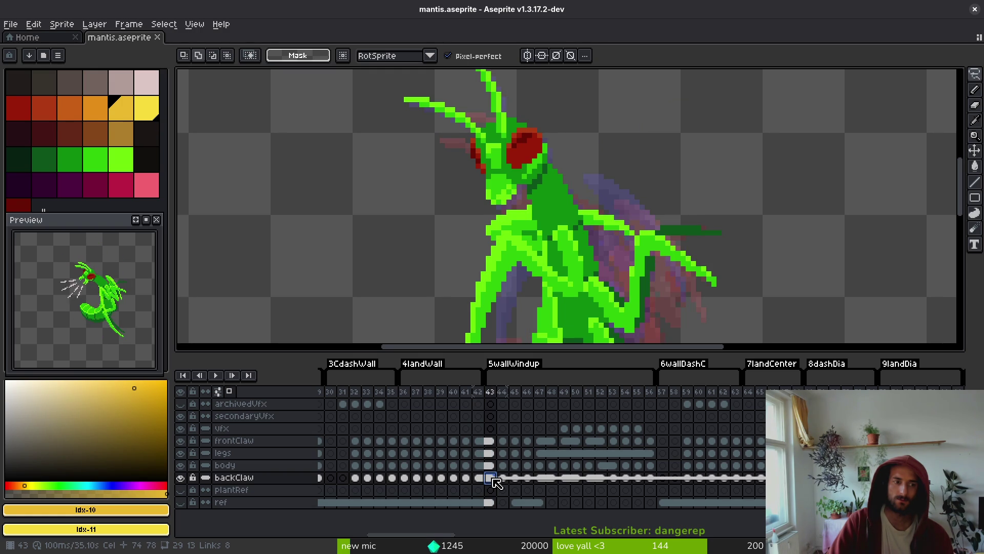
pyautogui.scroll(-4, 633, 269)
pyautogui.press('i')
pyautogui.press('Left')
pyautogui.press('Left')
pyautogui.press('Left')
pyautogui.press('Left')
pyautogui.press('Left')
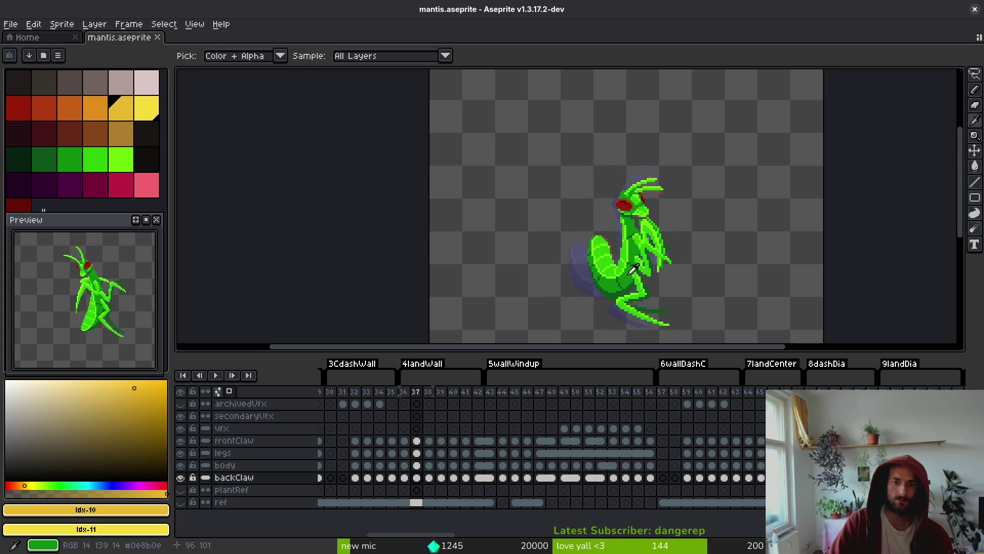
# Step back through earlier frames, then return to frame 43.
pyautogui.press('Left')
pyautogui.press('Left')
pyautogui.press('Left')
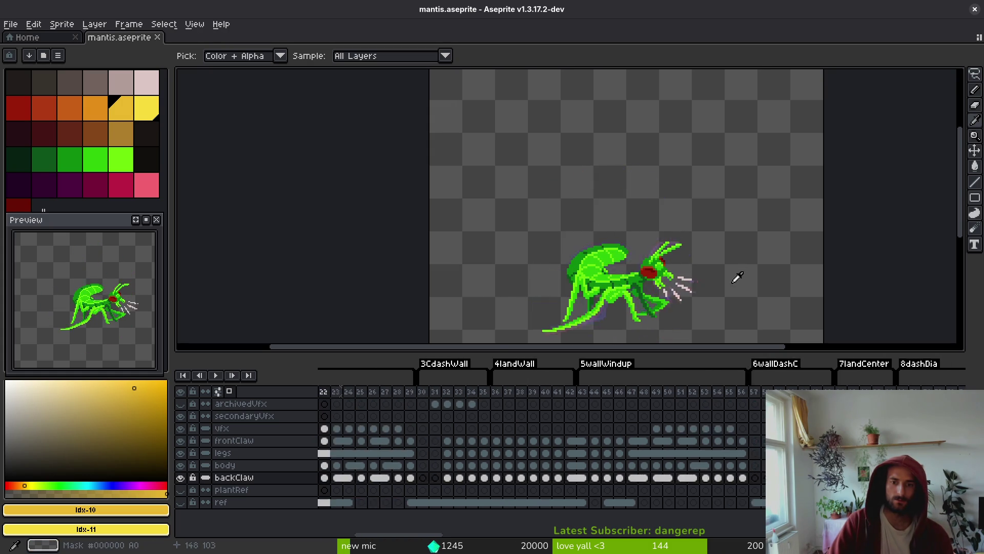
pyautogui.press('Left')
pyautogui.press('Left')
pyautogui.press('Left')
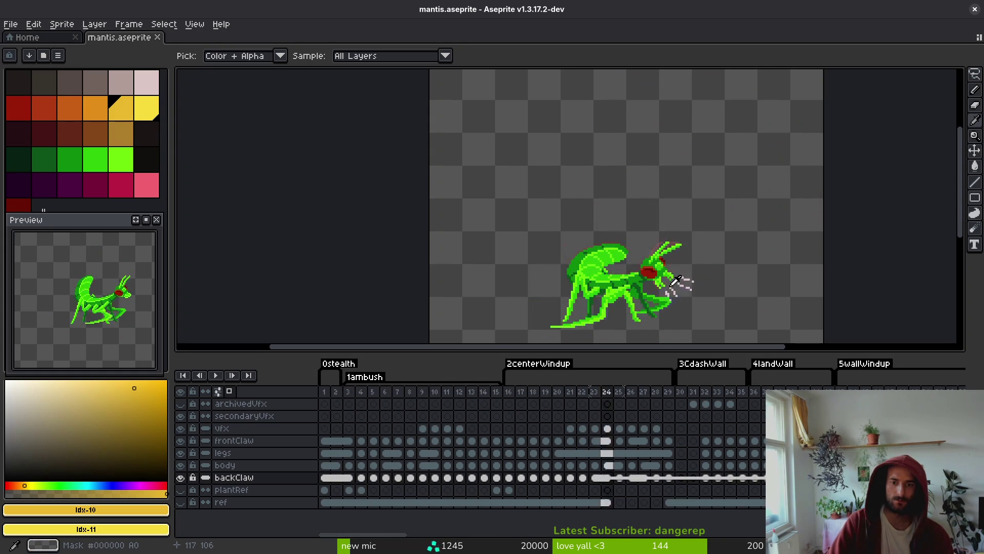
pyautogui.press('Left')
pyautogui.press('Left')
pyautogui.press('Left')
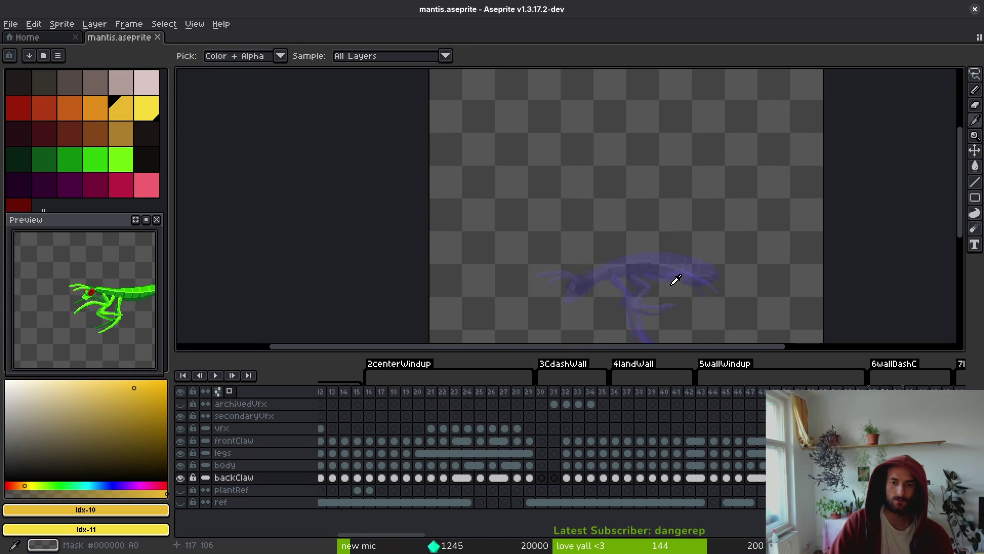
pyautogui.press('Left')
pyautogui.press('Left')
pyautogui.press('Left')
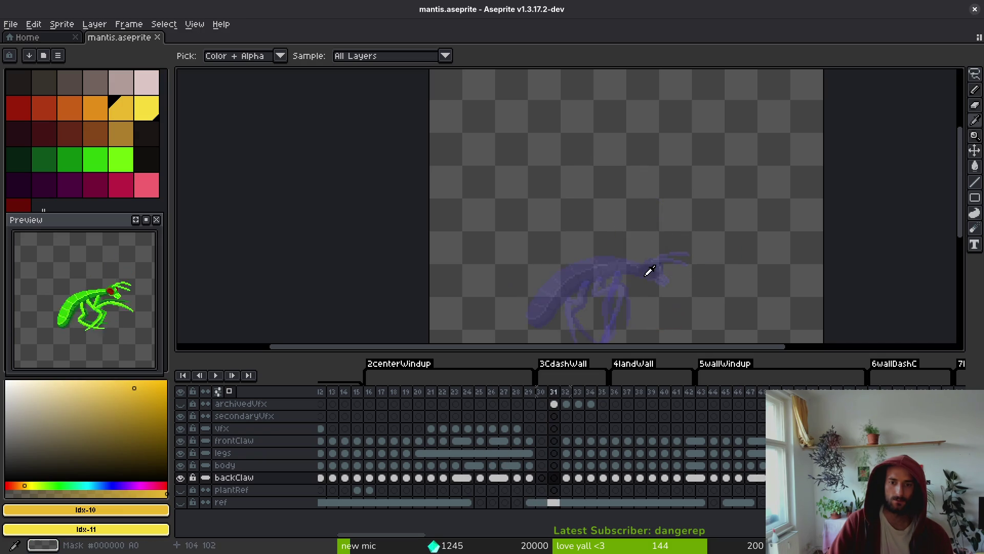
pyautogui.press('Right')
pyautogui.press('Right')
pyautogui.press('Right')
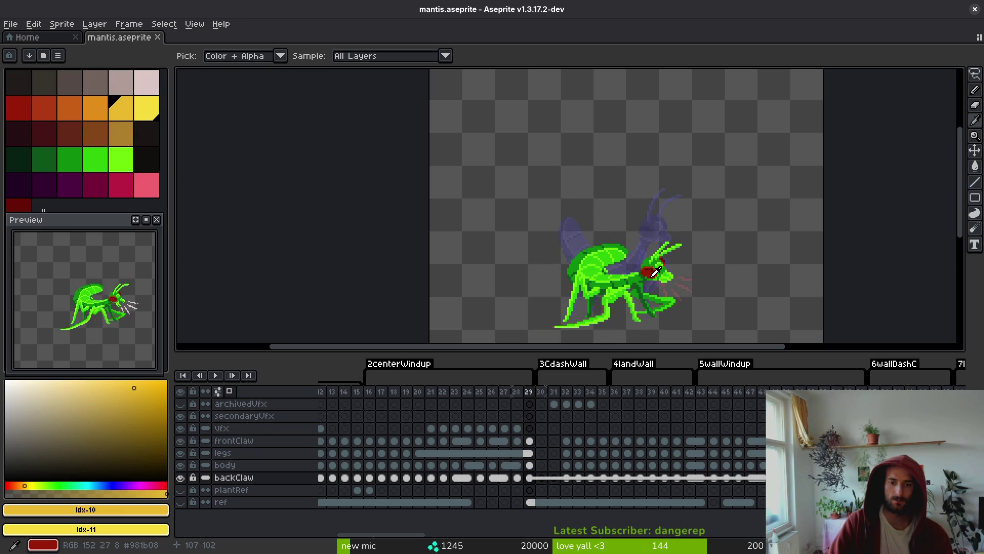
# Lasso the frame 43 back claw and move it up-right, then undo the move.
pyautogui.press('m')
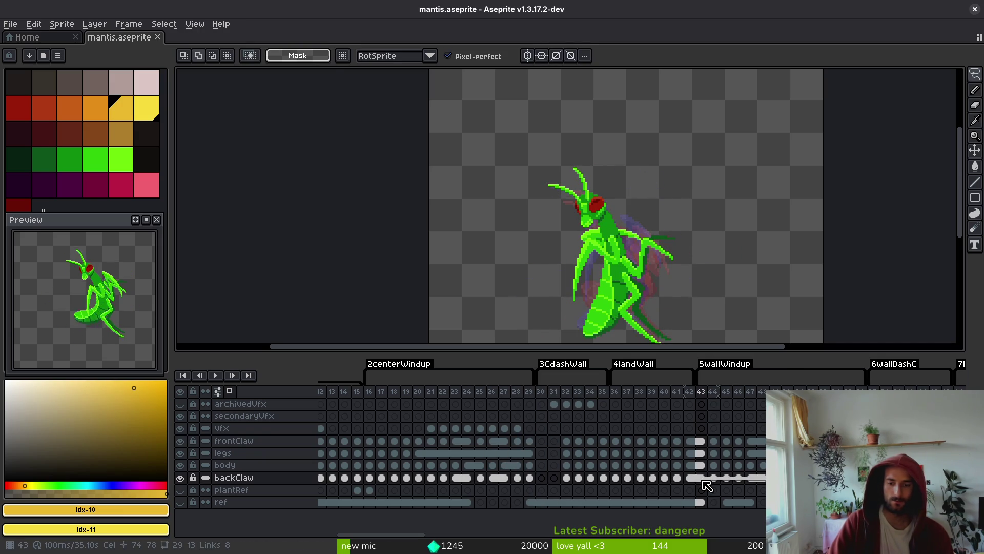
pyautogui.click(702, 478)
pyautogui.moveTo(569, 219); pyautogui.dragTo(474, 203)
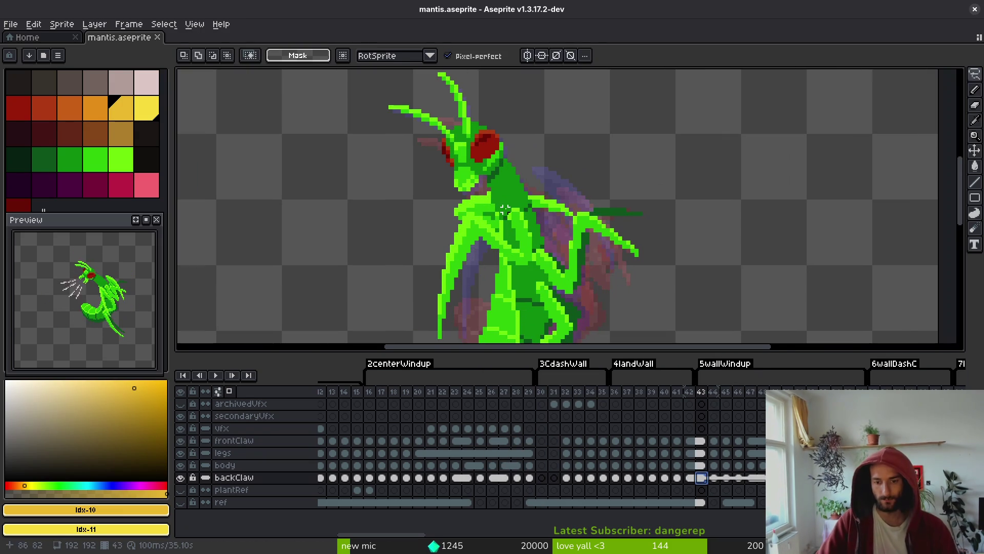
pyautogui.moveTo(527, 136)
pyautogui.mouseDown()
pyautogui.moveTo(538, 318)
pyautogui.moveTo(600, 187)
pyautogui.moveTo(675, 138)
pyautogui.mouseUp()
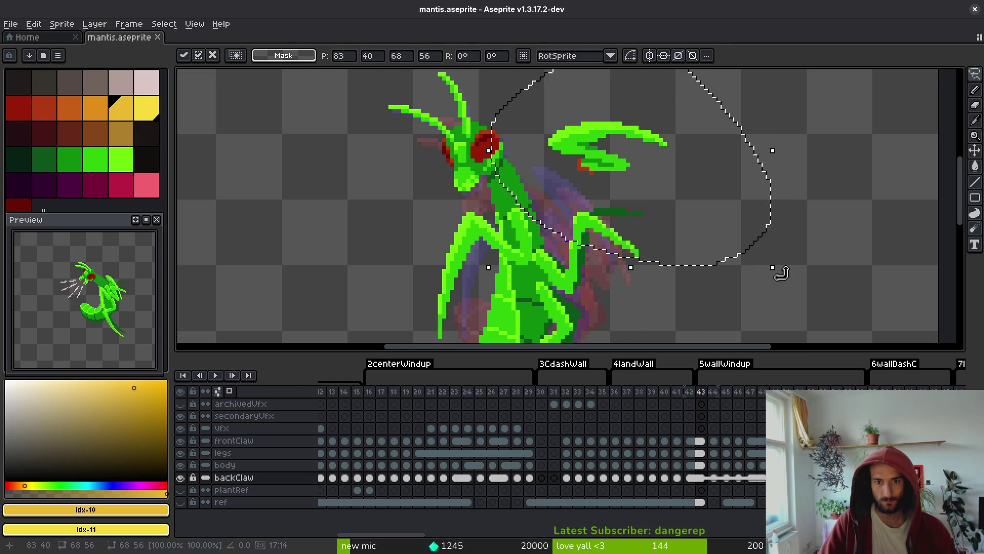
pyautogui.scroll(3, 611, 177)
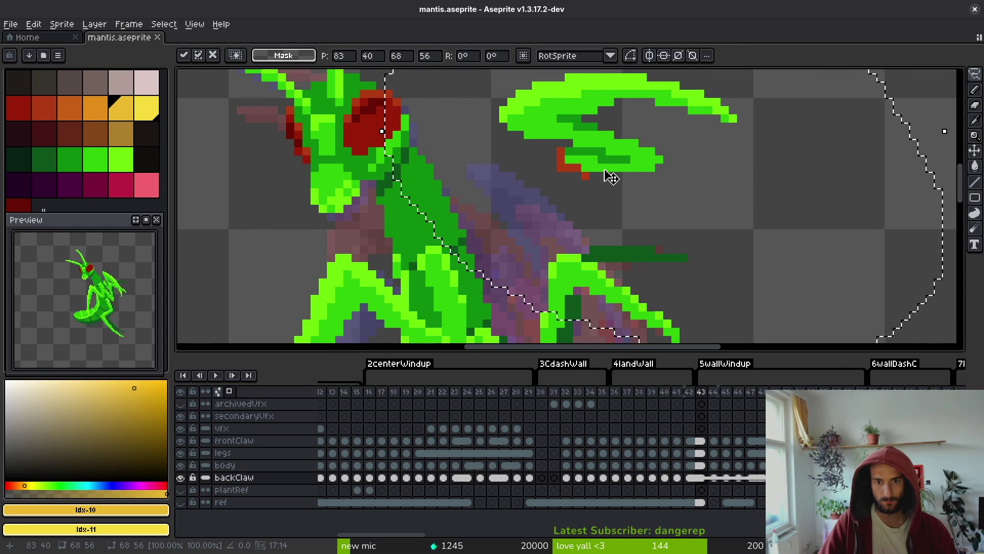
pyautogui.hotkey('ctrl', 'z')
pyautogui.scroll(-3, 597, 170)
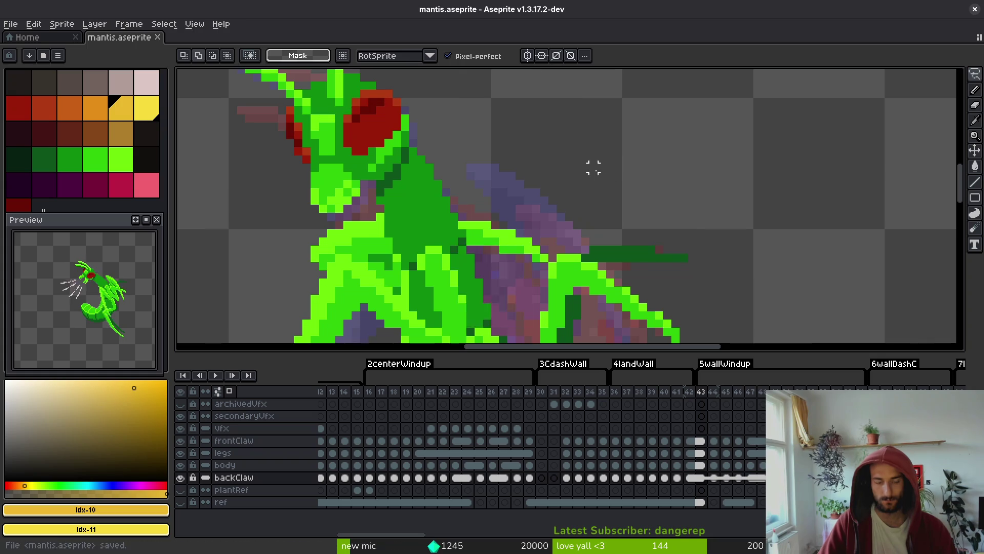
pyautogui.hscroll(5, 538, 433)
pyautogui.hscroll(15, 543, 447)
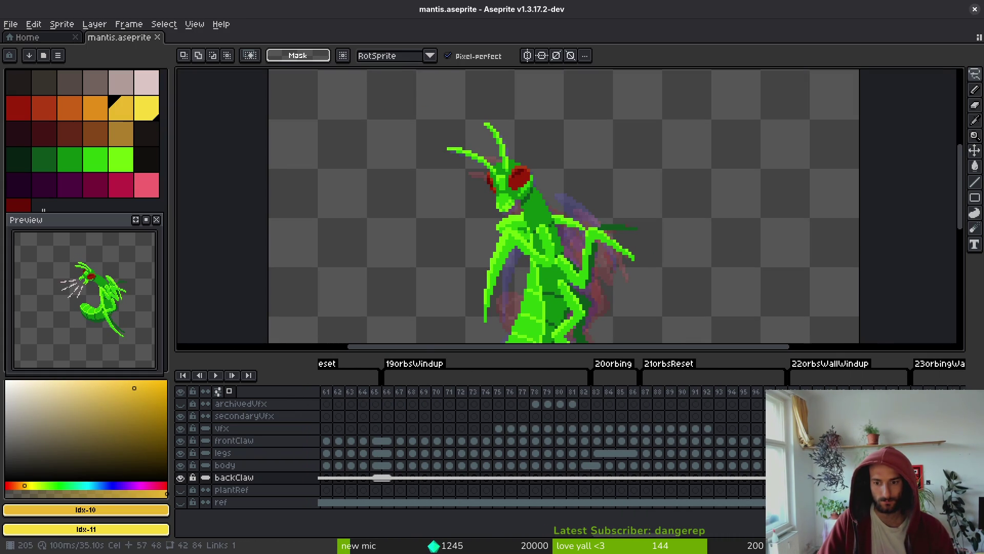
# Scroll the timeline to 22orbsWallWindup and select the backClaw cel at frame 99.
pyautogui.hscroll(10, 608, 485)
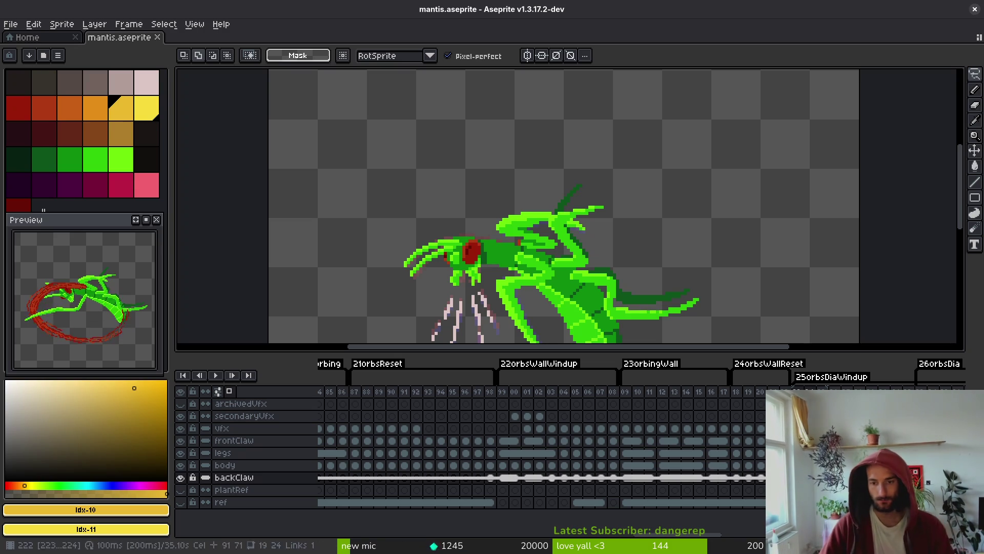
pyautogui.hscroll(-10, 665, 427)
pyautogui.hscroll(8, 666, 427)
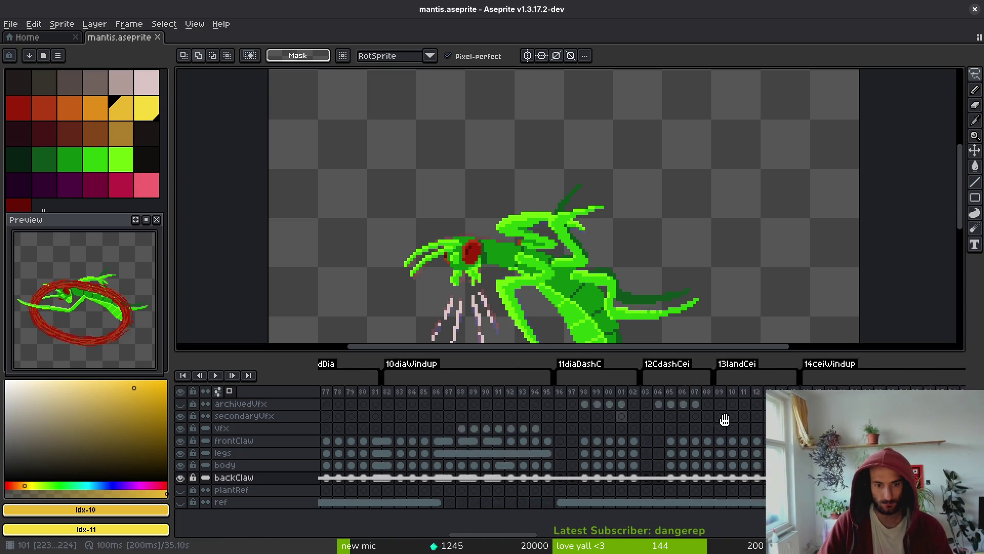
pyautogui.hscroll(3, 578, 466)
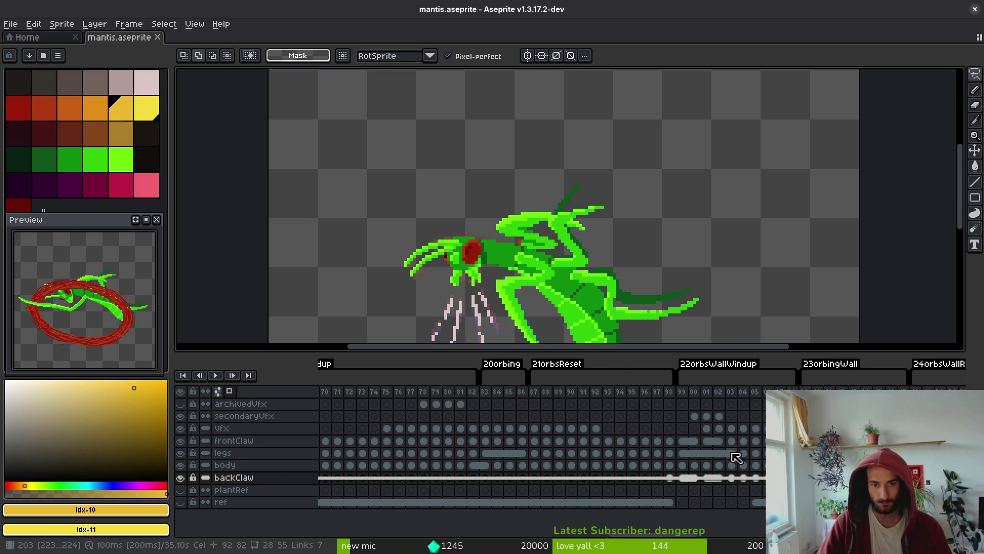
pyautogui.hscroll(2, 755, 464)
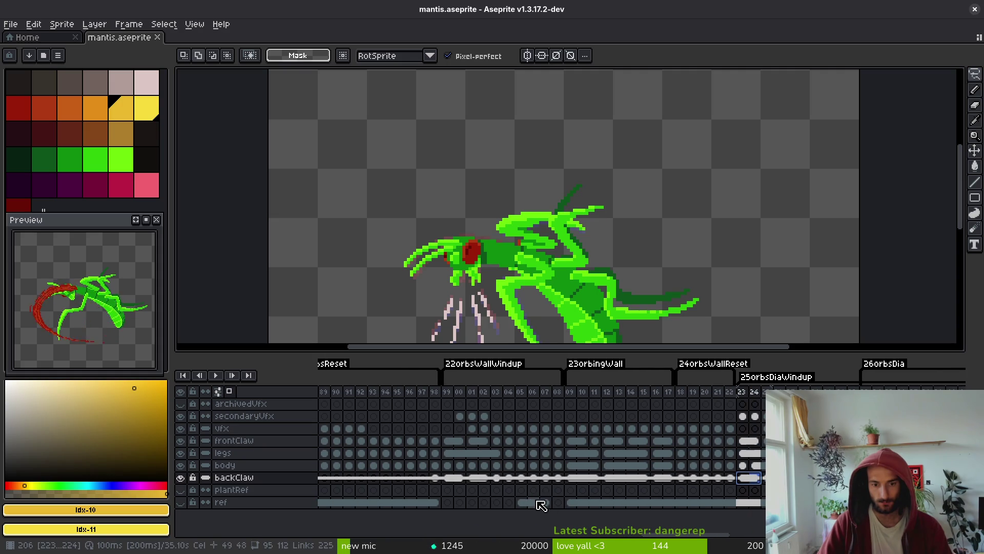
pyautogui.click(448, 478)
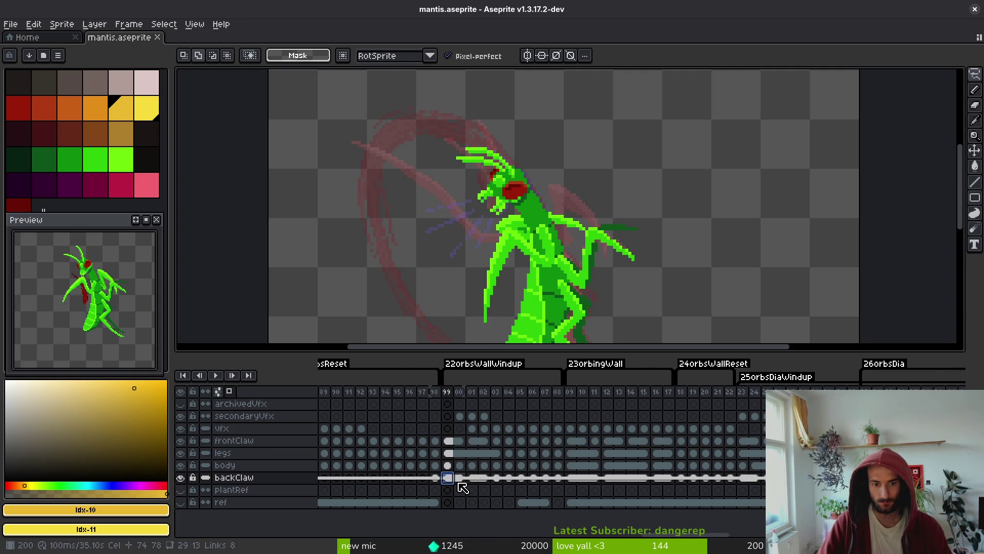
# Flip between frames 98, 99, 00 and 01 to compare the back claw poses.
pyautogui.press('Right')
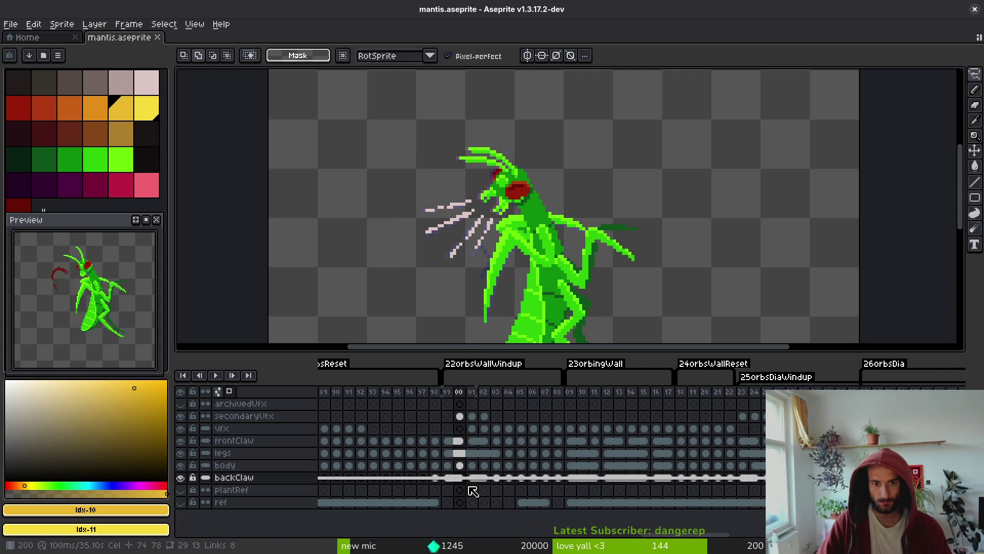
pyautogui.press('Right')
pyautogui.press('Left')
pyautogui.press('Left')
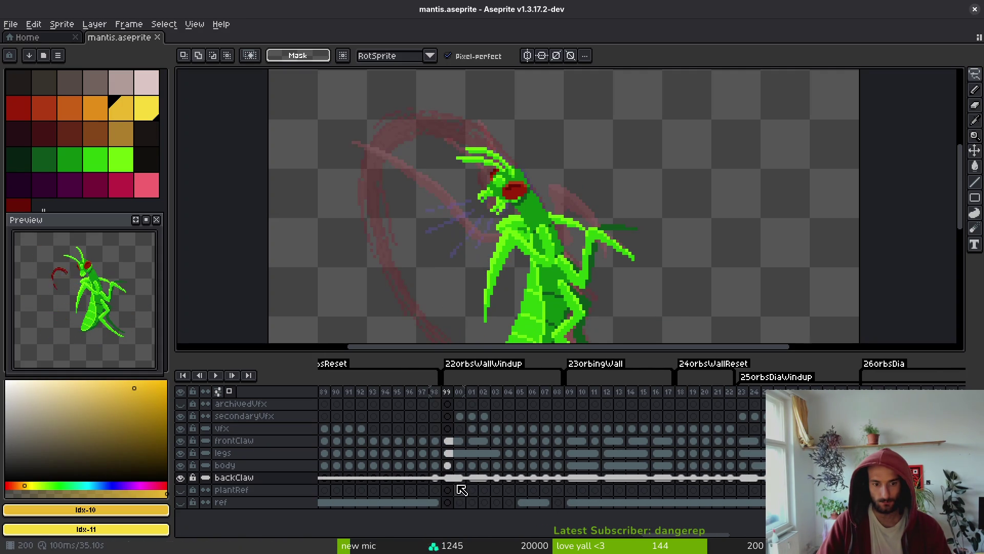
pyautogui.press('Right')
pyautogui.press('Left')
pyautogui.press('Right')
pyautogui.press('Left')
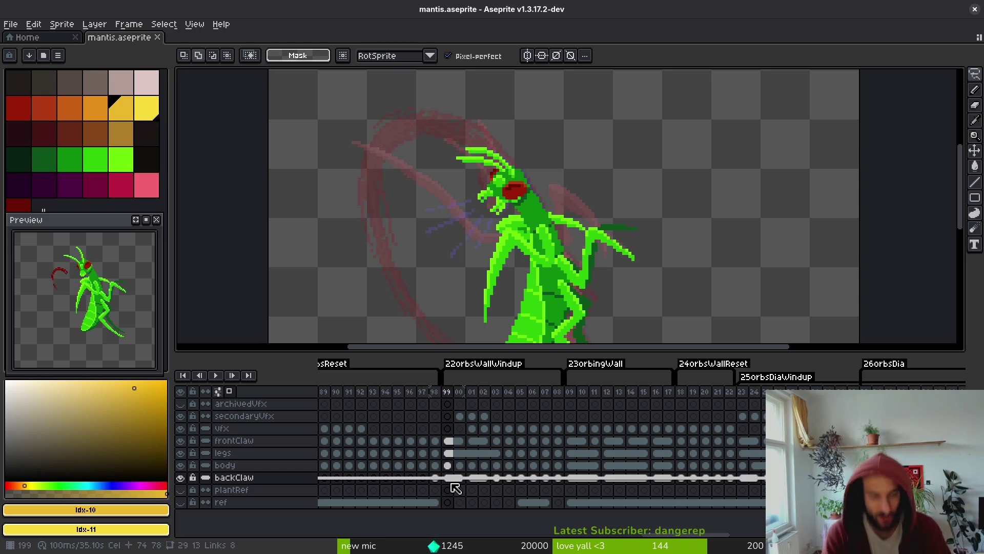
pyautogui.press('Left')
pyautogui.press('Right')
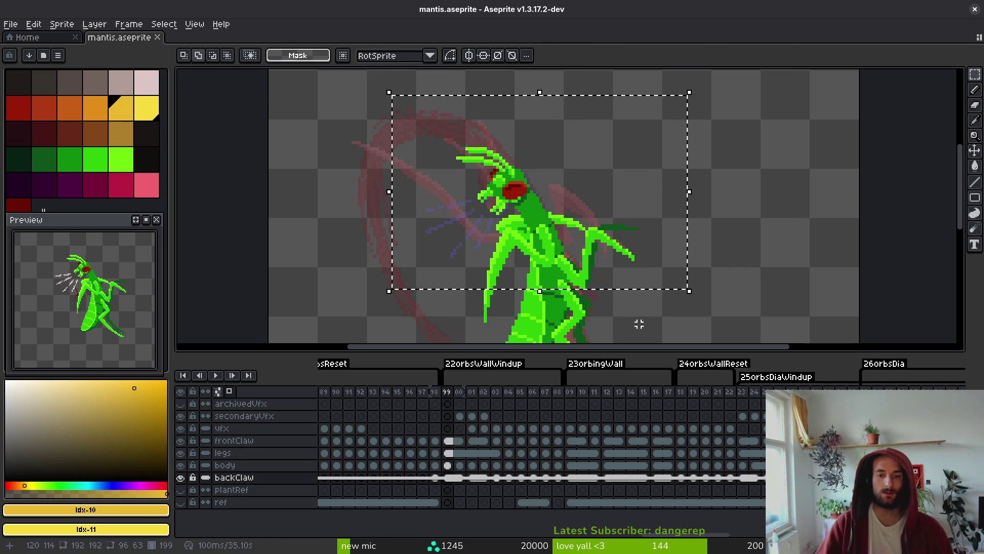
pyautogui.hotkey('shift', 'ctrl', 'r')
pyautogui.hotkey('ctrl', 'z')
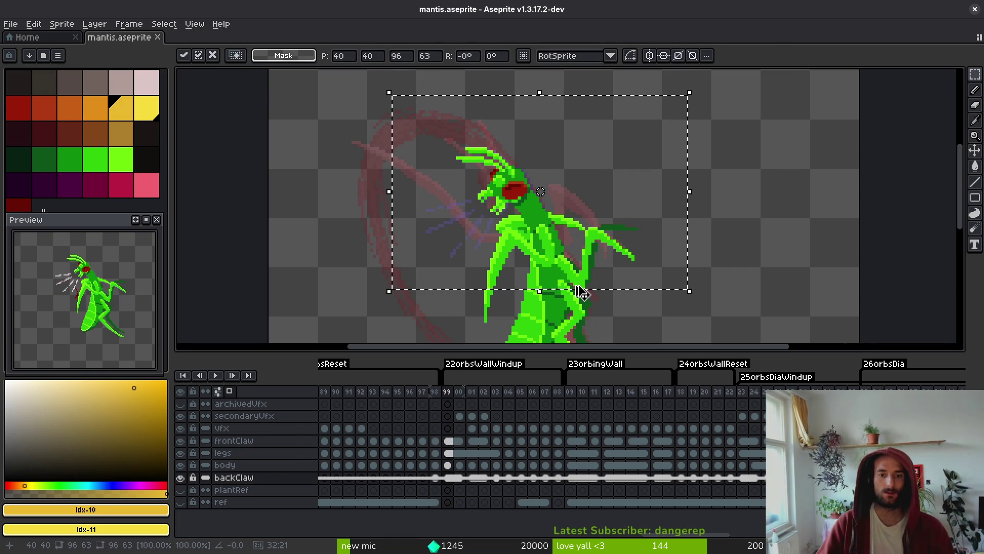
pyautogui.hotkey('shift', 'ctrl', 'r')
pyautogui.moveTo(587, 285)
pyautogui.mouseDown()
pyautogui.moveTo(619, 229)
pyautogui.moveTo(663, 268)
pyautogui.moveTo(658, 276)
pyautogui.moveTo(672, 261)
pyautogui.moveTo(663, 264)
pyautogui.moveTo(700, 254)
pyautogui.moveTo(650, 247)
pyautogui.moveTo(628, 179)
pyautogui.mouseUp()
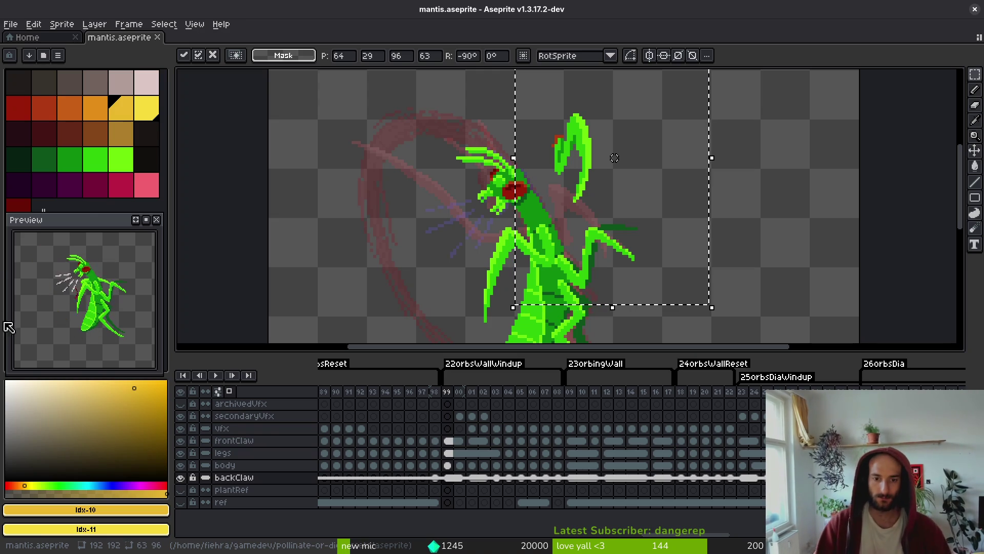
pyautogui.press('Escape')
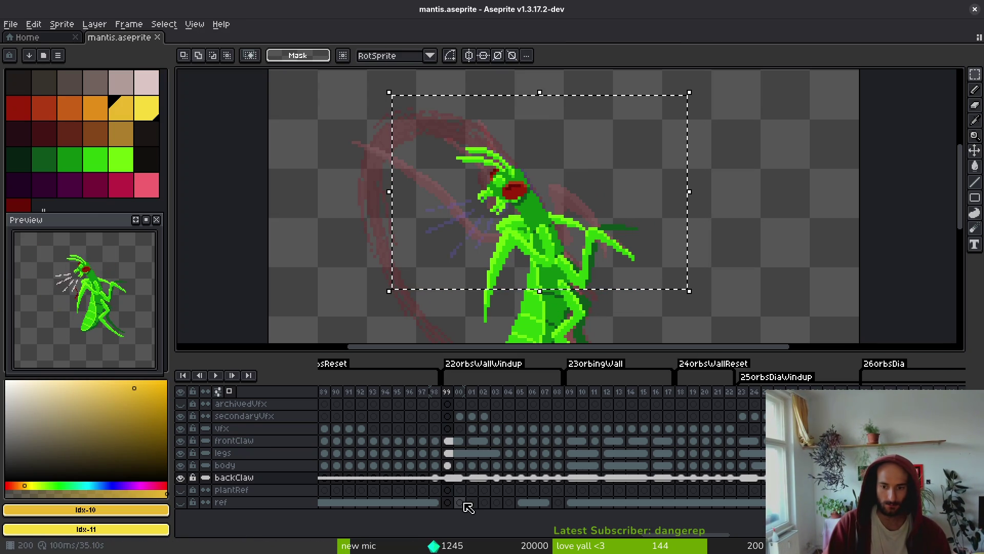
# Compare the backClaw cel at frame 23 with frame 99.
pyautogui.click(742, 477)
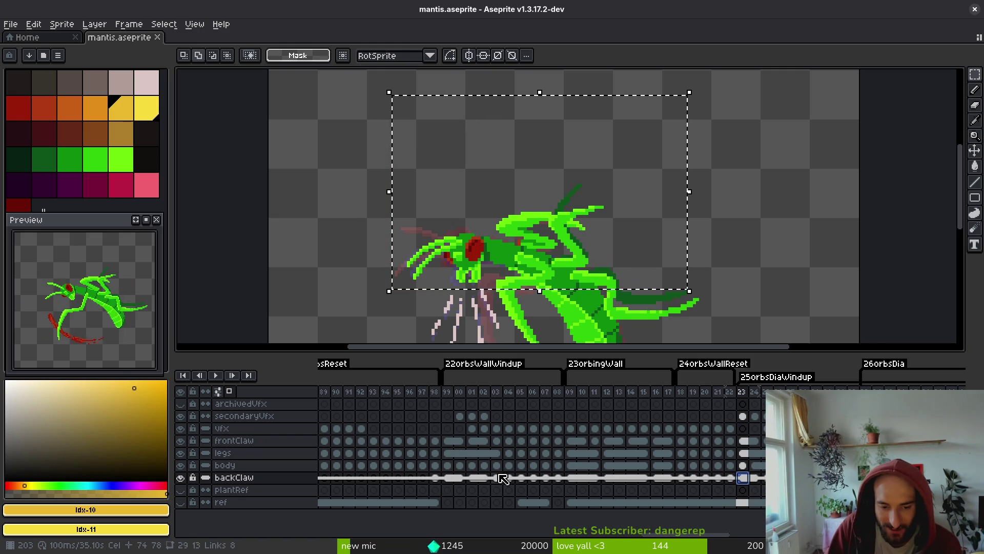
pyautogui.click(448, 477)
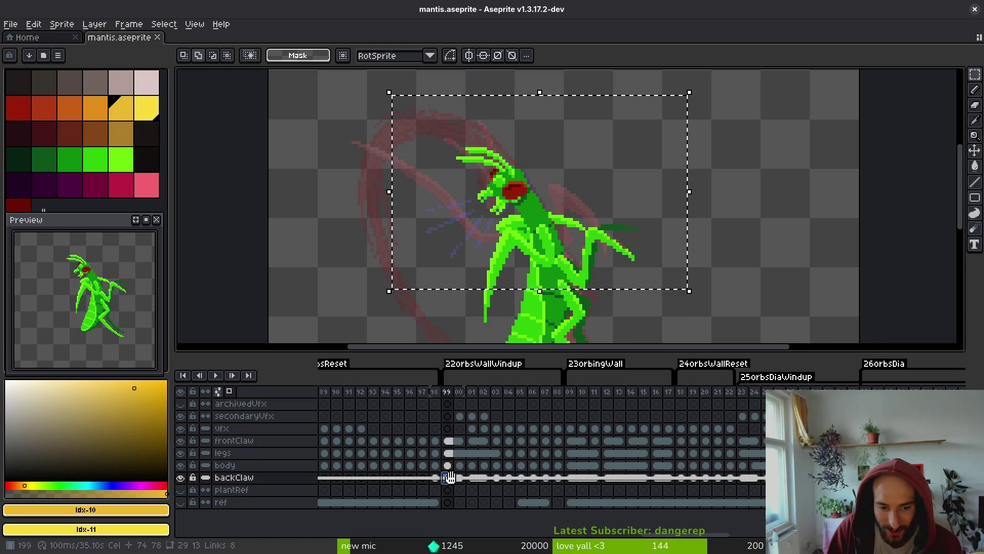
pyautogui.click(747, 481)
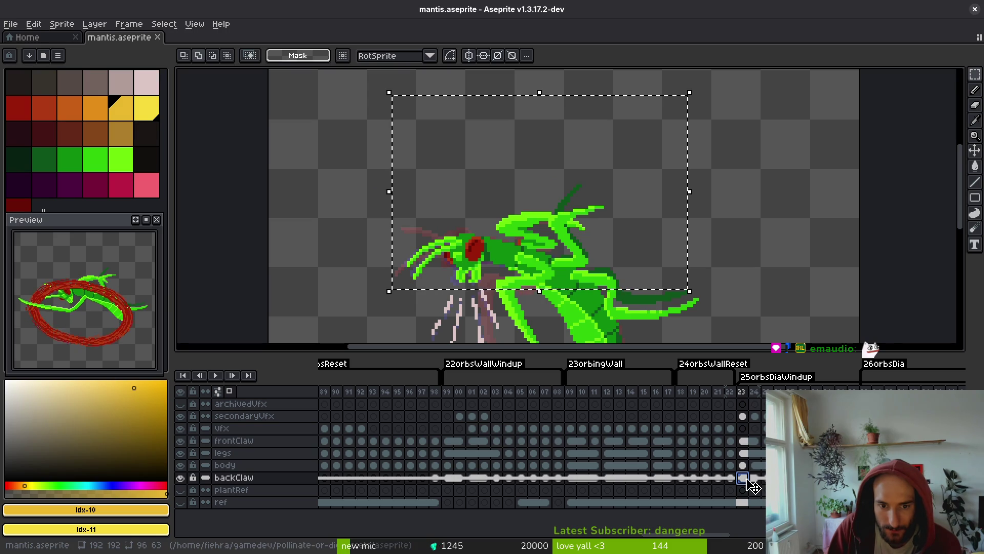
pyautogui.scroll(8, 489, 204)
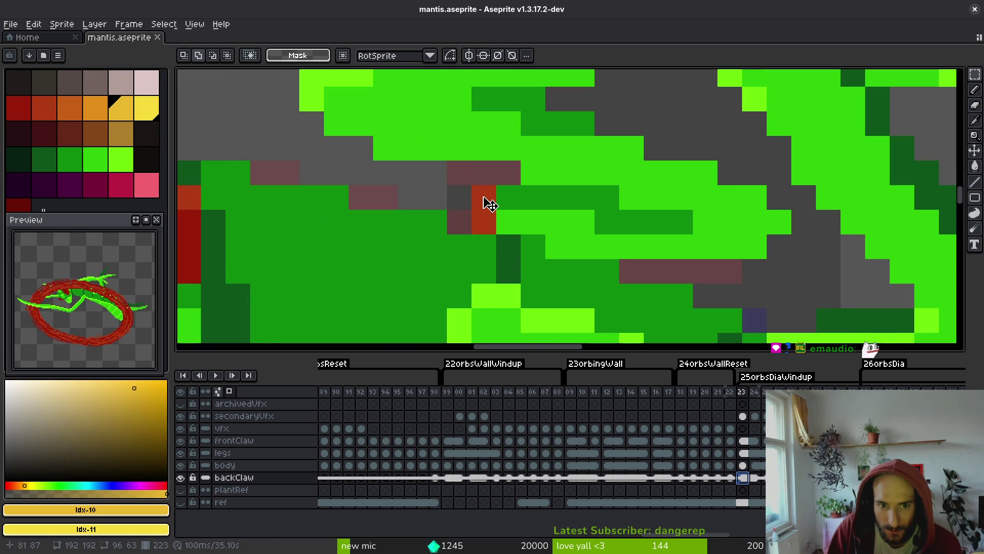
pyautogui.scroll(-4, 497, 215)
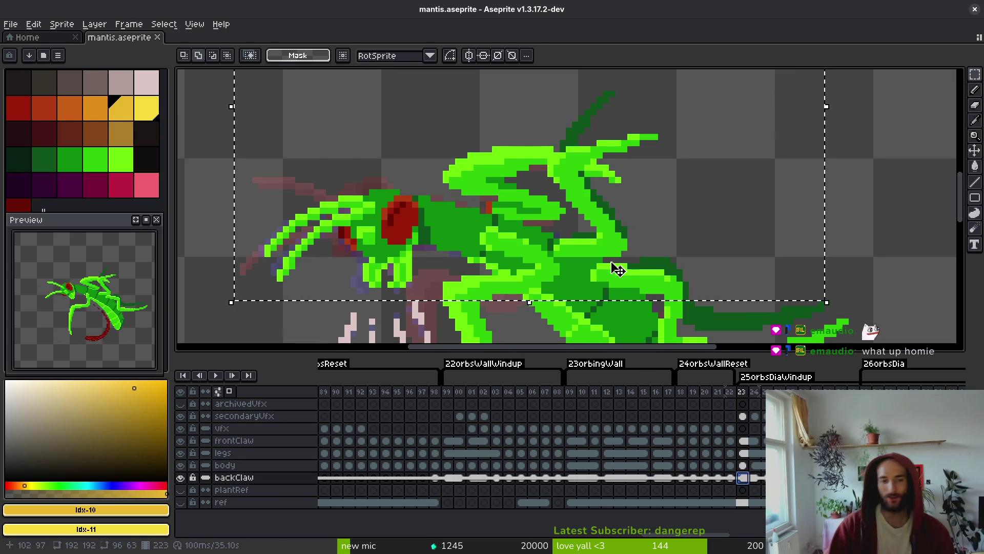
# Erase stray back claw pixels on frame 23, pick the dark green, and save.
pyautogui.press('e')
pyautogui.scroll(2, 470, 202)
pyautogui.moveTo(470, 202); pyautogui.dragTo(470, 213)
pyautogui.press('b')
pyautogui.keyDown('alt'); pyautogui.click(496, 191); pyautogui.keyUp('alt')
pyautogui.hotkey('ctrl', 's')
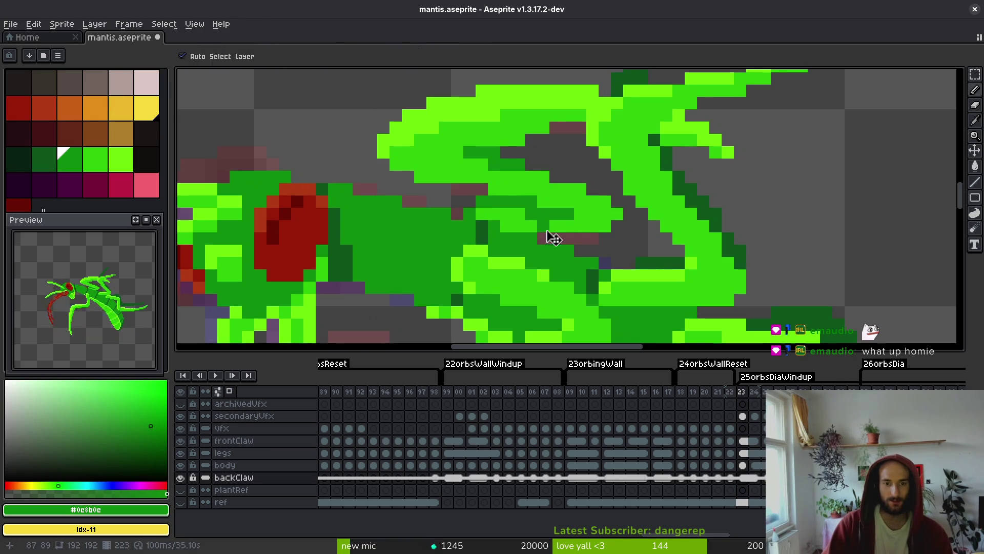
# Flip between frame 23 and its neighbour to compare the back claw.
pyautogui.scroll(-4, 547, 226)
pyautogui.scroll(3, 531, 225)
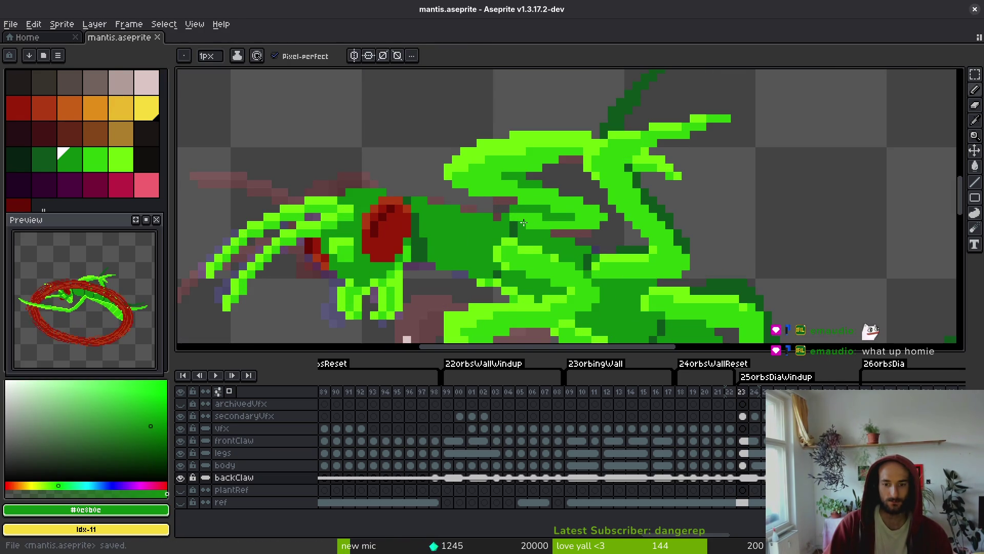
pyautogui.scroll(-5, 523, 223)
pyautogui.press('Left')
pyautogui.press('Right')
pyautogui.press('Left')
pyautogui.press('Right')
# Erase one more stray back claw pixel, play the animation, and save mantis.aseprite.
pyautogui.press('e')
pyautogui.scroll(4, 560, 201)
pyautogui.click(560, 201)
pyautogui.press('f')
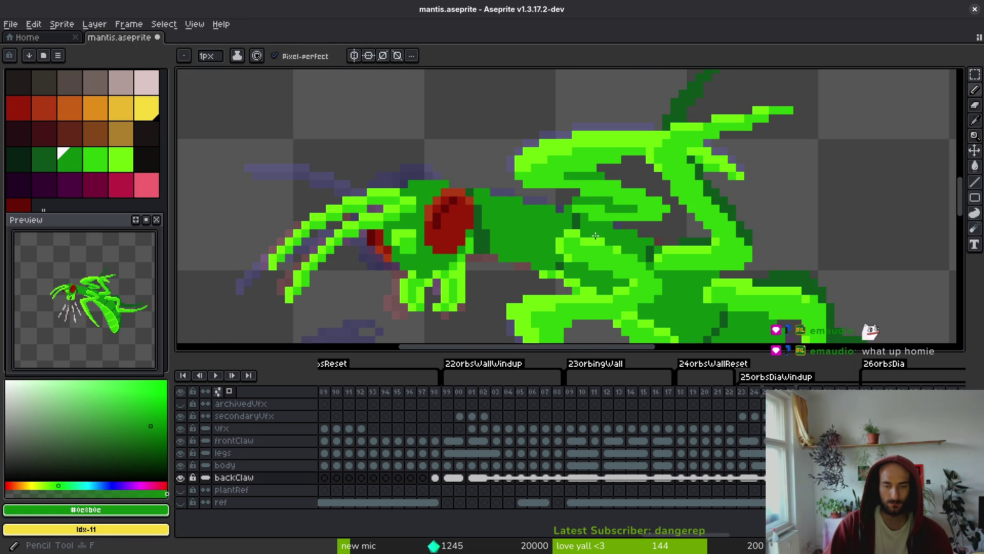
pyautogui.press('i')
pyautogui.press('Return')
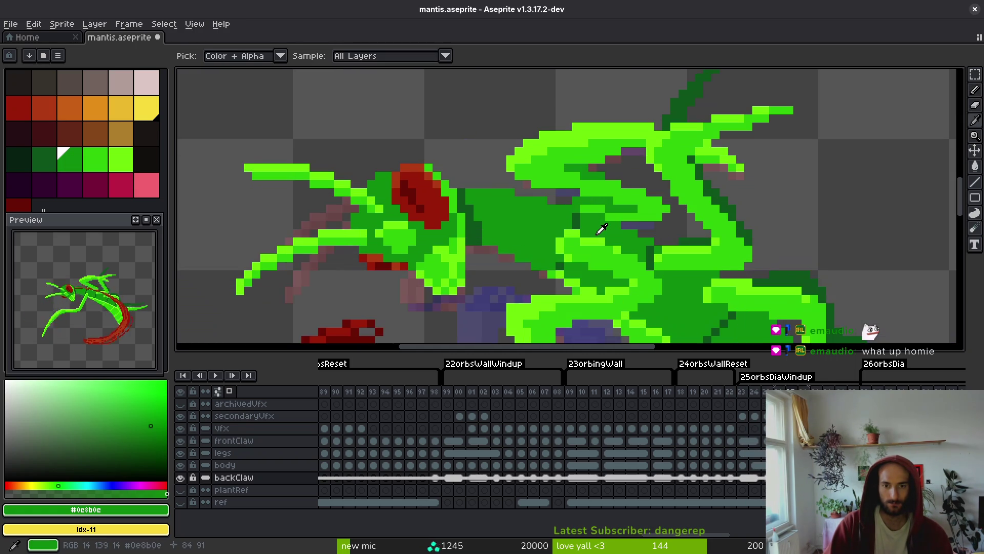
pyautogui.press('b')
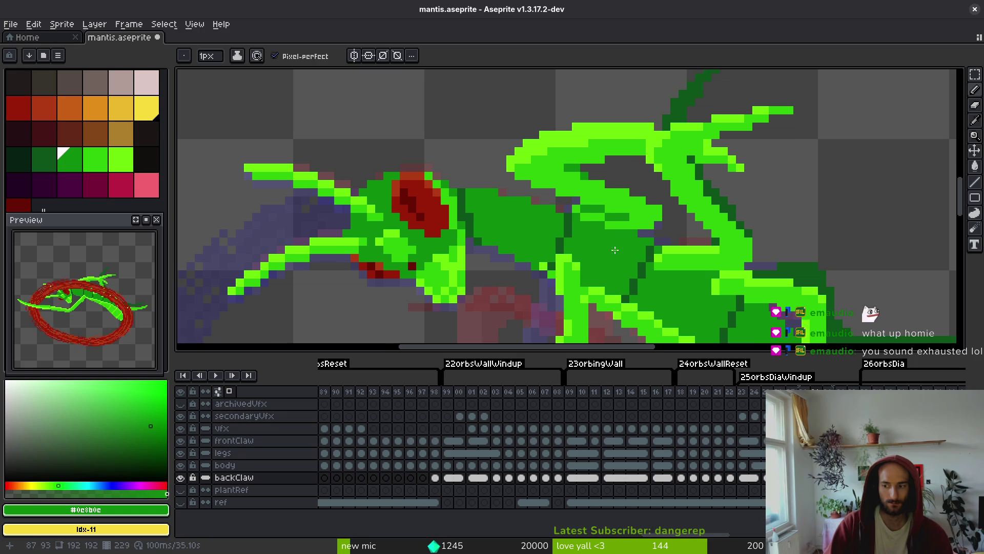
pyautogui.press('Return')
pyautogui.hotkey('ctrl', 's')
pyautogui.press('i')
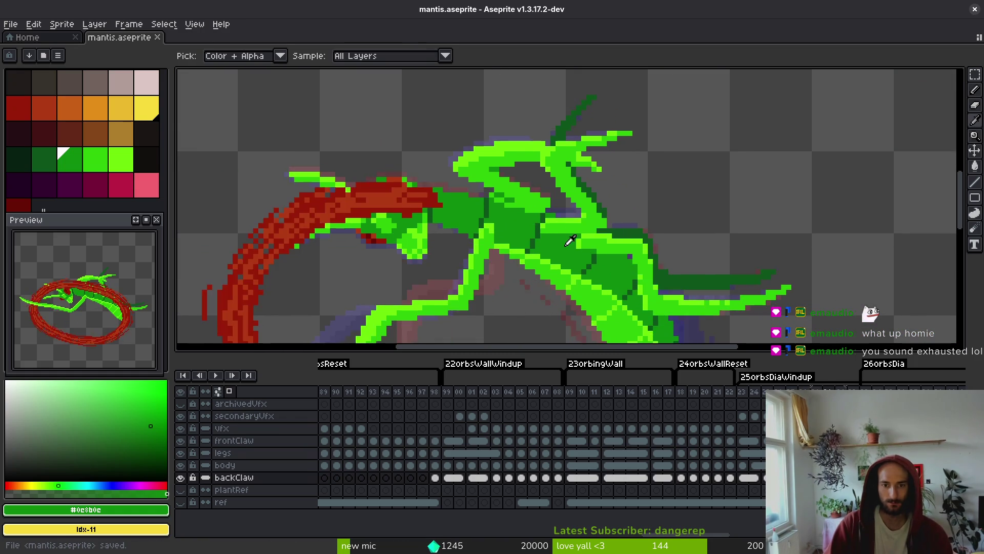
pyautogui.press('b')
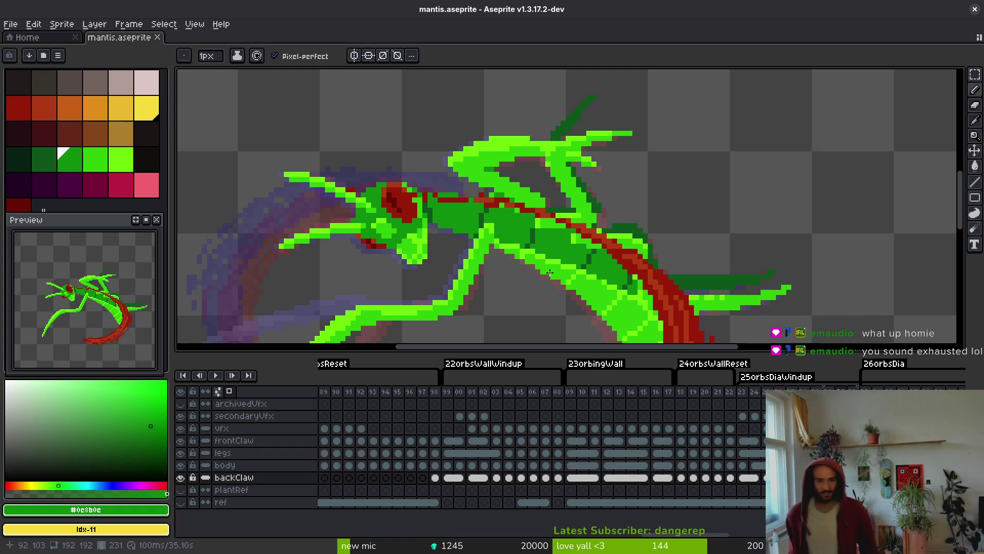
pyautogui.hscroll(5, 575, 463)
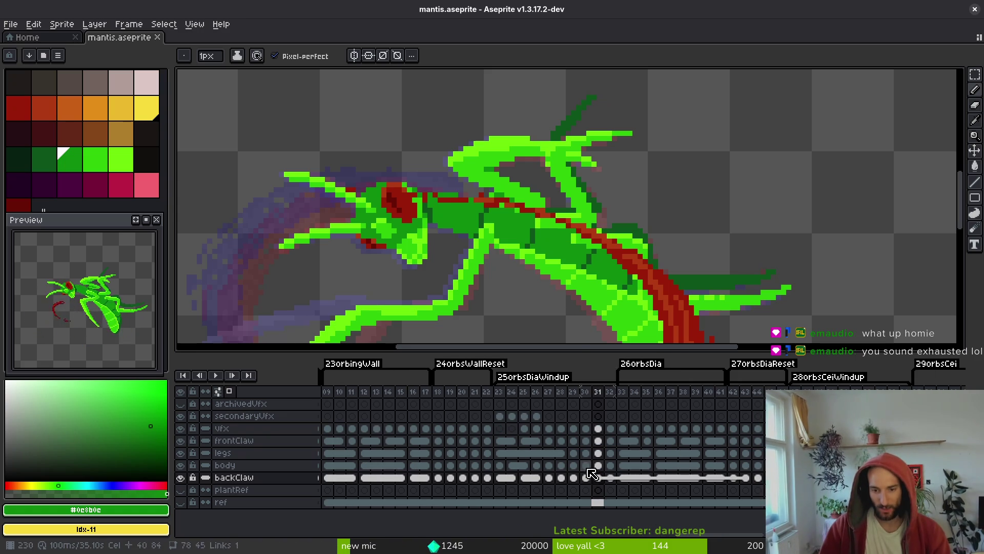
# Inspect the back claw at frames 225, 224 and 199.
pyautogui.click(523, 477)
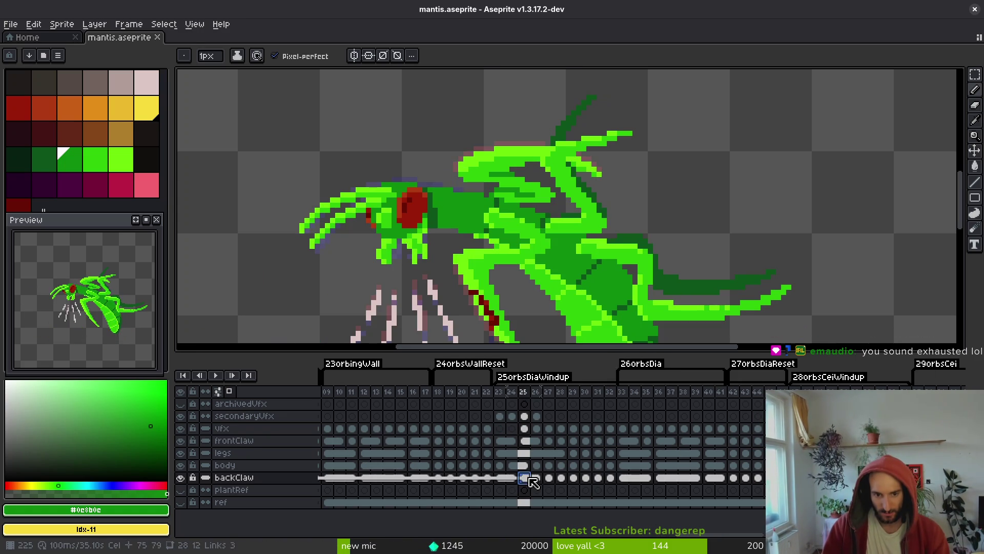
pyautogui.press('Left')
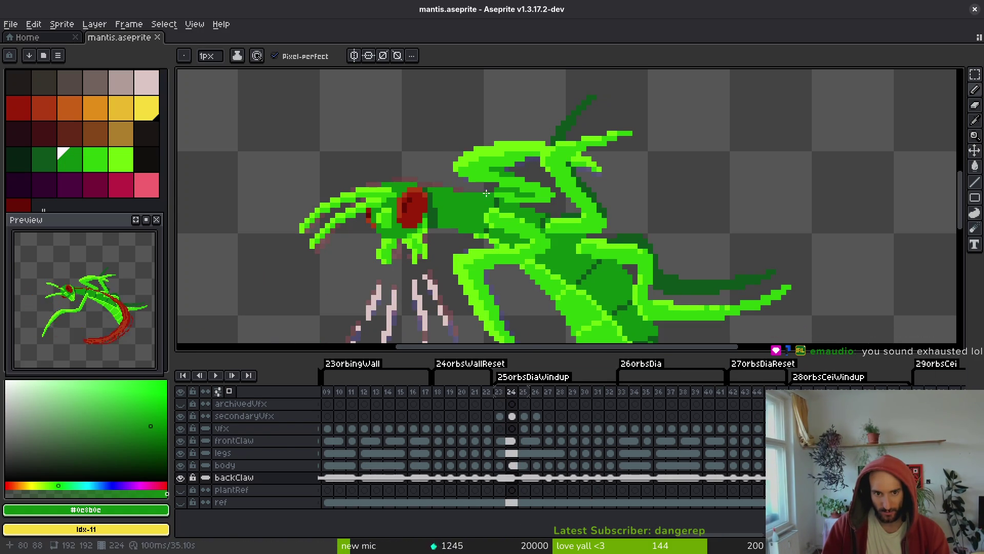
pyautogui.hscroll(-3, 517, 483)
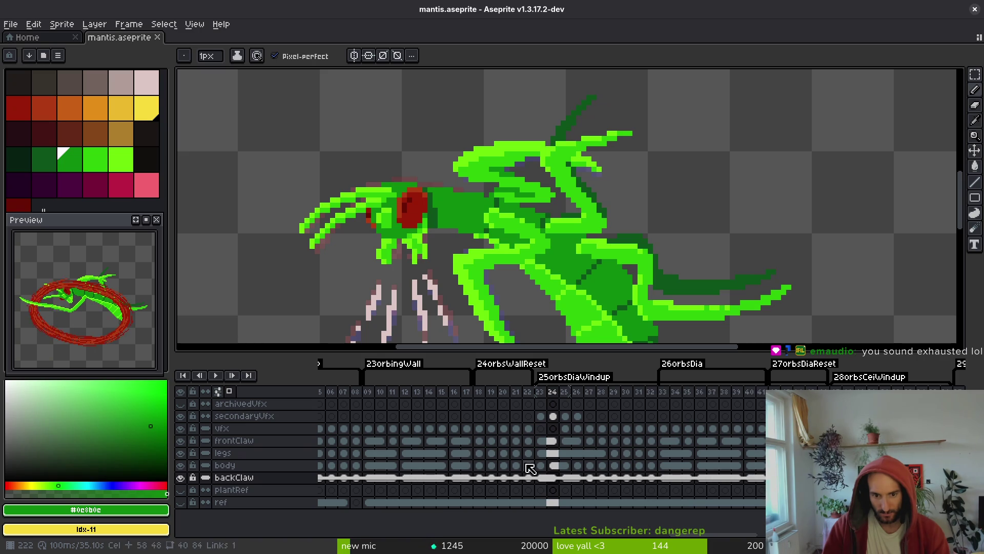
pyautogui.hscroll(-10, 541, 470)
pyautogui.click(473, 478)
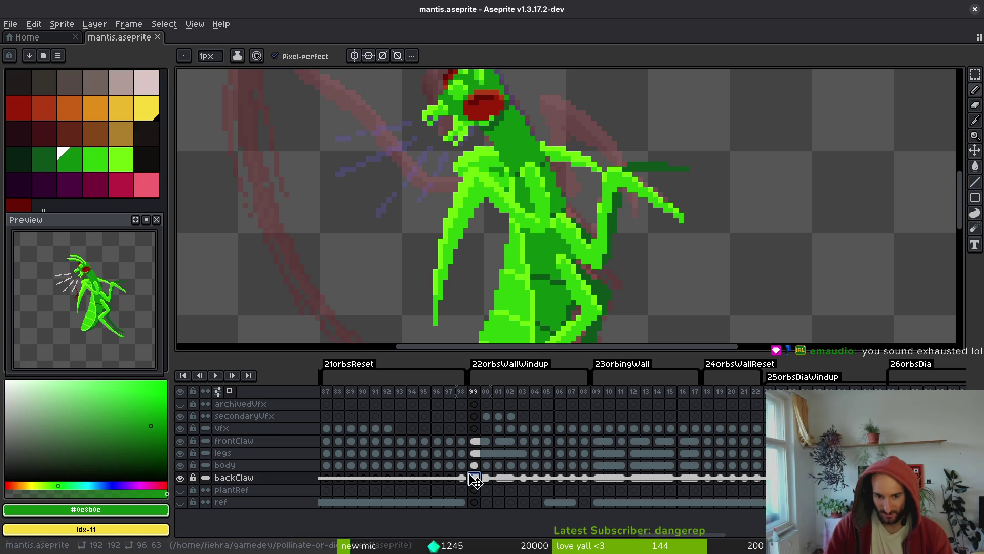
# Inspect the frame 43 back claw, then undo the most recent edit.
pyautogui.hscroll(-10, 390, 479)
pyautogui.hscroll(-6, 406, 495)
pyautogui.click(588, 478)
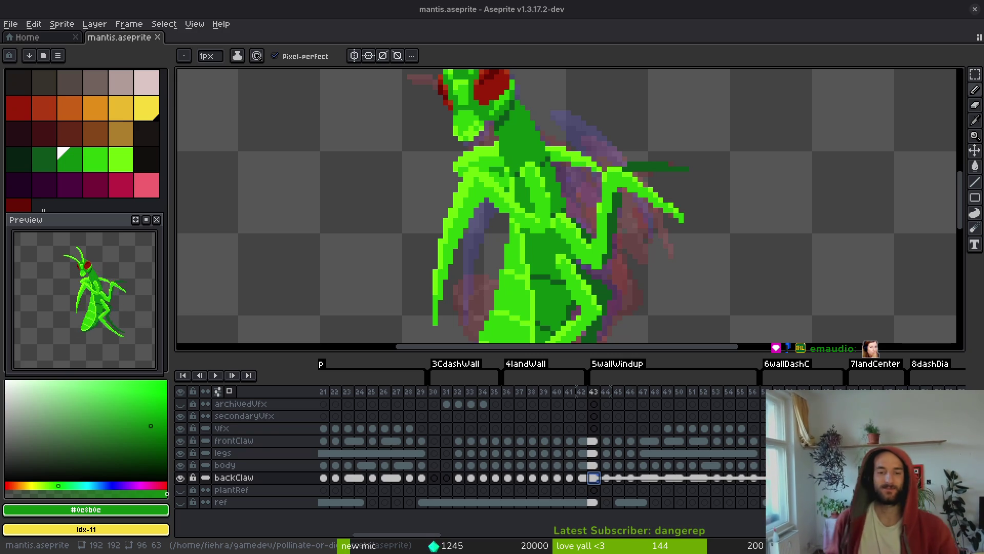
pyautogui.hscroll(6, 666, 454)
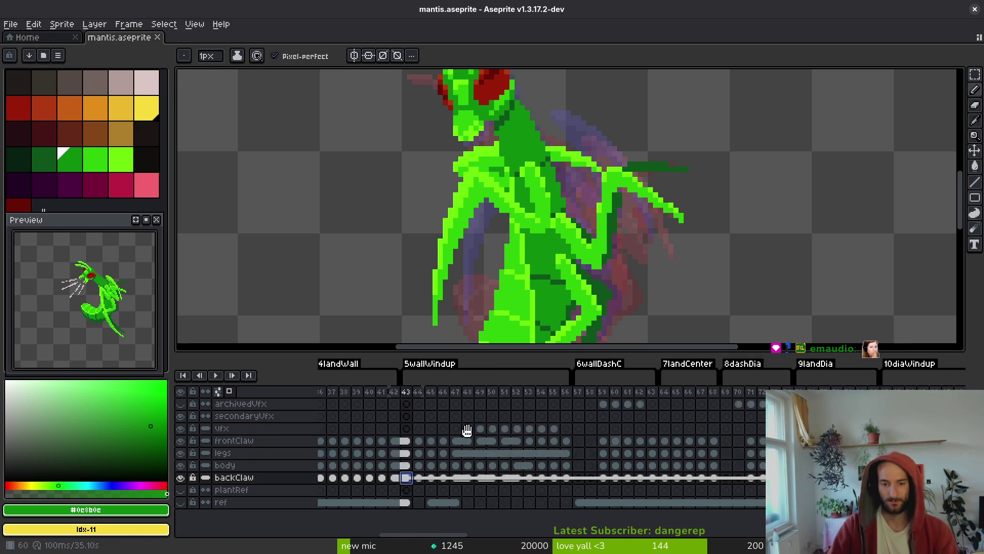
pyautogui.moveTo(564, 453); pyautogui.dragTo(656, 441)
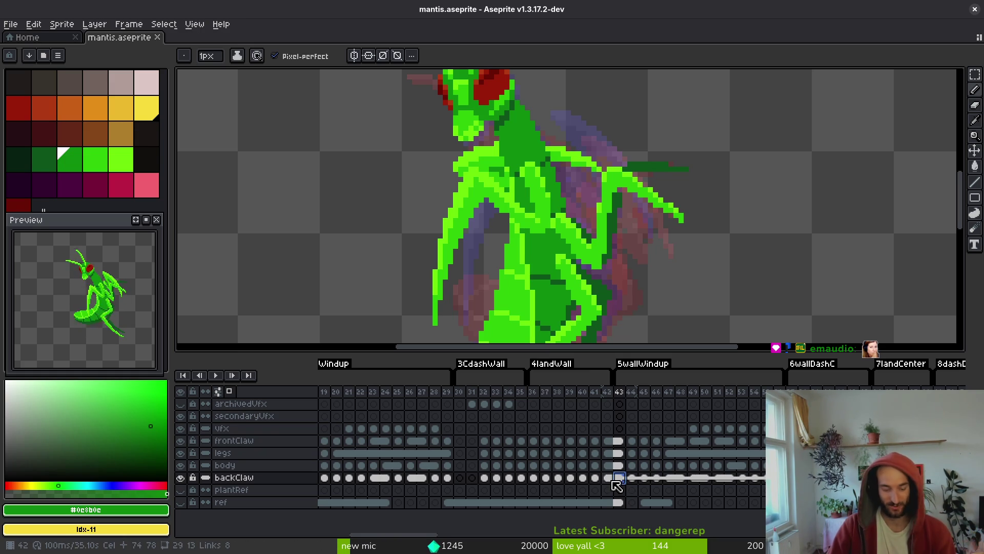
pyautogui.hotkey('ctrl', 'z')
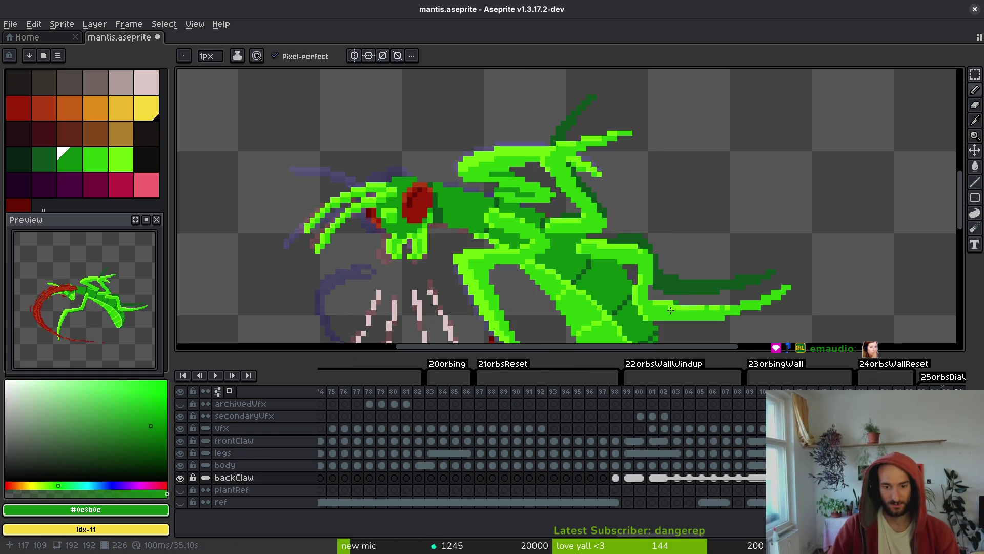
# Undo the recent eraser strokes and edits on the mantis to view the whole sprite.
pyautogui.hotkey('ctrl', 'z')
pyautogui.press('Down')
pyautogui.press('Down')
pyautogui.press('Down')
pyautogui.press('Right')
pyautogui.press('Up')
pyautogui.press('Up')
pyautogui.press('Up')
pyautogui.press('Right')
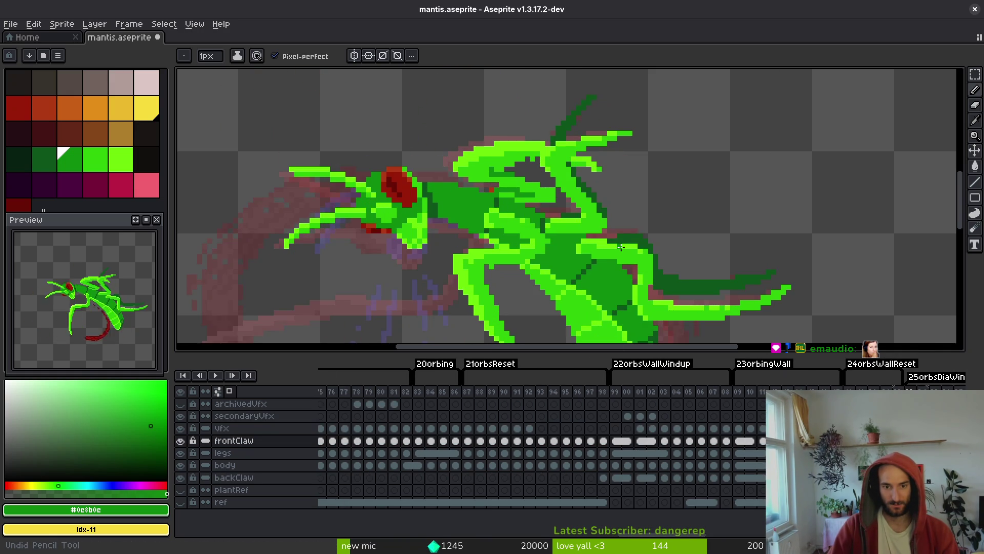
pyautogui.hotkey('ctrl', 'z')
pyautogui.hotkey('ctrl', 'z')
pyautogui.hotkey('ctrl', 'z')
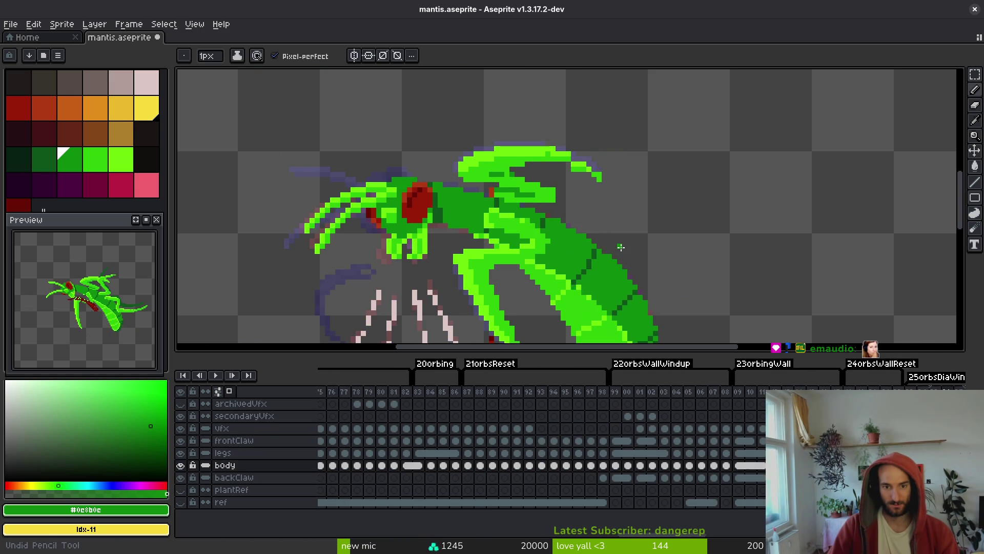
pyautogui.hotkey('ctrl', 'z')
pyautogui.hotkey('ctrl', 'z')
pyautogui.scroll(-8, 621, 247)
# Redo the undone cut and pencil edits back to the saved version.
pyautogui.hotkey('ctrl', 'z')
pyautogui.hotkey('ctrl', 'y')
pyautogui.hotkey('ctrl', 'y')
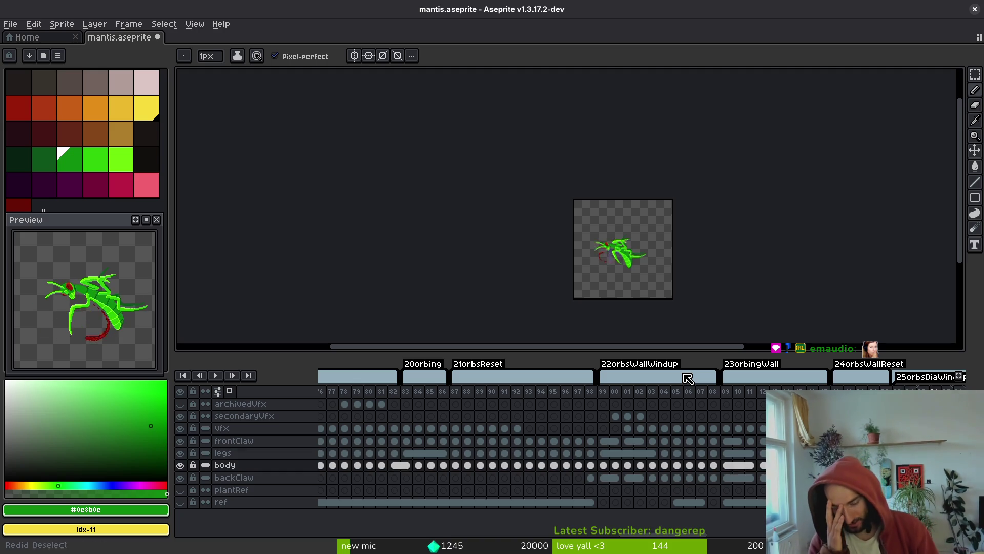
pyautogui.hotkey('ctrl', 'y')
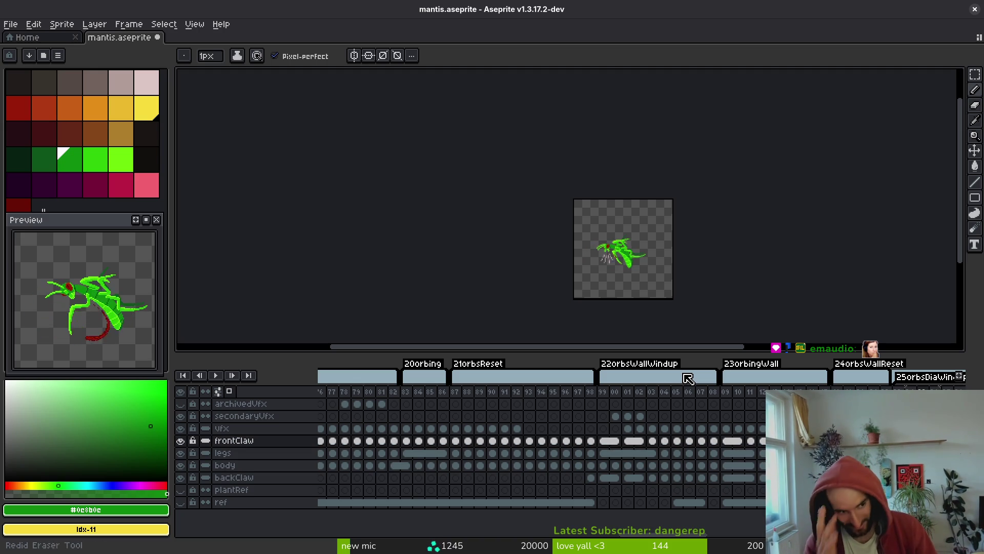
pyautogui.hotkey('ctrl', 'y')
pyautogui.hotkey('ctrl', 'y')
pyautogui.hotkey('ctrl', 'y')
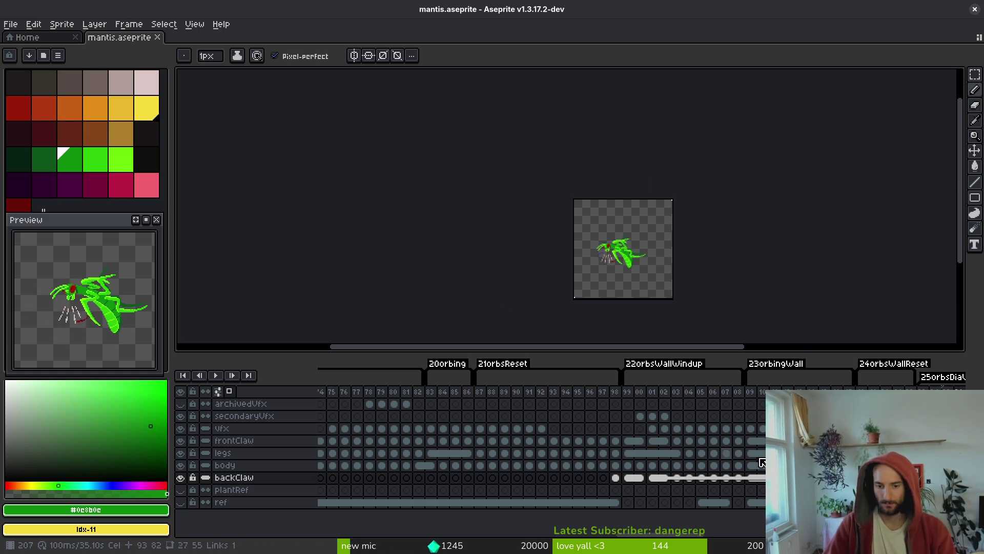
# Select a short run of backClaw cels on the 22orbsWallWindup frames.
pyautogui.hscroll(3, 709, 450)
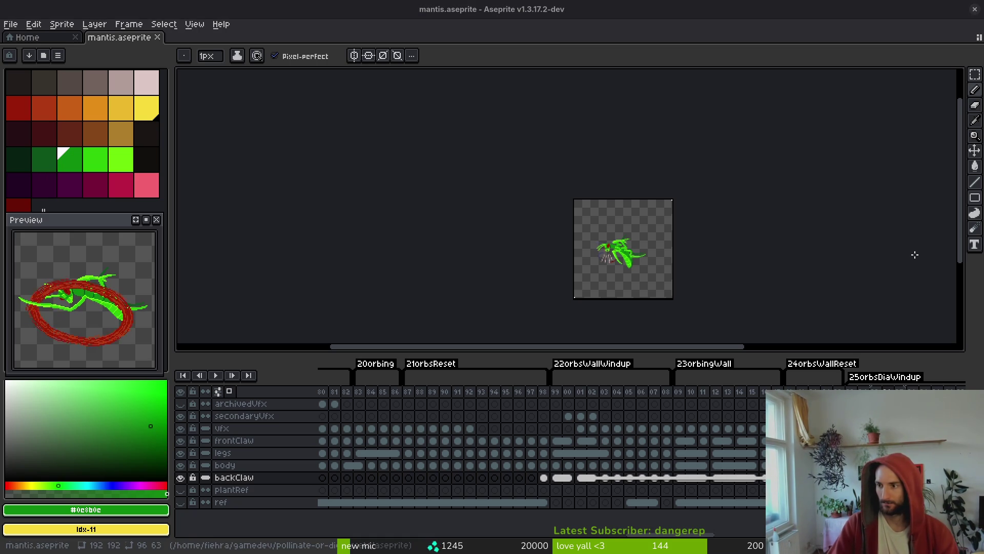
pyautogui.moveTo(501, 235); pyautogui.dragTo(424, 216)
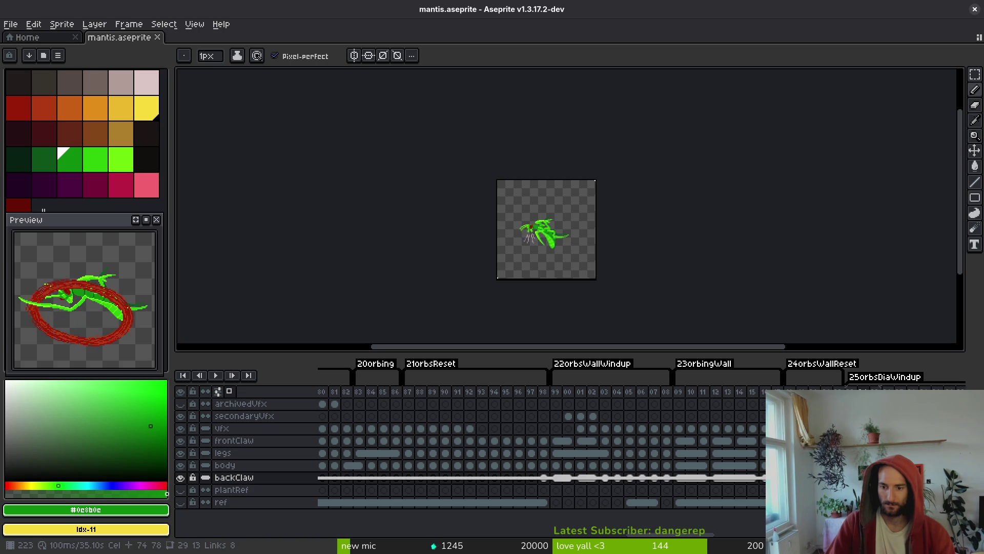
pyautogui.moveTo(850, 477); pyautogui.dragTo(900, 477)
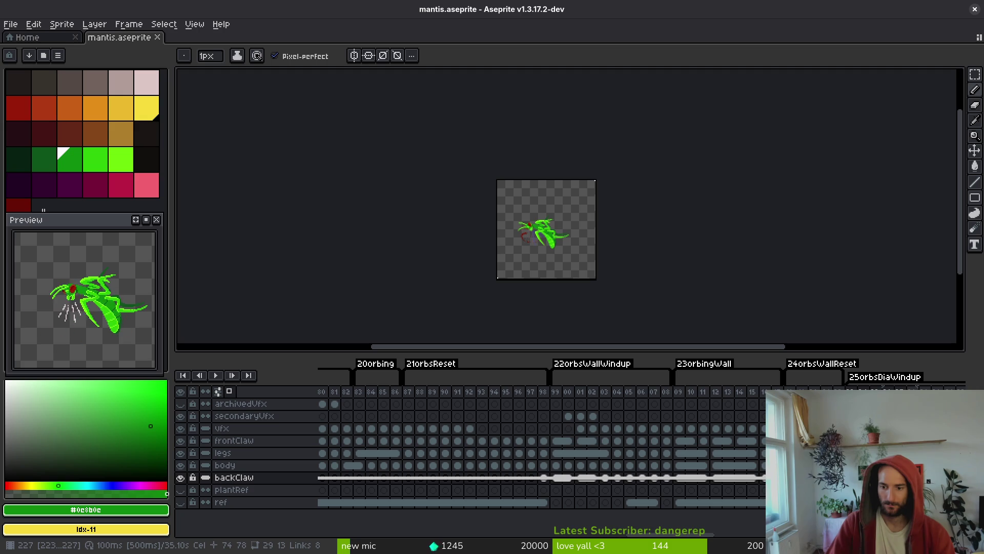
# On frame 199's backClaw cel, erase the upper claw arm with a 3px eraser, then undo it.
pyautogui.click(556, 477)
pyautogui.scroll(5, 576, 206)
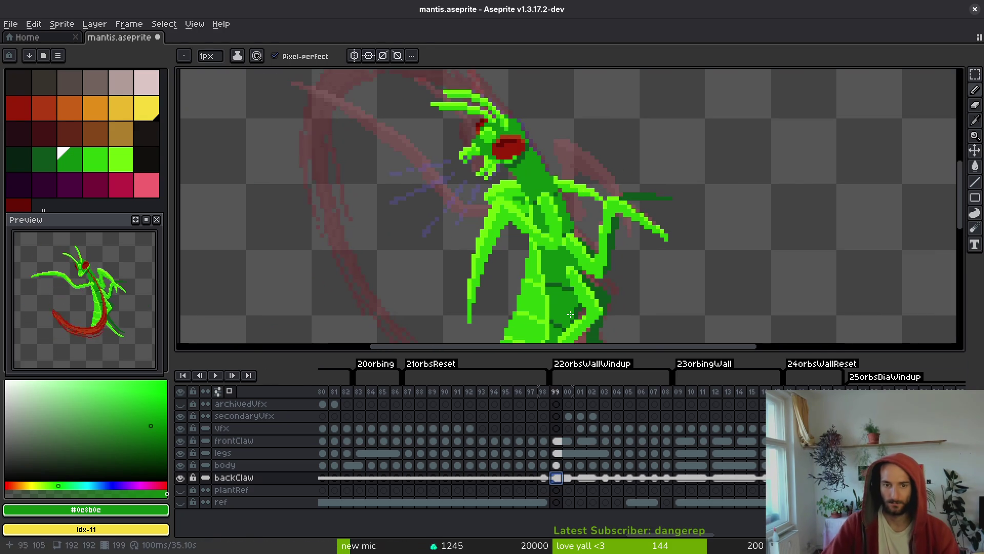
pyautogui.press('e')
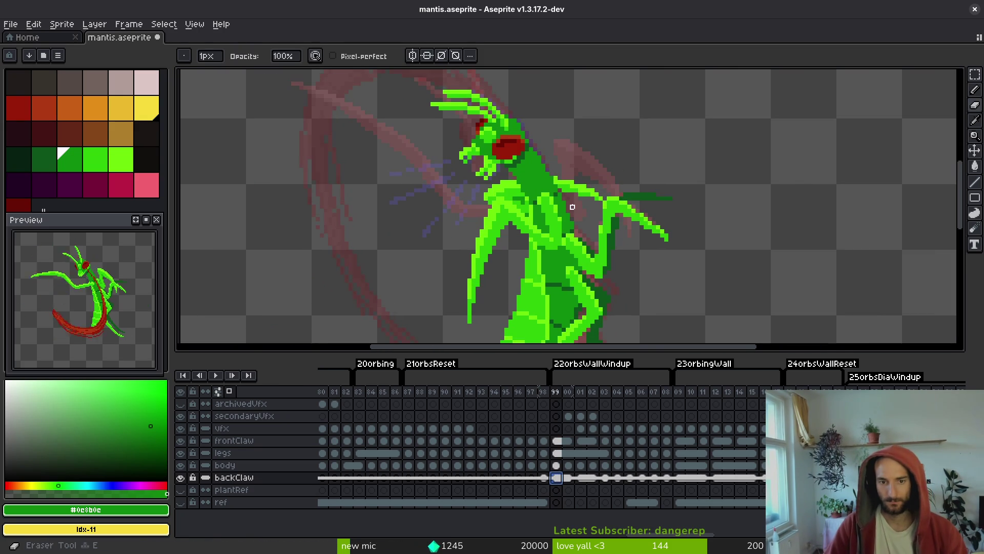
pyautogui.scroll(2, 564, 192)
pyautogui.press('+')
pyautogui.press('+')
pyautogui.moveTo(582, 186)
pyautogui.mouseDown()
pyautogui.moveTo(534, 180)
pyautogui.moveTo(538, 193)
pyautogui.mouseUp()
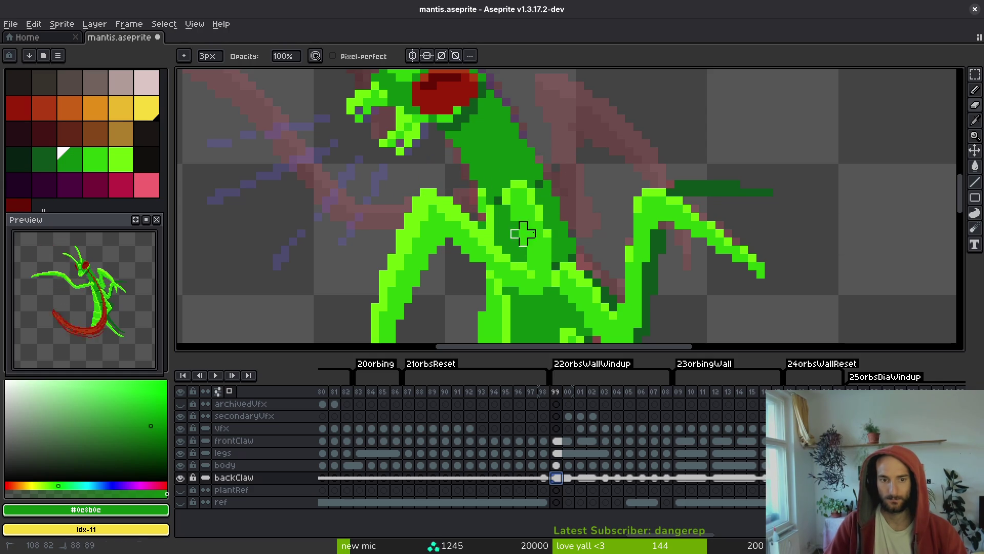
pyautogui.hotkey('ctrl', 'z')
# Lasso the back claw, rotate it to -39.4°, move it 11 px right and apply.
pyautogui.press('q')
pyautogui.moveTo(513, 105)
pyautogui.mouseDown()
pyautogui.moveTo(776, 240)
pyautogui.moveTo(563, 100)
pyautogui.mouseUp()
pyautogui.scroll(-1, 801, 175)
pyautogui.moveTo(797, 106); pyautogui.dragTo(846, 246)
pyautogui.moveTo(697, 210)
pyautogui.mouseDown()
pyautogui.moveTo(685, 165)
pyautogui.moveTo(718, 171)
pyautogui.moveTo(687, 173)
pyautogui.mouseUp()
pyautogui.press('b')
pyautogui.scroll(5, 685, 173)
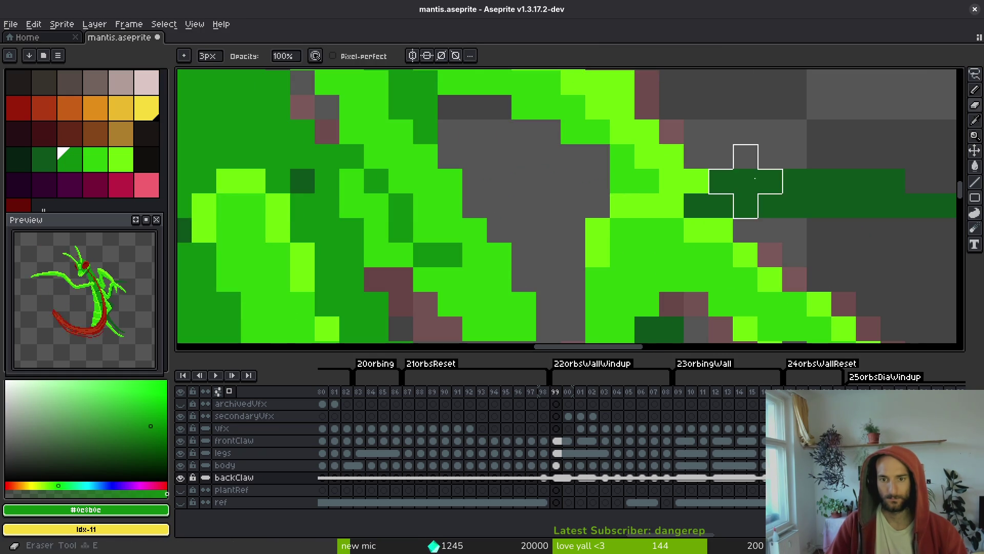
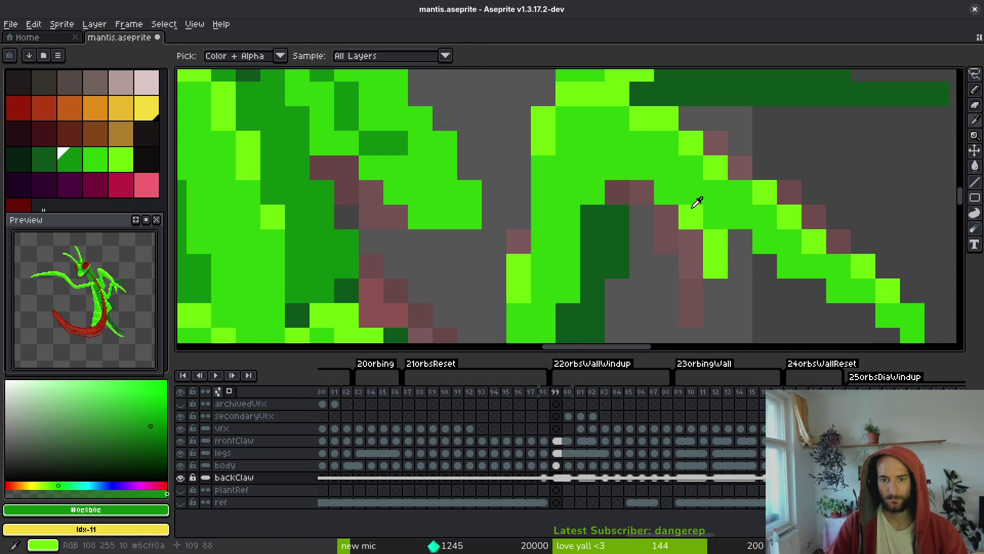
# Repaint the claw's brown outline pixels in bright and mid green, erasing two stray pixels.
pyautogui.keyDown('alt'); pyautogui.click(697, 208); pyautogui.keyUp('alt')
pyautogui.moveTo(705, 213)
pyautogui.mouseDown()
pyautogui.moveTo(570, 175)
pyautogui.moveTo(584, 210)
pyautogui.moveTo(584, 257)
pyautogui.mouseUp()
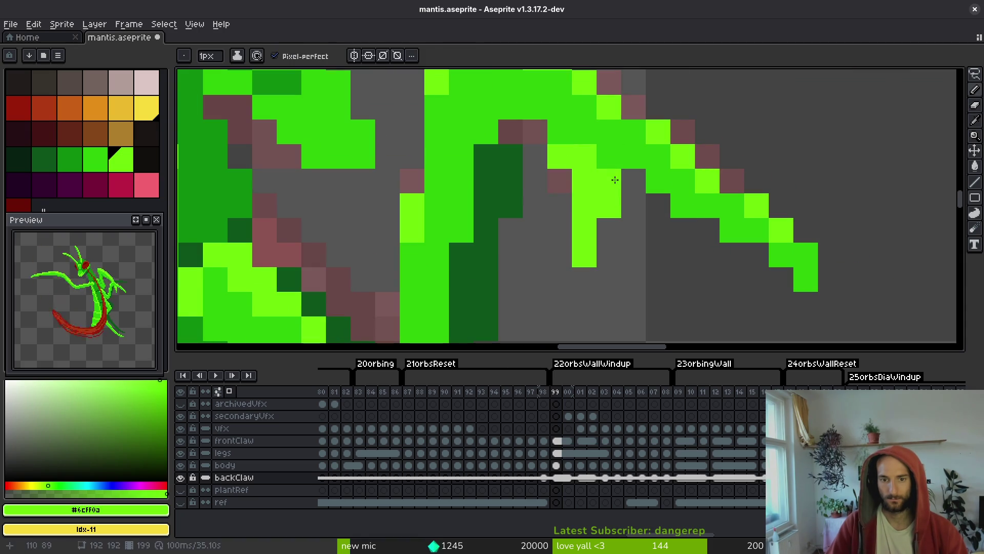
pyautogui.press('e')
pyautogui.click(630, 187)
pyautogui.press('b')
pyautogui.keyDown('alt'); pyautogui.click(620, 150); pyautogui.keyUp('alt')
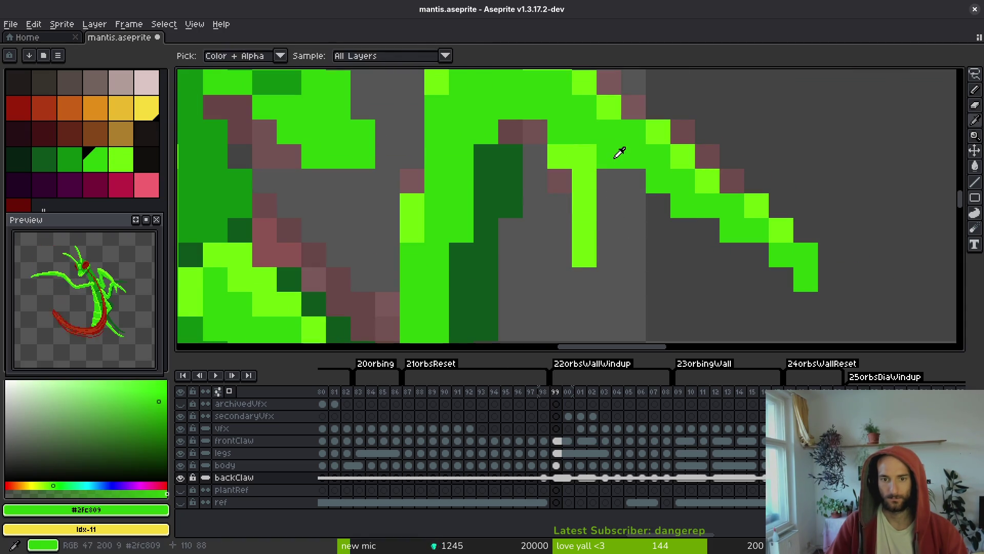
pyautogui.click(564, 202)
pyautogui.moveTo(565, 193)
pyautogui.mouseDown()
pyautogui.moveTo(533, 149)
pyautogui.moveTo(534, 134)
pyautogui.mouseUp()
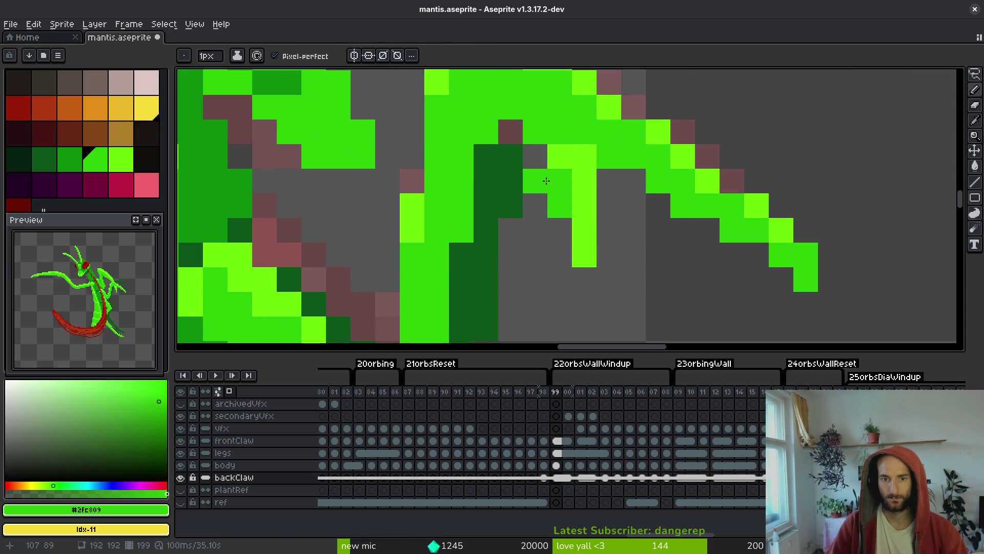
# Shade a row of claw pixels darker green with mid green beneath it.
pyautogui.scroll(-2, 512, 176)
pyautogui.keyDown('alt'); pyautogui.click(429, 150); pyautogui.keyUp('alt')
pyautogui.scroll(2, 495, 148)
pyautogui.click(495, 149)
pyautogui.moveTo(514, 180)
pyautogui.mouseDown()
pyautogui.moveTo(539, 180)
pyautogui.moveTo(551, 239)
pyautogui.mouseUp()
pyautogui.keyDown('alt'); pyautogui.click(518, 198); pyautogui.keyUp('alt')
pyautogui.scroll(-5, 551, 239)
pyautogui.scroll(-4, 579, 261)
# Step between frames 99, 00, 01 and 02 to compare the claw.
pyautogui.press('Right')
pyautogui.press('Left')
pyautogui.press('Right')
pyautogui.press('Right')
pyautogui.press('Right')
pyautogui.press('Right')
pyautogui.press('Left')
pyautogui.press('Left')
pyautogui.press('Right')
pyautogui.press('Left')
pyautogui.press('Left')
pyautogui.press('Right')
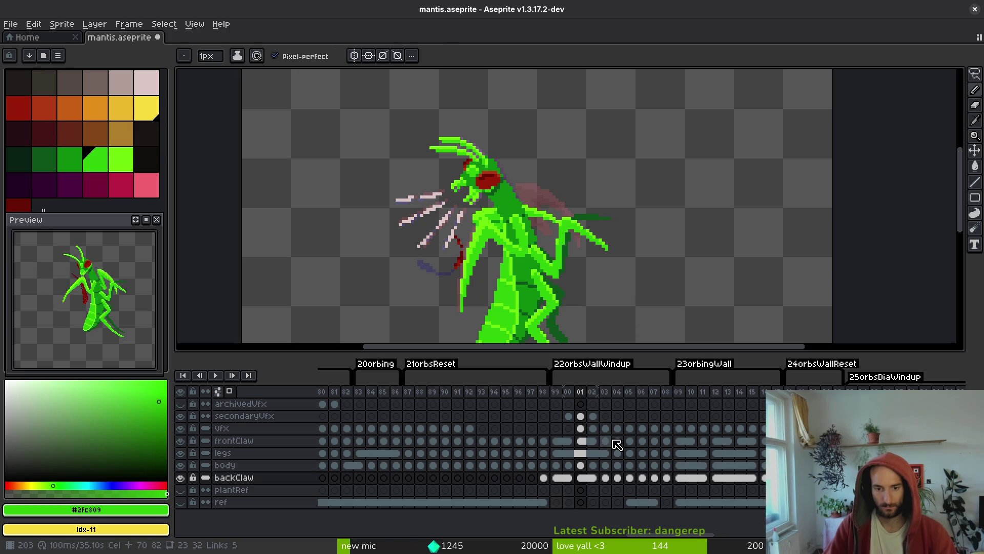
# Select the backClaw cels in frames 01–02 and delete them.
pyautogui.click(595, 479)
pyautogui.moveTo(581, 479); pyautogui.dragTo(592, 484)
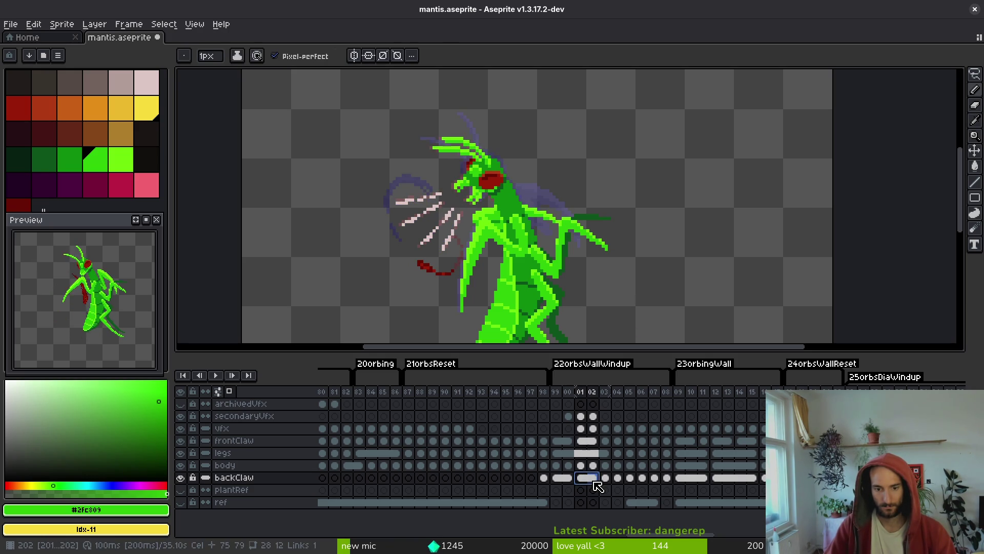
pyautogui.press('Delete')
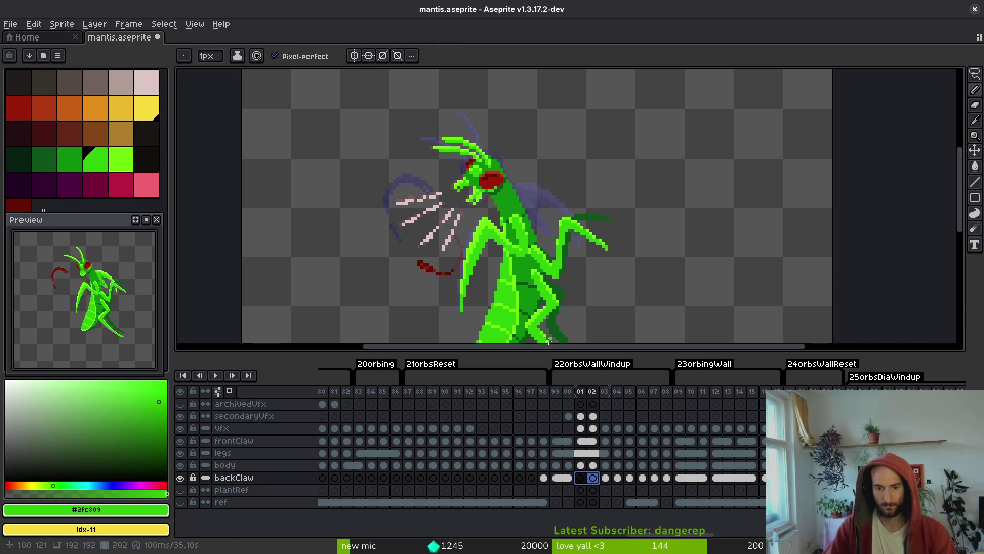
pyautogui.press('Left')
pyautogui.press('Left')
pyautogui.scroll(5, 509, 210)
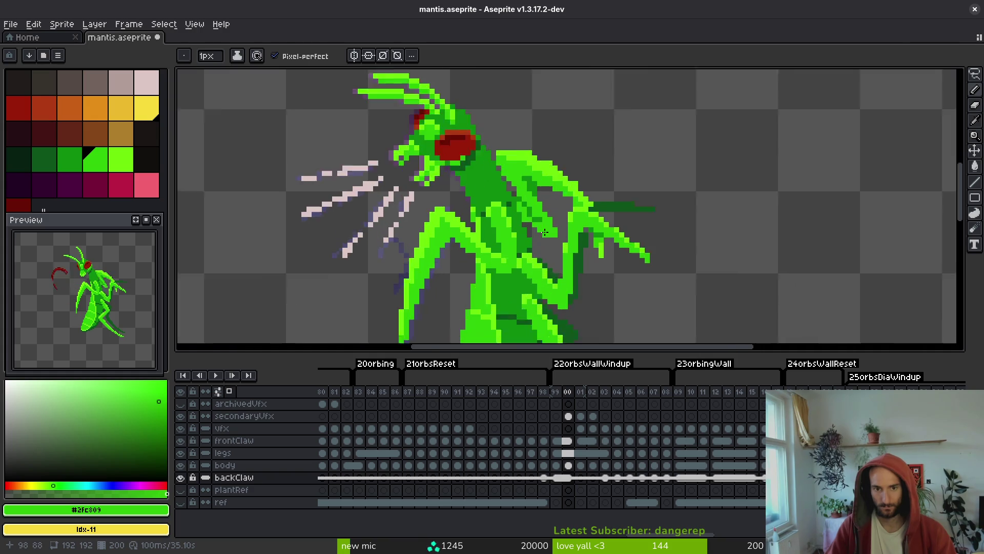
# Try erasing a light-green claw pixel with a one-pixel eraser, then undo it.
pyautogui.press('e')
pyautogui.press('b')
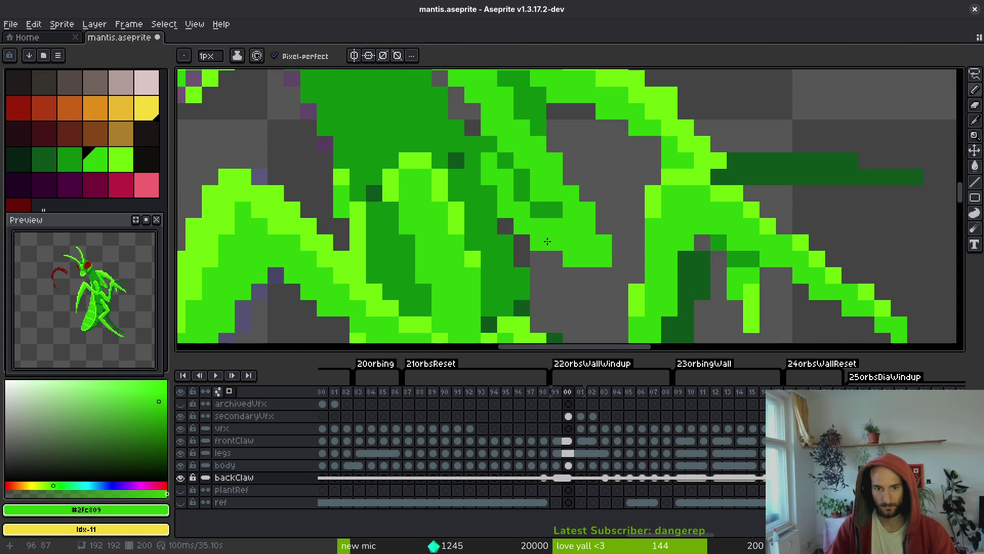
pyautogui.press('e')
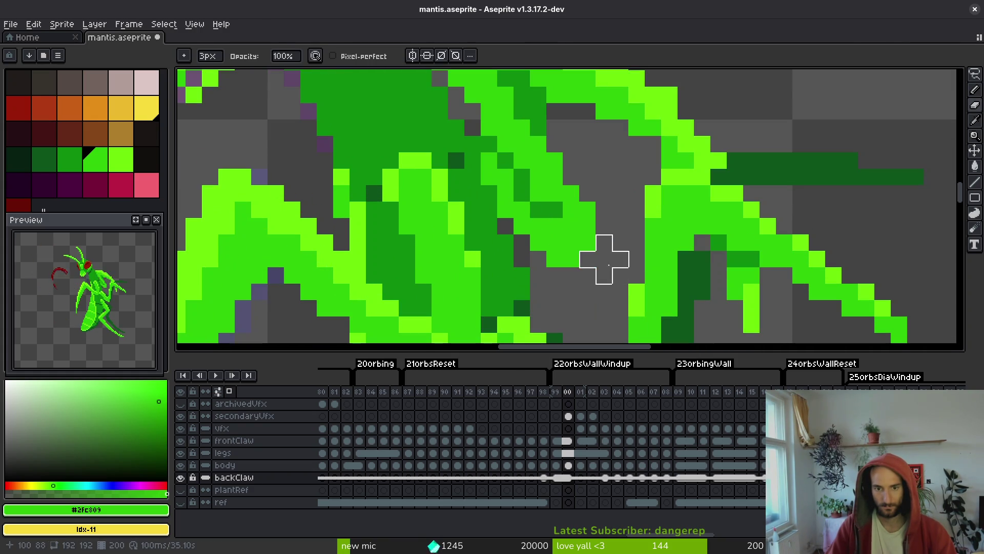
pyautogui.scroll(-4, 608, 285)
pyautogui.scroll(2, 604, 277)
pyautogui.press('b')
pyautogui.scroll(2, 590, 256)
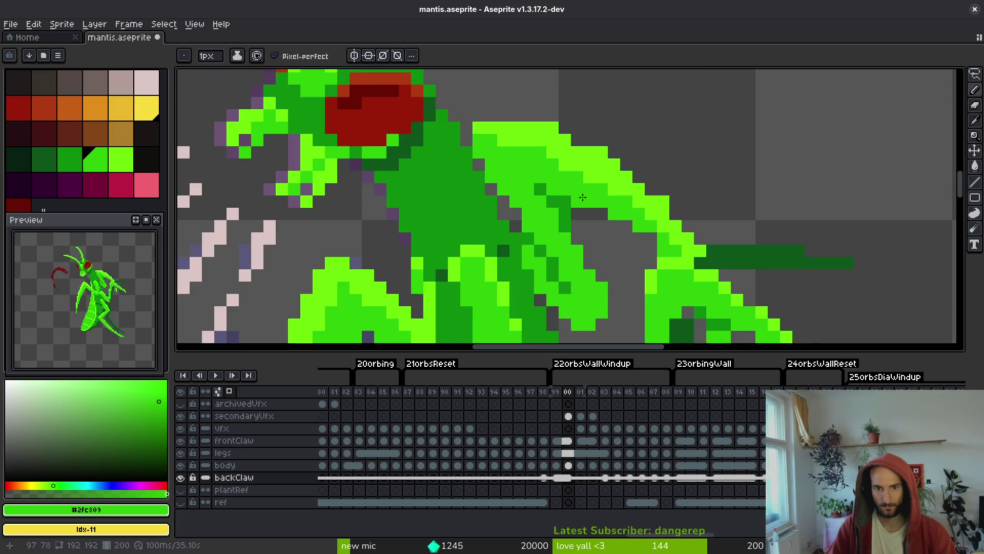
pyautogui.scroll(1, 583, 196)
pyautogui.press('e')
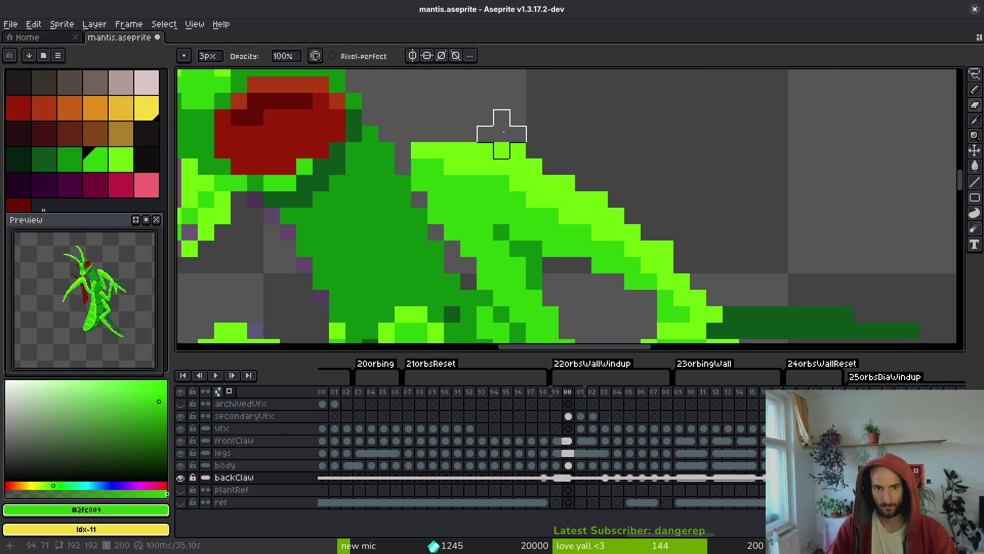
pyautogui.scroll(-2, 601, 156)
pyautogui.scroll(2, 629, 176)
pyautogui.press('-')
pyautogui.press('-')
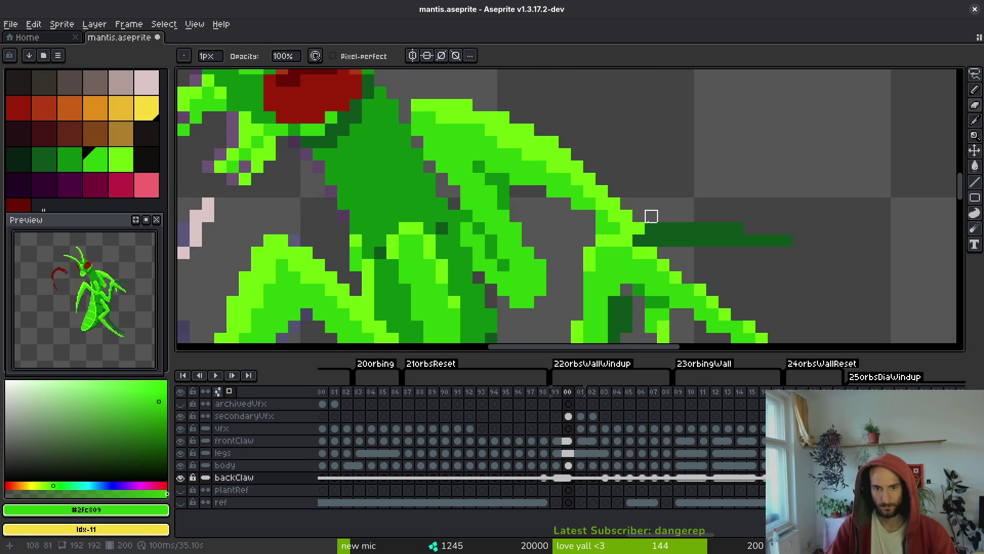
pyautogui.click(638, 228)
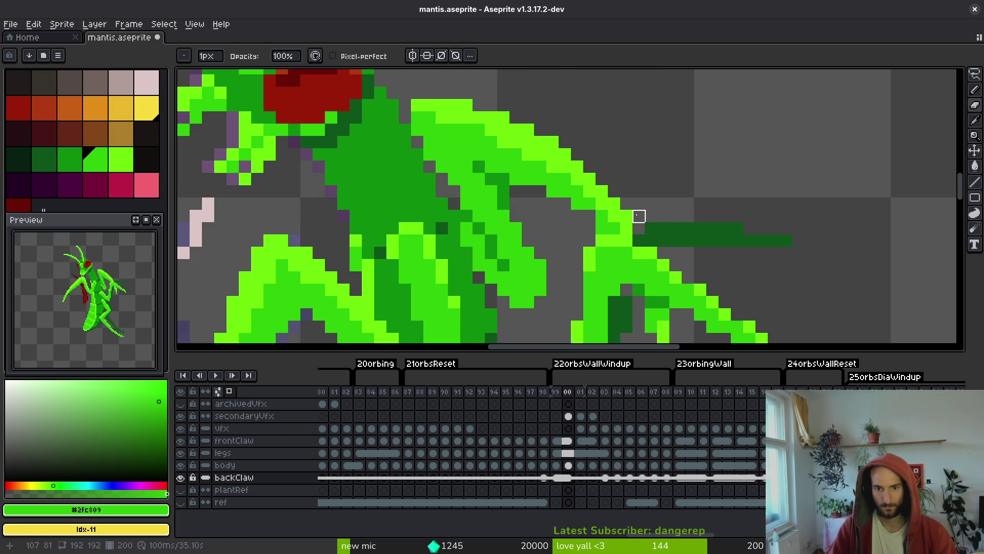
pyautogui.hotkey('ctrl', 'z')
# Draw medium-green pixels along the claw and add a dark-green pixel beside it.
pyautogui.press('b')
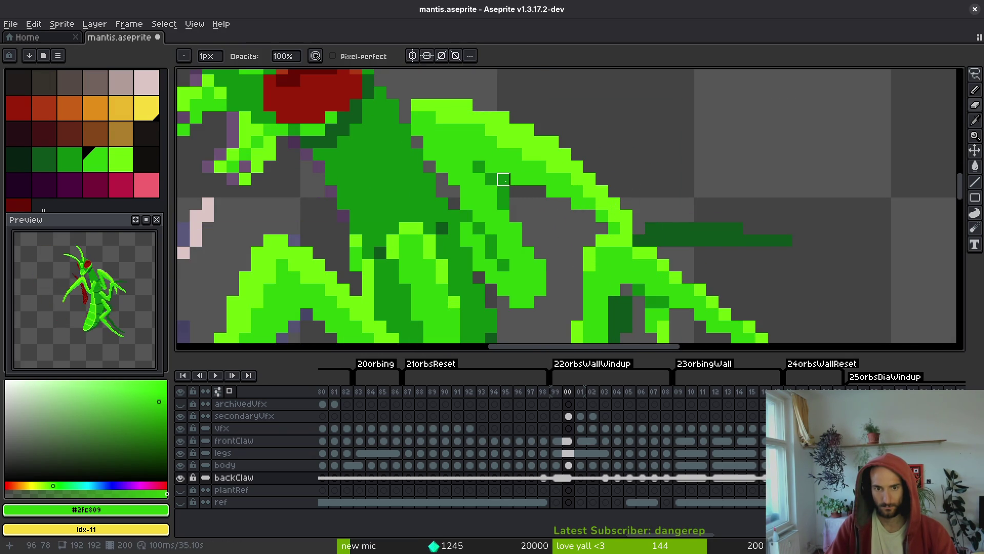
pyautogui.moveTo(515, 179)
pyautogui.mouseDown()
pyautogui.moveTo(564, 191)
pyautogui.moveTo(602, 228)
pyautogui.mouseUp()
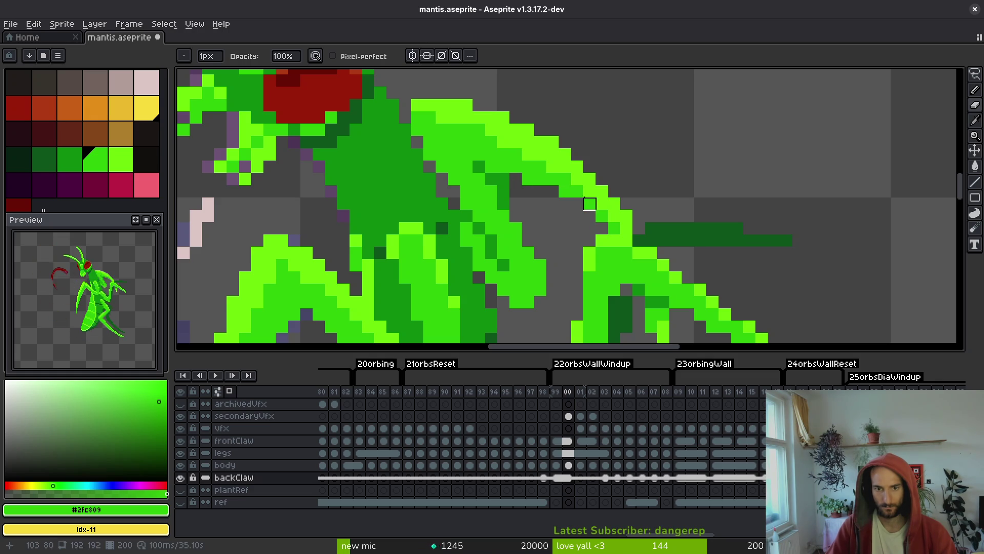
pyautogui.keyDown('alt'); pyautogui.click(516, 154); pyautogui.keyUp('alt')
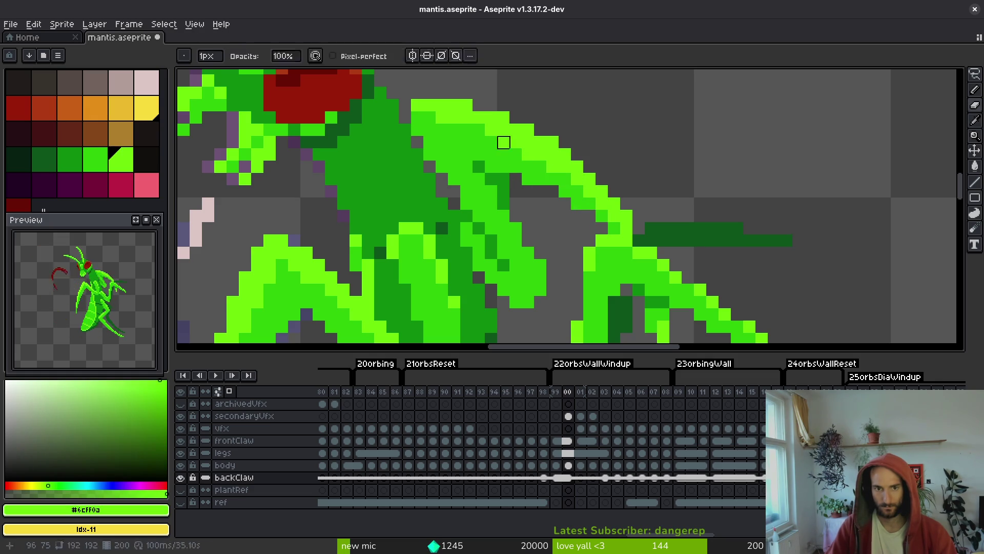
pyautogui.hotkey('ctrl', 's')
pyautogui.keyDown('alt'); pyautogui.click(466, 190); pyautogui.keyUp('alt')
pyautogui.hotkey('ctrl', 's')
pyautogui.click(503, 179)
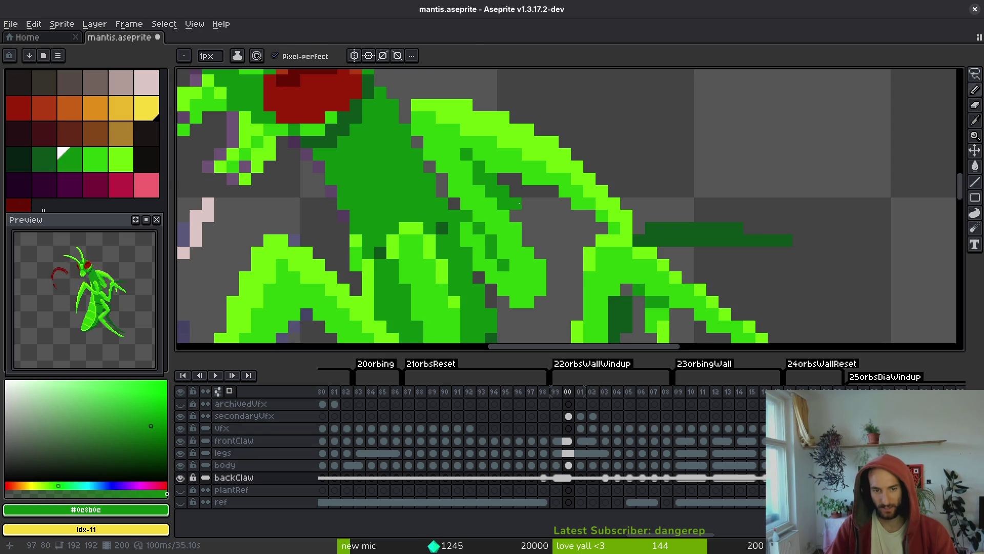
pyautogui.press('e')
pyautogui.hotkey('ctrl', 's')
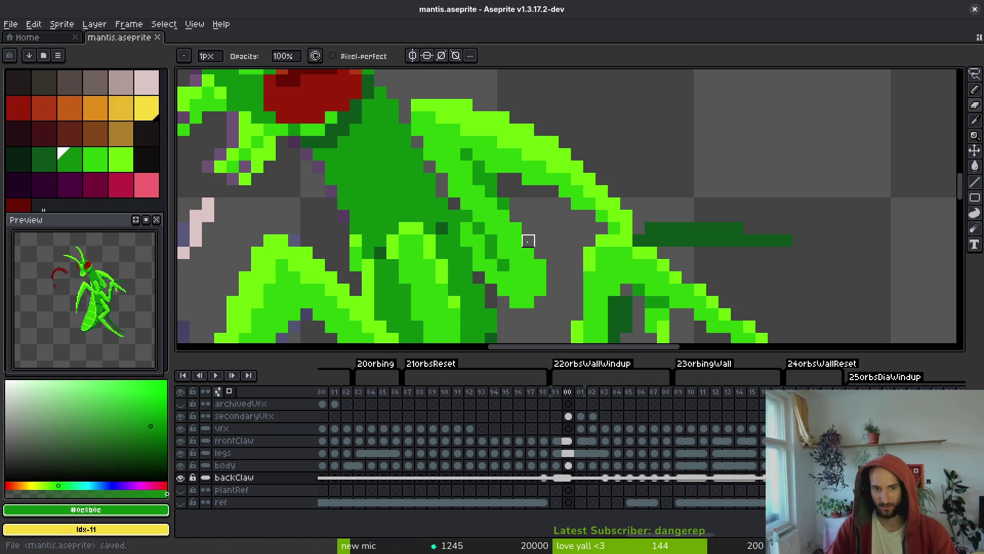
# Paint a few more mid-green pixels on the claw and save.
pyautogui.keyDown('alt'); pyautogui.click(479, 198); pyautogui.keyUp('alt')
pyautogui.press('b')
pyautogui.click(474, 160)
pyautogui.keyDown('alt'); pyautogui.click(497, 193); pyautogui.keyUp('alt')
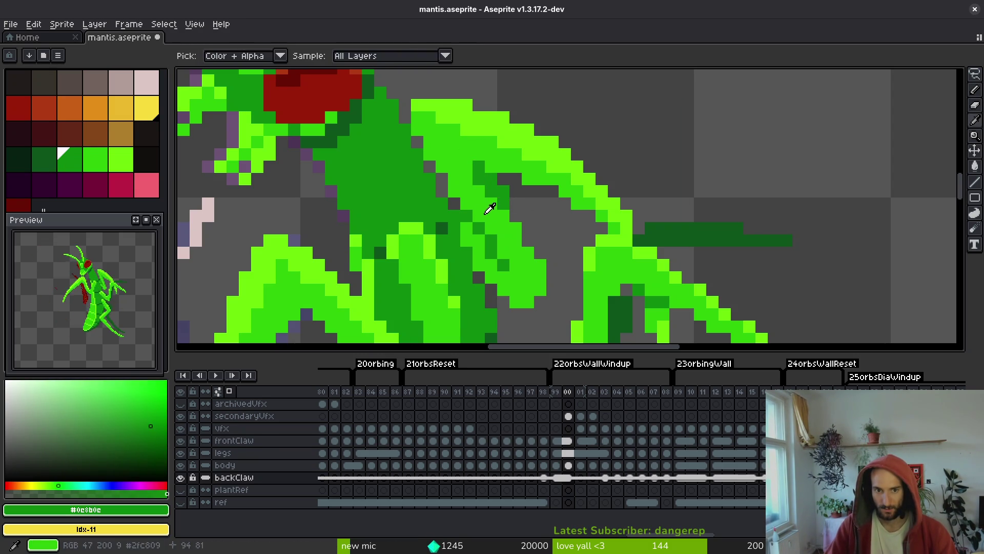
pyautogui.keyDown('alt'); pyautogui.click(477, 182); pyautogui.keyUp('alt')
pyautogui.click(515, 204)
pyautogui.click(528, 241)
pyautogui.hotkey('ctrl', 's')
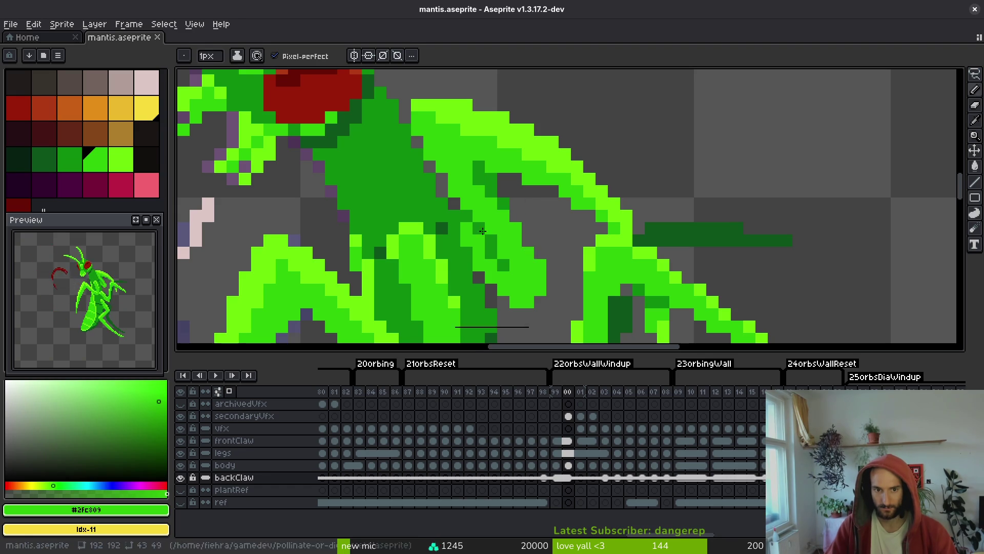
# Zoom and pan around the mantis head and claw to inspect the retouching.
pyautogui.scroll(-4, 516, 261)
pyautogui.scroll(3, 508, 239)
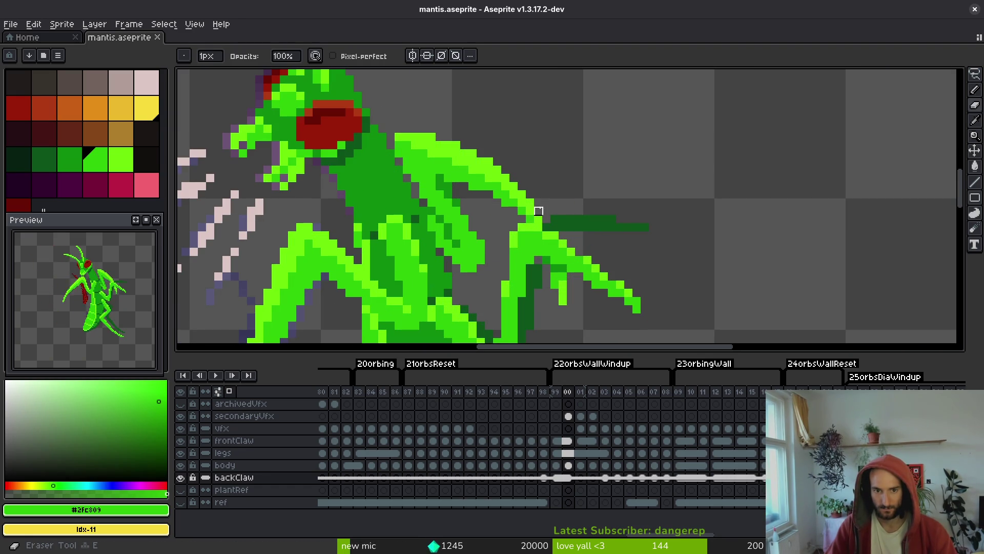
pyautogui.scroll(-7, 489, 203)
pyautogui.scroll(12, 549, 290)
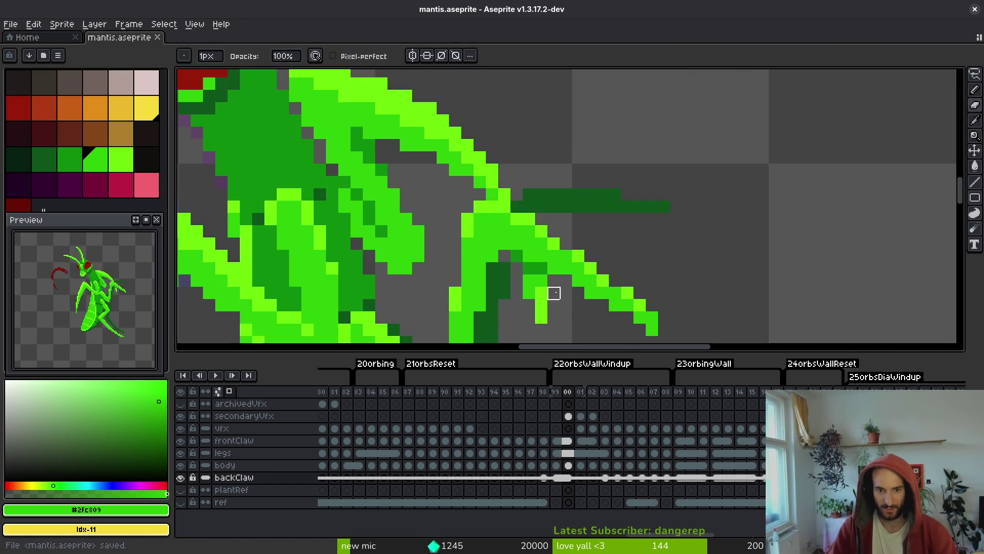
pyautogui.scroll(-6, 544, 285)
pyautogui.scroll(-3, 544, 285)
pyautogui.scroll(8, 505, 187)
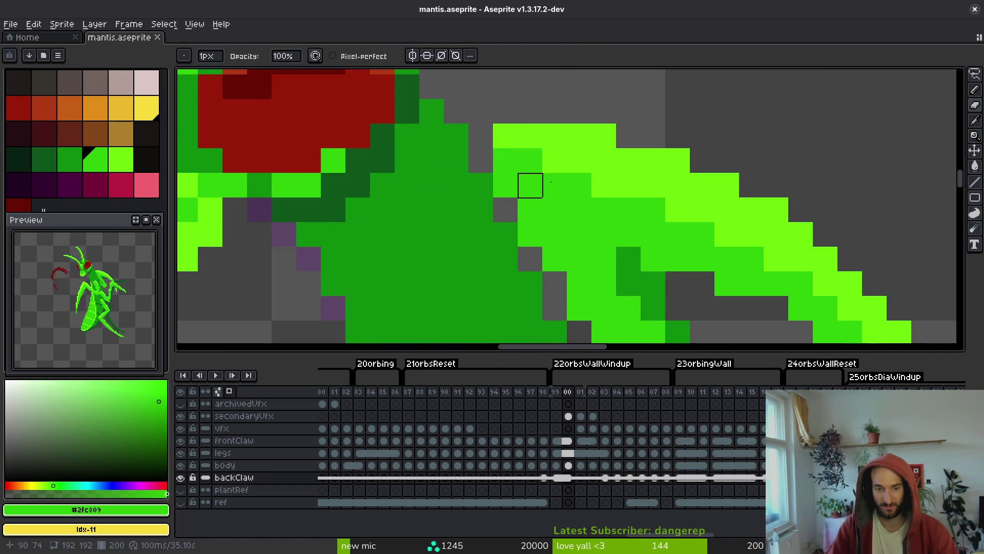
pyautogui.scroll(-5, 571, 228)
pyautogui.hotkey('ctrl', 's')
pyautogui.scroll(4, 571, 229)
pyautogui.moveTo(511, 144); pyautogui.dragTo(465, 128)
pyautogui.scroll(-2, 559, 224)
pyautogui.scroll(-1, 559, 224)
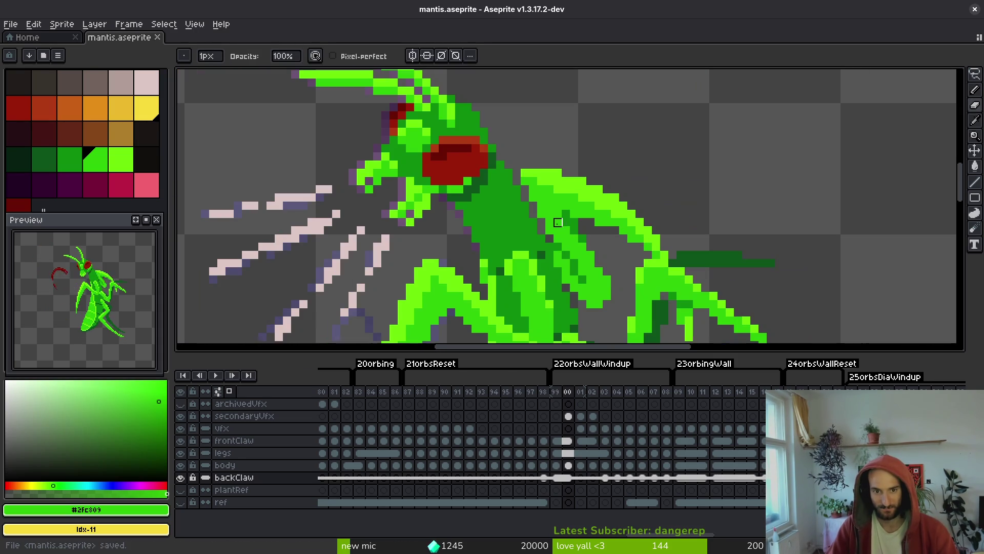
pyautogui.keyDown('ctrl'); pyautogui.rightClick(456, 246); pyautogui.keyUp('ctrl')
pyautogui.press('Escape')
pyautogui.scroll(-1, 584, 261)
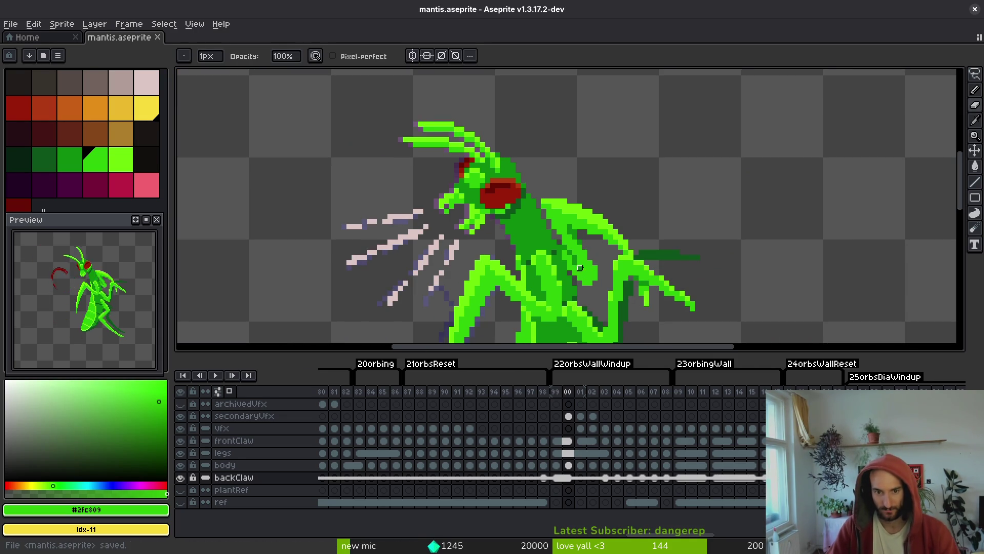
pyautogui.keyDown('ctrl'); pyautogui.rightClick(609, 277); pyautogui.keyUp('ctrl')
pyautogui.press('Escape')
pyautogui.scroll(1, 589, 261)
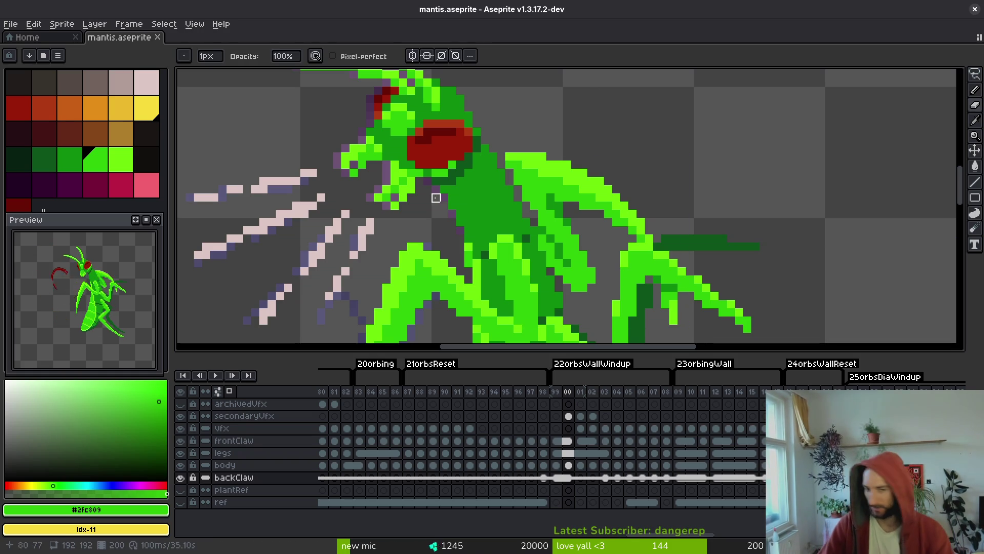
pyautogui.scroll(-2, 590, 226)
pyautogui.scroll(3, 677, 269)
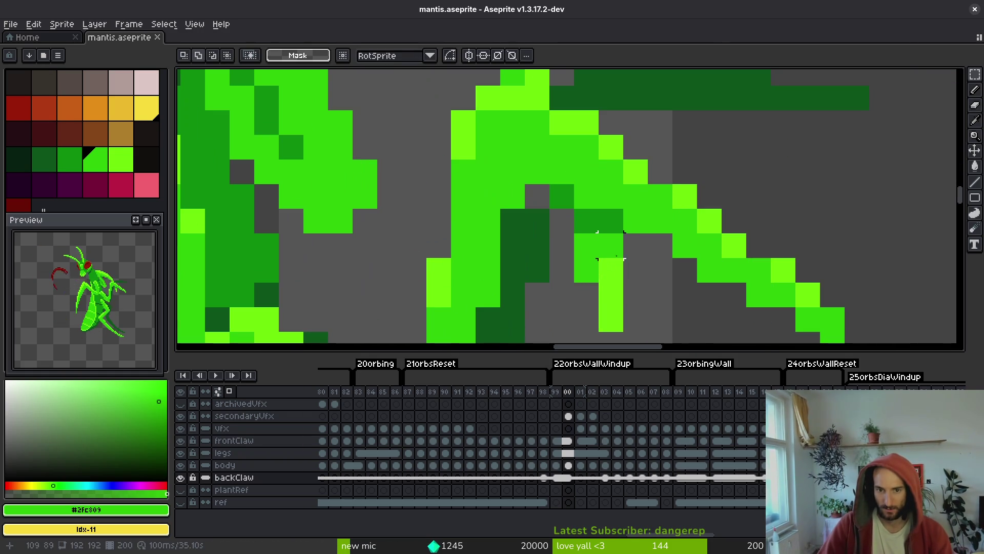
# Draw a short line of dark-green pixels beside the claw and save.
pyautogui.moveTo(522, 156); pyautogui.dragTo(650, 309)
pyautogui.press('b')
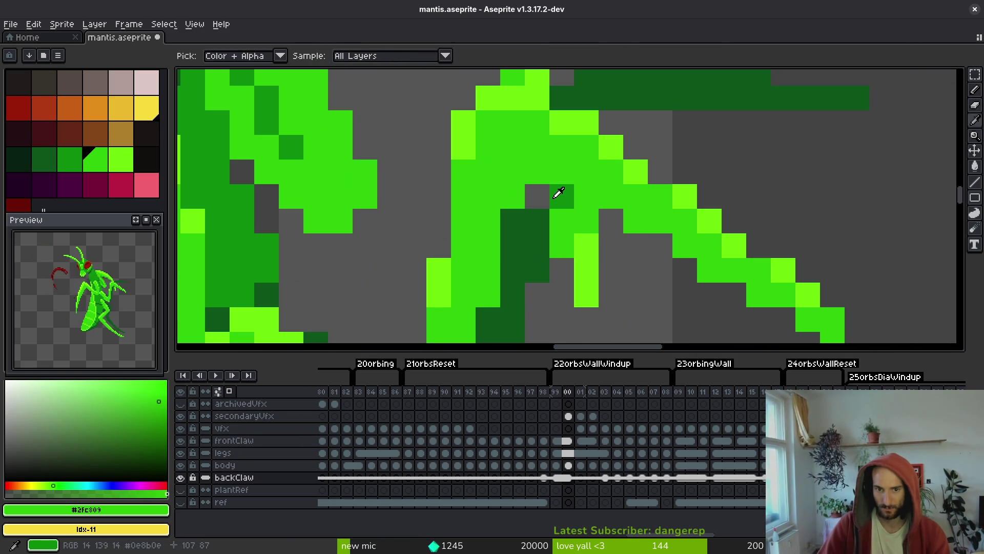
pyautogui.keyDown('alt'); pyautogui.click(556, 193); pyautogui.keyUp('alt')
pyautogui.moveTo(610, 271); pyautogui.dragTo(610, 246)
pyautogui.hotkey('ctrl', 's')
pyautogui.scroll(-3, 629, 277)
pyautogui.scroll(3, 629, 277)
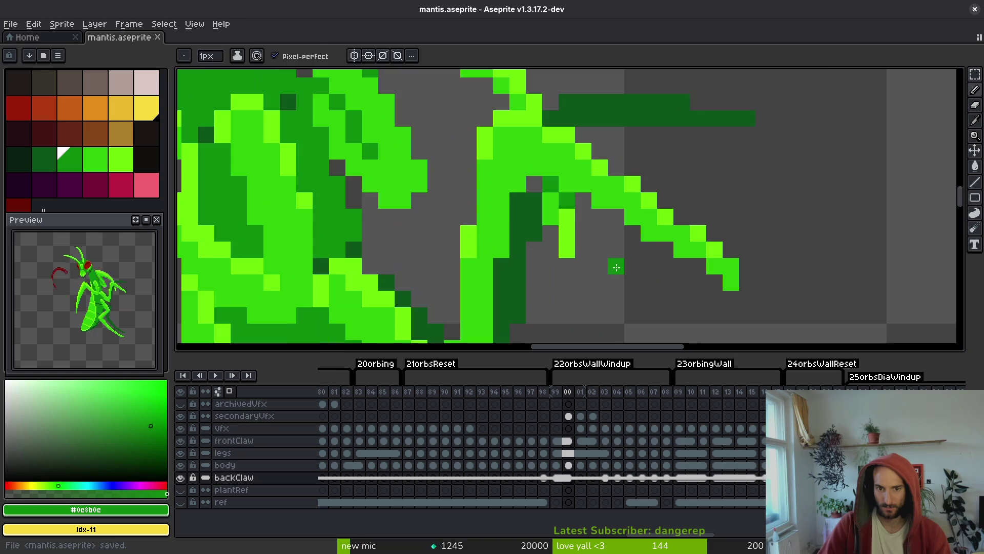
# Darken a rectangular area around the claw and save mantis.aseprite.
pyautogui.press('m')
pyautogui.moveTo(522, 157); pyautogui.dragTo(627, 277)
pyautogui.press('Delete')
pyautogui.hotkey('ctrl', 's')
pyautogui.scroll(-3, 582, 242)
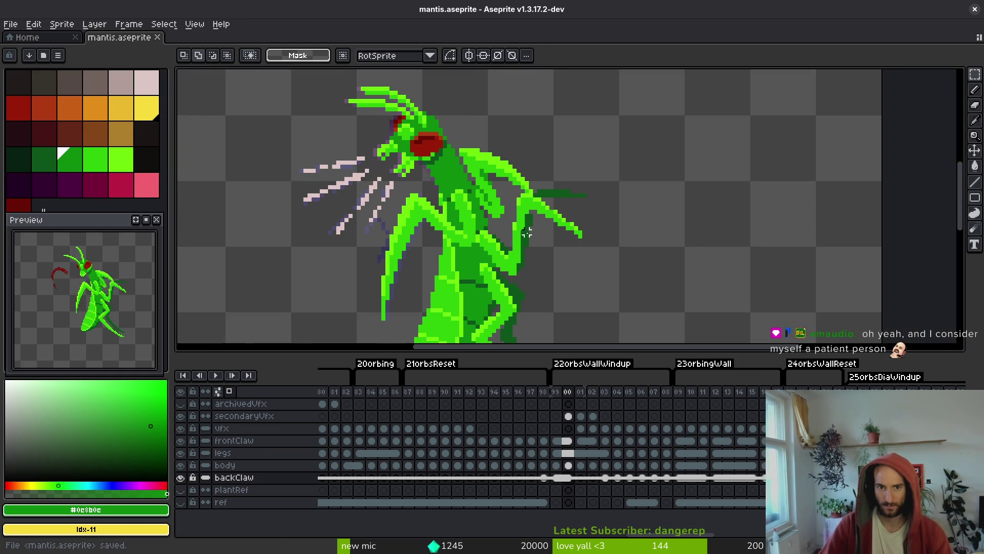
pyautogui.scroll(2, 552, 236)
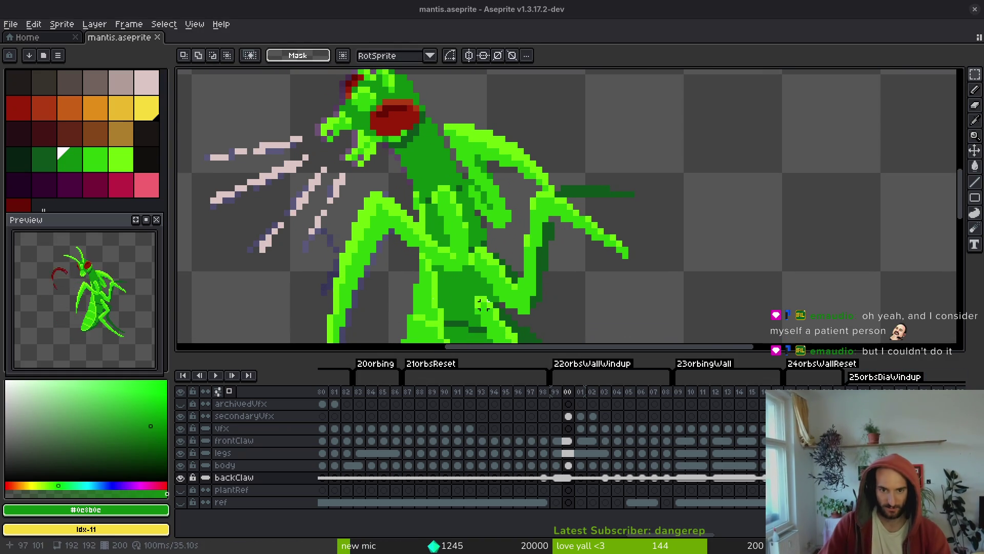
pyautogui.click(567, 454)
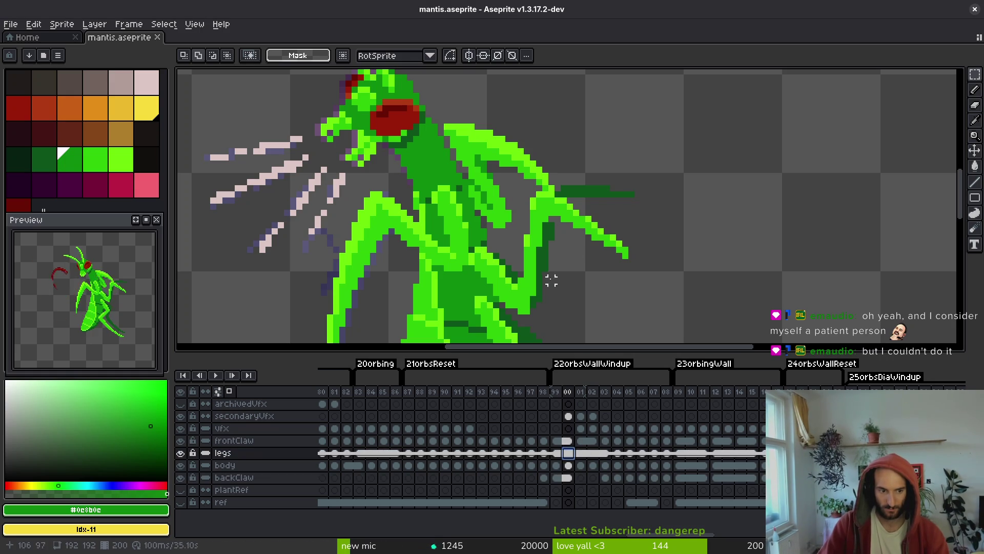
# Sample the dark green #0d541b from the canvas and return to the Pencil.
pyautogui.press('i')
pyautogui.click(554, 216)
pyautogui.press('b')
pyautogui.scroll(2, 554, 215)
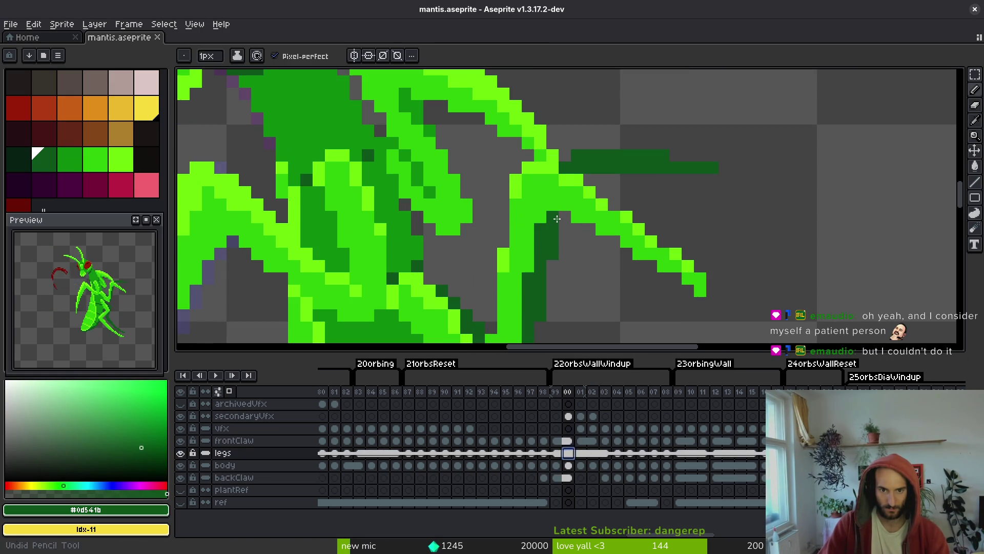
pyautogui.scroll(-5, 579, 238)
# Step through the windup frames and undo an accidental clear.
pyautogui.press('i')
pyautogui.press('Right')
pyautogui.press('Right')
pyautogui.press('Left')
pyautogui.press('Left')
pyautogui.press('Left')
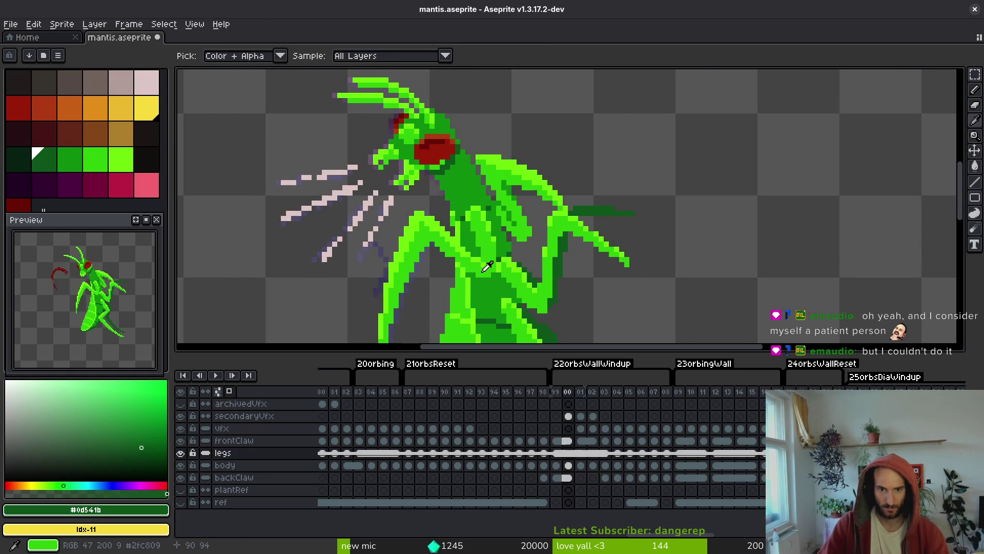
pyautogui.press('Right')
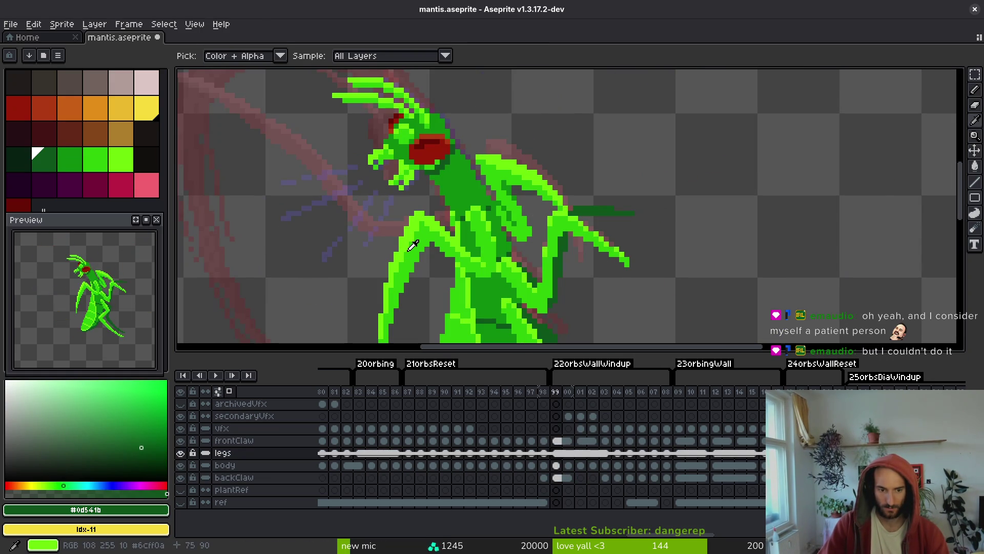
pyautogui.press('Right')
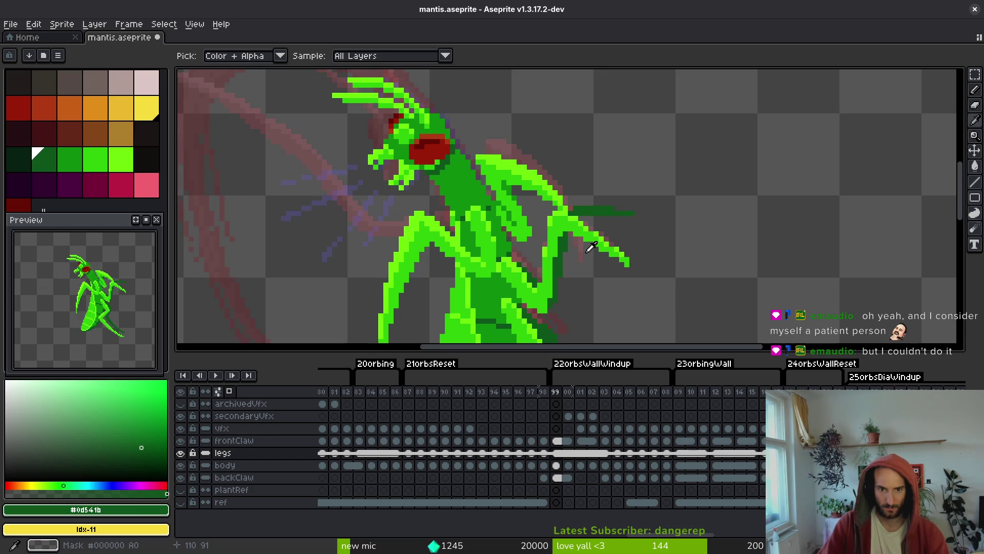
pyautogui.hotkey('ctrl', 'z')
pyautogui.hotkey('ctrl', 'z')
pyautogui.hotkey('ctrl', 'z')
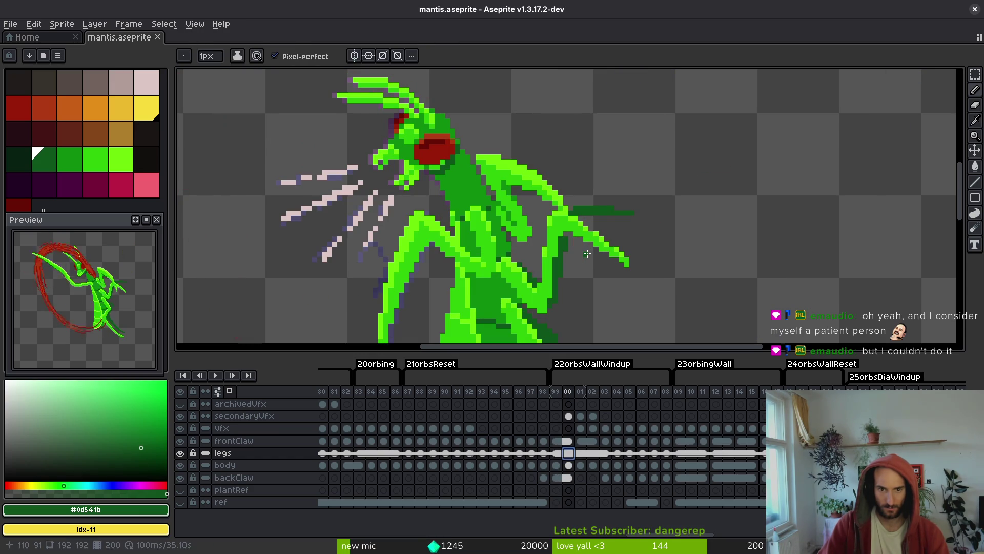
pyautogui.scroll(3, 587, 253)
# Darken the claw pixels and draw a lime #6cff0a claw tip extending downward.
pyautogui.hotkey('ctrl', 'd')
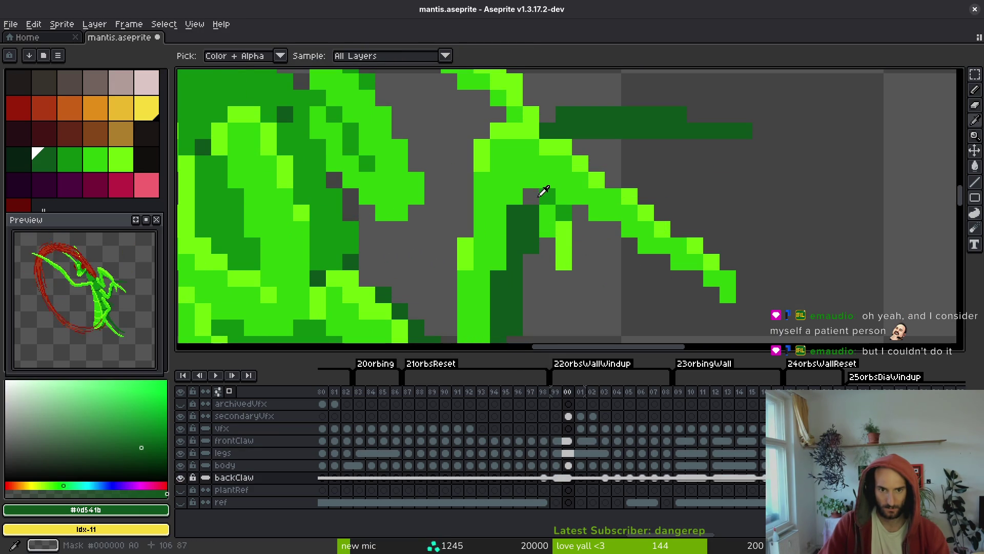
pyautogui.keyDown('alt'); pyautogui.click(562, 216); pyautogui.keyUp('alt')
pyautogui.click(563, 228)
pyautogui.click(564, 212)
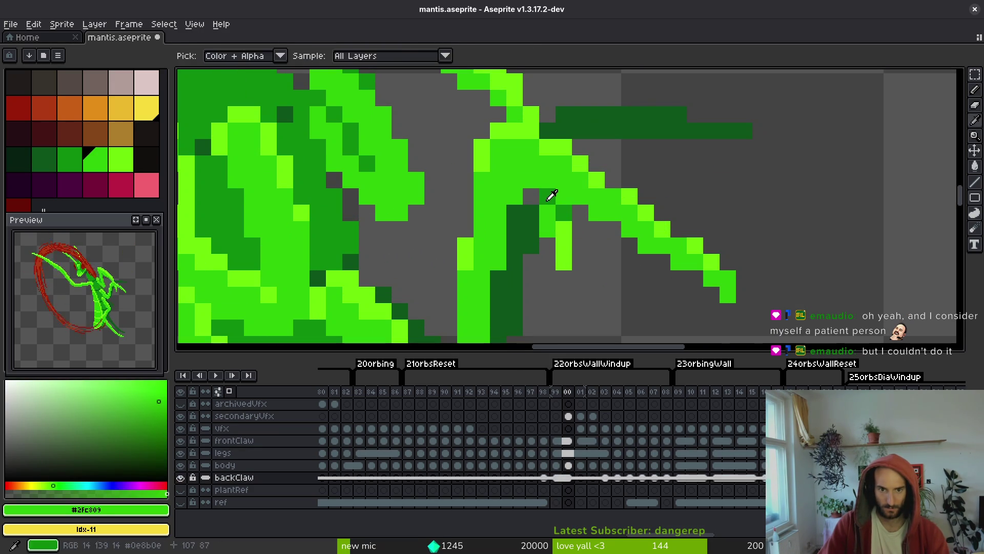
pyautogui.keyDown('alt'); pyautogui.click(528, 195); pyautogui.keyUp('alt')
pyautogui.click(547, 213)
pyautogui.keyDown('alt'); pyautogui.click(563, 228); pyautogui.keyUp('alt')
pyautogui.moveTo(547, 230); pyautogui.dragTo(547, 246)
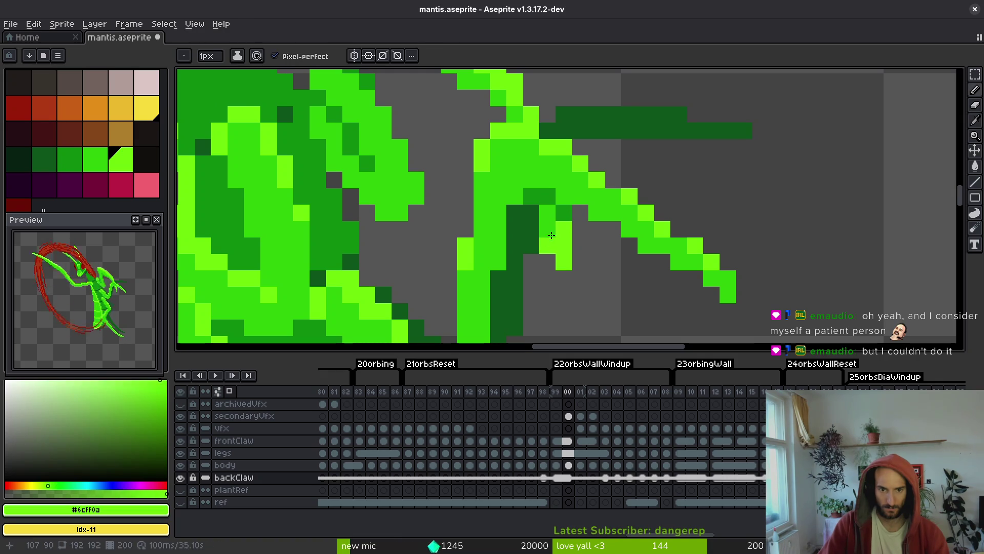
# Save the sprite and step through the frames to settle on frame 03.
pyautogui.hotkey('ctrl', 's')
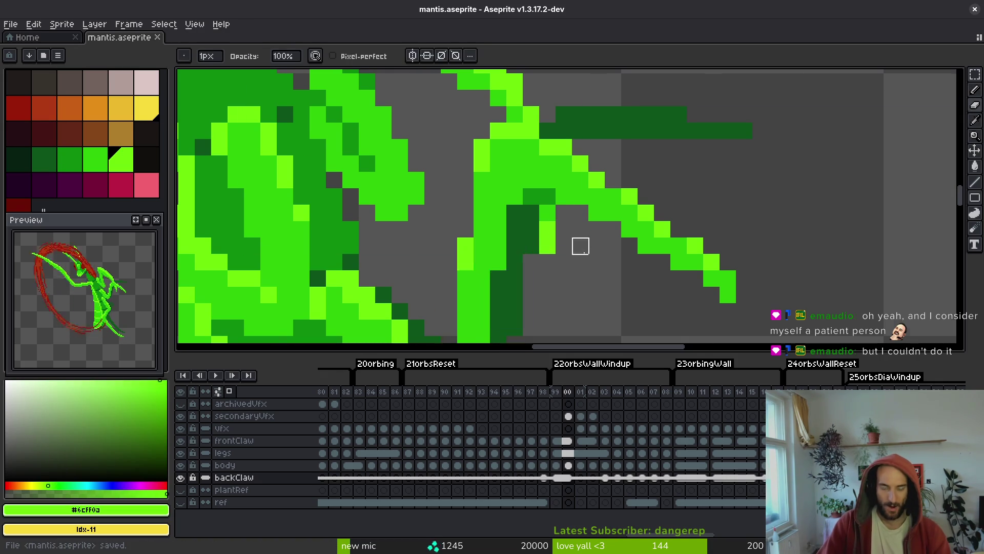
pyautogui.scroll(-3, 605, 289)
pyautogui.press('Right')
pyautogui.press('Left')
pyautogui.press('Right')
pyautogui.press('Right')
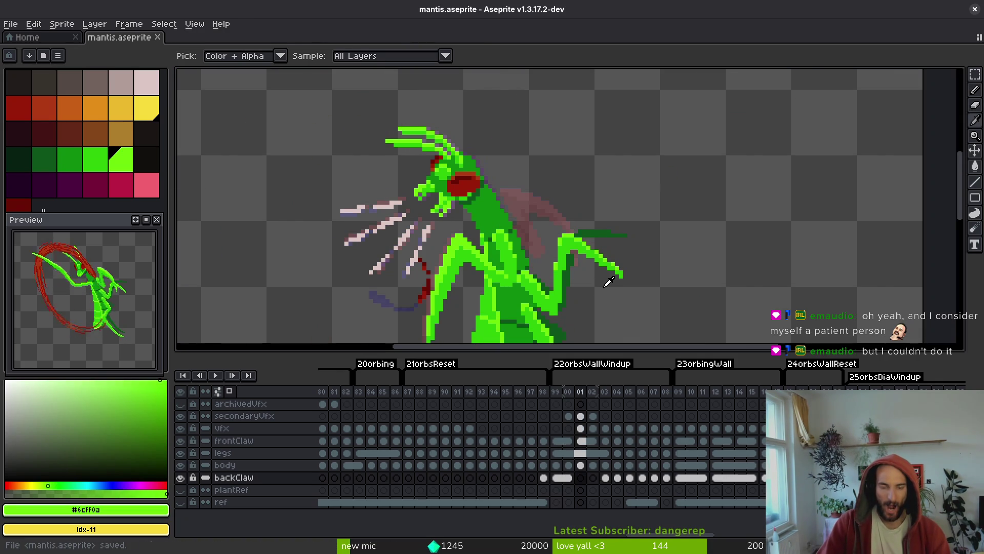
pyautogui.press('Right')
pyautogui.press('Right')
pyautogui.press('Left')
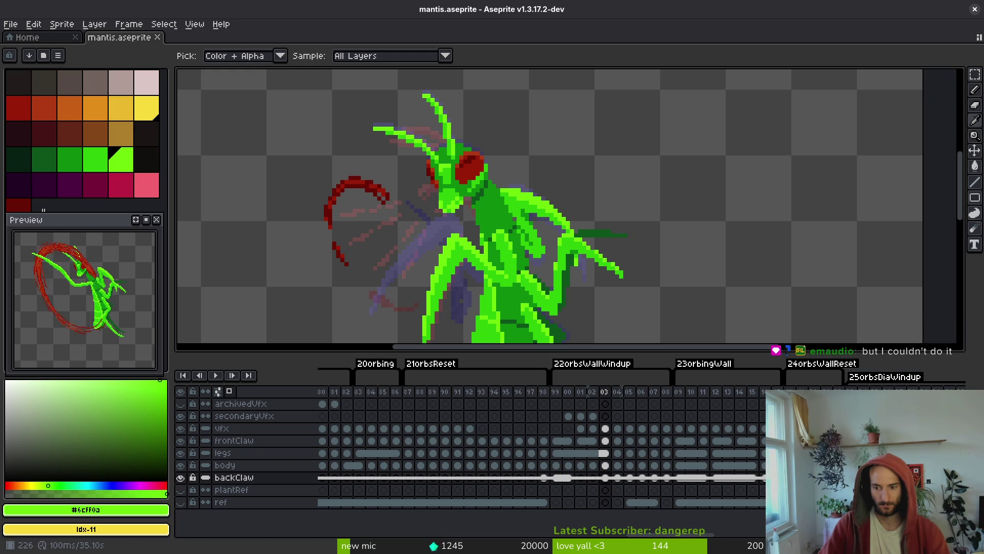
# On frame 03, paint mid green #2fc809 and bright green #6cff0a claw pixels, then save.
pyautogui.hscroll(3, 538, 445)
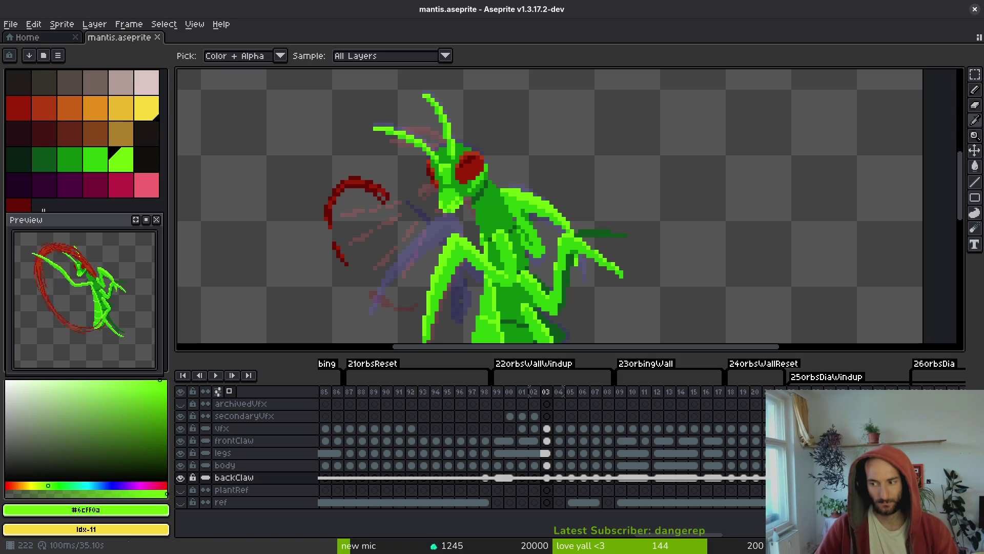
pyautogui.press('b')
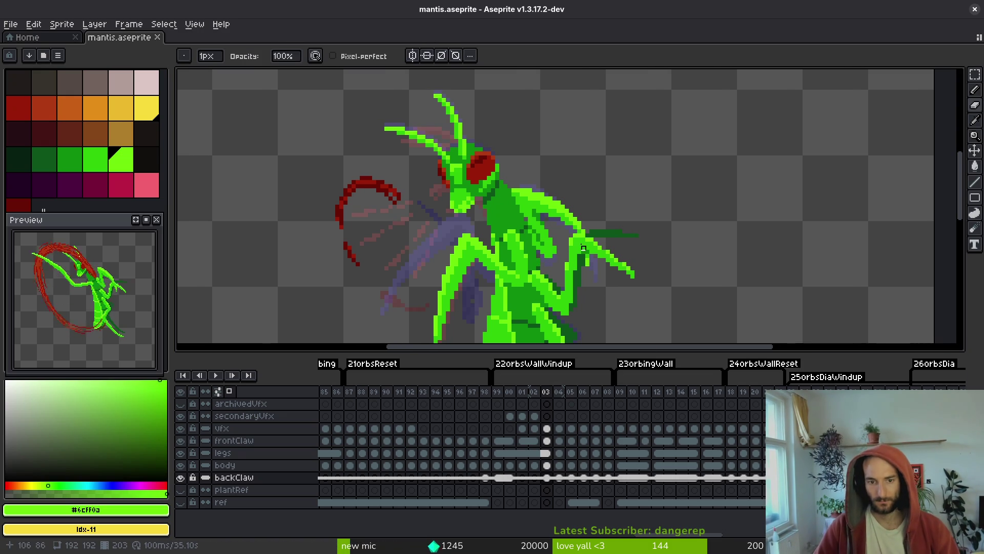
pyautogui.scroll(3, 558, 231)
pyautogui.keyDown('alt'); pyautogui.click(554, 212); pyautogui.keyUp('alt')
pyautogui.moveTo(554, 212); pyautogui.dragTo(570, 228)
pyautogui.scroll(-4, 637, 285)
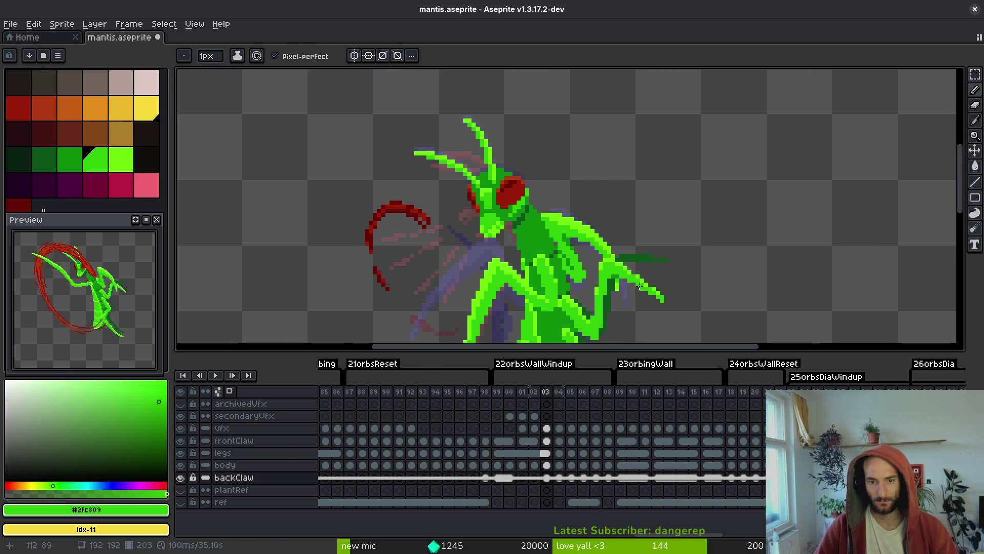
pyautogui.scroll(3, 638, 292)
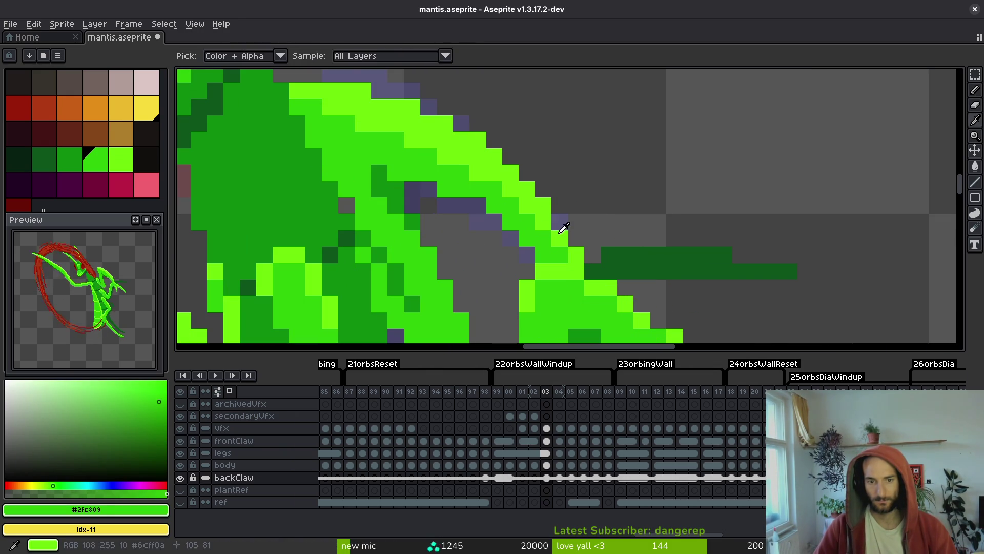
pyautogui.keyDown('alt'); pyautogui.click(577, 255); pyautogui.keyUp('alt')
pyautogui.moveTo(577, 256); pyautogui.dragTo(592, 233)
pyautogui.scroll(-3, 616, 247)
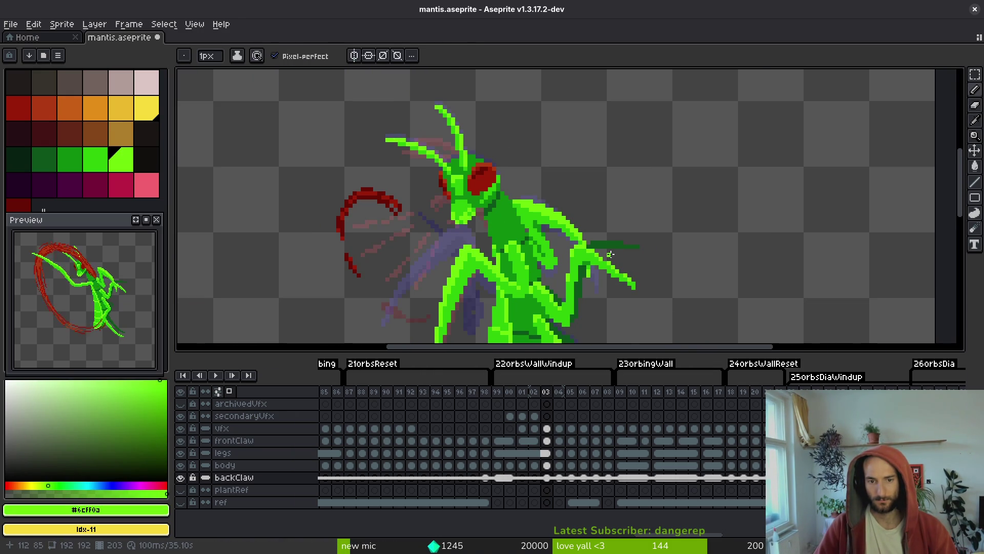
pyautogui.hotkey('ctrl', 'y')
pyautogui.hotkey('ctrl', 's')
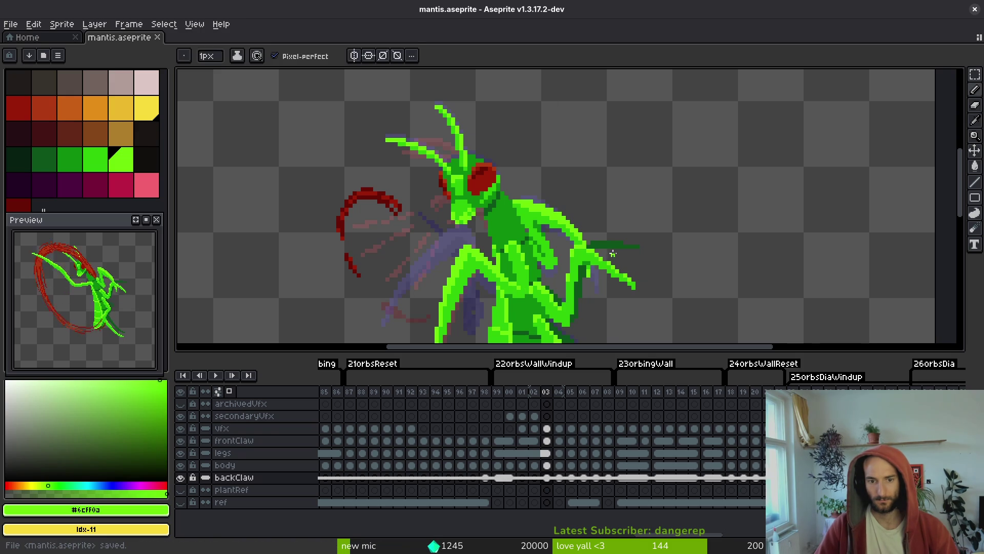
# Compare frame 03's claw against frames 02, 04 and 05, ending on frame 03.
pyautogui.press('Left')
pyautogui.press('Right')
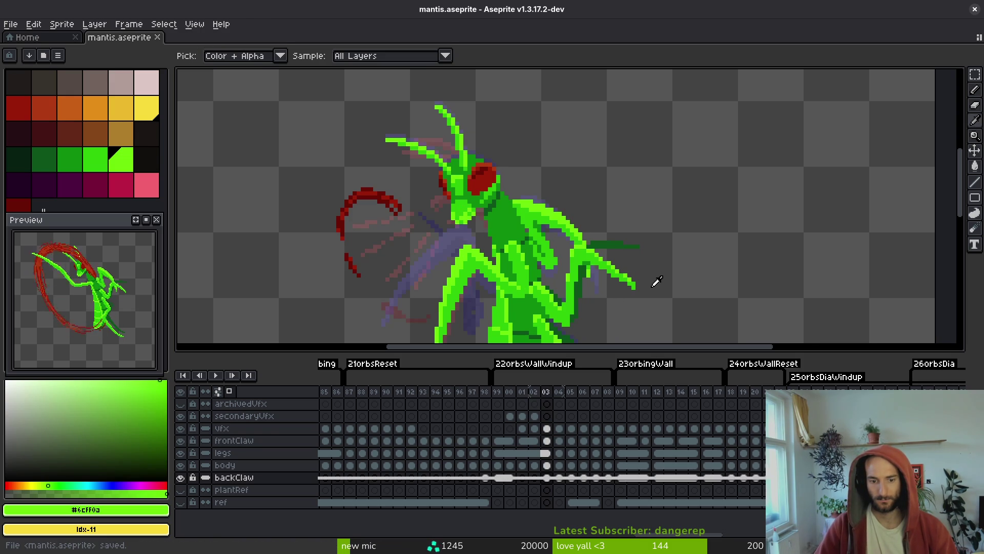
pyautogui.press('Left')
pyautogui.press('Left')
pyautogui.press('Right')
pyautogui.press('Right')
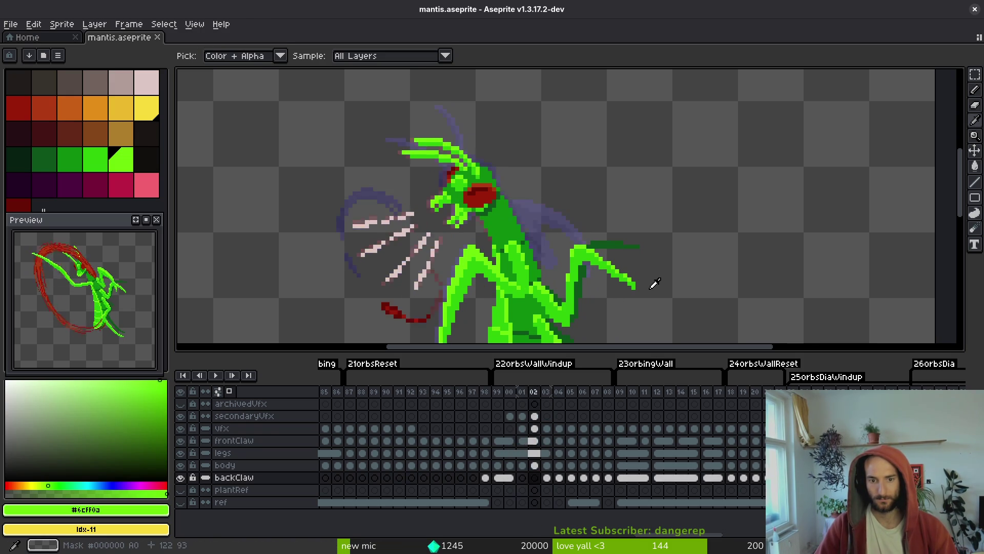
pyautogui.press('Right')
pyautogui.press('Right')
pyautogui.press('Left')
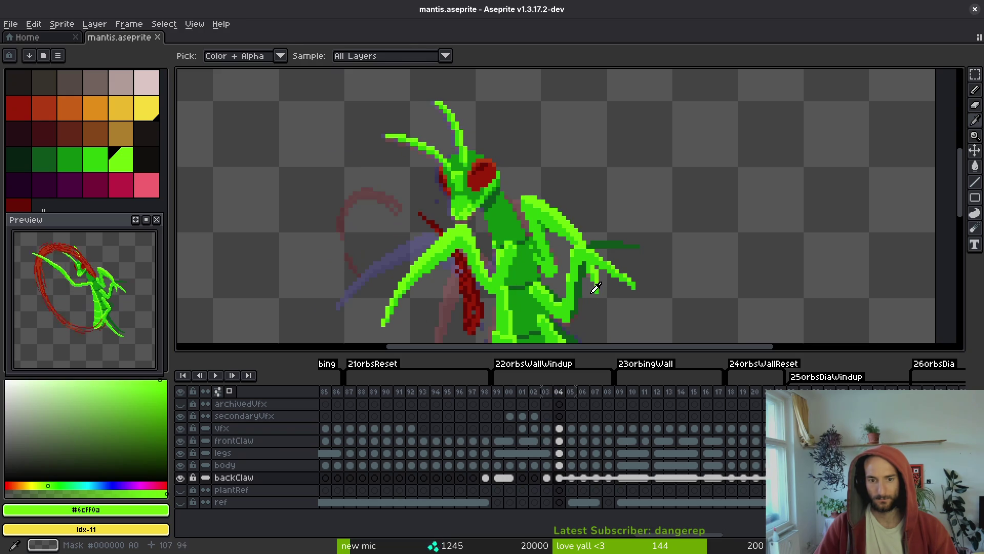
pyautogui.press('Left')
pyautogui.scroll(2, 605, 267)
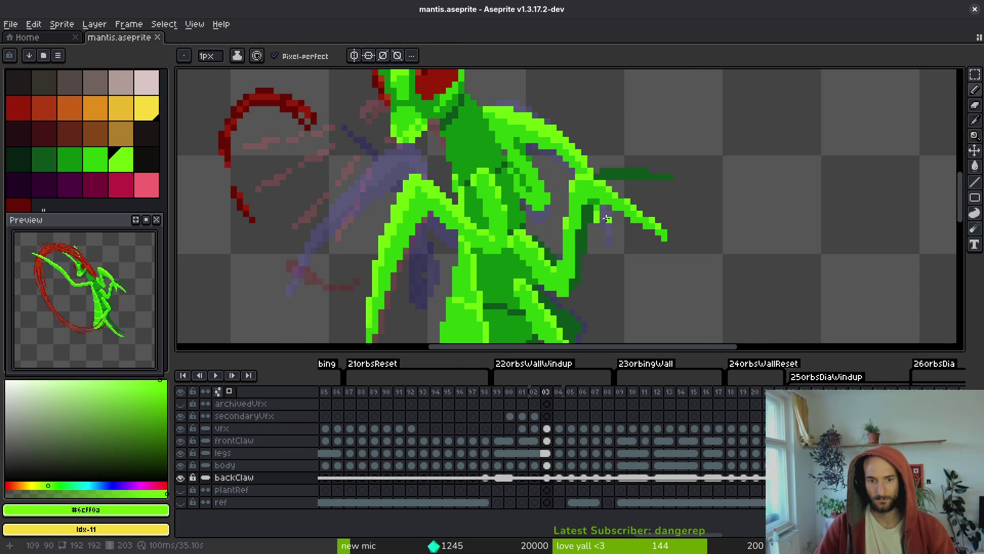
pyautogui.scroll(2, 609, 216)
# Shade the claw with mid green and undo a stray bright green column.
pyautogui.keyDown('alt'); pyautogui.click(605, 215); pyautogui.keyUp('alt')
pyautogui.click(599, 219)
pyautogui.keyDown('alt'); pyautogui.click(588, 205); pyautogui.keyUp('alt')
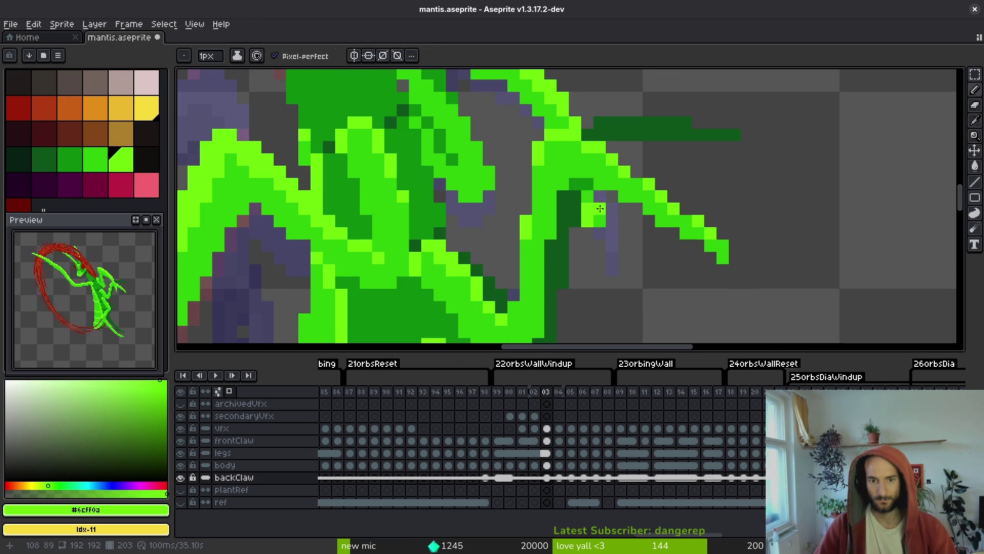
pyautogui.moveTo(599, 196); pyautogui.dragTo(614, 242)
pyautogui.hotkey('ctrl', 'z')
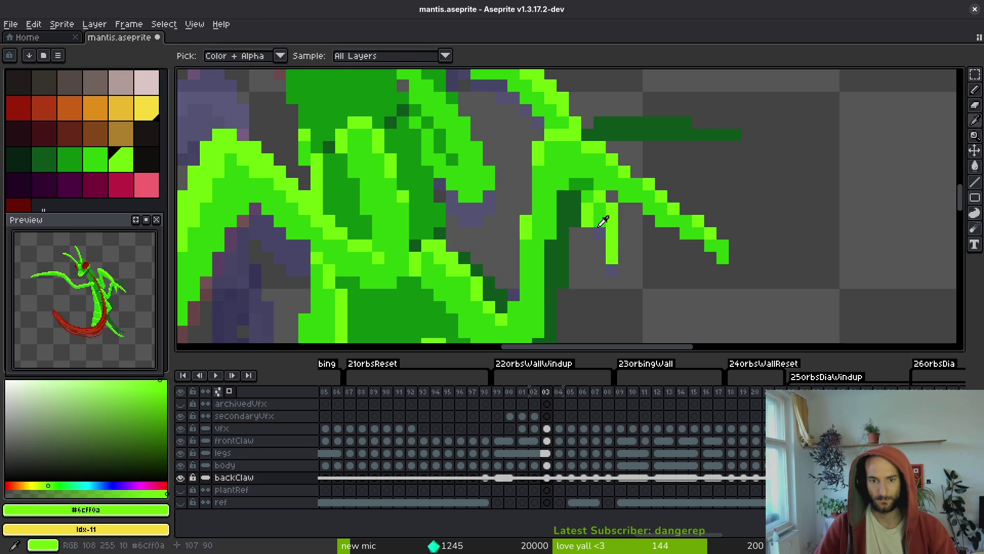
# Add darker green #0c8b0e shading to the claw and repaint its bright green pixels.
pyautogui.keyDown('alt'); pyautogui.click(601, 213); pyautogui.keyUp('alt')
pyautogui.keyDown('alt'); pyautogui.click(590, 197); pyautogui.keyUp('alt')
pyautogui.click(609, 209)
pyautogui.keyDown('alt'); pyautogui.click(610, 218); pyautogui.keyUp('alt')
pyautogui.scroll(-2, 636, 235)
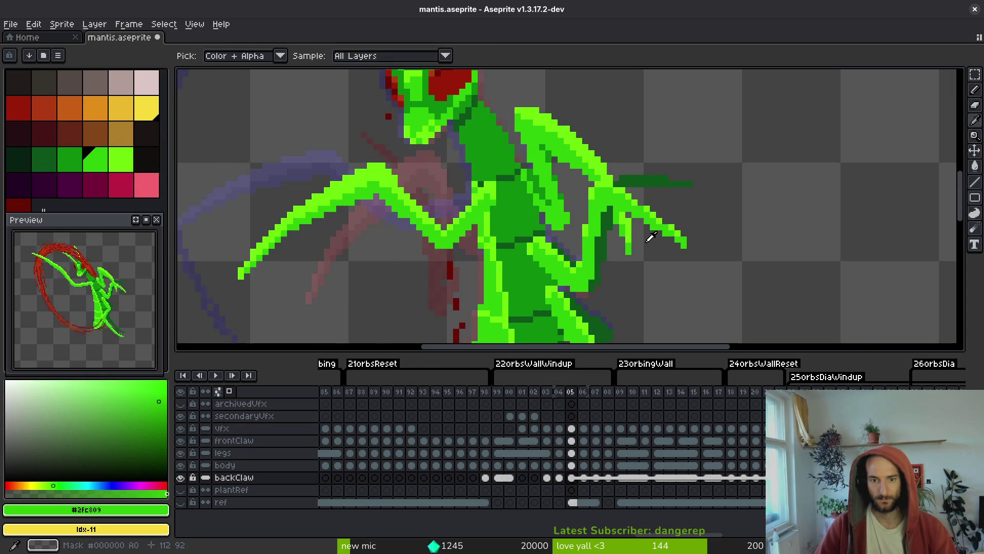
pyautogui.scroll(2, 630, 217)
pyautogui.keyDown('alt'); pyautogui.click(630, 217); pyautogui.keyUp('alt')
pyautogui.moveTo(634, 207); pyautogui.dragTo(617, 191)
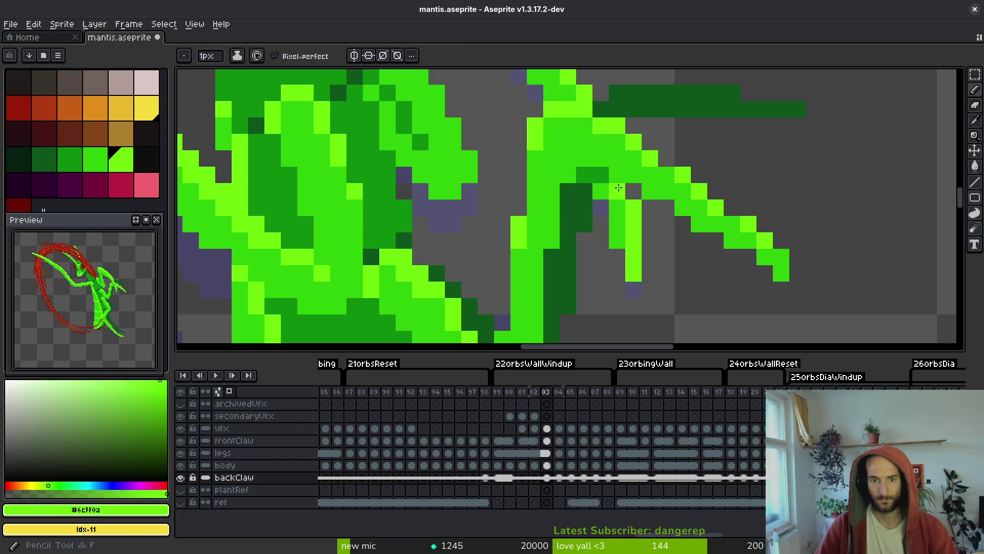
# Switch to the Eraser and check the claw on frame 04 before returning to 03.
pyautogui.press('e')
pyautogui.press('alt')
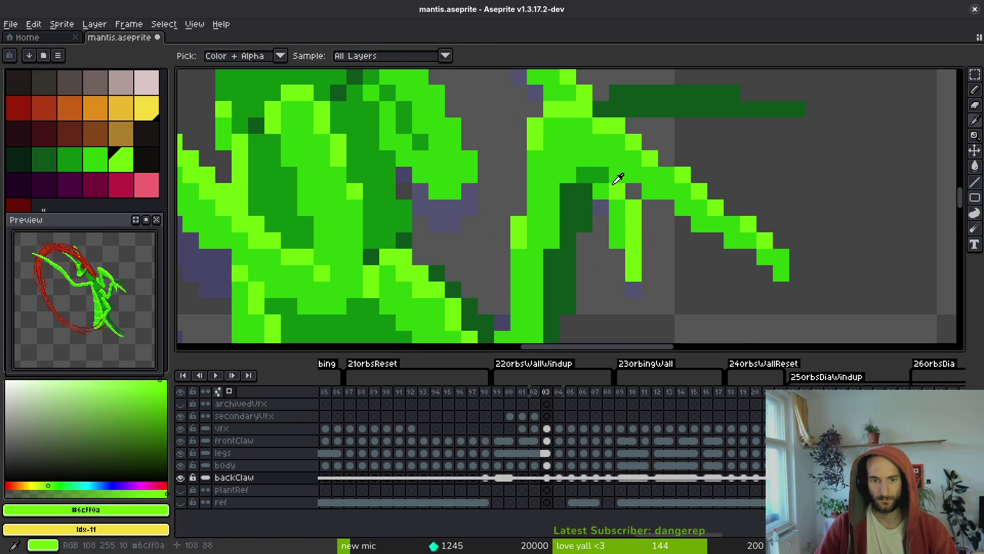
pyautogui.scroll(-3, 641, 210)
pyautogui.press('Right')
pyautogui.press('Left')
pyautogui.scroll(3, 611, 207)
# Sample dark and mid greens from the body and legs layers, returning to backClaw.
pyautogui.keyDown('alt'); pyautogui.click(608, 201); pyautogui.keyUp('alt')
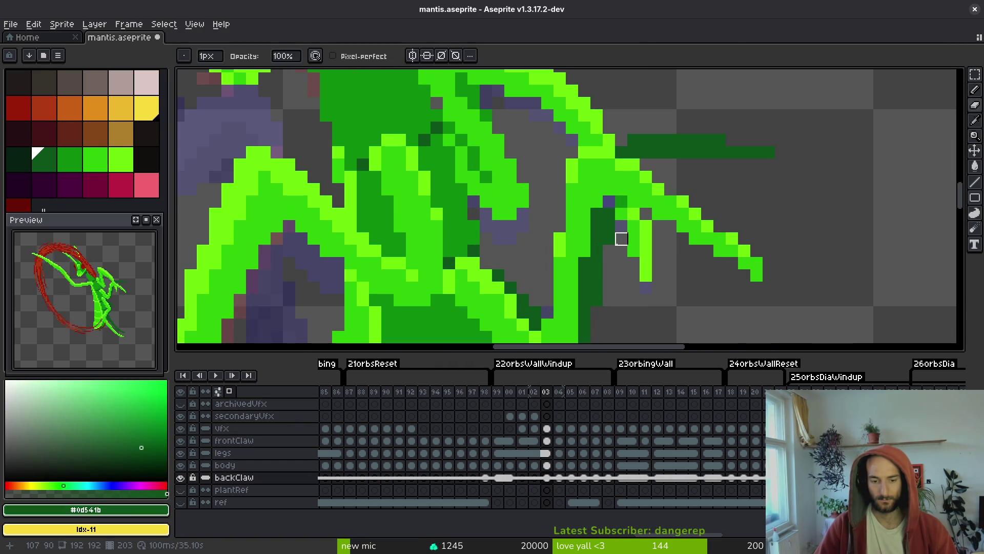
pyautogui.press('Up')
pyautogui.press('Up')
pyautogui.press('alt')
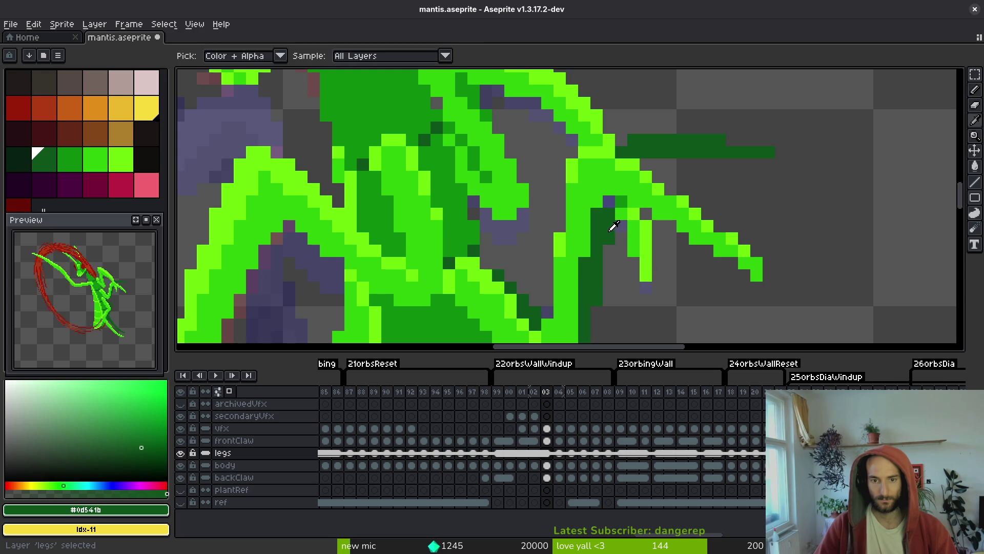
pyautogui.keyDown('alt'); pyautogui.click(622, 205); pyautogui.keyUp('alt')
pyautogui.press('Down')
pyautogui.press('Down')
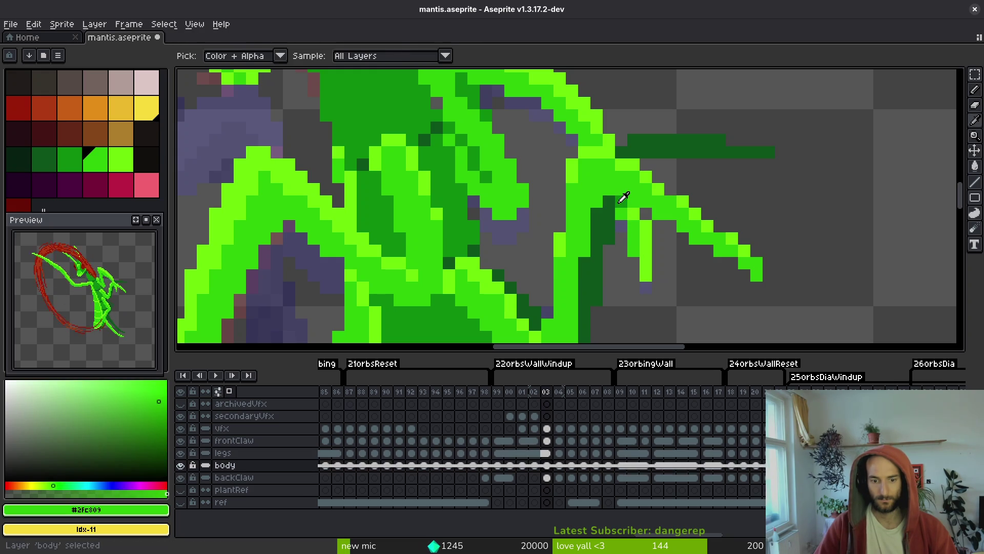
# Preview the claw motion around frame 01 and select its backClaw cel.
pyautogui.press('alt')
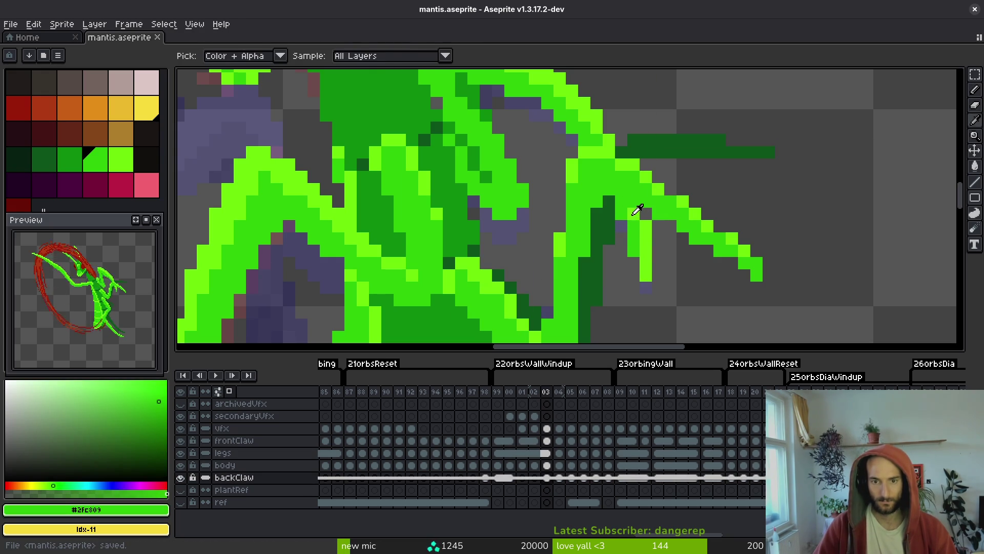
pyautogui.press('Left')
pyautogui.press('Left')
pyautogui.scroll(-5, 638, 241)
pyautogui.press('Right')
pyautogui.press('Right')
pyautogui.press('Left')
pyautogui.press('Left')
pyautogui.press('Right')
pyautogui.press('Right')
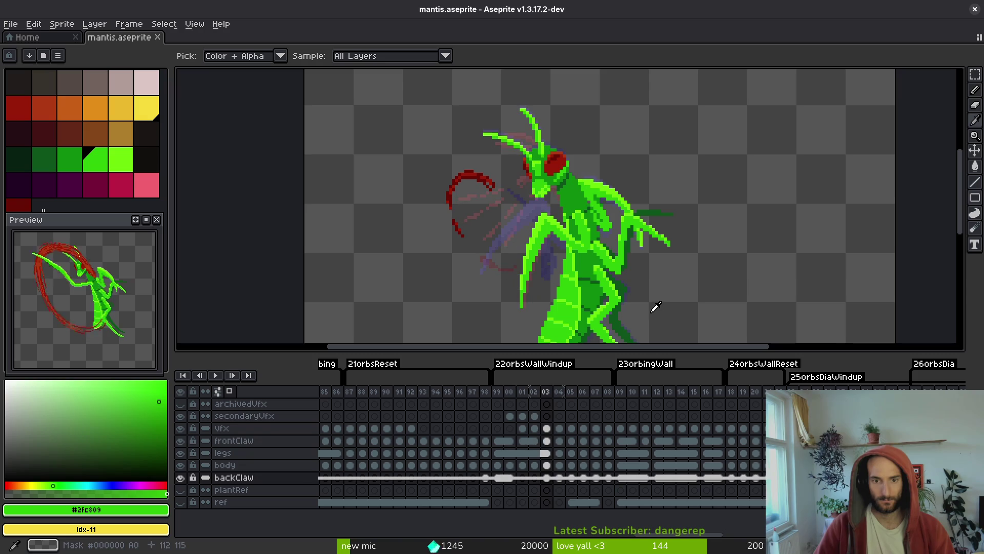
pyautogui.click(521, 477)
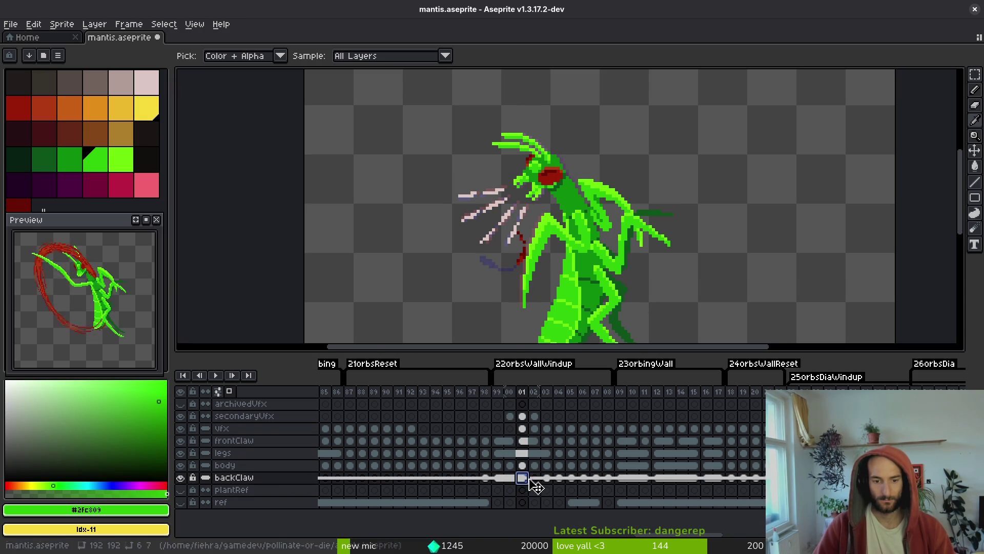
# Unlink the frame 01 backClaw cel, then link the backClaw cels of frames 01–02.
pyautogui.rightClick(522, 477)
pyautogui.click(546, 505)
pyautogui.moveTo(521, 477); pyautogui.dragTo(534, 477)
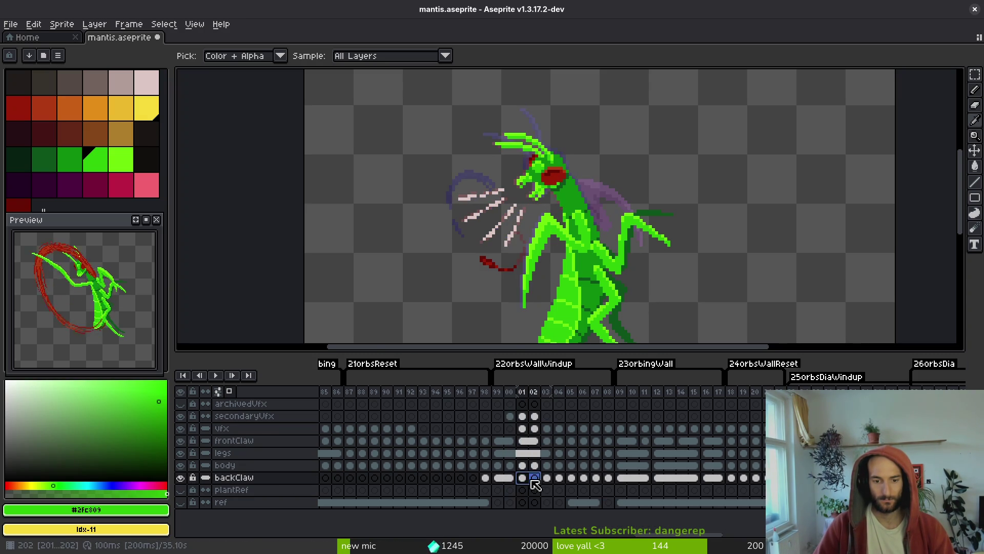
pyautogui.rightClick(519, 477)
pyautogui.click(546, 517)
# On frame 01, lasso the back claw's arm pixels and move them into place.
pyautogui.press('Left')
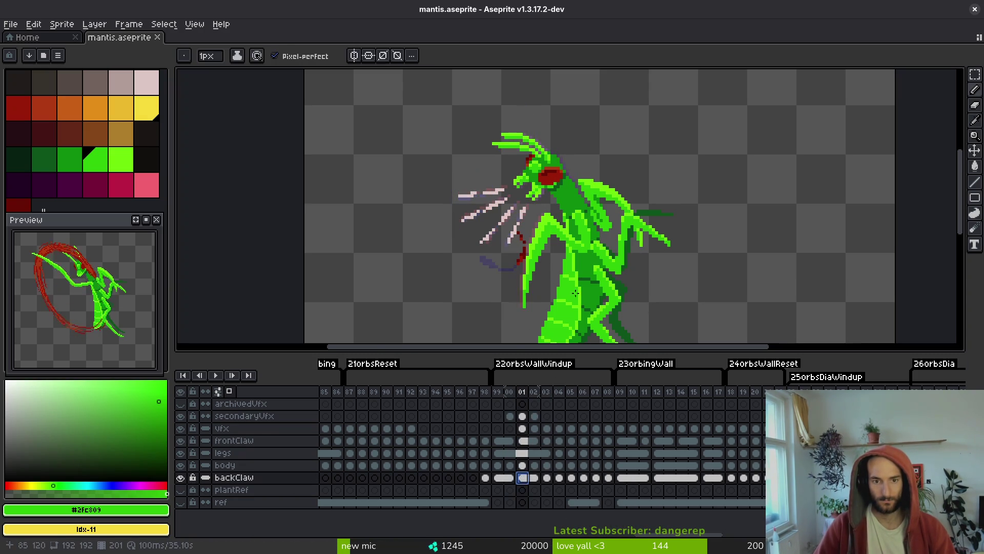
pyautogui.scroll(3, 584, 287)
pyautogui.press('Right')
pyautogui.scroll(2, 583, 287)
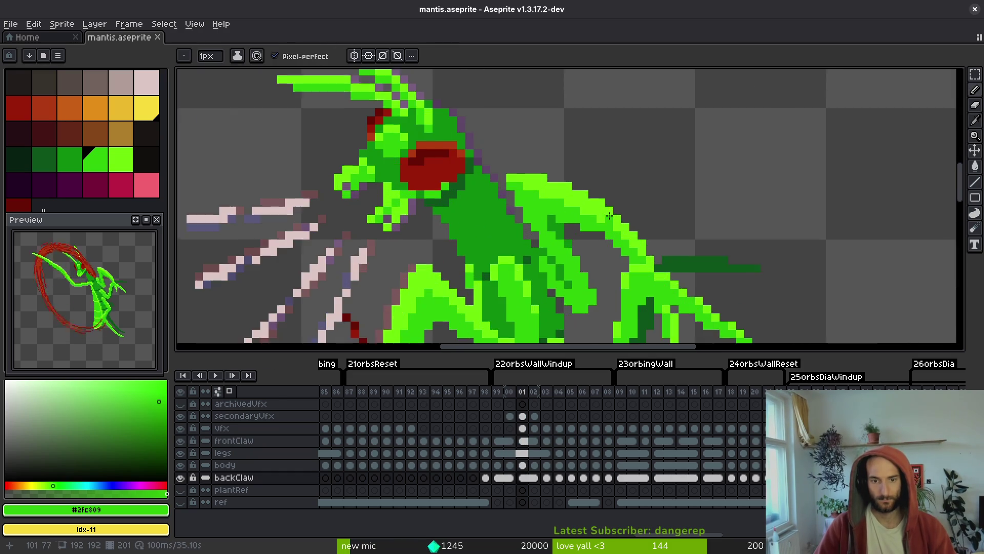
pyautogui.hotkey('shift', 'w')
pyautogui.moveTo(590, 127)
pyautogui.mouseDown()
pyautogui.moveTo(494, 110)
pyautogui.moveTo(509, 191)
pyautogui.mouseUp()
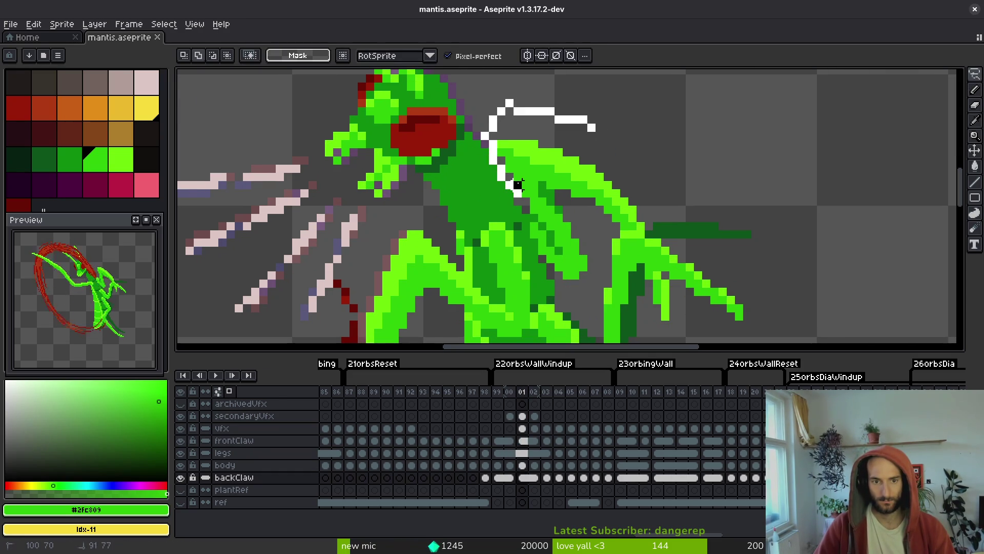
pyautogui.moveTo(592, 226)
pyautogui.mouseDown()
pyautogui.moveTo(677, 340)
pyautogui.moveTo(666, 308)
pyautogui.mouseUp()
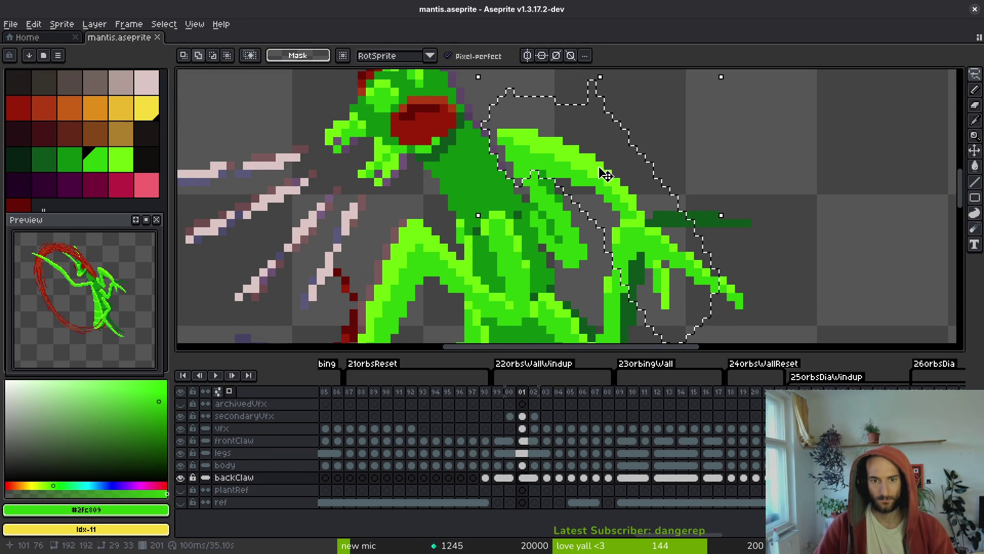
pyautogui.moveTo(615, 184); pyautogui.dragTo(604, 165)
pyautogui.click(559, 189)
# Pick the claw's dark green, switch to the Eraser, and save the sprite.
pyautogui.press('f')
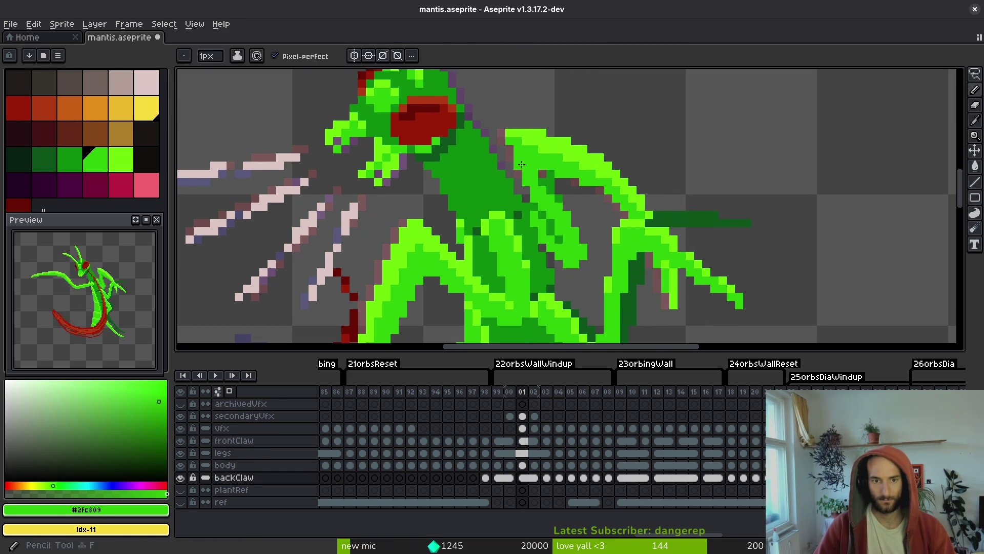
pyautogui.scroll(5, 535, 154)
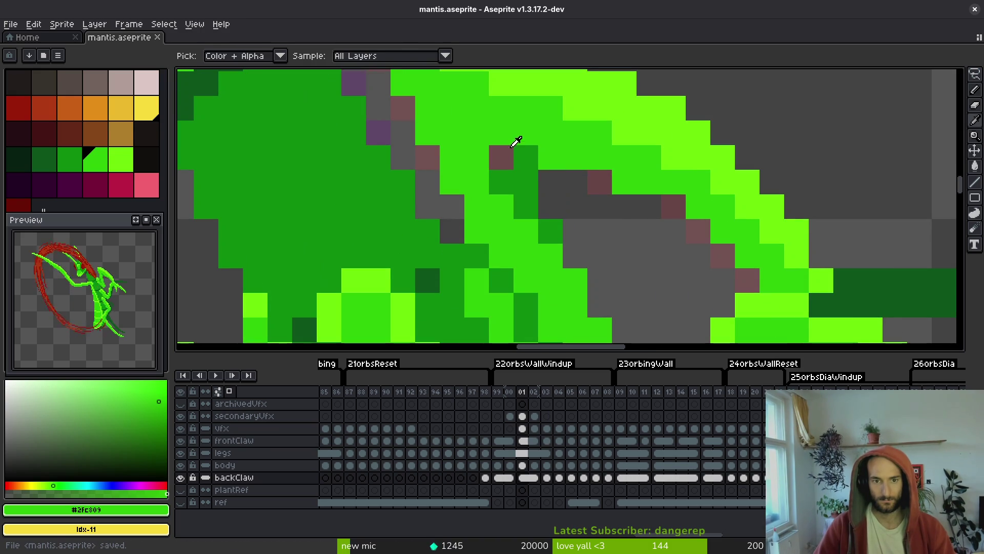
pyautogui.keyDown('alt'); pyautogui.click(511, 161); pyautogui.keyUp('alt')
pyautogui.press('e')
pyautogui.hotkey('ctrl', 's')
# Erase stray bright pixels along the claw and save mantis.aseprite again.
pyautogui.scroll(-3, 550, 182)
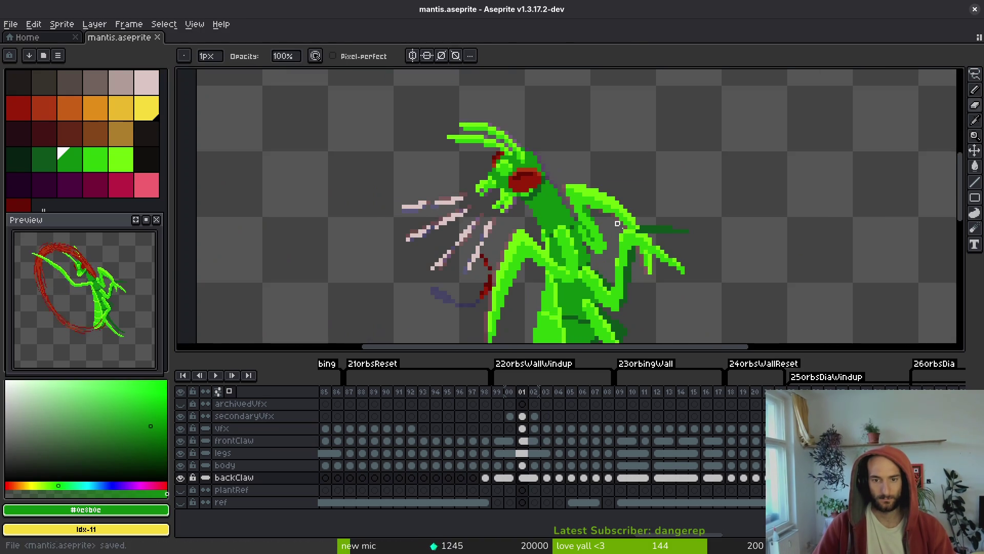
pyautogui.scroll(3, 603, 181)
pyautogui.moveTo(604, 181); pyautogui.dragTo(671, 251)
pyautogui.scroll(-3, 660, 248)
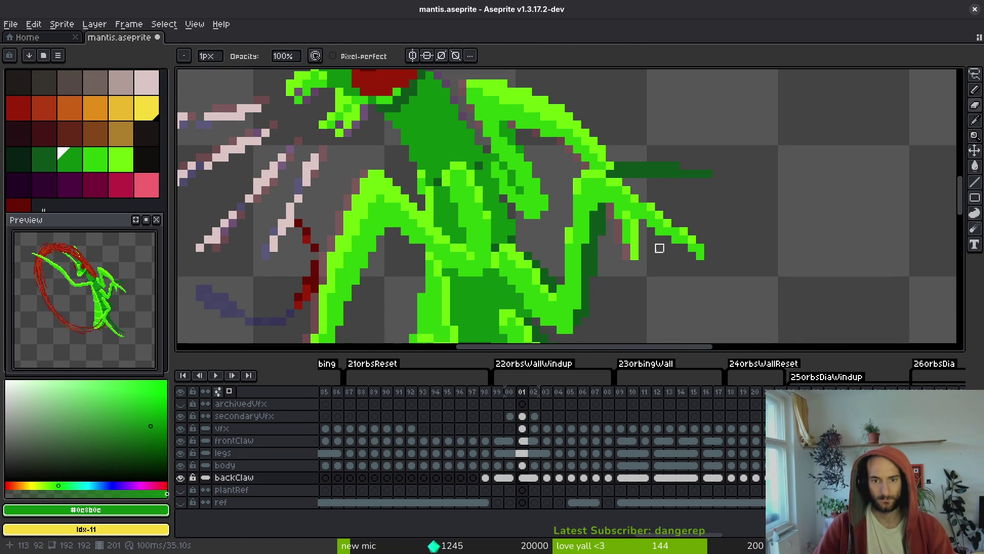
pyautogui.scroll(1, 637, 229)
pyautogui.scroll(-3, 661, 194)
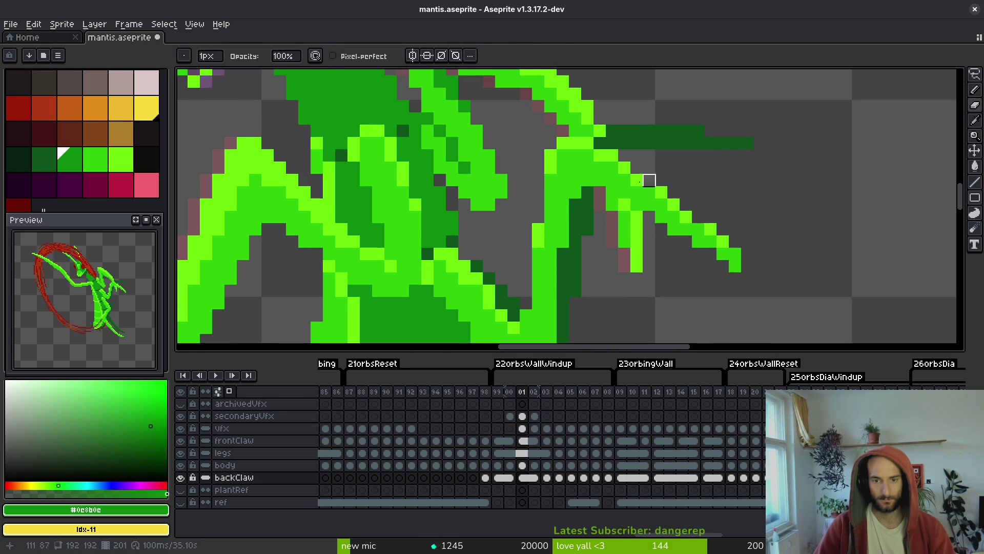
pyautogui.scroll(3, 642, 232)
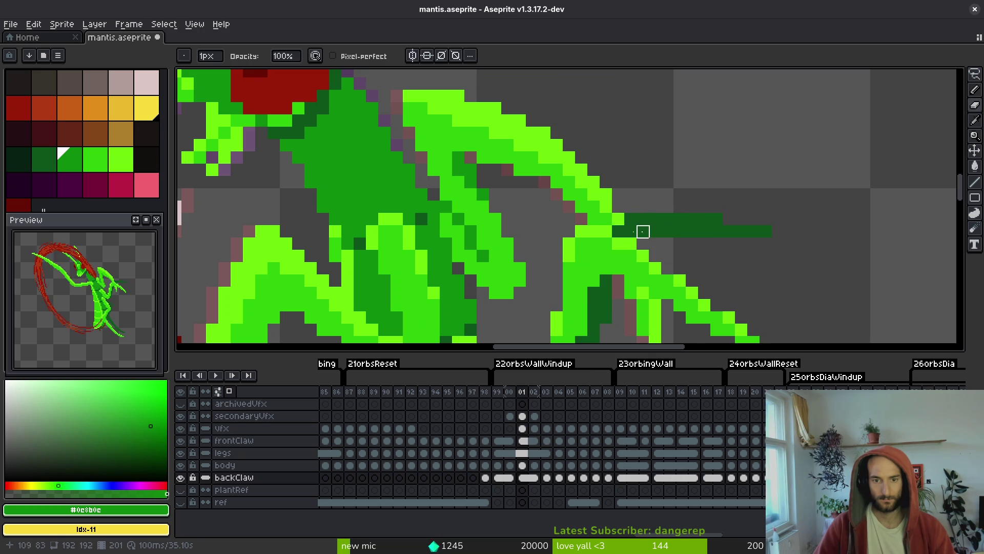
pyautogui.scroll(-5, 594, 220)
pyautogui.hotkey('ctrl', 's')
# Flip between frames 99 and 00 to check the claw pose.
pyautogui.click(498, 477)
pyautogui.press('Right')
pyautogui.press('Left')
pyautogui.press('Right')
pyautogui.press('Left')
pyautogui.press('Right')
pyautogui.press('Right')
pyautogui.press('Right')
pyautogui.press('Right')
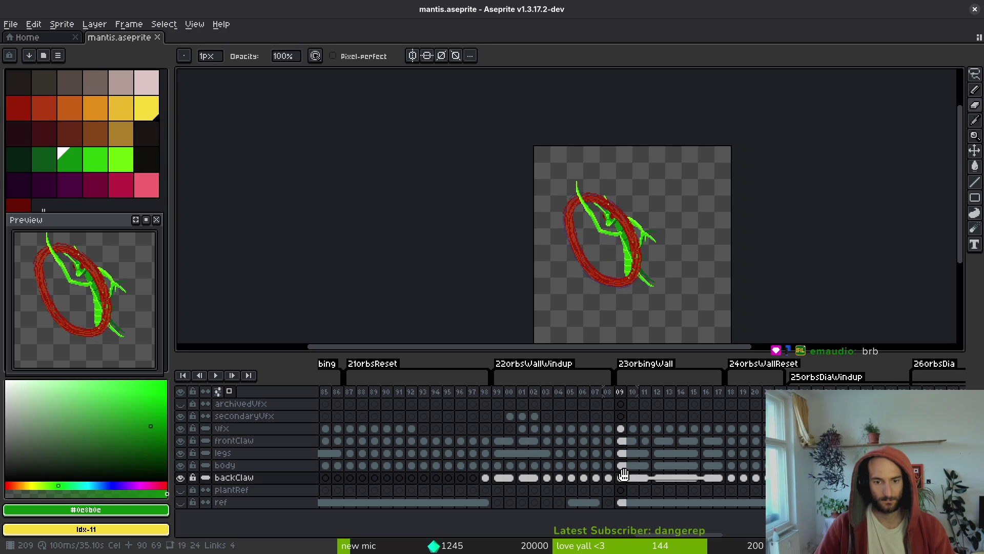
# Go to frame 10 of the mantis animation and play it back.
pyautogui.scroll(15, 732, 486)
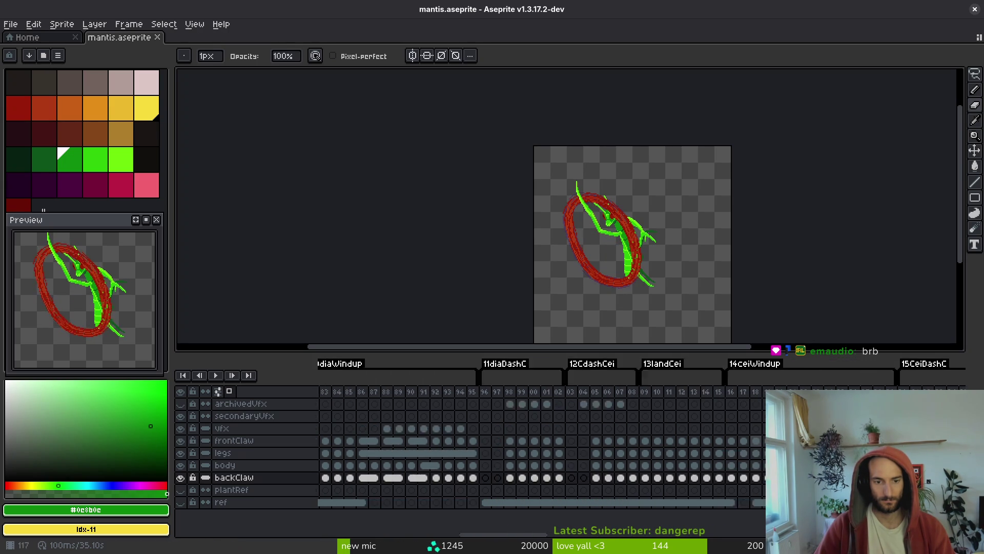
pyautogui.scroll(-15, 660, 429)
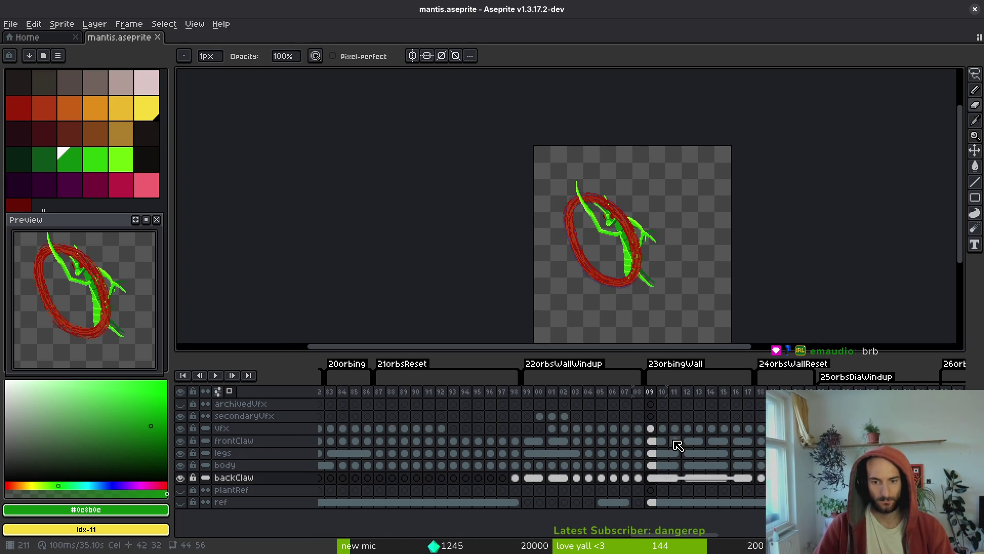
pyautogui.click(661, 480)
pyautogui.press('i')
pyautogui.press('Return')
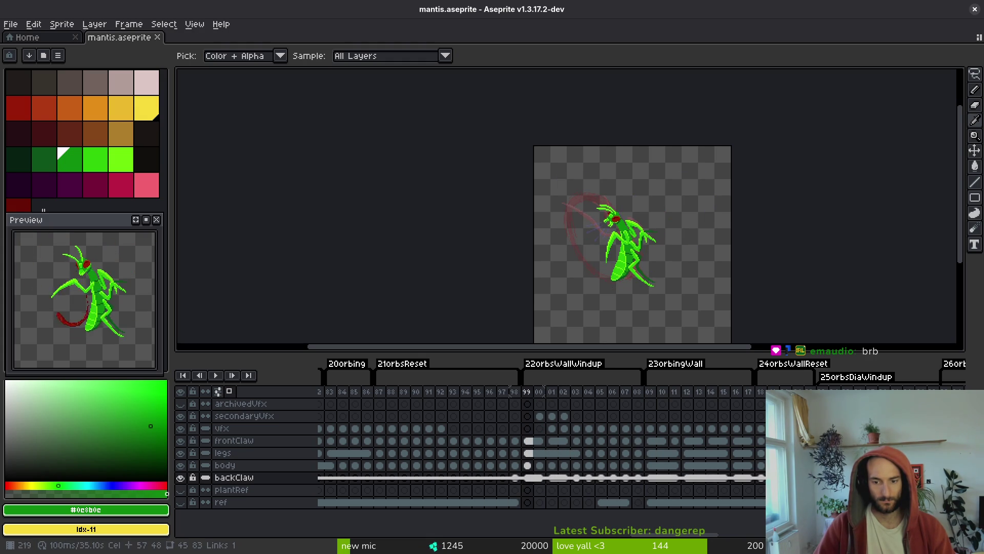
pyautogui.hscroll(8, 572, 488)
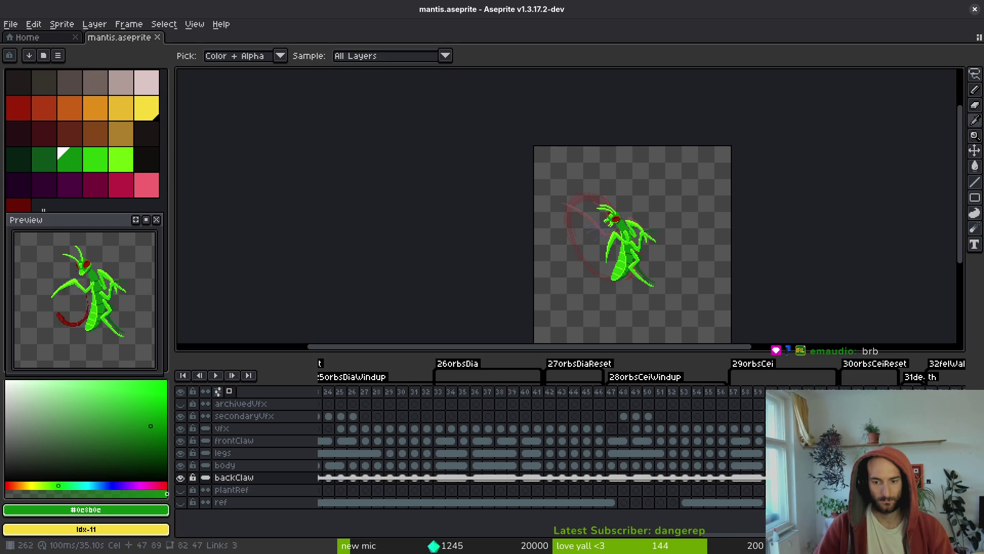
pyautogui.hscroll(5, 491, 467)
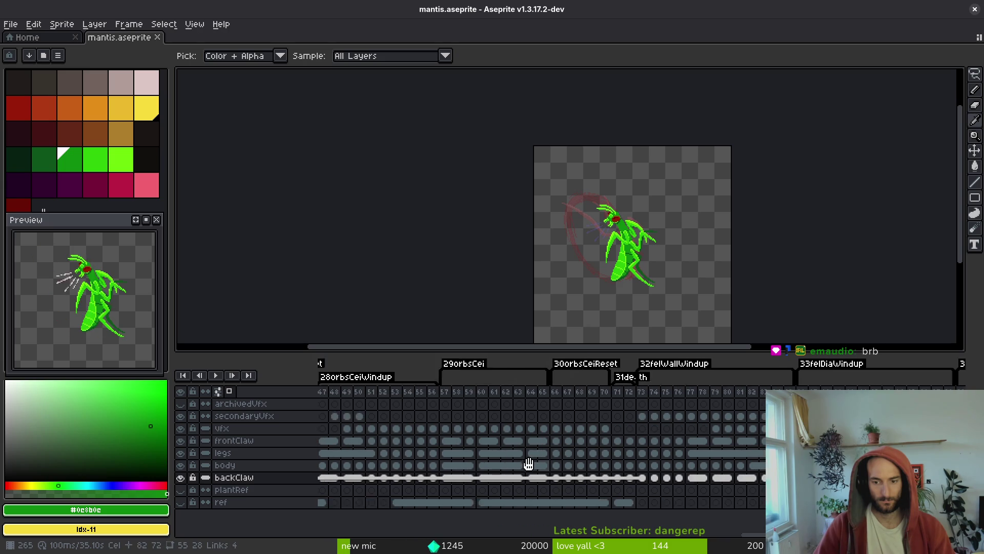
# Select the backClaw cel at frame 73 and scan the timeline toward frame 85.
pyautogui.click(576, 478)
pyautogui.scroll(4, 643, 230)
pyautogui.scroll(-2, 618, 242)
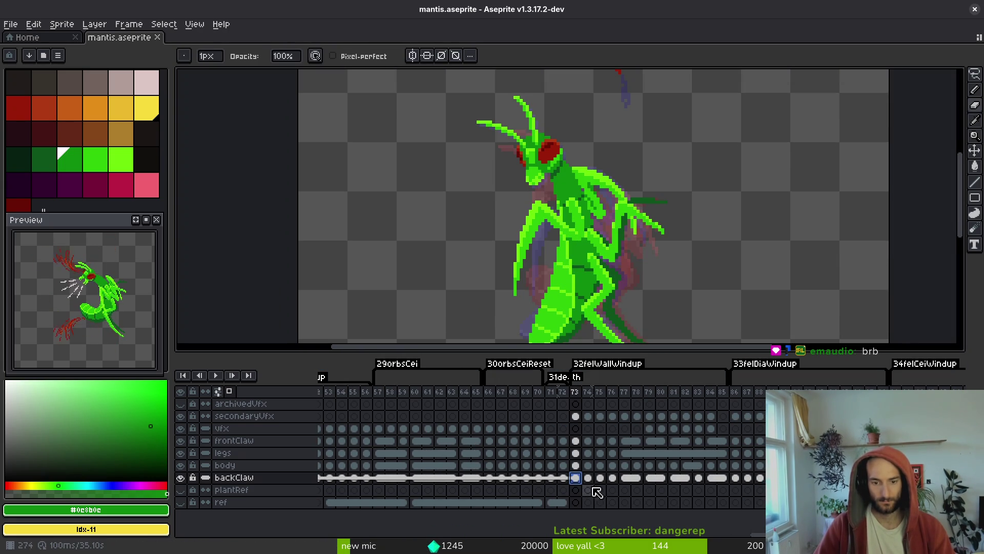
pyautogui.hscroll(-5, 532, 454)
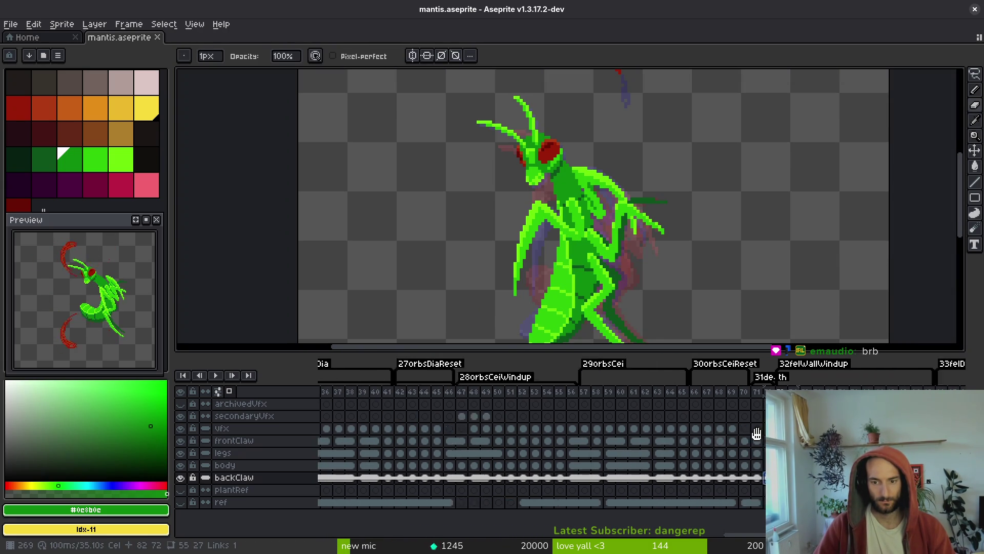
pyautogui.hscroll(4, 659, 448)
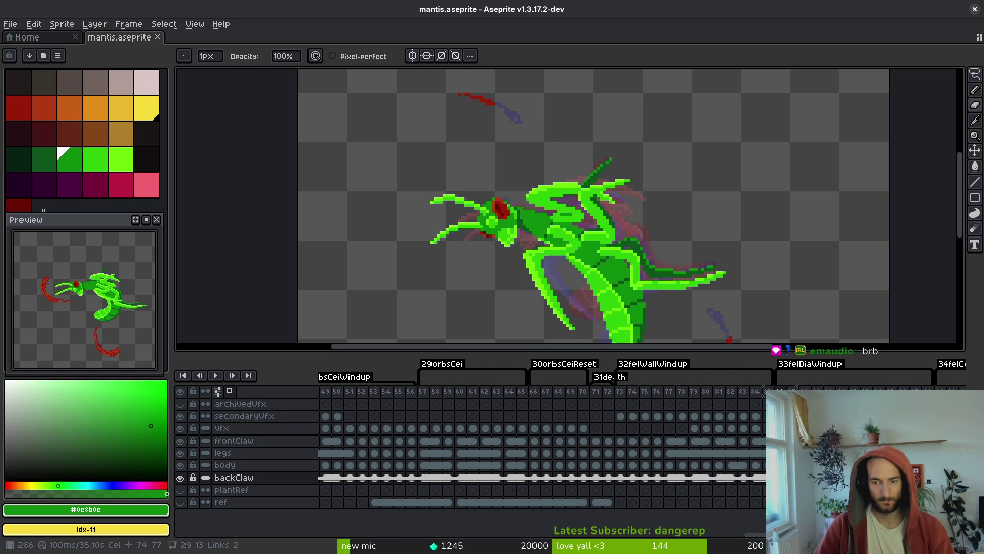
pyautogui.hscroll(-10, 511, 439)
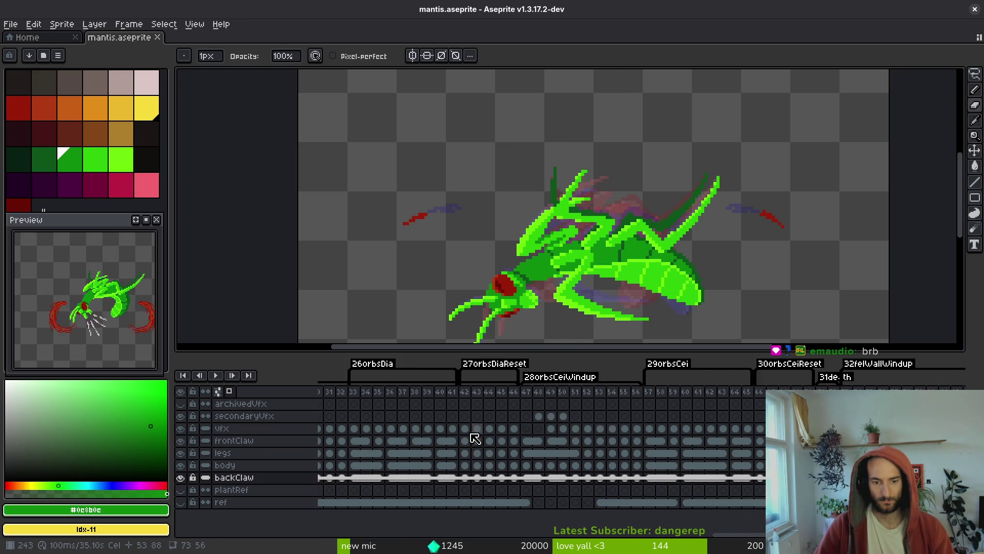
pyautogui.moveTo(480, 439); pyautogui.dragTo(685, 441)
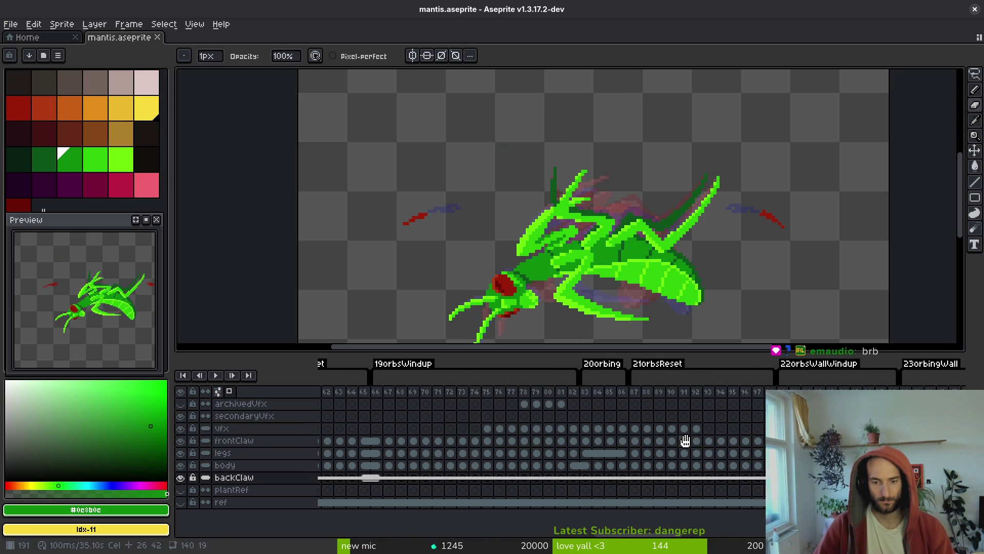
pyautogui.hscroll(-10, 660, 454)
pyautogui.hscroll(8, 620, 417)
pyautogui.hscroll(-3, 479, 450)
pyautogui.hscroll(-15, 685, 435)
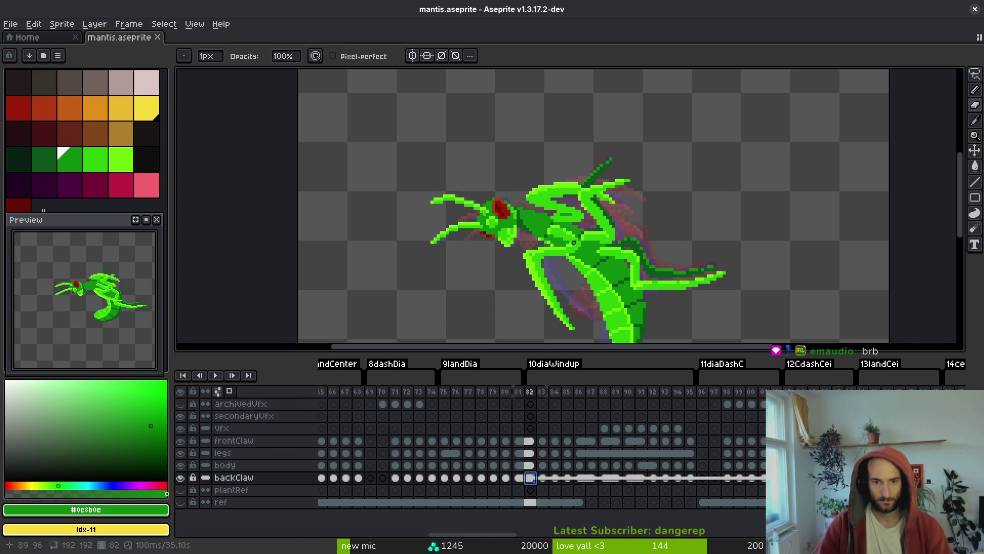
pyautogui.moveTo(459, 433); pyautogui.dragTo(575, 416)
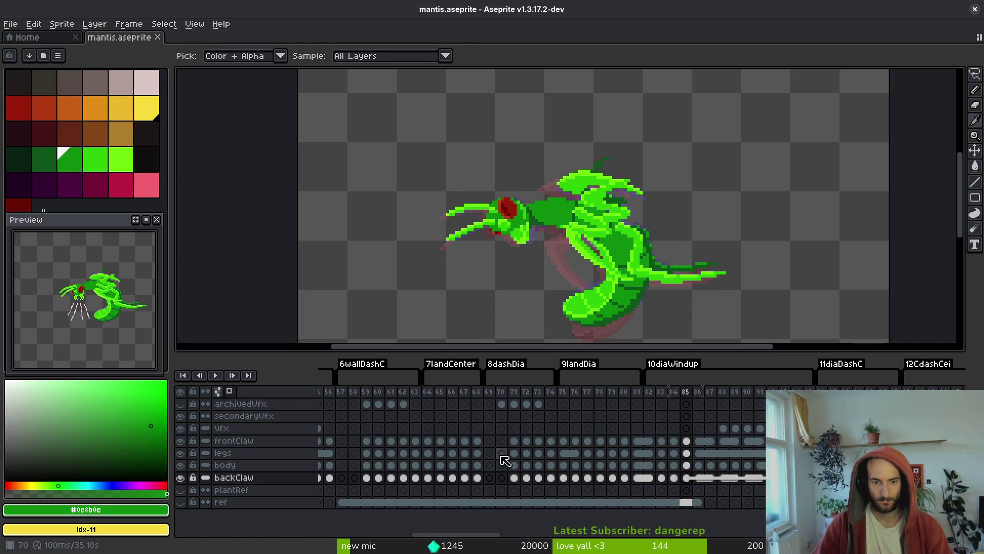
pyautogui.moveTo(440, 475); pyautogui.dragTo(597, 466)
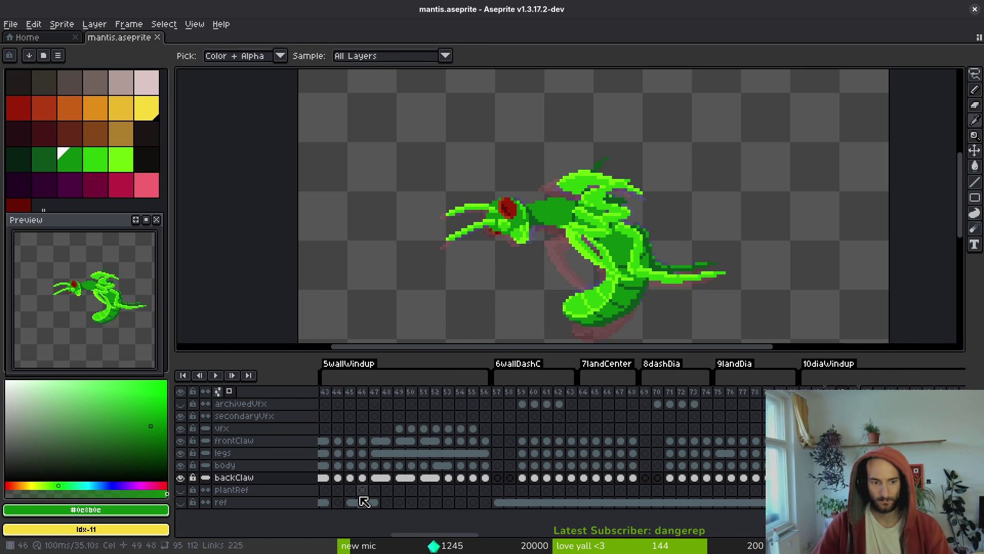
# Compare the 5wallWindup back-claw poses by flipping between frames 43 and 44.
pyautogui.click(337, 477)
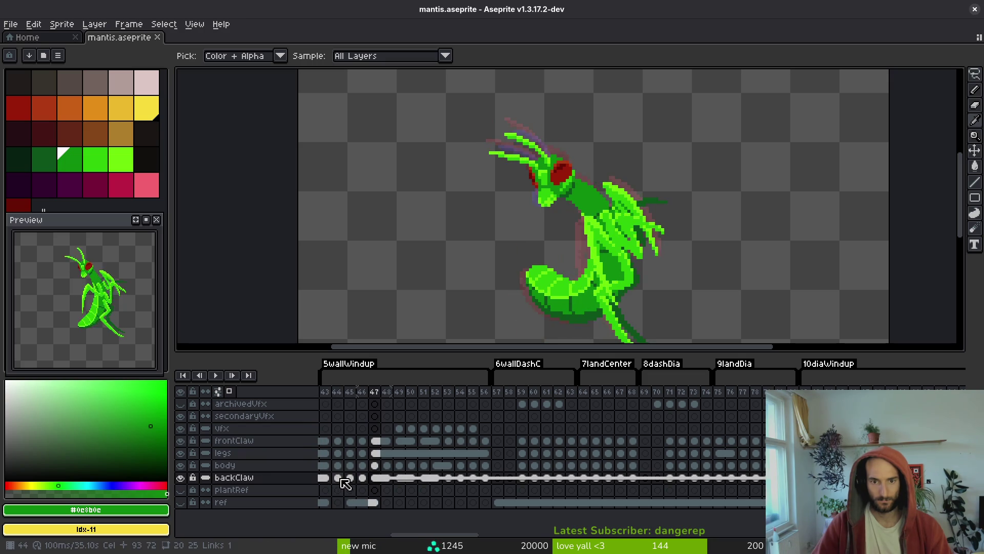
pyautogui.press('Left')
pyautogui.press('Right')
pyautogui.press('Right')
pyautogui.press('Right')
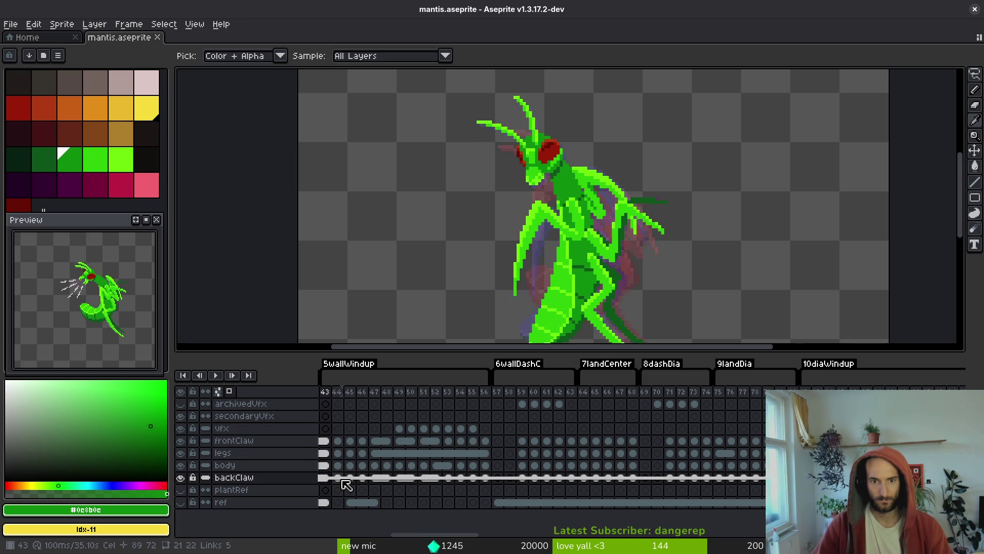
pyautogui.press('Left')
pyautogui.press('Left')
pyautogui.press('Left')
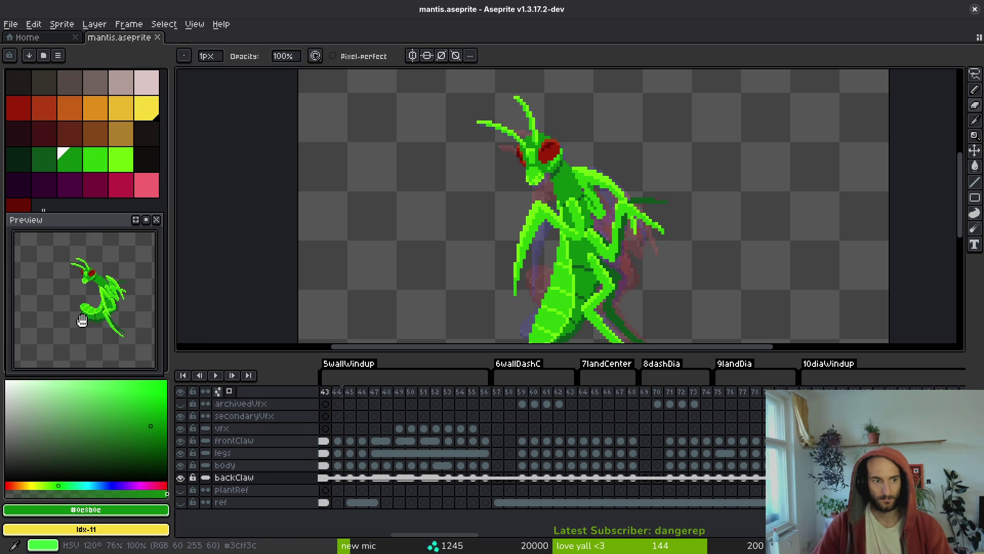
pyautogui.press('Left')
pyautogui.press('Right')
pyautogui.press('Right')
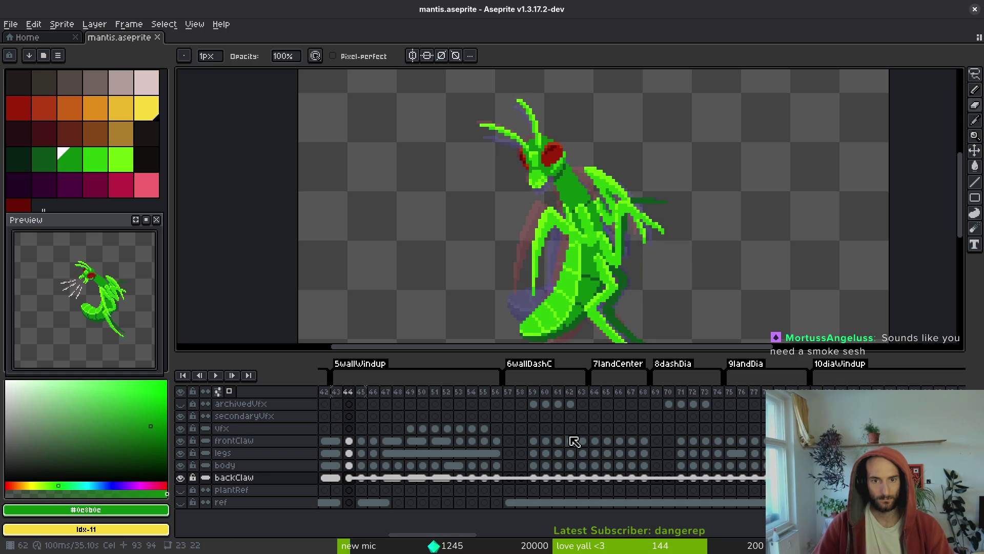
pyautogui.press('Right')
pyautogui.press('Right')
pyautogui.press('Left')
pyautogui.press('Left')
pyautogui.press('Right')
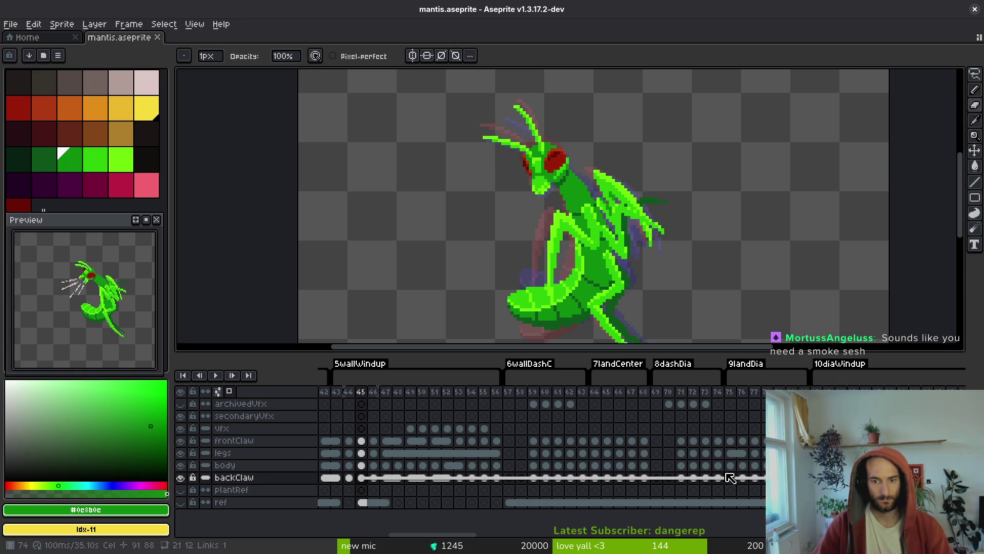
pyautogui.press('Right')
pyautogui.press('Right')
pyautogui.press('Right')
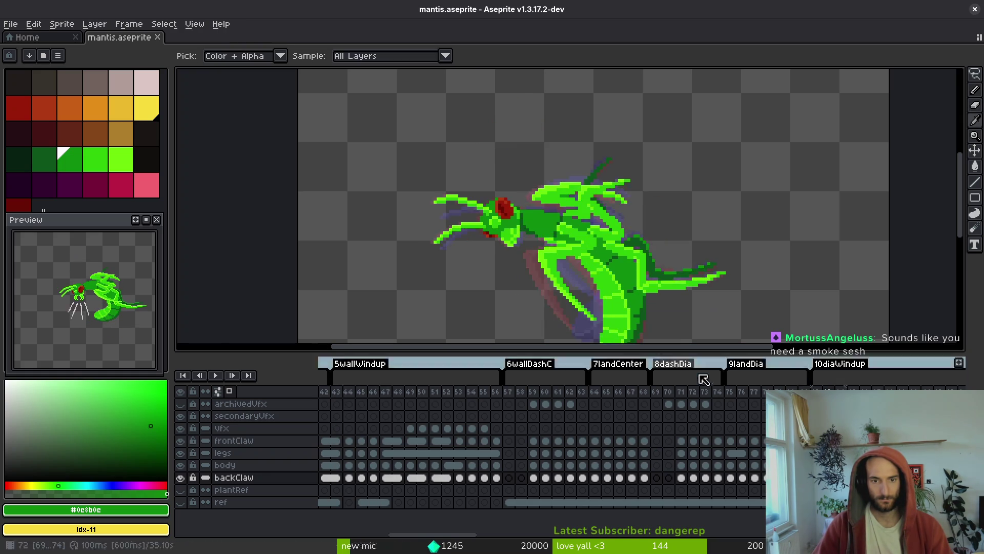
# Jump to a ceiling windup frame and save mantis.aseprite.
pyautogui.hscroll(5, 477, 441)
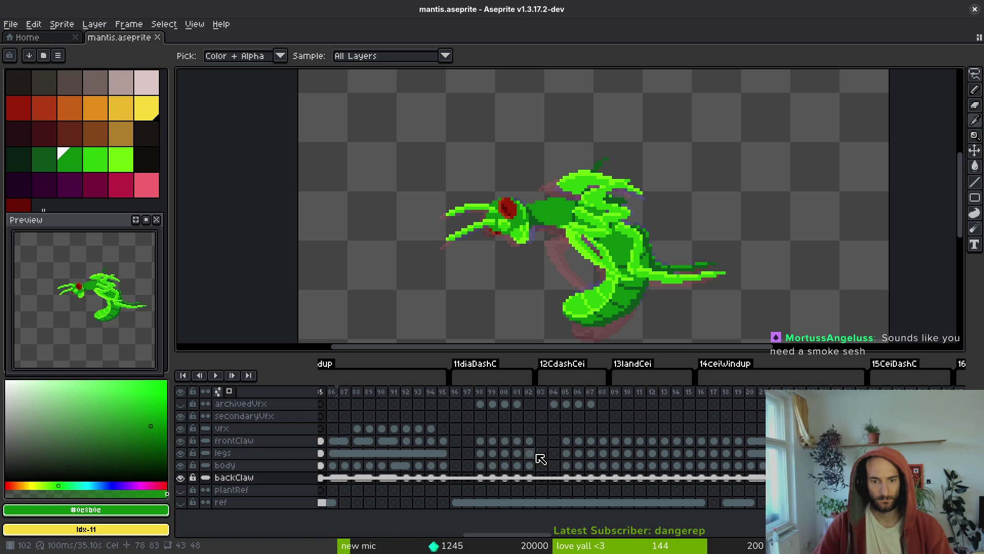
pyautogui.click(701, 478)
pyautogui.press('Right')
pyautogui.press('Right')
pyautogui.press('Right')
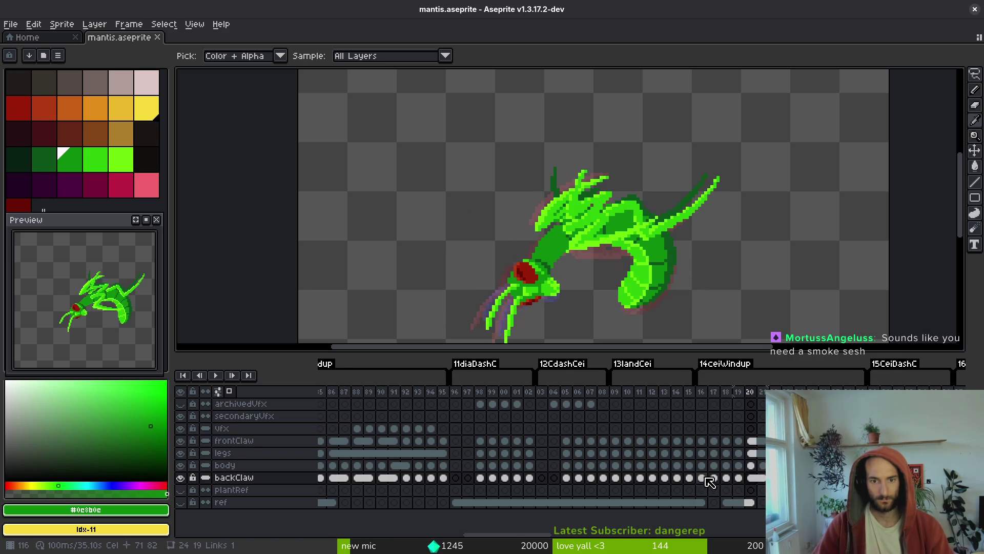
pyautogui.hotkey('ctrl', 's')
# Scroll to the later felDiaWindup and felCeiWindup tags and switch back to the pencil.
pyautogui.hscroll(15, 427, 432)
pyautogui.hscroll(7, 427, 432)
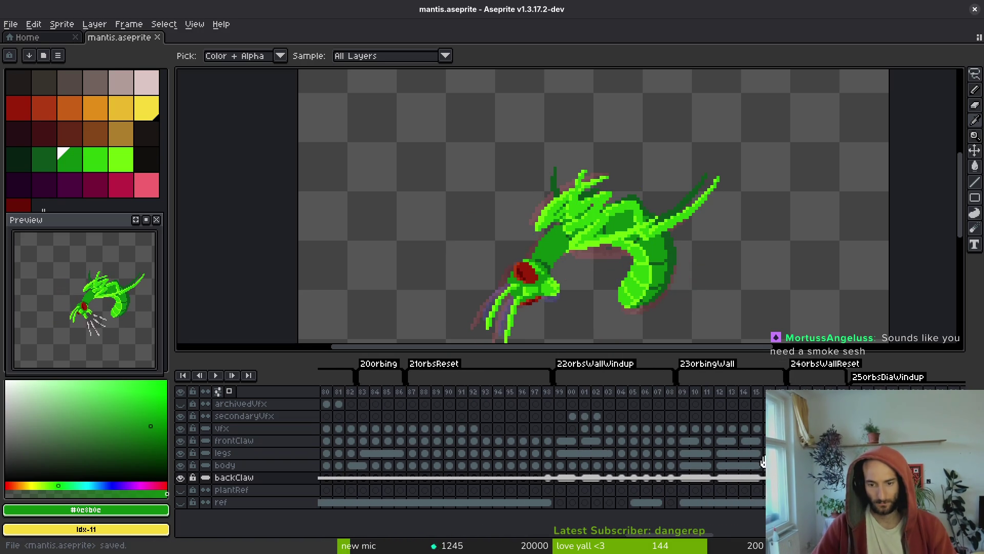
pyautogui.hscroll(20, 626, 457)
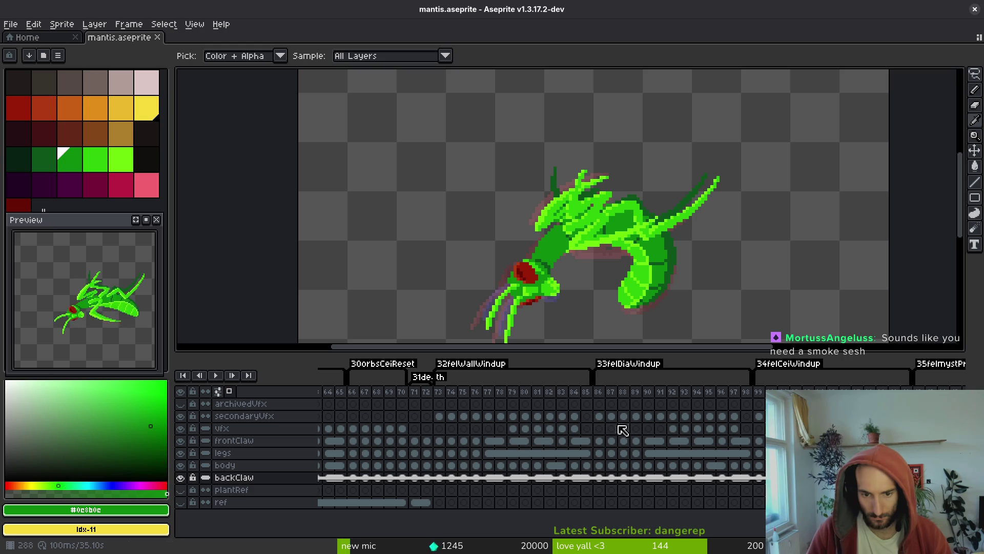
pyautogui.hscroll(5, 703, 427)
pyautogui.press('b')
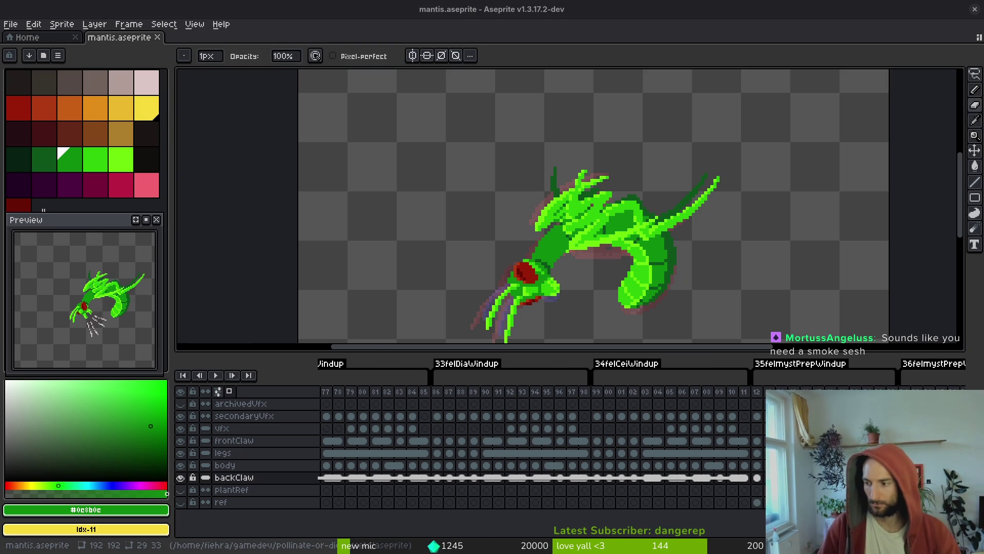
pyautogui.press('super')
pyautogui.press('super')
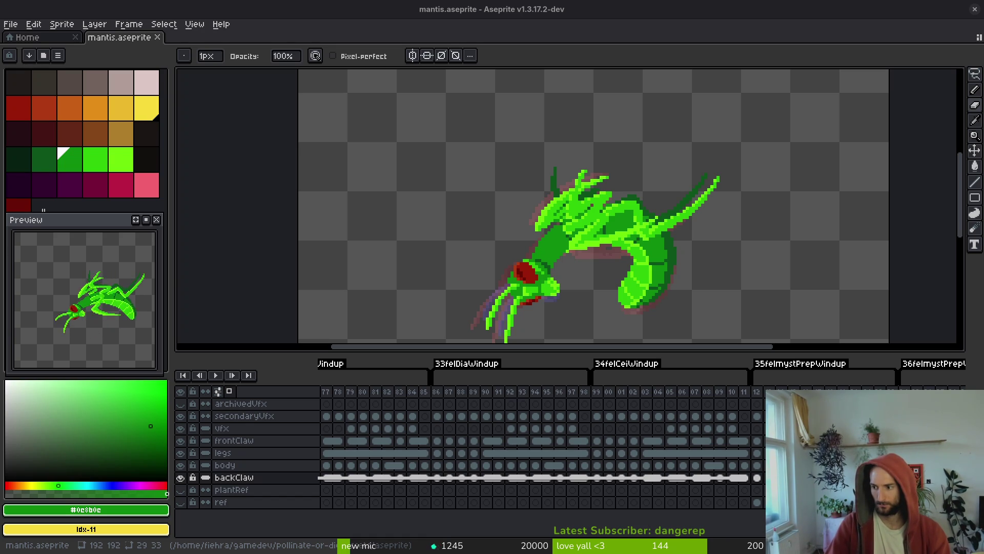
pyautogui.press('super')
pyautogui.press('super')
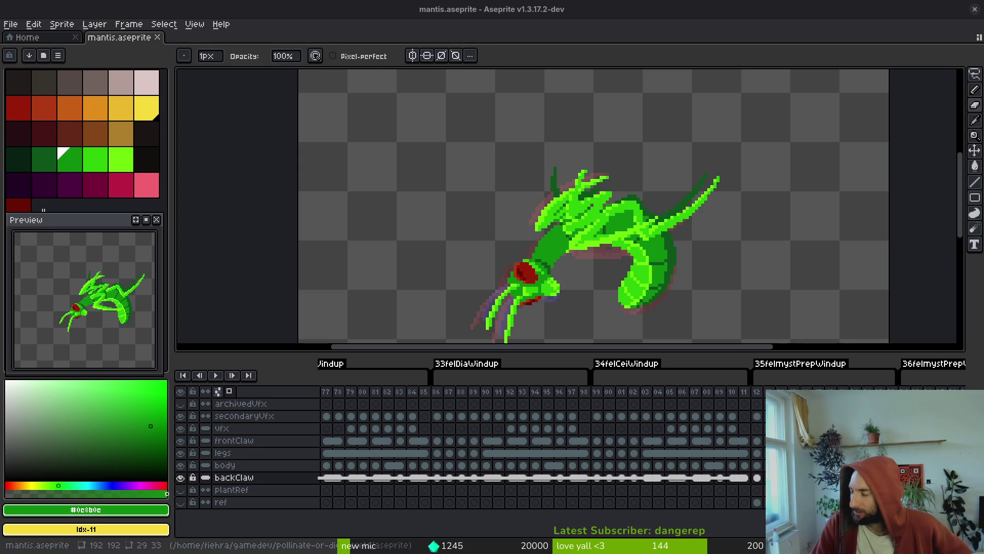
pyautogui.scroll(-5, 627, 213)
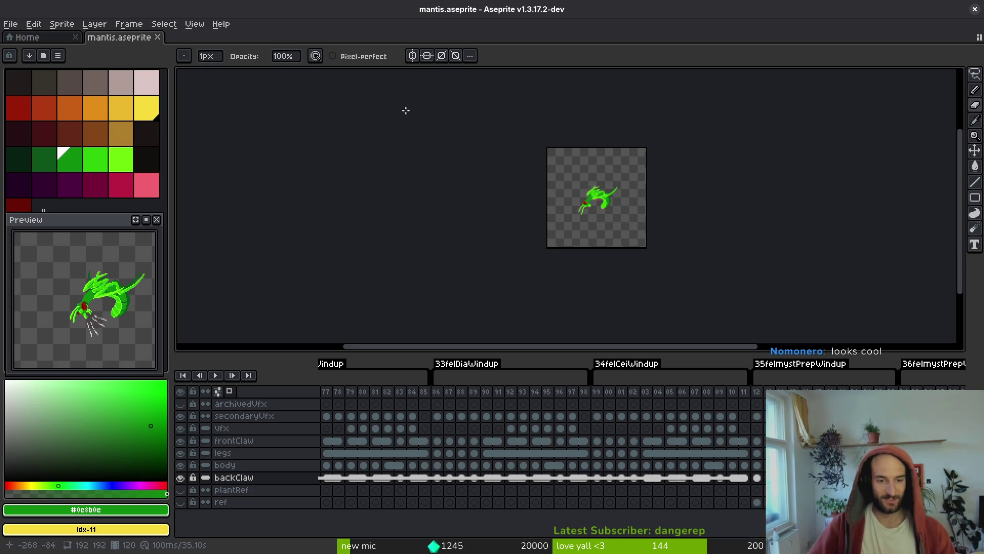
# Open Export Sprite Sheet, cancel it, and close the sheet preview document.
pyautogui.moveTo(643, 216); pyautogui.dragTo(615, 215)
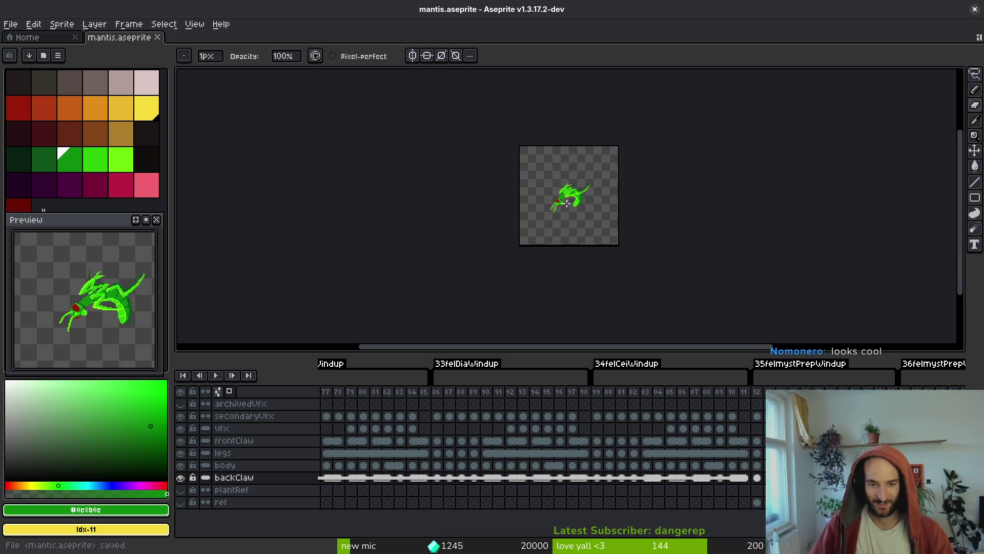
pyautogui.hotkey('ctrl', 'e')
pyautogui.click(378, 189)
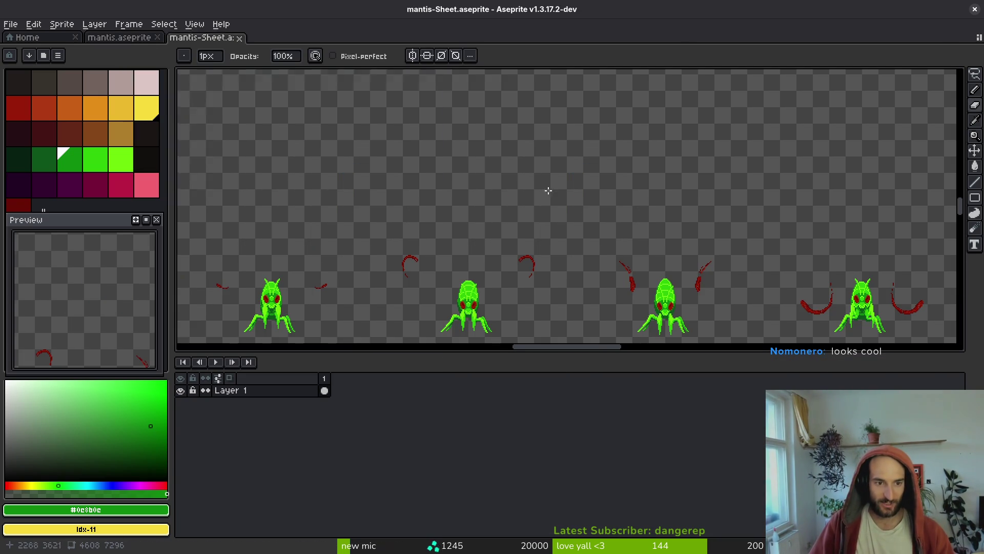
pyautogui.scroll(-5, 564, 211)
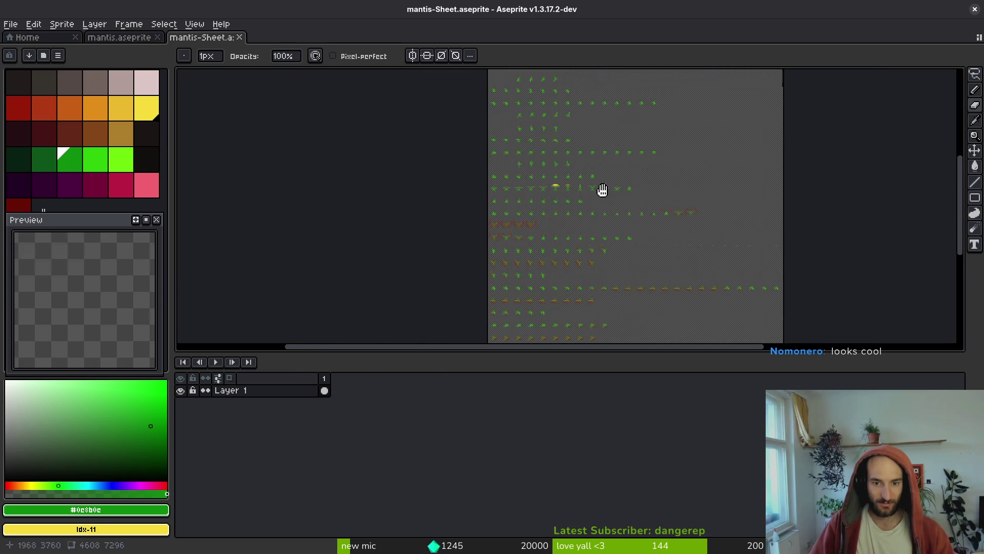
pyautogui.scroll(2, 598, 236)
pyautogui.scroll(-1, 607, 226)
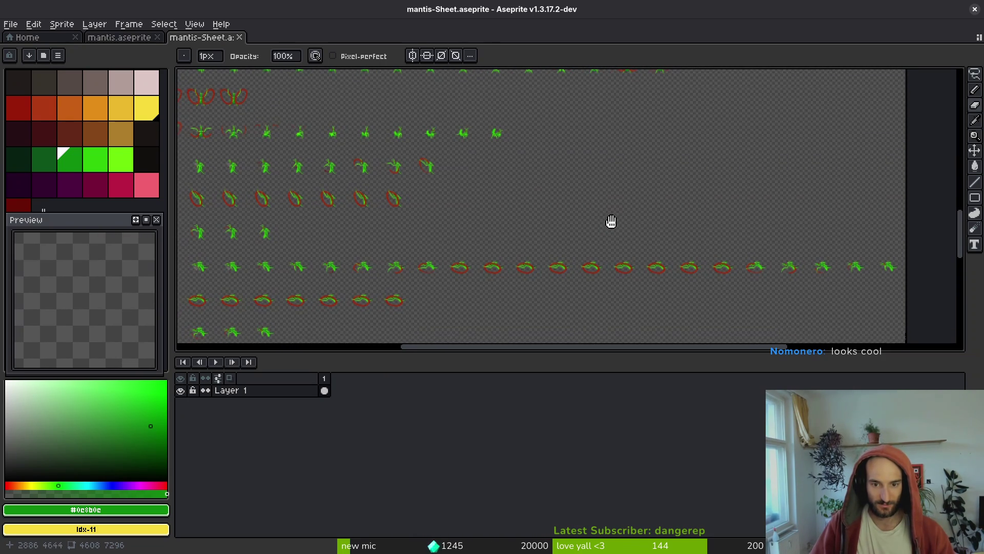
pyautogui.click(240, 38)
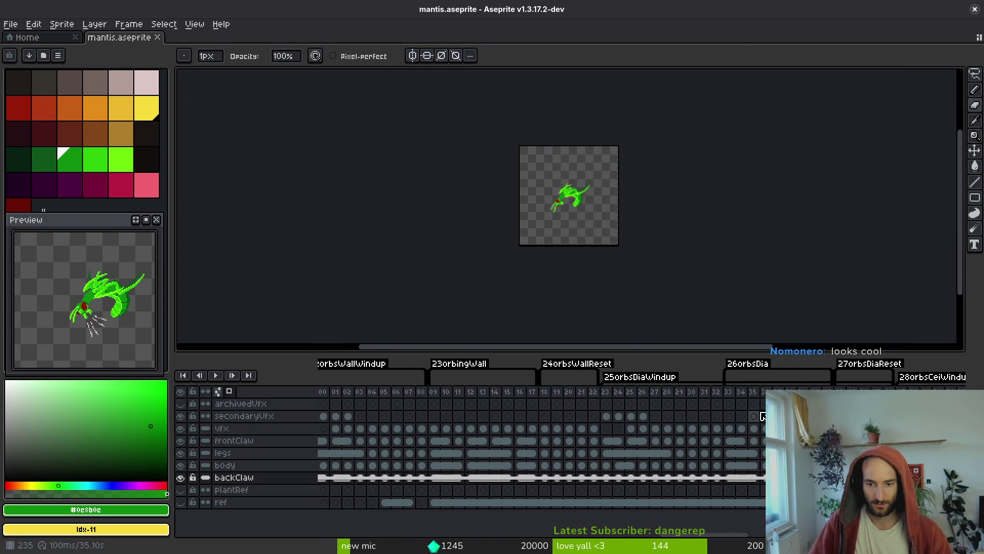
# Review the timeline, then reopen the Export Sprite Sheet settings with Ctrl+E.
pyautogui.hscroll(3, 762, 416)
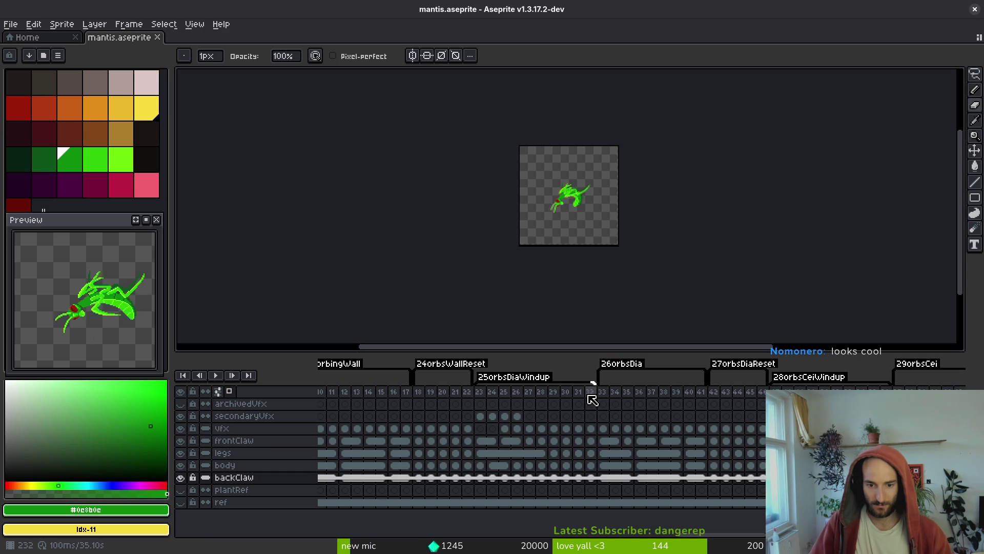
pyautogui.hscroll(15, 582, 417)
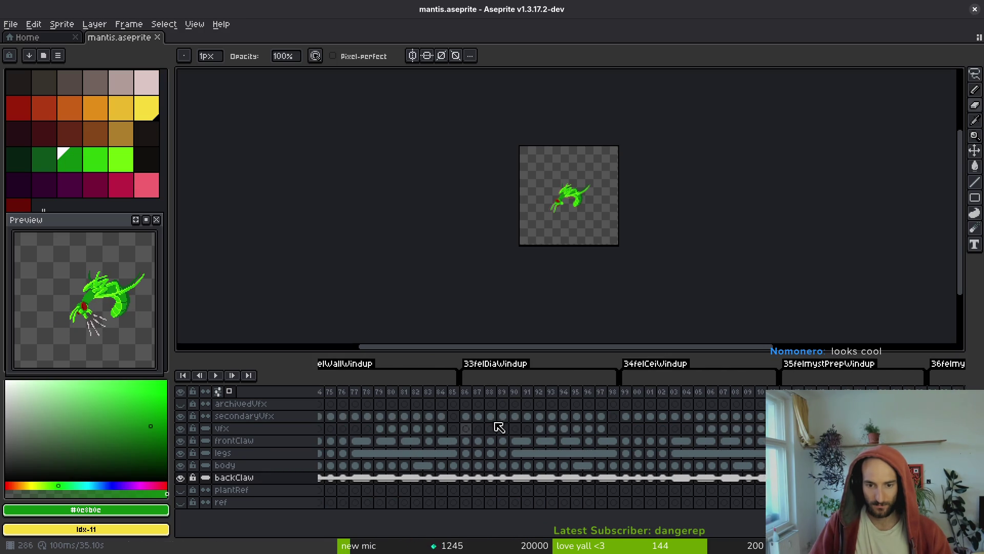
pyautogui.hscroll(-20, 710, 427)
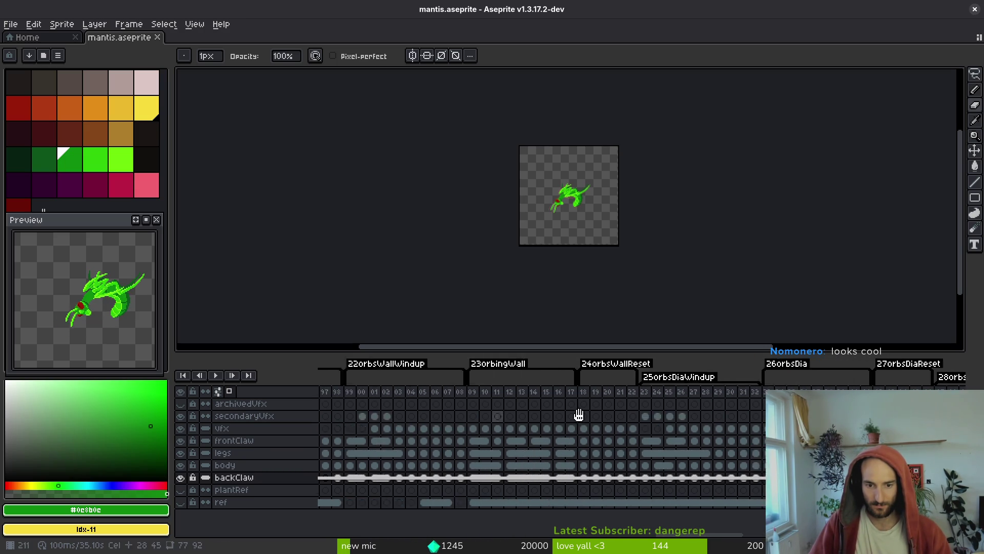
pyautogui.hscroll(-15, 415, 413)
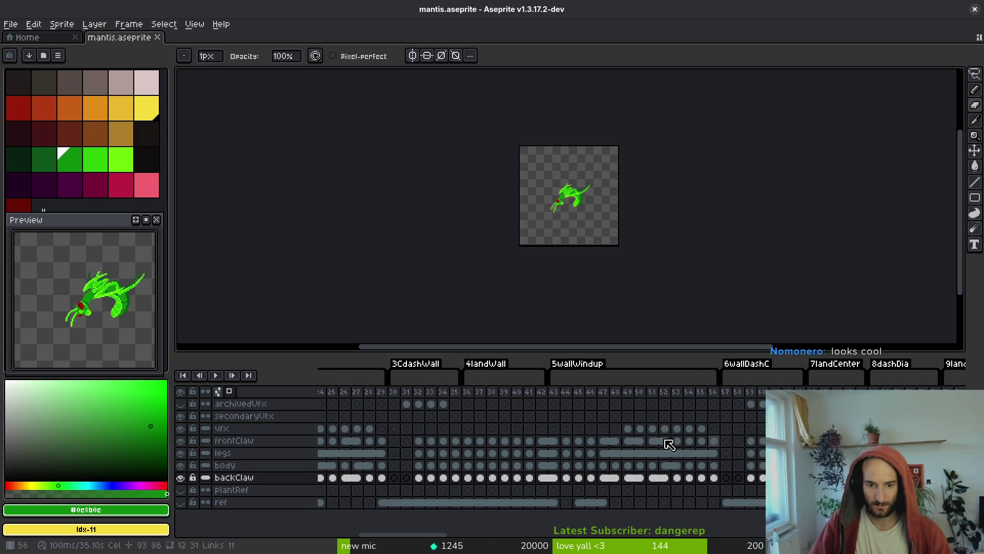
pyautogui.hotkey('ctrl', 'e')
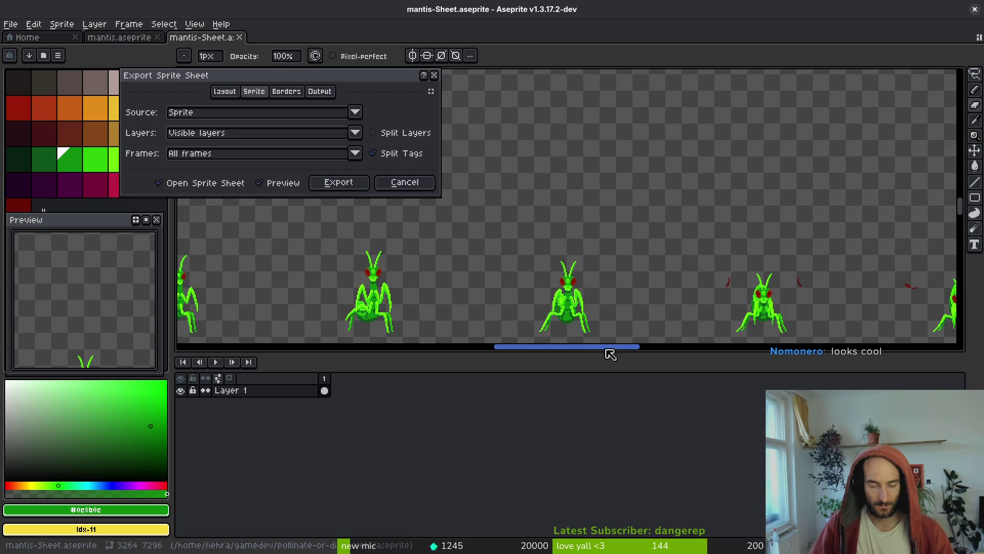
# Export the sheet into art/enemies, overwriting mantis-Sheet.png, and go back to mantis.aseprite.
pyautogui.scroll(-3, 620, 247)
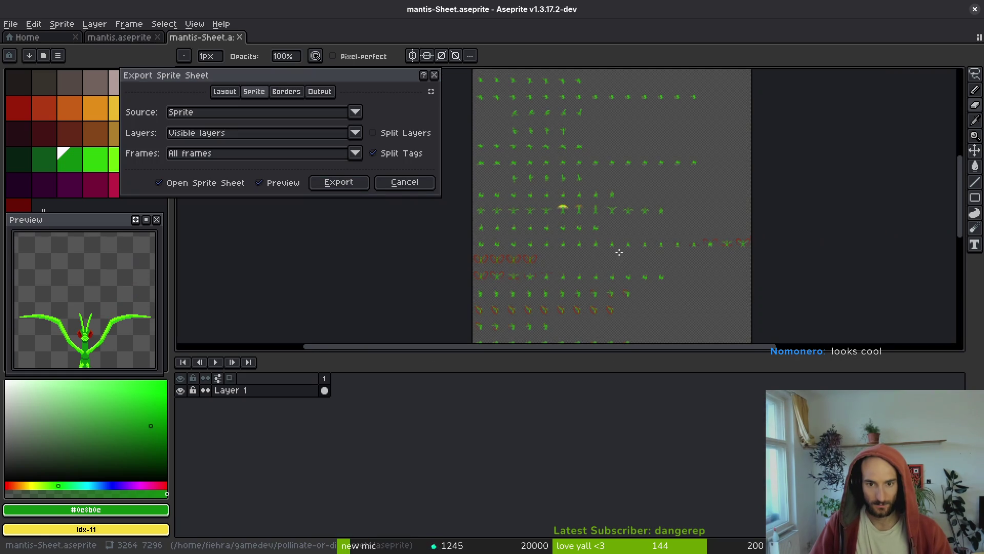
pyautogui.click(338, 183)
pyautogui.hotkey('ctrl', 'alt', 'shift', 's')
pyautogui.click(248, 45)
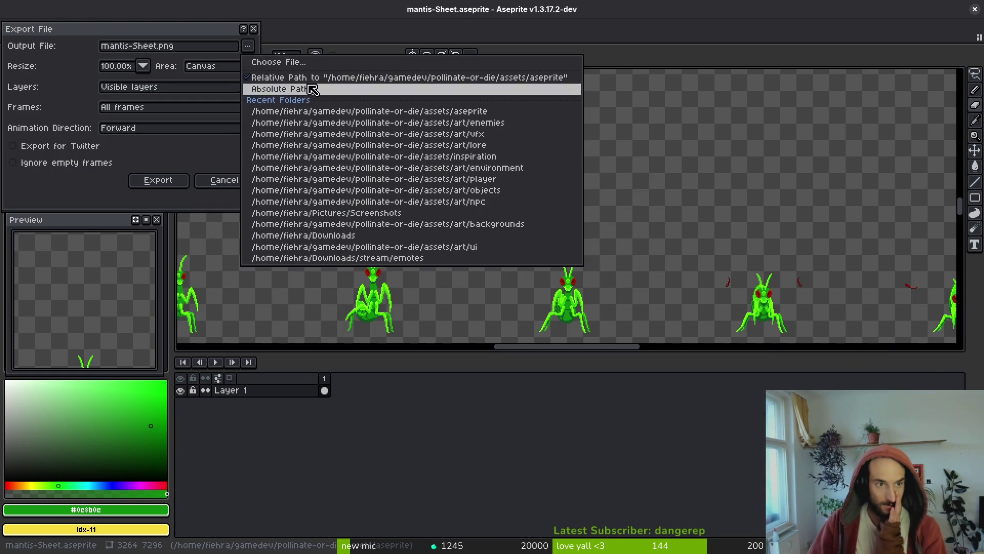
pyautogui.click(318, 72)
pyautogui.click(104, 73)
pyautogui.doubleClick(128, 150)
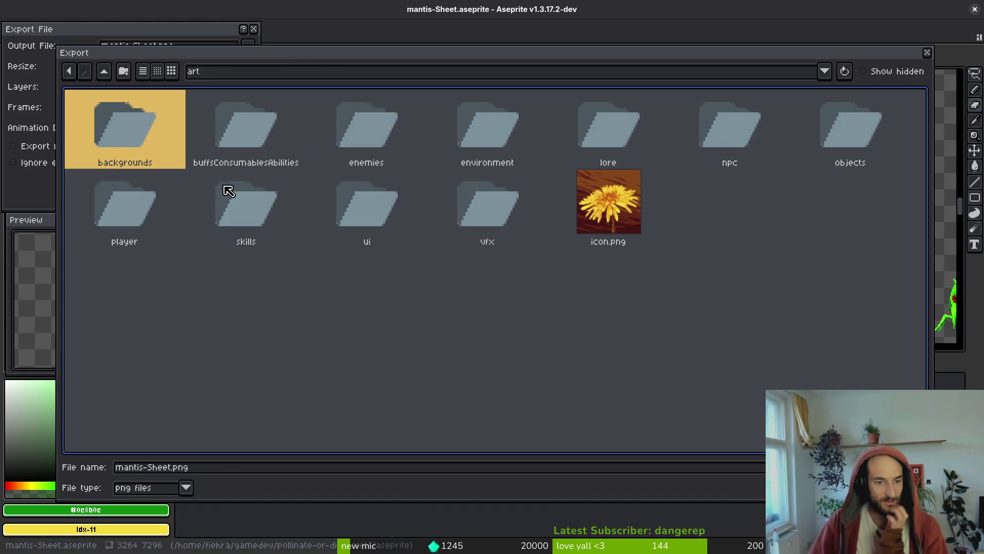
pyautogui.doubleClick(348, 118)
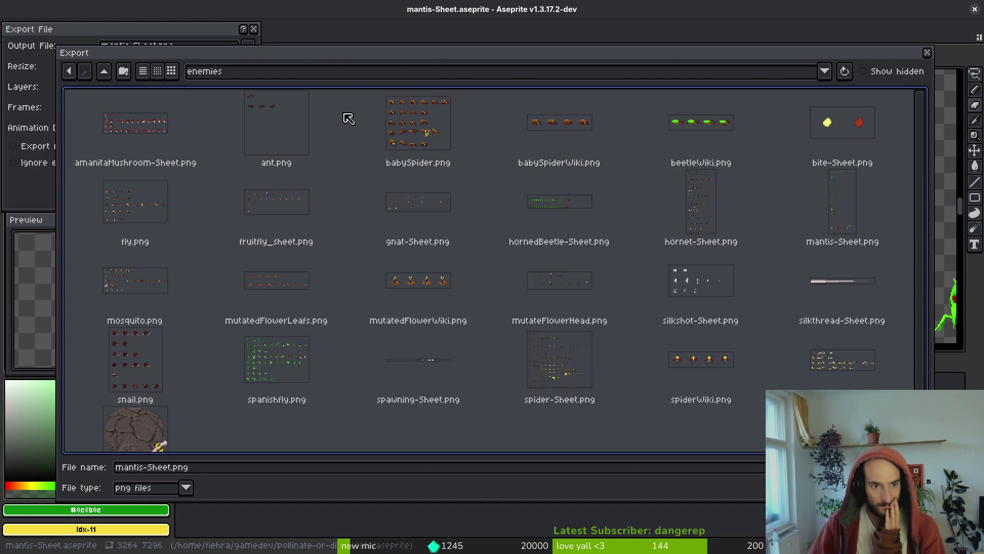
pyautogui.doubleClick(837, 217)
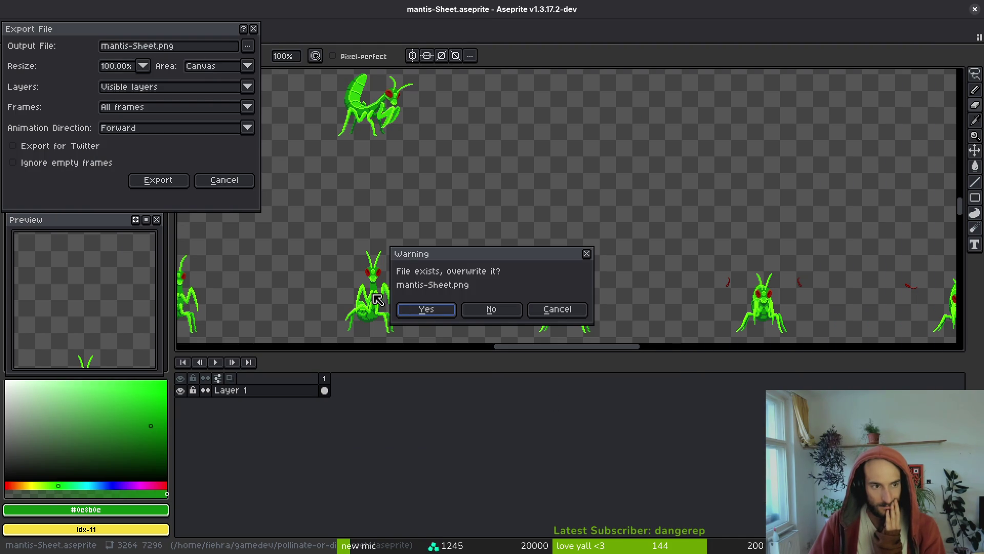
pyautogui.click(419, 308)
pyautogui.click(173, 178)
pyautogui.click(101, 35)
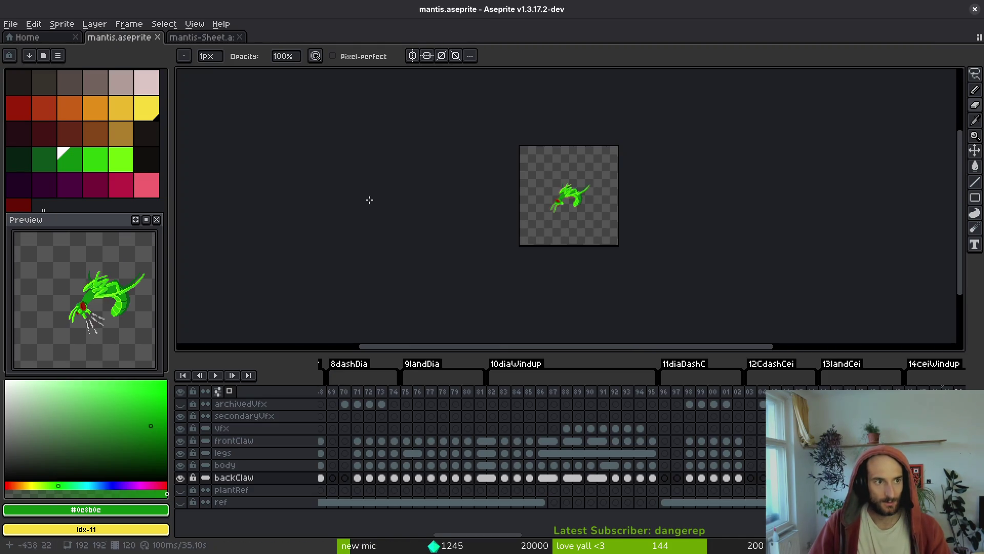
# Check the 10diaWindup and 22orbsWallWindup frames, save mantis.aseprite, and switch to Godot.
pyautogui.moveTo(492, 392); pyautogui.dragTo(543, 397)
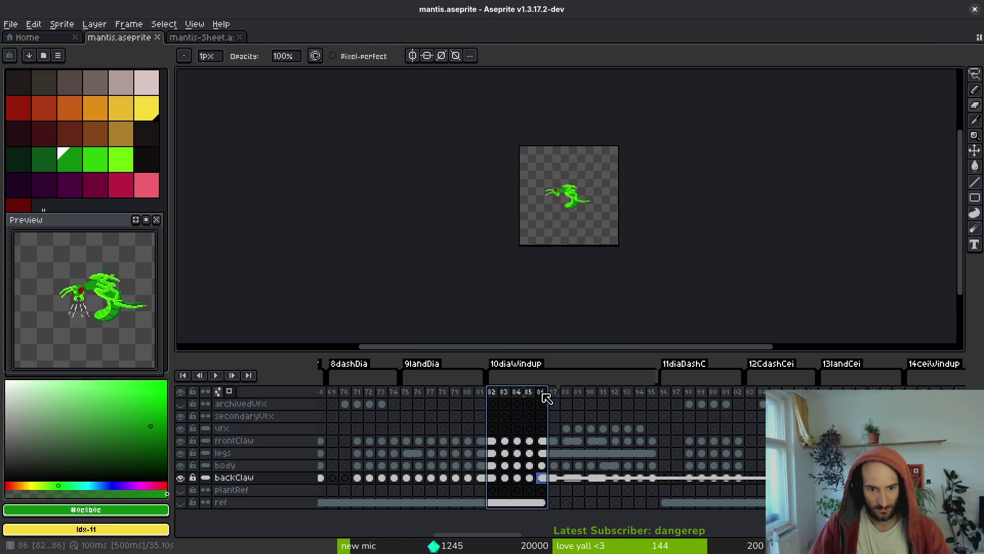
pyautogui.hscroll(10, 593, 430)
pyautogui.hscroll(8, 672, 429)
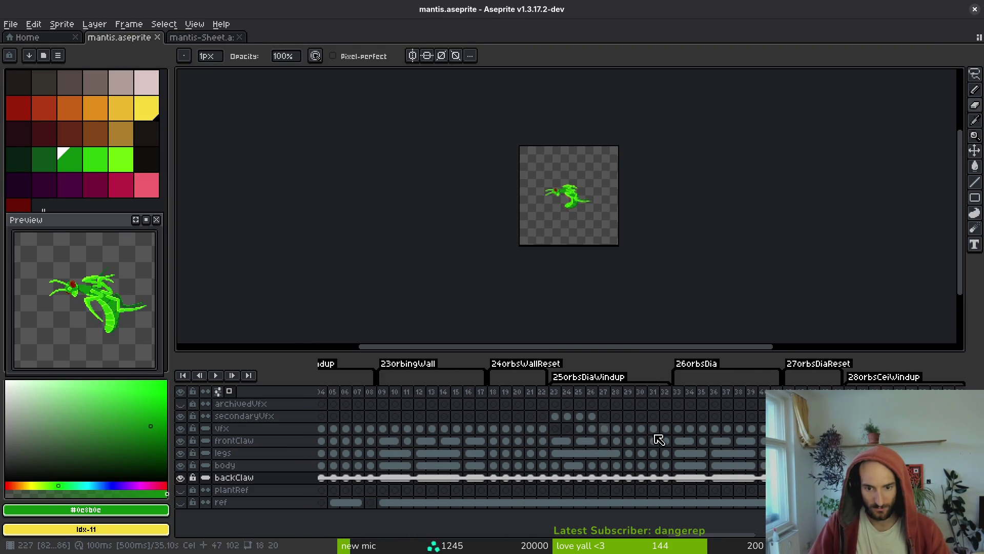
pyautogui.moveTo(487, 392); pyautogui.dragTo(538, 398)
pyautogui.click(536, 392)
pyautogui.hotkey('ctrl', 's')
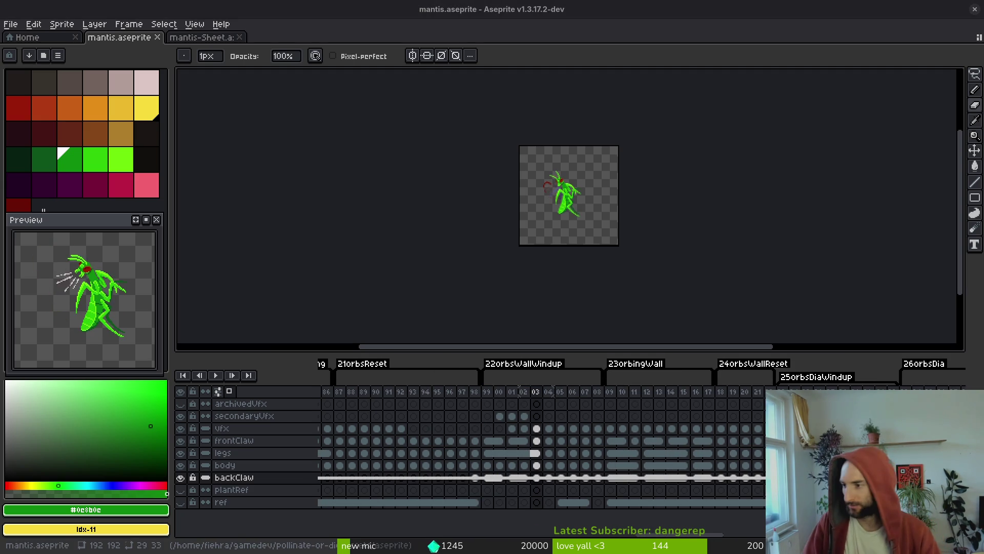
pyautogui.hotkey('alt', 'Tab')
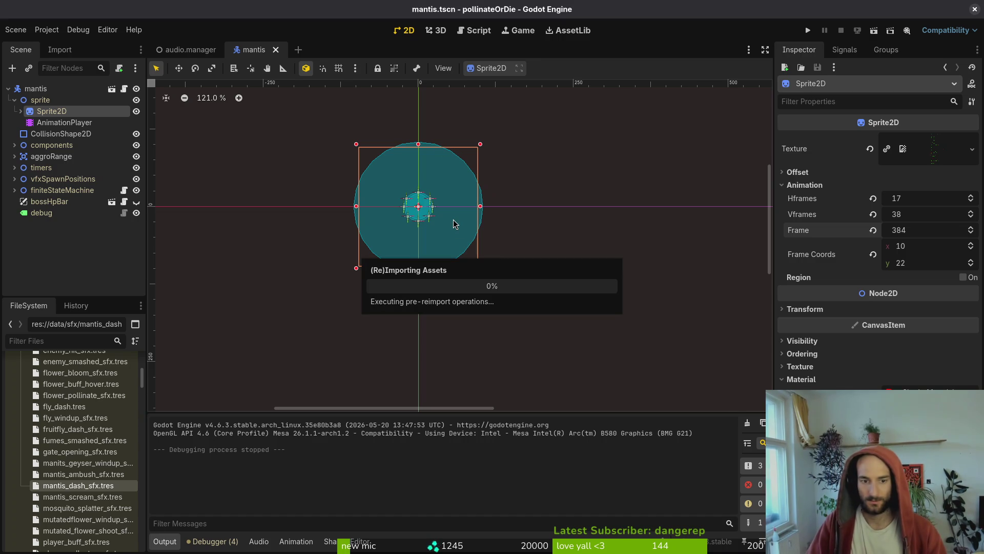
# Scrub the mantis AnimationPlayer's orbsWallWindup to about 0.42 s, then run the project.
pyautogui.click(64, 122)
pyautogui.click(457, 369)
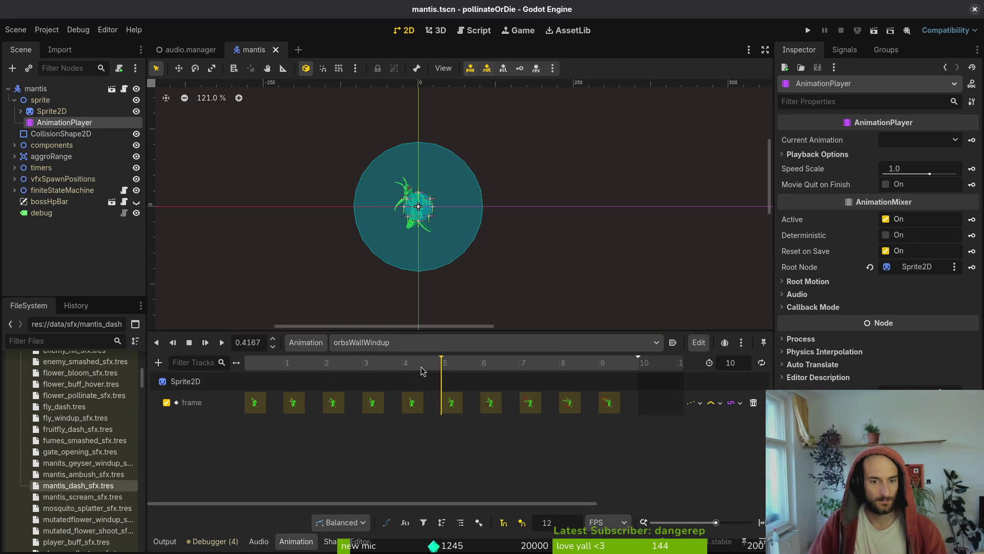
pyautogui.press('F5')
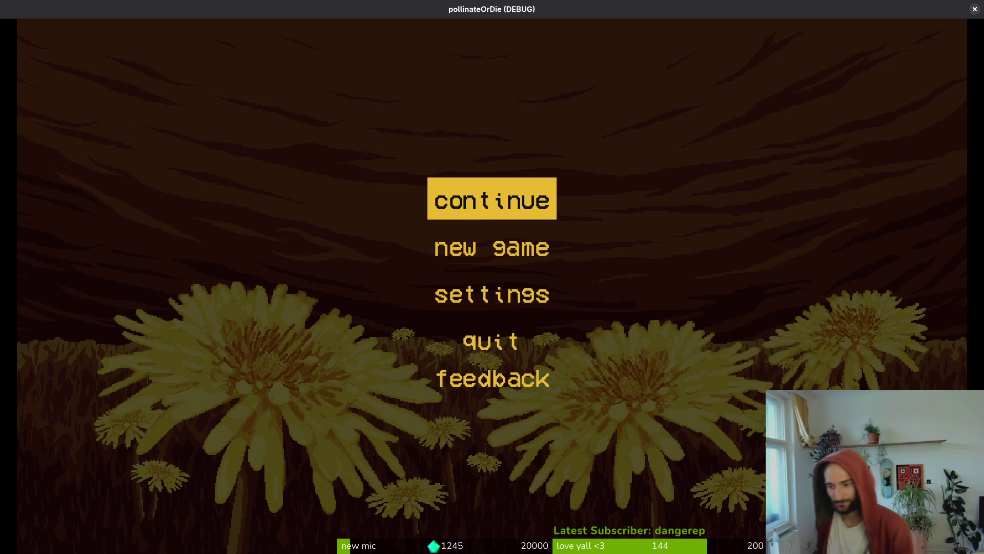
# Continue the saved game and load the mantis boss arena from the debug level select.
pyautogui.press('Return')
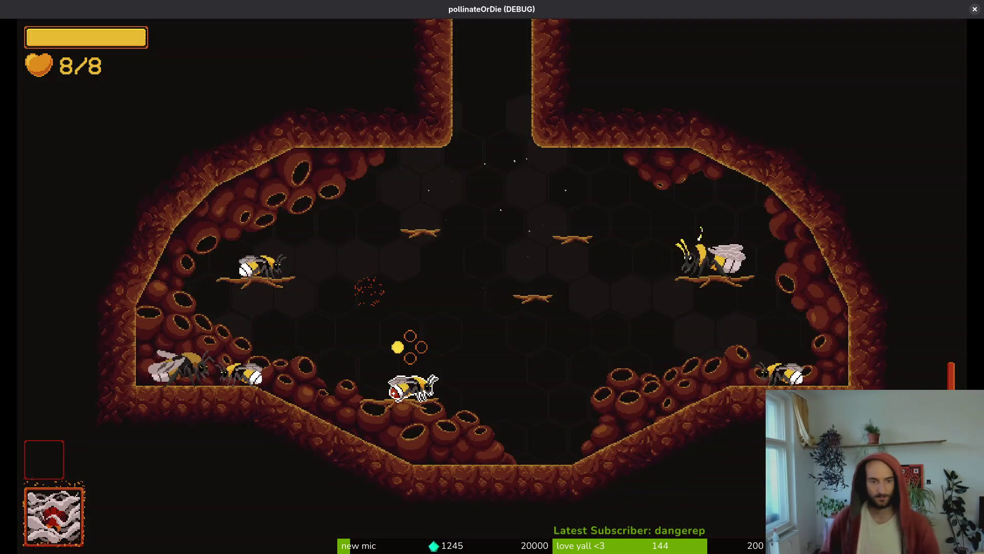
pyautogui.press('Escape')
pyautogui.press('Down')
pyautogui.press('Return')
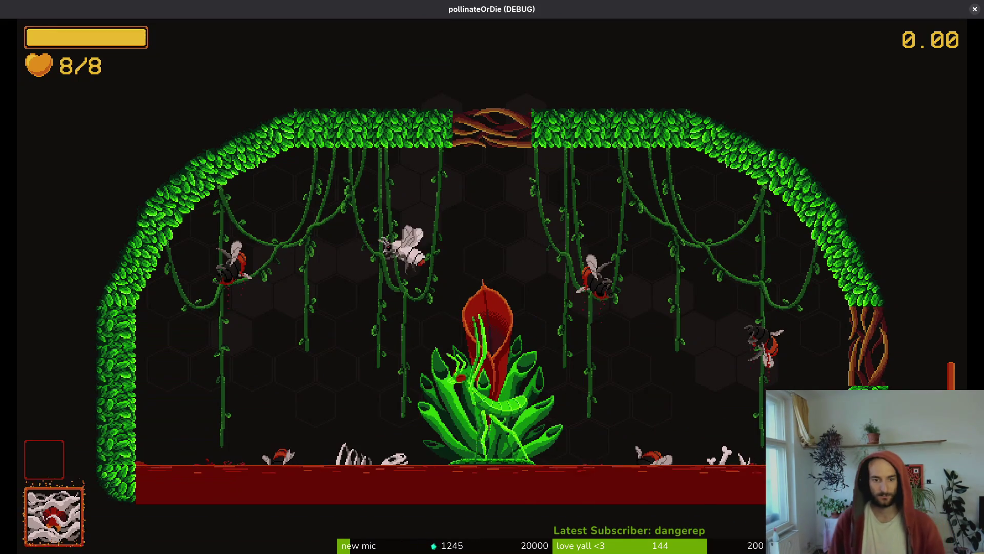
# Fly the bee onto the plant to strike the mantis while dodging thorn waves.
pyautogui.press('a')
pyautogui.press('w')
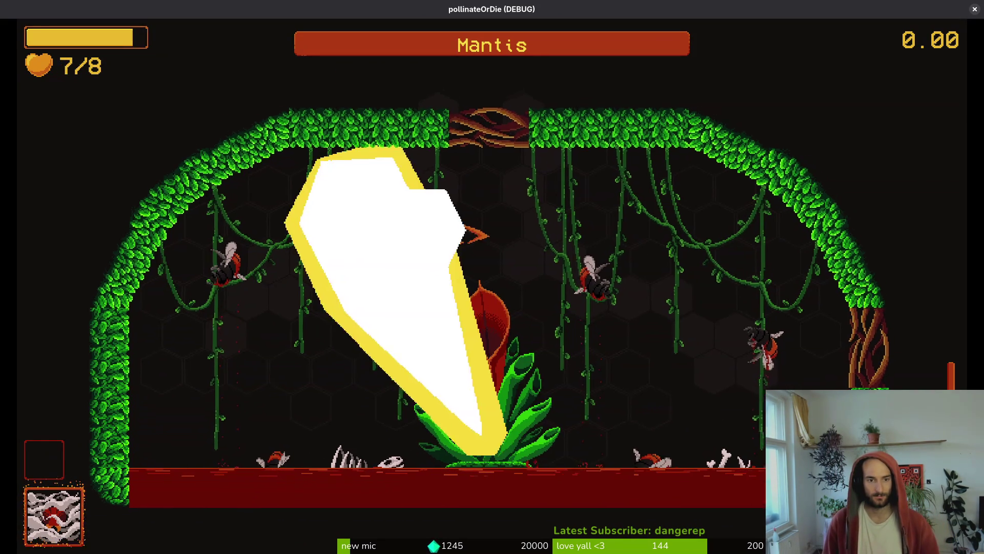
pyautogui.press('a')
pyautogui.press('s')
pyautogui.press('d')
pyautogui.press('w')
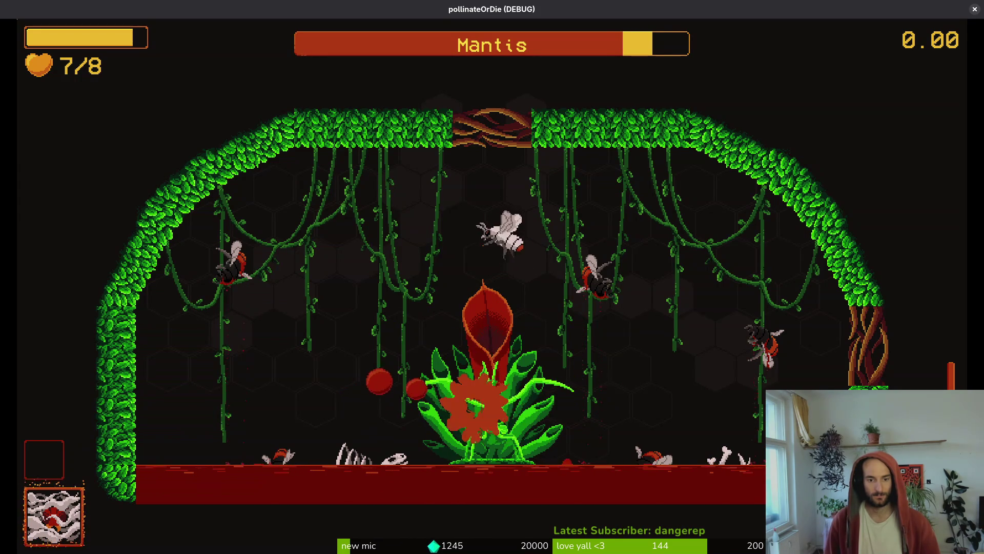
pyautogui.press('s')
pyautogui.press('w')
pyautogui.press('a')
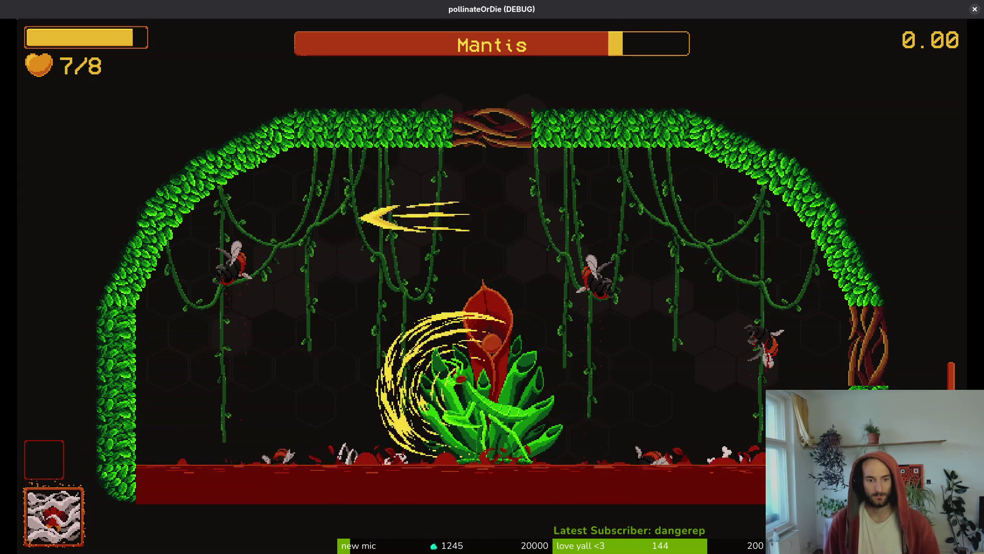
pyautogui.press('s')
pyautogui.press('d')
pyautogui.press('s')
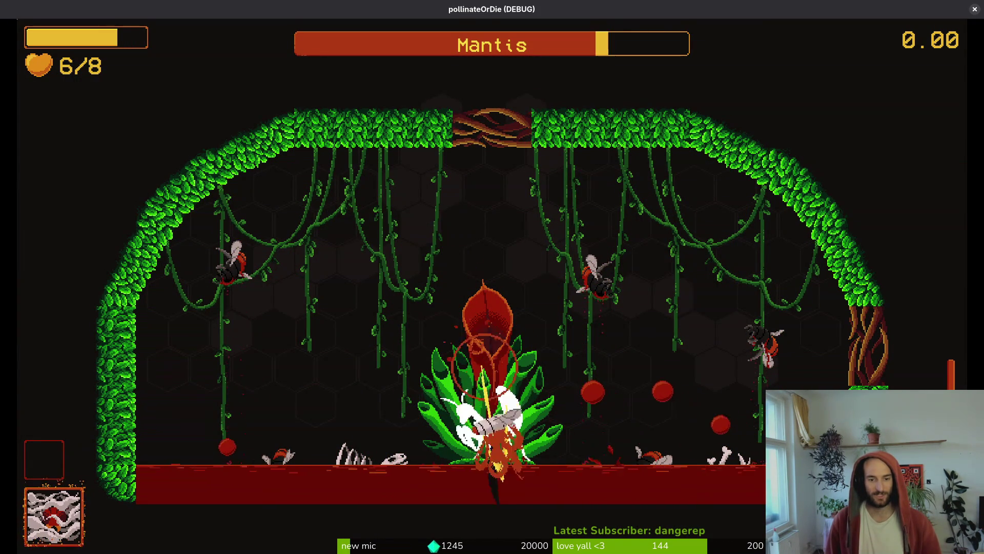
# Keep diving onto the plant to cut the mantis's health, then pause and return to Aseprite.
pyautogui.press('w')
pyautogui.press('d')
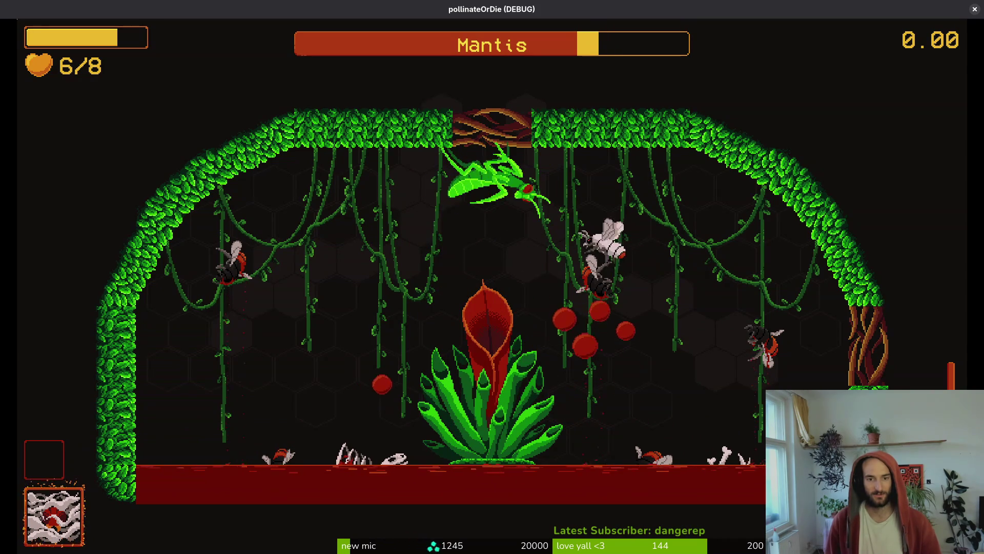
pyautogui.press('a')
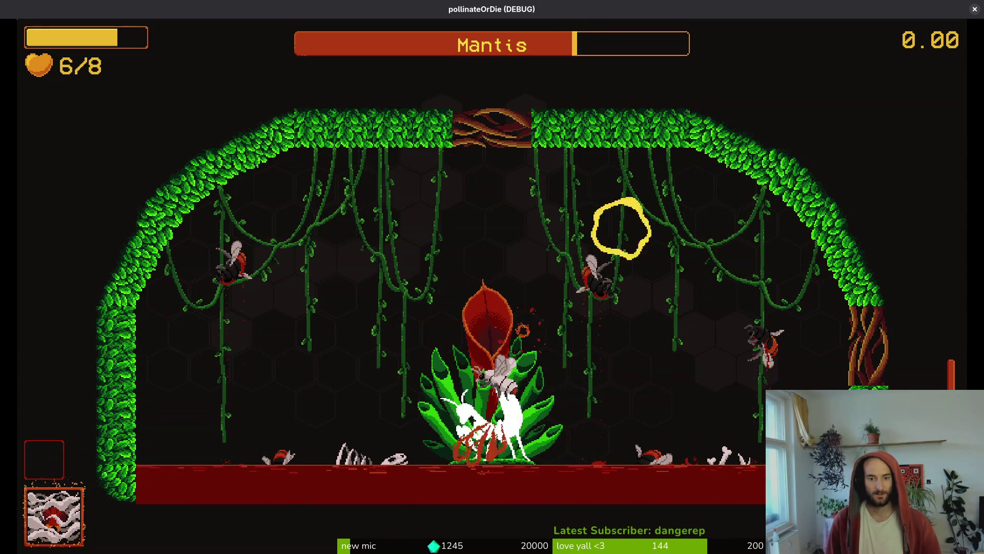
pyautogui.press('w')
pyautogui.press('s')
pyautogui.press('w')
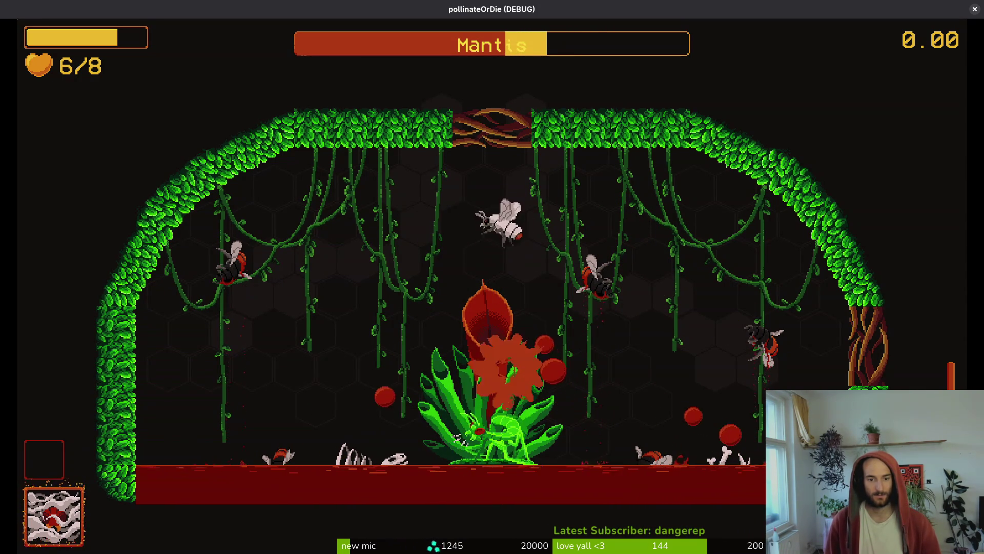
pyautogui.press('d')
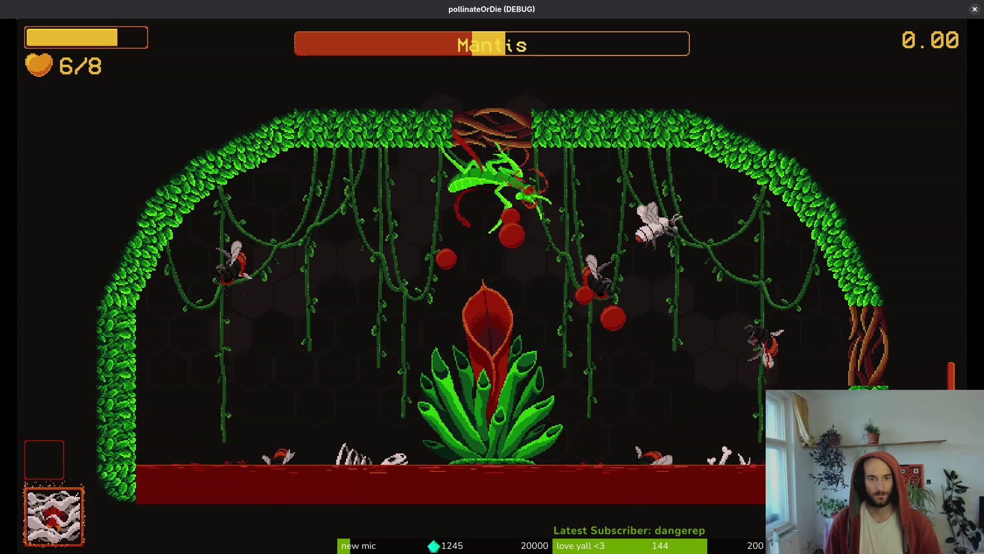
pyautogui.press('s')
pyautogui.press('a')
pyautogui.press('s')
pyautogui.press('w')
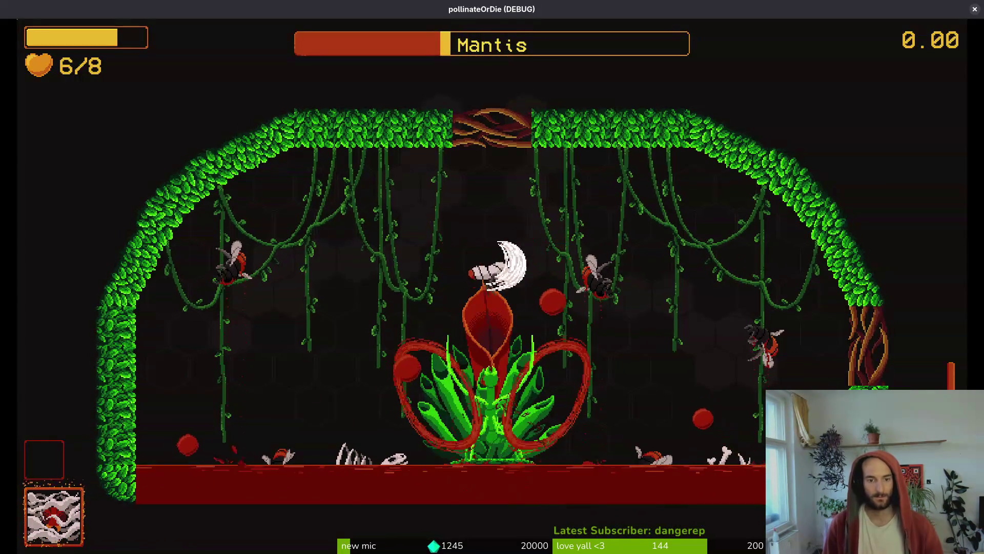
pyautogui.press('s')
pyautogui.press('w')
pyautogui.press('d')
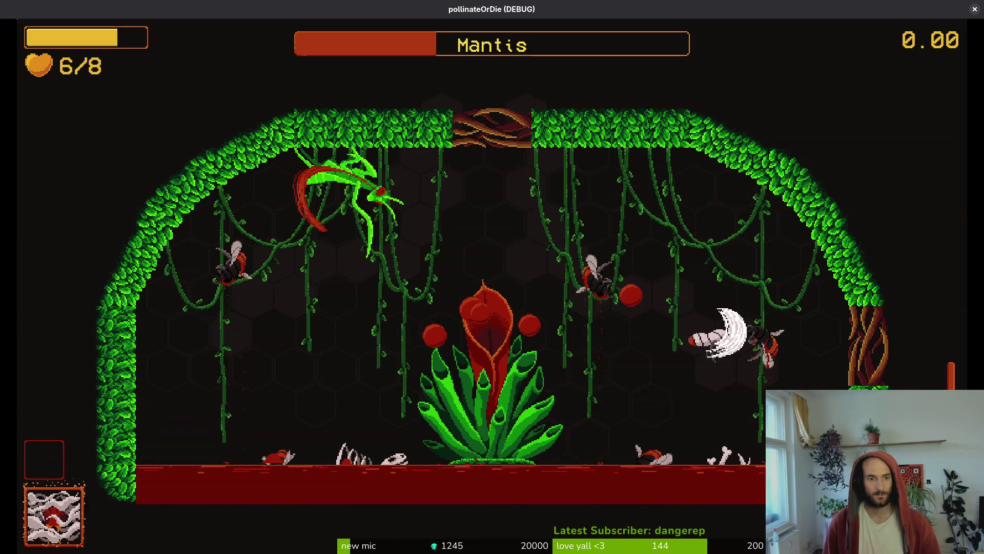
pyautogui.press('Escape')
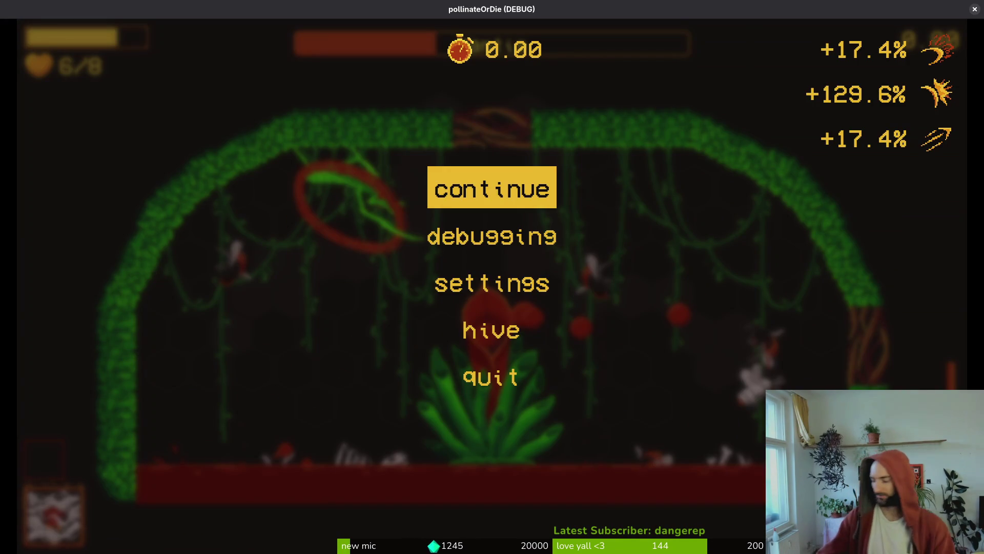
pyautogui.hotkey('alt', 'Tab')
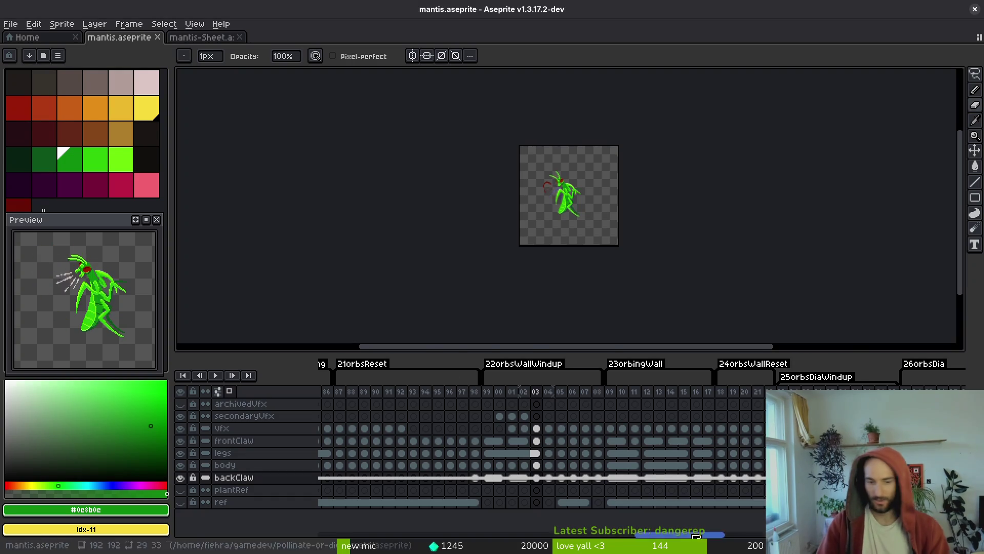
# Select a backClaw cel and step between frames 47 and 48.
pyautogui.hscroll(3, 747, 443)
pyautogui.hscroll(5, 754, 448)
pyautogui.click(762, 481)
pyautogui.scroll(5, 567, 213)
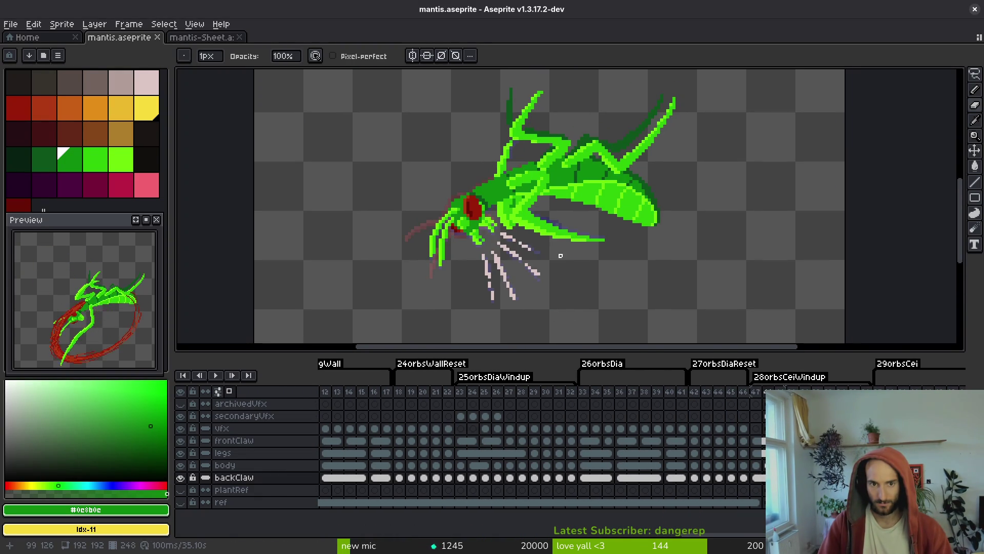
pyautogui.press('Left')
pyautogui.press('i')
pyautogui.press('Right')
# Flip back and forth around frame 47 to compare back-claw poses, ending on 47.
pyautogui.press('Left')
pyautogui.press('Right')
pyautogui.press('Right')
pyautogui.press('Left')
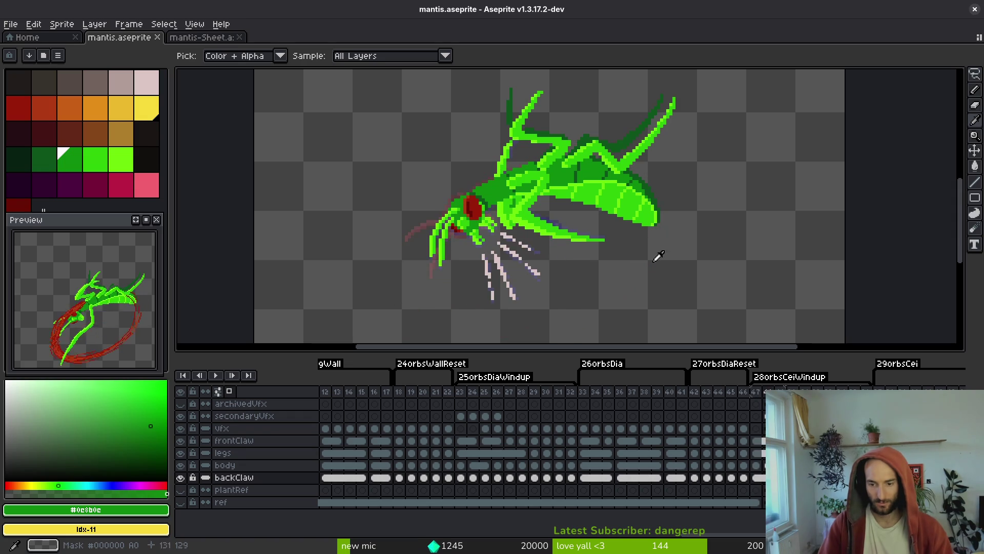
pyautogui.press('Left')
pyautogui.press('Left')
pyautogui.press('Right')
pyautogui.press('Right')
pyautogui.press('Right')
pyautogui.press('Left')
pyautogui.press('Left')
pyautogui.press('Right')
pyautogui.press('Left')
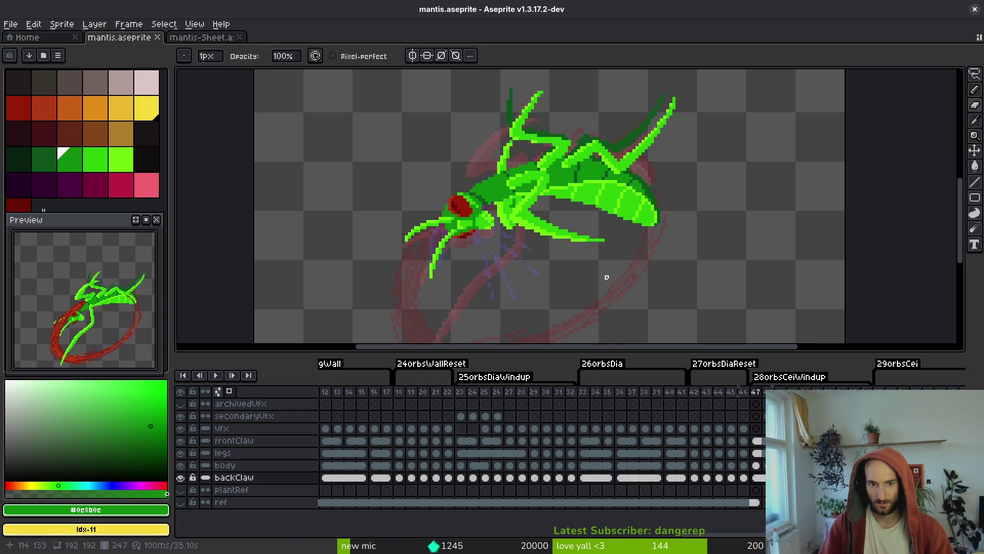
pyautogui.press('Right')
pyautogui.press('Right')
pyautogui.press('Left')
pyautogui.press('Left')
# Return to the pencil and jump to frame 116 in the ceiling windup tag.
pyautogui.press('alt')
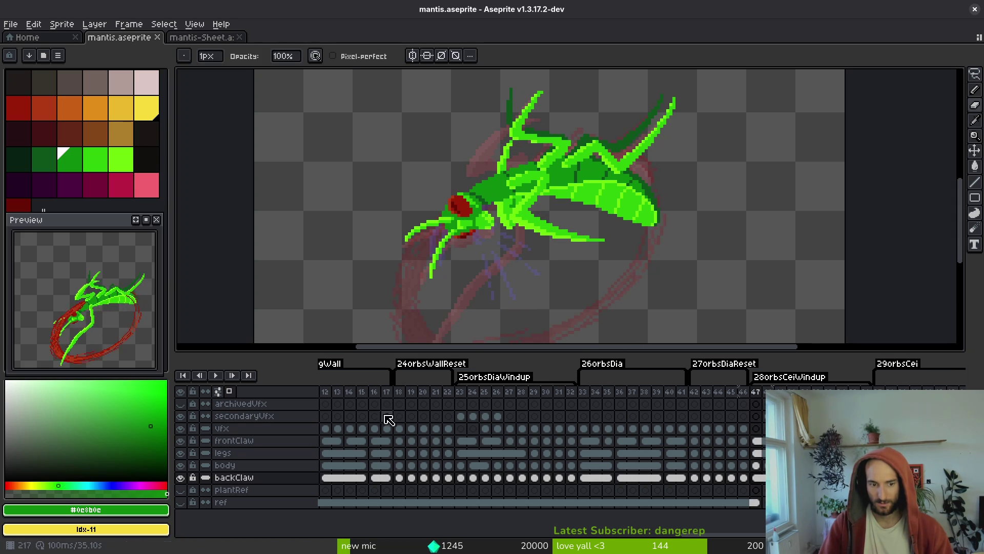
pyautogui.hscroll(20, 583, 441)
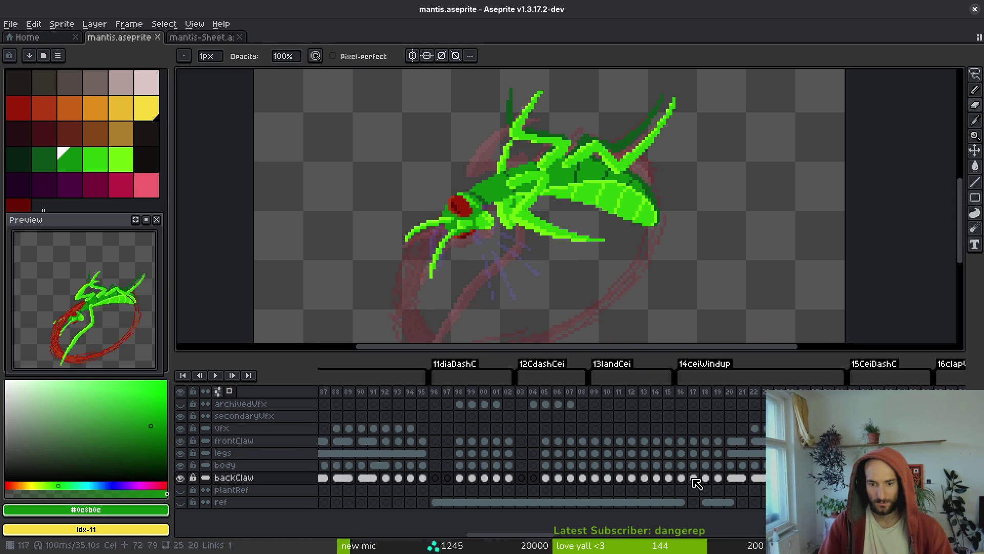
pyautogui.click(696, 483)
# Select the backClaw cels from frame 116 onward and link them with Alt+L.
pyautogui.press('Left')
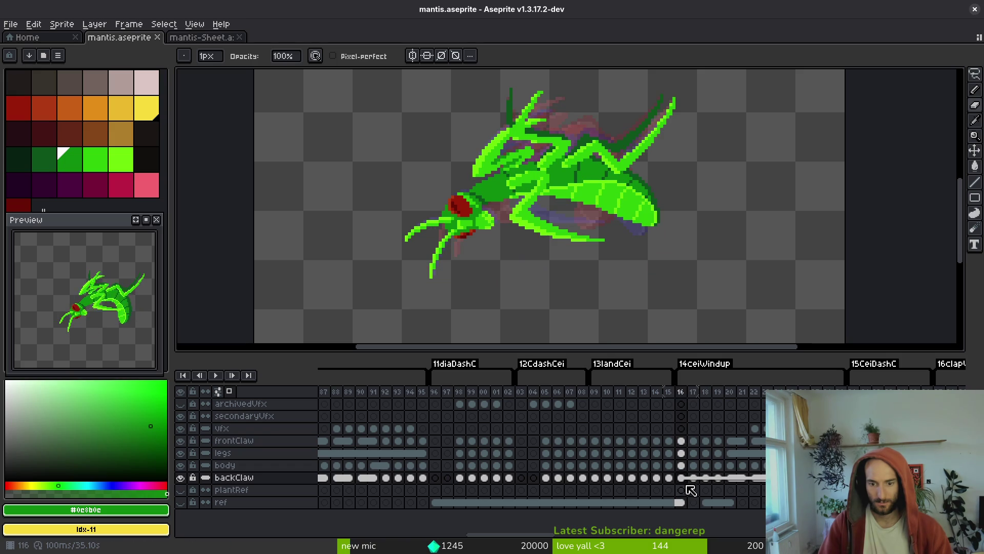
pyautogui.click(682, 479)
pyautogui.keyDown('shift'); pyautogui.click(756, 477); pyautogui.keyUp('shift')
pyautogui.hotkey('alt', 'l')
pyautogui.click(703, 481)
pyautogui.moveTo(690, 484)
pyautogui.mouseDown()
pyautogui.moveTo(682, 474)
pyautogui.moveTo(536, 475)
pyautogui.moveTo(659, 460)
pyautogui.moveTo(666, 470)
pyautogui.mouseUp()
pyautogui.hscroll(5, 666, 470)
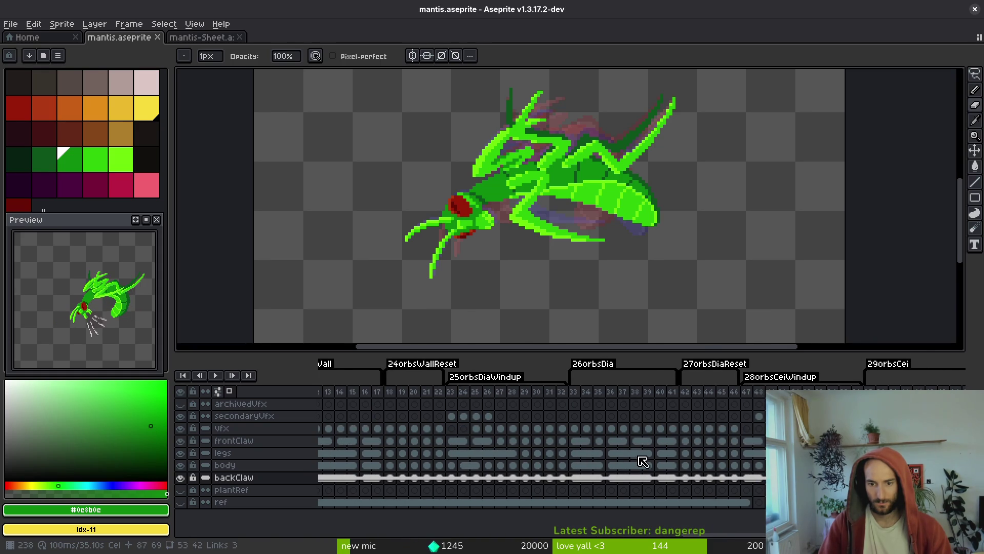
# Undo the change on frame 47's back claw, then link the frame 48 backClaw cels.
pyautogui.click(746, 479)
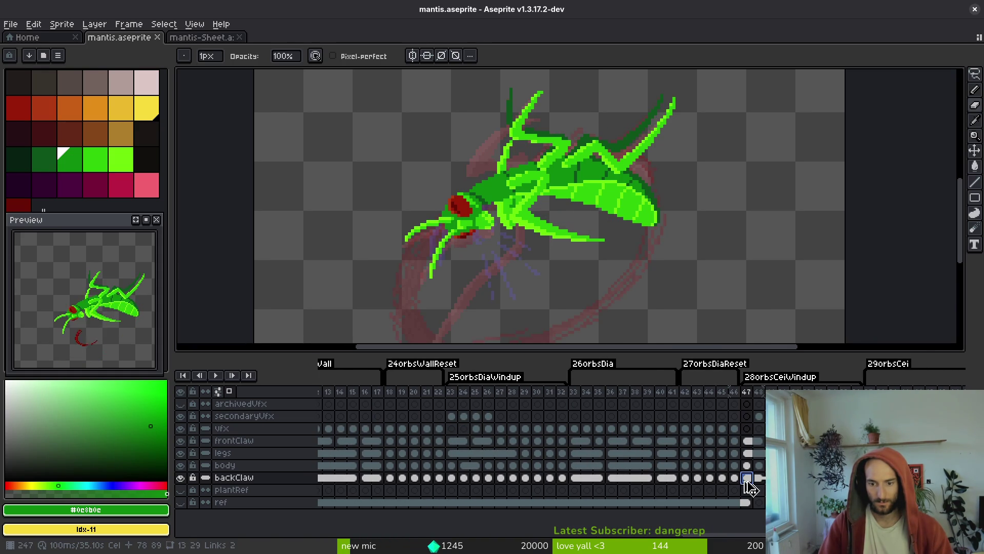
pyautogui.hotkey('ctrl', 'z')
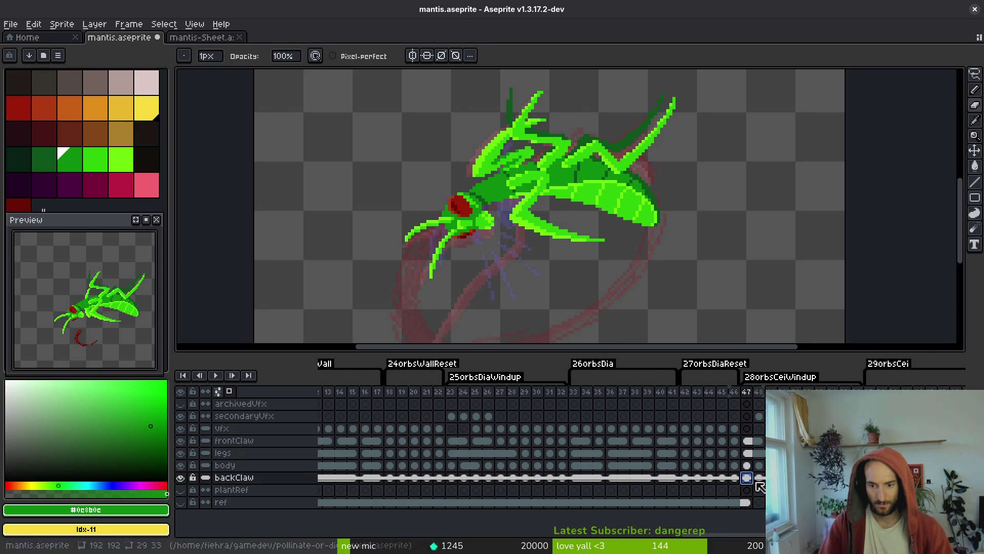
pyautogui.click(759, 478)
pyautogui.click(759, 484)
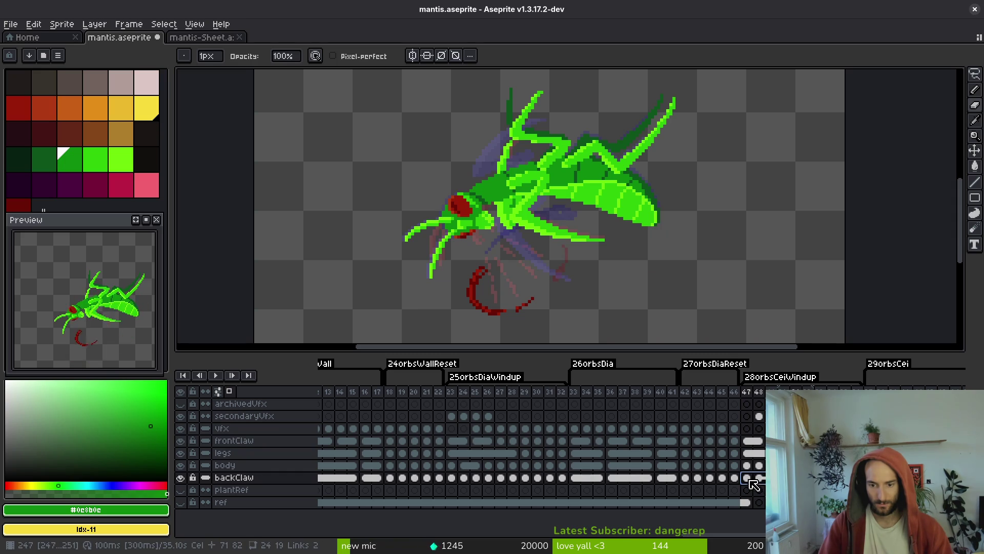
pyautogui.click(757, 518)
# Reselect the linked backClaw cel at frame 48 and undo the linking.
pyautogui.click(759, 484)
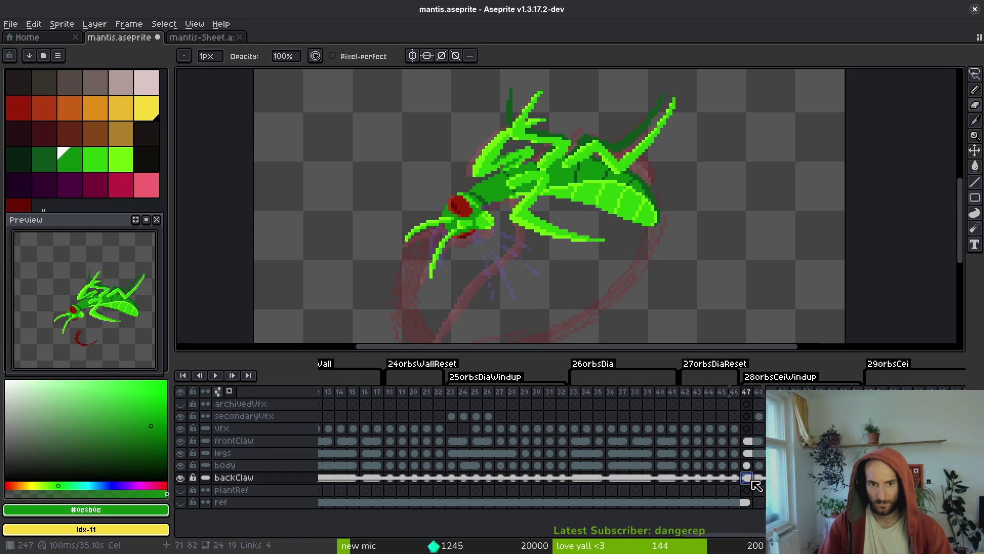
pyautogui.click(759, 479)
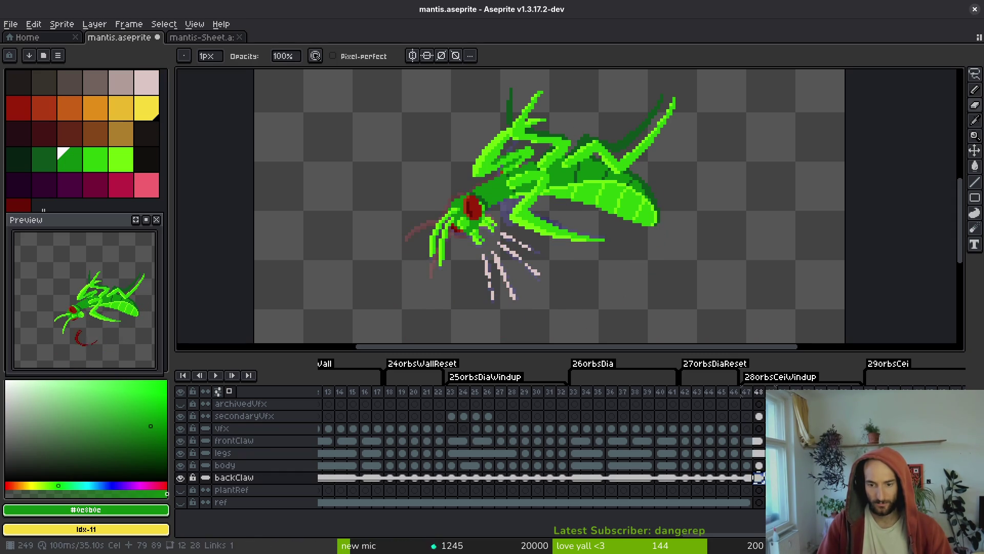
pyautogui.hotkey('ctrl', 'z')
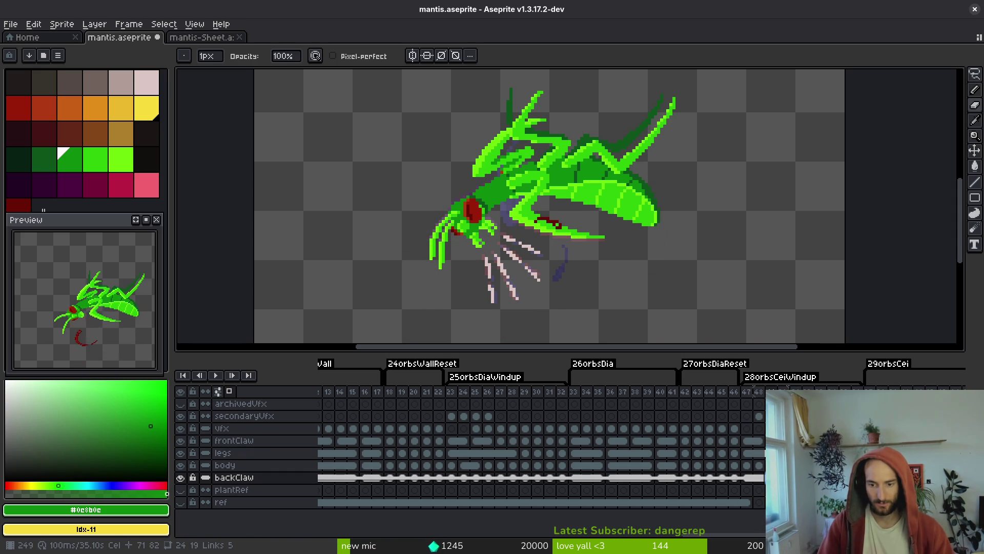
pyautogui.keyDown('shift'); pyautogui.click(783, 477); pyautogui.keyUp('shift')
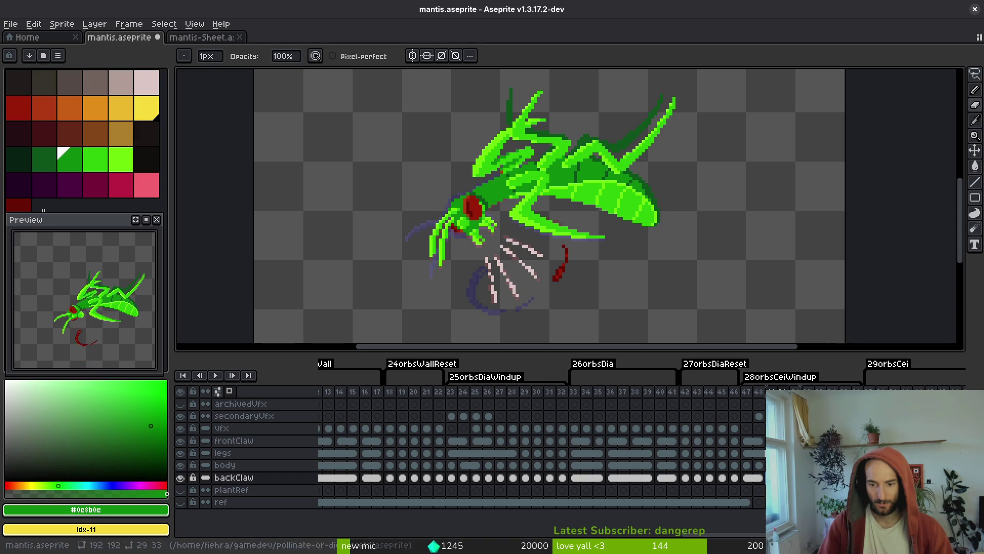
pyautogui.scroll(3, 560, 199)
# Freehand-select the front leg near the head and nudge its pixels into place.
pyautogui.hotkey('shift', 'q')
pyautogui.moveTo(692, 135); pyautogui.dragTo(500, 250)
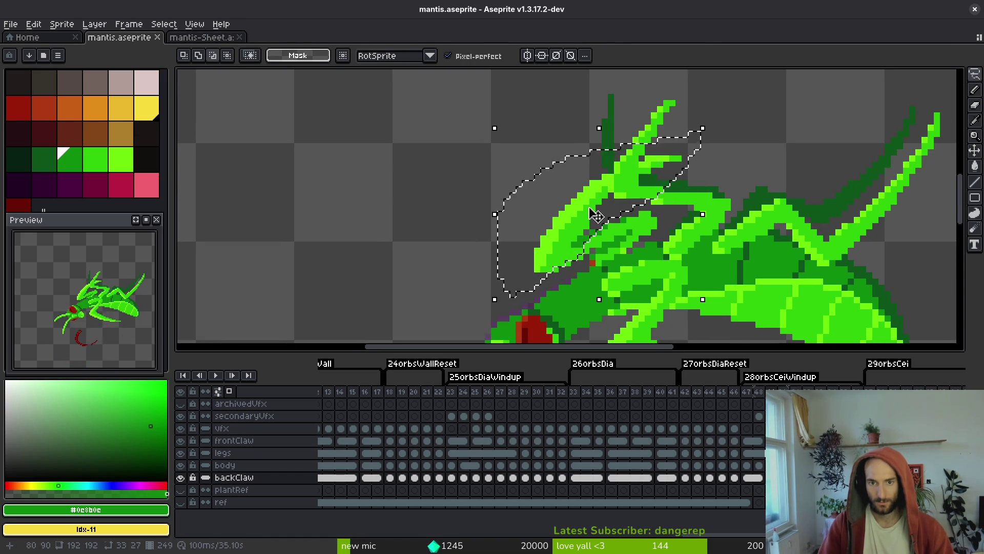
pyautogui.moveTo(600, 212); pyautogui.dragTo(597, 210)
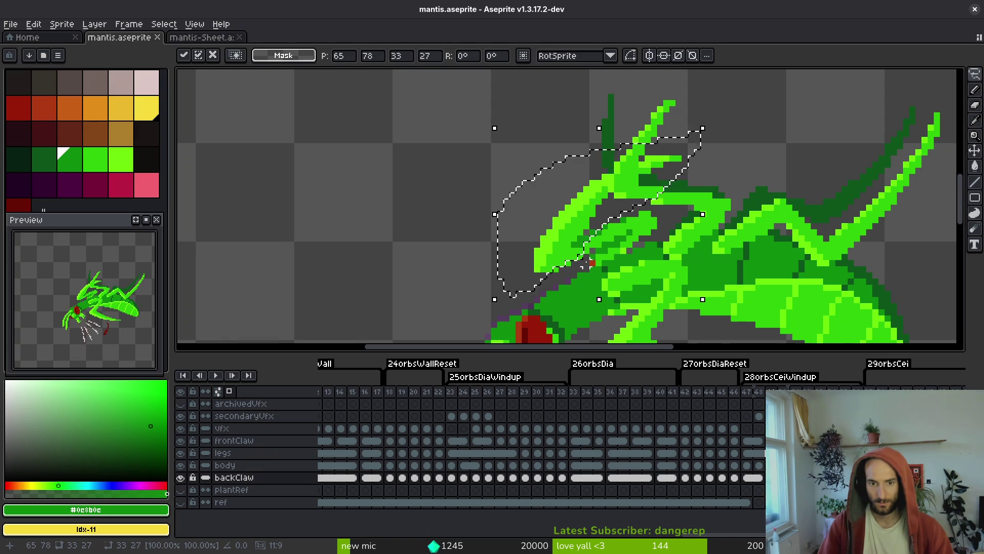
pyautogui.scroll(2, 584, 264)
pyautogui.press('b')
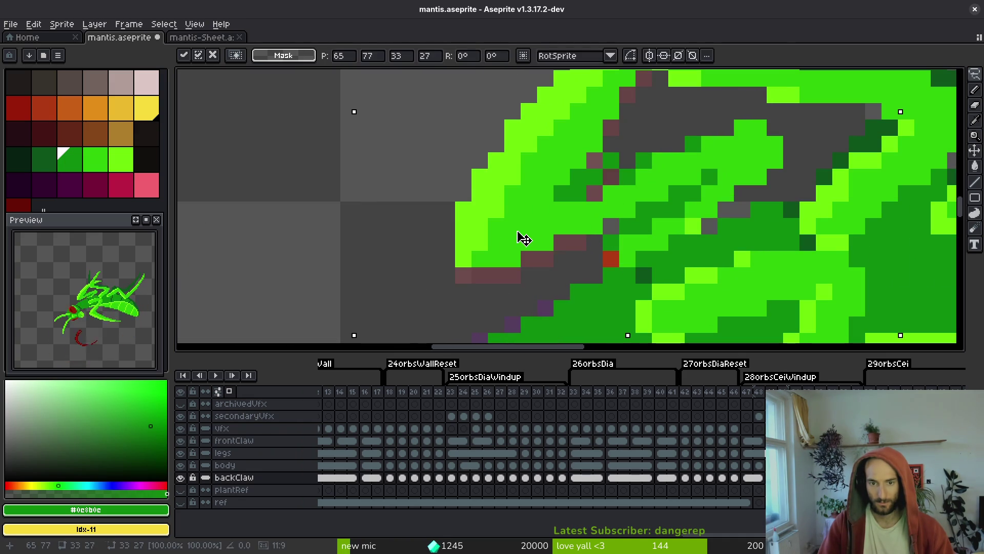
# Pick the dark green #0c8b0c from the sprite to fill the claw's grey gaps.
pyautogui.keyDown('alt'); pyautogui.click(557, 242); pyautogui.keyUp('alt')
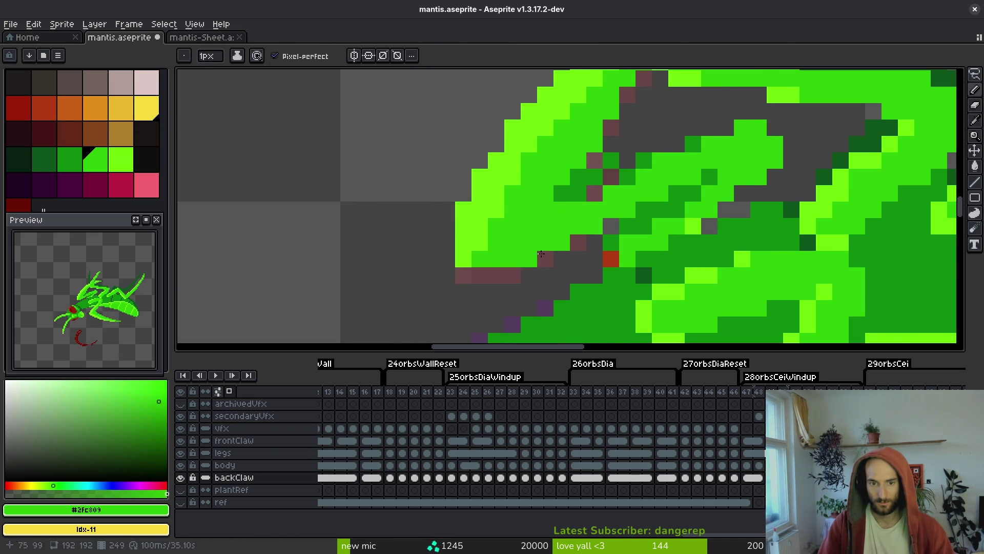
pyautogui.scroll(-5, 521, 272)
pyautogui.scroll(5, 528, 213)
pyautogui.keyDown('alt'); pyautogui.click(540, 229); pyautogui.keyUp('alt')
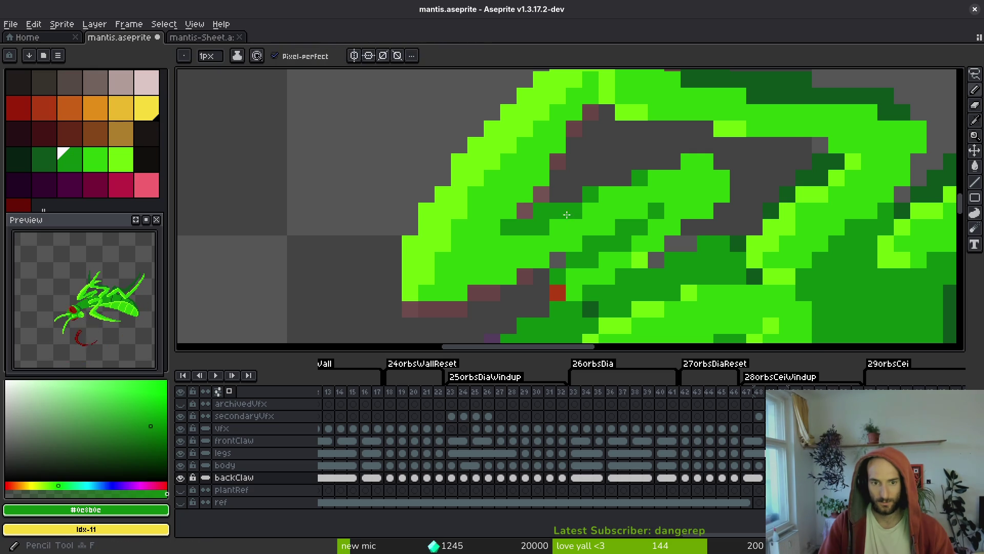
pyautogui.scroll(-3, 565, 235)
pyautogui.scroll(3, 539, 225)
pyautogui.scroll(-3, 597, 215)
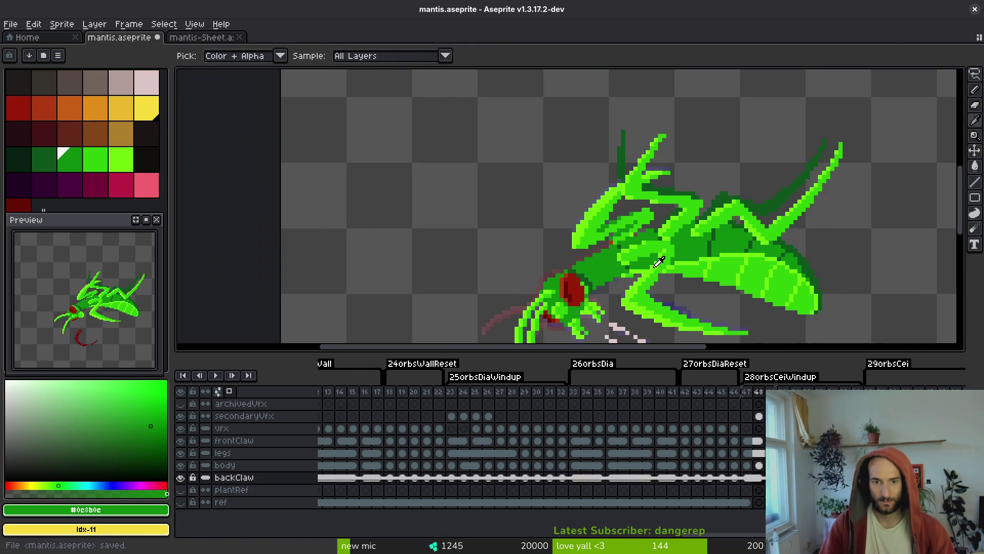
pyautogui.scroll(-3, 641, 266)
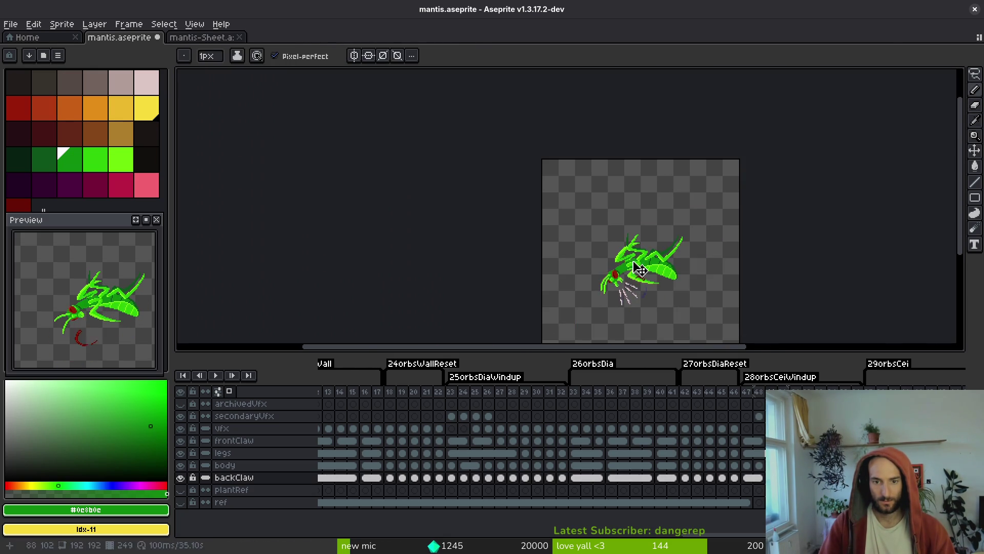
pyautogui.scroll(5, 584, 250)
pyautogui.scroll(1, 583, 250)
# Erase stray claw pixels and sample a colour from the claw.
pyautogui.press('e')
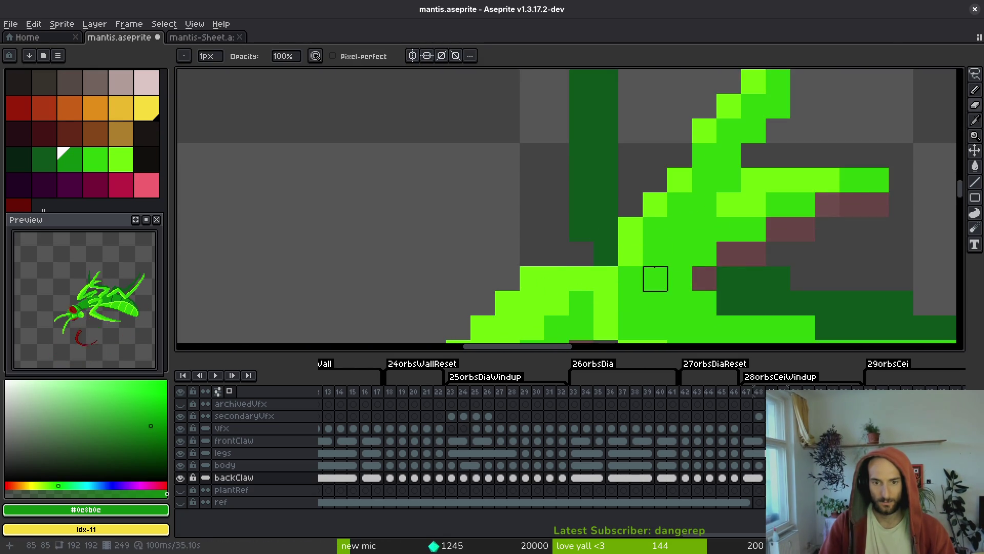
pyautogui.scroll(-3, 655, 253)
pyautogui.press('i')
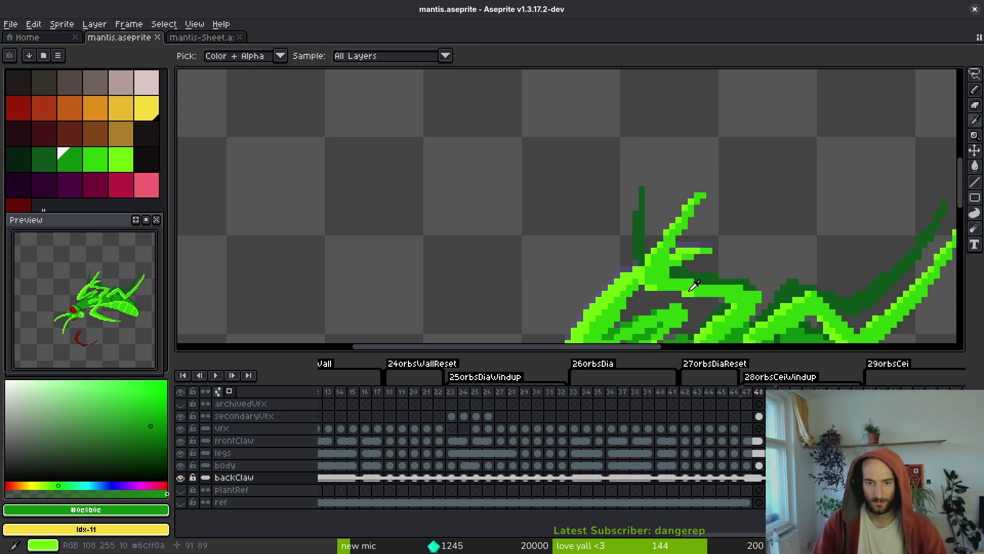
pyautogui.scroll(-2, 677, 297)
# Export the mantis sprite sheet over art/enemies/mantis-Sheet.png, confirming the overwrite.
pyautogui.press('b')
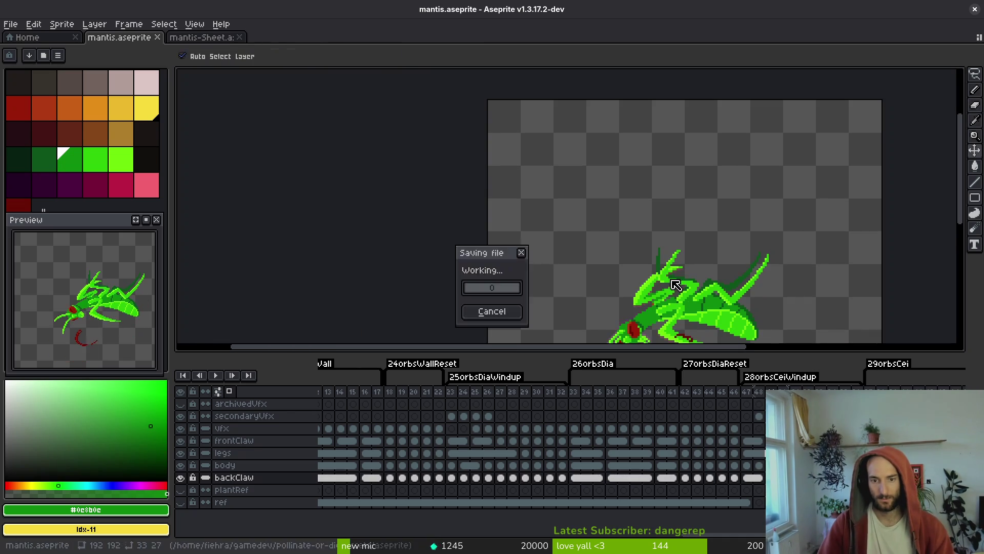
pyautogui.scroll(-3, 679, 285)
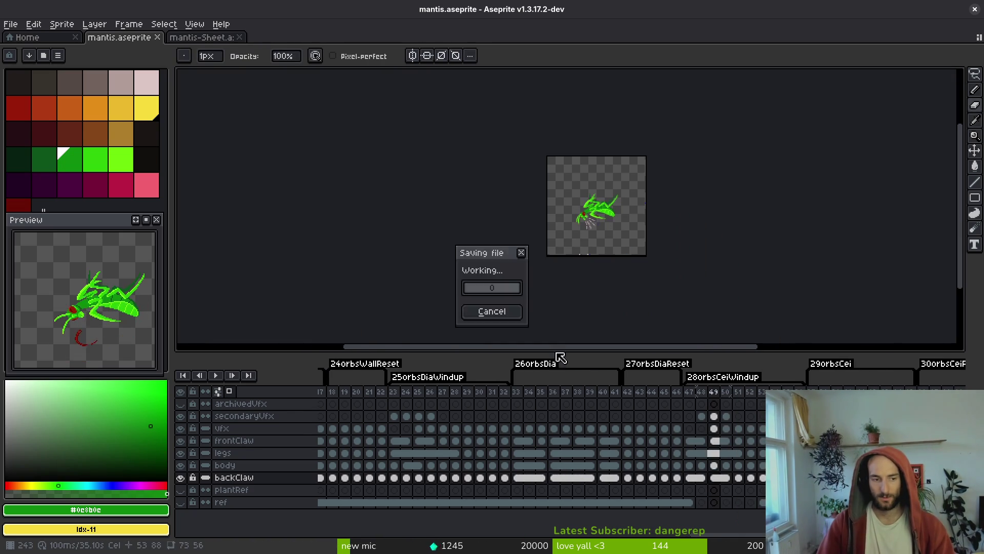
pyautogui.hotkey('ctrl', 'e')
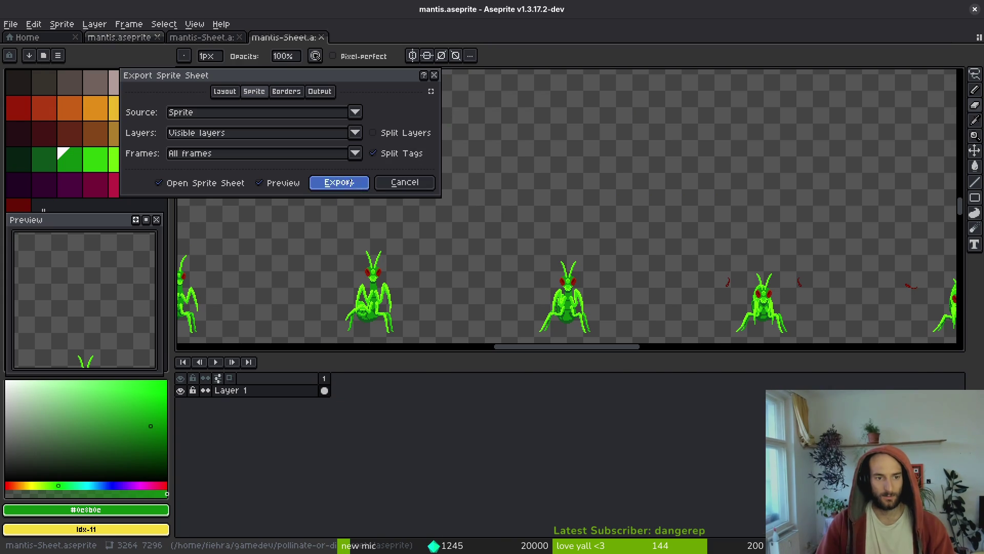
pyautogui.click(339, 182)
pyautogui.hotkey('ctrl', 'alt', 'shift', 's')
pyautogui.click(250, 47)
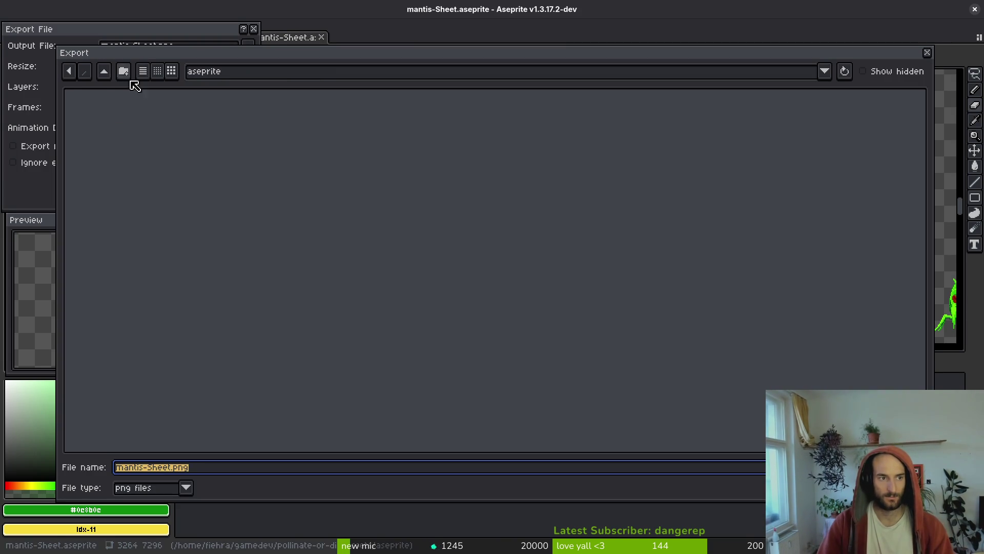
pyautogui.click(105, 75)
pyautogui.doubleClick(354, 126)
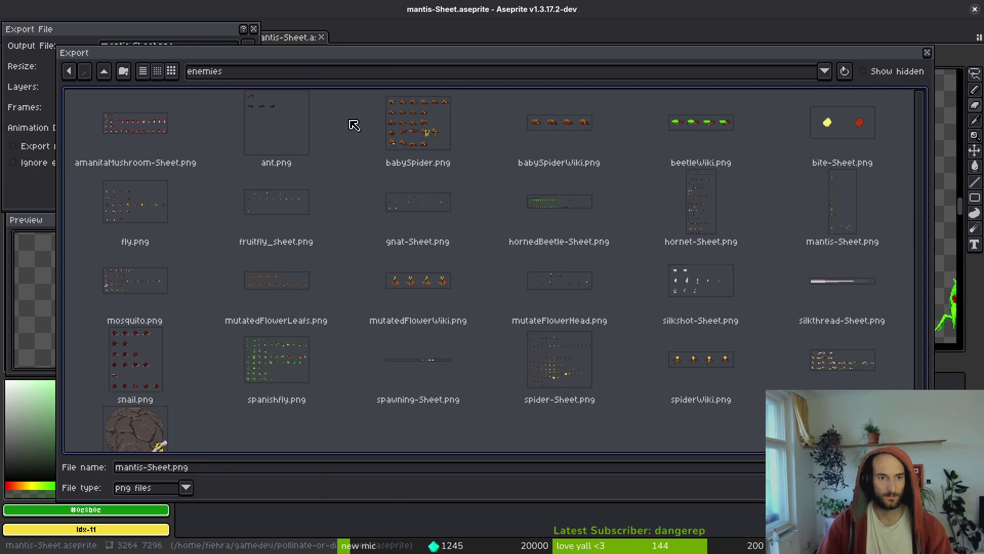
pyautogui.click(845, 201)
pyautogui.press('Return')
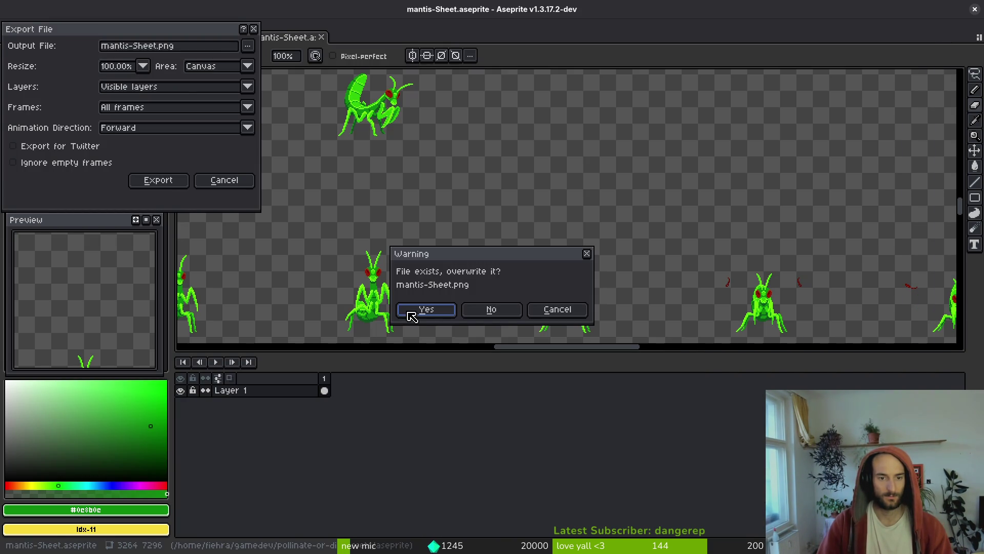
pyautogui.click(413, 312)
pyautogui.click(150, 181)
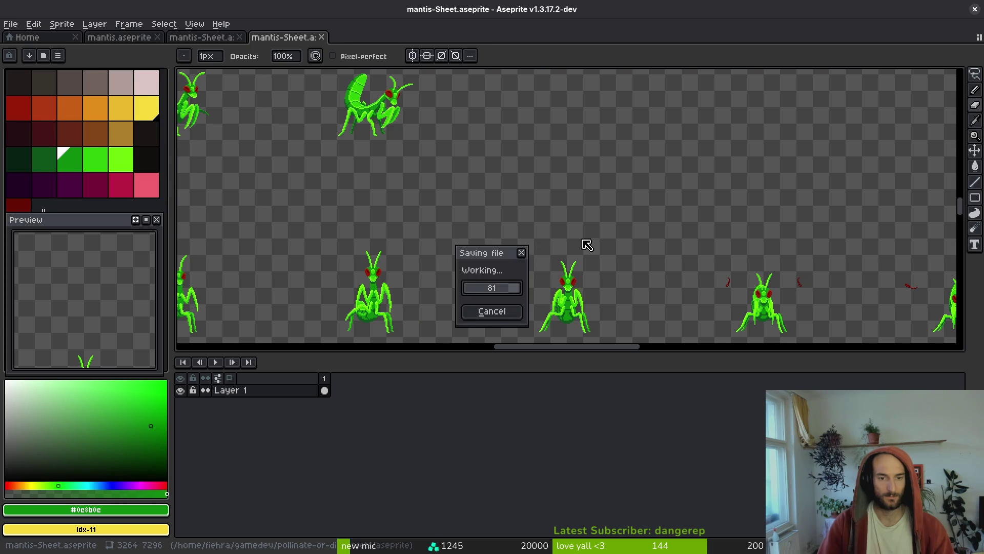
# Close both mantis-Sheet documents and switch back to Godot.
pyautogui.scroll(-4, 548, 226)
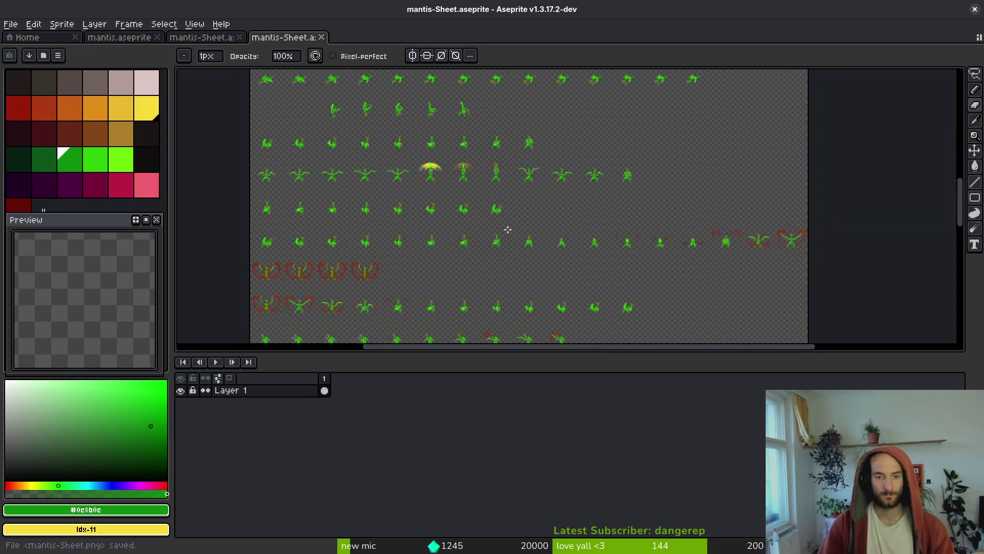
pyautogui.click(321, 37)
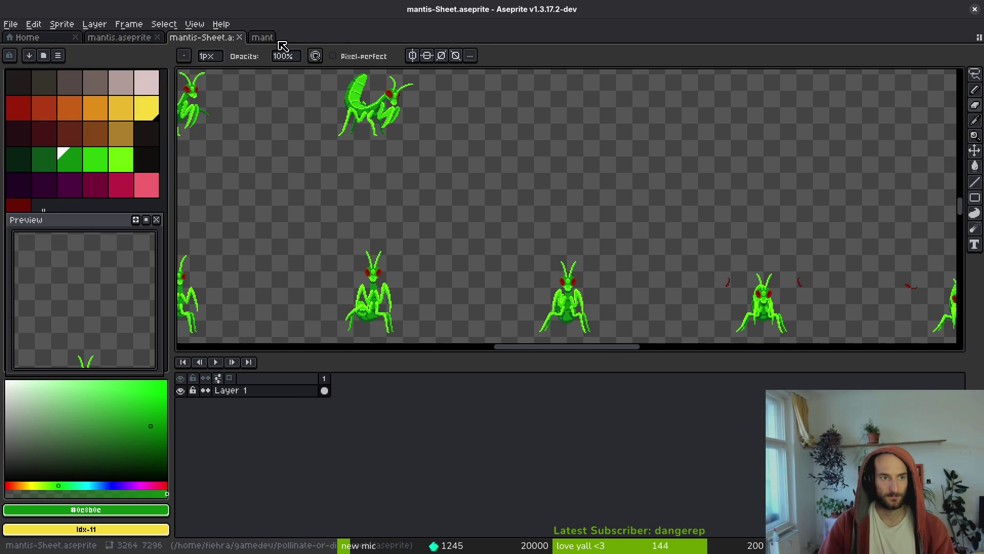
pyautogui.click(239, 37)
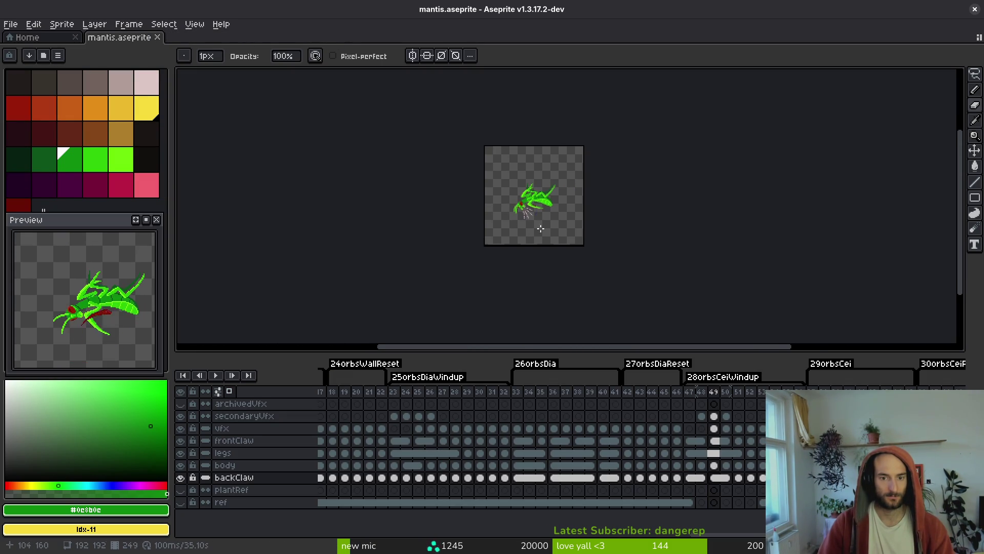
pyautogui.hotkey('alt', 'Tab')
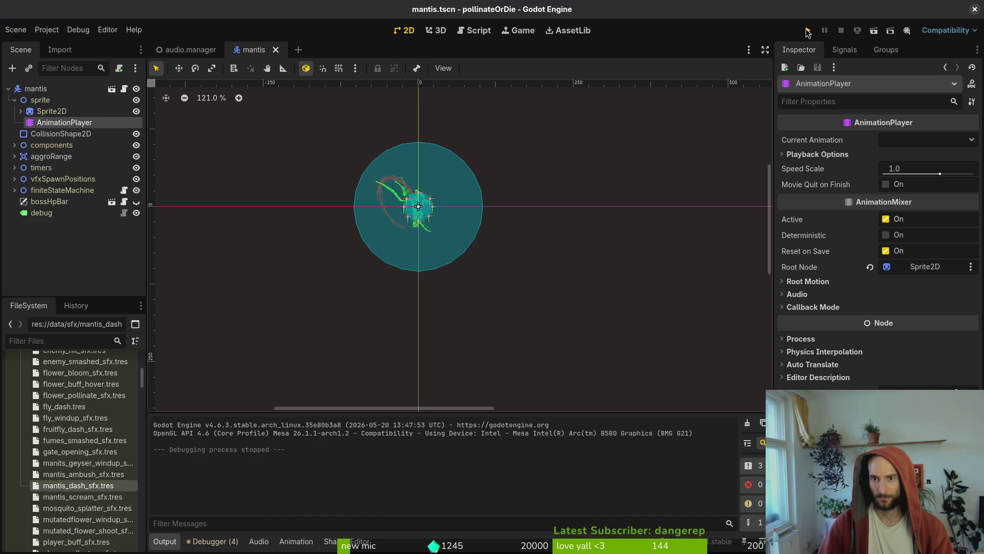
# Start the game and pick the mantis boss level from the debug level select.
pyautogui.press('Return')
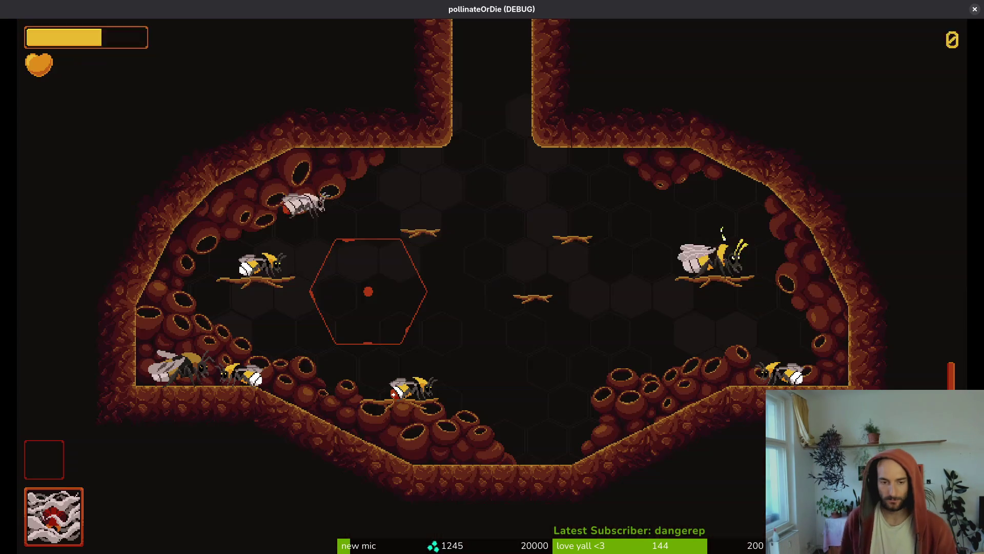
pyautogui.press('Escape')
pyautogui.press('Down')
pyautogui.press('Return')
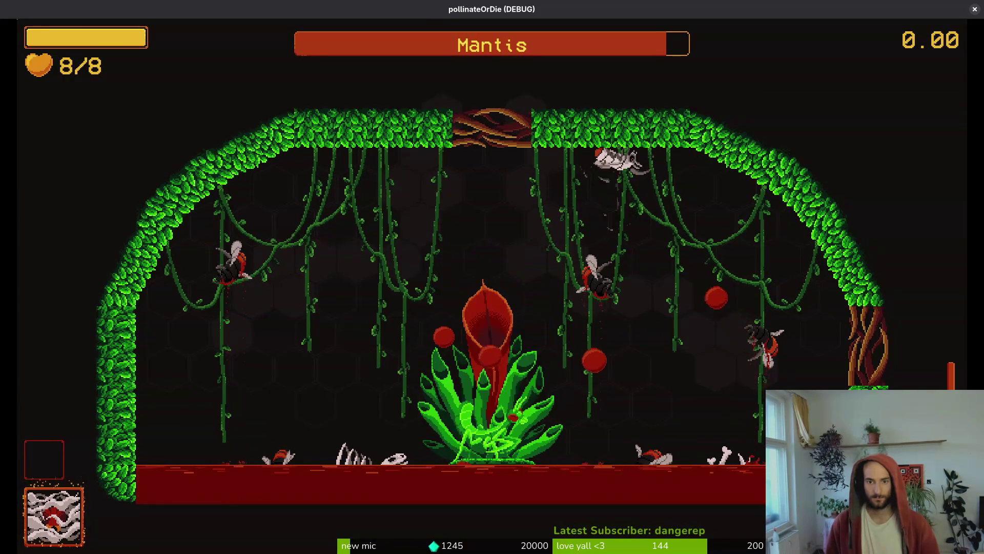
# Slash the Mantis repeatedly, dashing from the canopy and dodging its slam.
pyautogui.press('space')
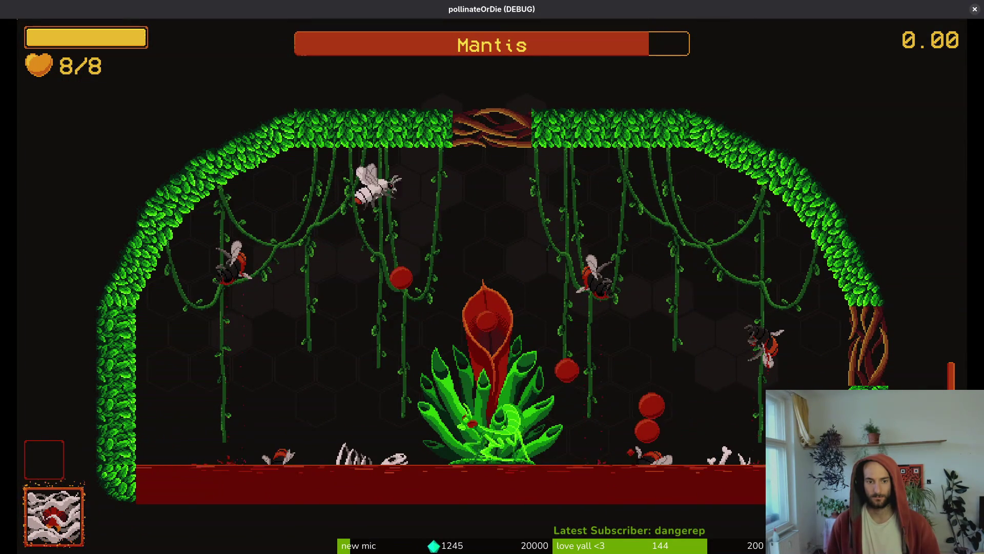
pyautogui.press('space')
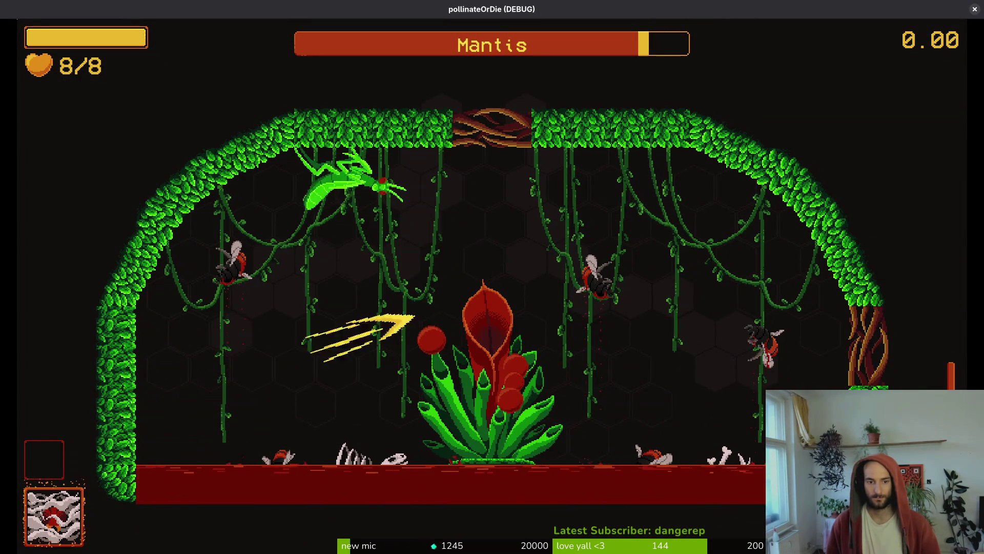
pyautogui.press('space')
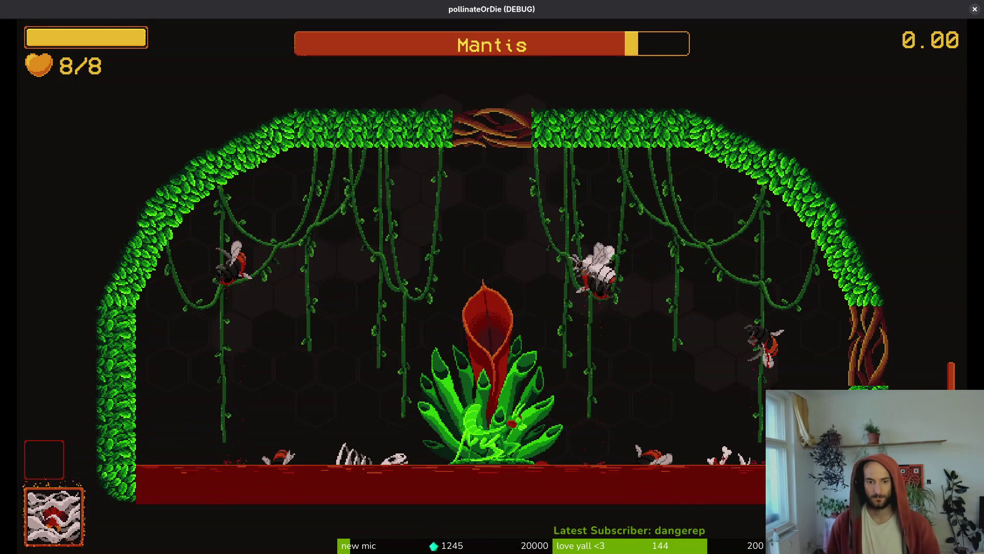
pyautogui.press('space')
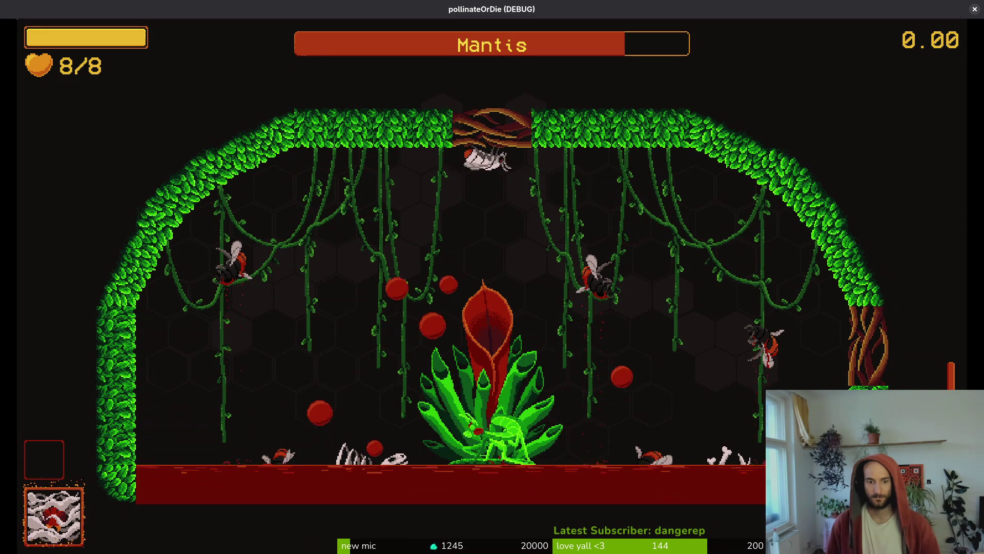
pyautogui.press('d')
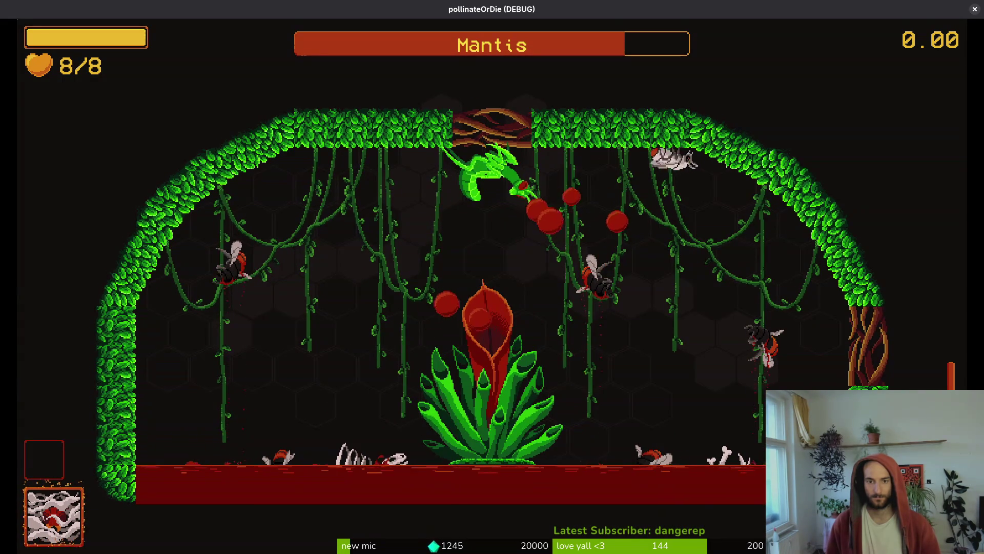
pyautogui.press('space')
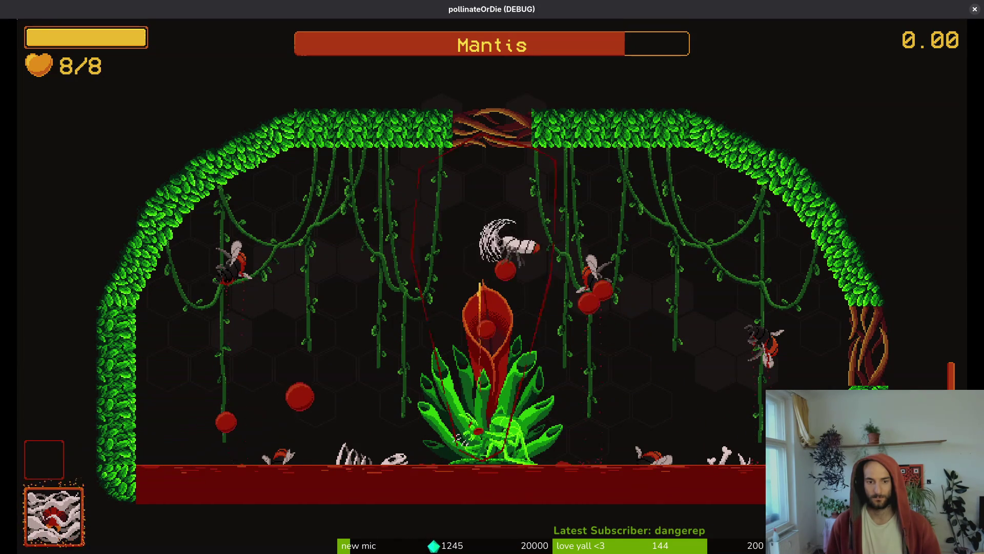
pyautogui.press('space')
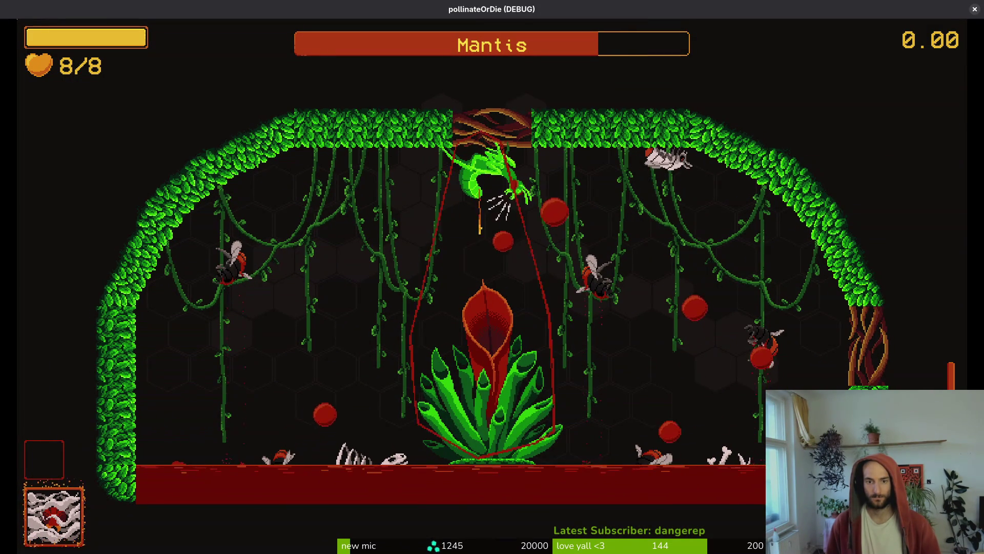
pyautogui.press('space')
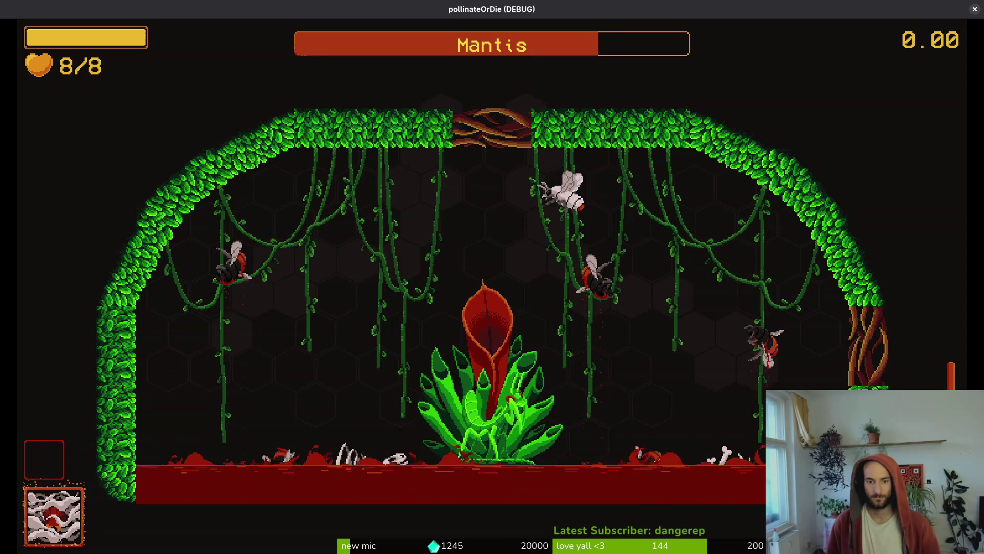
pyautogui.press('space')
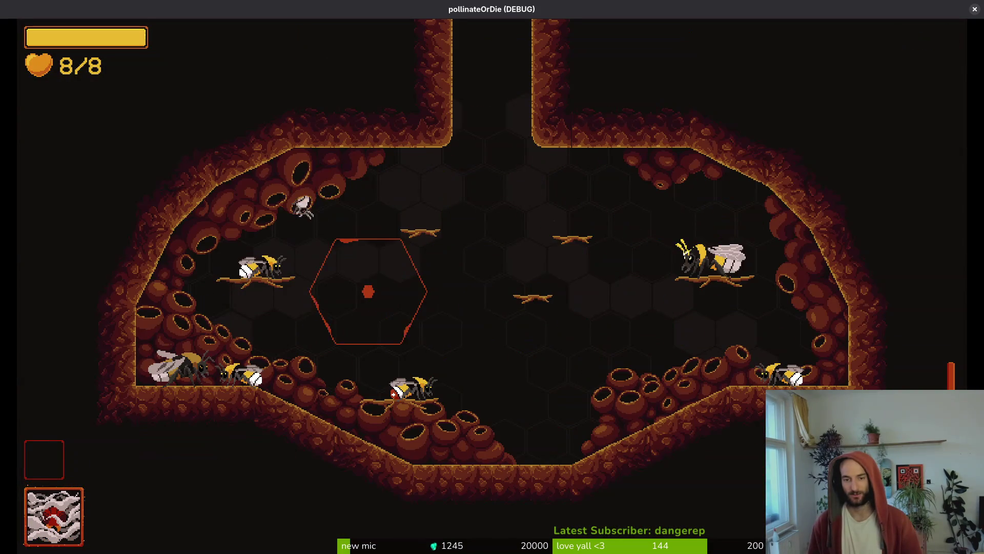
# Load the mantis arena from the debug level select and open with diving slashes.
pyautogui.press('Escape')
pyautogui.press('Down')
pyautogui.press('Return')
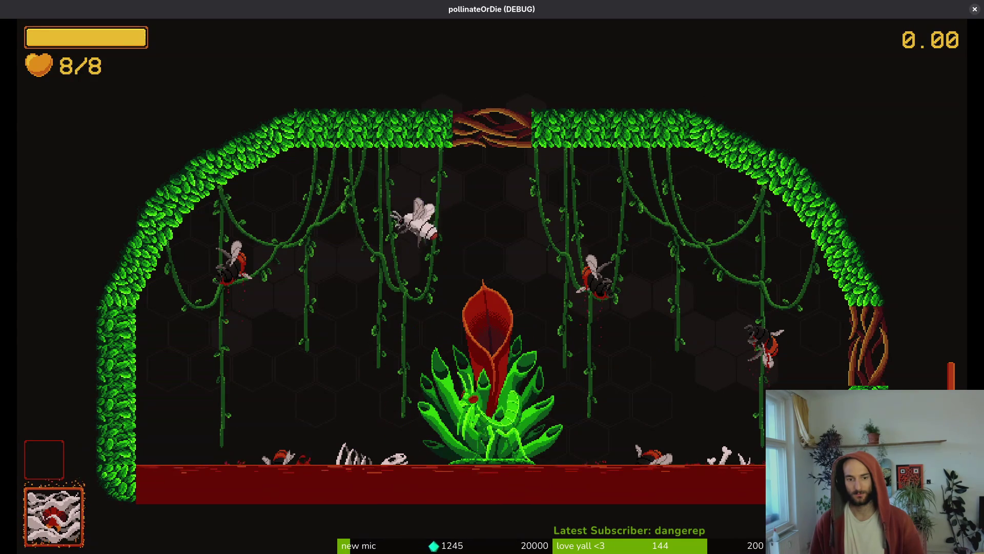
pyautogui.press('d')
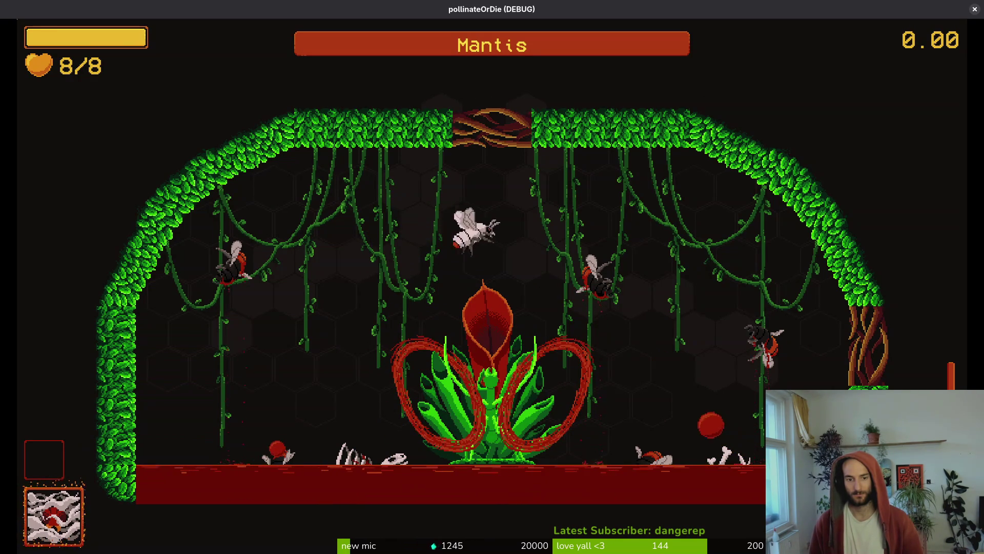
pyautogui.press('j')
pyautogui.press('s')
pyautogui.press('j')
pyautogui.press('j')
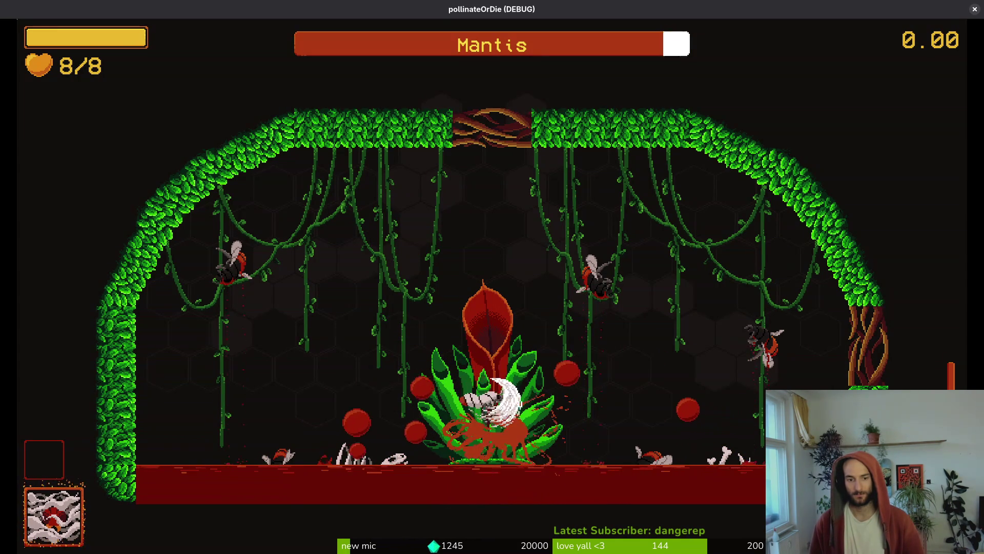
pyautogui.press('d')
pyautogui.press('j')
# Dart left and right to hit the Mantis at the plant while dodging its slashes.
pyautogui.press('a')
pyautogui.press('j')
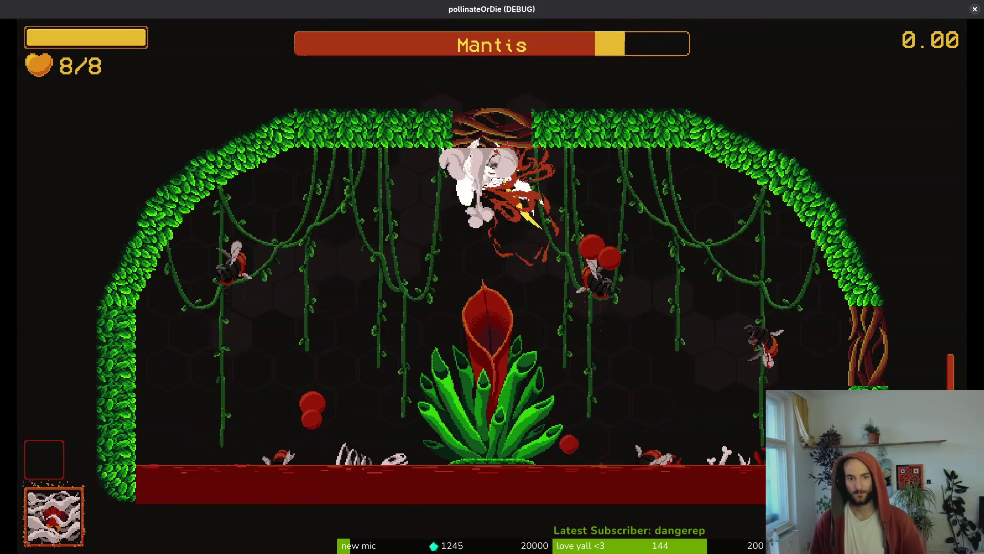
pyautogui.press('a')
pyautogui.press('j')
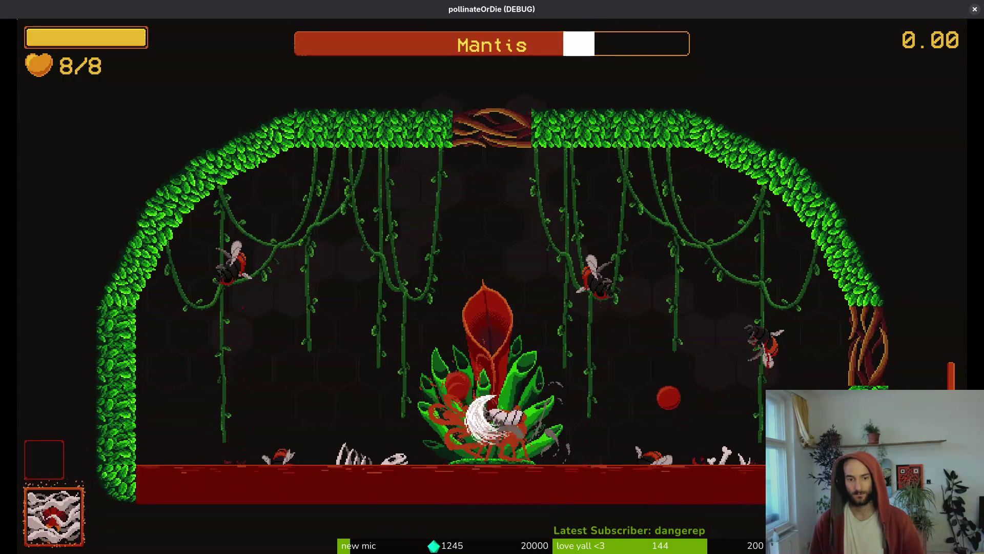
pyautogui.press('d')
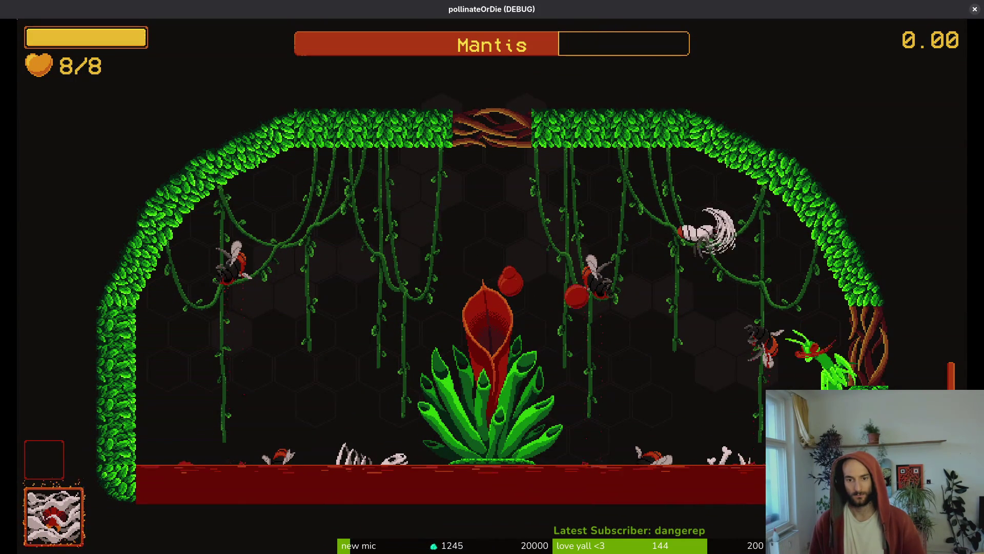
pyautogui.press('a')
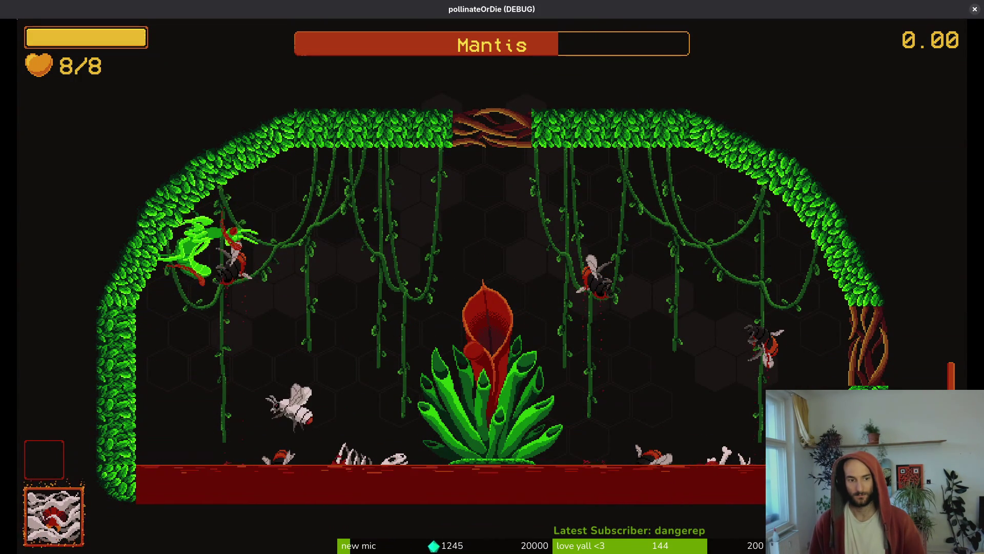
pyautogui.press('d')
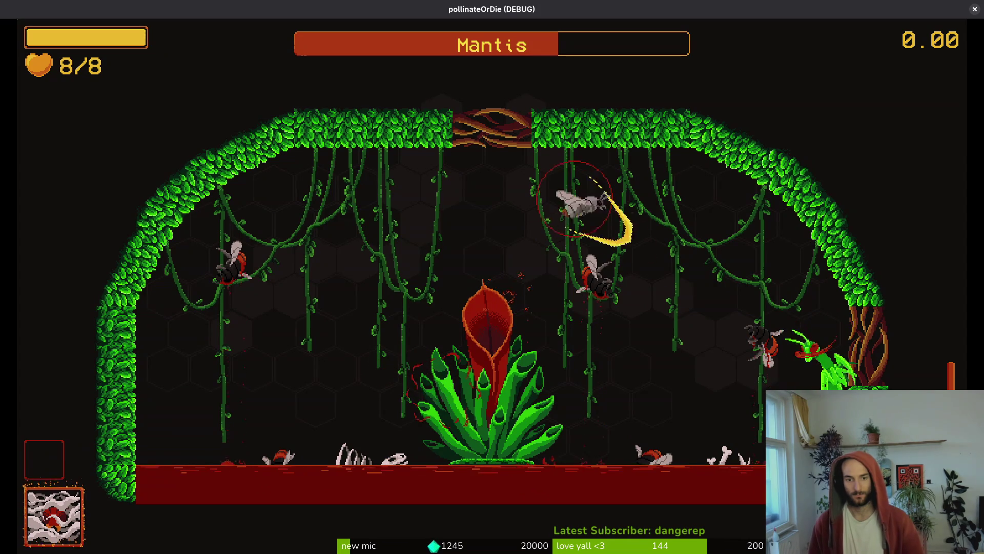
pyautogui.press('a')
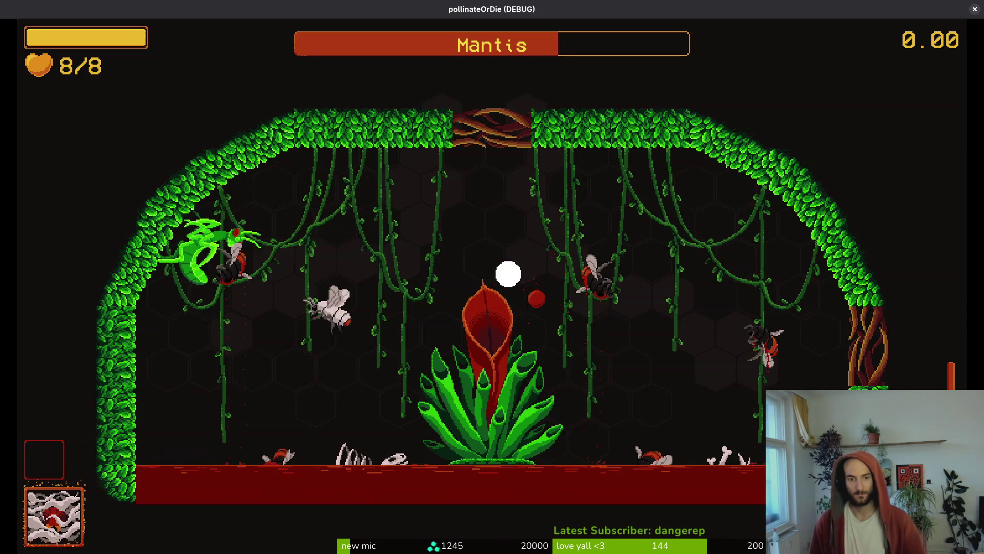
# Keep swiping and dashing at the Mantis until its health empties, then go to the terminal.
pyautogui.press('space')
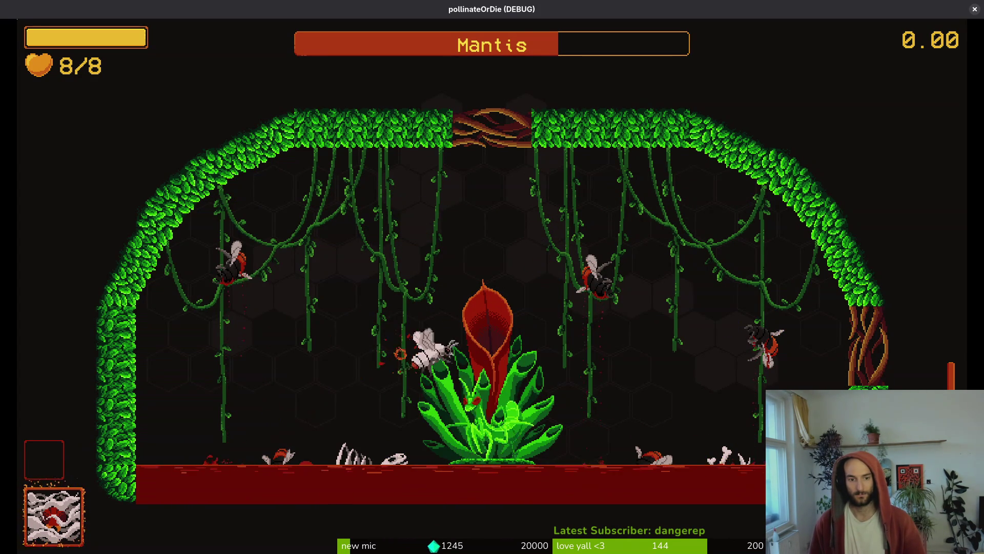
pyautogui.press('w')
pyautogui.press('s')
pyautogui.press('space')
pyautogui.press('space')
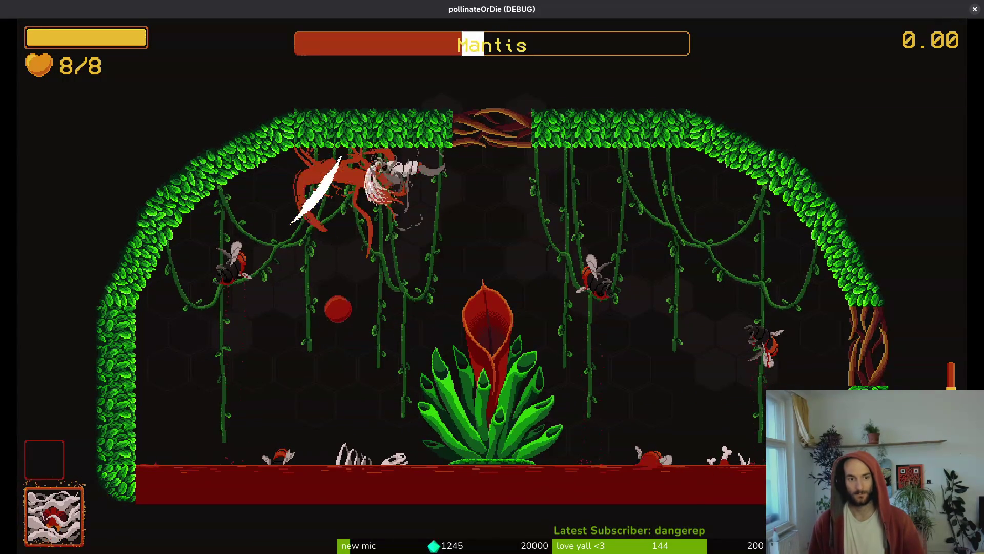
pyautogui.press('s')
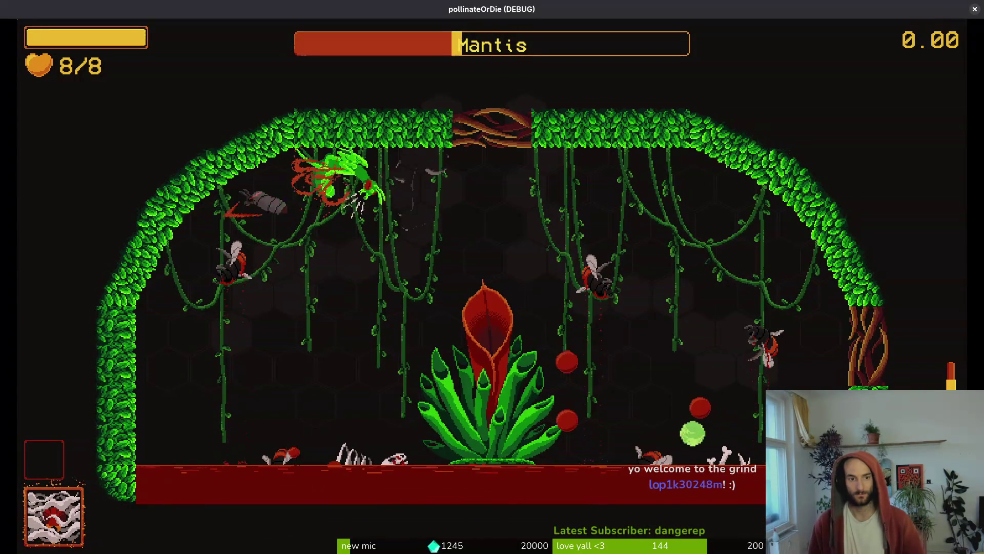
pyautogui.press('space')
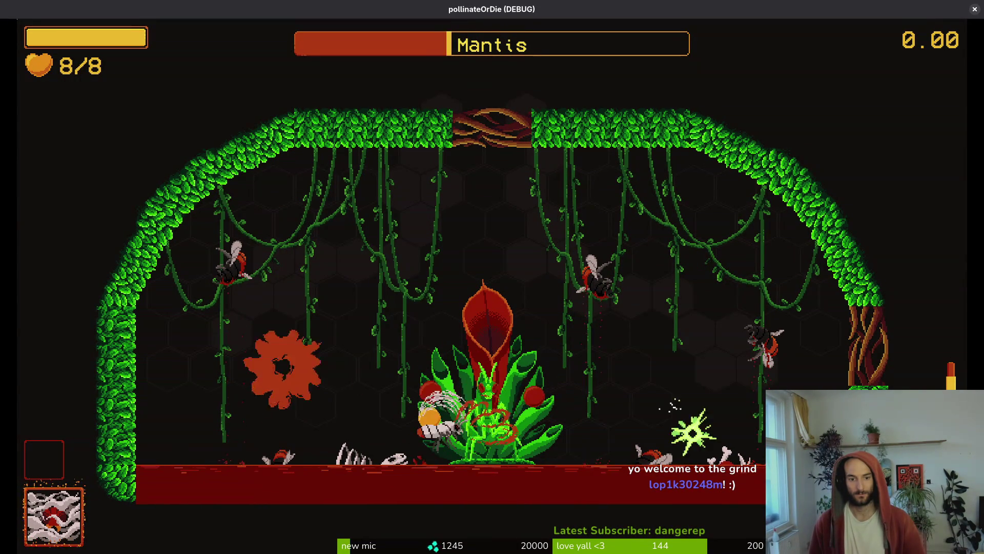
pyautogui.press('space')
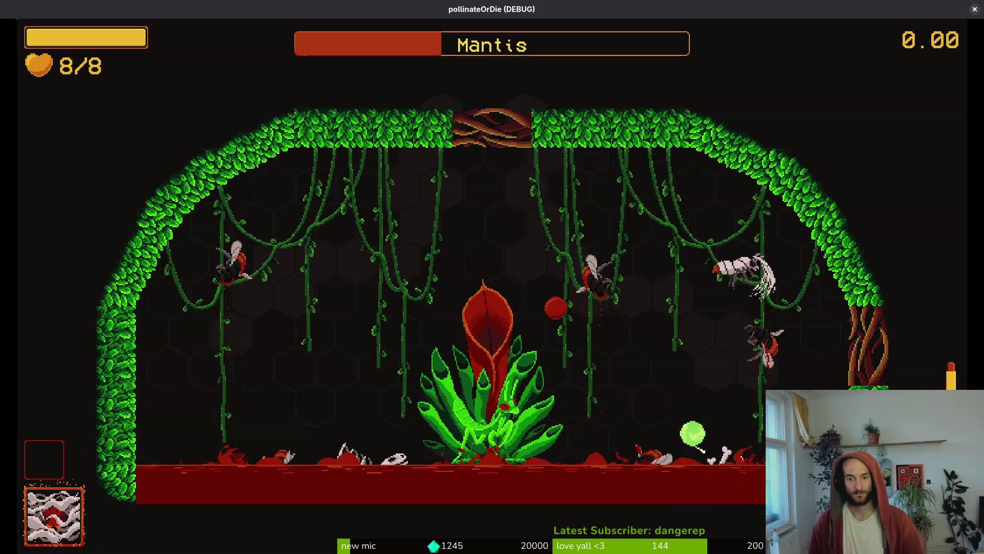
pyautogui.press('space')
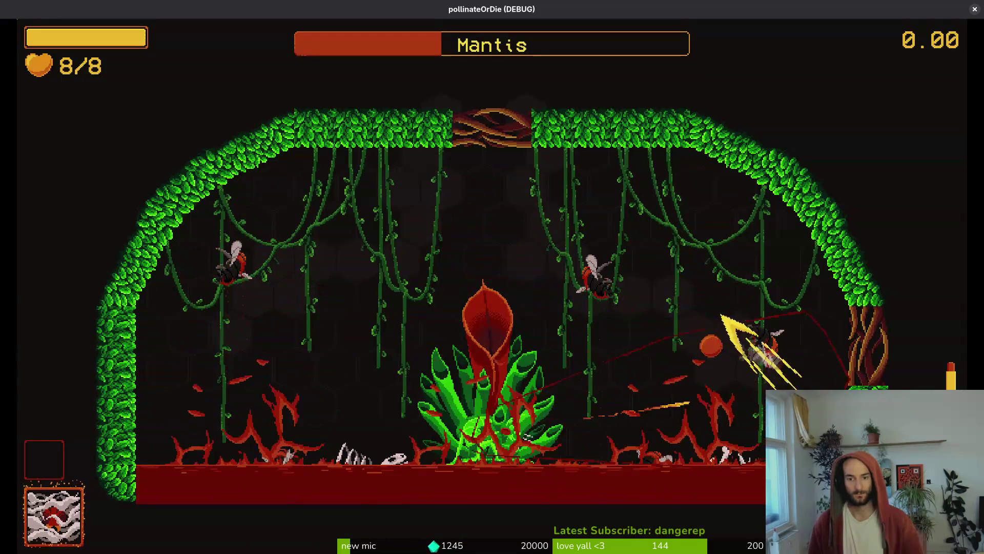
pyautogui.press('space')
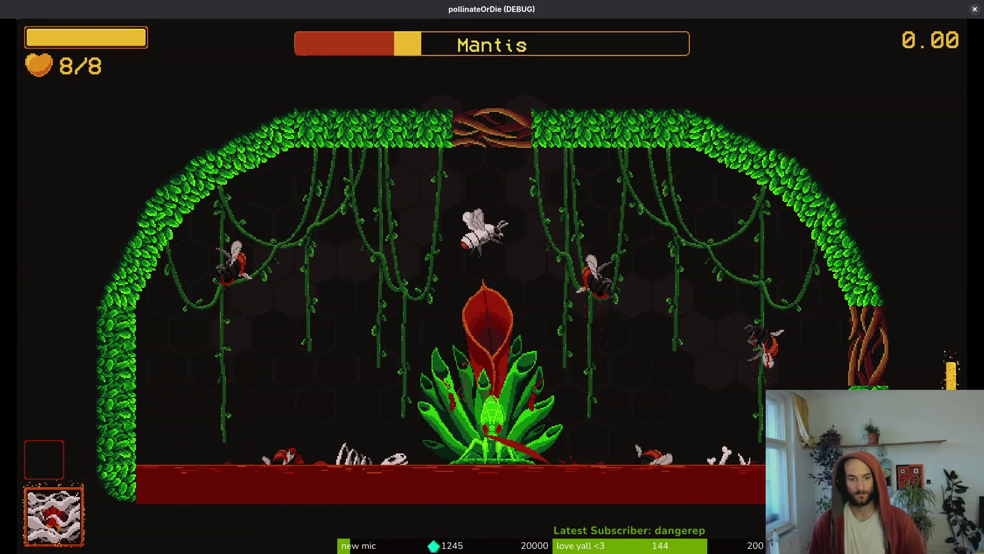
pyautogui.press('space')
pyautogui.press('space')
pyautogui.press('space')
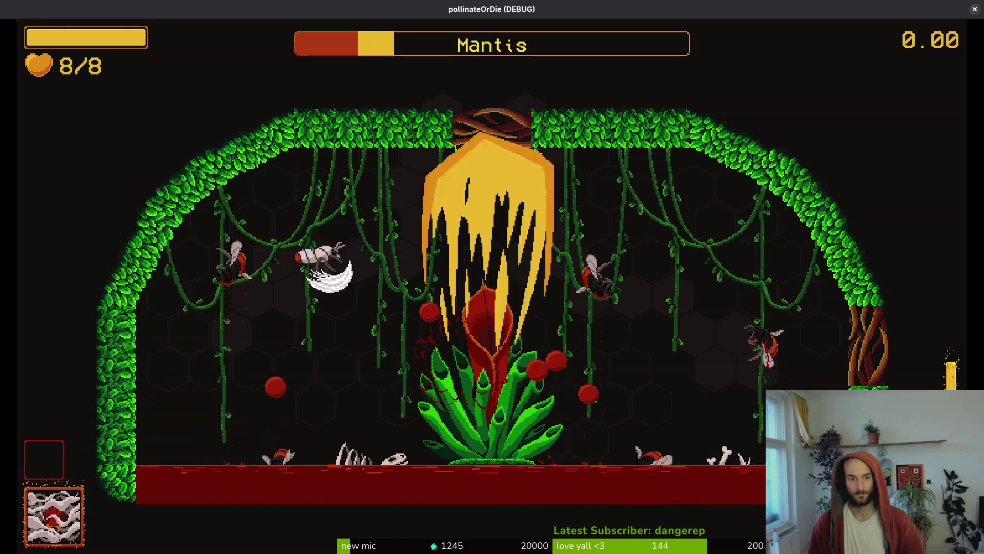
pyautogui.press('space')
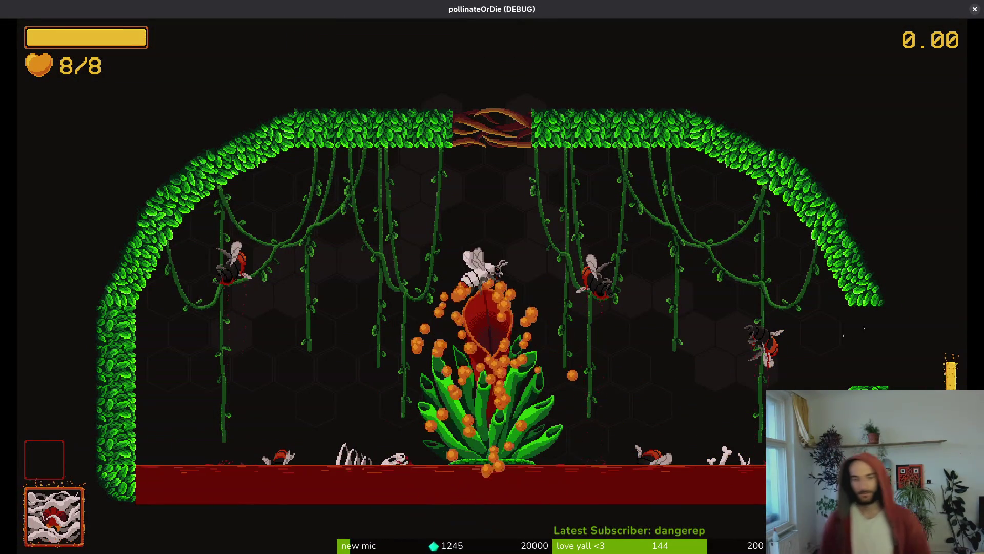
pyautogui.press('d')
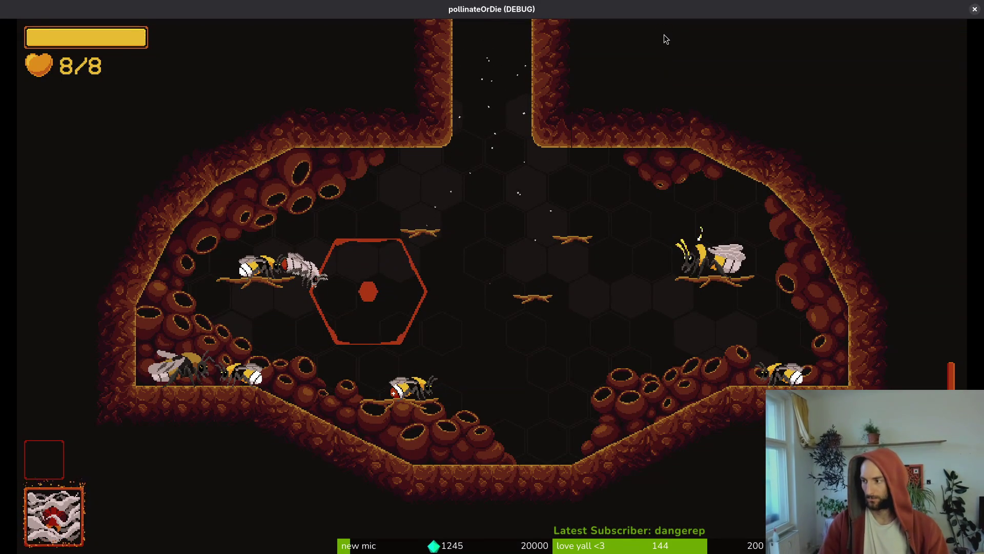
pyautogui.hotkey('alt', 'Tab')
# Quit the editor, open tig status and review the enum.helper.gd, audio.manager.tscn and dashing.gd diffs.
pyautogui.press('Return')
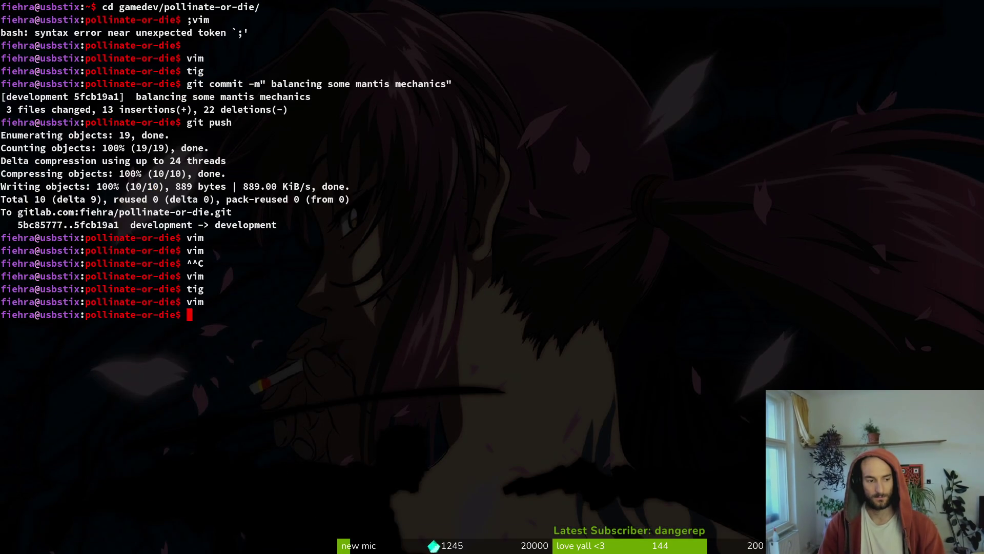
pyautogui.write('tig status')
pyautogui.press('Return')
pyautogui.press('Down')
pyautogui.press('Down')
pyautogui.press('Up')
pyautogui.press('Up')
pyautogui.press('Return')
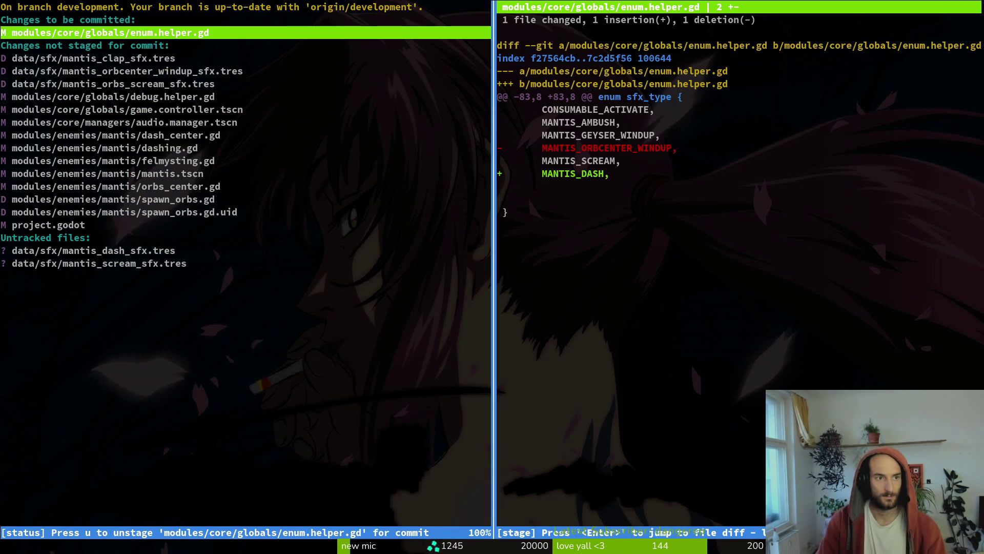
pyautogui.press('Down')
pyautogui.press('Down')
pyautogui.press('Down')
pyautogui.press('Down')
pyautogui.press('Down')
pyautogui.press('Down')
pyautogui.press('Up')
pyautogui.press('Up')
pyautogui.press('Down')
pyautogui.press('Down')
pyautogui.press('Down')
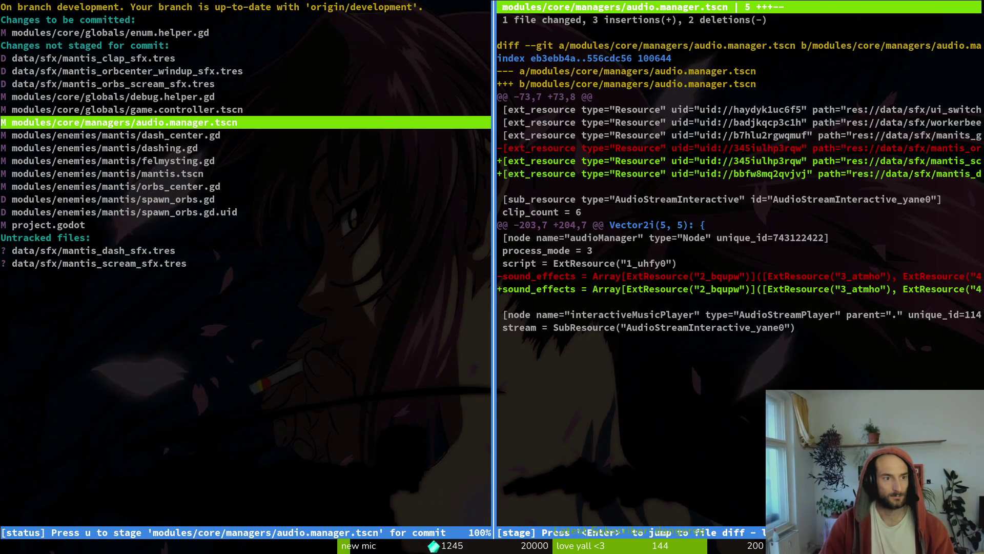
pyautogui.press('Down')
pyautogui.press('Down')
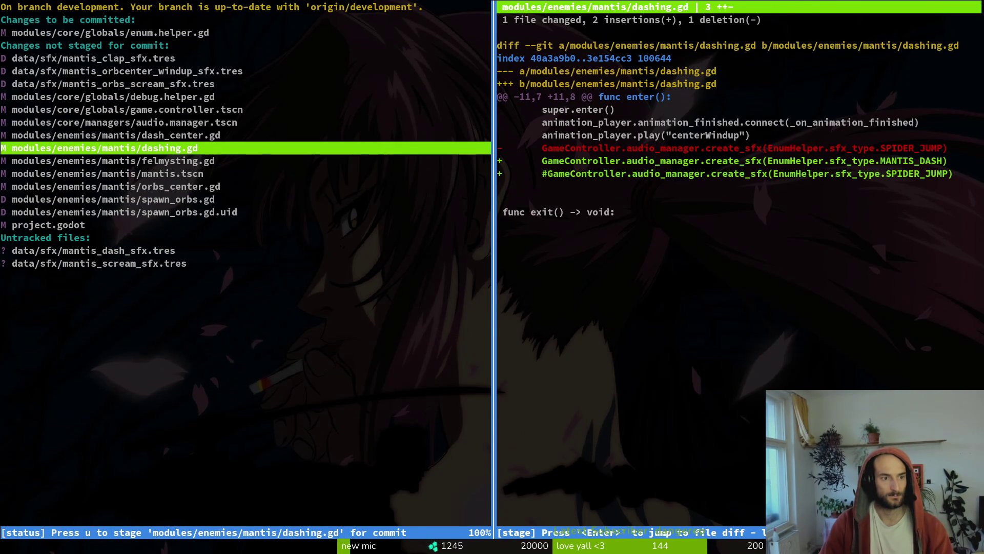
pyautogui.press('Down')
pyautogui.press('Down')
# Stage mantis.tscn and commit the mantis animations.
pyautogui.press('u')
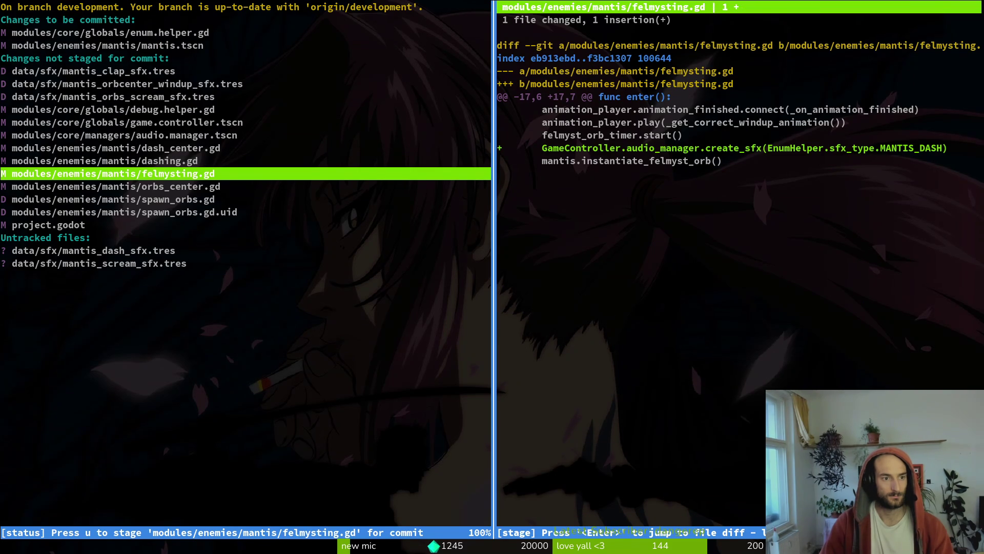
pyautogui.press('Down')
pyautogui.press('Down')
pyautogui.press('Down')
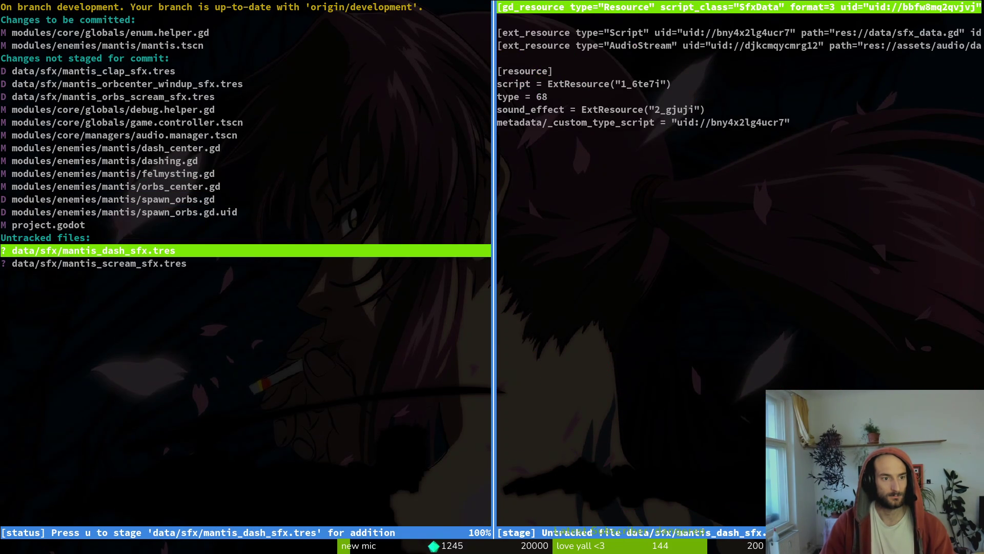
pyautogui.write('qgit commit -m "udpated mantis')
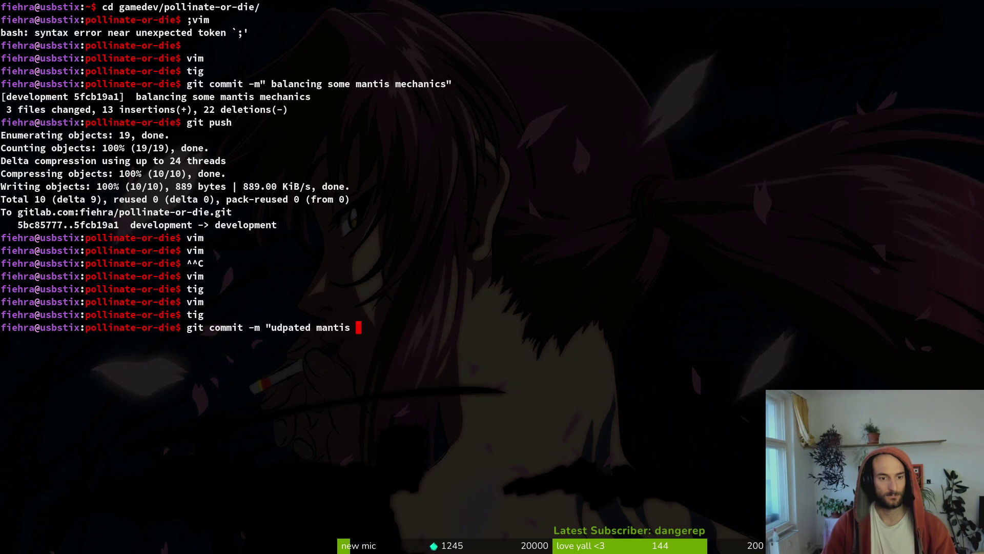
pyautogui.write('"')
pyautogui.press('Return')
pyautogui.write('cd assets/aseprite/')
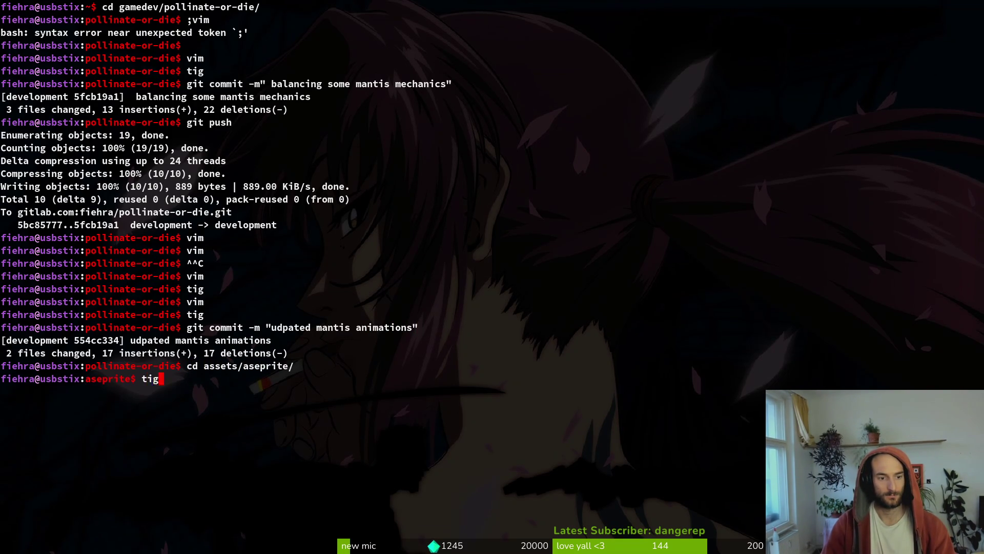
# Stage mantis.aseprite and commit the orb wall windup frames to the sprites backup.
pyautogui.press('Return')
pyautogui.press('Down')
pyautogui.write('uqit')
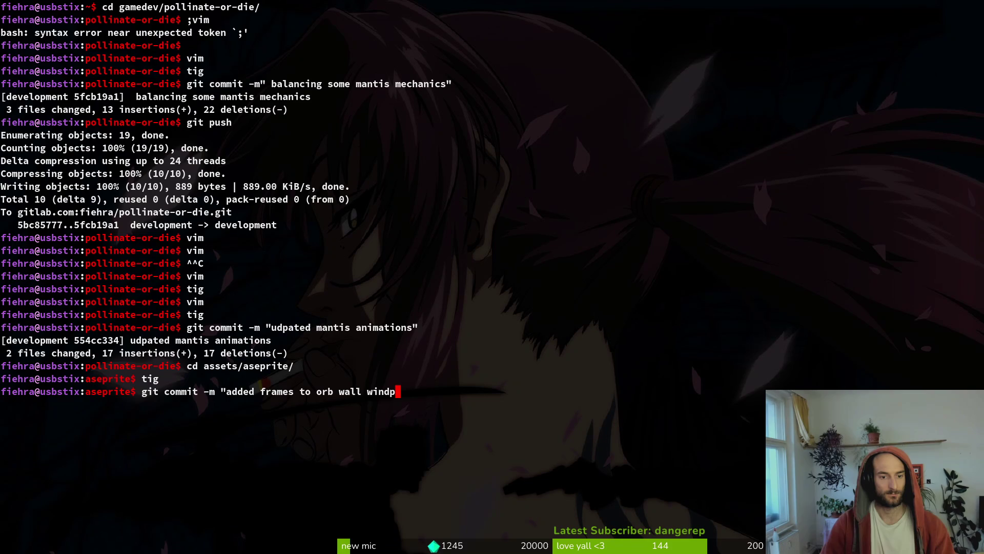
pyautogui.write('"')
pyautogui.press('Return')
# Push the sprite commit, return to the project folder and reopen tig's change status.
pyautogui.write('git push')
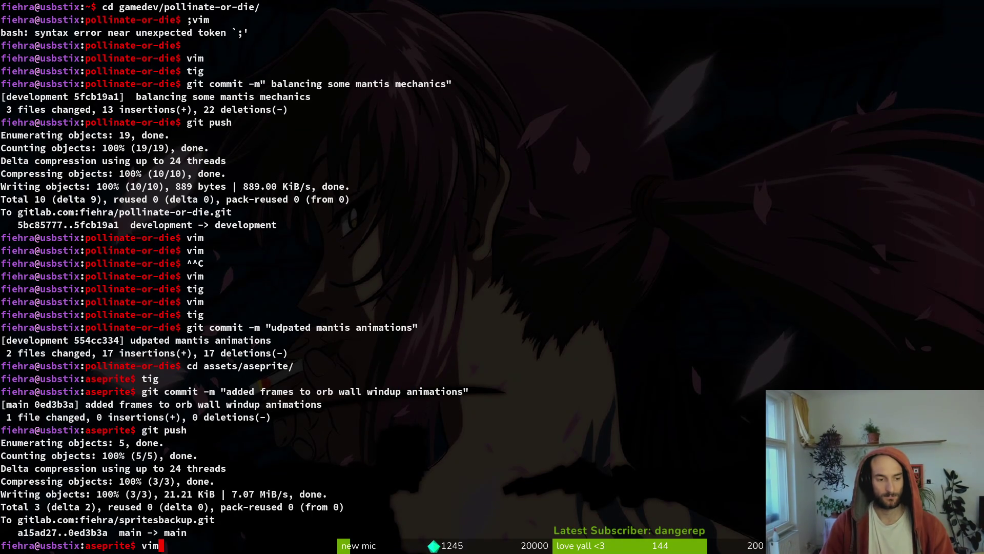
pyautogui.write('d ..')
pyautogui.press('Return')
pyautogui.press('Return')
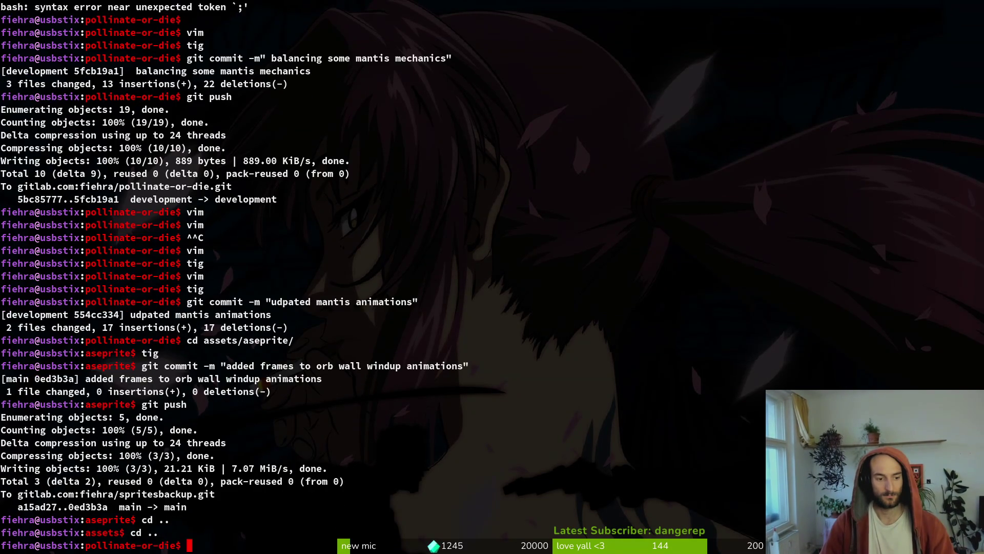
pyautogui.write('ti')
pyautogui.press('Return')
pyautogui.write('gsti')
pyautogui.press('Return')
pyautogui.write('sj')
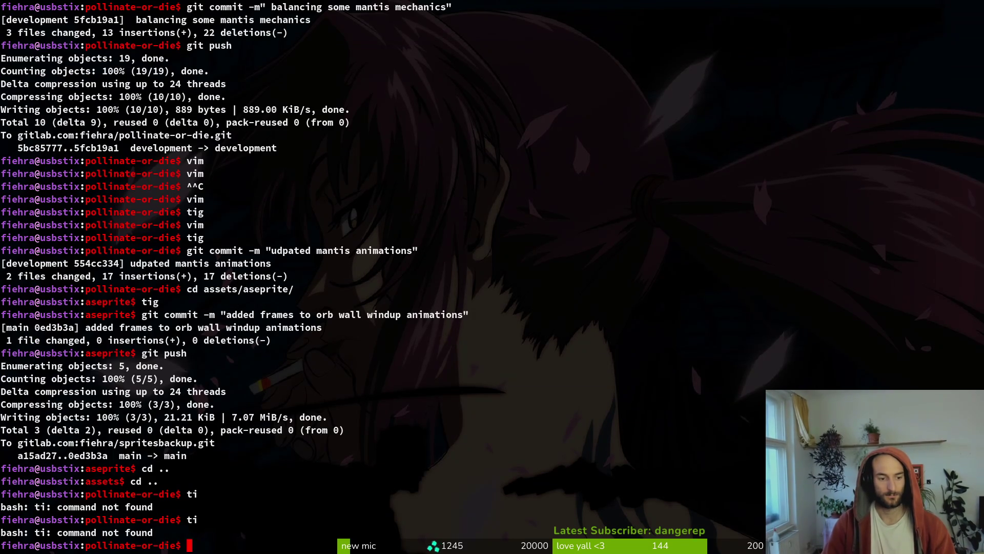
pyautogui.press('Return')
pyautogui.press('Down')
pyautogui.press('Down')
pyautogui.press('Down')
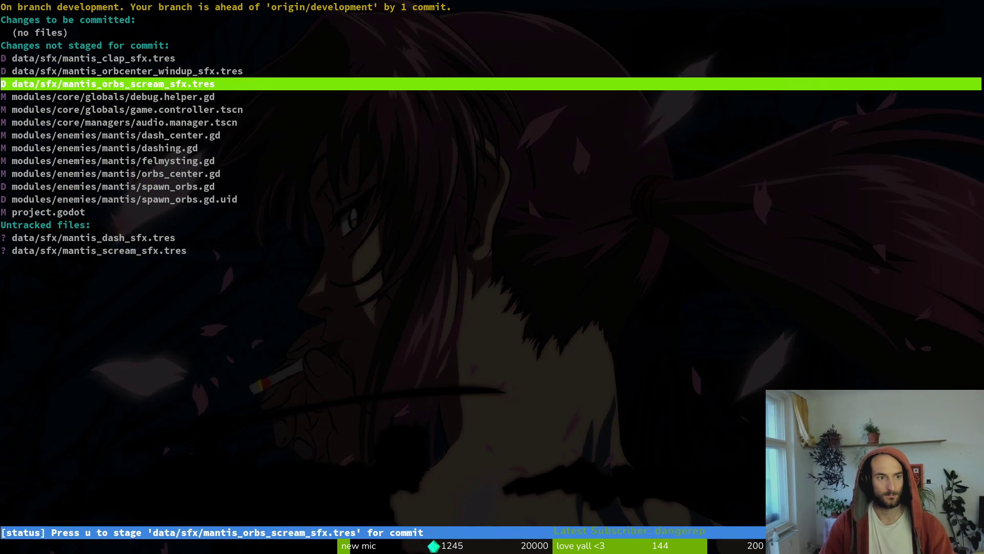
# Stage game.controller.tscn, the deleted mantis sfx files, audio.manager.tscn, dash_center.gd and dashing.gd.
pyautogui.press('Return')
pyautogui.press('u')
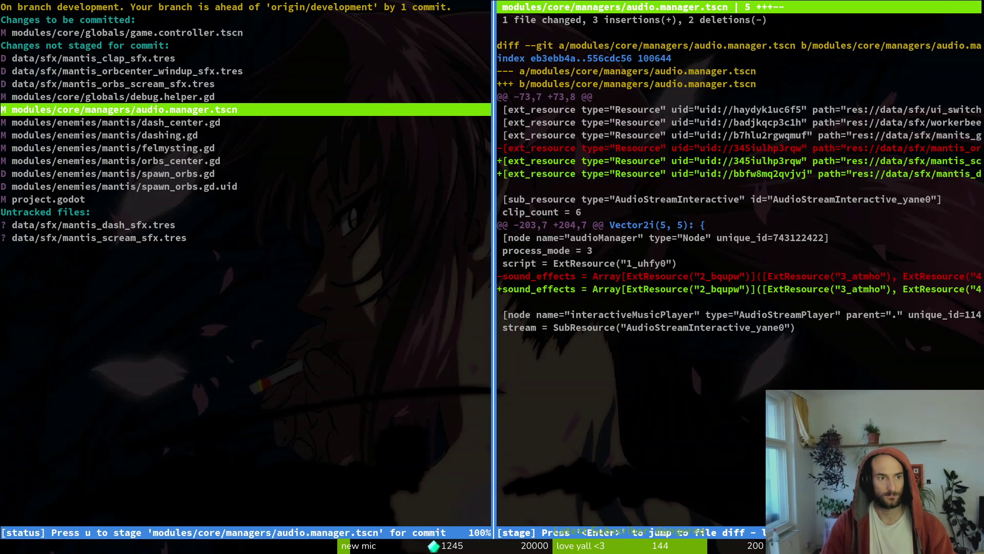
pyautogui.press('Up')
pyautogui.press('Up')
pyautogui.press('Up')
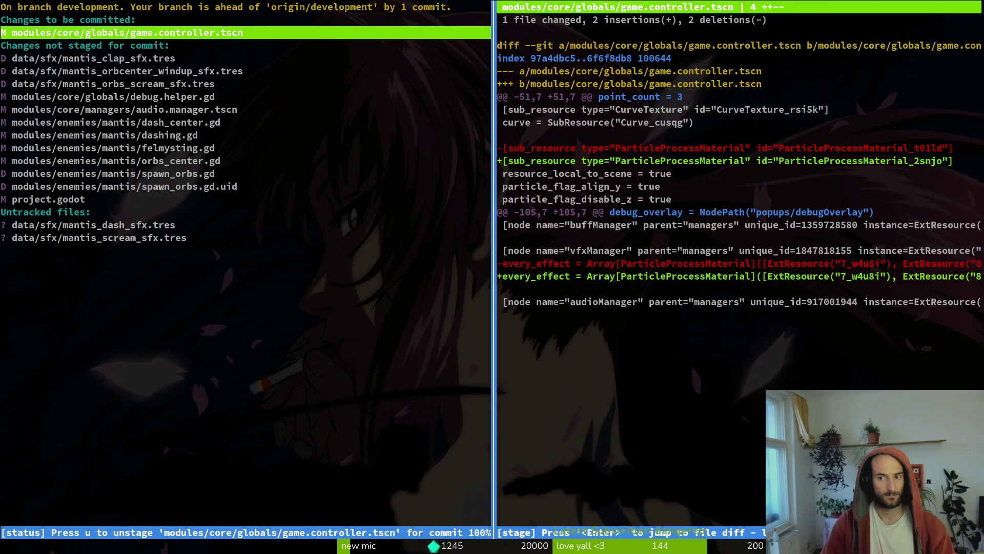
pyautogui.press('Down')
pyautogui.press('Down')
pyautogui.press('Down')
pyautogui.press('Up')
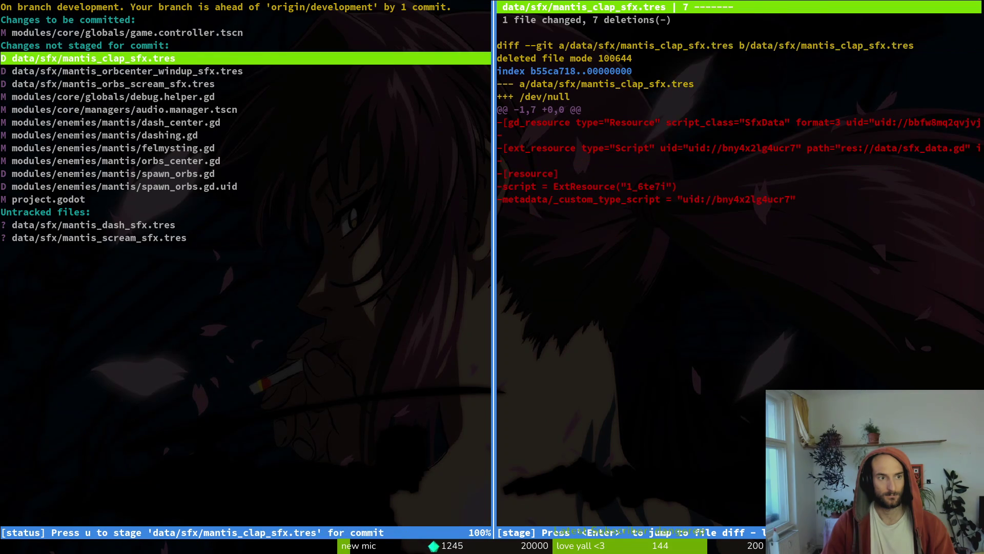
pyautogui.press('u')
pyautogui.press('u')
pyautogui.press('u')
pyautogui.press('Down')
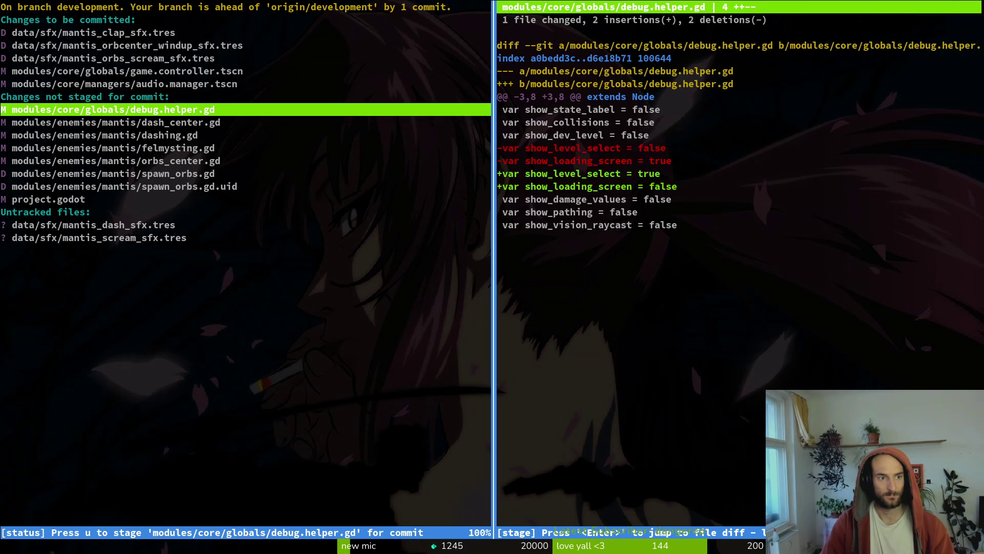
pyautogui.press('u')
pyautogui.press('u')
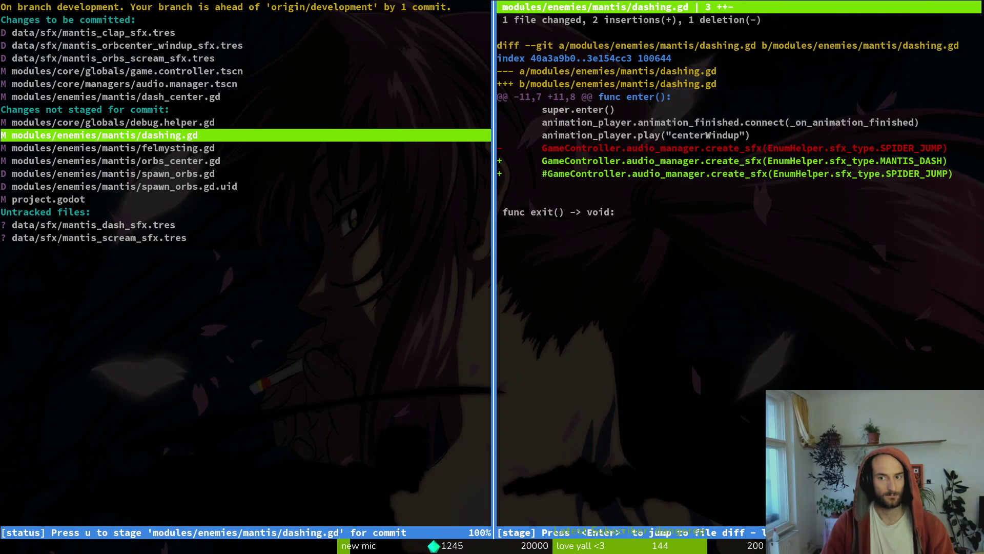
pyautogui.press('u')
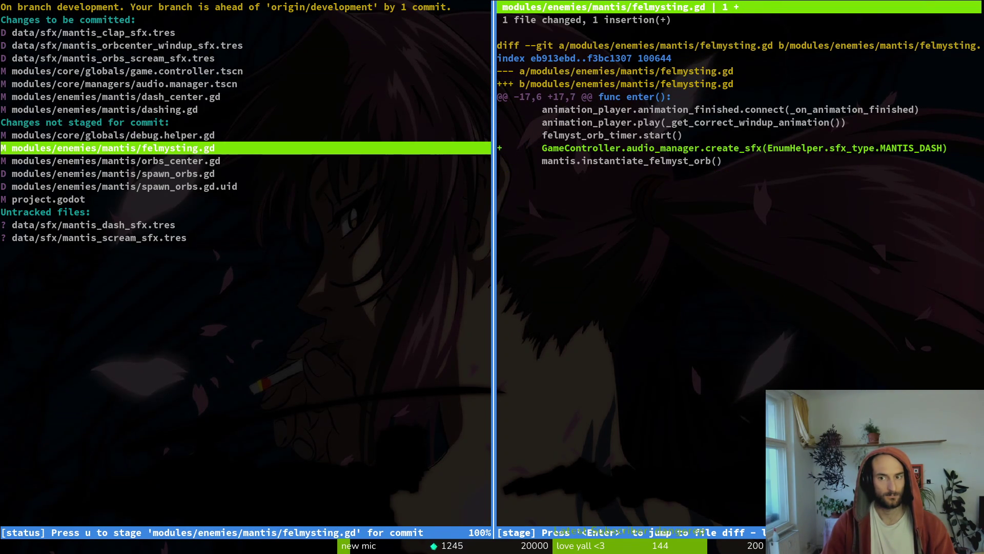
pyautogui.press('u')
pyautogui.press('u')
# Stage felmysting.gd, orbs_center.gd, deleted spawn_orbs.gd and its .uid, and the new mantis sfx resources, then quit tig.
pyautogui.press('Up')
pyautogui.press('Down')
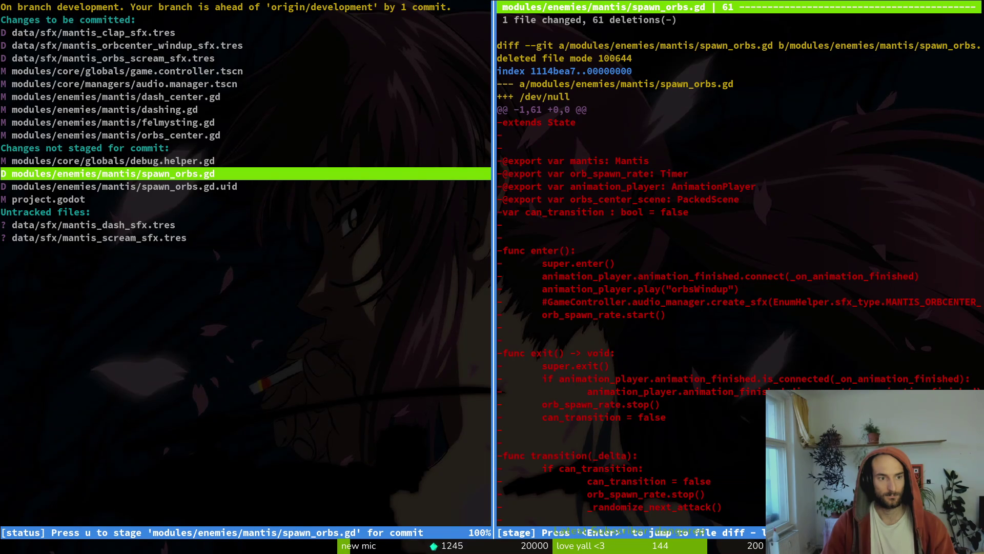
pyautogui.press('u')
pyautogui.press('Down')
pyautogui.press('u')
pyautogui.press('Down')
pyautogui.press('Down')
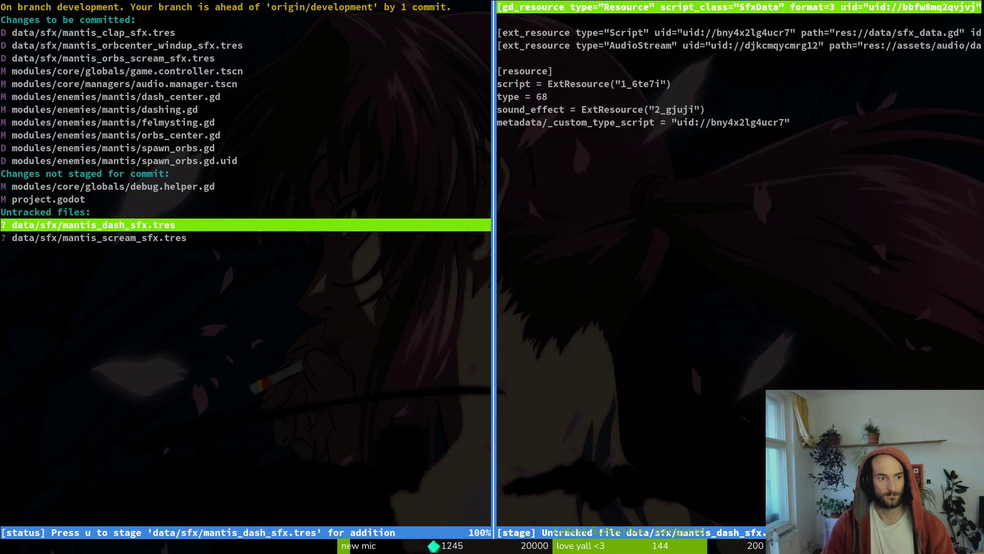
pyautogui.press('u')
pyautogui.press('u')
pyautogui.press('Q')
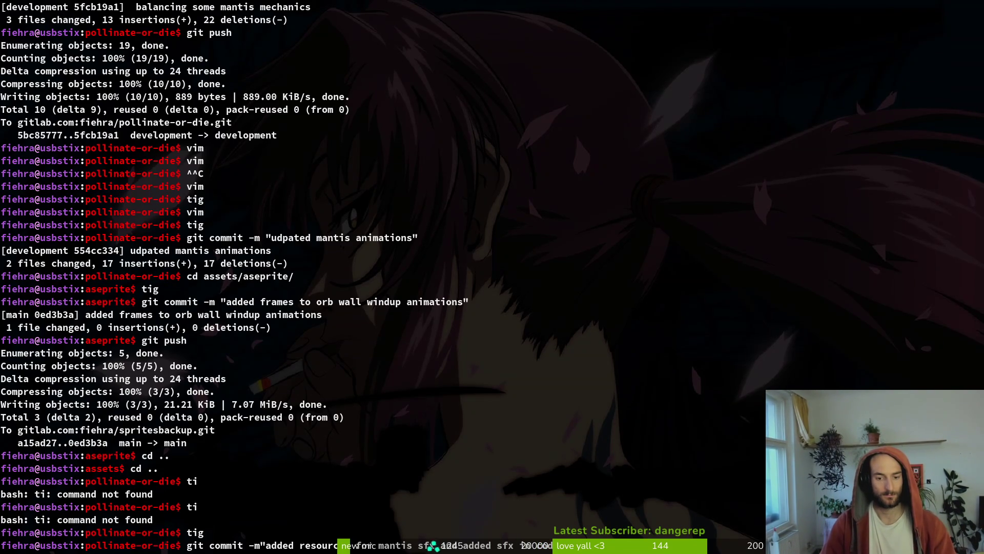
# Commit the staged mantis sfx changes and push them to the development branch.
pyautogui.press('Return')
pyautogui.write('git push')
pyautogui.press('Return')
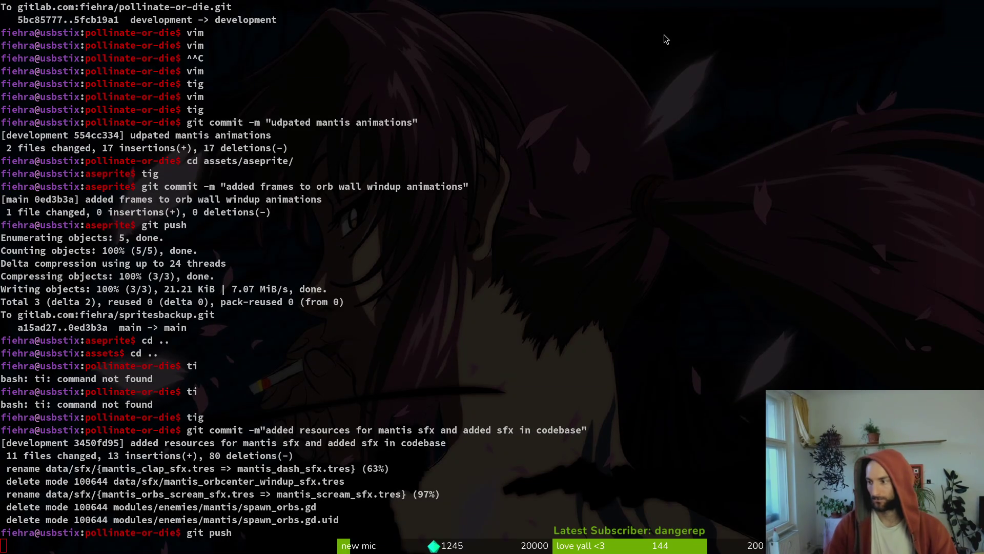
# Close the Aseprite window.
pyautogui.hotkey('alt', 'Tab')
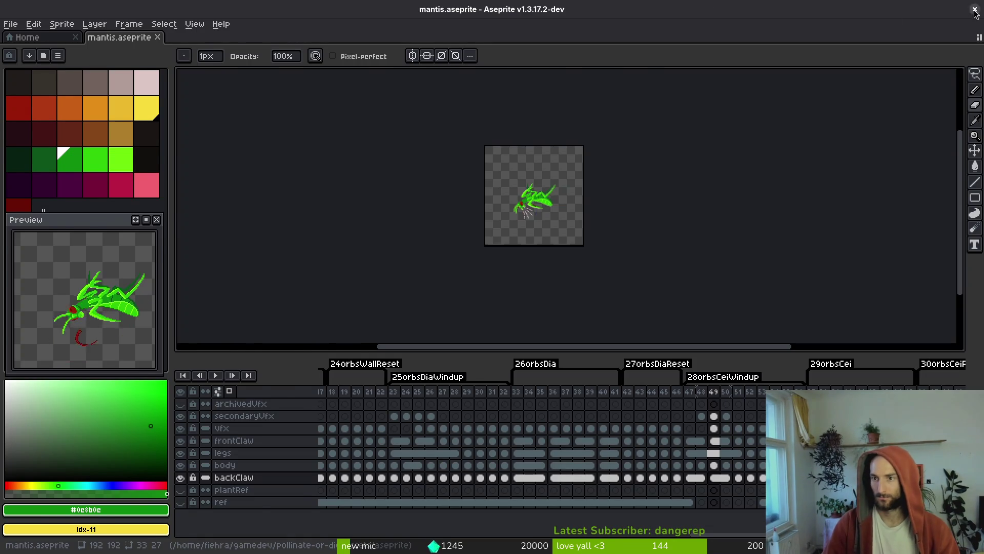
pyautogui.click(974, 10)
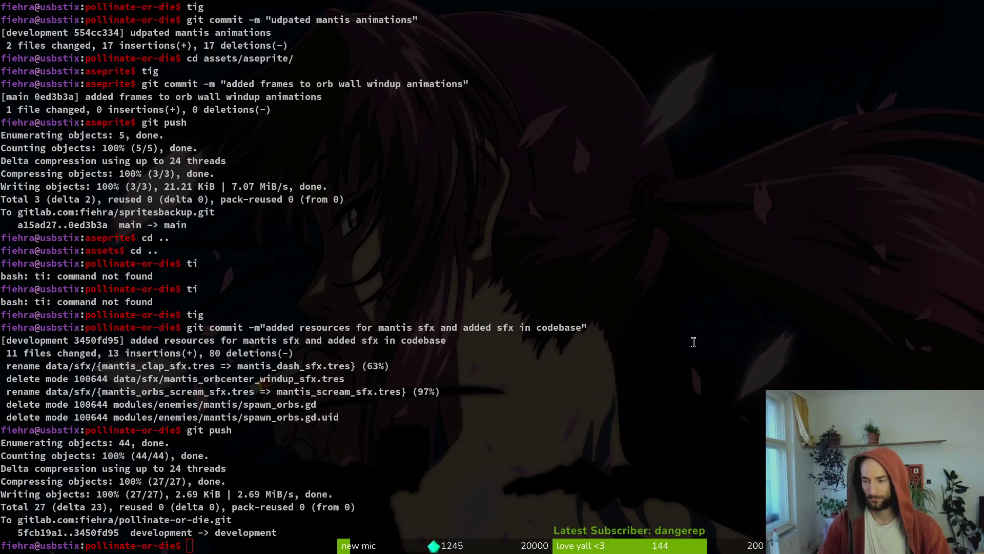
pyautogui.press('super')
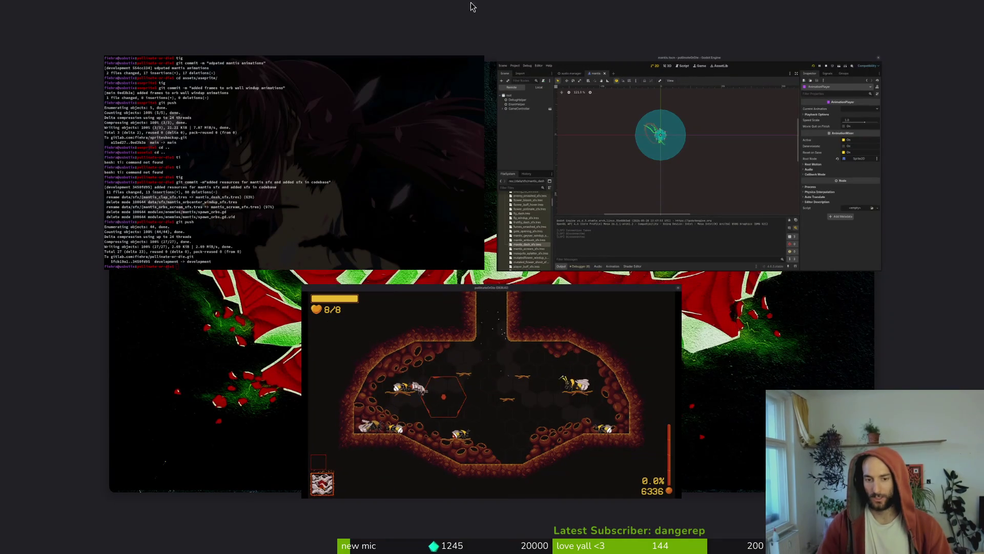
# Close the old game window and reposition the running game window beside the Godot editor.
pyautogui.press('super')
pyautogui.hotkey('alt', 'Tab')
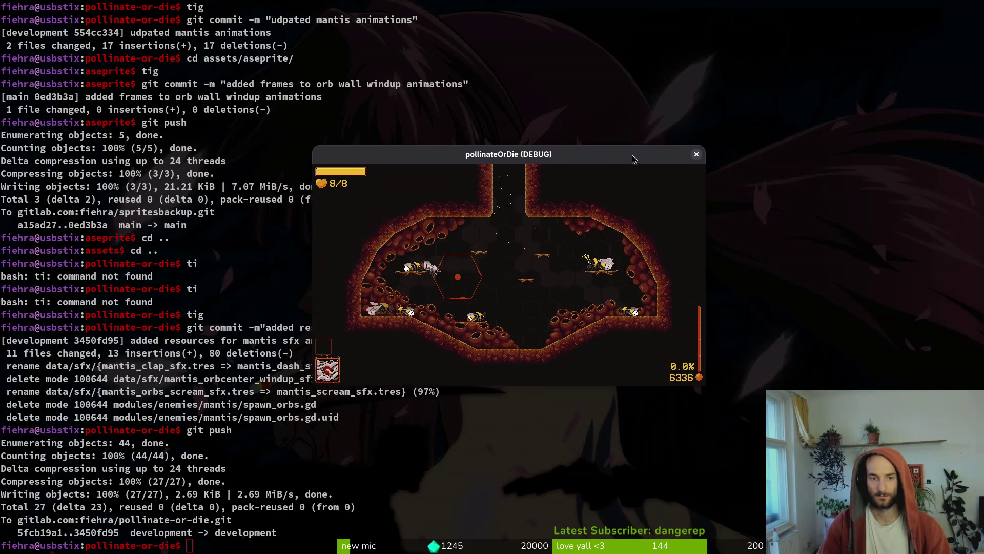
pyautogui.click(683, 150)
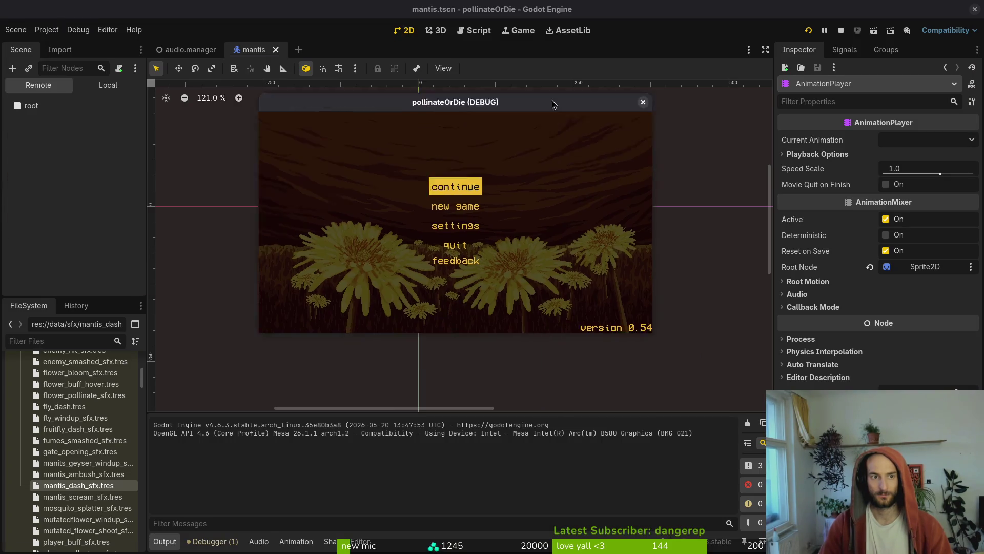
pyautogui.moveTo(552, 100); pyautogui.dragTo(560, 119)
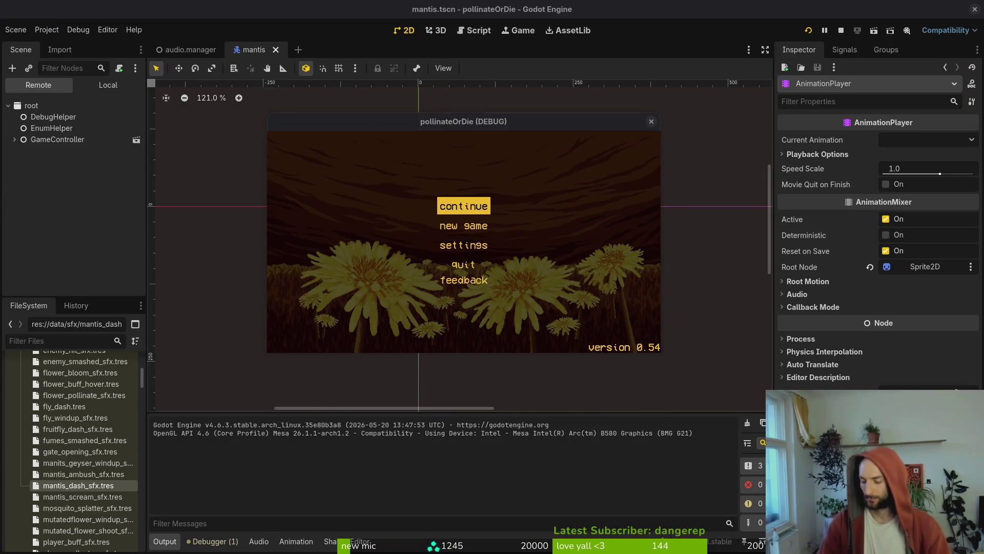
pyautogui.press('super')
pyautogui.press('super')
pyautogui.press('super')
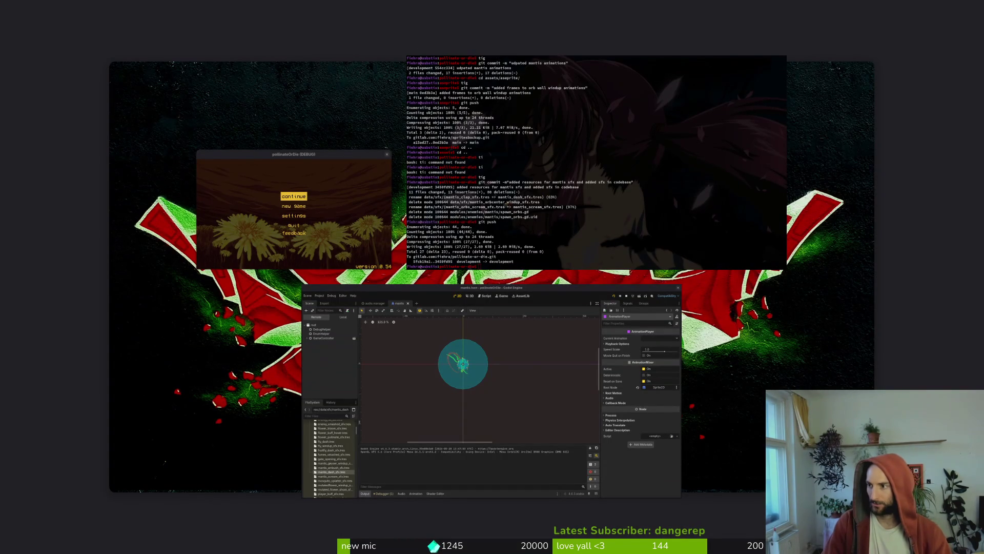
pyautogui.press('super')
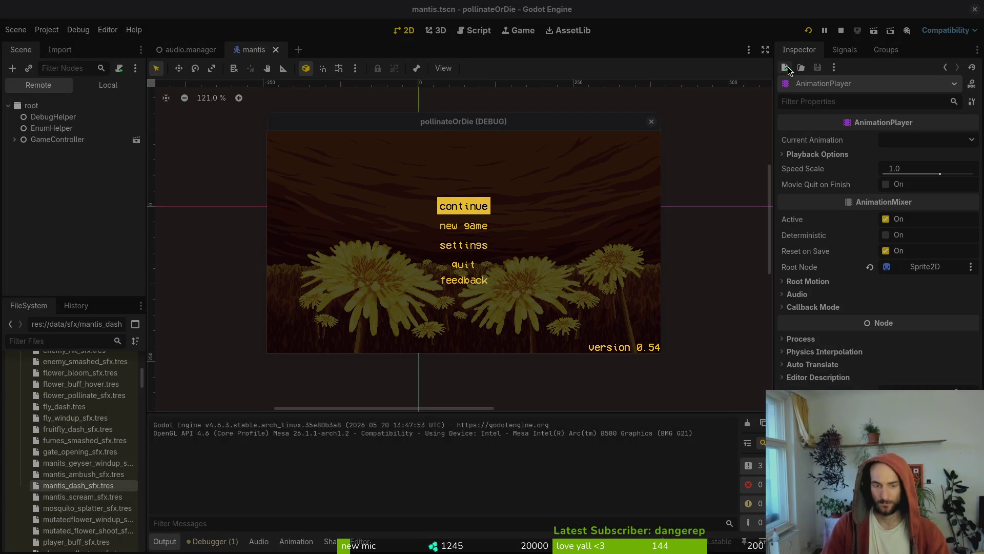
# Start a game, load the mantis boss level, play and pause it, then stop debugging.
pyautogui.press('Return')
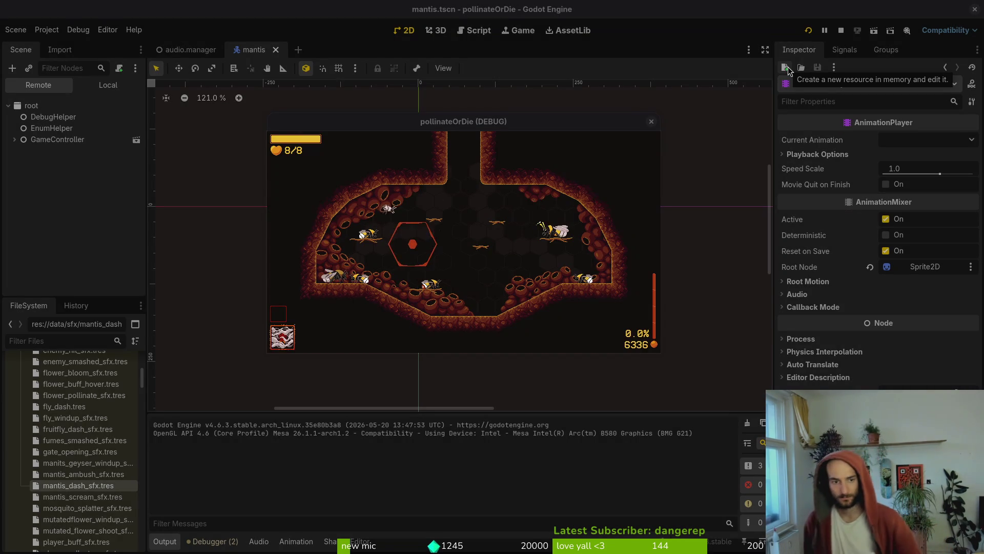
pyautogui.press('Escape')
pyautogui.press('Down')
pyautogui.press('Return')
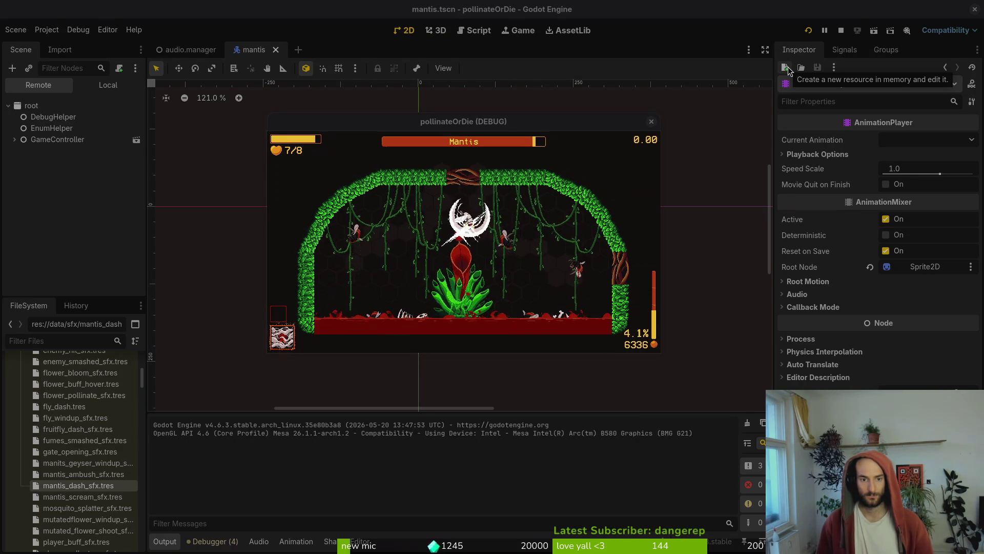
pyautogui.press('Escape')
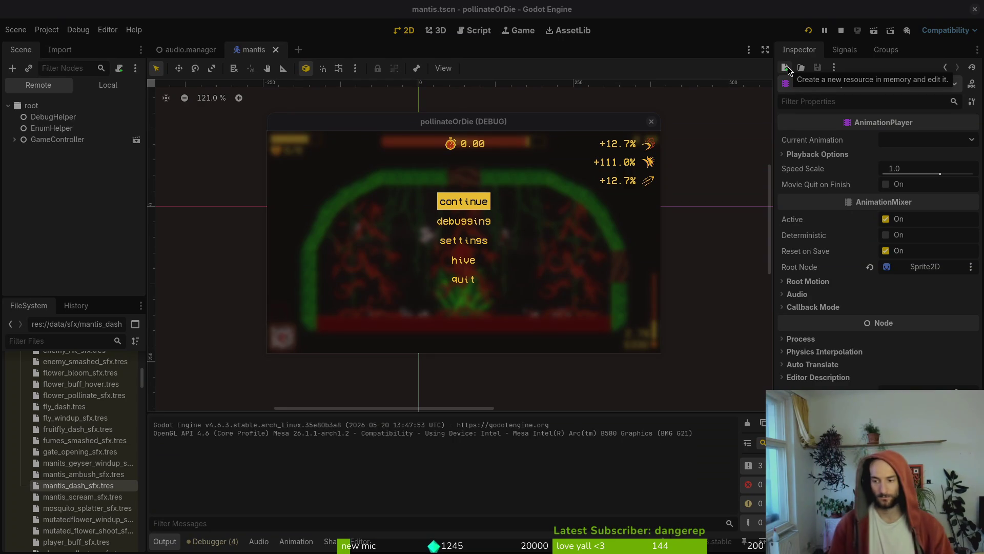
pyautogui.moveTo(982, 3)
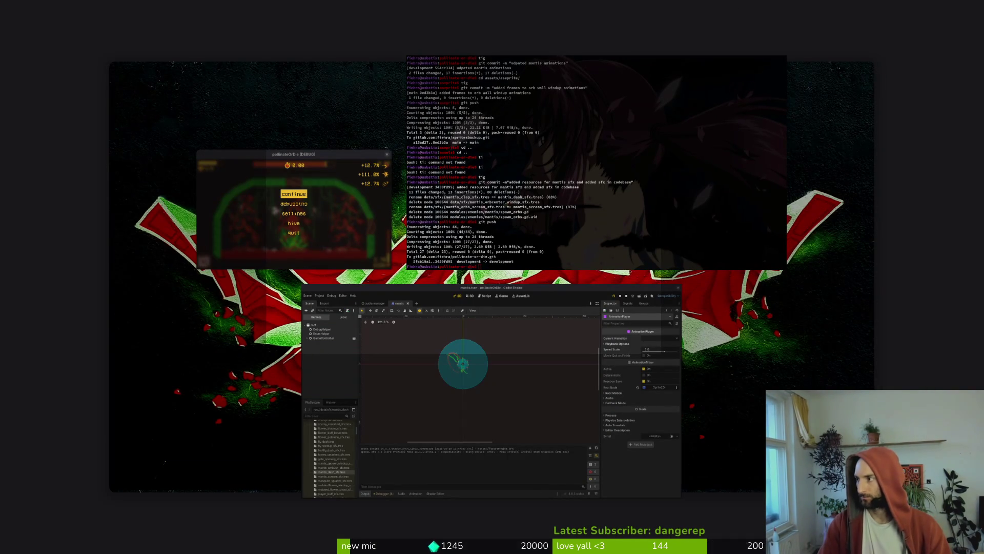
pyautogui.press('Escape')
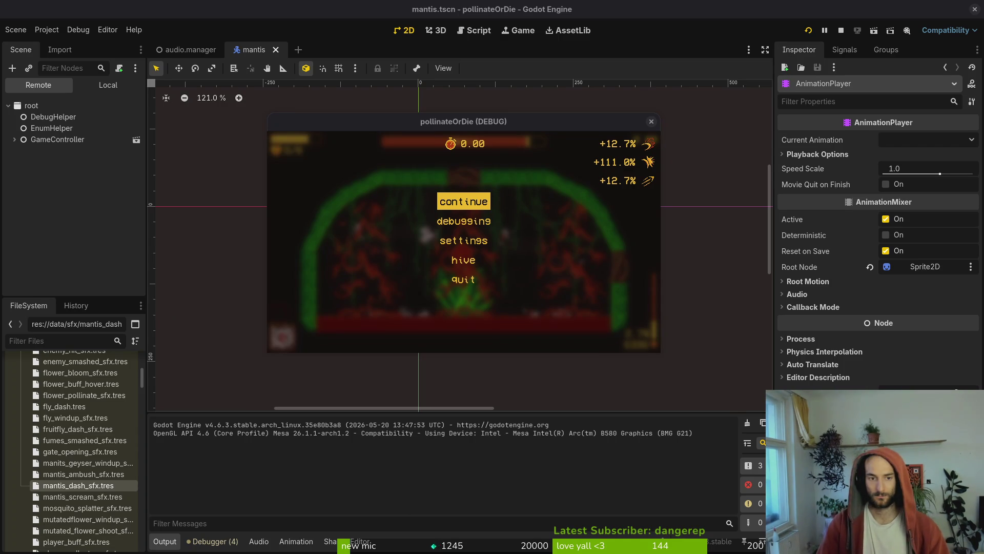
pyautogui.click(651, 121)
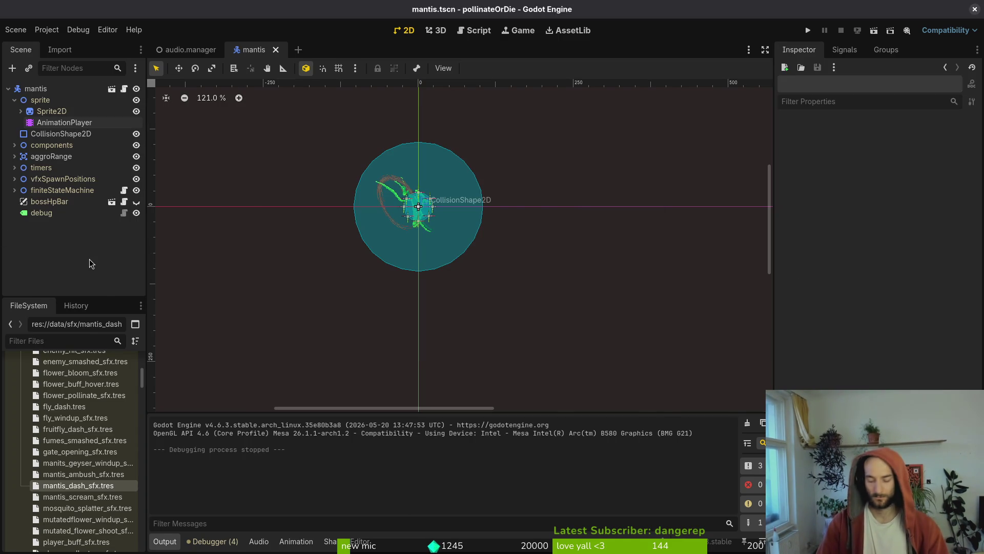
# Open the latest screencast recording in Video Trimmer.
pyautogui.press('super')
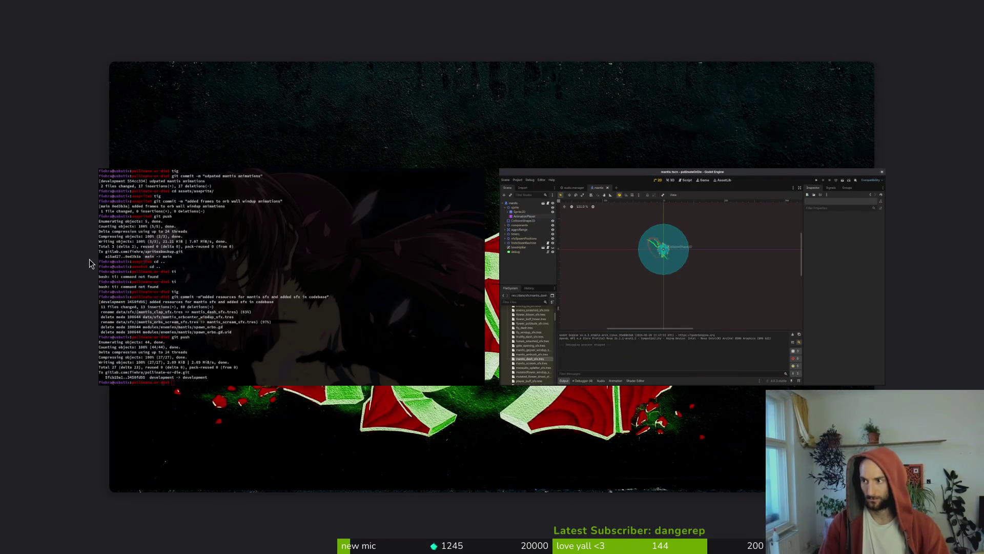
pyautogui.press('Escape')
pyautogui.click(505, 355)
pyautogui.click(407, 210)
pyautogui.click(683, 400)
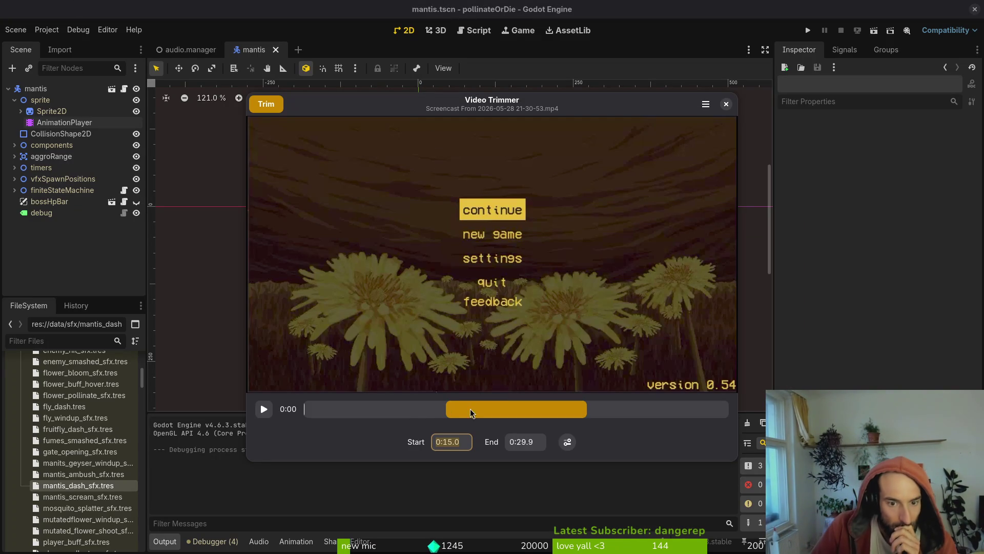
# Trim the clip to 0:08.4–0:10.9 and start saving it.
pyautogui.moveTo(448, 406)
pyautogui.mouseDown()
pyautogui.moveTo(305, 408)
pyautogui.moveTo(384, 407)
pyautogui.mouseUp()
pyautogui.moveTo(588, 406); pyautogui.dragTo(408, 405)
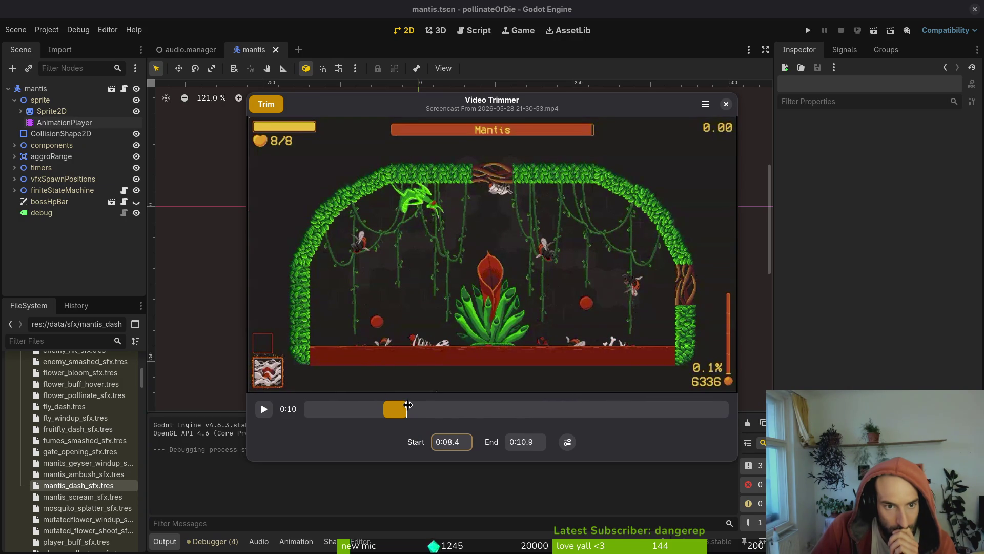
pyautogui.click(266, 104)
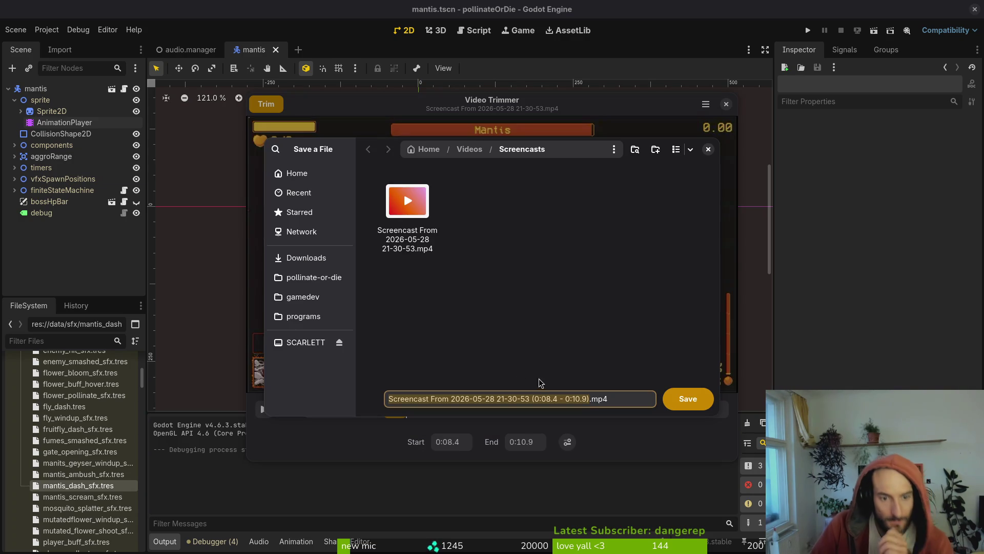
# Name the trimmed clip mantisOrbsWall.mp4.
pyautogui.write('mantisOrb')
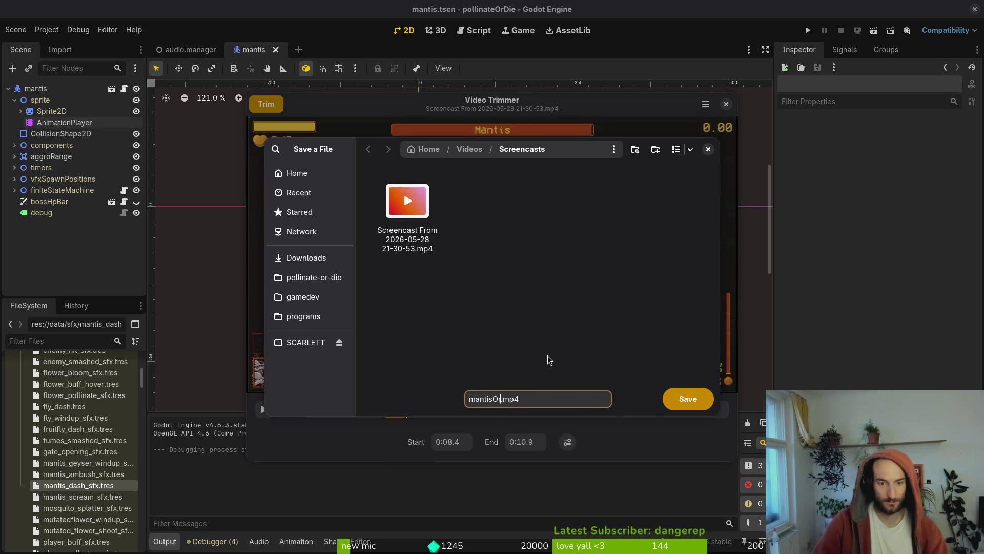
pyautogui.write('s')
pyautogui.press('BackSpace')
pyautogui.press('BackSpace')
pyautogui.press('BackSpace')
pyautogui.write('orbs')
pyautogui.press('BackSpace')
pyautogui.press('BackSpace')
pyautogui.press('BackSpace')
pyautogui.write('OR')
pyautogui.press('BackSpace')
pyautogui.press('BackSpace')
pyautogui.write('rbsWall')
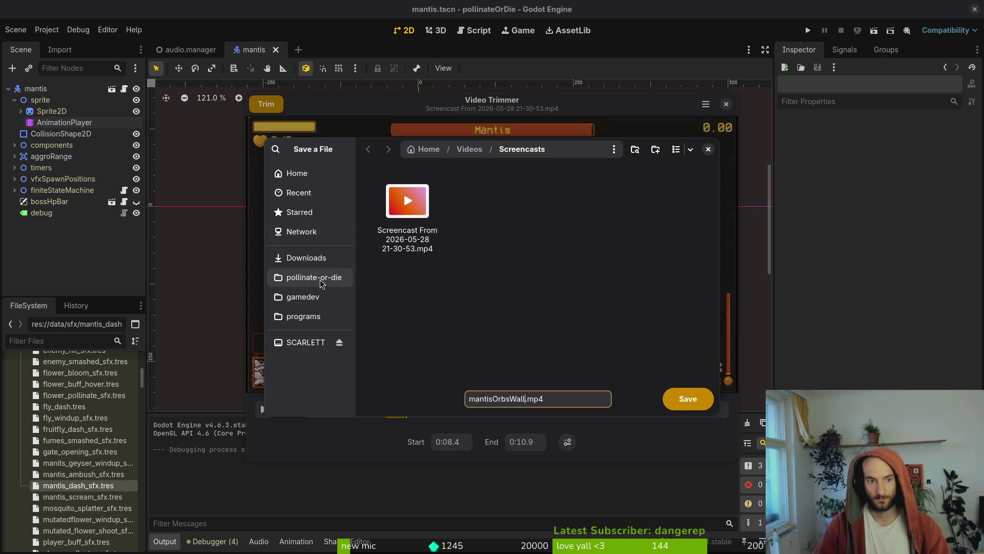
# Save it into the mantis subfolder under Downloads/sfx/sfxvideos.
pyautogui.click(305, 258)
pyautogui.scroll(-3, 578, 317)
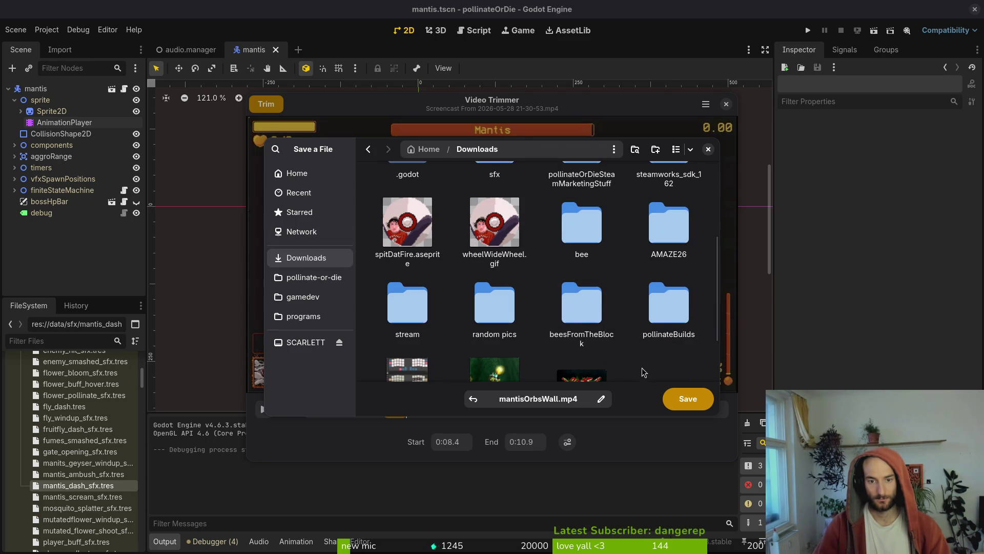
pyautogui.scroll(3, 512, 277)
pyautogui.doubleClick(503, 254)
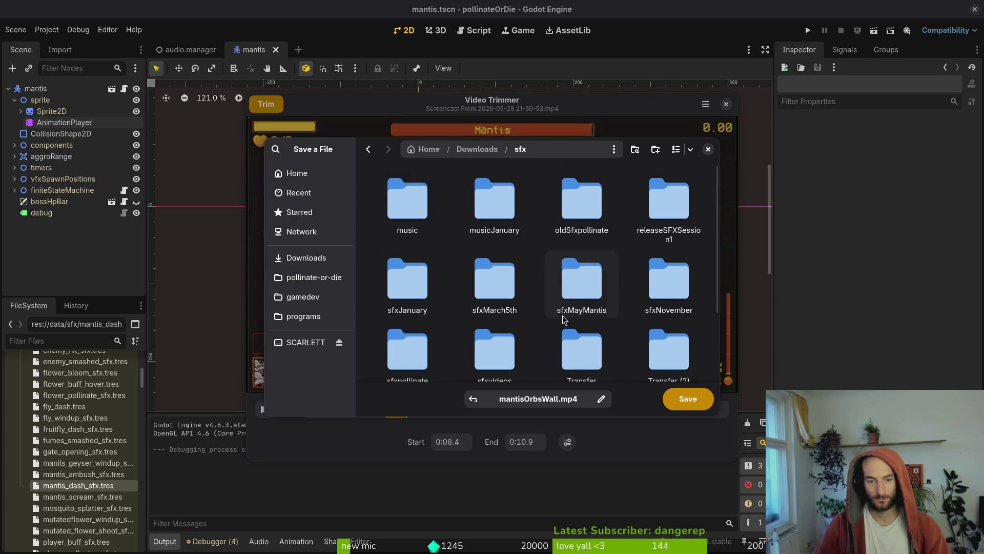
pyautogui.scroll(-2, 563, 325)
pyautogui.doubleClick(494, 264)
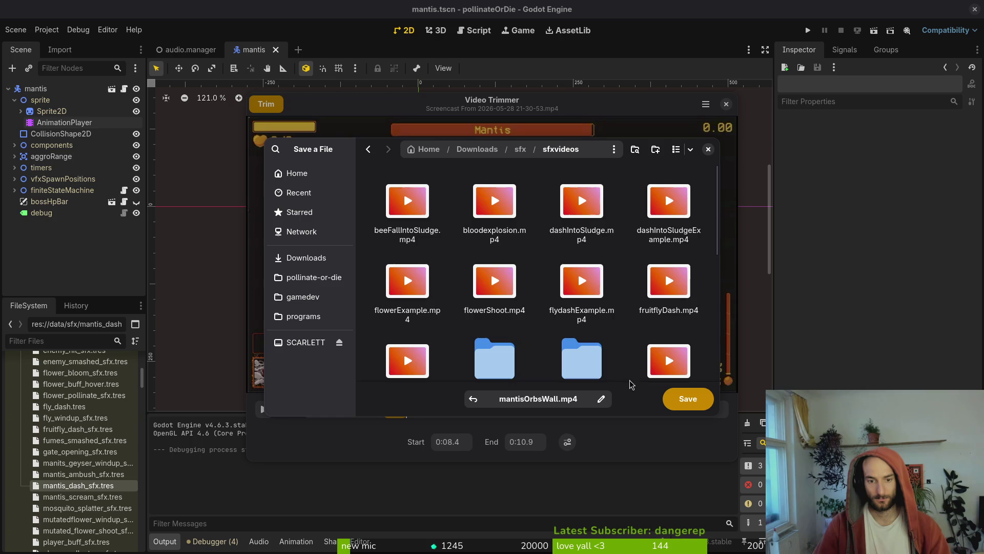
pyautogui.scroll(-2, 579, 256)
pyautogui.doubleClick(578, 249)
pyautogui.click(688, 398)
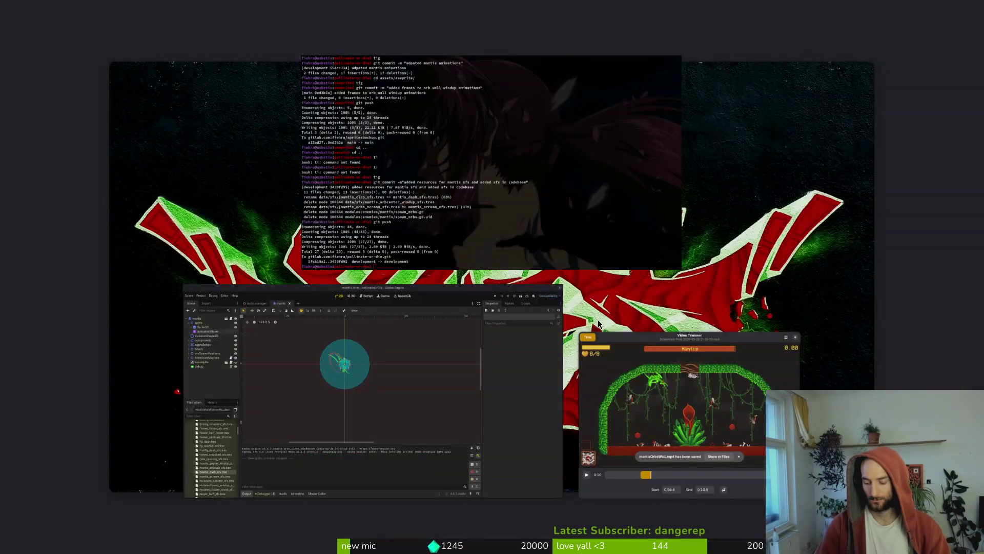
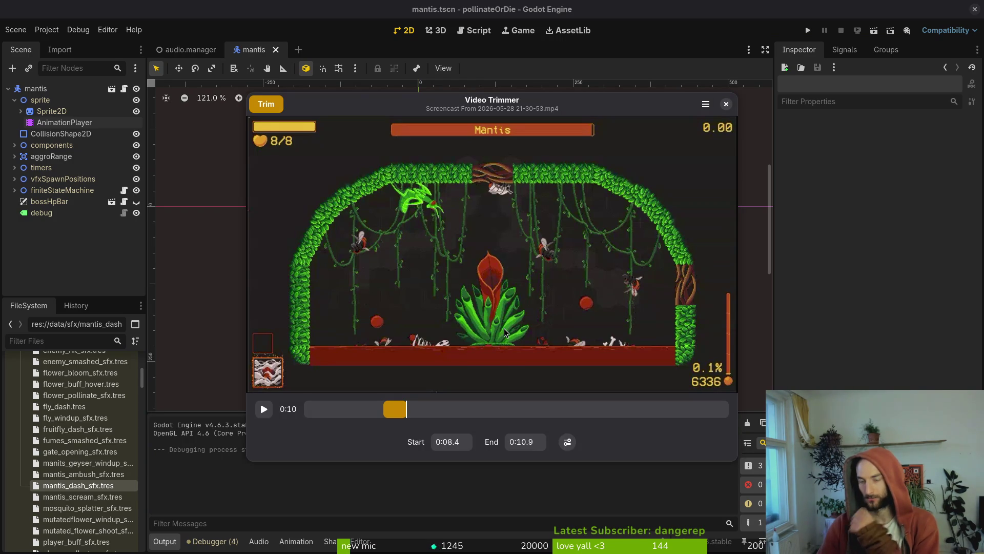
# Close the Video Trimmer preview and bring up the terminal showing the git log.
pyautogui.click(726, 104)
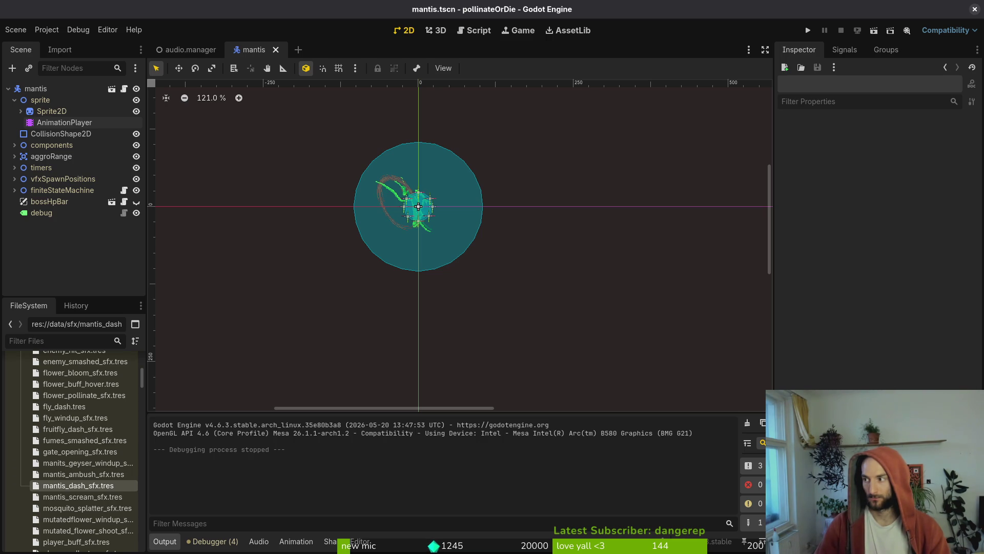
pyautogui.hotkey('alt', 'Tab')
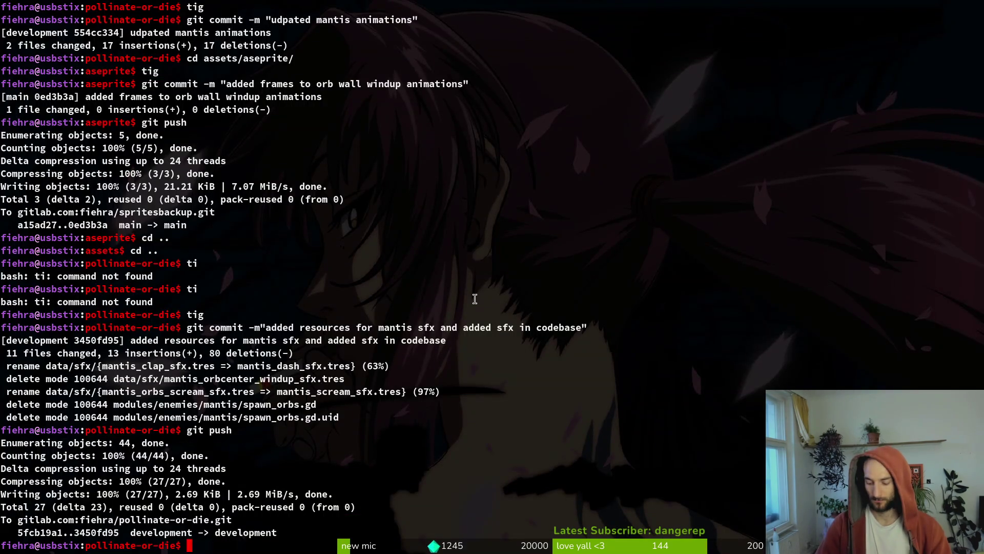
# Launch Neovim on the project folder and open enum.helper.gd.
pyautogui.write('nvim .')
pyautogui.press('Return')
pyautogui.hotkey('ctrl', 'p')
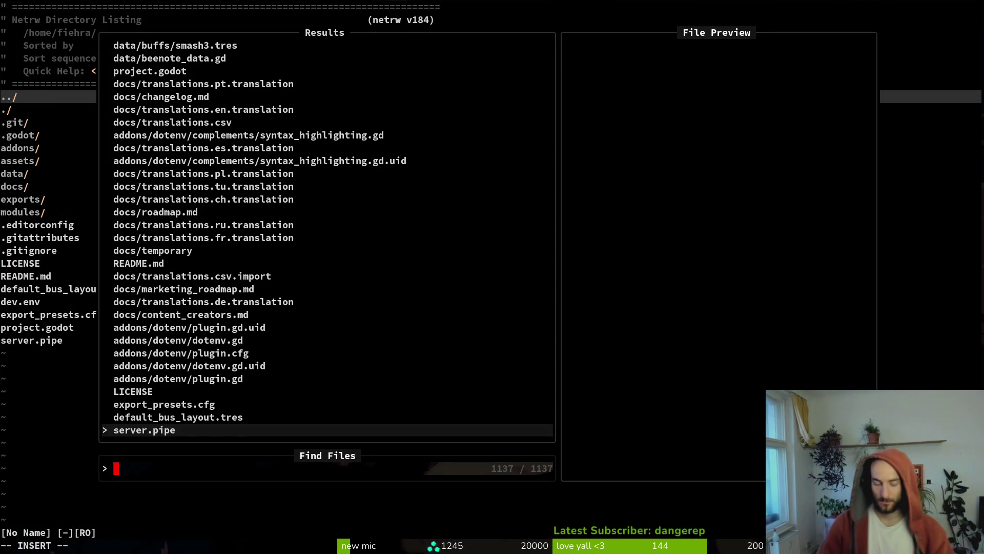
pyautogui.write('enum.hel')
pyautogui.write('pe')
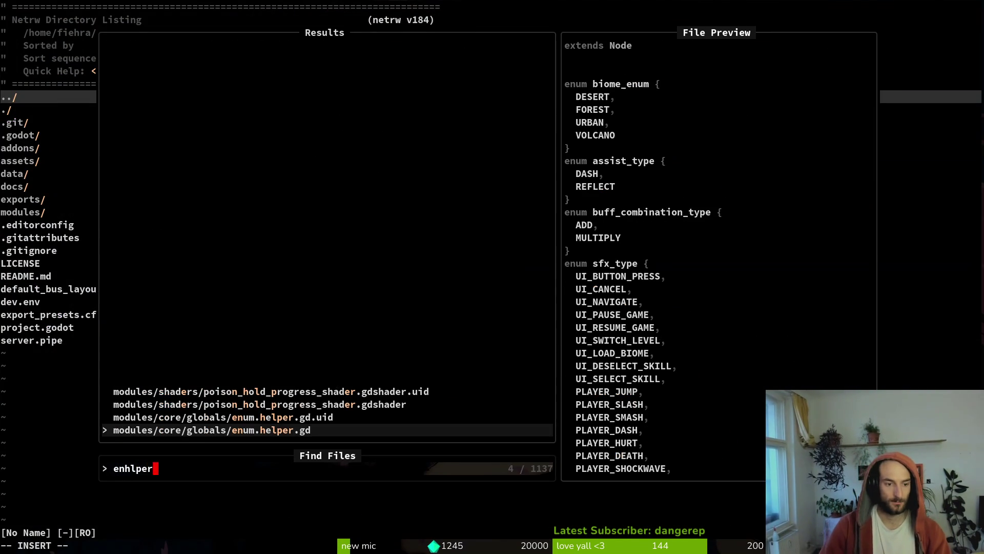
pyautogui.press('Return')
# Duplicate the MANTIS_DASH enum line, rename the copy MANTIS_LAND, and save the file.
pyautogui.press('k')
pyautogui.press('k')
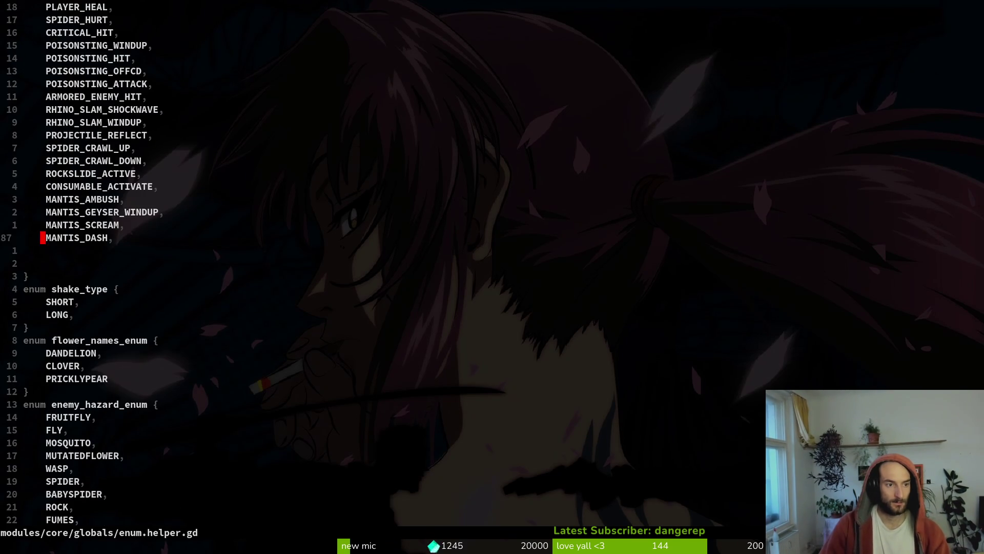
pyautogui.press('y')
pyautogui.press('y')
pyautogui.write('pcwMANTIS_LAND')
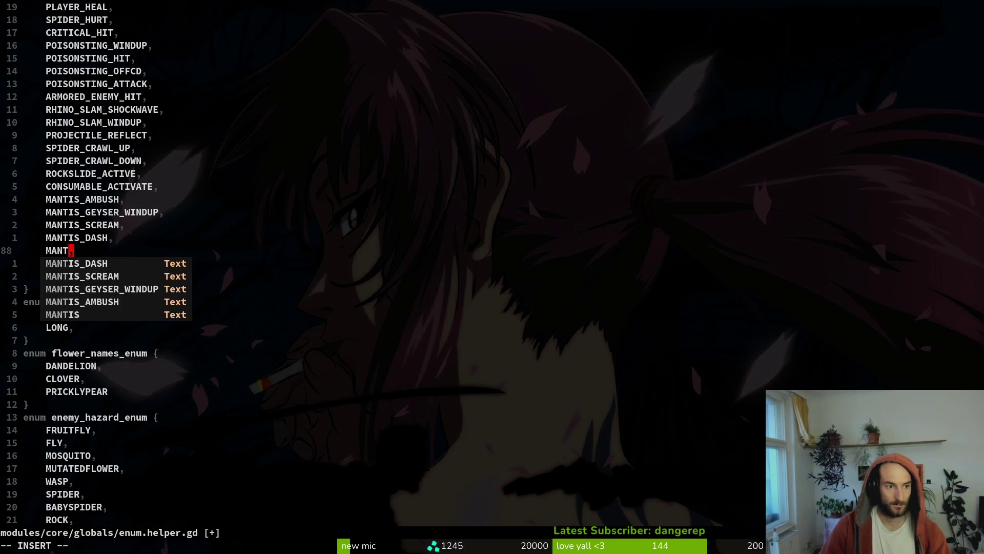
pyautogui.press('Escape')
pyautogui.hotkey('ctrl', 's')
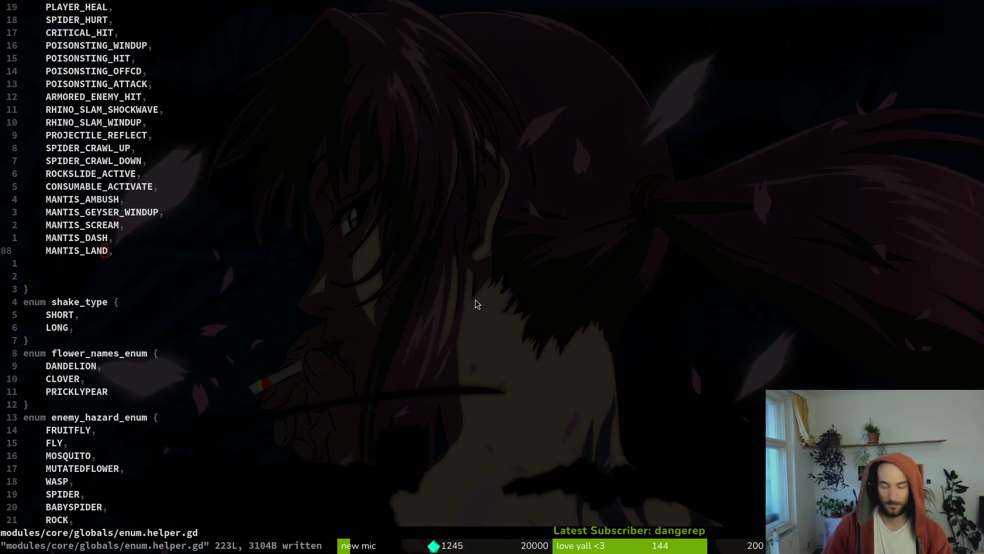
pyautogui.hotkey('alt', 'Tab')
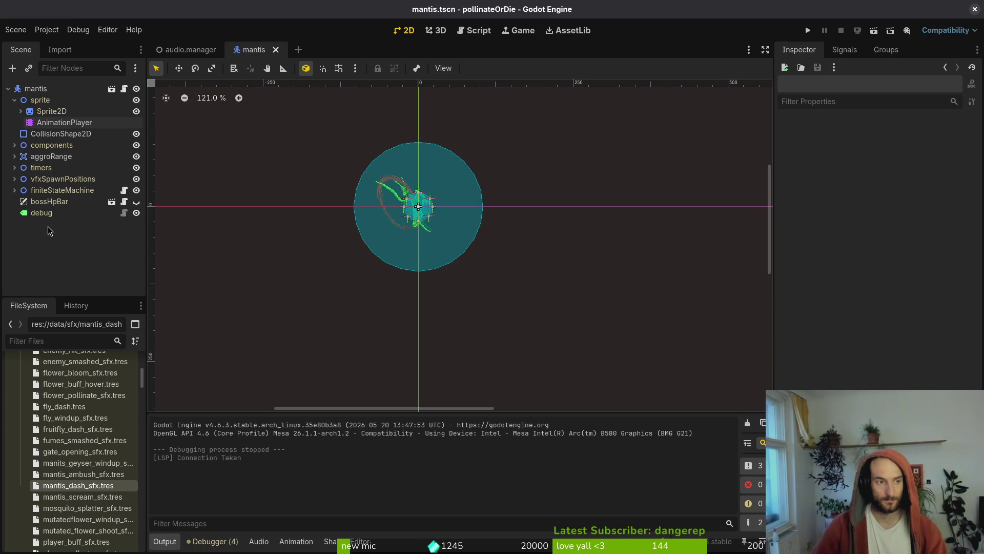
# Create a new SfxData resource from sfx_data.gd and save it as mantis_land_sfx.tres in the sfx folder.
pyautogui.scroll(-10, 85, 469)
pyautogui.scroll(12, 85, 468)
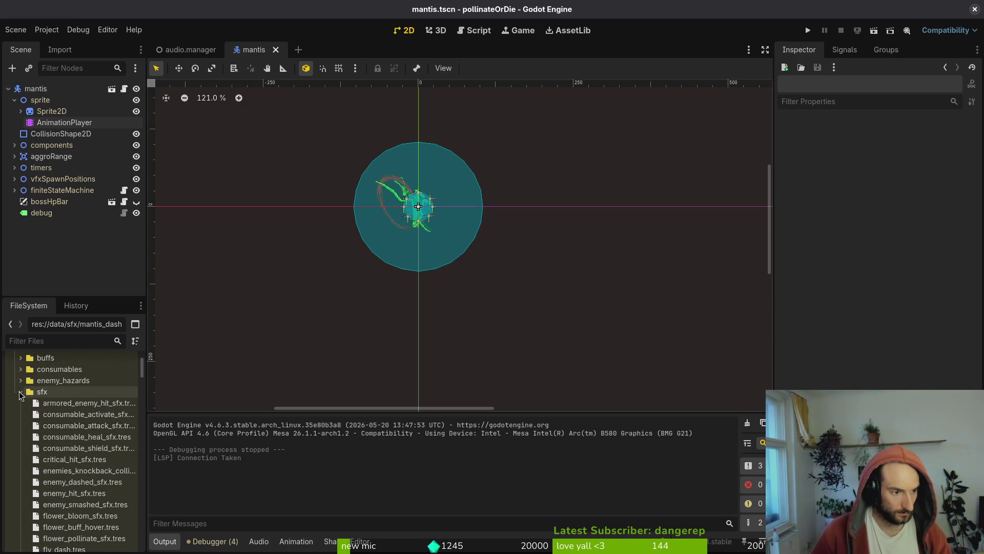
pyautogui.click(21, 392)
pyautogui.click(47, 493)
pyautogui.rightClick(49, 493)
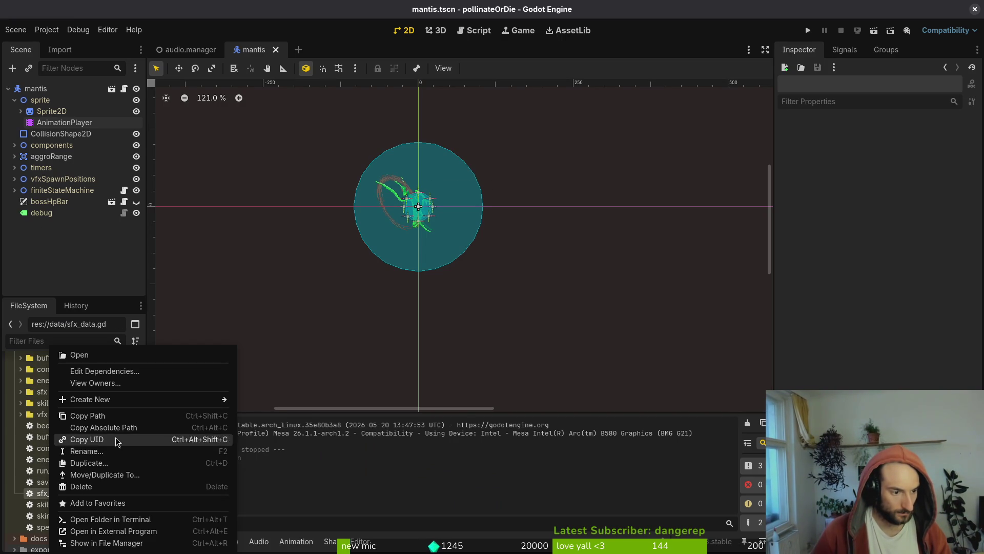
pyautogui.moveTo(123, 400)
pyautogui.click(272, 436)
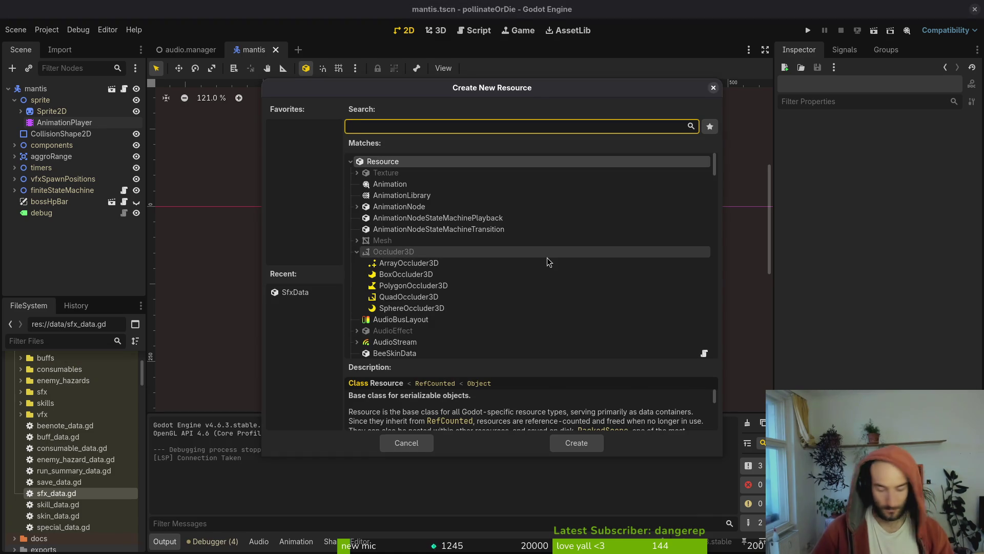
pyautogui.write('sfx')
pyautogui.press('Return')
pyautogui.write('man')
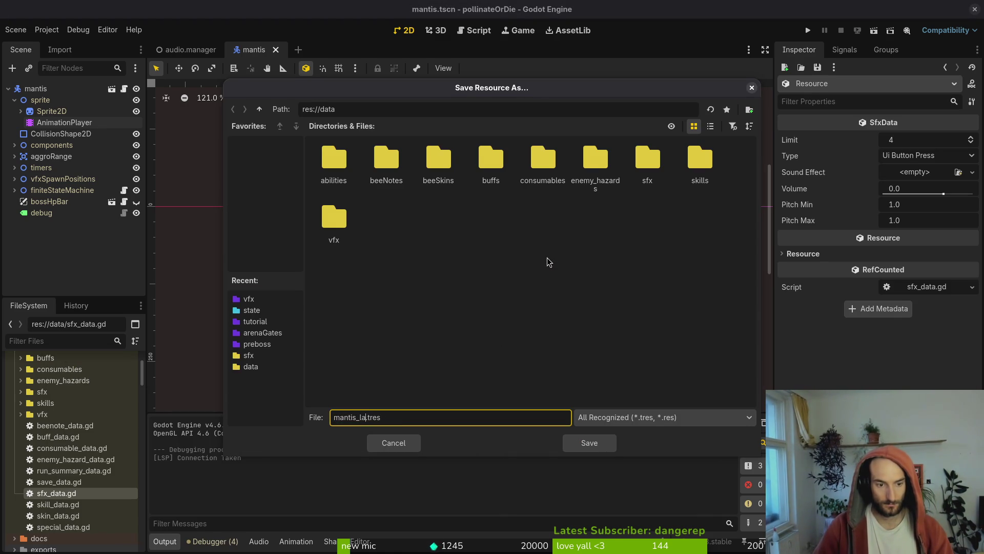
pyautogui.doubleClick(647, 159)
pyautogui.click(601, 449)
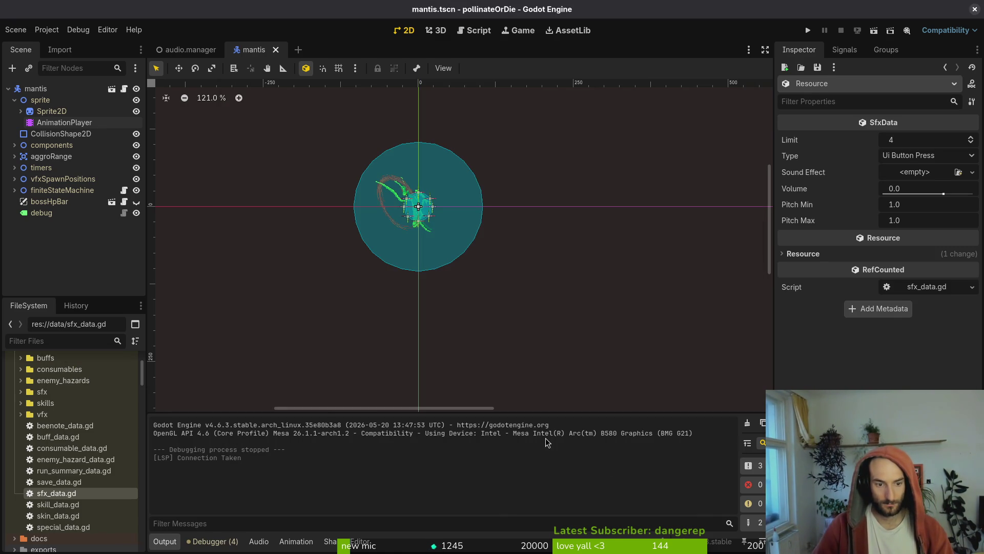
# Check the available sound types against the fields in sfx_data.gd in Neovim.
pyautogui.click(920, 157)
pyautogui.scroll(-5, 920, 157)
pyautogui.click(758, 405)
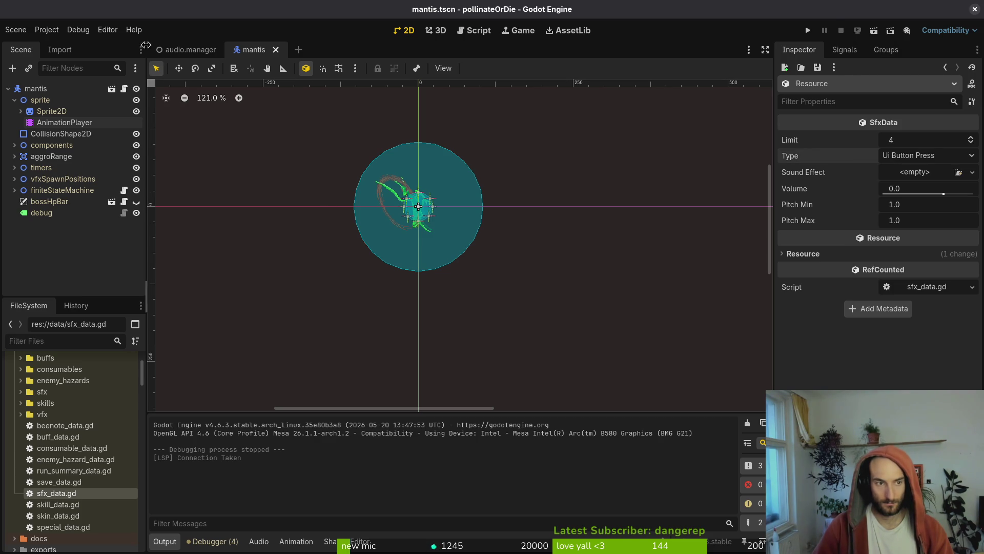
pyautogui.press('super+1')
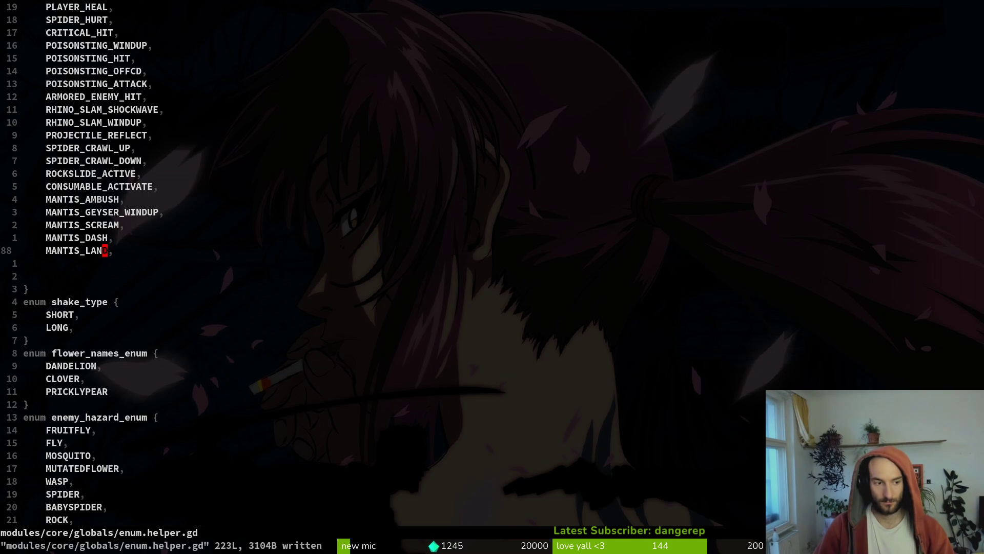
pyautogui.press('space')
pyautogui.press('f')
pyautogui.press('f')
pyautogui.write('sfxda')
pyautogui.press('Return')
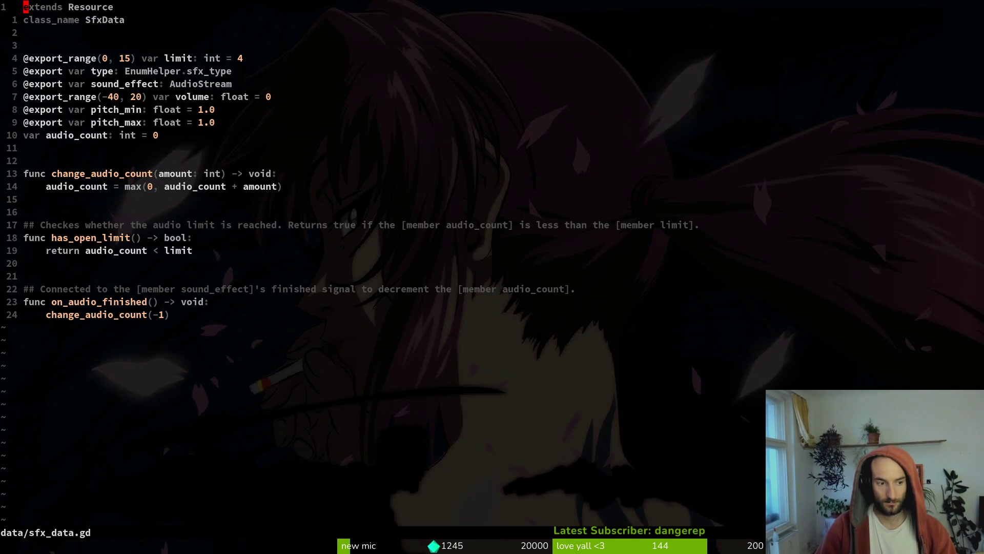
pyautogui.press('space')
pyautogui.press('f')
pyautogui.press('f')
pyautogui.press('Escape')
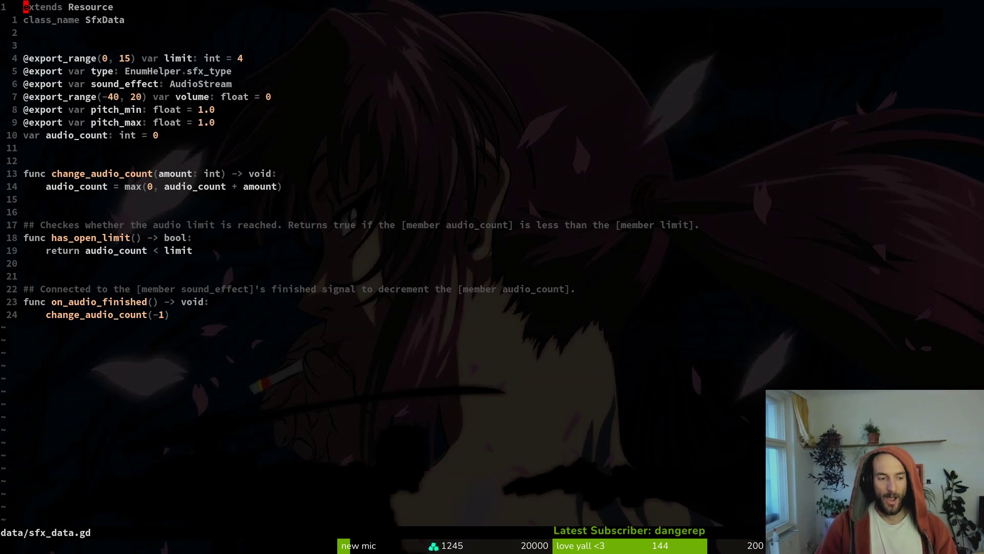
pyautogui.press('super+2')
# Set the new resource's Type to Mantis Land.
pyautogui.click(912, 156)
pyautogui.scroll(-5, 950, 233)
pyautogui.click(950, 233)
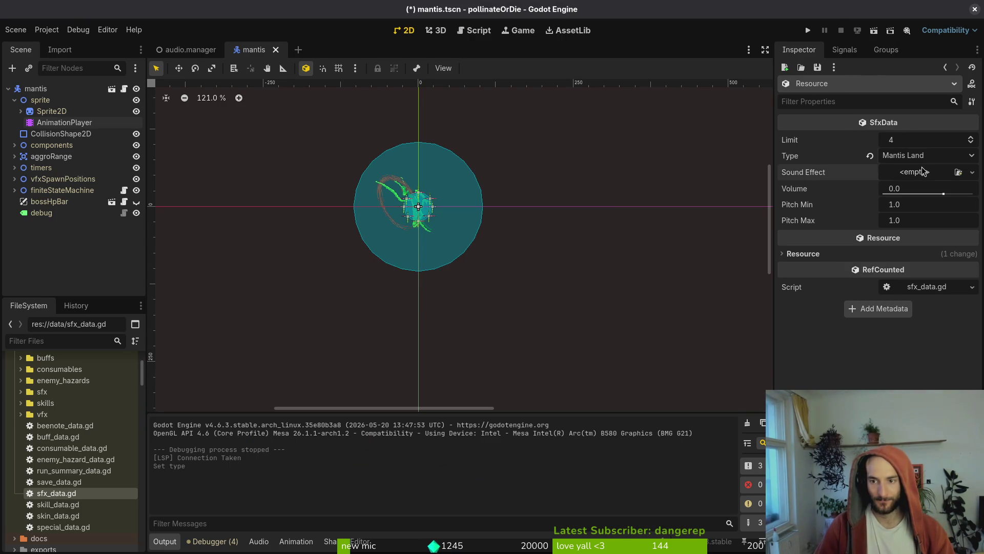
pyautogui.press('super+o')
pyautogui.click(639, 177)
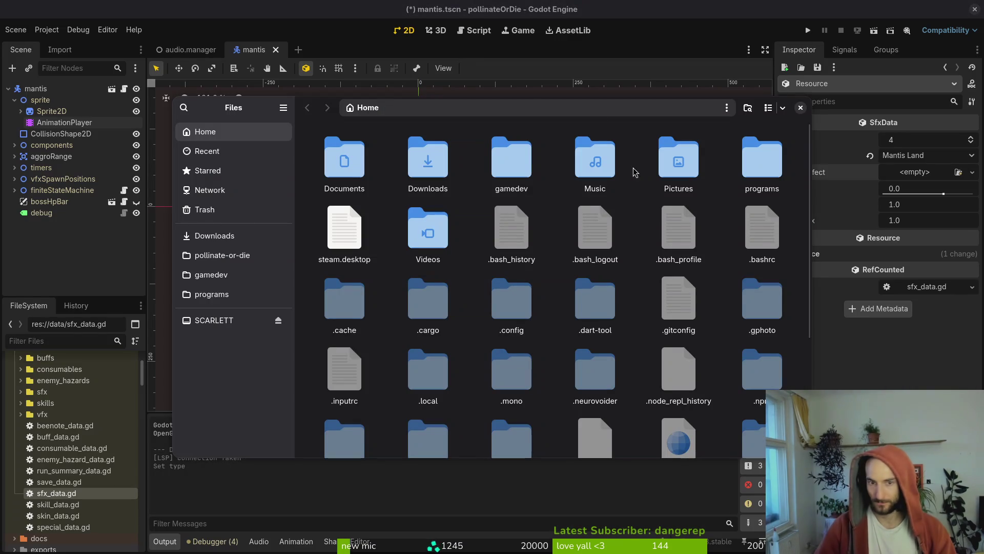
# In Downloads/Transfer, preview the wallonly .wav clip and rename it to mantis_land_sfx.wav.
pyautogui.doubleClick(442, 184)
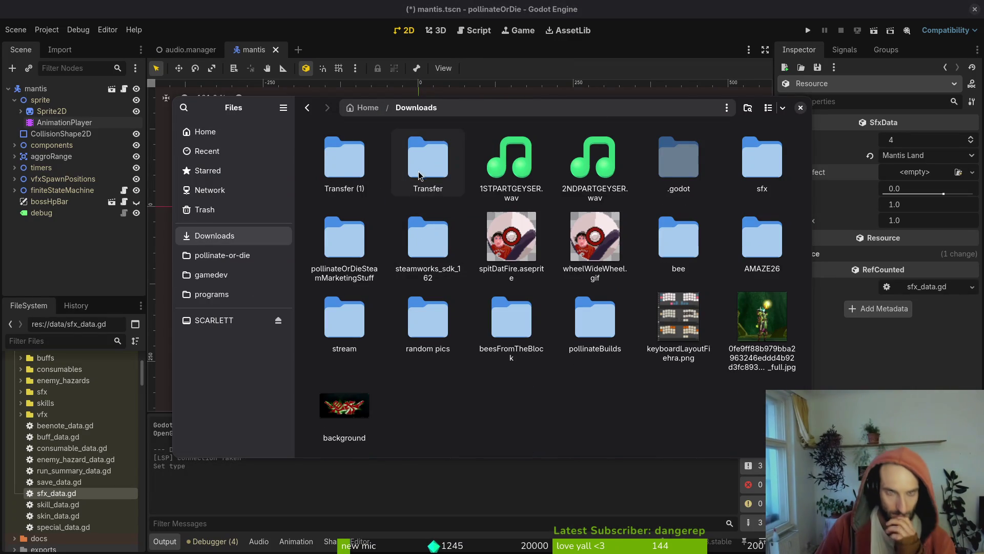
pyautogui.doubleClick(429, 156)
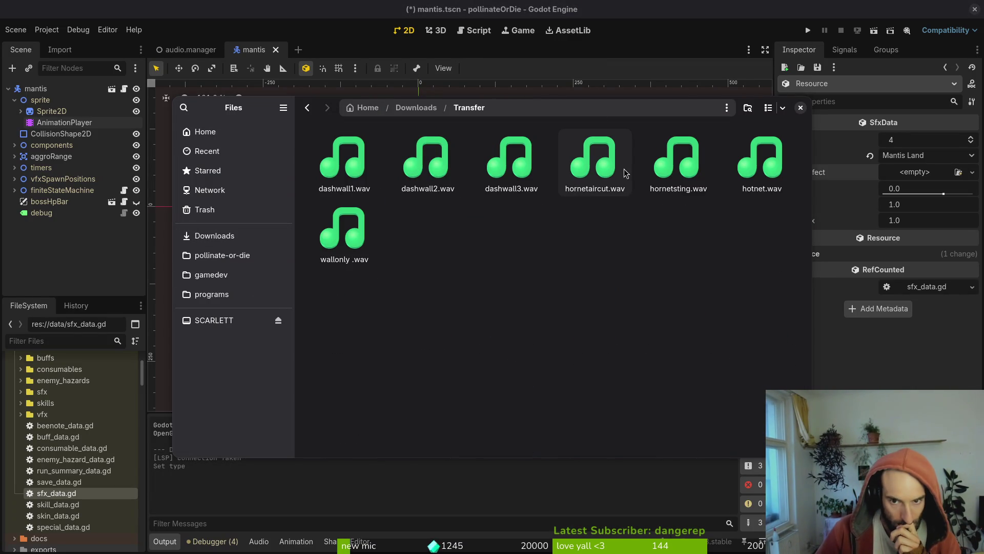
pyautogui.click(647, 174)
pyautogui.doubleClick(367, 244)
pyautogui.click(647, 173)
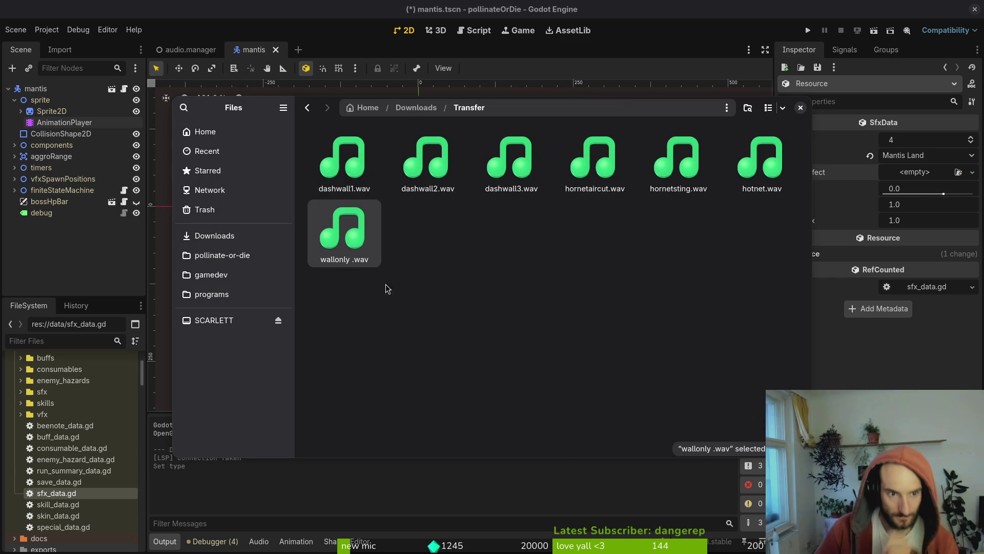
pyautogui.write('sound')
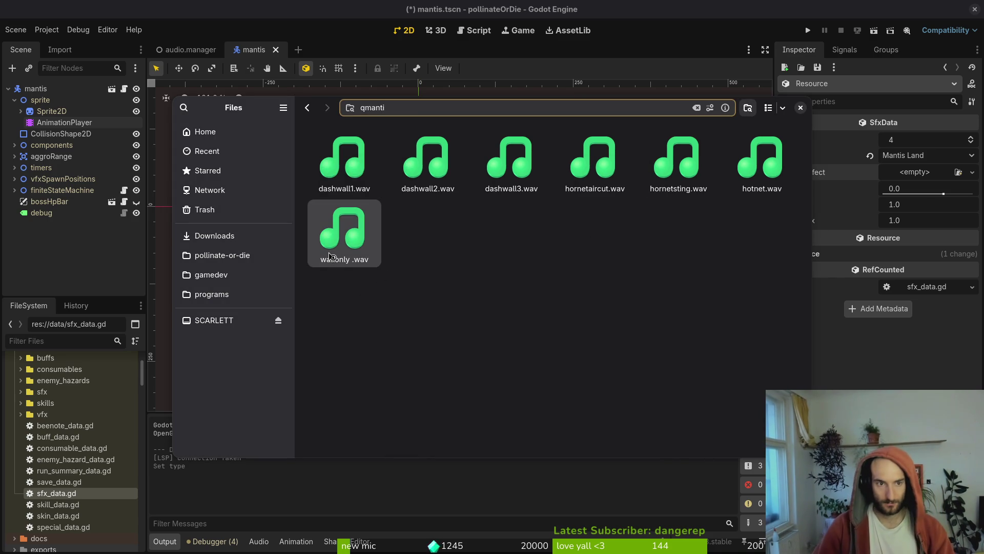
pyautogui.press('Escape')
pyautogui.click(330, 256)
pyautogui.press('F2')
pyautogui.write('mant_a')
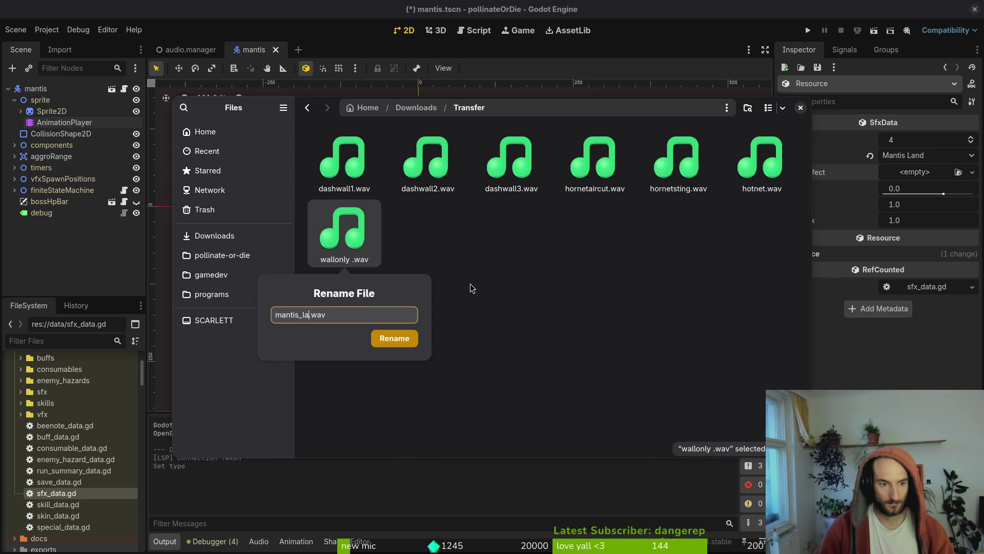
pyautogui.write('x')
pyautogui.press('Return')
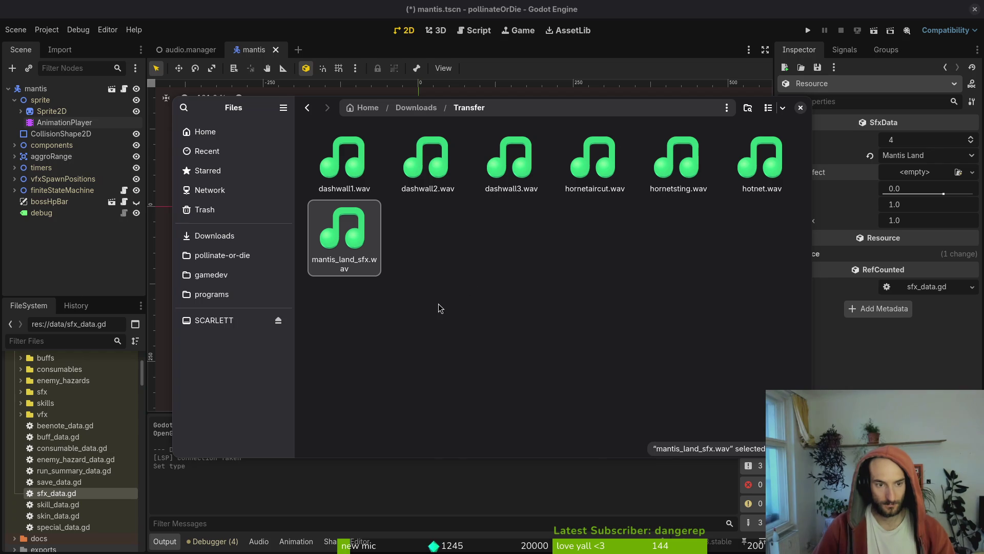
# Browse to the project's assets/audio/sfx folder holding mantis_land_sfx.wav.
pyautogui.click(222, 255)
pyautogui.doubleClick(441, 161)
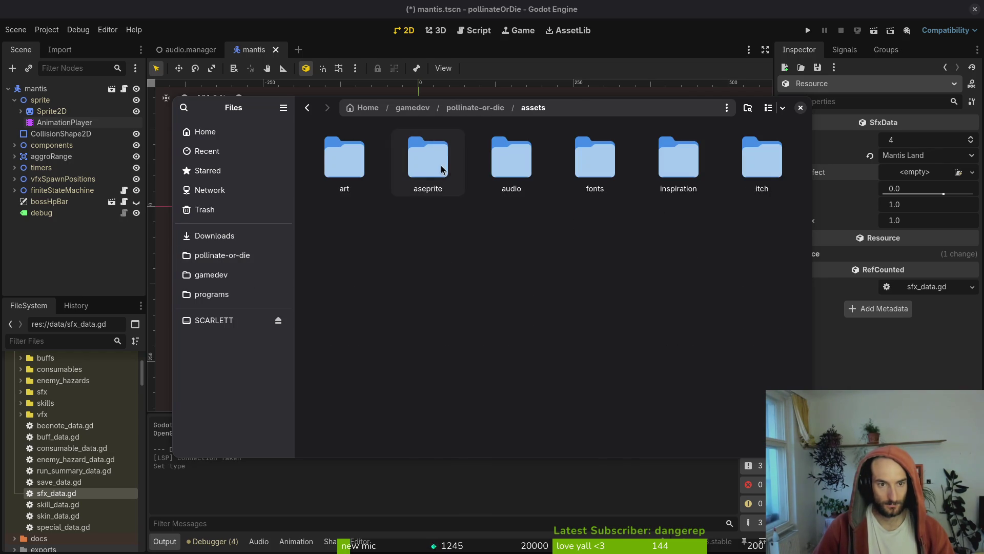
pyautogui.doubleClick(522, 161)
pyautogui.doubleClick(594, 159)
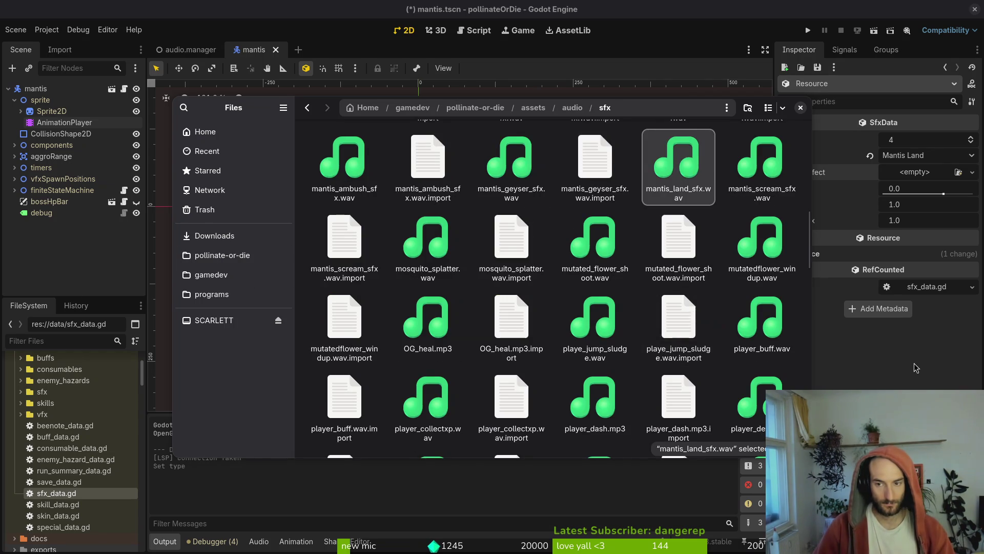
pyautogui.press('Return')
# Quick-load mantis_land_sfx.wav into the Sound Effect property and save.
pyautogui.click(920, 173)
pyautogui.click(900, 336)
pyautogui.write('land')
pyautogui.press('Return')
pyautogui.hotkey('ctrl', 's')
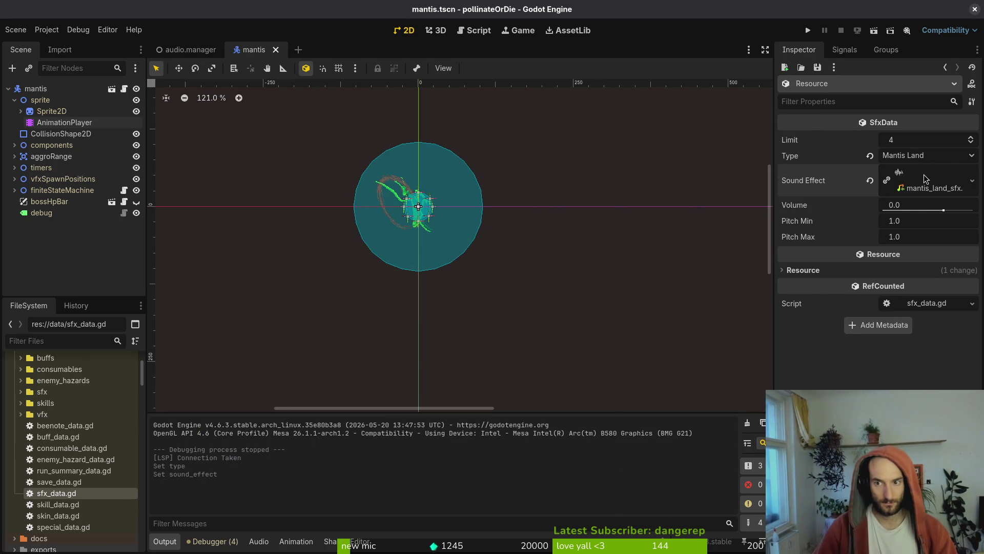
# Expand the assigned mantis_land_sfx.wav and play its preview several times.
pyautogui.click(925, 180)
pyautogui.click(788, 242)
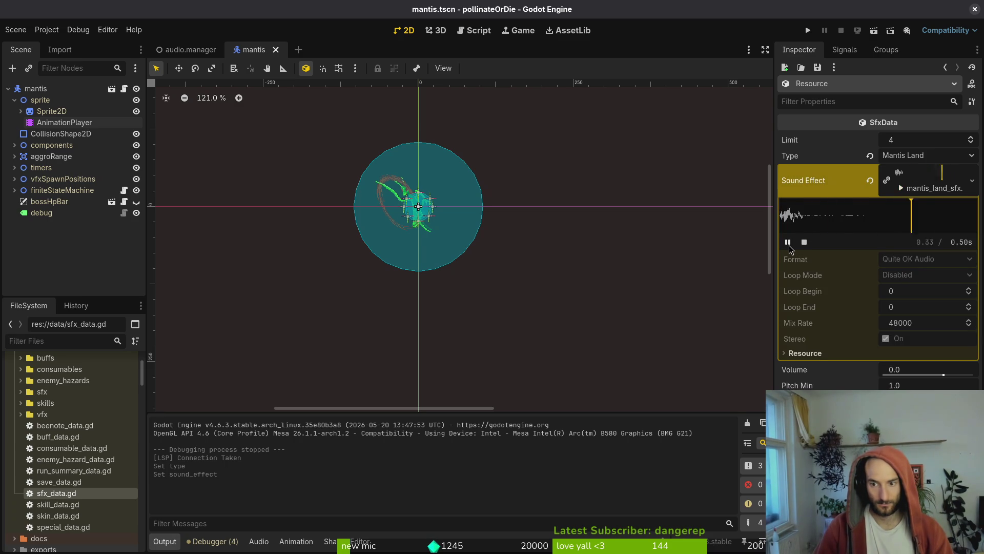
pyautogui.click(788, 243)
pyautogui.click(788, 242)
pyautogui.click(788, 243)
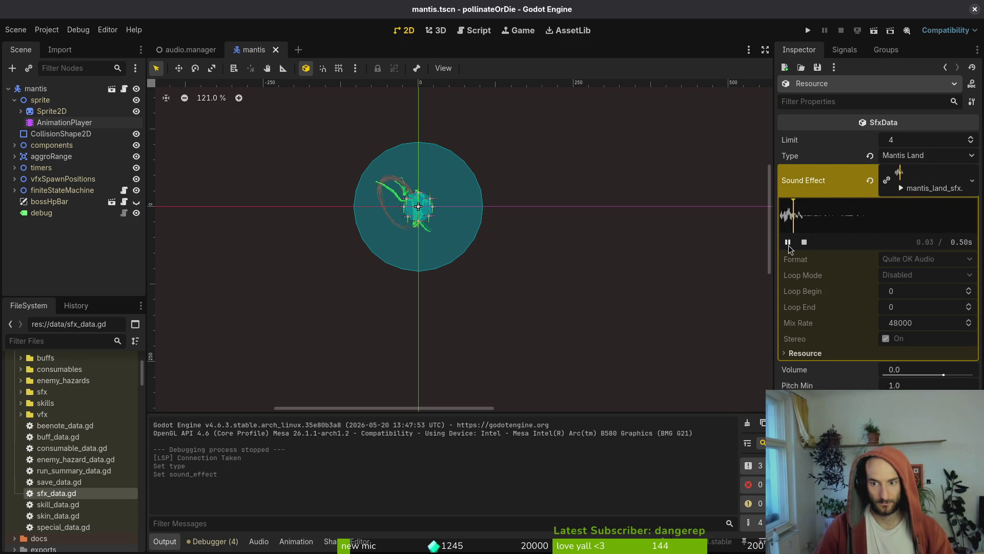
# Collapse the sprite node, tile the Godot window, and close the file manager.
pyautogui.click(14, 100)
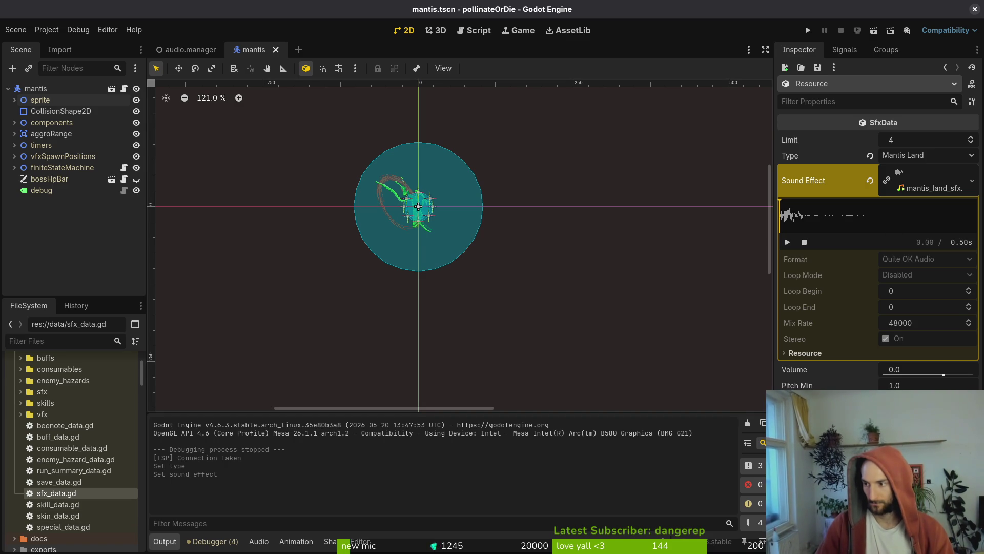
pyautogui.press('super+f')
pyautogui.press('super+f')
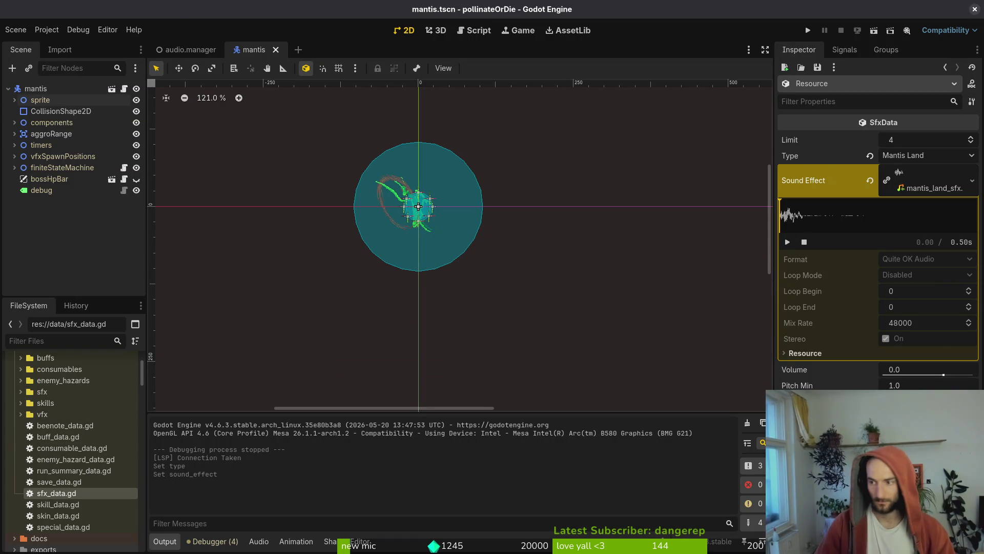
pyautogui.hotkey('alt', 'Tab')
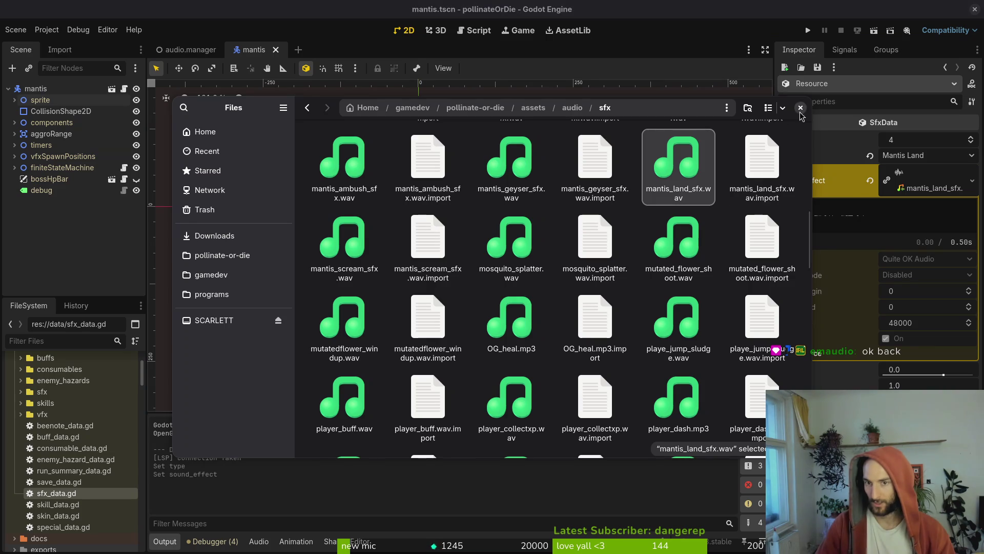
pyautogui.click(872, 214)
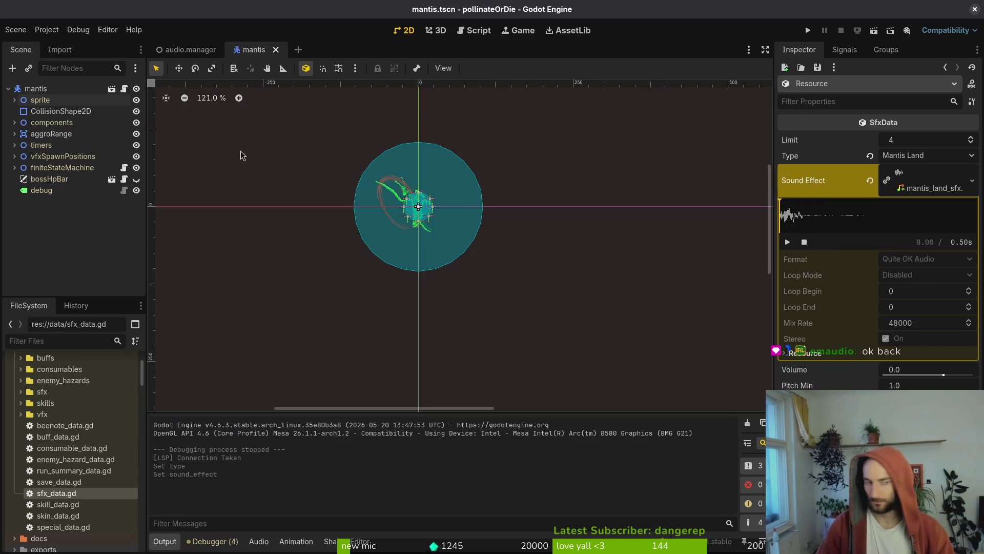
pyautogui.hotkey('alt', 'Tab')
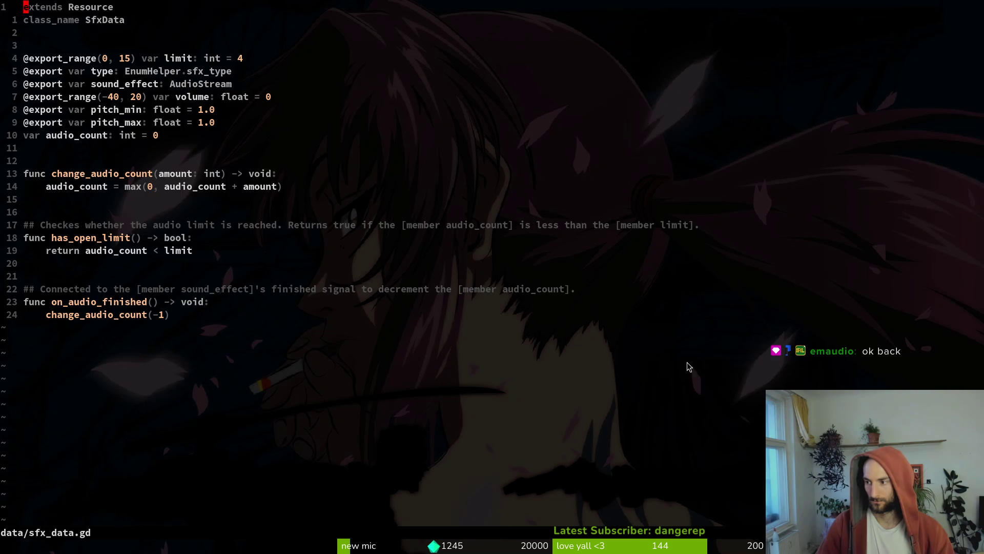
# Open the mantis dashing.gd script and copy the MANTIS_DASH sound call line from enter().
pyautogui.press('space')
pyautogui.press('f')
pyautogui.press('f')
pyautogui.write('mantis/dash')
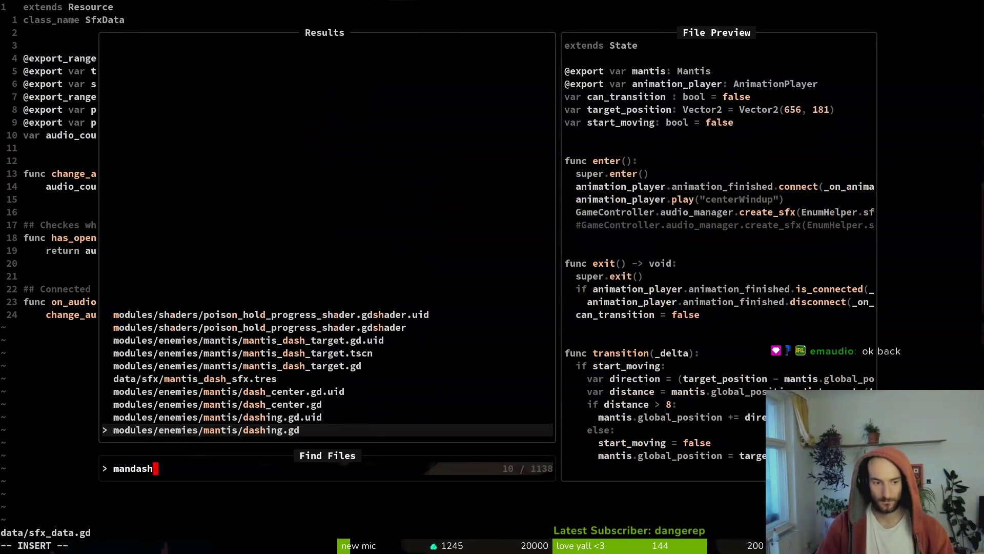
pyautogui.press('Return')
pyautogui.scroll(-13, 260, 308)
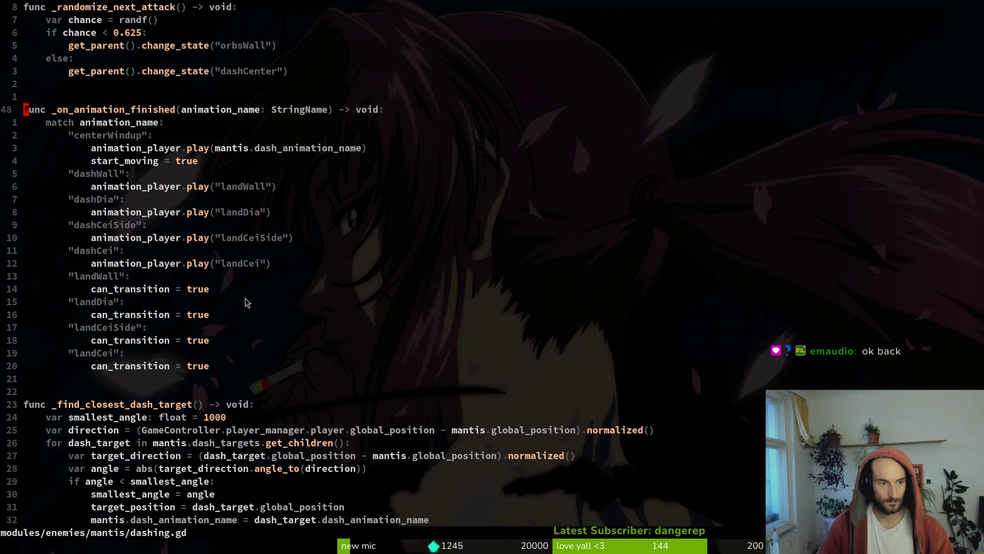
pyautogui.click(194, 277)
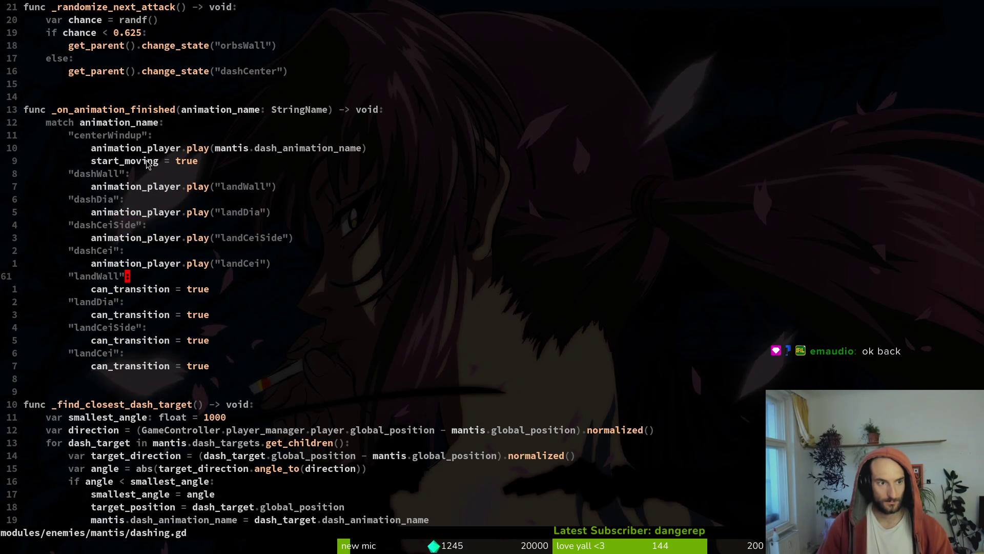
pyautogui.scroll(11, 234, 385)
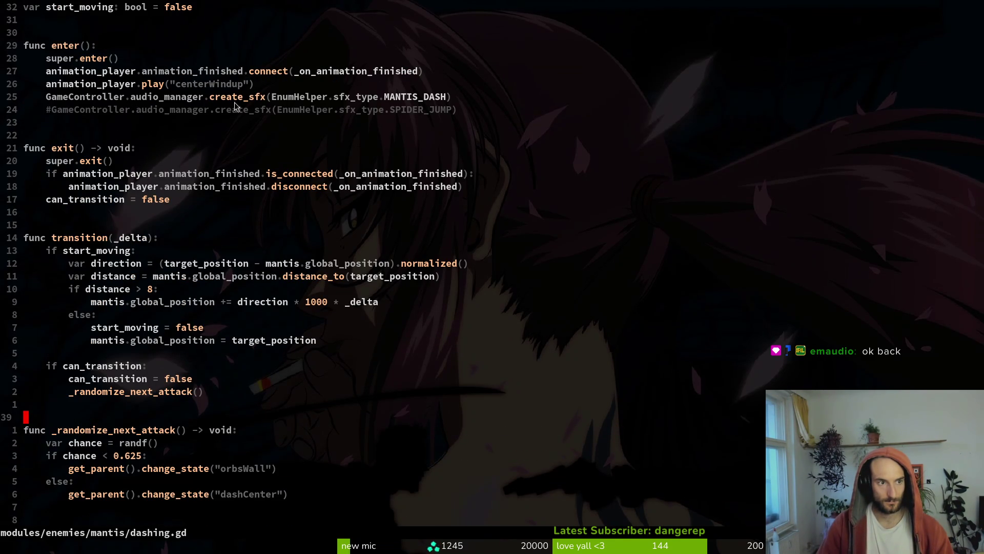
pyautogui.click(285, 98)
pyautogui.press('V')
pyautogui.press('Escape')
pyautogui.write(':w')
pyautogui.press('Return')
pyautogui.hotkey('ctrl', 'o')
# Paste the sound call under the dashCei, dashCeiSide, dashDia and dashWall cases.
pyautogui.press('k')
pyautogui.press('k')
pyautogui.press('k')
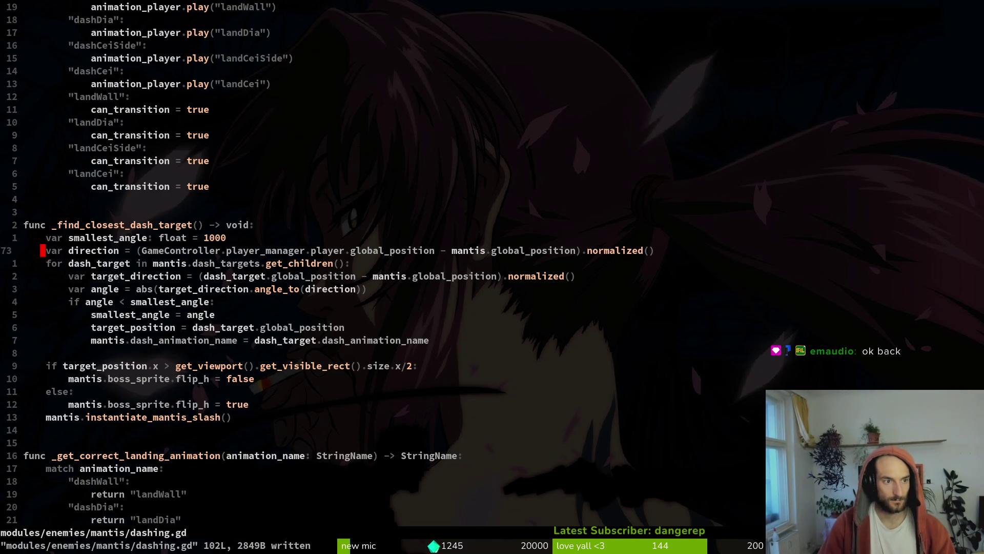
pyautogui.press('j')
pyautogui.press('j')
pyautogui.press('j')
pyautogui.press('k')
pyautogui.press('k')
pyautogui.press('k')
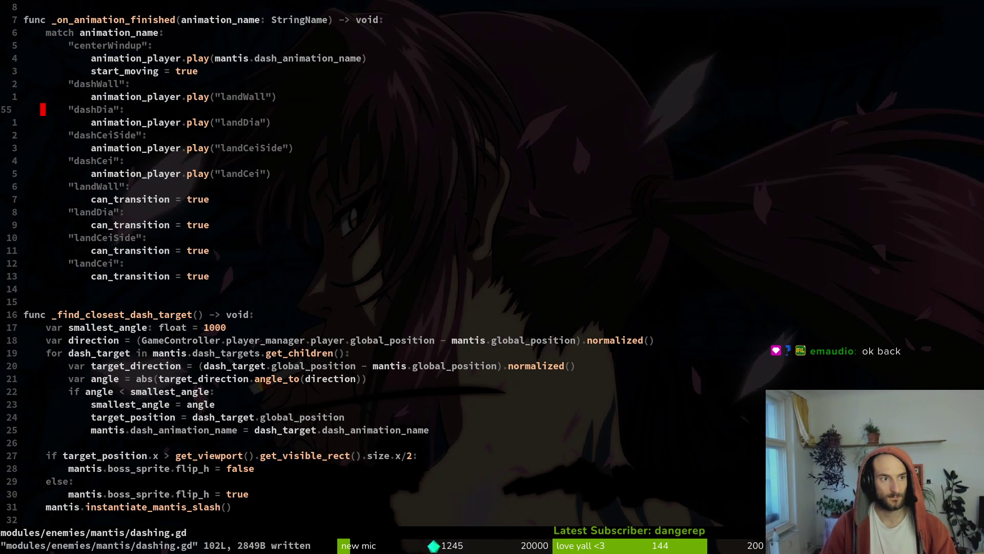
pyautogui.press('j')
pyautogui.press('j')
pyautogui.press('j')
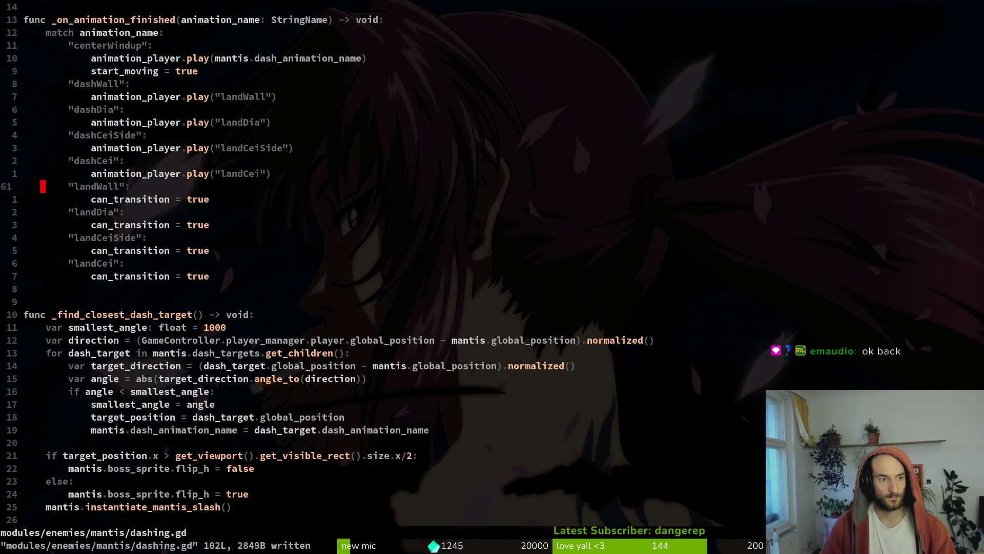
pyautogui.press('k')
pyautogui.press('k')
pyautogui.press('p')
pyautogui.press('k')
pyautogui.press('k')
pyautogui.press('k')
pyautogui.press('j')
pyautogui.press('j')
pyautogui.press('j')
pyautogui.press('h')
pyautogui.press('h')
pyautogui.press('h')
pyautogui.press('k')
pyautogui.press('k')
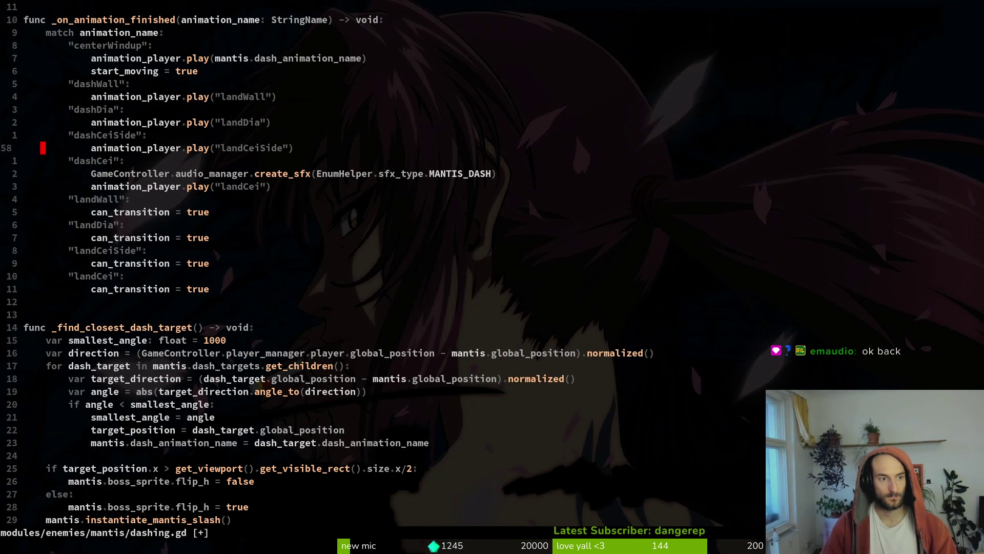
pyautogui.press('k')
pyautogui.press('p')
pyautogui.press('k')
pyautogui.press('k')
pyautogui.press('k')
pyautogui.press('p')
pyautogui.press('k')
pyautogui.press('k')
pyautogui.press('k')
pyautogui.press('p')
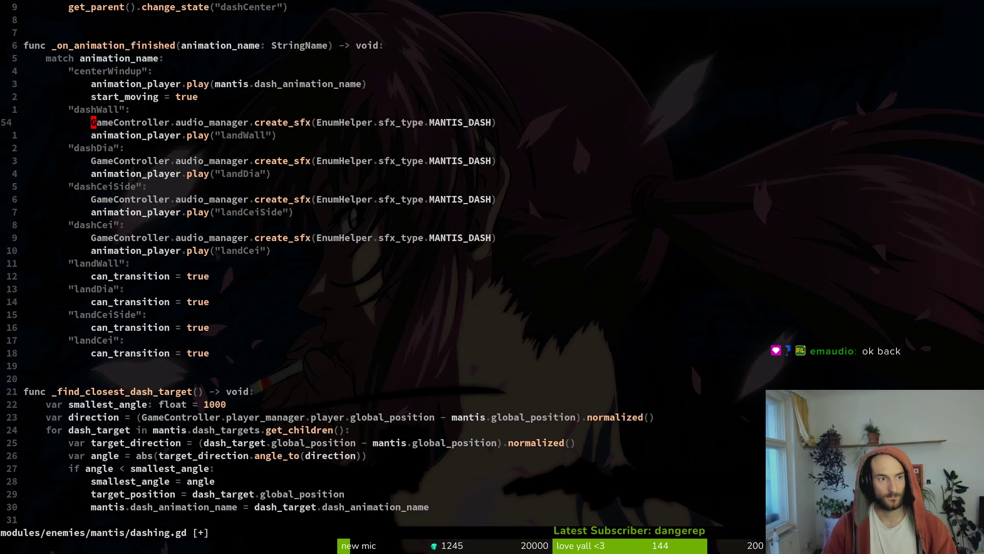
# Change the dashWall sound call from MANTIS_DASH to MANTIS_LAND.
pyautogui.press('k')
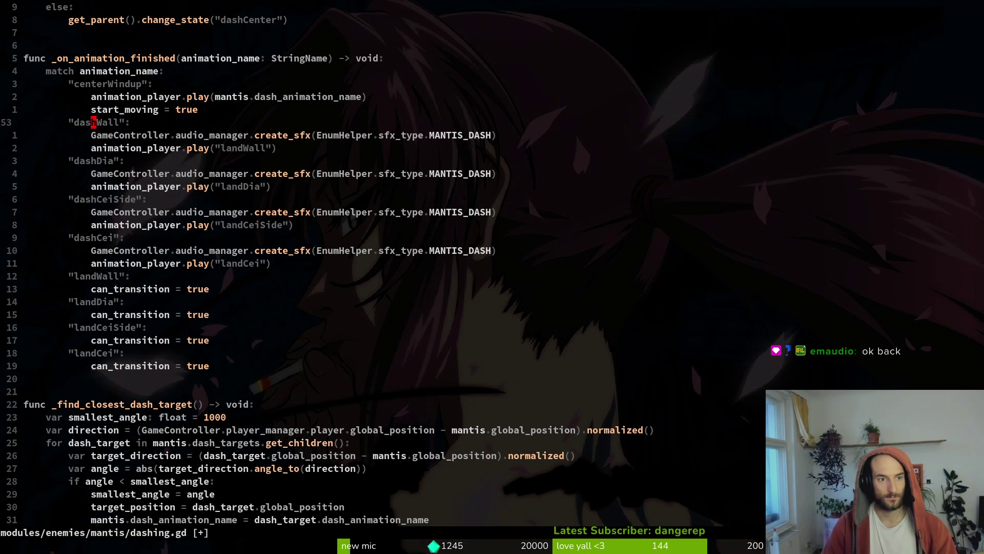
pyautogui.press('j')
pyautogui.press('$')
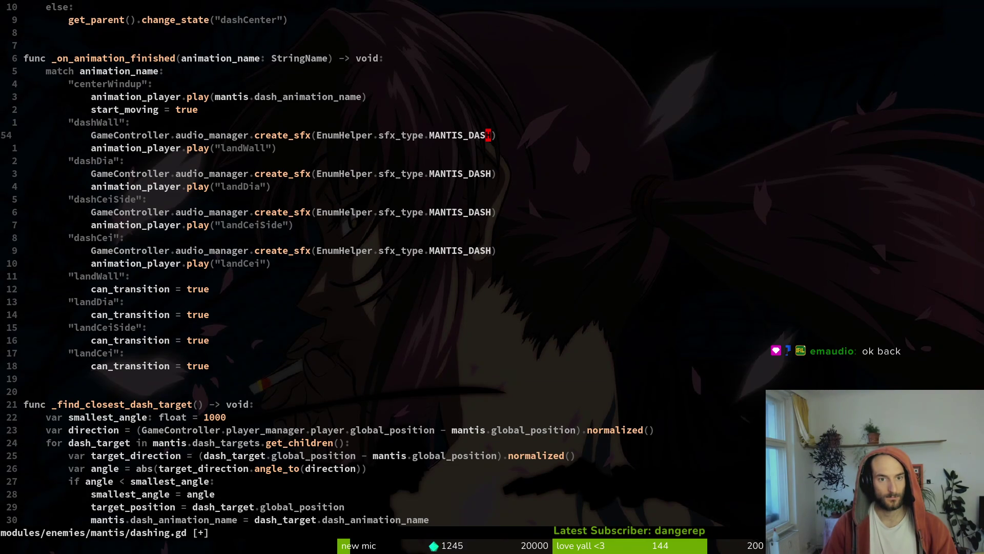
pyautogui.press('c')
pyautogui.press('T')
pyautogui.press('.')
pyautogui.write('MANTIS')
pyautogui.hotkey('ctrl', 'n')
pyautogui.hotkey('ctrl', 'n')
pyautogui.press('Return')
# Apply the MANTIS_LAND change to the dashDia, dashCeiSide and dashCei calls and save.
pyautogui.press('Escape')
pyautogui.press('0')
pyautogui.press('j')
pyautogui.press('j')
pyautogui.press('j')
pyautogui.hotkey('shift', 'v')
pyautogui.press('P')
pyautogui.press('j')
pyautogui.press('j')
pyautogui.press('j')
pyautogui.hotkey('shift', 'v')
pyautogui.press('P')
pyautogui.press('j')
pyautogui.press('j')
pyautogui.press('j')
pyautogui.press('space')
# Open dash_center.gd in a vertical split and inspect its landCenter and ceiDashCenter code.
pyautogui.press('f')
pyautogui.press('f')
pyautogui.write('dascenter')
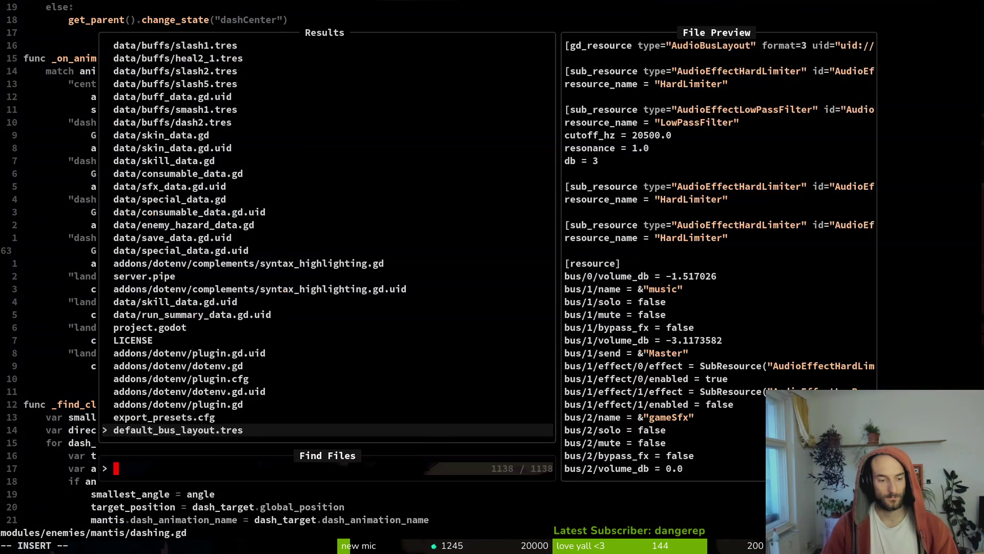
pyautogui.hotkey('ctrl', 'v')
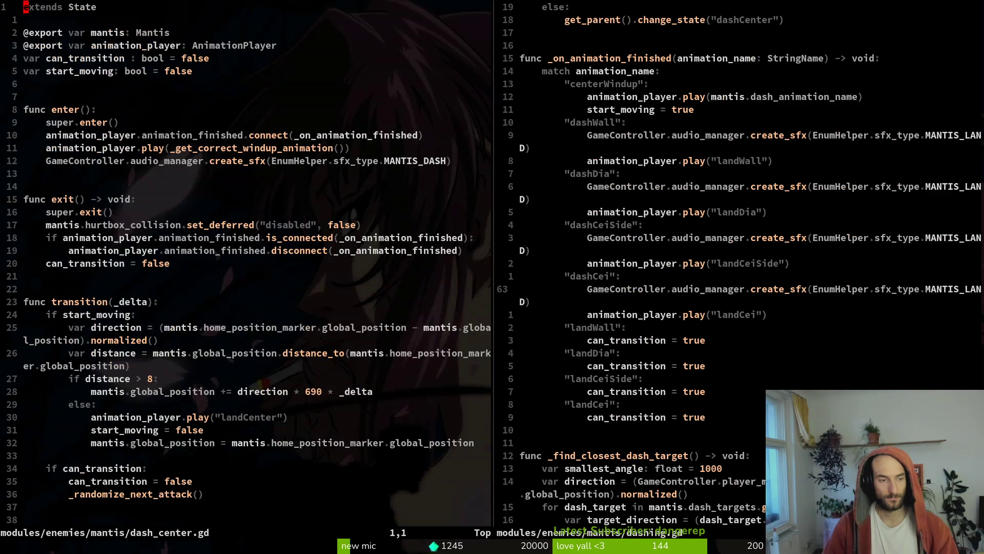
pyautogui.hotkey('ctrl', 'd')
pyautogui.hotkey('ctrl', 'd')
pyautogui.hotkey('ctrl', 'd')
pyautogui.press('k')
pyautogui.press('k')
pyautogui.press('k')
pyautogui.press('j')
pyautogui.press('j')
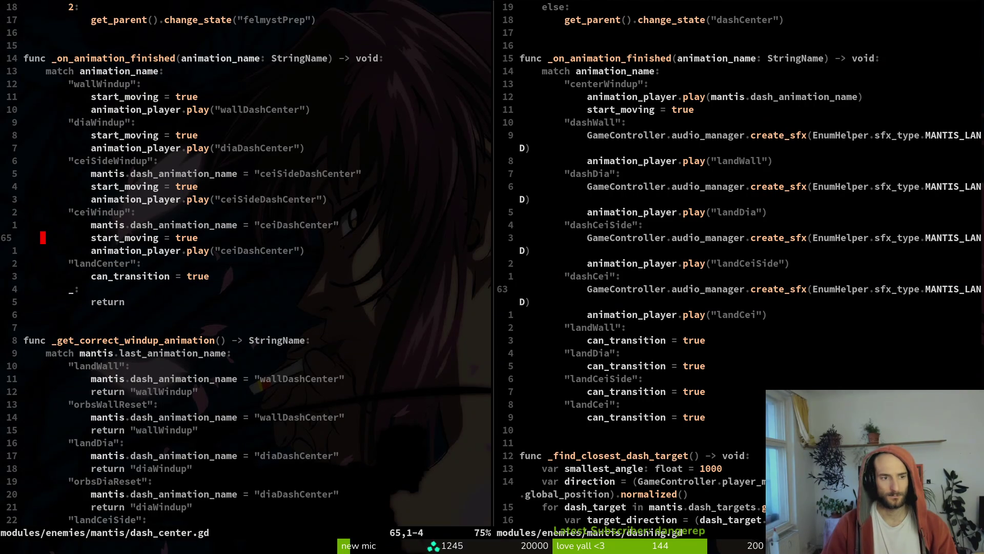
pyautogui.press('j')
pyautogui.hotkey('shift', 'v')
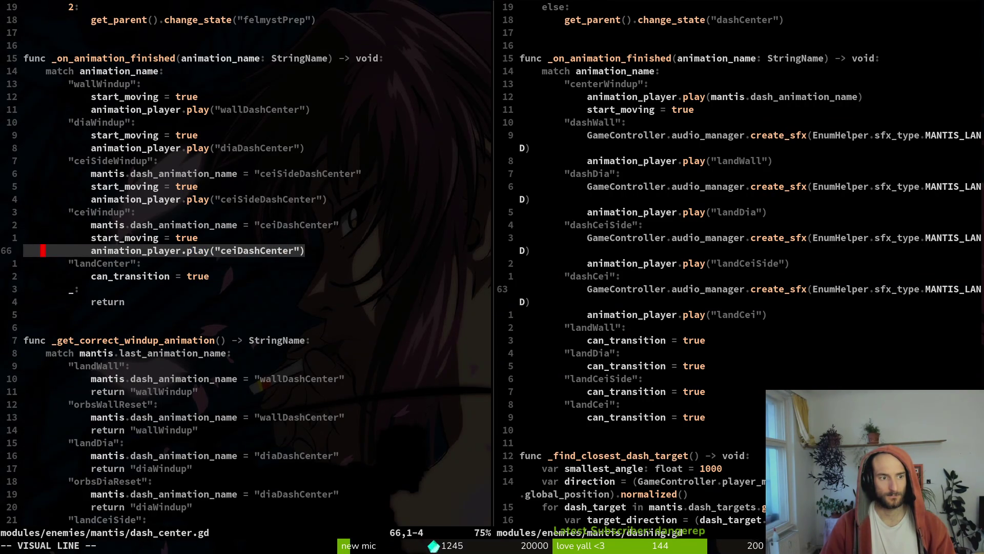
pyautogui.press('y')
pyautogui.hotkey('ctrl', 'u')
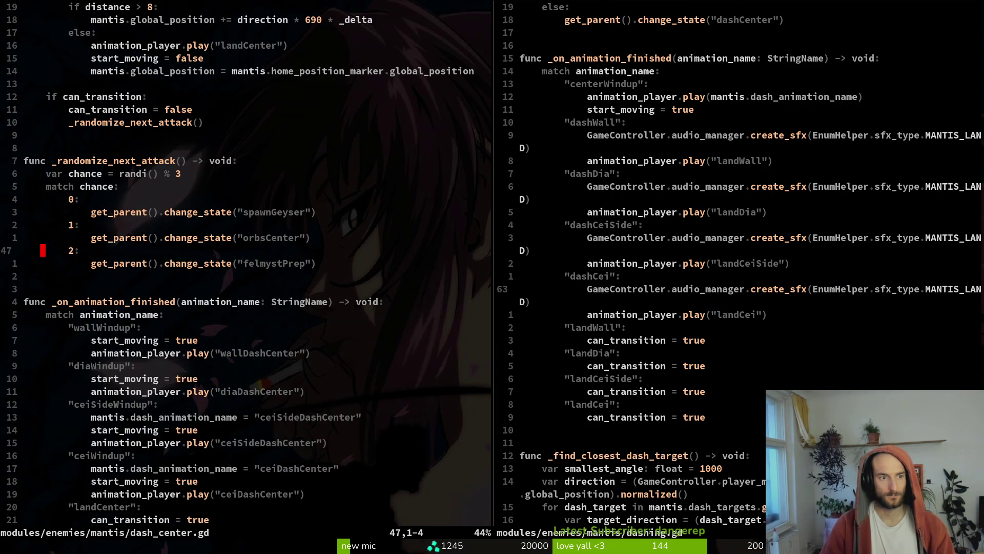
# Look over the dash target search and transition code in dashing.gd.
pyautogui.press('super+l')
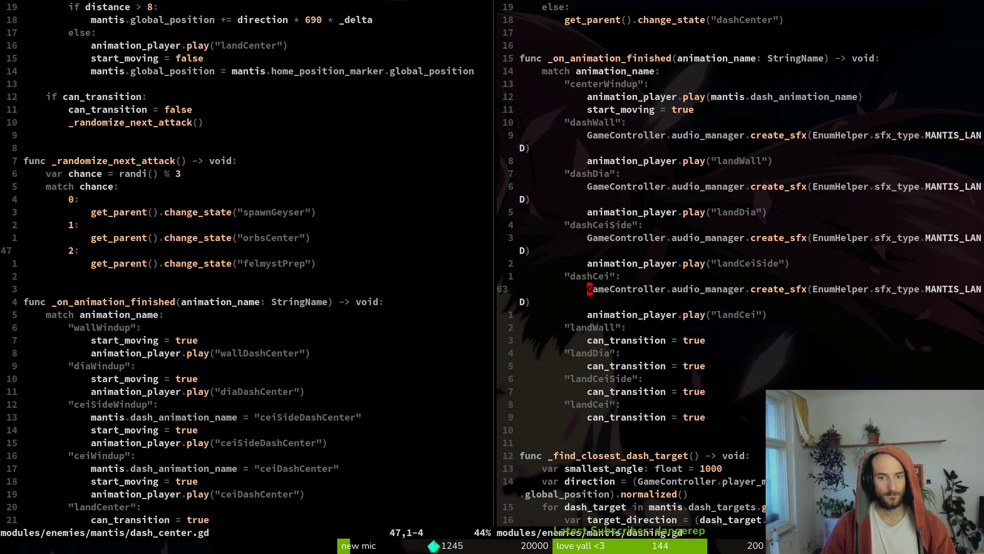
pyautogui.hotkey('ctrl', 'd')
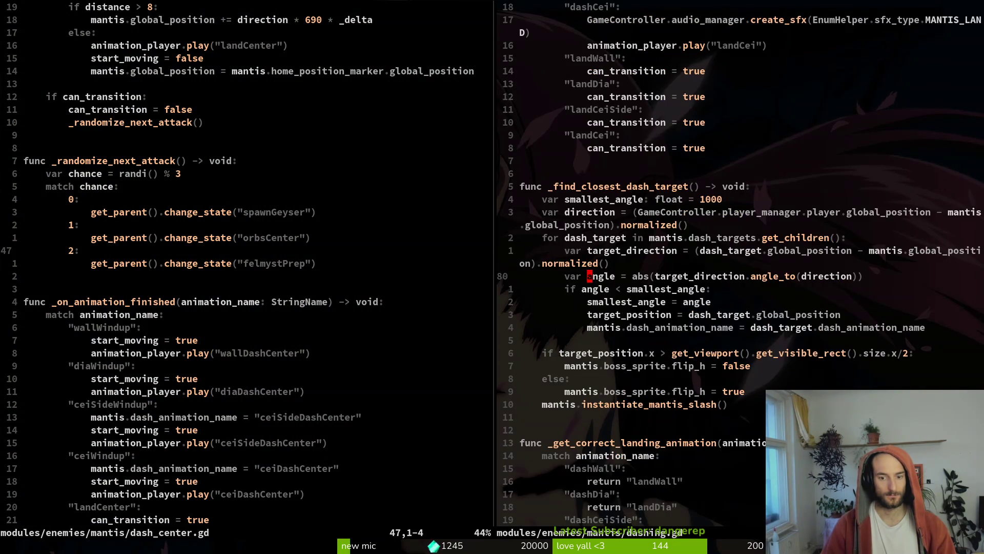
pyautogui.press('j')
pyautogui.press('j')
pyautogui.press('j')
pyautogui.press('k')
pyautogui.press('k')
pyautogui.press('k')
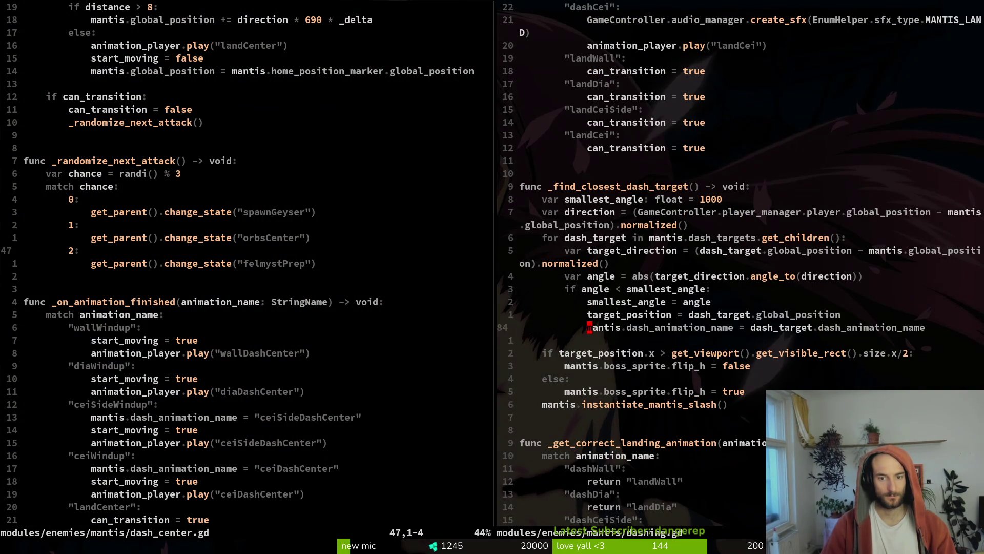
pyautogui.hotkey('ctrl', 'u')
pyautogui.hotkey('ctrl', 'u')
pyautogui.hotkey('ctrl', 'u')
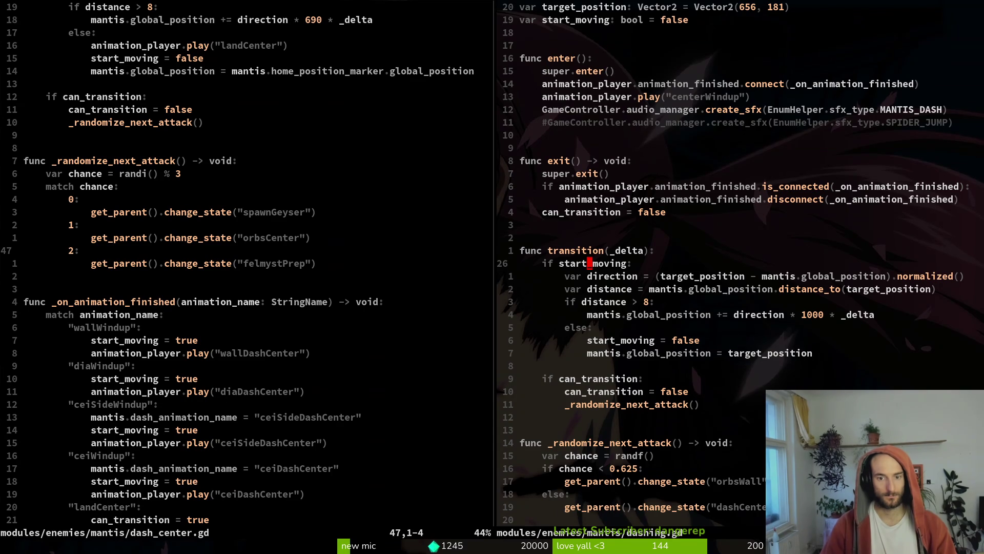
# Try placing the pasted MANTIS_LAND sound call in dashing.gd's movement branch, then delete the misplaced line and save.
pyautogui.press('j')
pyautogui.press('j')
pyautogui.press('j')
pyautogui.press('p')
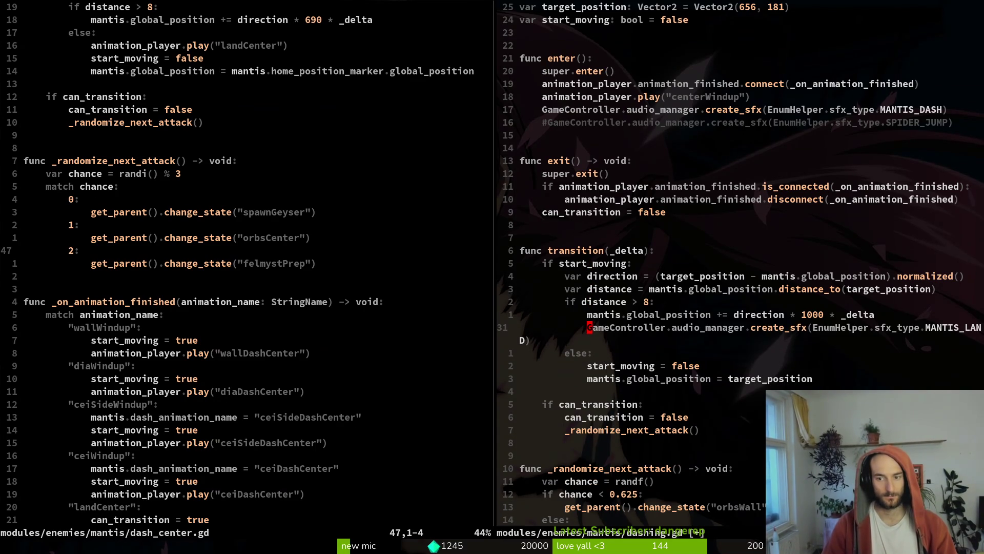
pyautogui.hotkey('shift', 'v')
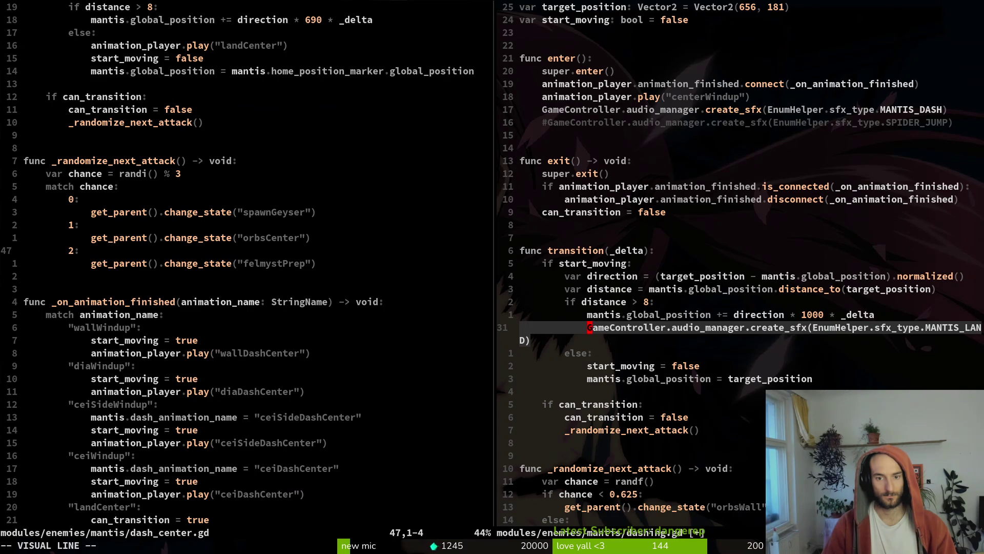
pyautogui.hotkey('shift', 'j')
pyautogui.hotkey('shift', 'j')
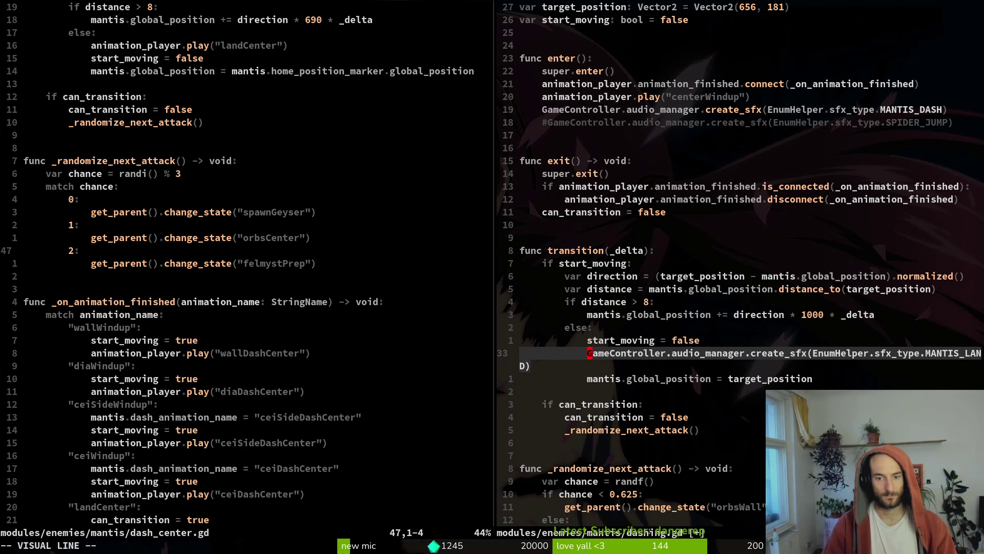
pyautogui.hotkey('shift', 'k')
pyautogui.hotkey('shift', 'k')
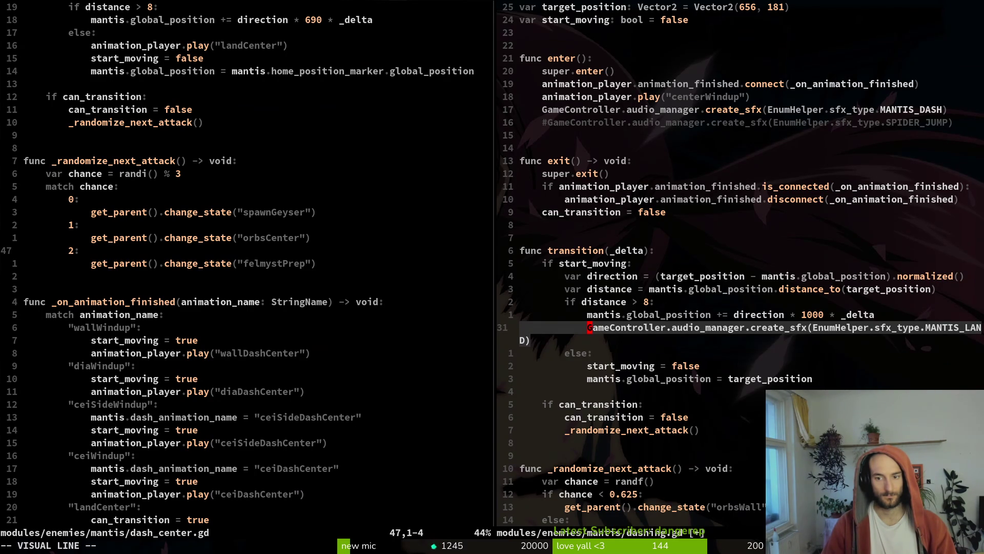
pyautogui.press('Escape')
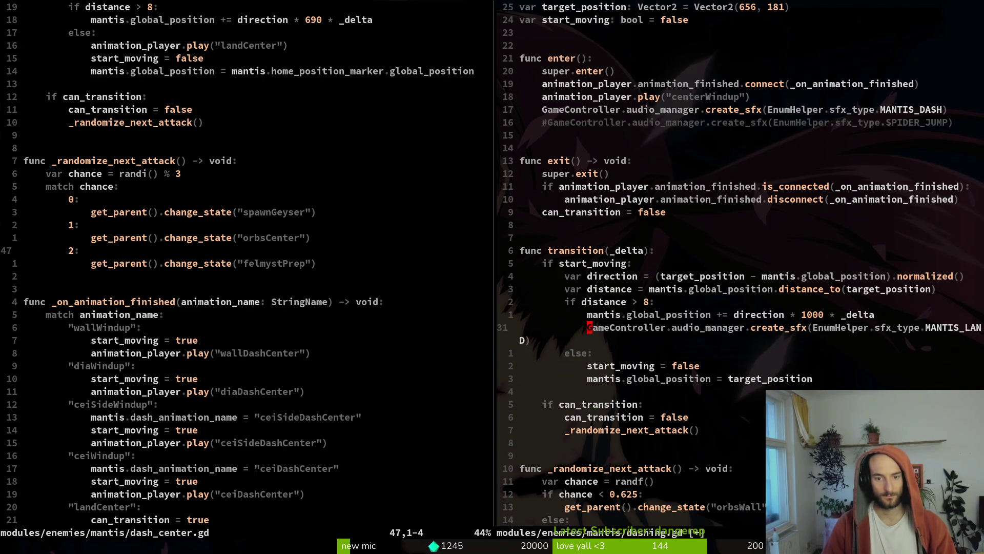
pyautogui.press('d')
pyautogui.press('d')
pyautogui.write(':w')
pyautogui.press('Return')
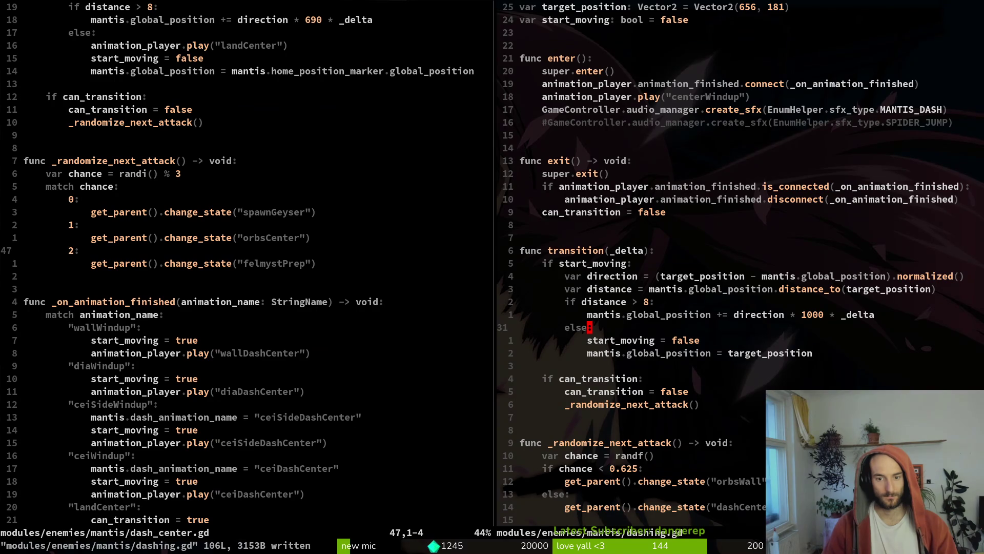
# Paste the MANTIS_LAND create_sfx line after start_moving = false and save dashing.gd.
pyautogui.press('j')
pyautogui.press('p')
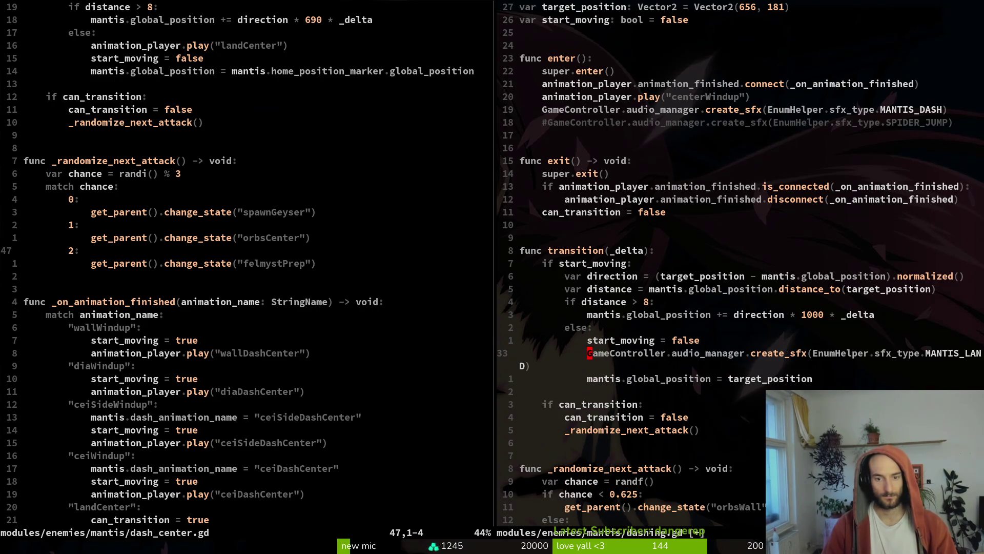
pyautogui.write(':w')
pyautogui.press('Return')
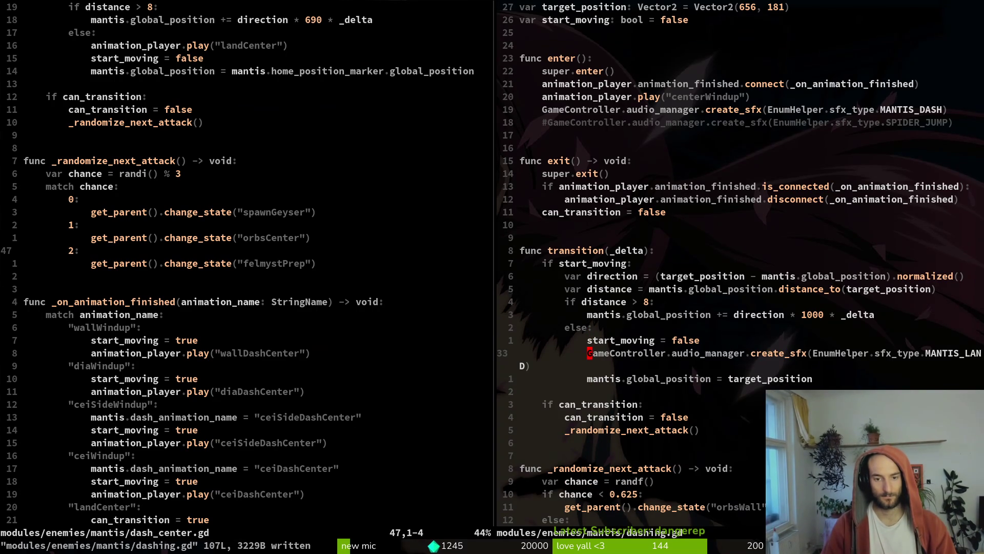
# Delete the create_sfx lines from the dash animation cases such as dashCei and dashCeiSide, then save dashing.gd.
pyautogui.press('1')
pyautogui.press('9')
pyautogui.press('j')
pyautogui.press('z')
pyautogui.press('z')
pyautogui.press('1')
pyautogui.press('6')
pyautogui.press('j')
pyautogui.press('z')
pyautogui.press('z')
pyautogui.press('k')
pyautogui.press('k')
pyautogui.press('k')
pyautogui.press('k')
pyautogui.press('d')
pyautogui.press('d')
pyautogui.press('k')
pyautogui.press('k')
pyautogui.press('k')
pyautogui.press('d')
pyautogui.press('d')
pyautogui.press('k')
pyautogui.press('k')
pyautogui.press('k')
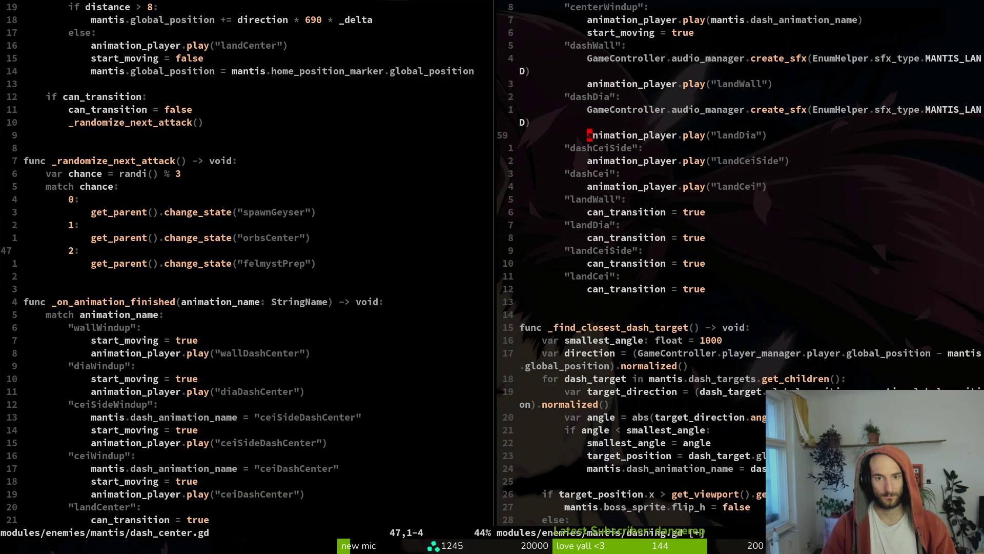
pyautogui.press('d')
pyautogui.press('d')
pyautogui.press('k')
pyautogui.press('k')
pyautogui.press('k')
pyautogui.press('d')
pyautogui.press('d')
pyautogui.write(':w')
pyautogui.press('Return')
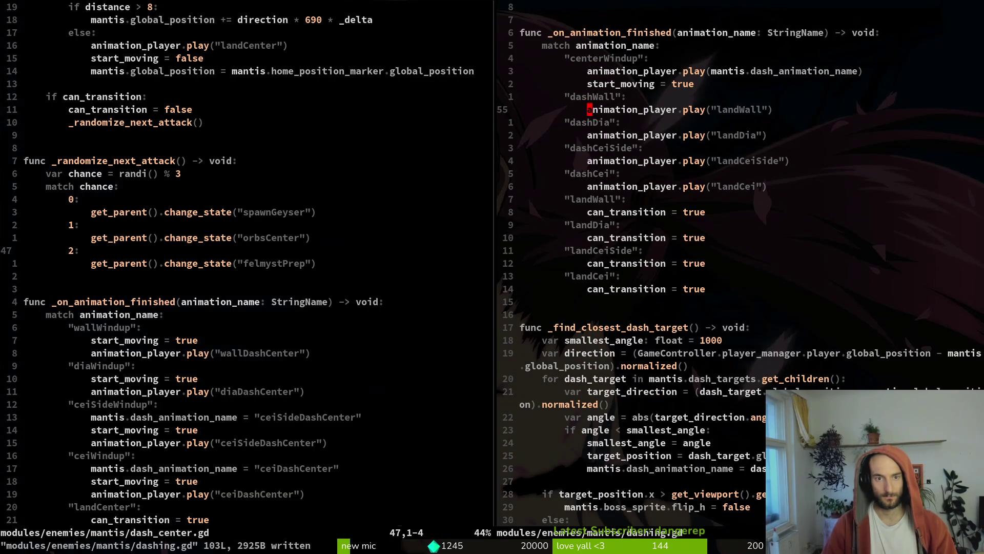
# Paste the MANTIS_LAND sound call after landCenter in dash_center.gd and save it.
pyautogui.hotkey('ctrl', 'w')
pyautogui.press('h')
pyautogui.hotkey('ctrl', 'o')
pyautogui.press('j')
pyautogui.press('j')
pyautogui.press('j')
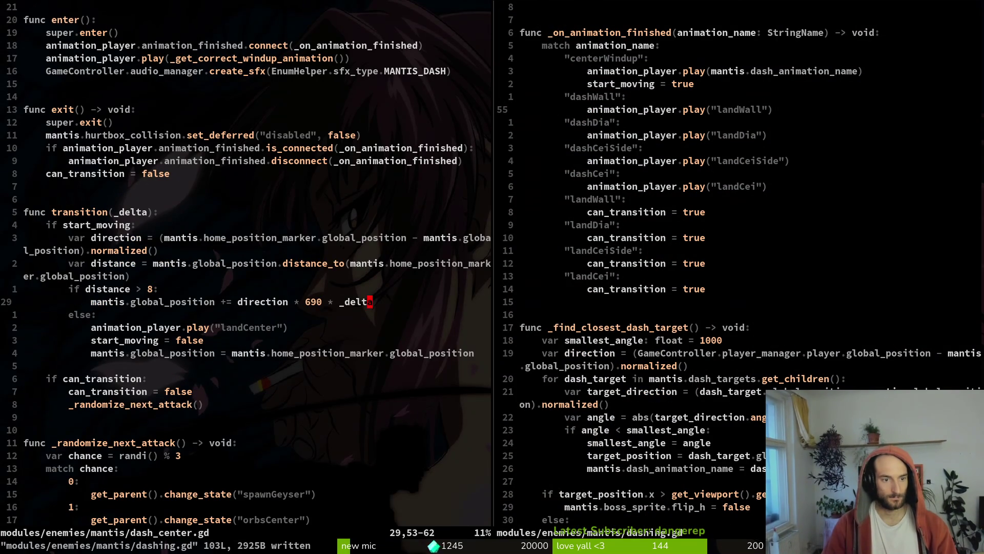
pyautogui.write('p')
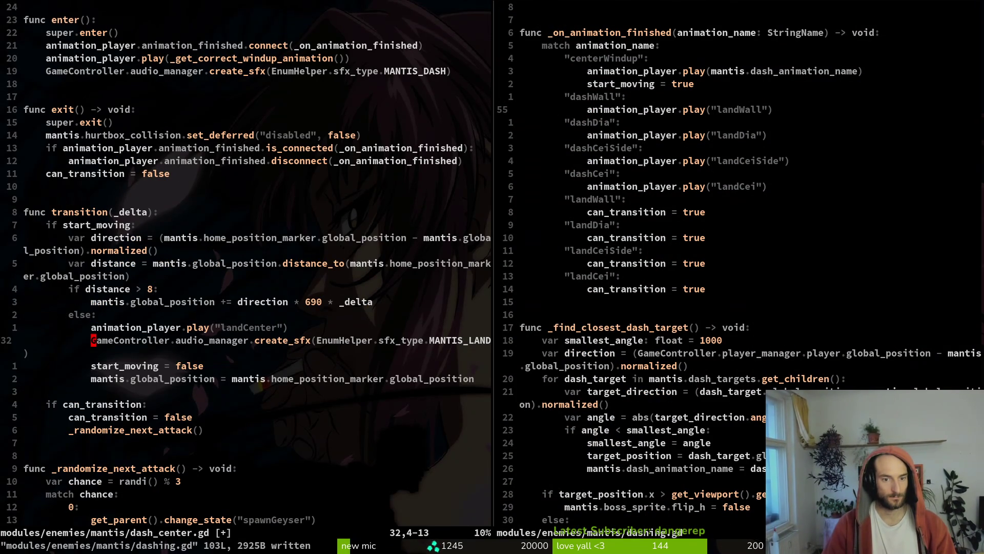
pyautogui.write(':w')
pyautogui.press('Return')
pyautogui.hotkey('alt', 'Tab')
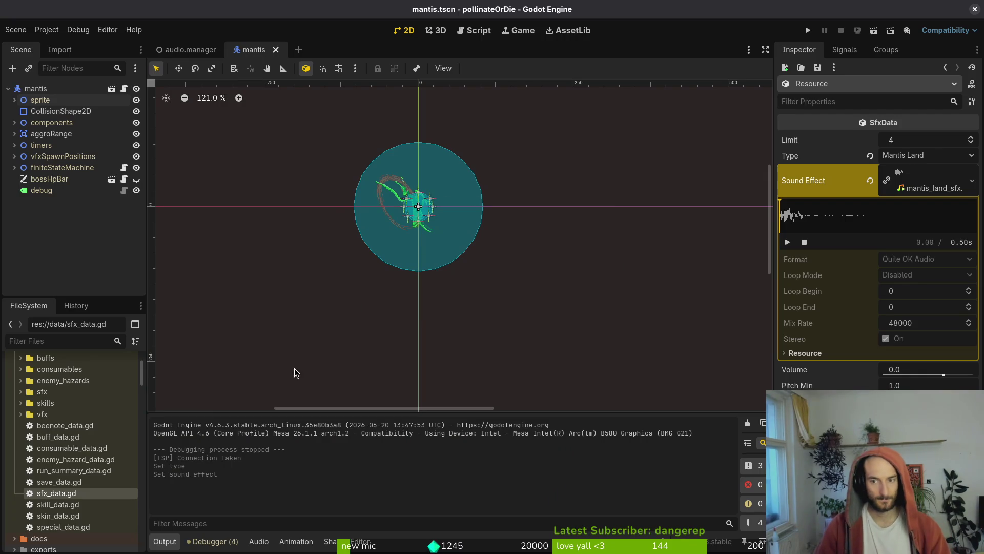
# Add mantis_land_sfx.tres to the AudioManager's Sound Effects array and save the audio manager scene.
pyautogui.click(187, 50)
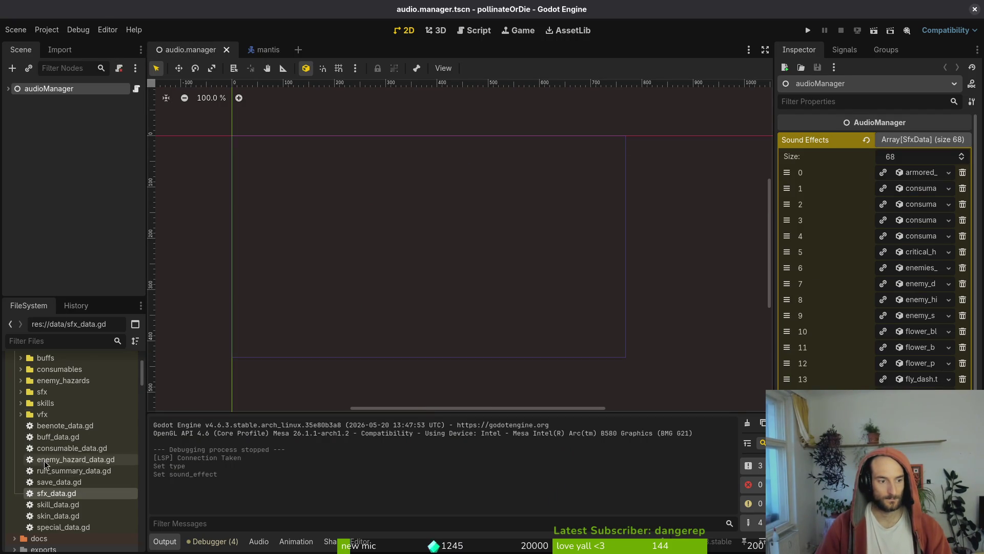
pyautogui.click(20, 392)
pyautogui.scroll(-5, 87, 446)
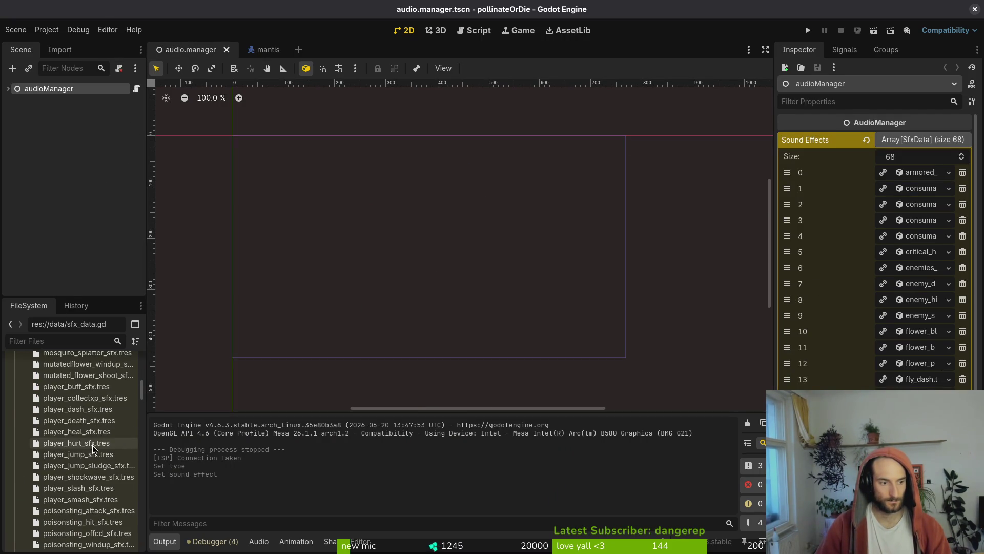
pyautogui.scroll(3, 91, 430)
pyautogui.click(86, 404)
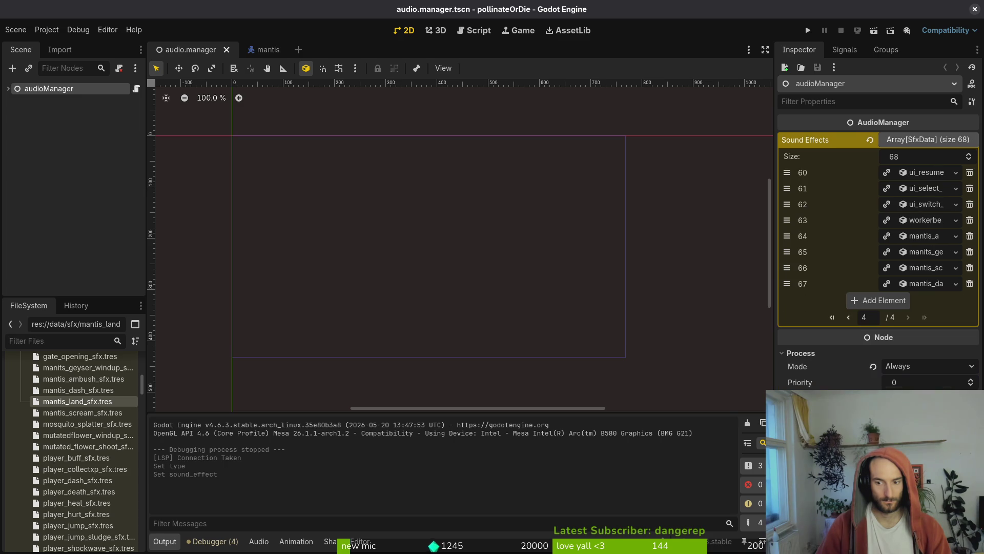
pyautogui.moveTo(86, 404)
pyautogui.mouseDown()
pyautogui.moveTo(842, 334)
pyautogui.moveTo(874, 304)
pyautogui.mouseUp()
pyautogui.hotkey('ctrl', 's')
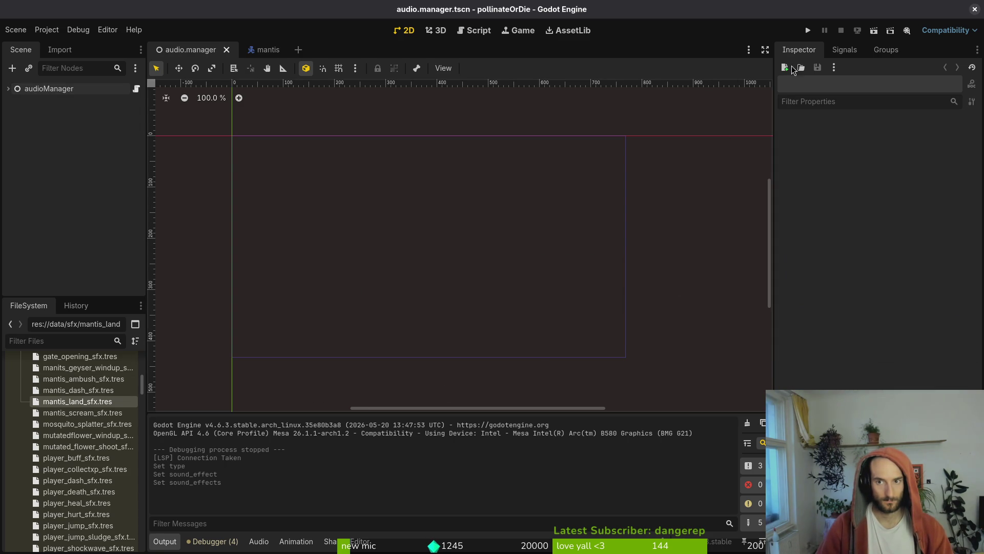
# Open game.controller.tscn and run the project in debug.
pyautogui.hotkey('shift', 'alt', 'o')
pyautogui.write('agm')
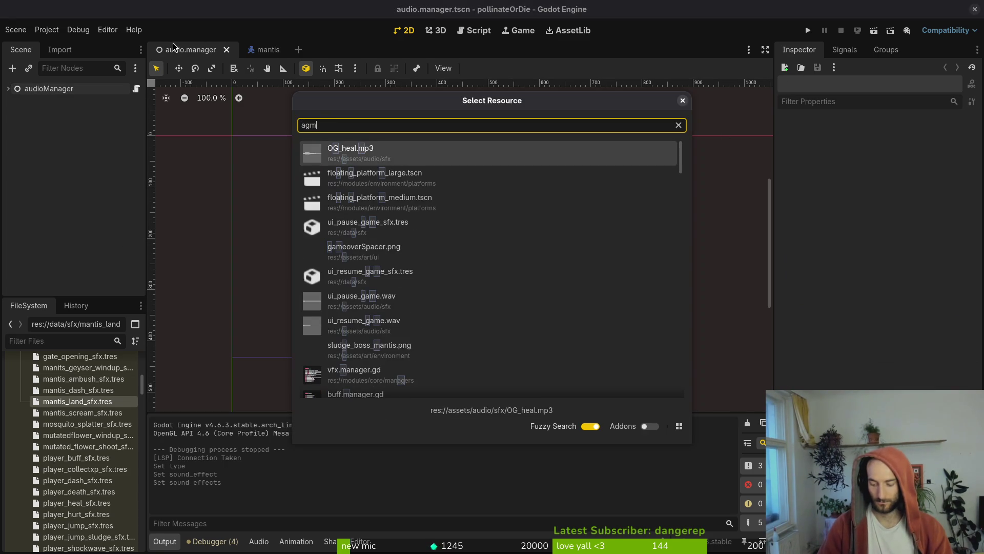
pyautogui.press('BackSpace')
pyautogui.press('BackSpace')
pyautogui.press('BackSpace')
pyautogui.write('gamecont')
pyautogui.press('Return')
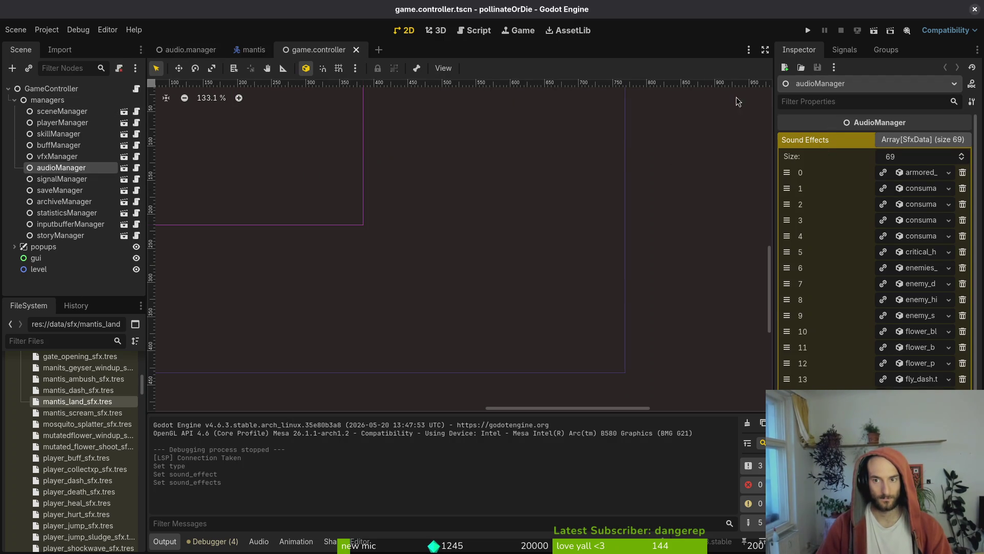
pyautogui.click(808, 31)
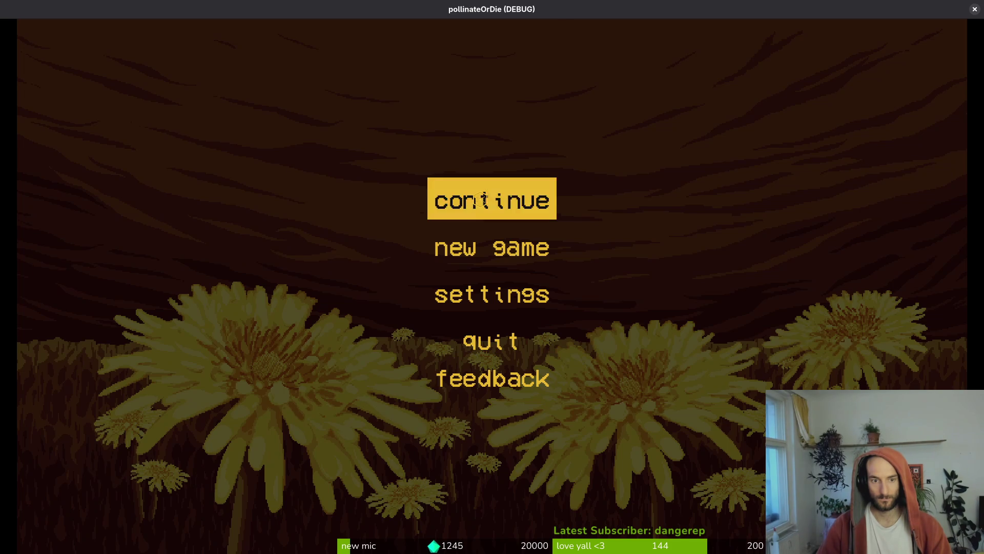
# Start from the title screen and load the mantis level via the debug level select.
pyautogui.click(481, 198)
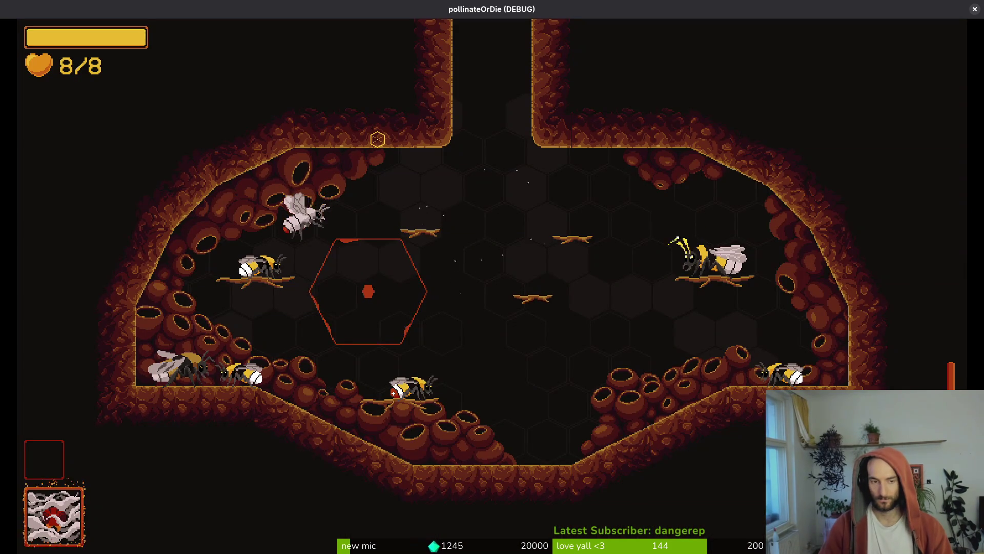
pyautogui.press('Escape')
pyautogui.press('Down')
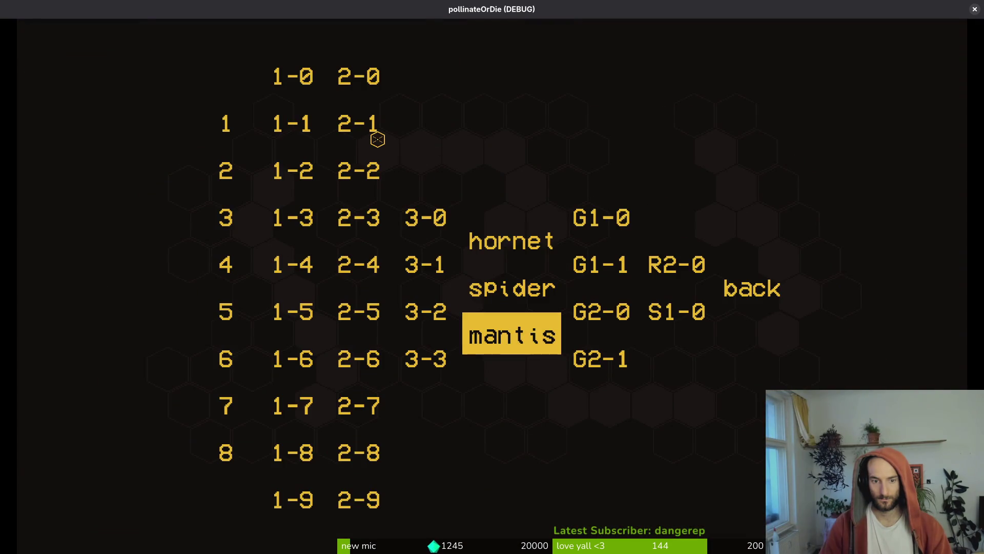
pyautogui.press('Return')
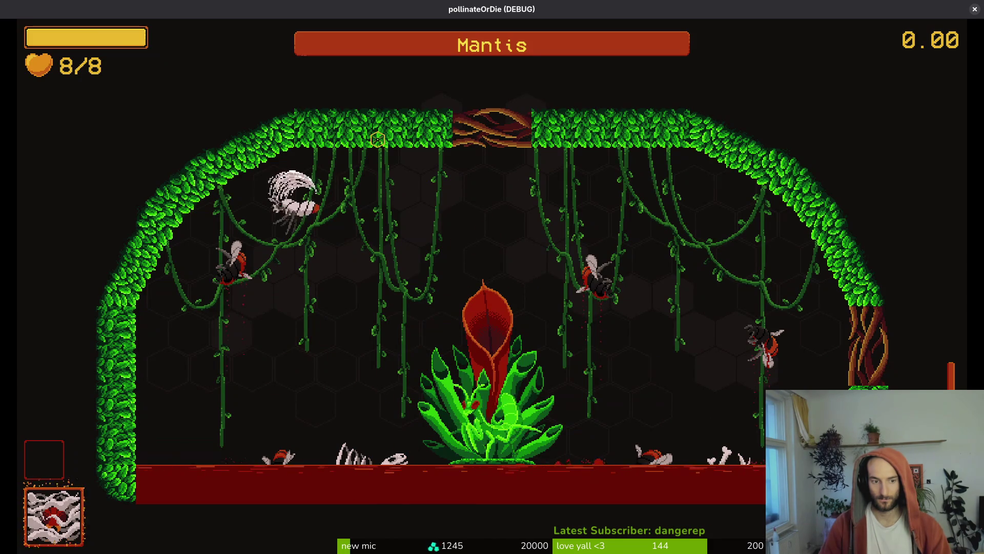
# Fight the mantis boss to hear the new sounds, then pause and close the game.
pyautogui.press('d')
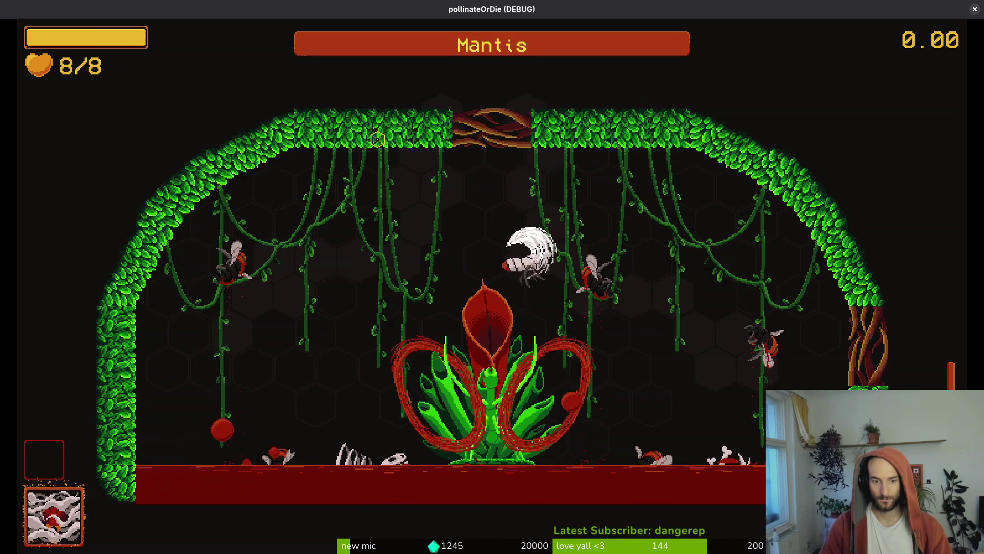
pyautogui.press('s')
pyautogui.press('w')
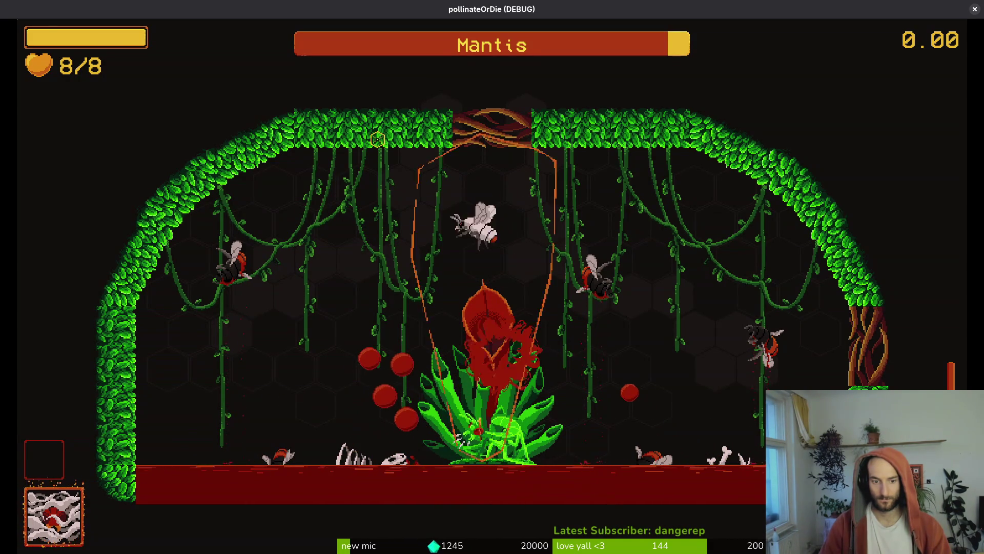
pyautogui.press('a')
pyautogui.press('s')
pyautogui.press('w')
pyautogui.press('s')
pyautogui.press('d')
pyautogui.press('w')
pyautogui.press('s')
pyautogui.press('d')
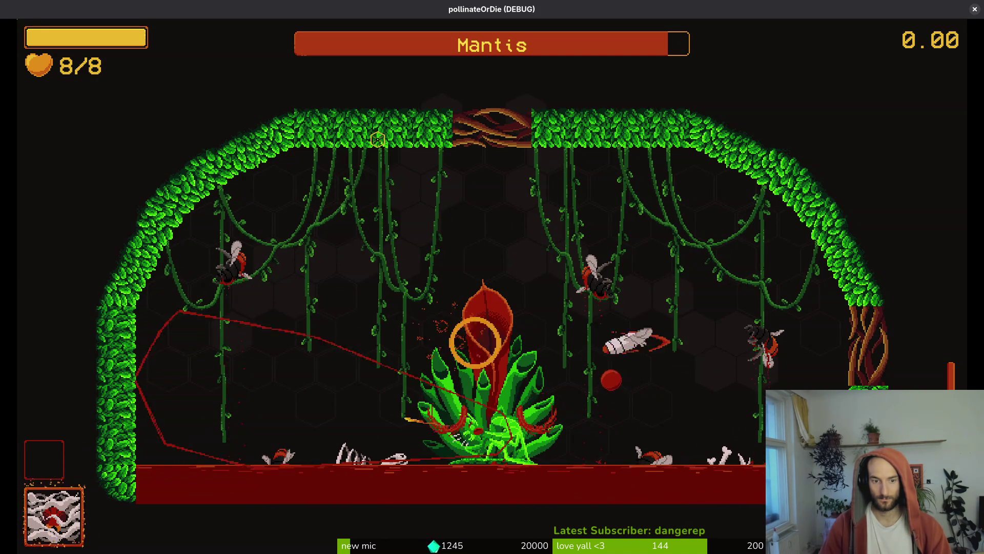
pyautogui.press('a')
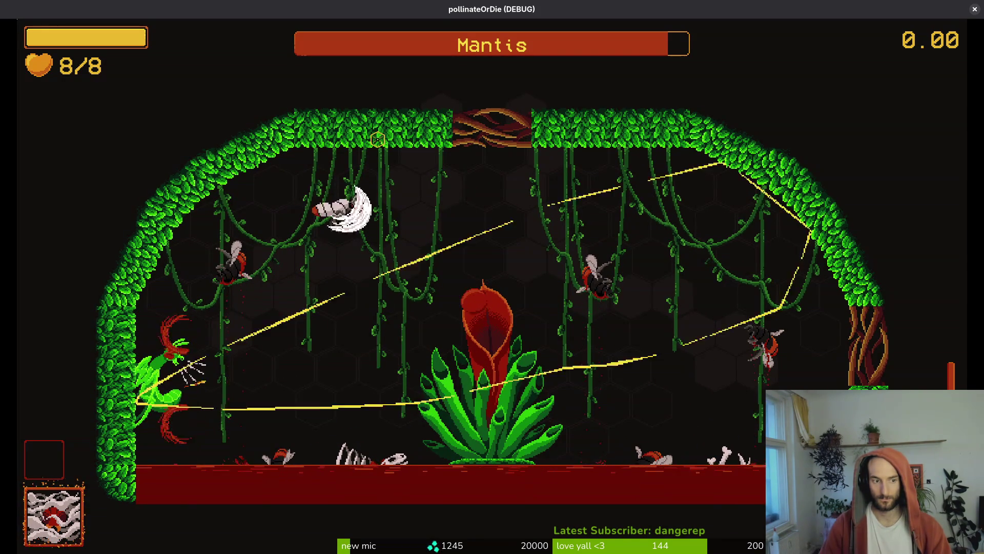
pyautogui.press('d')
pyautogui.press('d')
pyautogui.press('s')
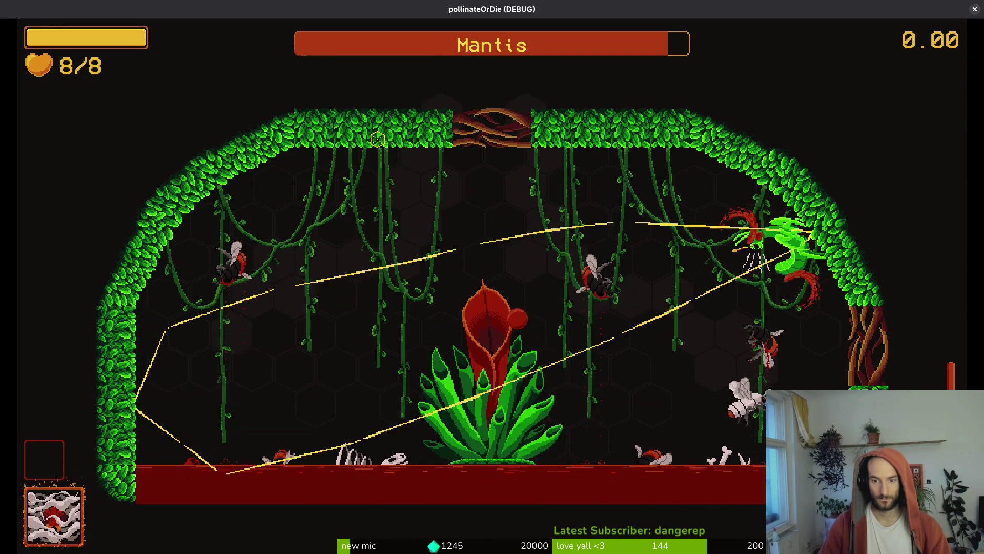
pyautogui.press('w')
pyautogui.press('a')
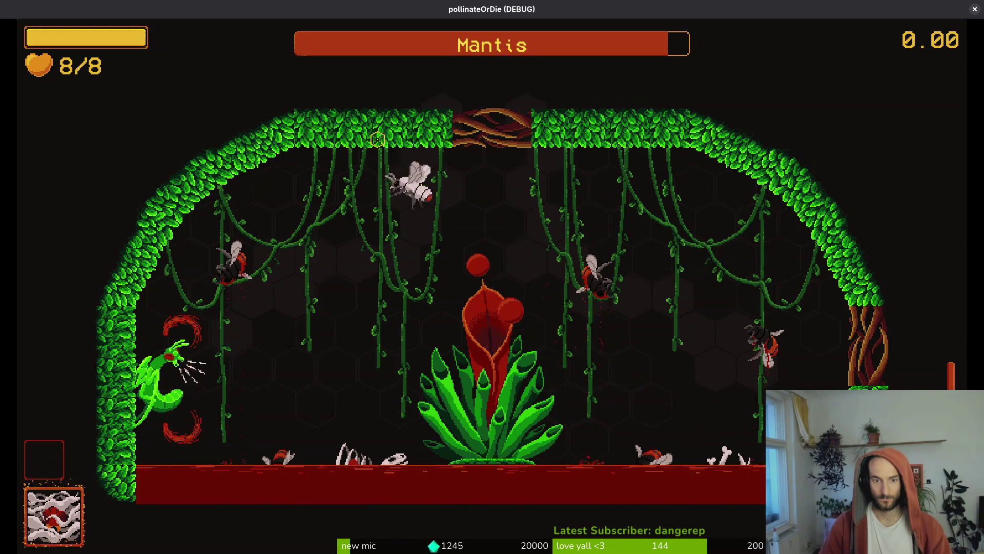
pyautogui.press('d')
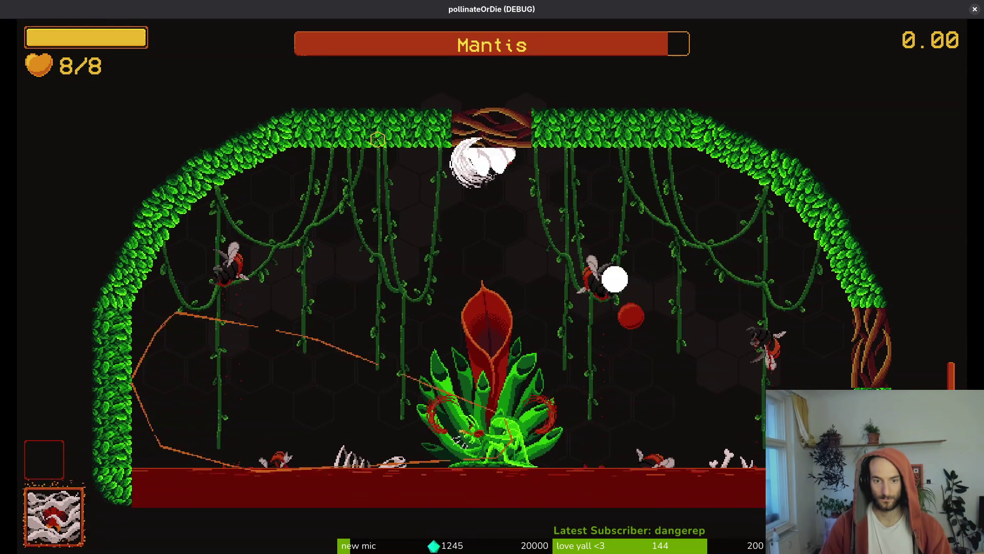
pyautogui.press('Escape')
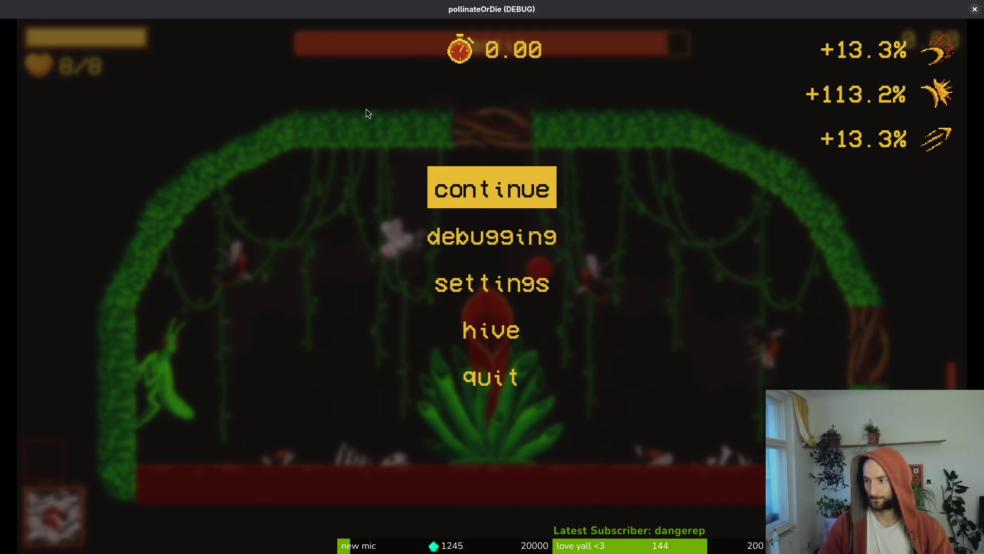
pyautogui.hotkey('alt', 'F4')
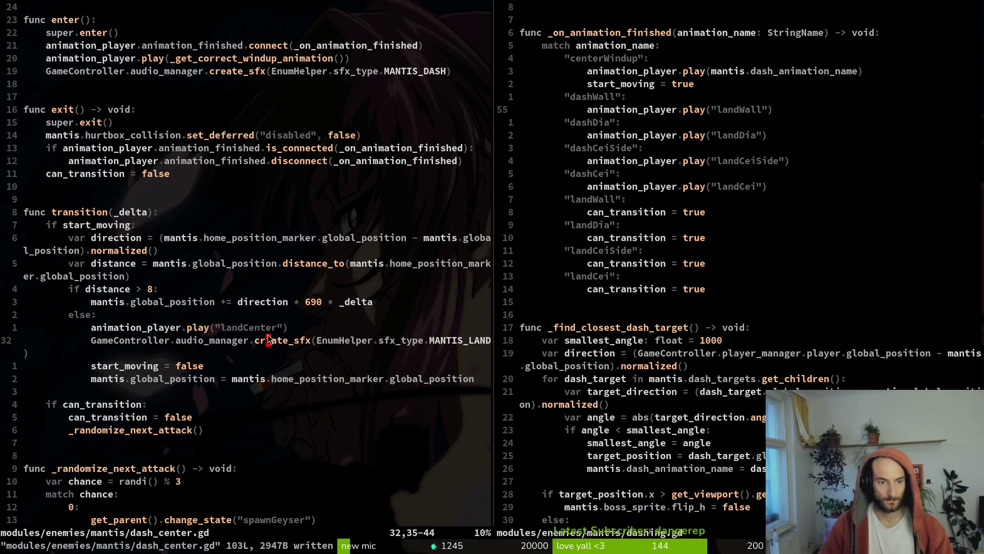
# Open felmysting.gd and felmyst_prep.gd, paste the MANTIS_LAND call at line 32 of felmyst_prep.gd, and save it.
pyautogui.press('space')
pyautogui.press('f')
pyautogui.press('f')
pyautogui.write('felmyst')
pyautogui.press('Up')
pyautogui.press('Return')
pyautogui.press('space')
pyautogui.press('f')
pyautogui.press('f')
pyautogui.write('felp')
pyautogui.press('Return')
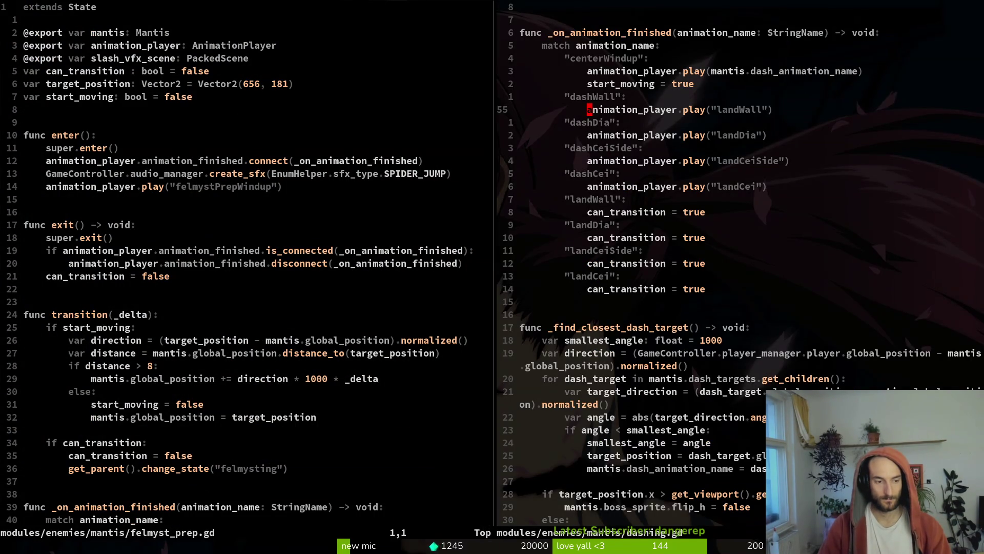
pyautogui.write(':wq')
pyautogui.press('Return')
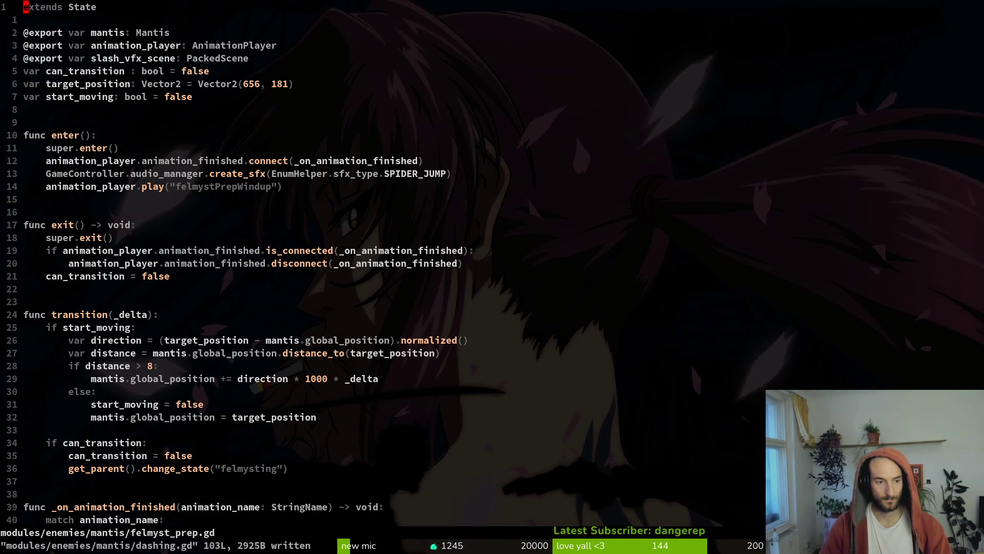
pyautogui.write('32GP:w')
pyautogui.press('Return')
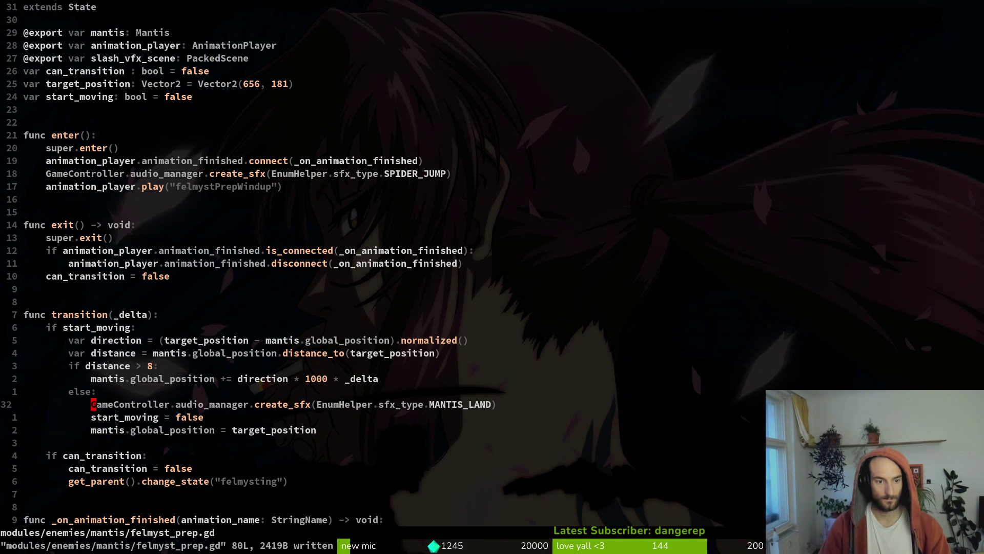
# Paste the MANTIS_LAND sound call under else: in felmysting.gd's transition function.
pyautogui.hotkey('ctrl', '^')
pyautogui.press('j')
pyautogui.press('j')
pyautogui.press('j')
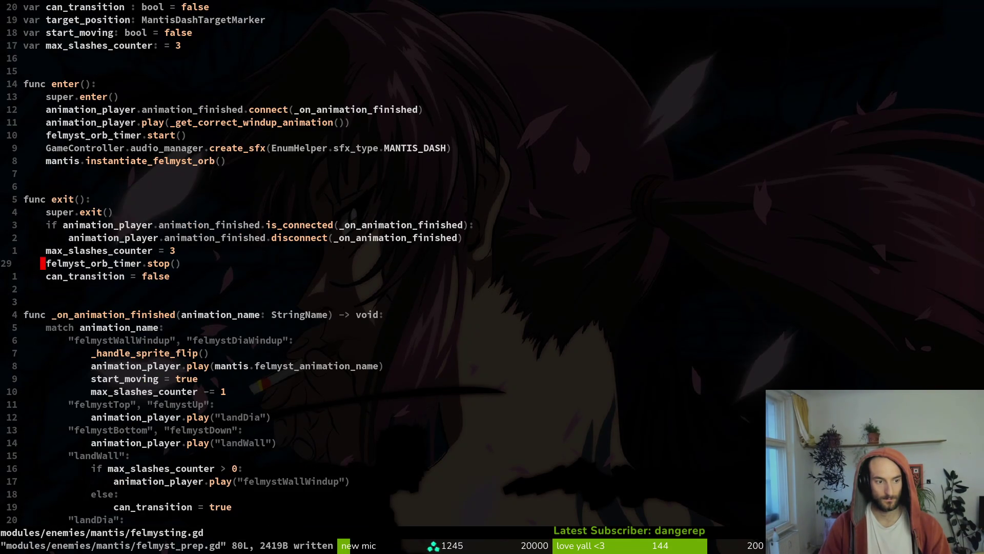
pyautogui.press('j')
pyautogui.press('j')
pyautogui.press('j')
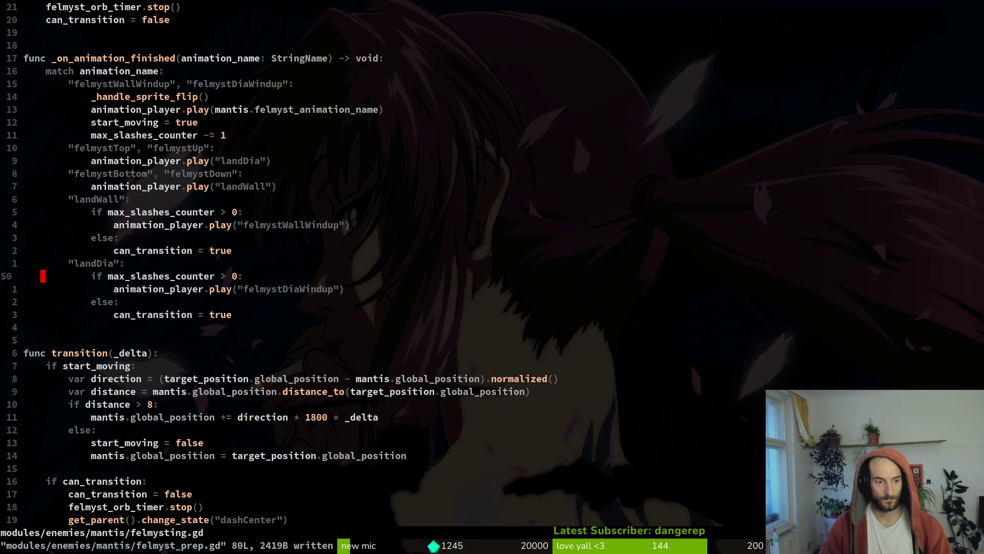
pyautogui.press('k')
pyautogui.press('k')
pyautogui.press('k')
pyautogui.hotkey('ctrl', '^')
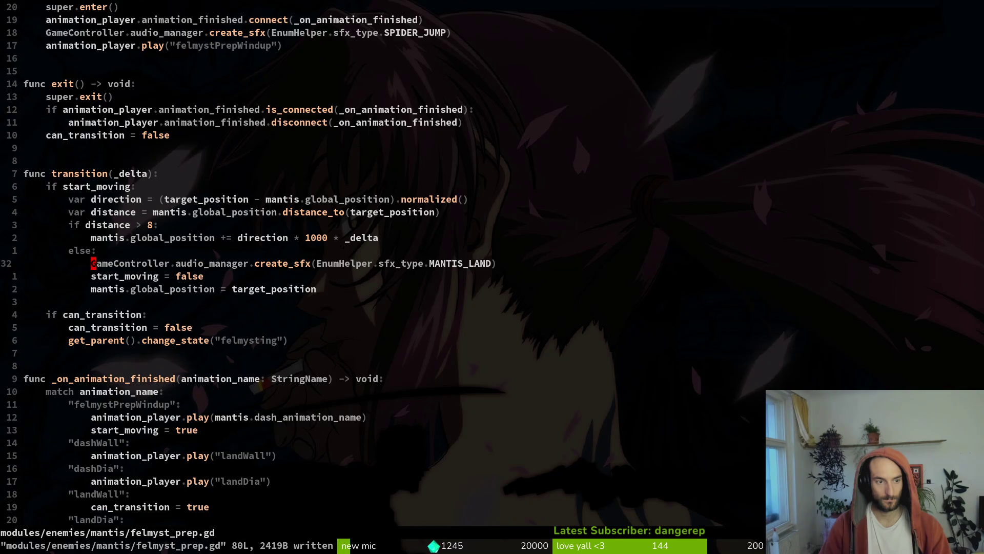
pyautogui.hotkey('ctrl', '^')
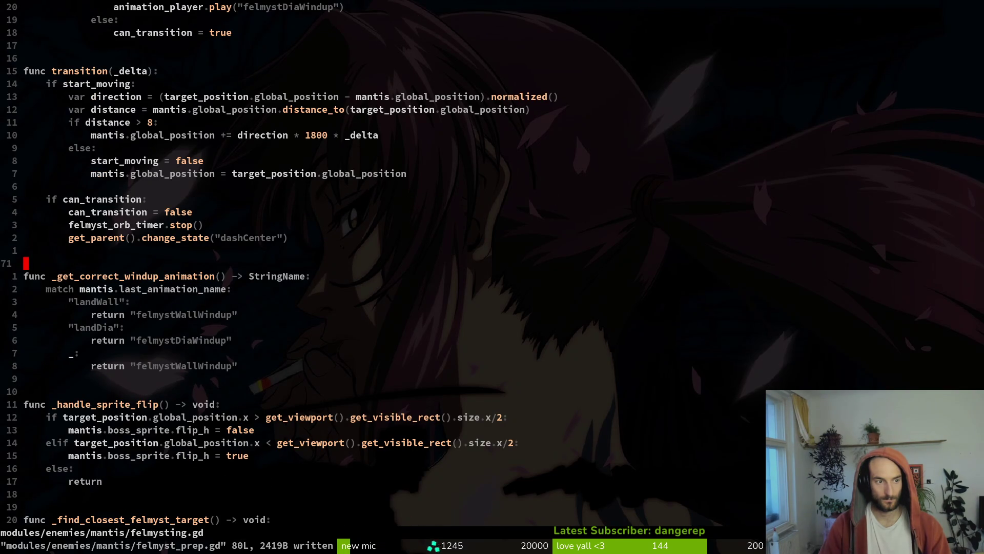
pyautogui.press('1')
pyautogui.press('0')
pyautogui.press('k')
pyautogui.press('j')
pyautogui.press('p')
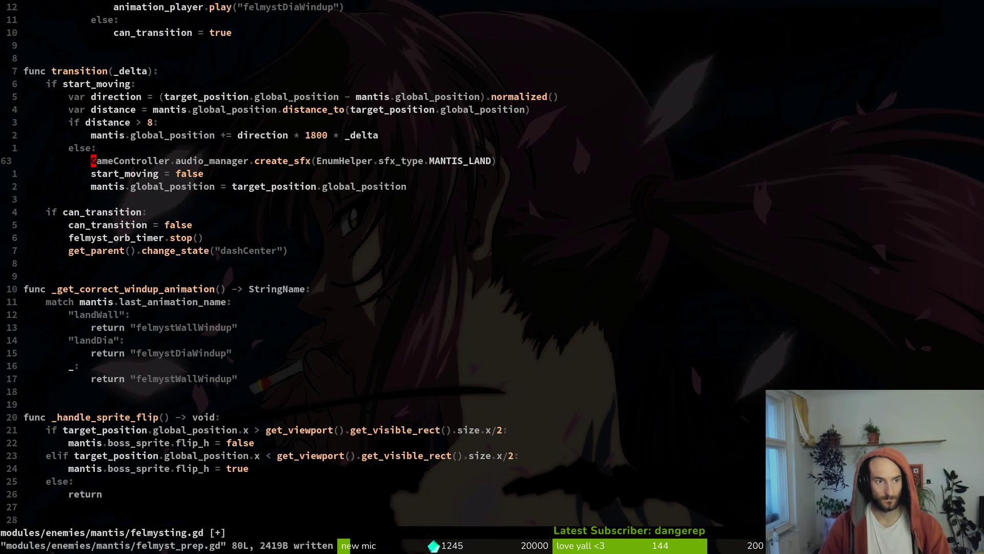
pyautogui.hotkey('ctrl', 's')
pyautogui.hotkey('ctrl', '^')
pyautogui.hotkey('ctrl', '^')
pyautogui.hotkey('ctrl', '^')
pyautogui.hotkey('ctrl', '^')
pyautogui.hotkey('ctrl', '^')
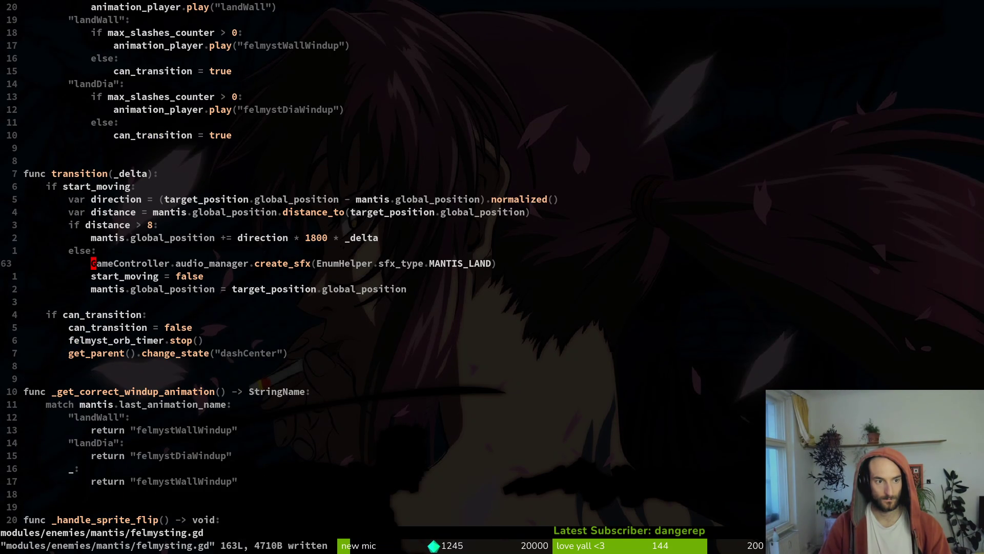
# Compare felmysting.gd against felmyst_prep.gd's start_moving code, then save felmysting.gd.
pyautogui.hotkey('ctrl', '^')
pyautogui.hotkey('ctrl', '^')
pyautogui.hotkey('ctrl', '^')
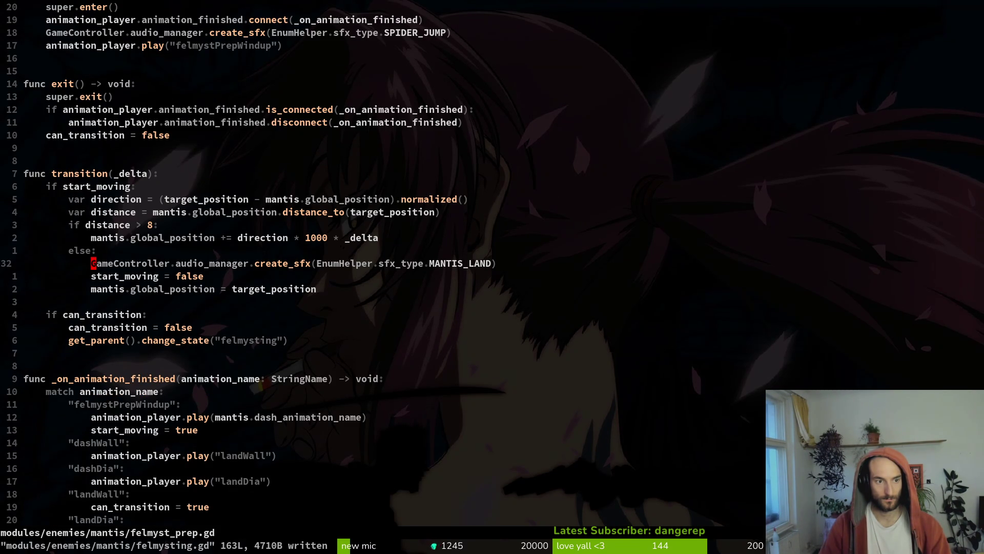
pyautogui.hotkey('ctrl', '^')
pyautogui.hotkey('ctrl', '^')
pyautogui.press('g')
pyautogui.press('g')
pyautogui.press('j')
pyautogui.press('j')
pyautogui.press('j')
pyautogui.press('j')
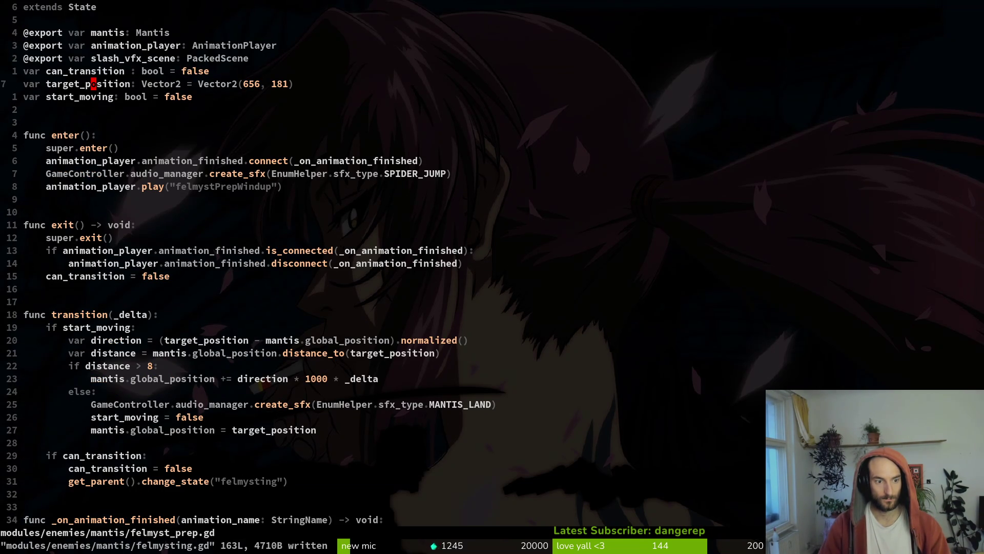
pyautogui.press('j')
pyautogui.hotkey('ctrl', '^')
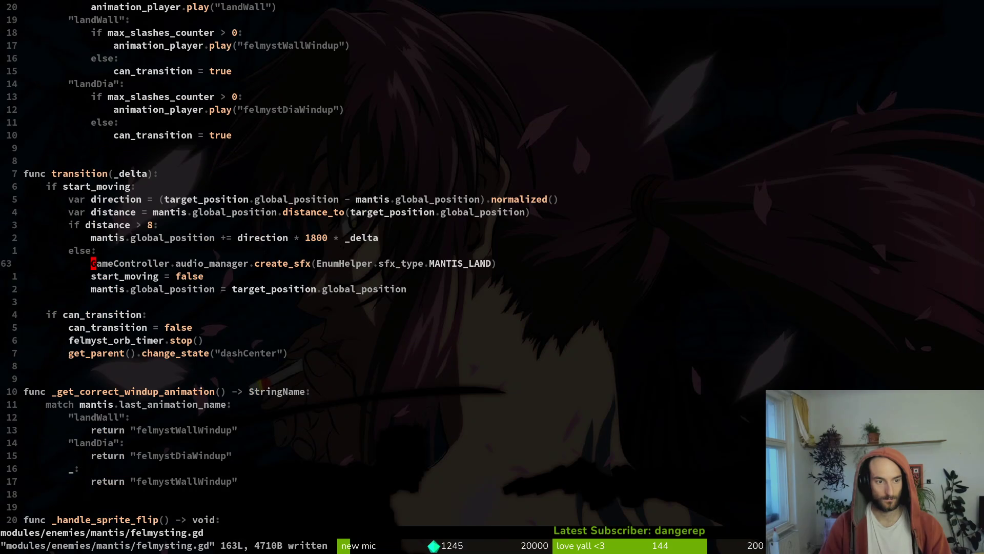
pyautogui.hotkey('ctrl', 'o')
pyautogui.press('k')
pyautogui.press('k')
pyautogui.press('k')
pyautogui.press('k')
pyautogui.write(':wq')
pyautogui.press('Escape')
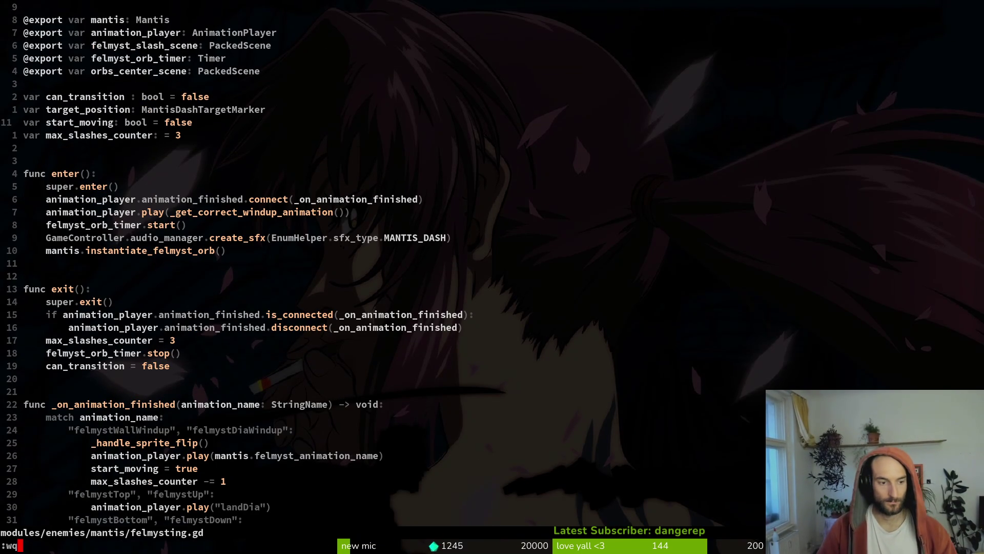
pyautogui.hotkey('ctrl', 'd')
pyautogui.hotkey('ctrl', 'd')
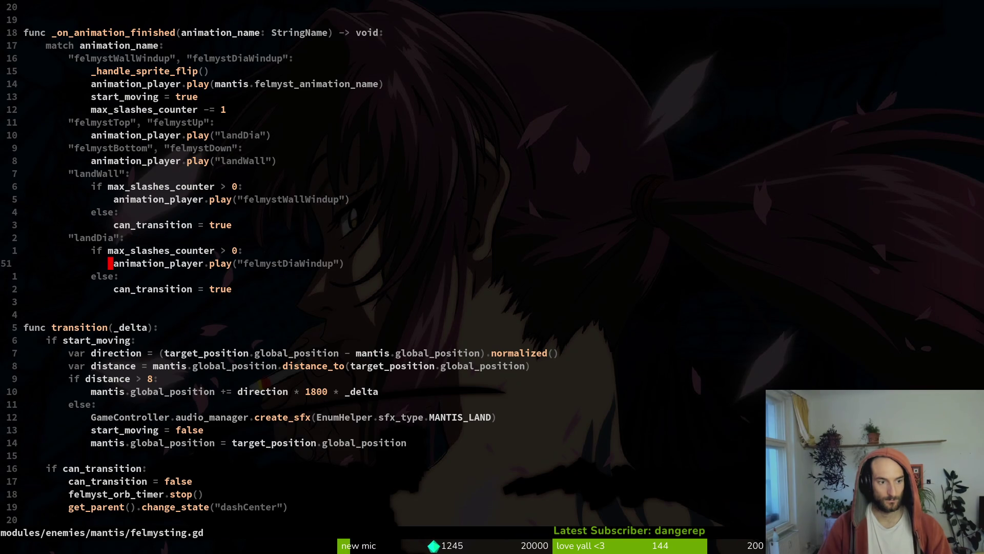
pyautogui.press('j')
pyautogui.hotkey('ctrl', 'o')
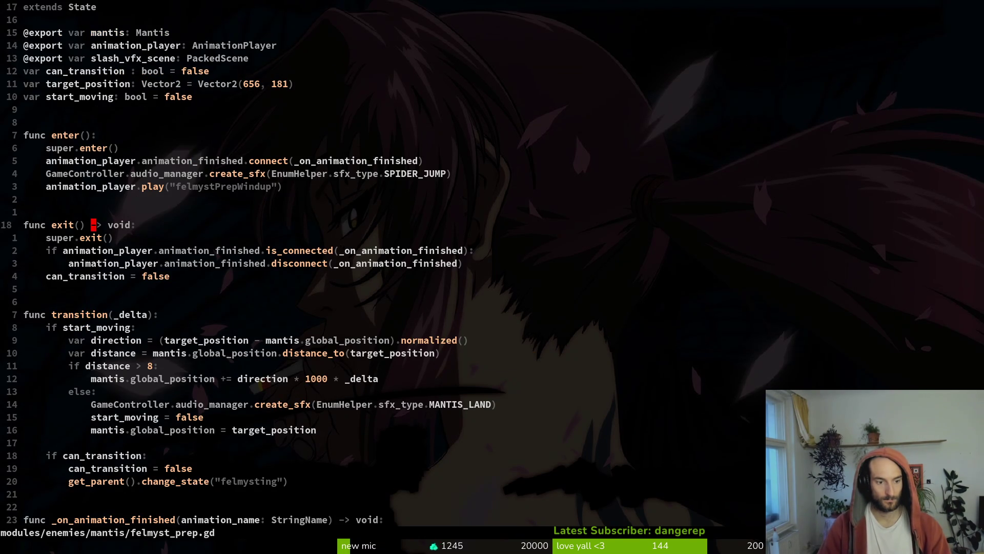
pyautogui.hotkey('ctrl', 'i')
pyautogui.write(':w')
pyautogui.press('Return')
# Stop the outdated game run, relaunch with F5, and load the mantis boss level from debug select.
pyautogui.press('space')
pyautogui.press('f')
pyautogui.press('f')
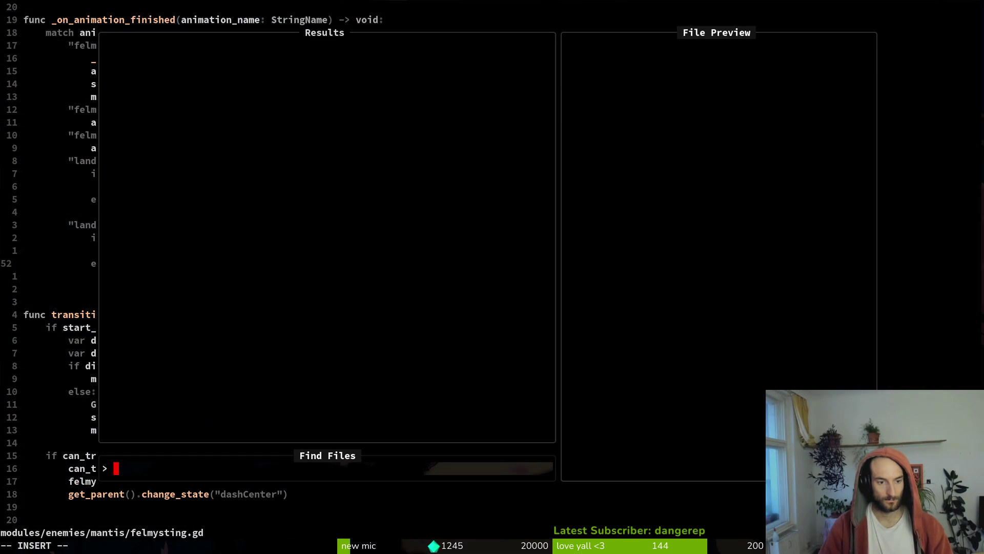
pyautogui.press('Escape')
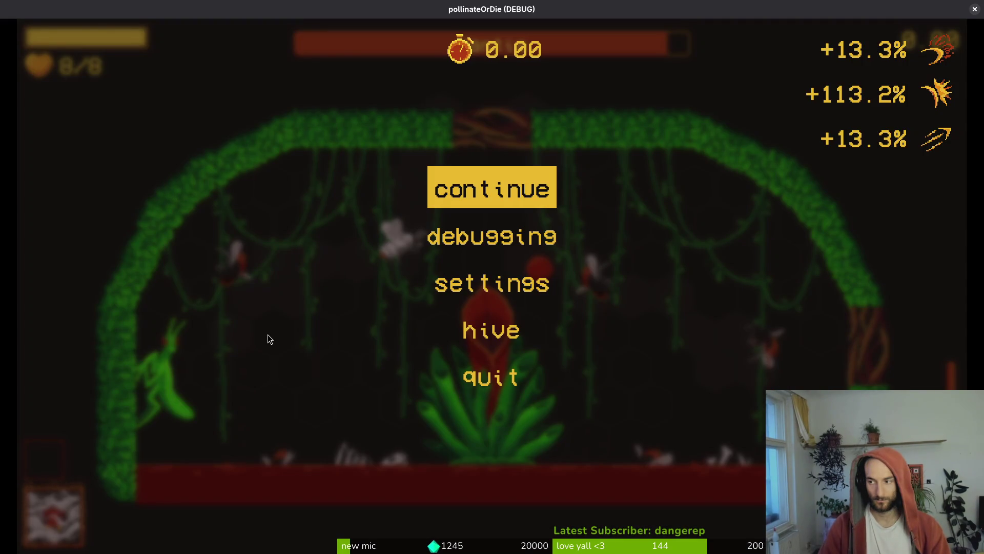
pyautogui.press('F8')
pyautogui.press('F5')
pyautogui.press('Return')
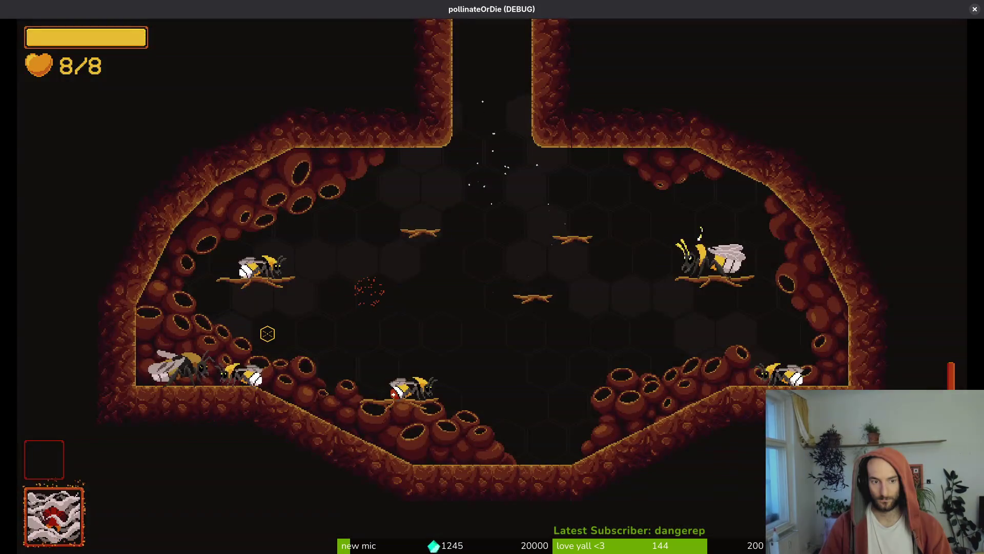
pyautogui.press('Escape')
pyautogui.press('Return')
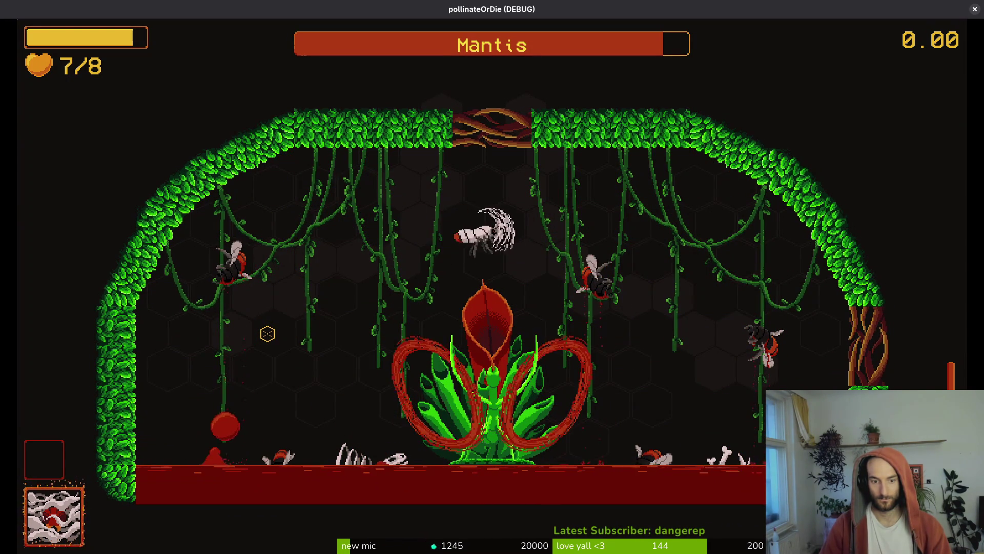
# Fight the mantis boss to check the sounds, pause, and return to Neovim's file finder.
pyautogui.press('s')
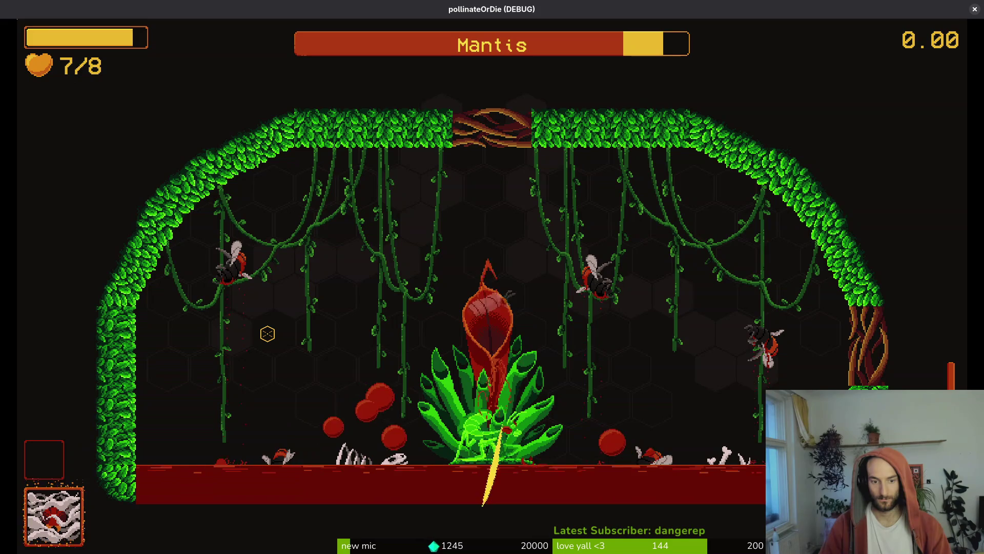
pyautogui.press('a')
pyautogui.press('d')
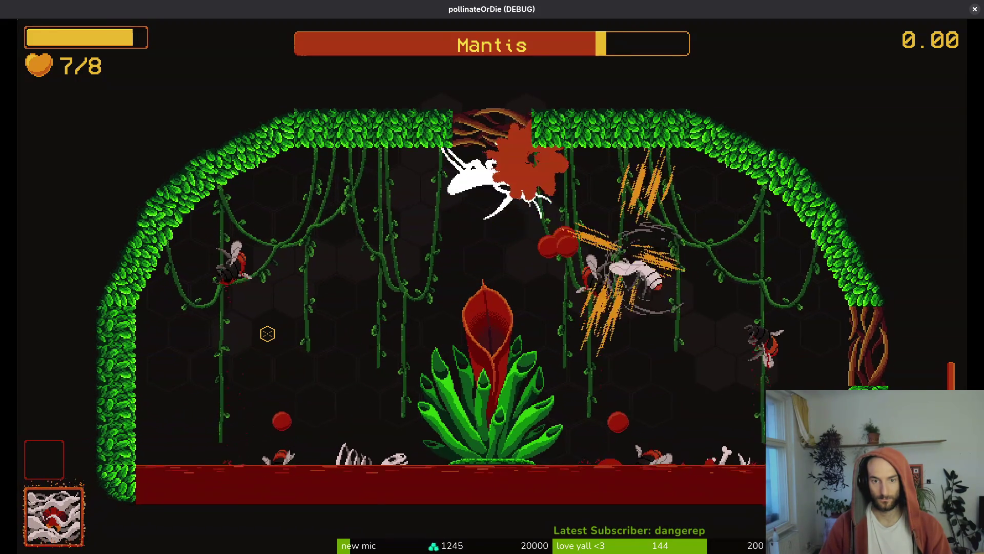
pyautogui.press('a')
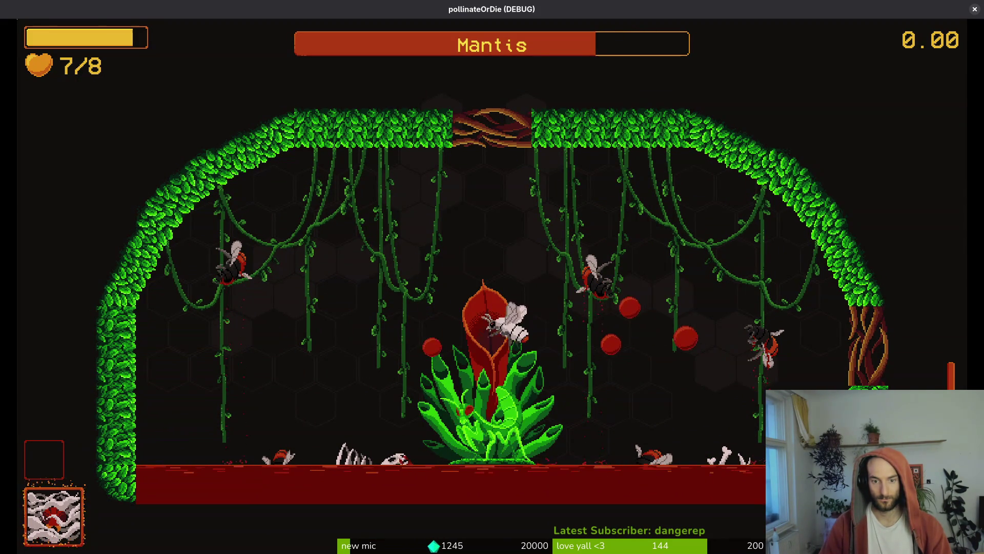
pyautogui.press('Escape')
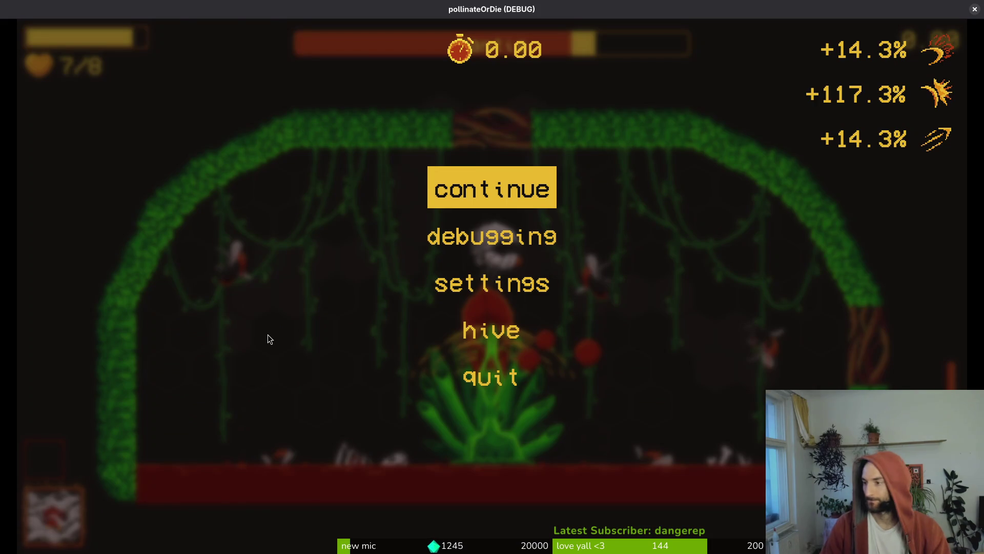
pyautogui.hotkey('alt', 'Tab')
pyautogui.press('space')
# Open the mantis dashing.gd script through the file finder.
pyautogui.press('f')
pyautogui.press('f')
pyautogui.write('dashi')
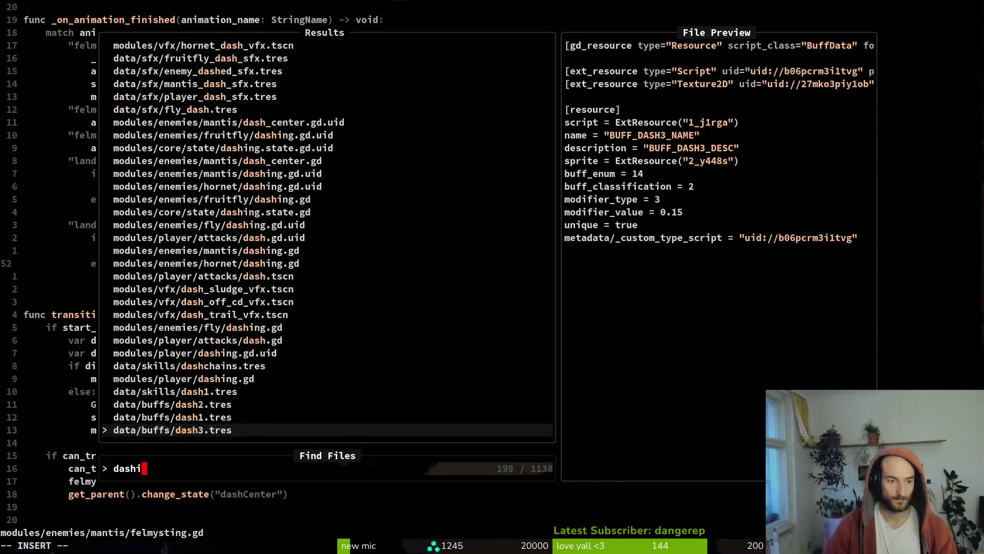
pyautogui.write('ng')
pyautogui.press('Up')
pyautogui.press('Up')
pyautogui.press('Up')
pyautogui.press('Return')
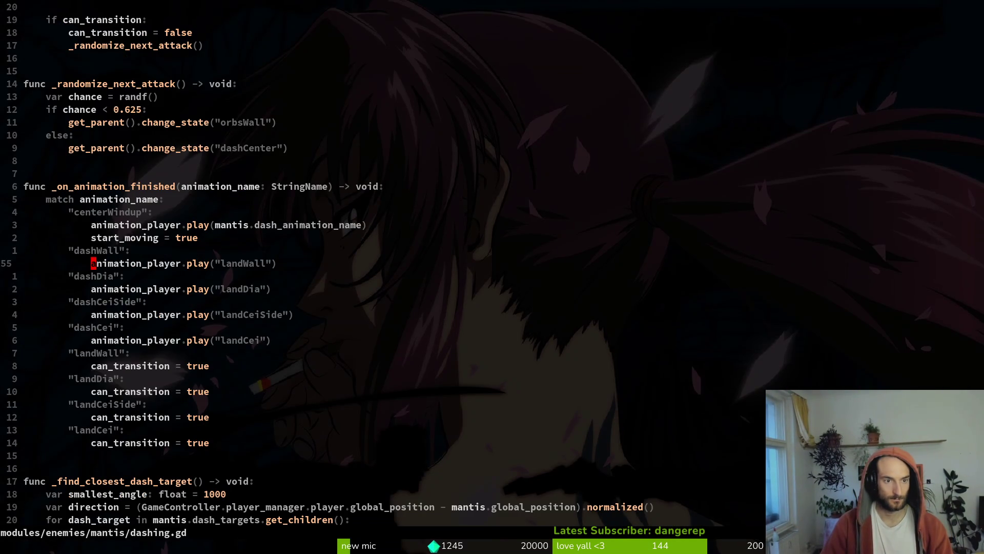
# Comment out the MANTIS_DASH sound call in enter() and save dashing.gd.
pyautogui.hotkey('ctrl', 'u')
pyautogui.hotkey('ctrl', 'u')
pyautogui.press('k')
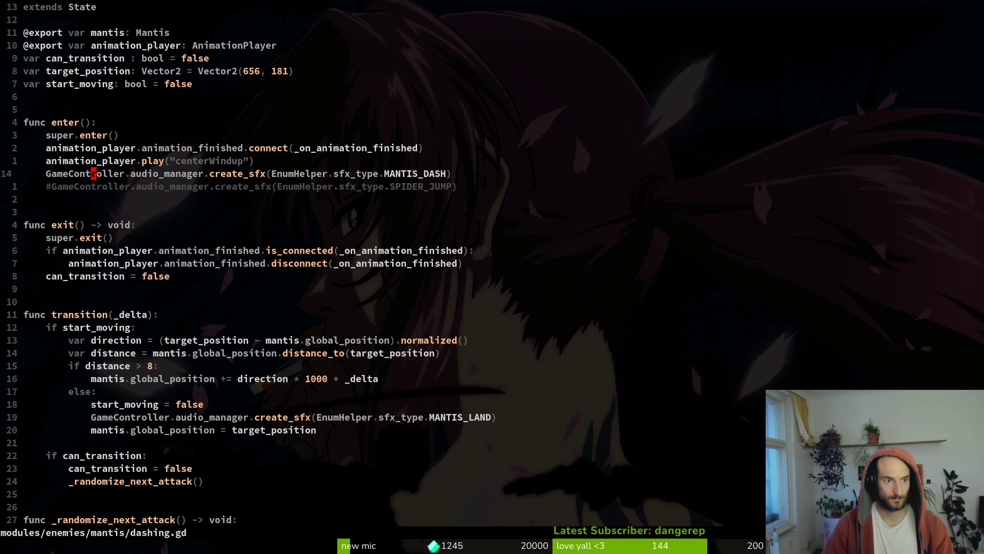
pyautogui.press('d')
pyautogui.press('d')
pyautogui.press('u')
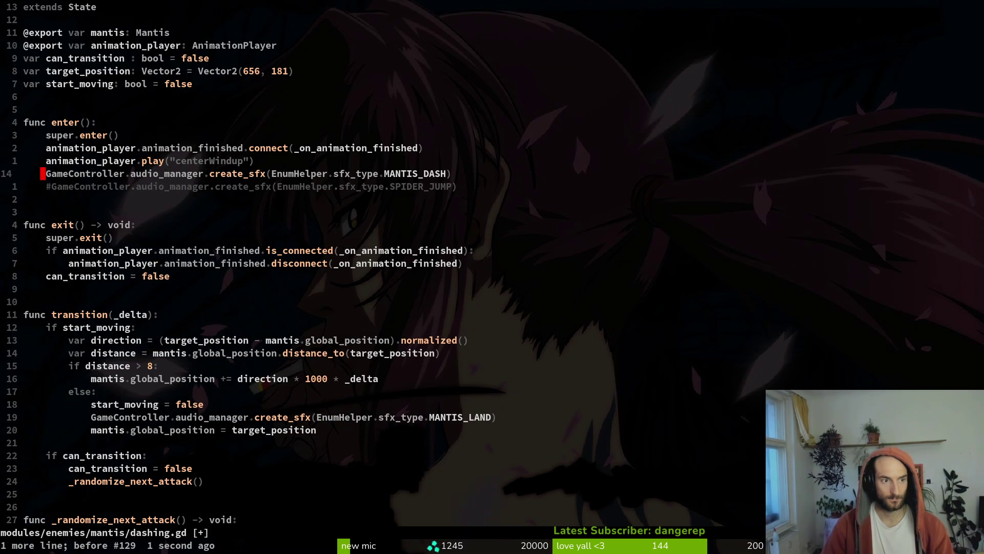
pyautogui.press('j')
pyautogui.press('k')
pyautogui.press('j')
pyautogui.press('d')
pyautogui.press('d')
pyautogui.write('k')
pyautogui.write('#')
pyautogui.press('Escape')
pyautogui.write(':w')
pyautogui.press('Return')
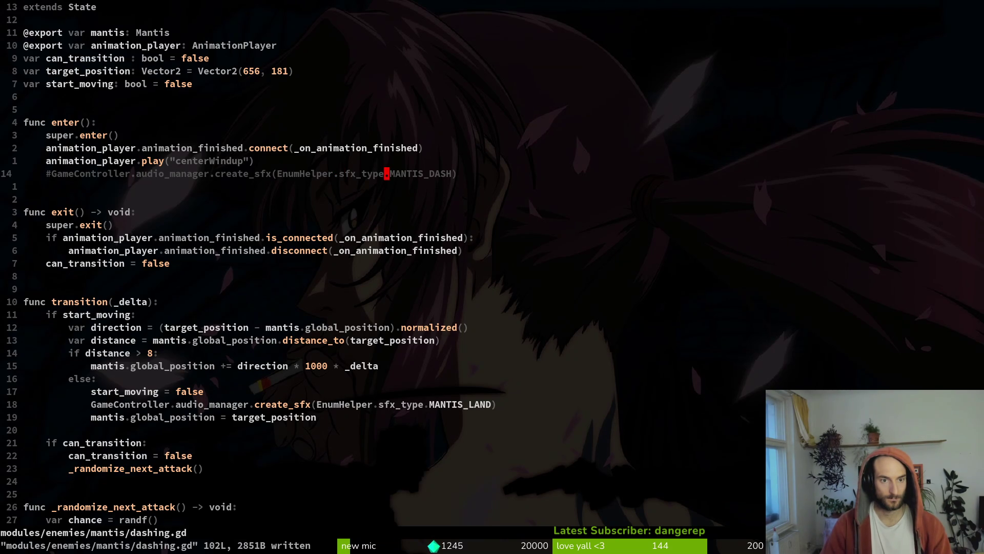
# Rename the commented sound to MANTIS_DASH_WINDUP and save.
pyautogui.press('f')
pyautogui.press(')')
pyautogui.write('i')
pyautogui.write('WINDUP')
pyautogui.press('Escape')
pyautogui.write(':w')
pyautogui.press('Return')
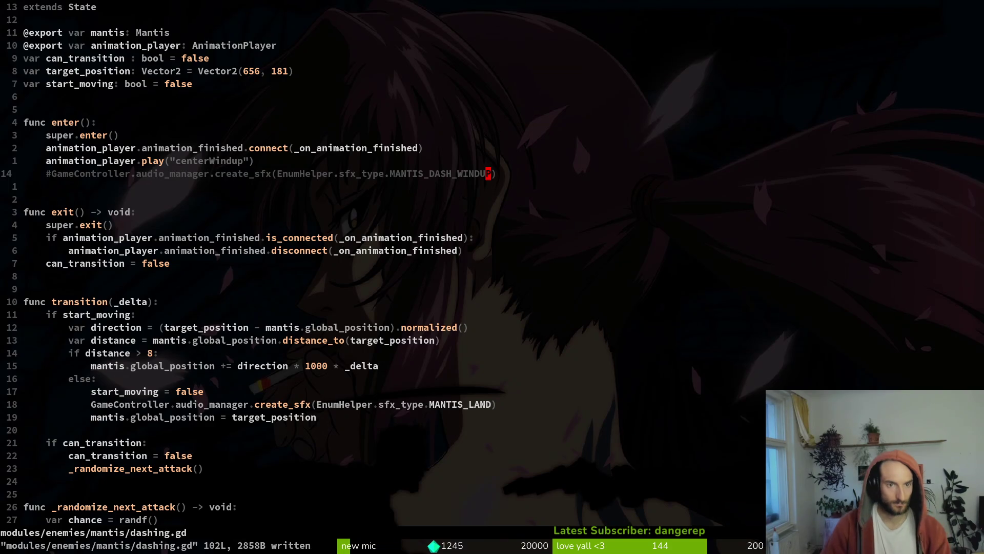
# Copy the commented sound line and paste it under the centerWindup case.
pyautogui.press('j')
pyautogui.press('k')
pyautogui.hotkey('shift', 'v')
pyautogui.press('y')
pyautogui.press('j')
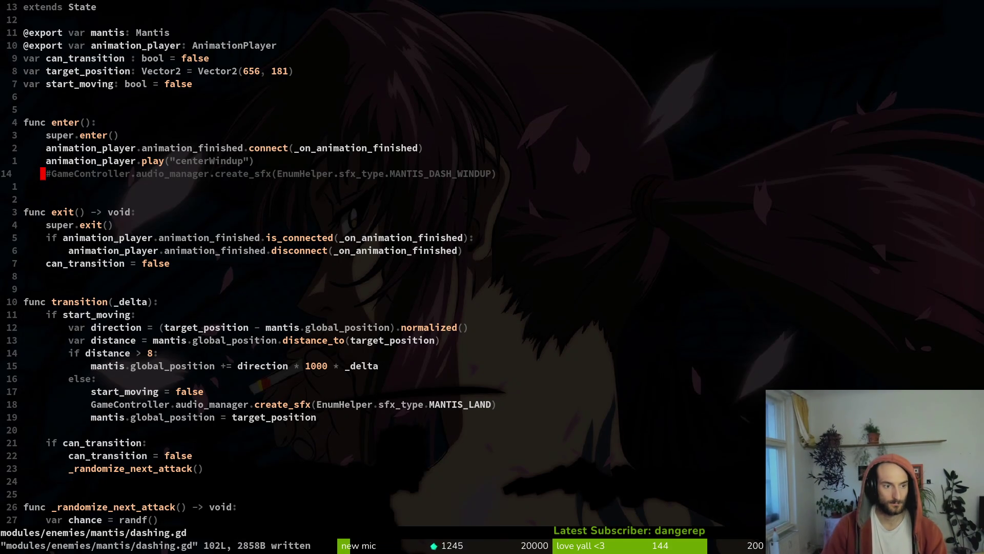
pyautogui.press('}')
pyautogui.press('}')
pyautogui.press('z')
pyautogui.press('z')
pyautogui.hotkey('ctrl', 'd')
pyautogui.press('k')
pyautogui.press('k')
pyautogui.press('k')
pyautogui.press('k')
pyautogui.press('p')
# Indent the pasted comment, change its sound name back to MANTIS_DASH, and save.
pyautogui.hotkey('shift', 'v')
pyautogui.press('>')
pyautogui.press('s')
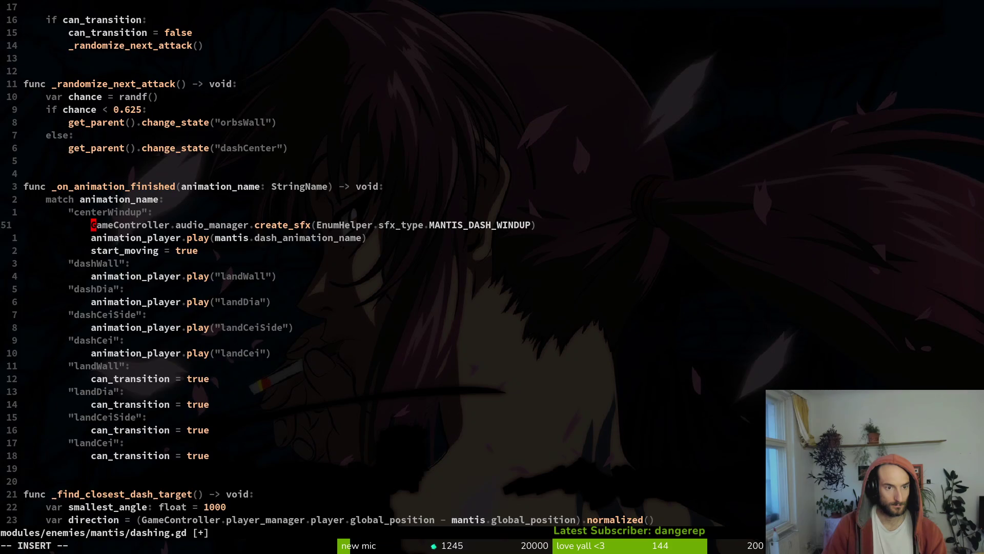
pyautogui.press('Escape')
pyautogui.press('u')
pyautogui.press('$')
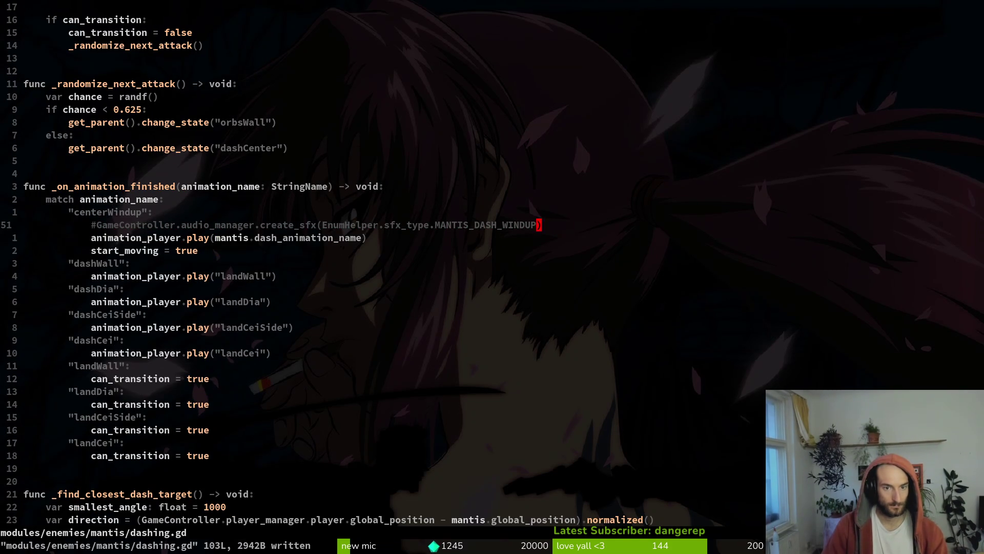
pyautogui.write('ciwMANTI')
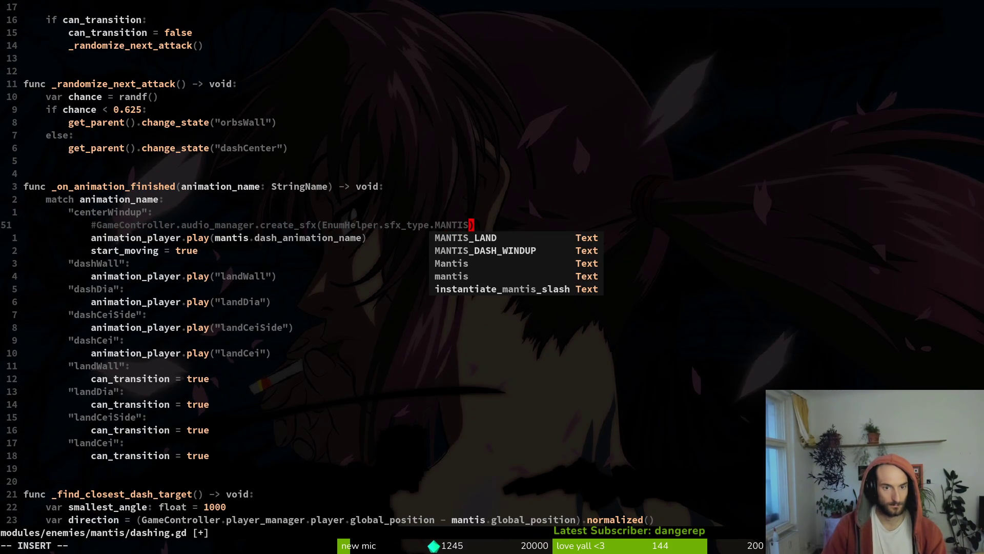
pyautogui.write('_DASH')
pyautogui.press('Escape')
pyautogui.write(':w')
pyautogui.press('Return')
# Copy the commented MANTIS_DASH line and open dash_center.gd at its windup cases.
pyautogui.hotkey('shift', 'v')
pyautogui.press('y')
pyautogui.press('space')
pyautogui.press('f')
pyautogui.press('f')
pyautogui.write('dascnter')
pyautogui.press('Return')
pyautogui.hotkey('ctrl', 'd')
# Paste the commented MANTIS_DASH call into the wall, dia, ceiSide and cei windup branches.
pyautogui.press('j')
pyautogui.press('j')
pyautogui.press('j')
pyautogui.press('p')
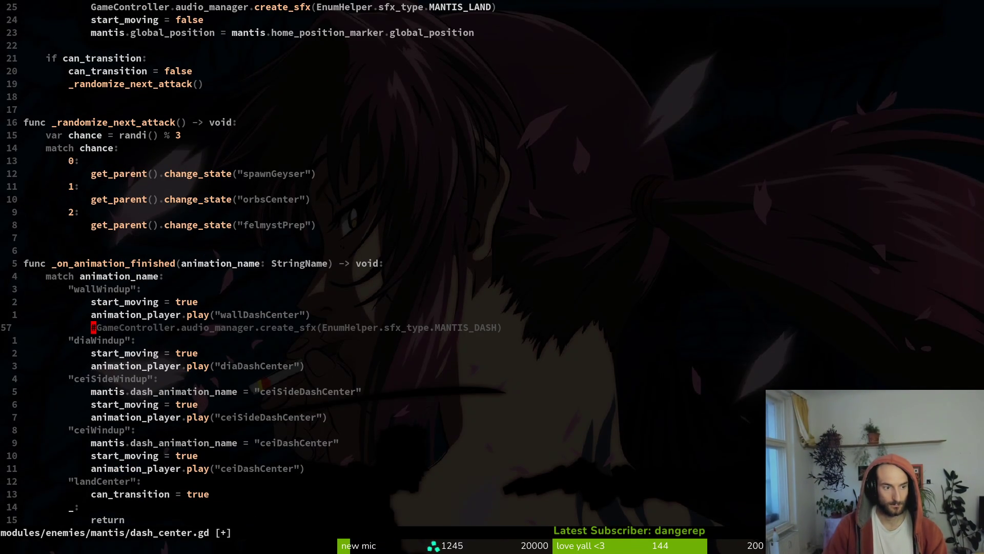
pyautogui.press('j')
pyautogui.press('j')
pyautogui.press('j')
pyautogui.press('p')
pyautogui.press('j')
pyautogui.press('j')
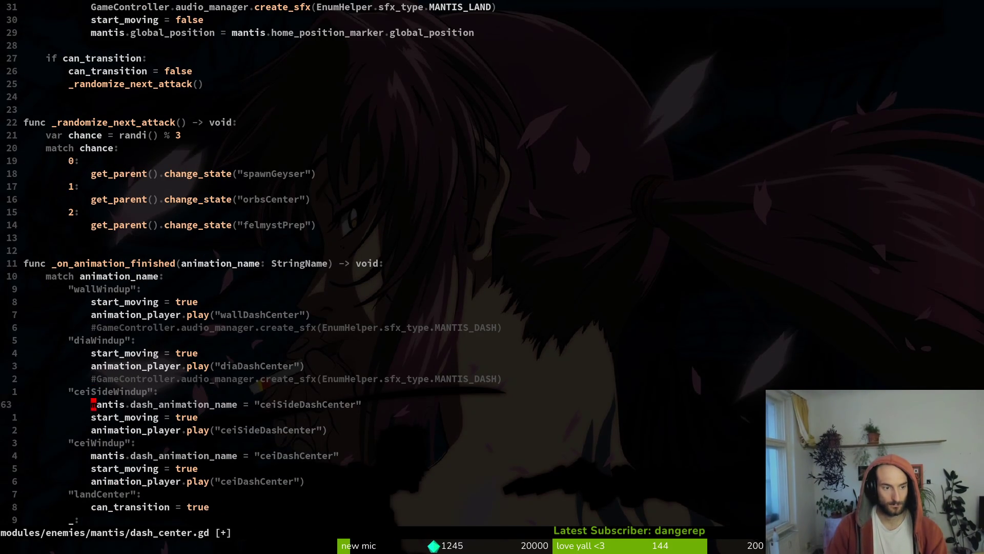
pyautogui.press('j')
pyautogui.press('j')
pyautogui.press('p')
pyautogui.press('j')
pyautogui.press('j')
pyautogui.press('j')
pyautogui.press('k')
pyautogui.press('P')
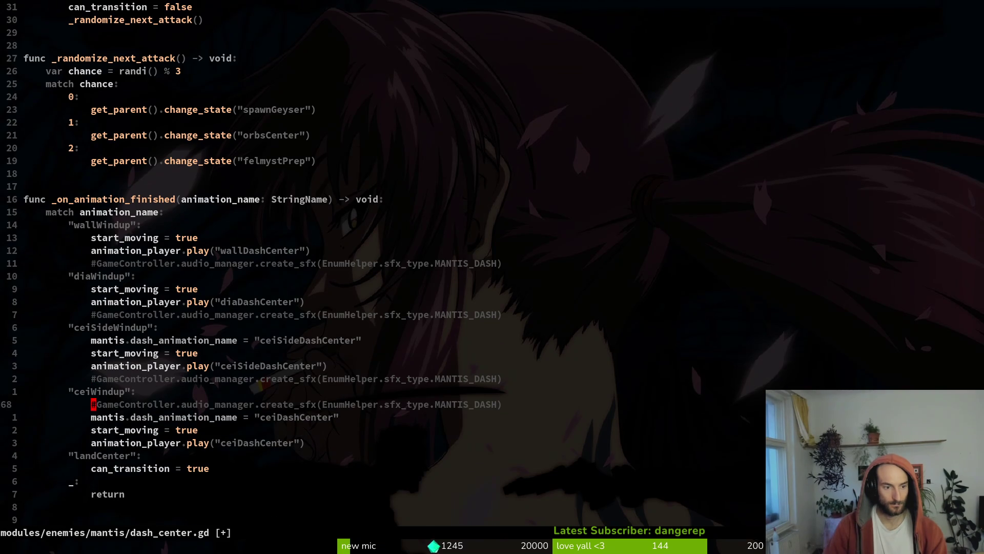
# Move each branch's sound comment above its start_moving call and save dash_center.gd.
pyautogui.press('k')
pyautogui.press('k')
pyautogui.hotkey('shift', 'v')
pyautogui.hotkey('shift', 'k')
pyautogui.hotkey('shift', 'k')
pyautogui.hotkey('shift', 'k')
pyautogui.press('Escape')
pyautogui.press('k')
pyautogui.press('k')
pyautogui.hotkey('shift', 'v')
pyautogui.hotkey('shift', 'k')
pyautogui.hotkey('shift', 'k')
pyautogui.hotkey('shift', 'k')
pyautogui.press('Escape')
pyautogui.press('k')
pyautogui.press('k')
pyautogui.press('k')
pyautogui.hotkey('shift', 'j')
pyautogui.hotkey('shift', 'v')
pyautogui.hotkey('shift', 'k')
pyautogui.press('u')
pyautogui.press('u')
pyautogui.press('u')
pyautogui.press('u')
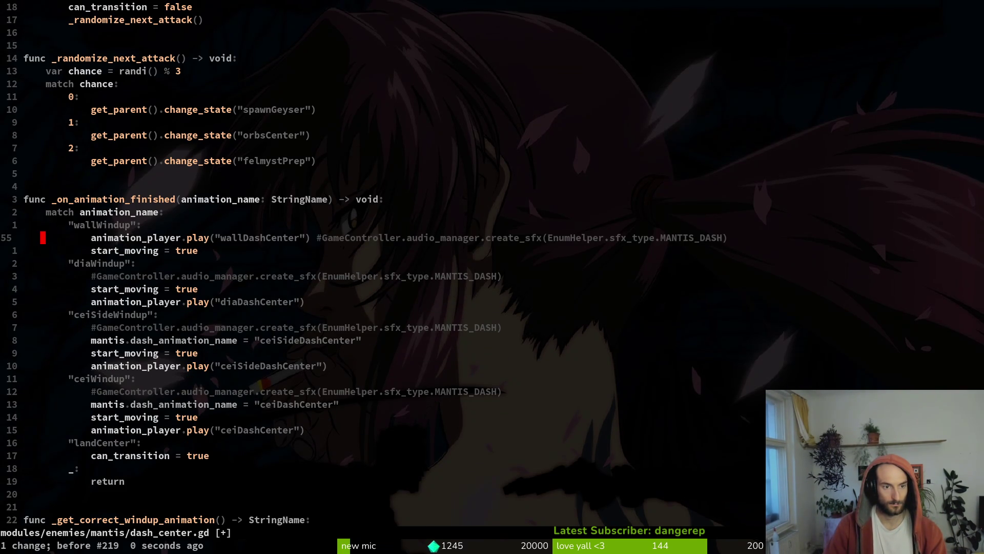
pyautogui.press('j')
pyautogui.hotkey('shift', 'v')
pyautogui.hotkey('shift', 'k')
pyautogui.hotkey('shift', 'k')
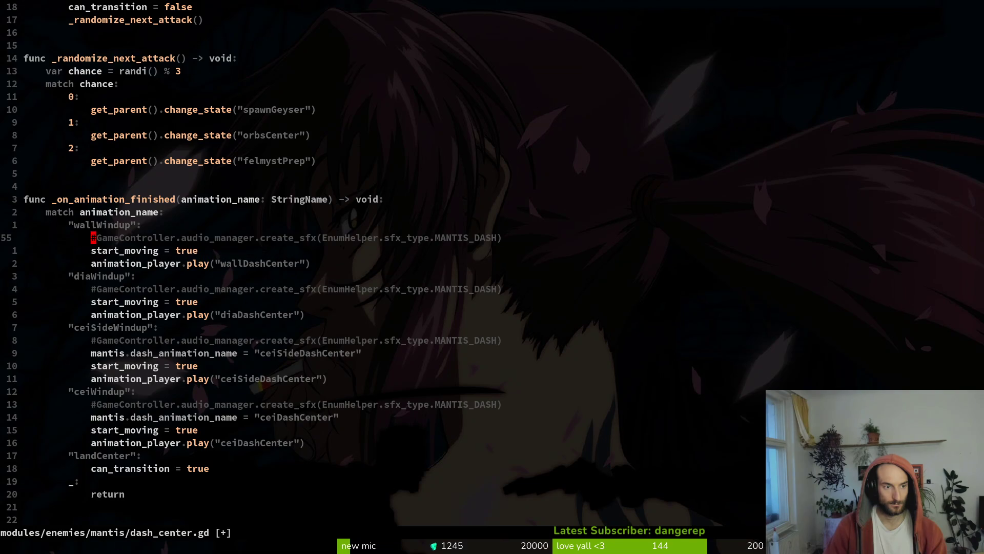
pyautogui.press('Escape')
pyautogui.write(':w')
pyautogui.press('Return')
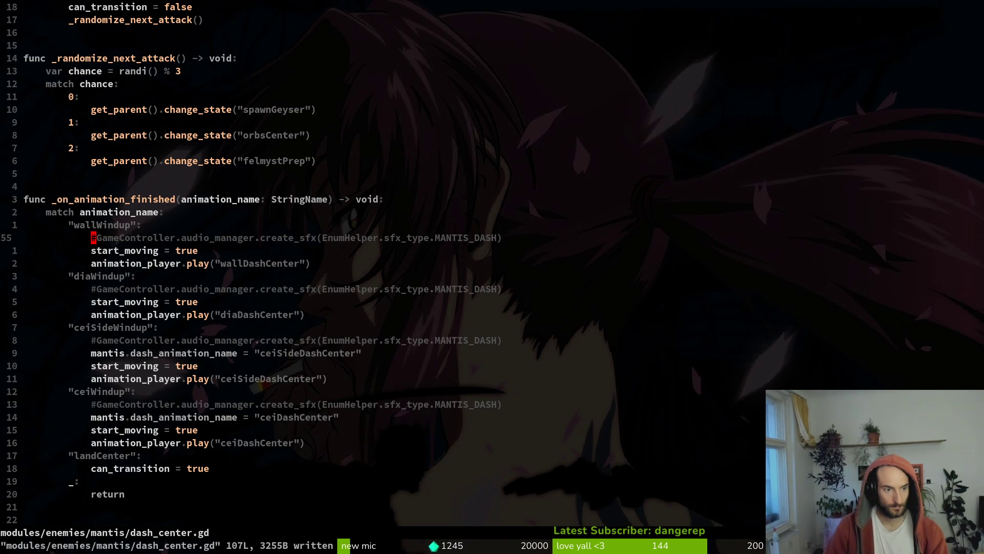
# Copy the dash_animation_name assignment into the diaWindup and wallWindup branches.
pyautogui.press('j')
pyautogui.press('j')
pyautogui.press('j')
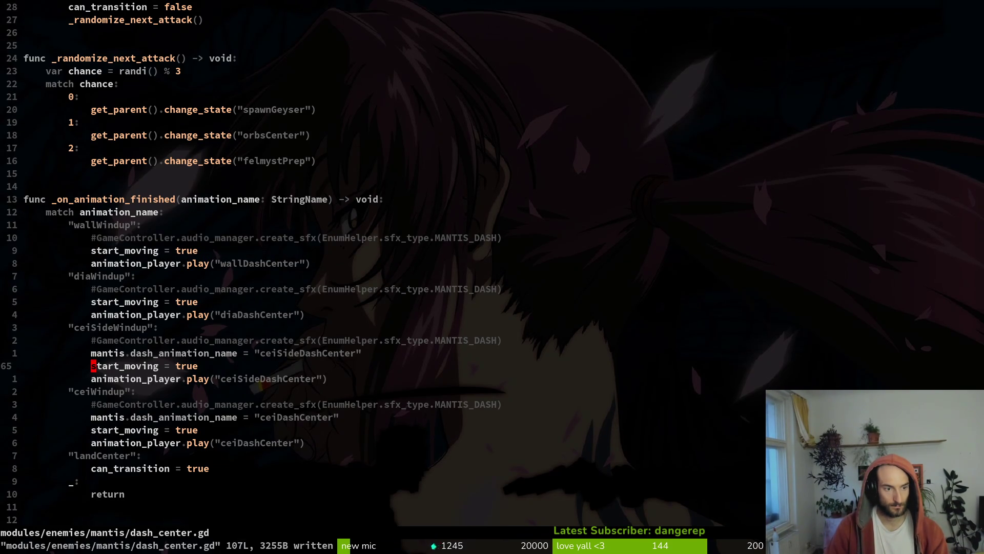
pyautogui.press('k')
pyautogui.hotkey('shift', 'v')
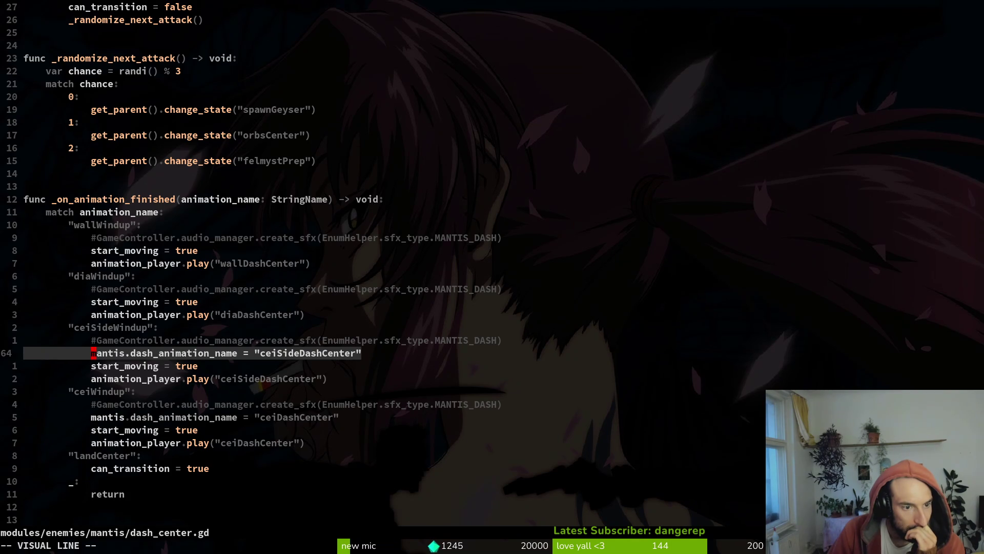
pyautogui.press('y')
pyautogui.press('k')
pyautogui.press('k')
pyautogui.press('k')
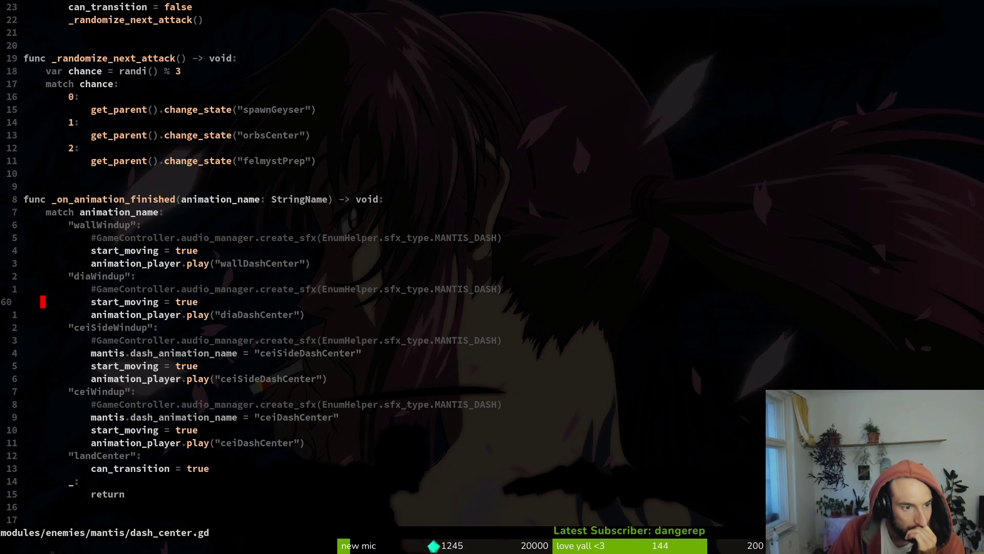
pyautogui.press('p')
pyautogui.press('k')
pyautogui.press('k')
pyautogui.press('k')
pyautogui.press('p')
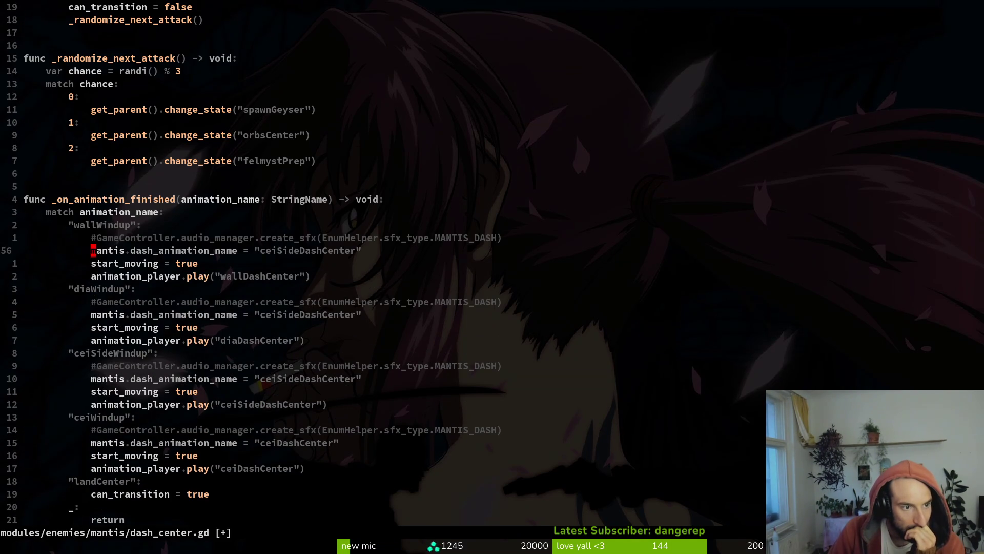
# Set those assignments to wallDashCenter and diaDashCenter and save.
pyautogui.press('$')
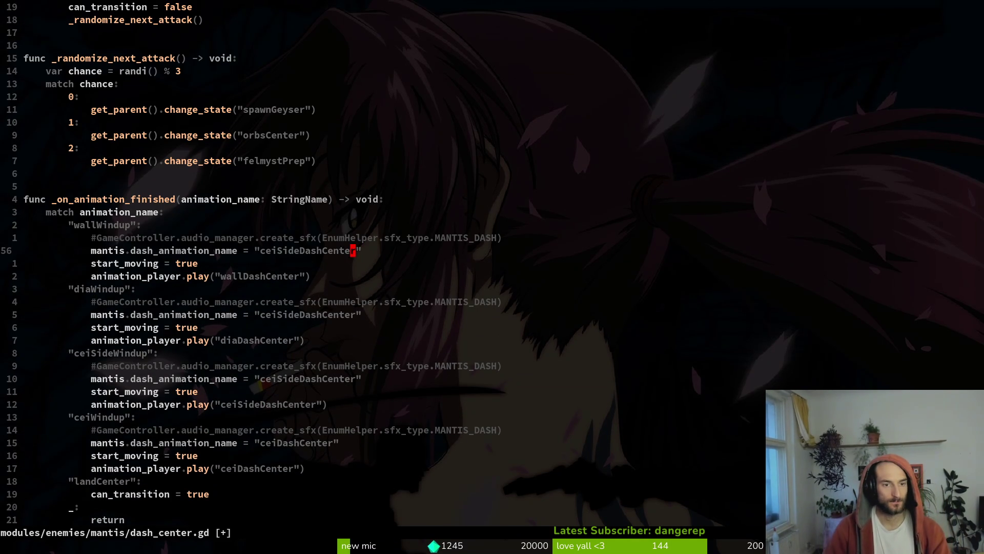
pyautogui.press('c')
pyautogui.press('i')
pyautogui.press('"')
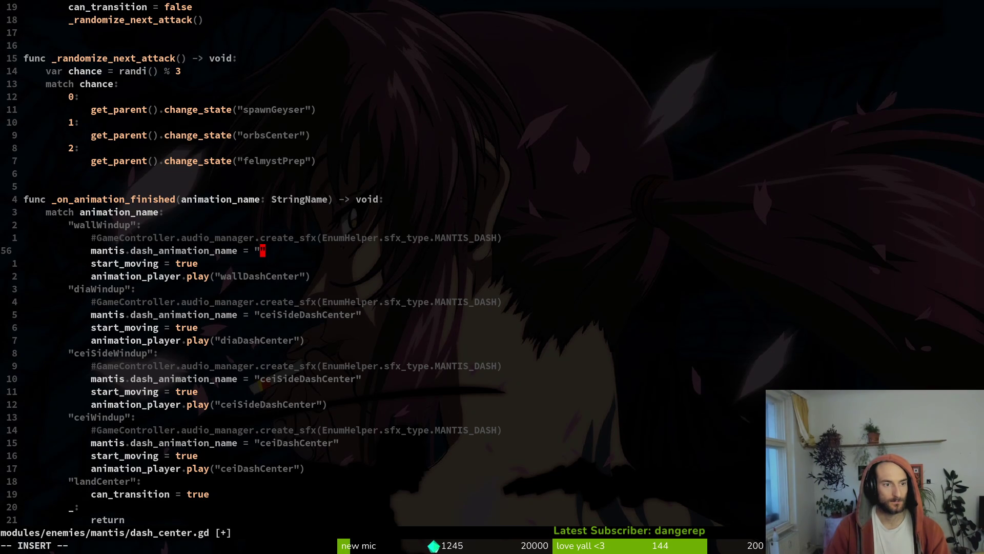
pyautogui.write('wallD')
pyautogui.press('Return')
pyautogui.press('Escape')
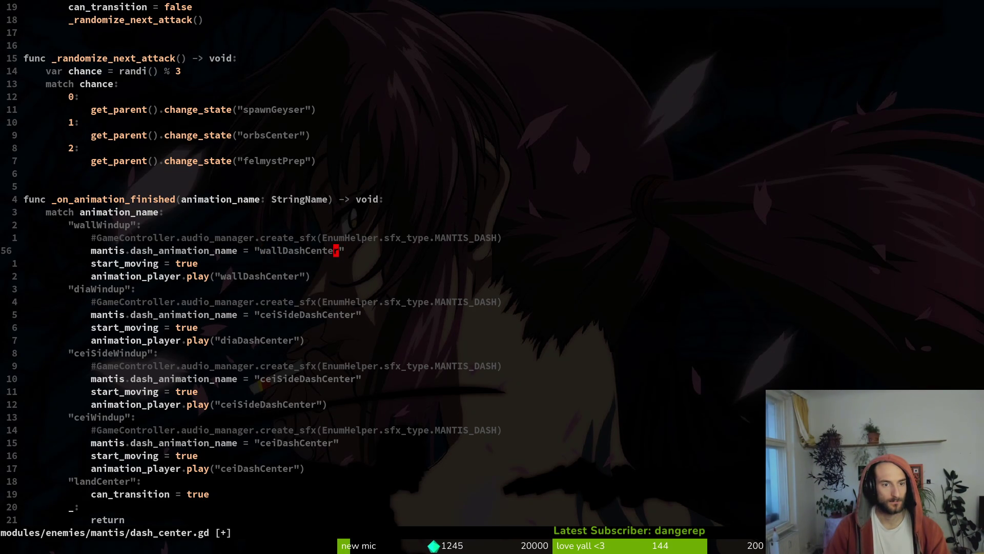
pyautogui.press('j')
pyautogui.press('j')
pyautogui.press('j')
pyautogui.press('$')
pyautogui.press('h')
pyautogui.press('c')
pyautogui.press('i')
pyautogui.press('"')
pyautogui.write('d')
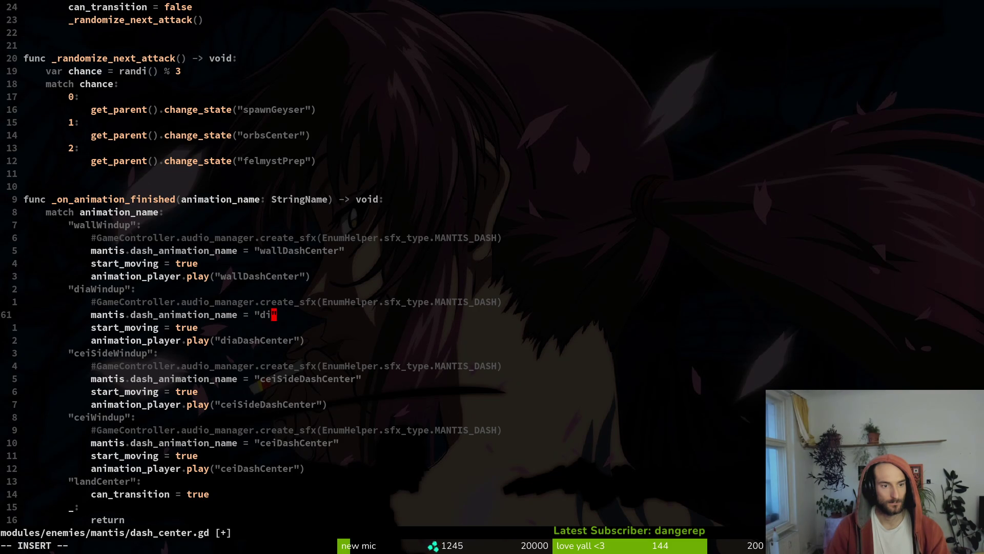
pyautogui.press('Tab')
pyautogui.press('Tab')
pyautogui.press('Return')
pyautogui.press('Escape')
pyautogui.write(':w')
pyautogui.press('Return')
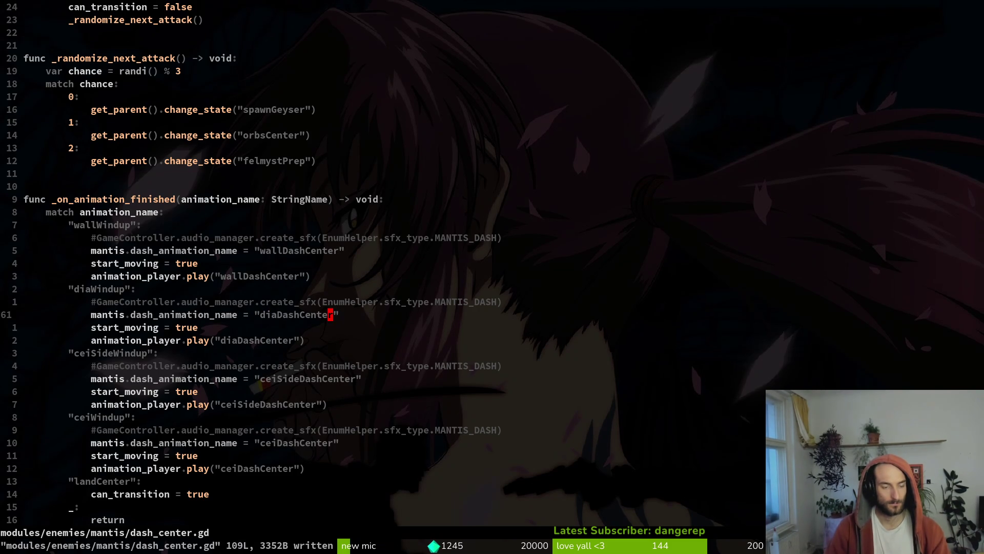
# Delete the ceiDashCenter and wallDashCenter assignment lines from the windup branches and save.
pyautogui.hotkey('ctrl', 'd')
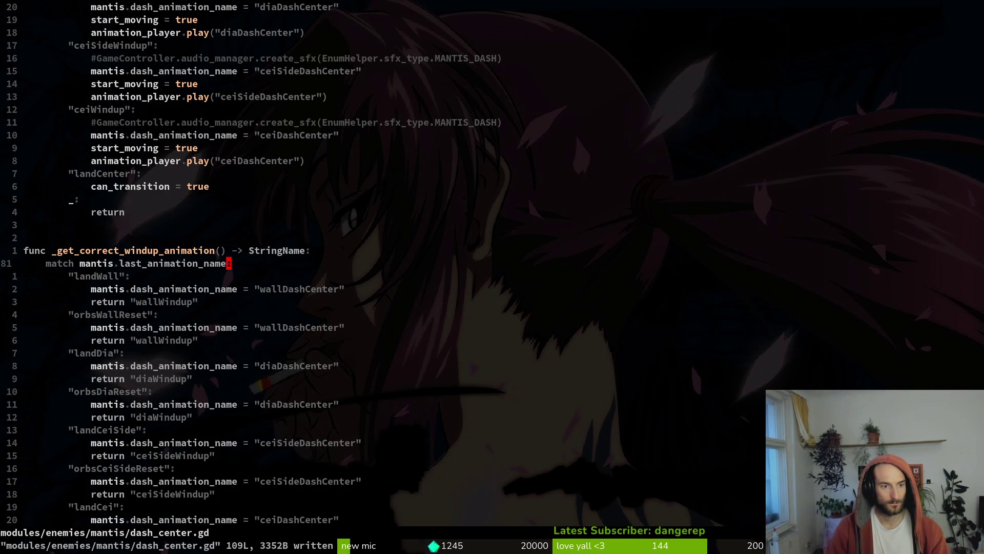
pyautogui.press('j')
pyautogui.press('j')
pyautogui.hotkey('shift', 'v')
pyautogui.press('Escape')
pyautogui.press('k')
pyautogui.press('k')
pyautogui.press('k')
pyautogui.press('j')
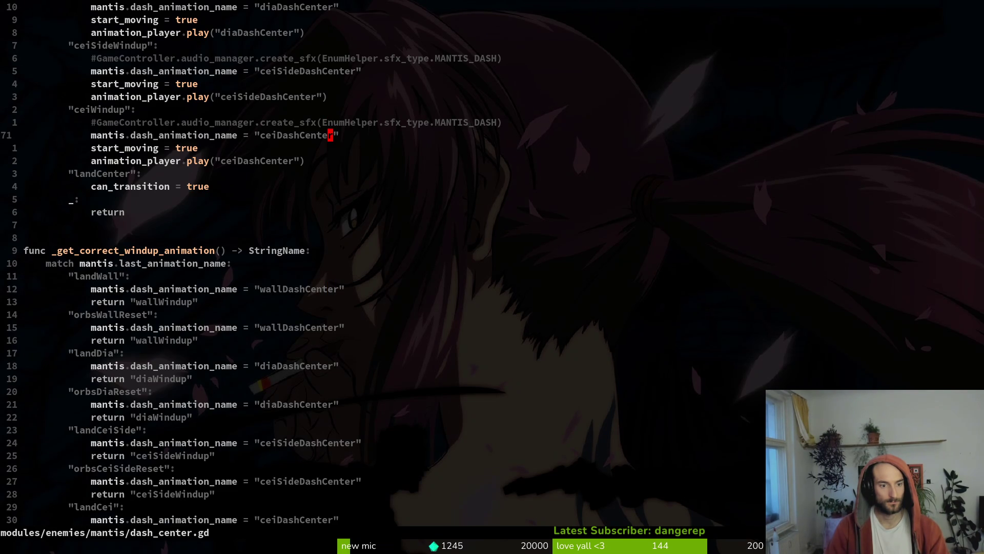
pyautogui.press('d')
pyautogui.press('d')
pyautogui.press('k')
pyautogui.press('k')
pyautogui.press('k')
pyautogui.press('k')
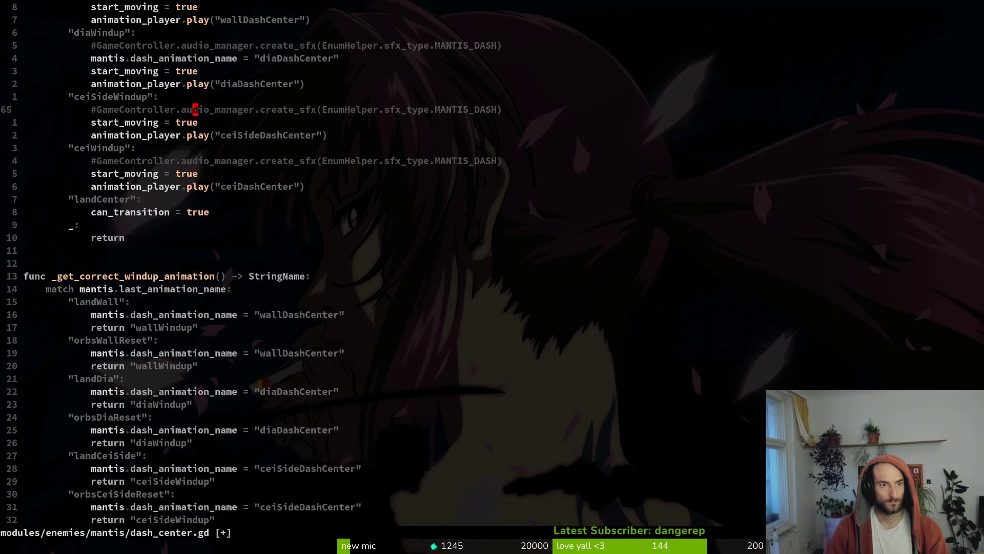
pyautogui.press('k')
pyautogui.press('d')
pyautogui.press('d')
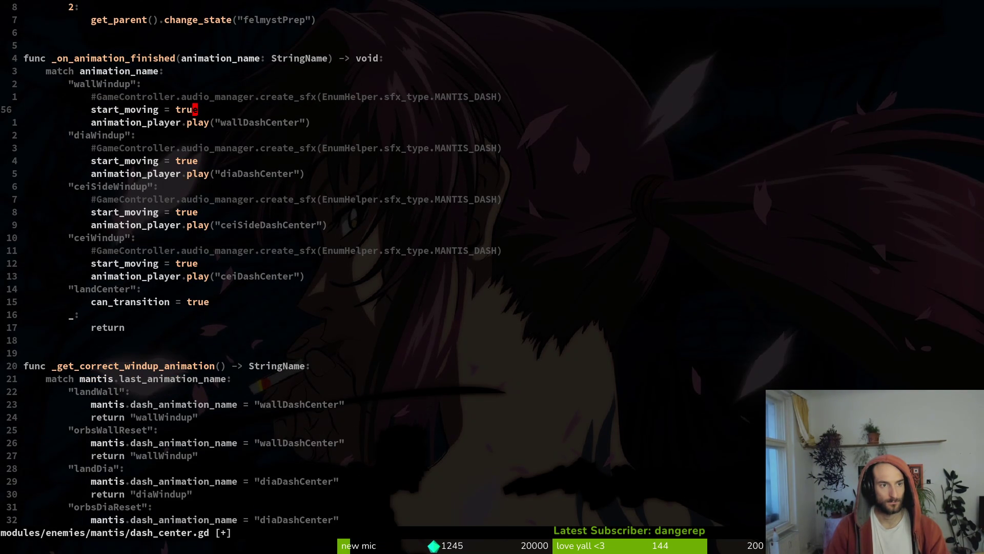
pyautogui.write(':w')
pyautogui.press('Return')
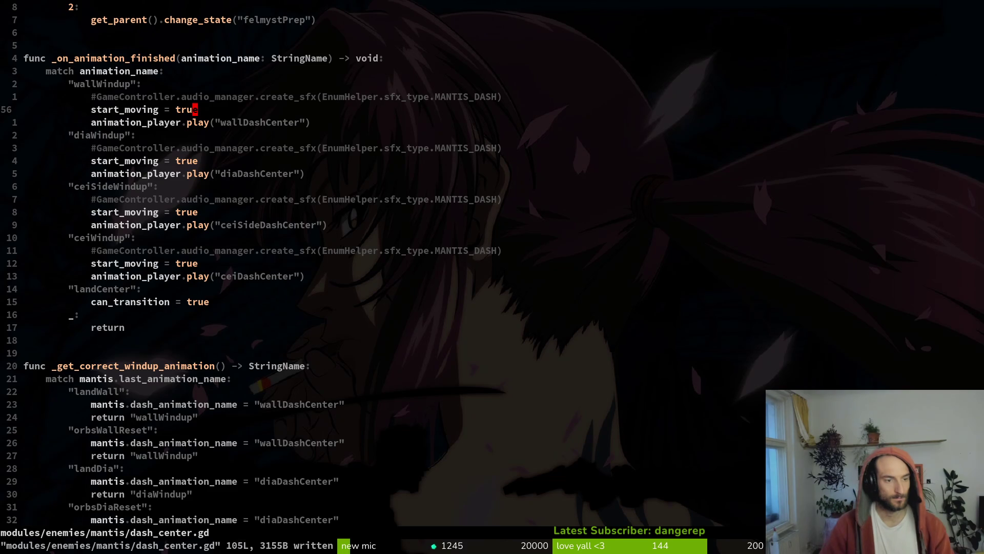
# Scroll down to _get_correct_windup_animation, then return to the running game.
pyautogui.hotkey('ctrl', 'd')
pyautogui.press('z')
pyautogui.press('z')
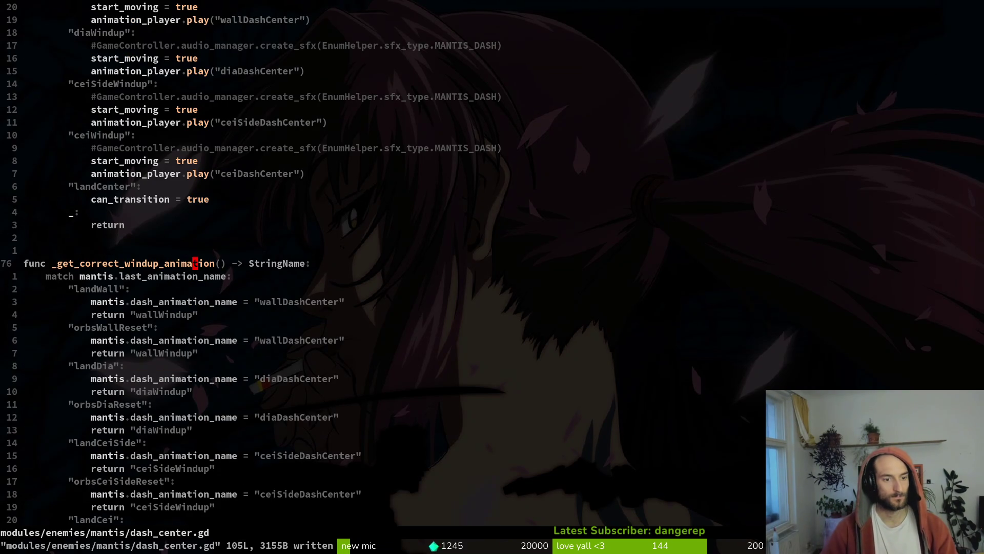
pyautogui.hotkey('alt', 'Tab')
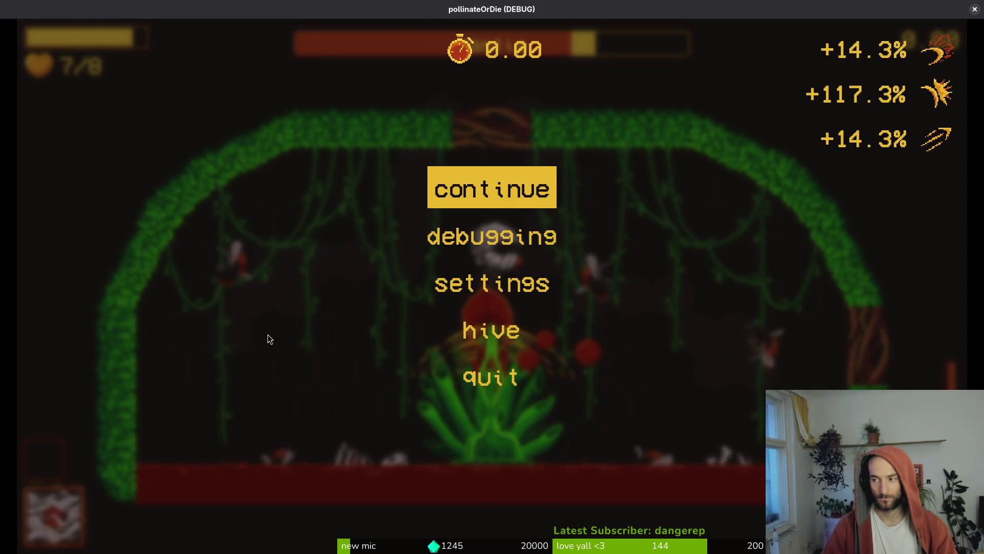
# Relaunch the game with F5 and load the mantis level from the debug level select.
pyautogui.hotkey('alt', 'Tab')
pyautogui.press('F5')
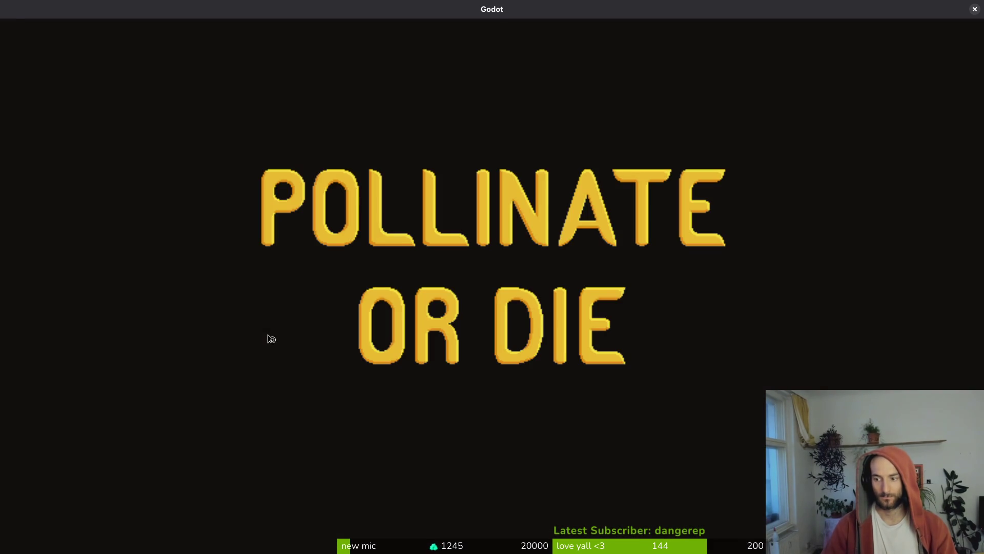
pyautogui.press('Return')
pyautogui.press('d')
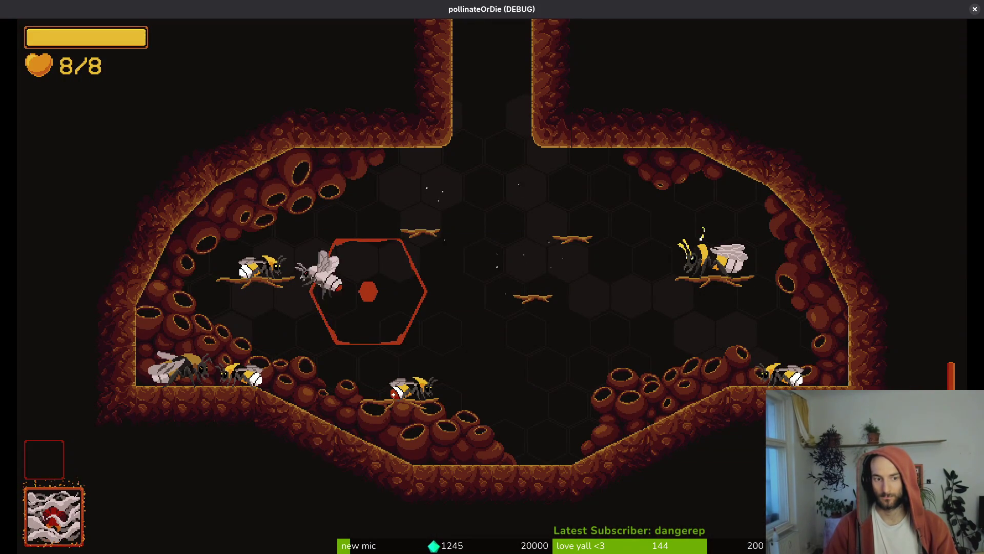
pyautogui.press('j')
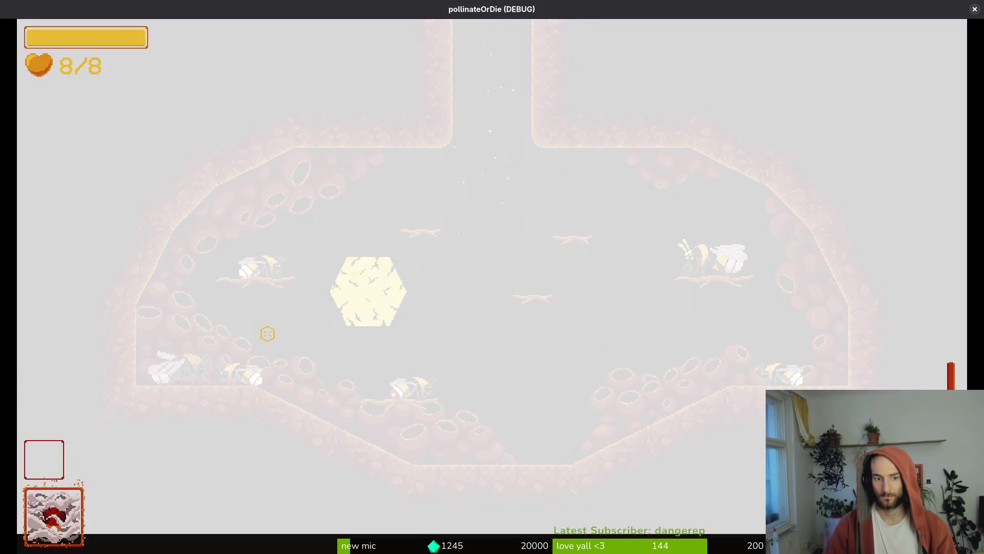
pyautogui.press('Escape')
pyautogui.press('Return')
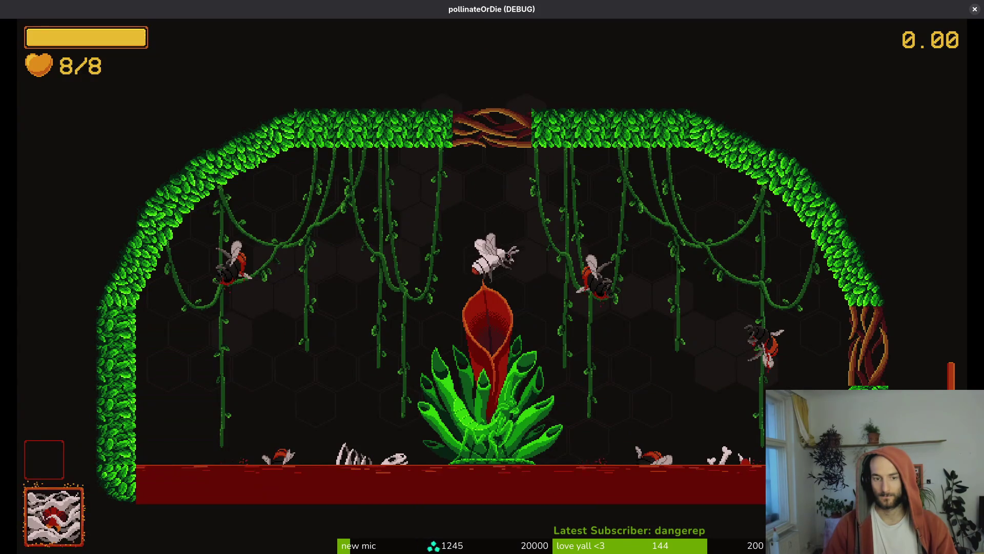
# Fly the bee to the Mantis boss and dash and dive into it to deal damage.
pyautogui.press('j')
pyautogui.press('w')
pyautogui.press('a')
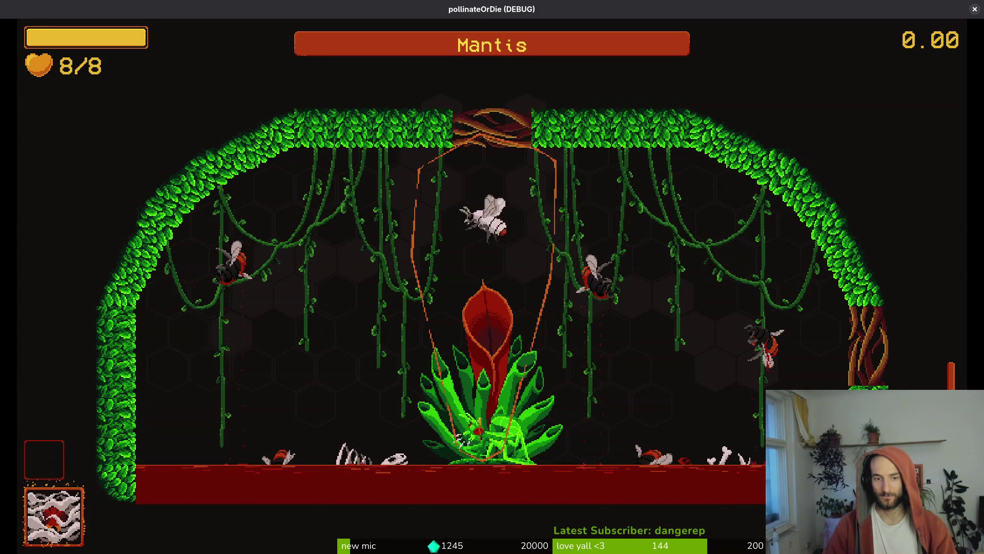
pyautogui.press('d')
pyautogui.press('d')
pyautogui.press('j')
pyautogui.press('a')
pyautogui.press('d')
pyautogui.press('d')
pyautogui.press('j')
pyautogui.press('s')
pyautogui.press('j')
pyautogui.press('w')
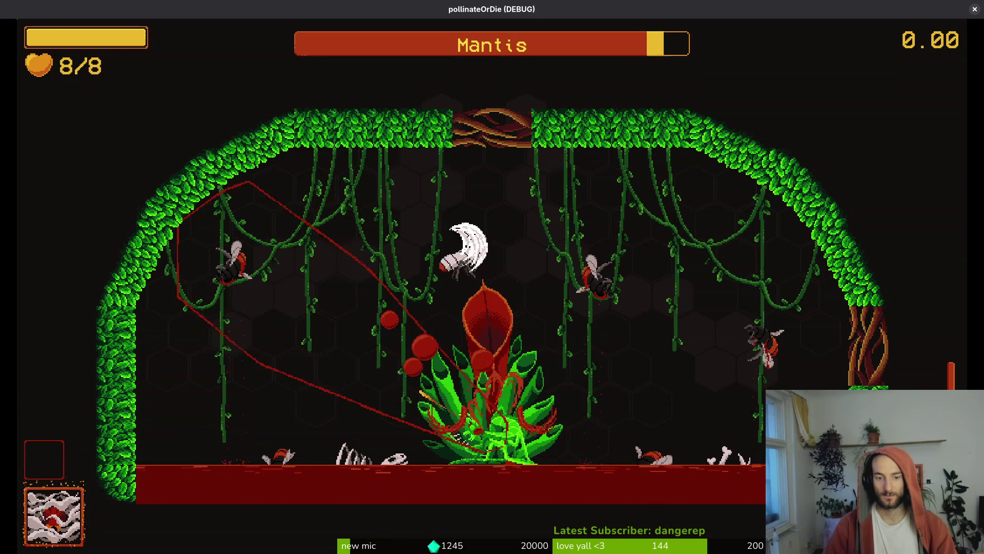
pyautogui.press('d')
pyautogui.press('a')
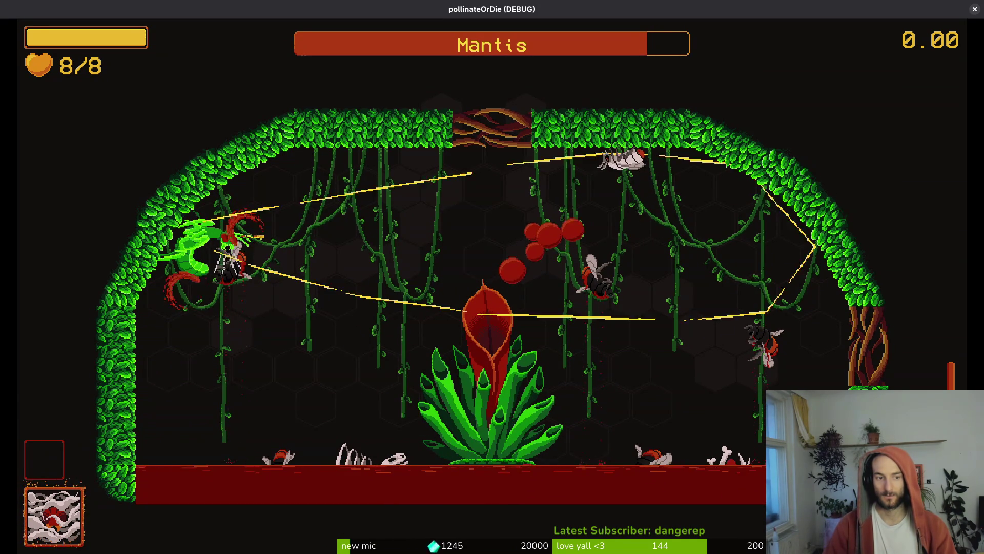
# Dodge the mantis slashes while attacking across the arena, then pause and close the game.
pyautogui.press('a')
pyautogui.press('s')
pyautogui.press('a')
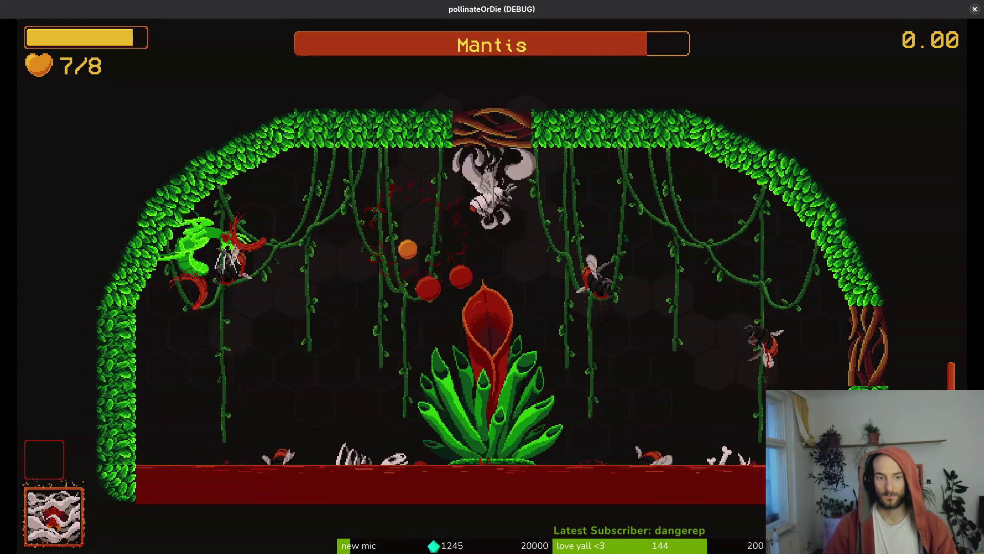
pyautogui.press('j')
pyautogui.press('d')
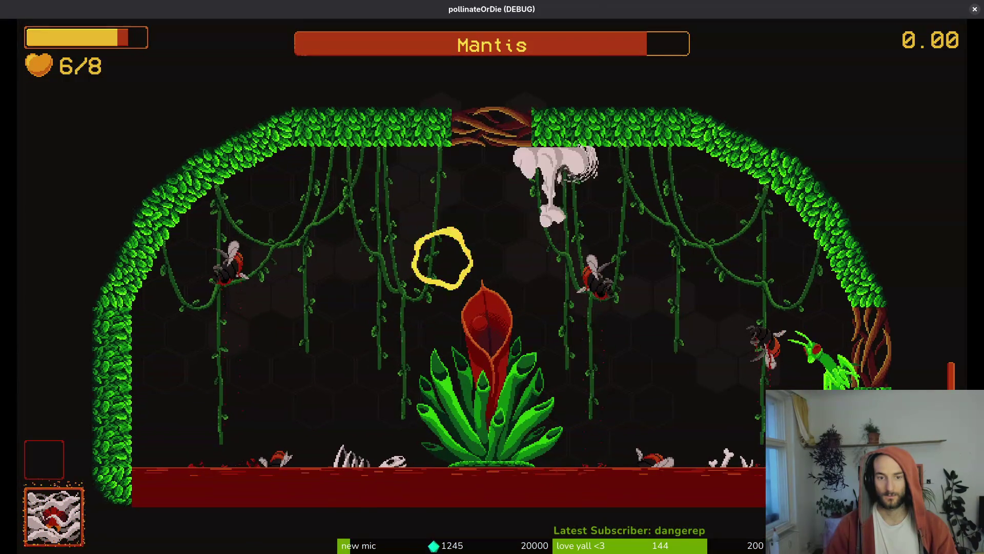
pyautogui.press('a')
pyautogui.press('s')
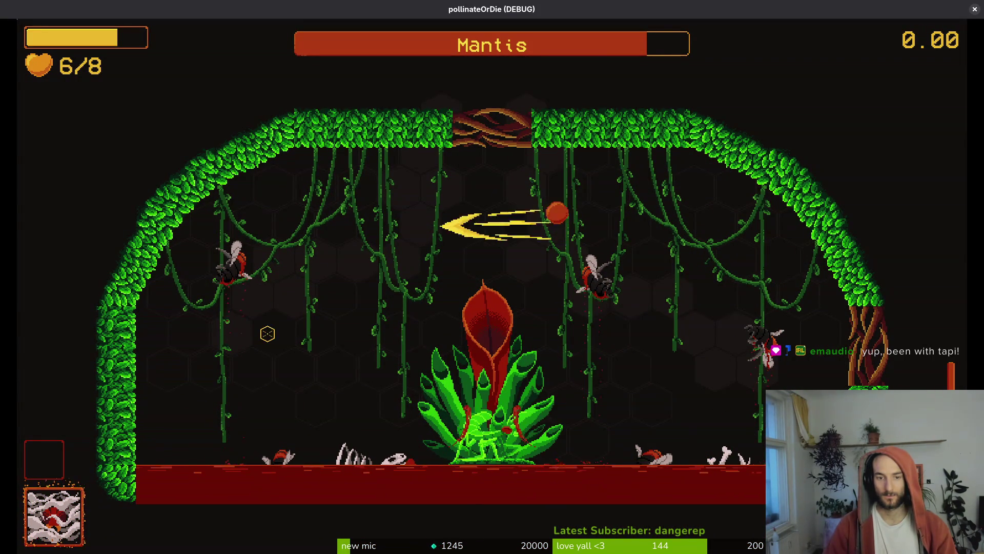
pyautogui.press('j')
pyautogui.press('d')
pyautogui.press('j')
pyautogui.press('s')
pyautogui.press('j')
pyautogui.press('a')
pyautogui.press('j')
pyautogui.press('s')
pyautogui.press('j')
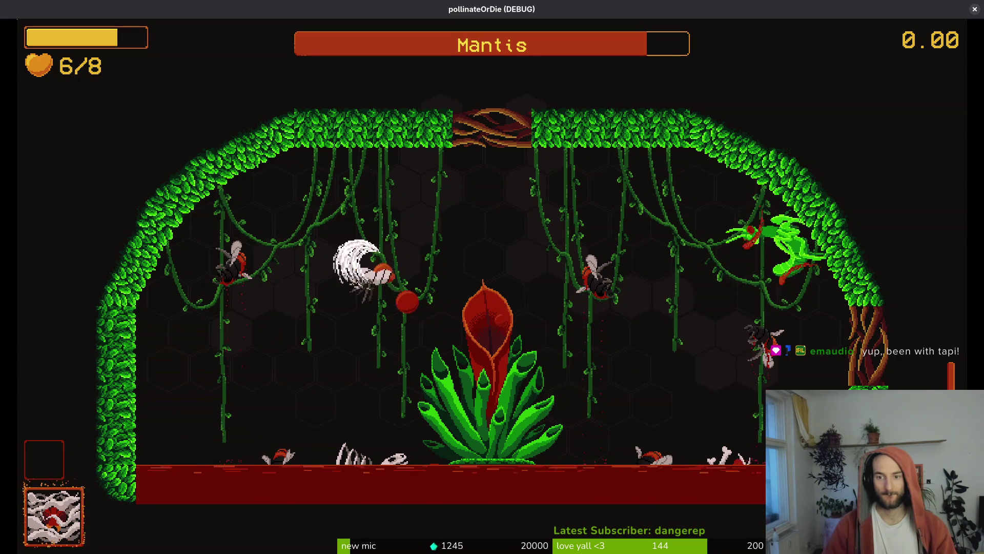
pyautogui.press('s')
pyautogui.press('a')
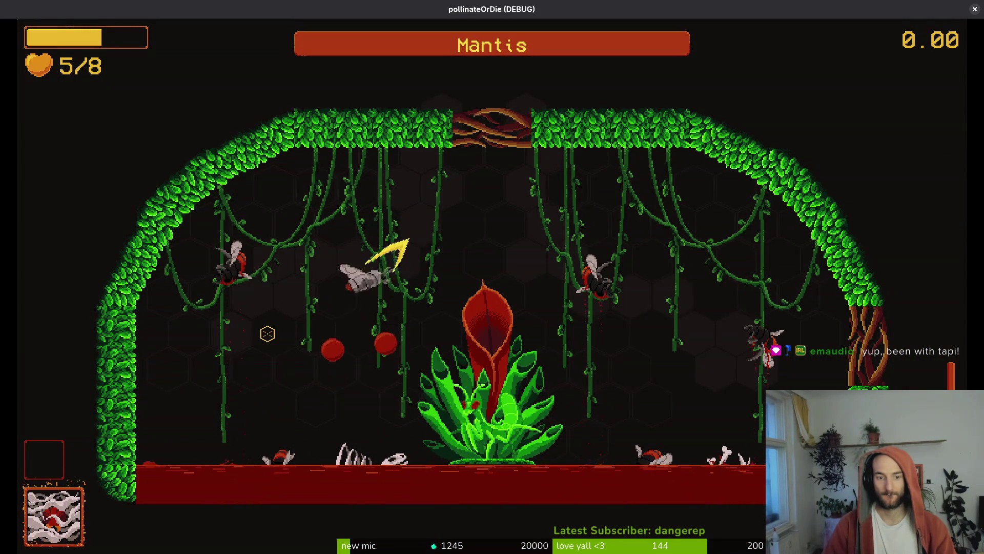
pyautogui.press('Escape')
pyautogui.hotkey('alt', 'F4')
# Copy the commented-out MANTIS_DASH_WINDUP sound line from dashing.gd.
pyautogui.hotkey('ctrl', 'o')
pyautogui.press('k')
pyautogui.press('k')
pyautogui.press('k')
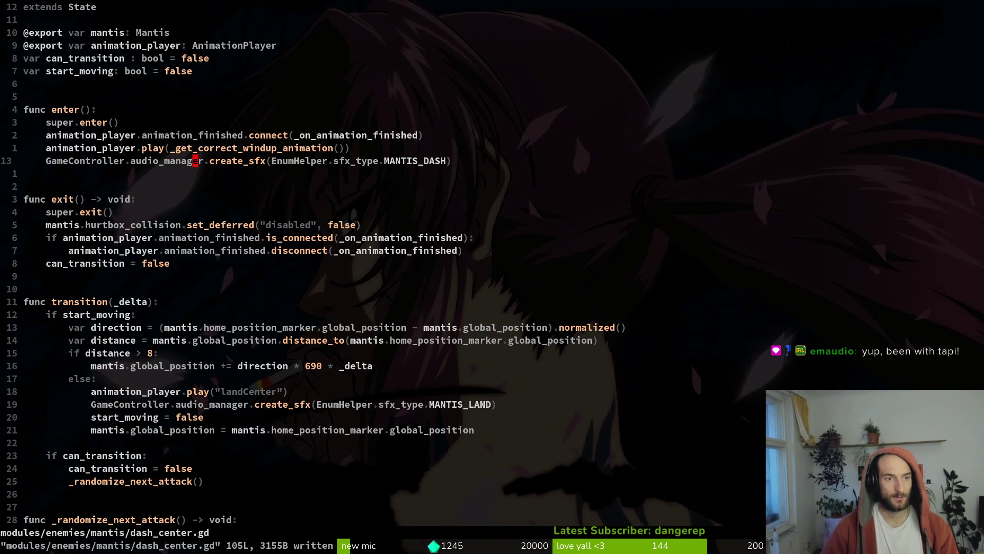
pyautogui.hotkey('ctrl', 'o')
pyautogui.press('g')
pyautogui.press('g')
pyautogui.press('j')
pyautogui.press('j')
pyautogui.press('j')
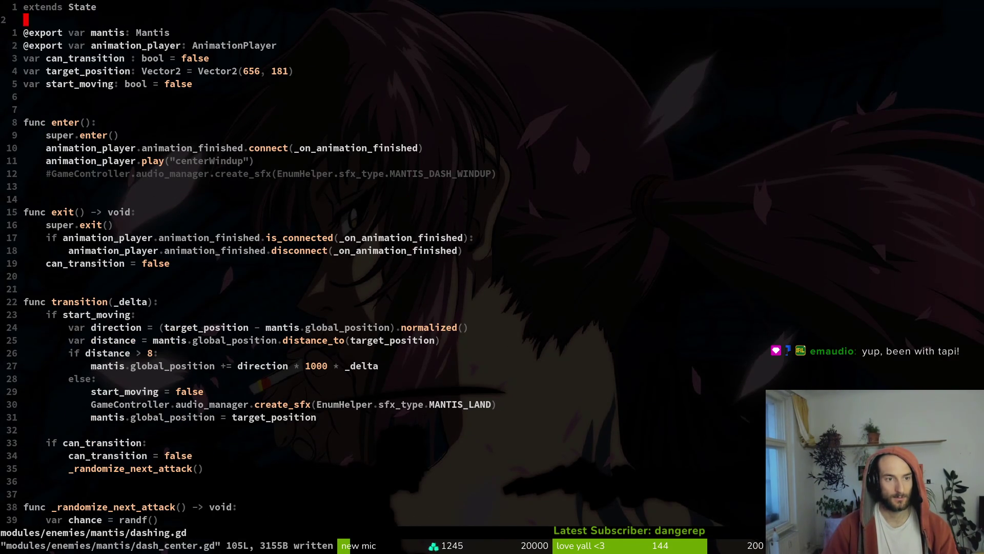
pyautogui.press('j')
pyautogui.press('j')
pyautogui.write('7j:w')
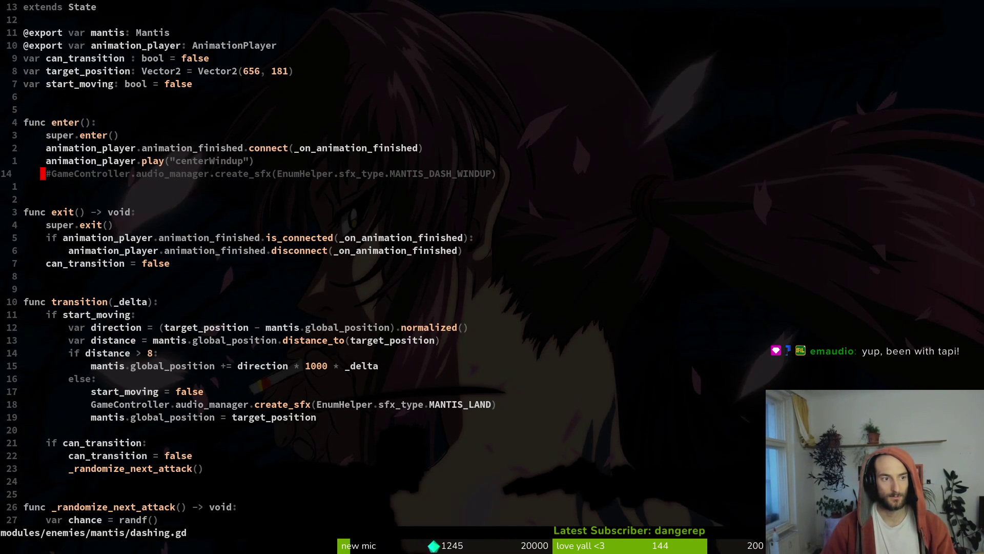
pyautogui.press('Return')
# Paste it over the MANTIS_DASH call in dash_center.gd and save the file.
pyautogui.hotkey('ctrl', 'o')
pyautogui.write('Vp:w')
pyautogui.press('Return')
pyautogui.press('l')
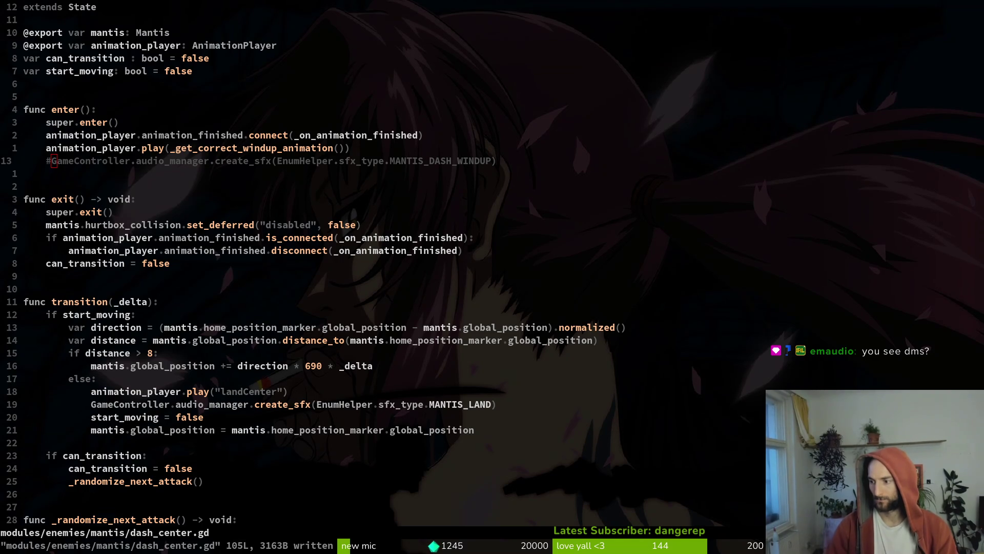
pyautogui.click(290, 147)
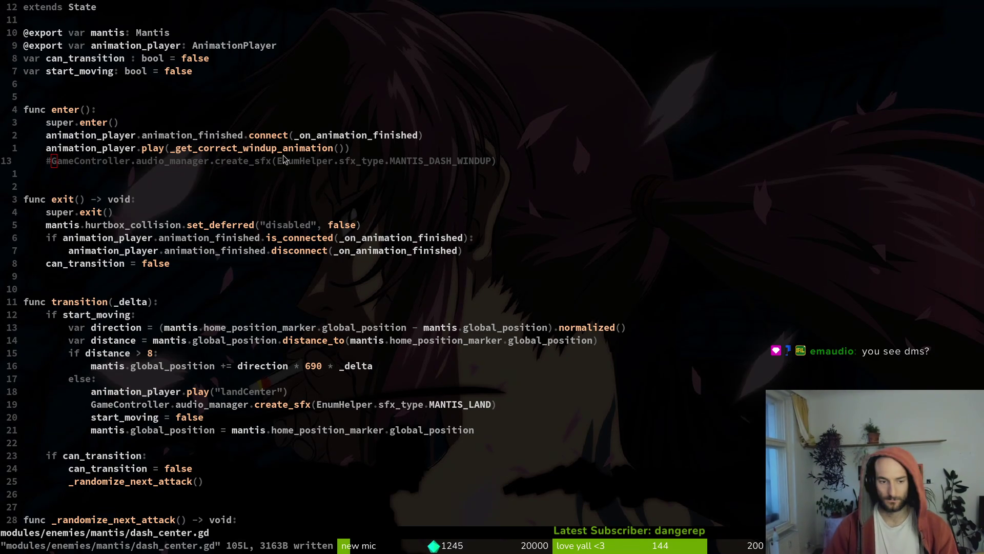
# Stop the game's running debug session in Godot.
pyautogui.click(623, 327)
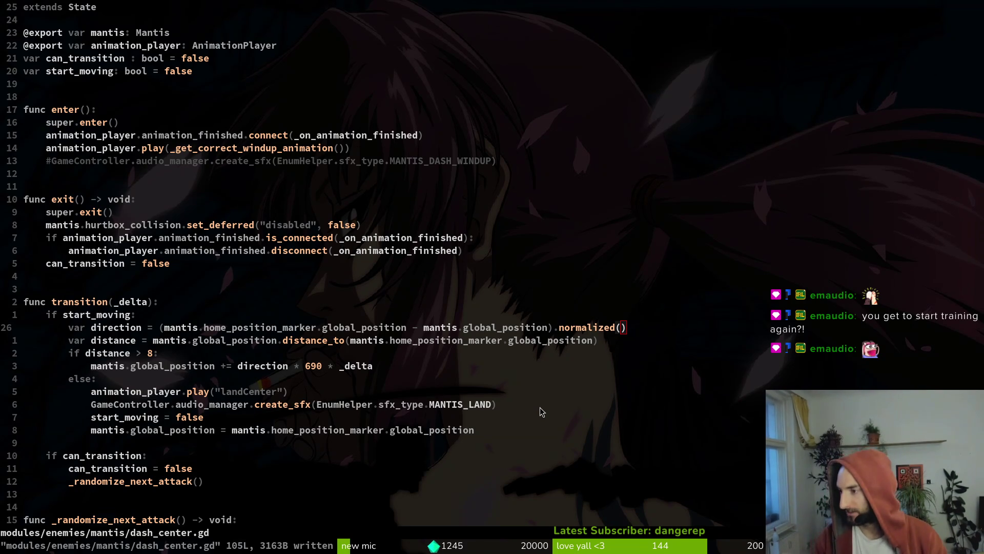
pyautogui.hotkey('alt', 'Tab')
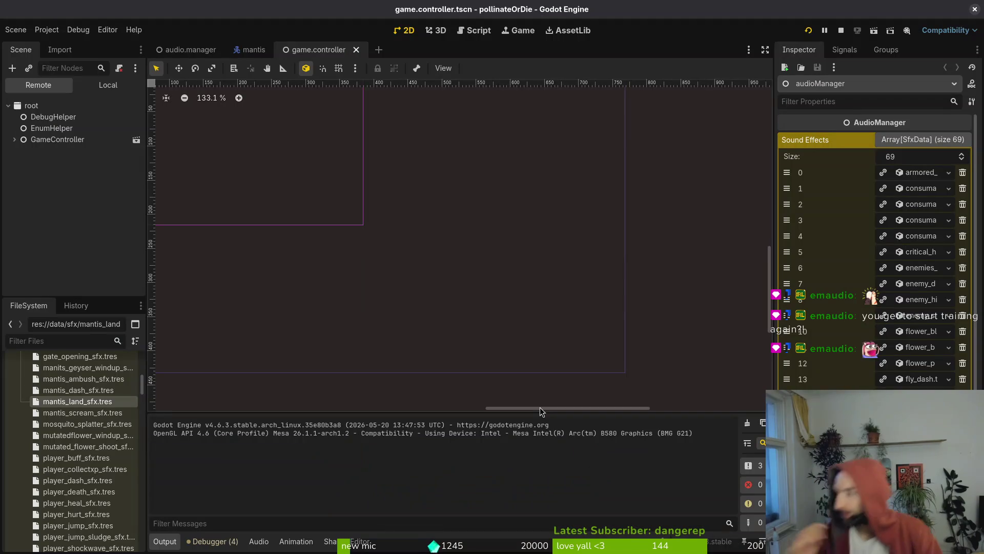
pyautogui.click(840, 31)
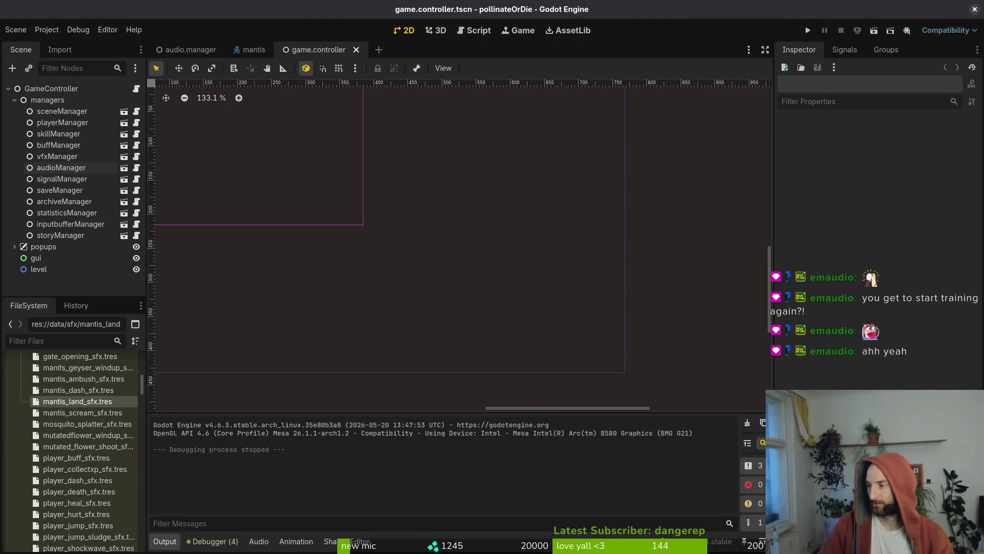
pyautogui.hotkey('alt', 'Tab')
# Save dash_center.gd and quit Vim back to the shell.
pyautogui.write(':w')
pyautogui.press('Return')
pyautogui.write(':q')
pyautogui.press('Return')
# In tig, stage enum.helper.gd, audio.manager.tscn, dash_center.gd, the felmyst scripts and dashing.gd.
pyautogui.write('tig')
pyautogui.press('Return')
pyautogui.press('Down')
pyautogui.press('Down')
pyautogui.press('Down')
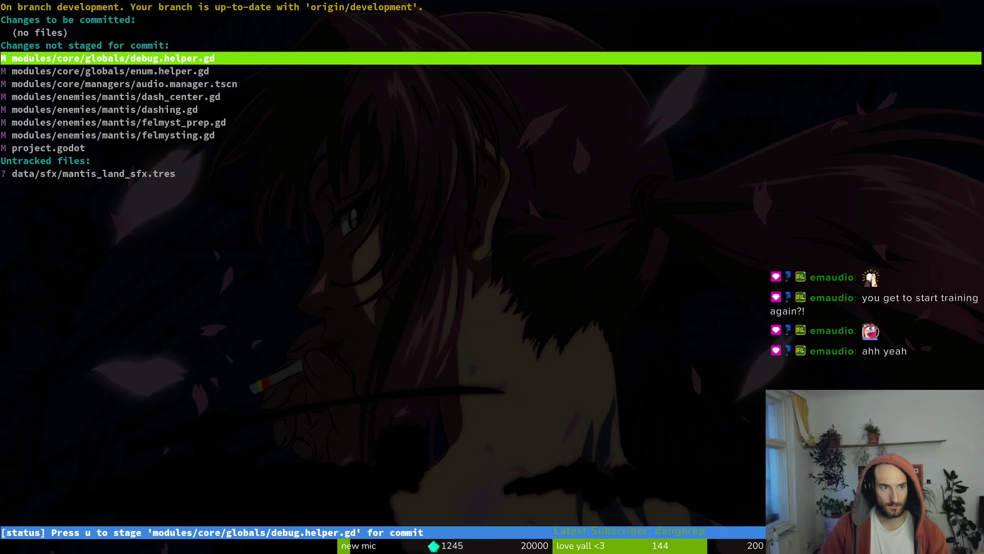
pyautogui.press('Up')
pyautogui.press('Return')
pyautogui.press('u')
pyautogui.press('u')
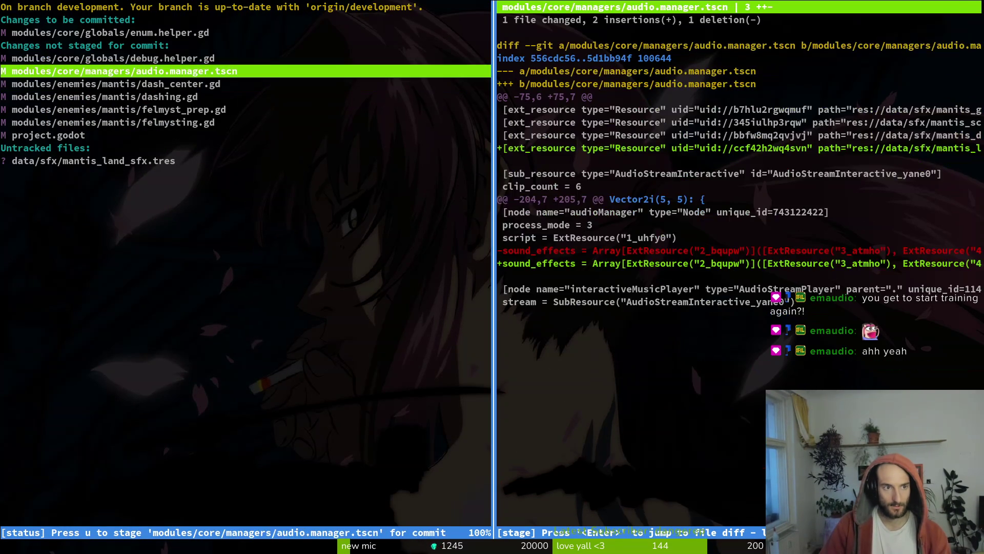
pyautogui.press('Down')
pyautogui.press('u')
pyautogui.press('u')
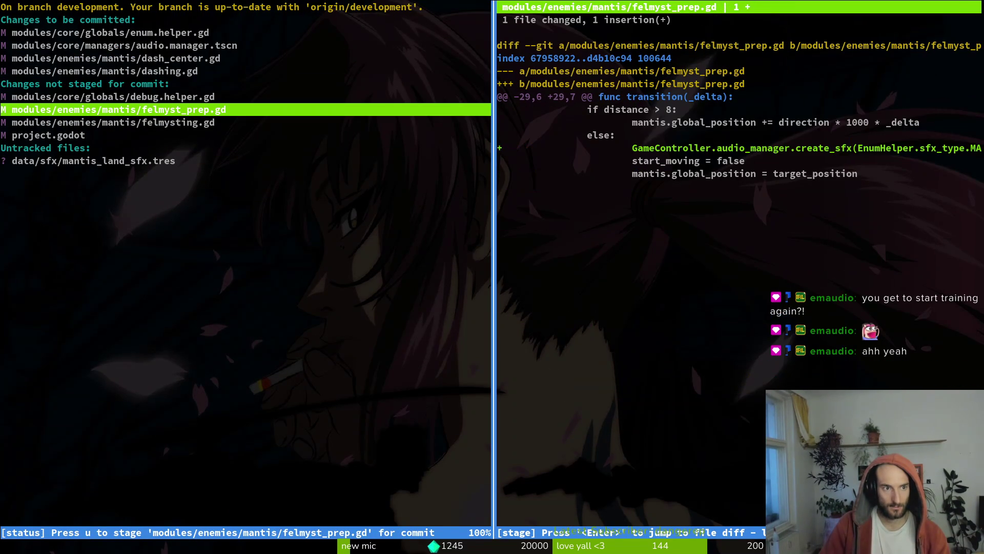
pyautogui.press('u')
pyautogui.press('Up')
pyautogui.press('Down')
pyautogui.press('u')
pyautogui.press('Down')
pyautogui.press('Down')
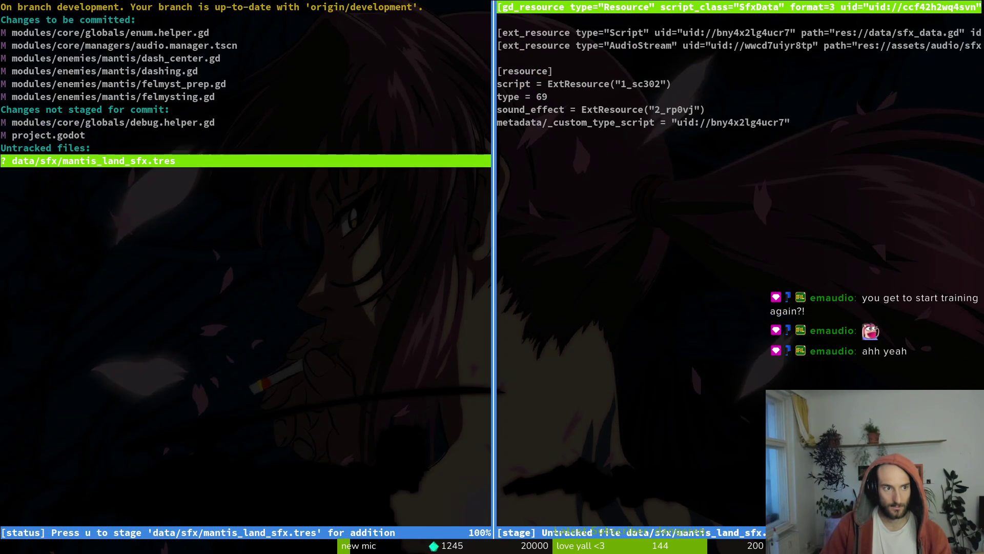
# Stage mantis_land_sfx.tres, commit 'added mantis land sfx and changed sfx code for mantis a bit', and push.
pyautogui.write('uqgit cm')
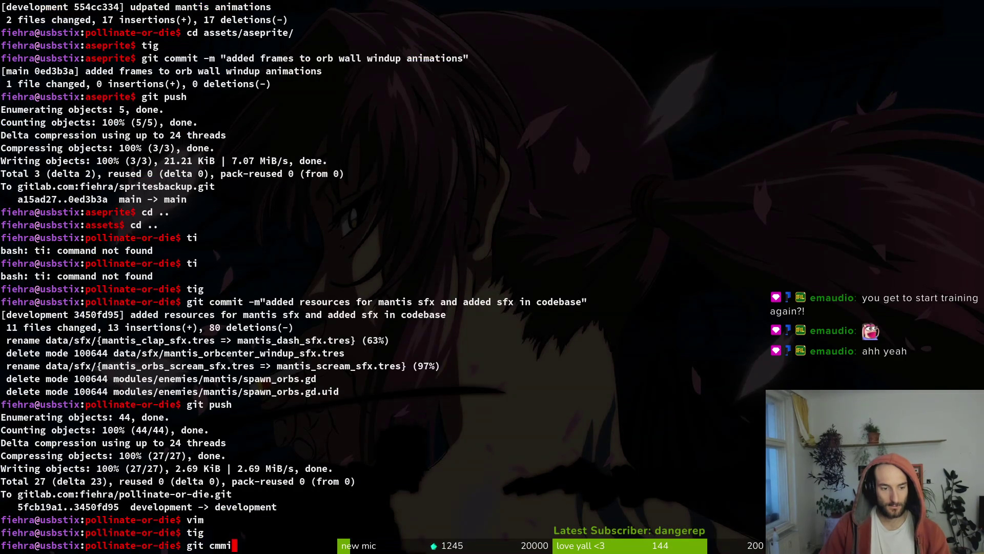
pyautogui.press('BackSpace')
pyautogui.write('ommit -')
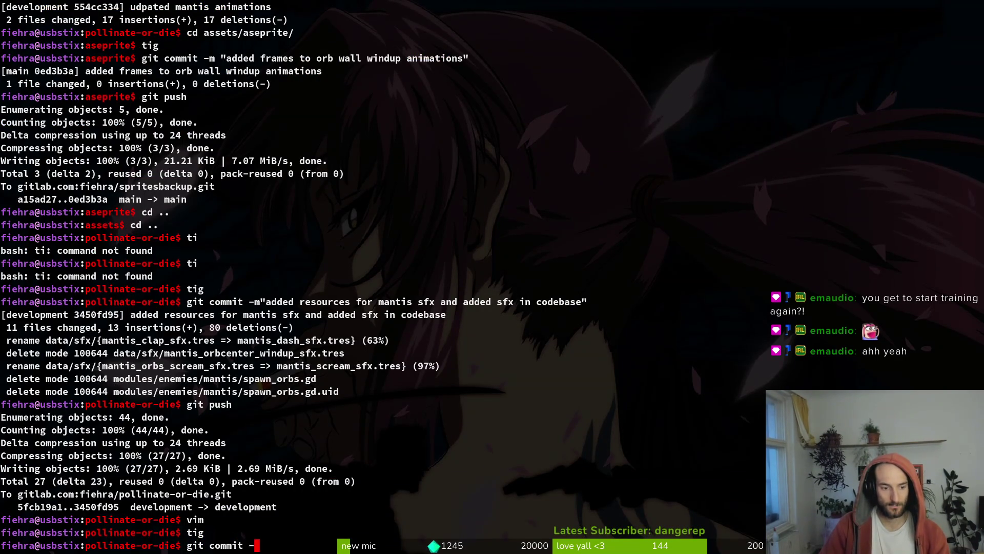
pyautogui.write('m "added mantis land sfx and ')
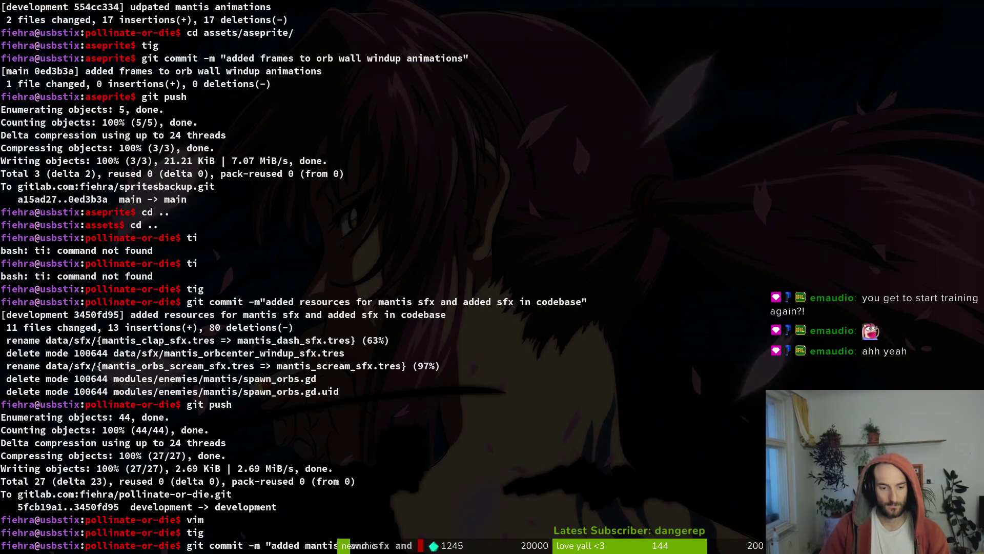
pyautogui.write('ch')
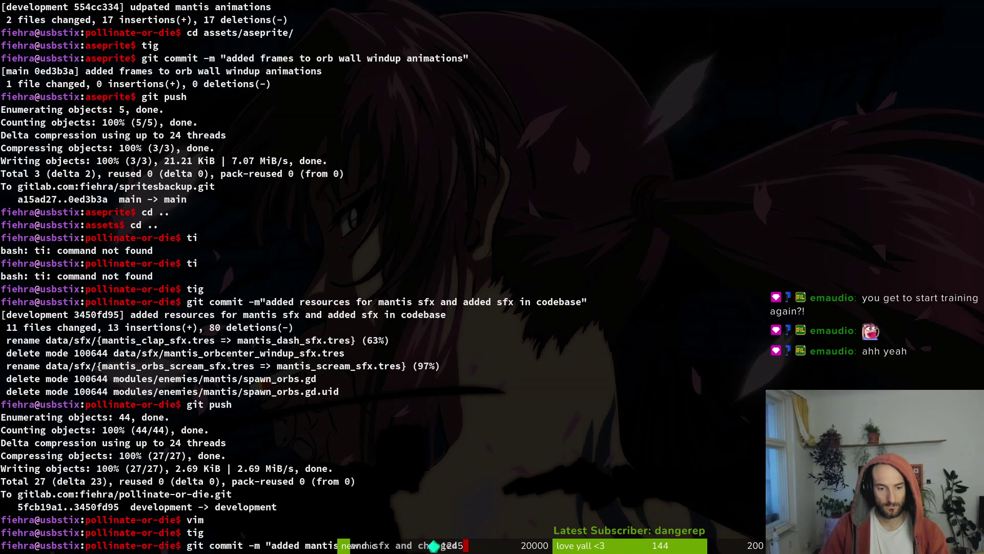
pyautogui.write('anged sfx code for man')
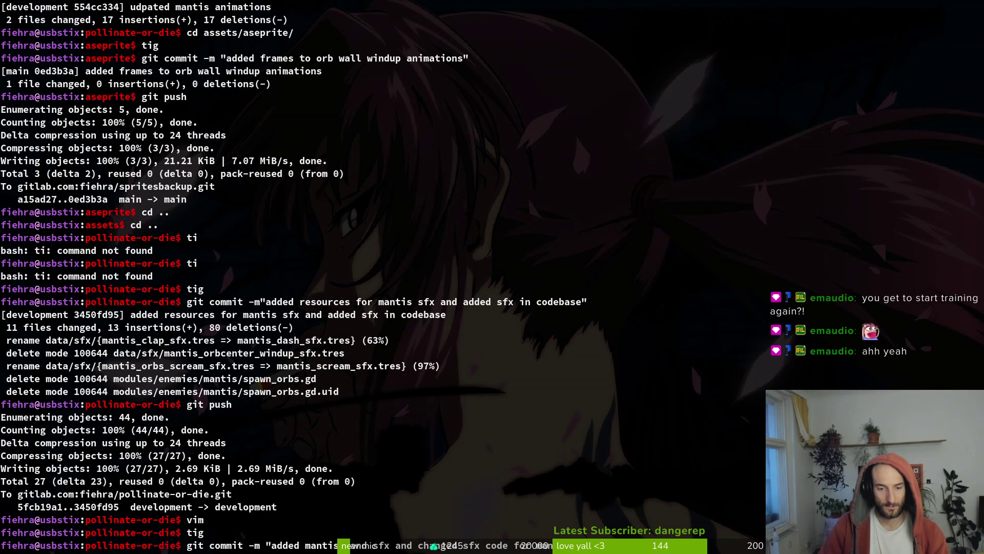
pyautogui.write('tis a bit"')
pyautogui.press('Return')
pyautogui.write('git push')
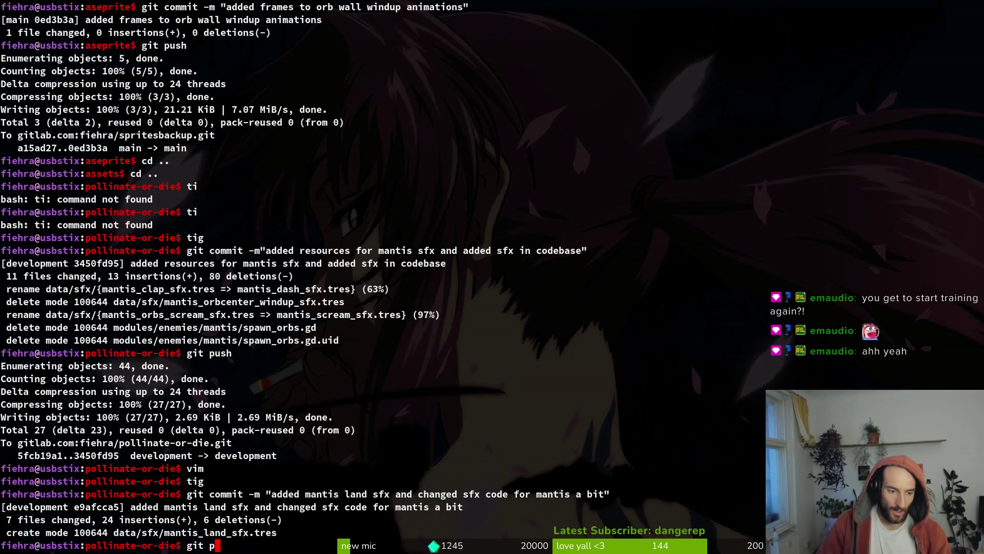
pyautogui.press('Return')
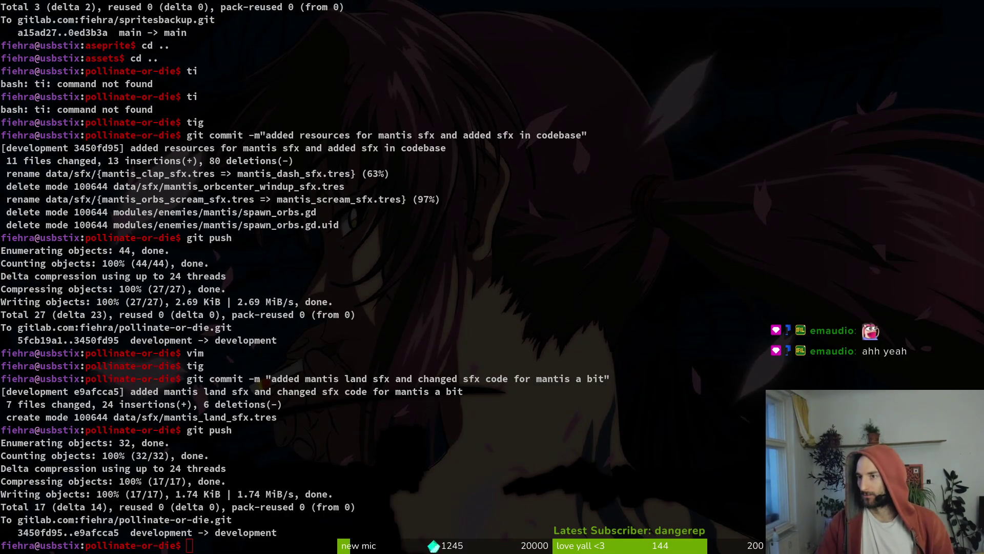
# Close the Godot editor and open a terminal in pollinate-or-die/assets/aseprite.
pyautogui.hotkey('alt', 'Tab')
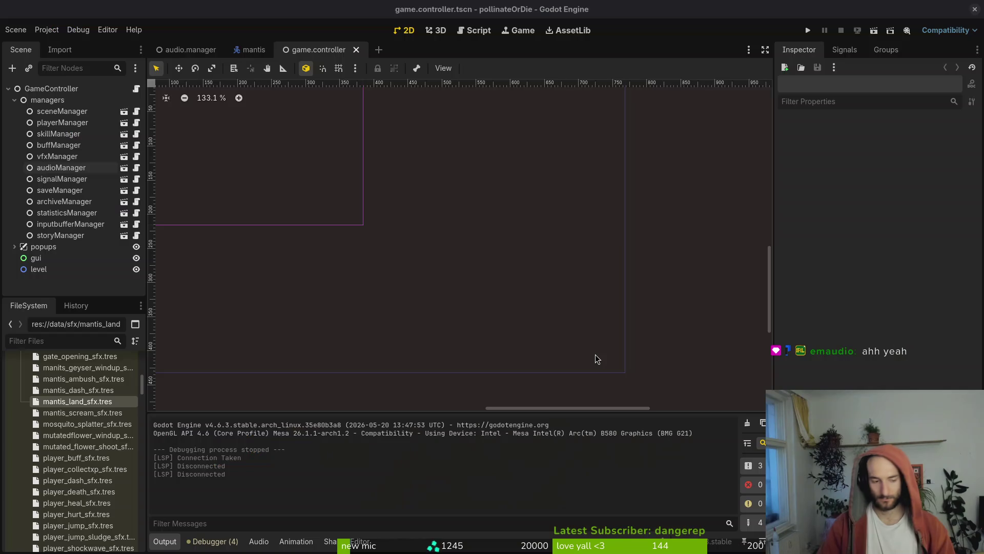
pyautogui.click(974, 9)
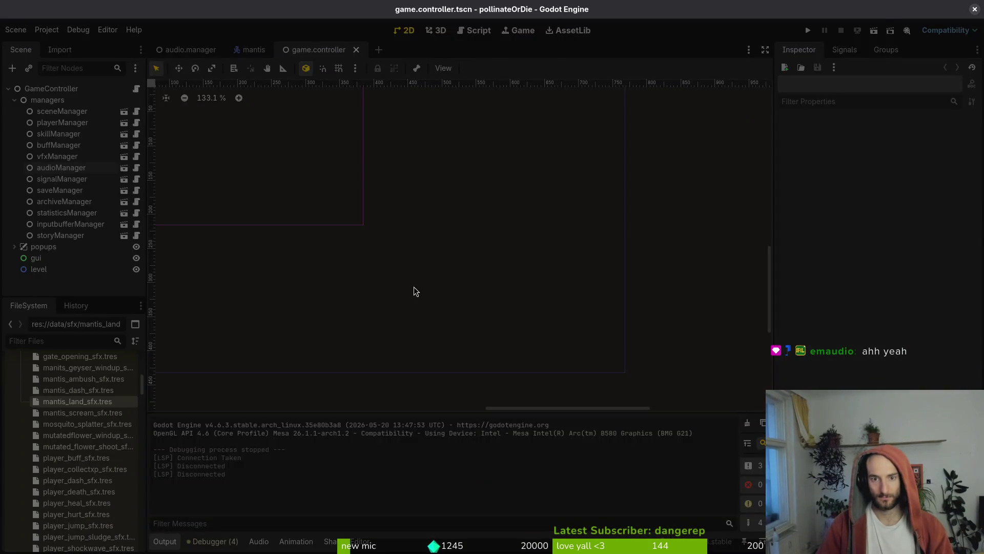
pyautogui.hotkey('ctrl', 'alt', 't')
pyautogui.write('cd ga')
pyautogui.press('Tab')
pyautogui.write('p')
pyautogui.press('Tab')
pyautogui.press('Return')
pyautogui.write('cd as')
pyautogui.press('Tab')
pyautogui.press('Return')
pyautogui.write('cd as')
pyautogui.press('Tab')
pyautogui.press('Return')
# Check the sprites repo status in tig and preview the untracked ditheringBrush.aseprite.
pyautogui.write('tig')
pyautogui.press('Return')
pyautogui.press('s')
pyautogui.press('Down')
pyautogui.press('Down')
pyautogui.press('Down')
pyautogui.press('Down')
pyautogui.press('Down')
pyautogui.press('Return')
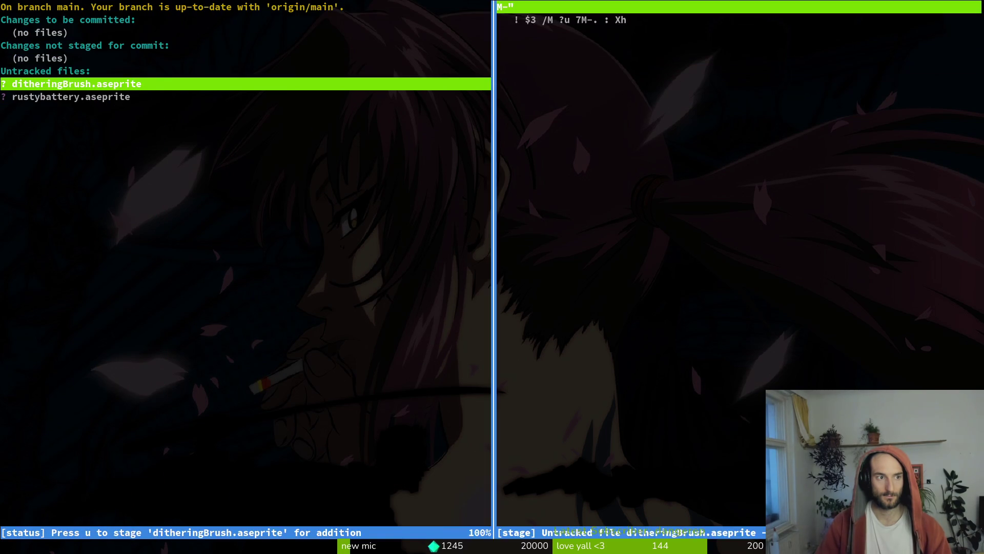
pyautogui.press('q')
pyautogui.press('q')
pyautogui.write('g')
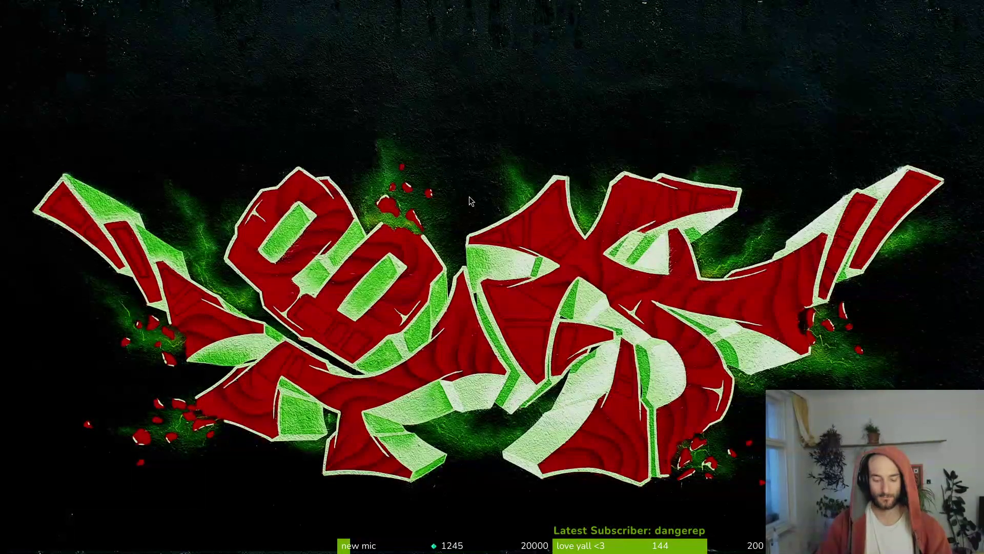
# In Files, rename bumblebeeUpdated.aseprite in assets/aseprite to bumblebee.aseprite.
pyautogui.press('super+e')
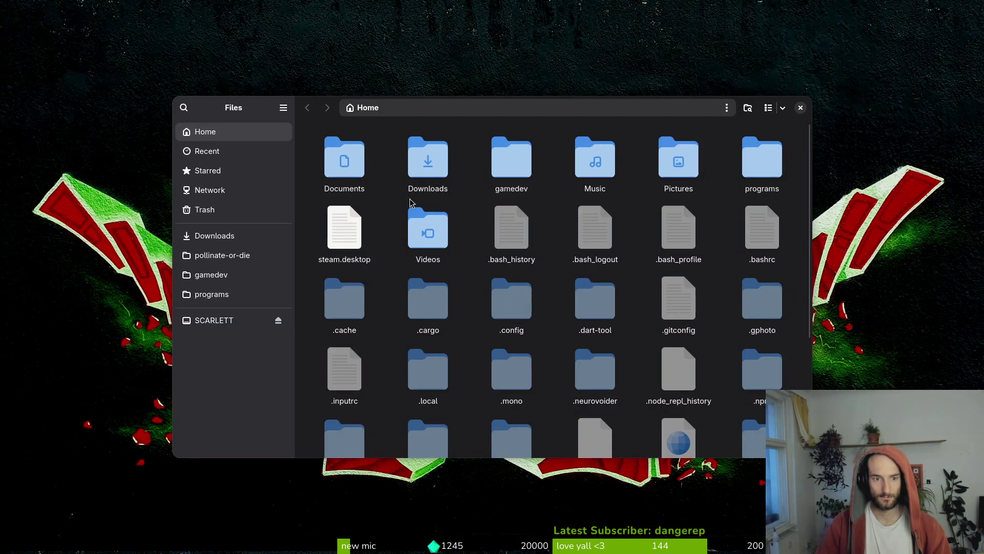
pyautogui.click(222, 255)
pyautogui.doubleClick(427, 161)
pyautogui.doubleClick(426, 174)
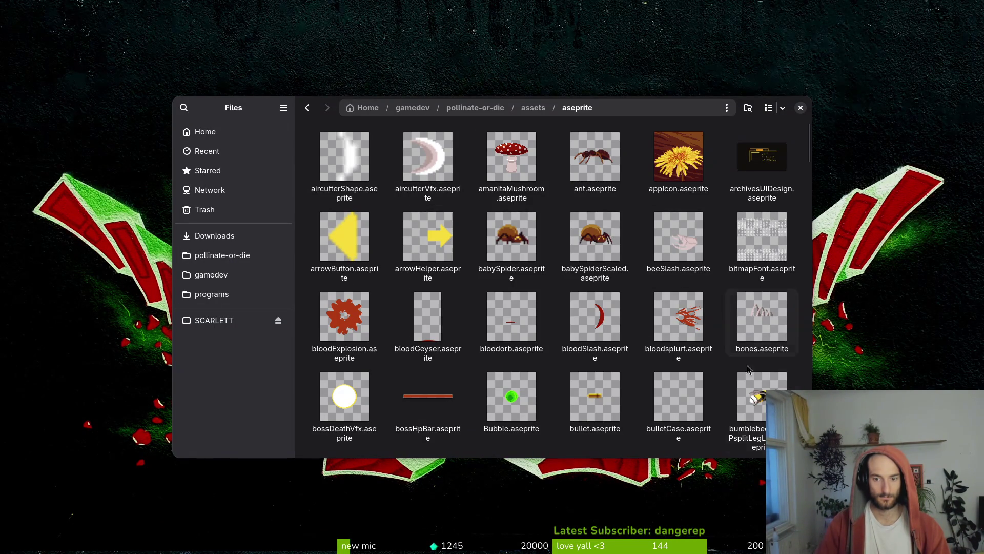
pyautogui.scroll(-3, 756, 342)
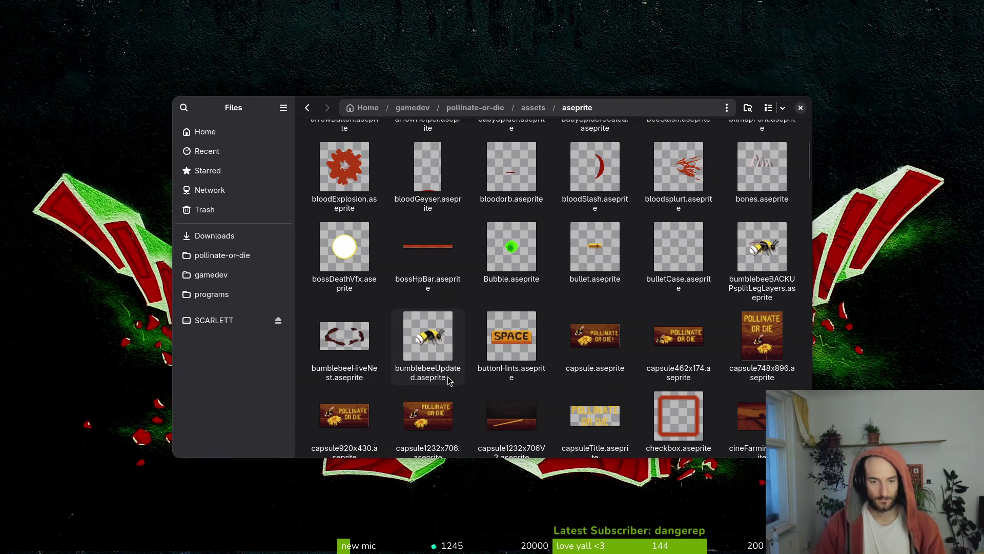
pyautogui.click(444, 357)
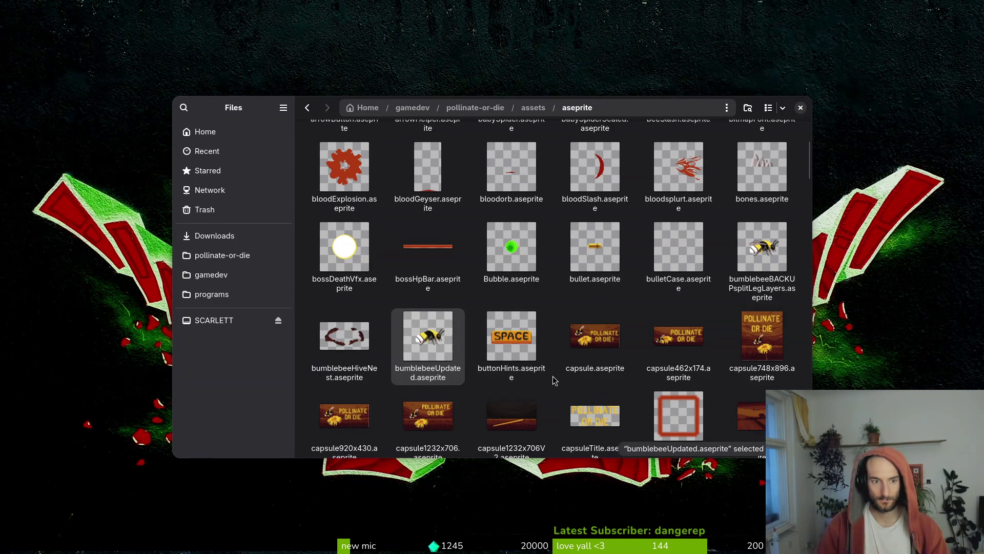
pyautogui.press('F2')
pyautogui.press('Right')
pyautogui.press('BackSpace')
pyautogui.press('BackSpace')
pyautogui.press('BackSpace')
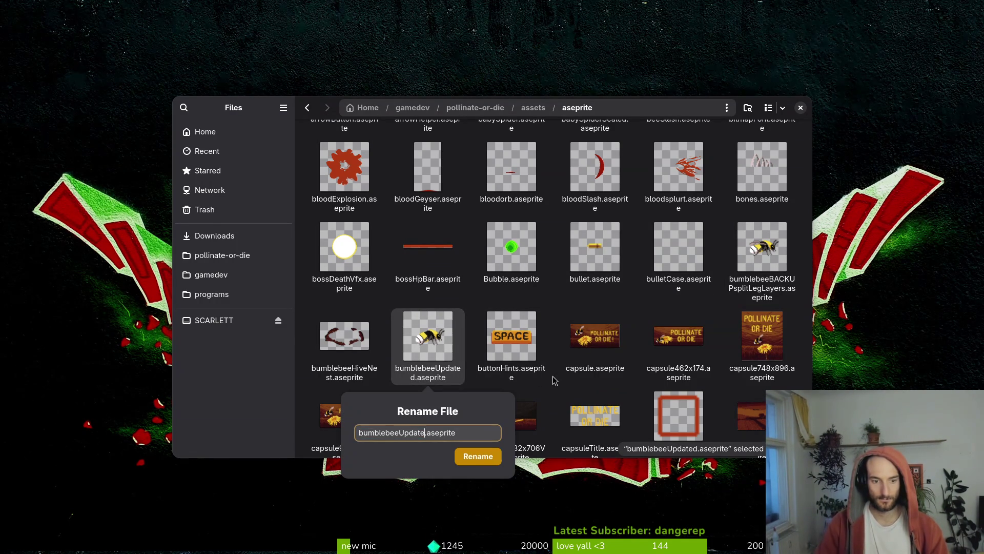
pyautogui.press('Return')
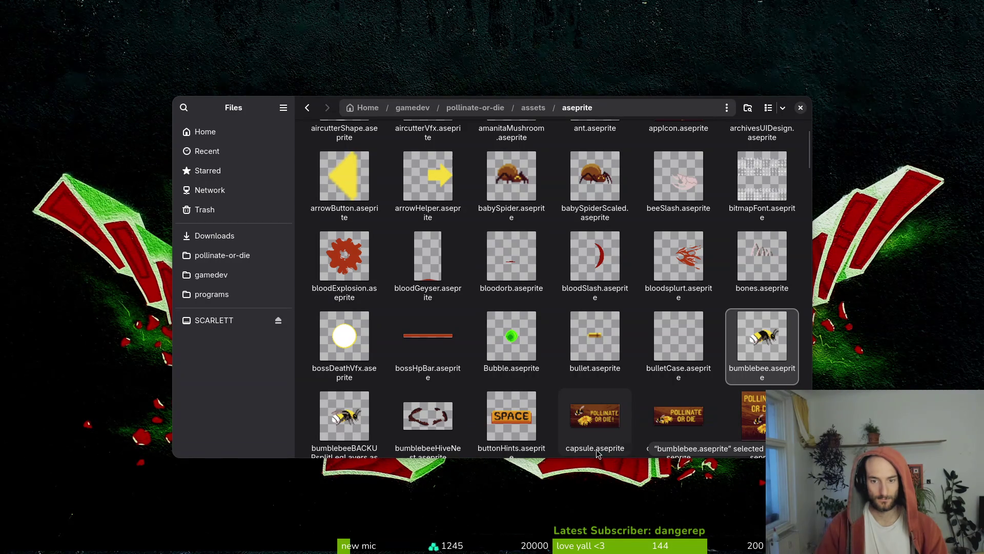
# Move ditheringBrush.aseprite to the trash and close the file browser.
pyautogui.scroll(-1, 659, 347)
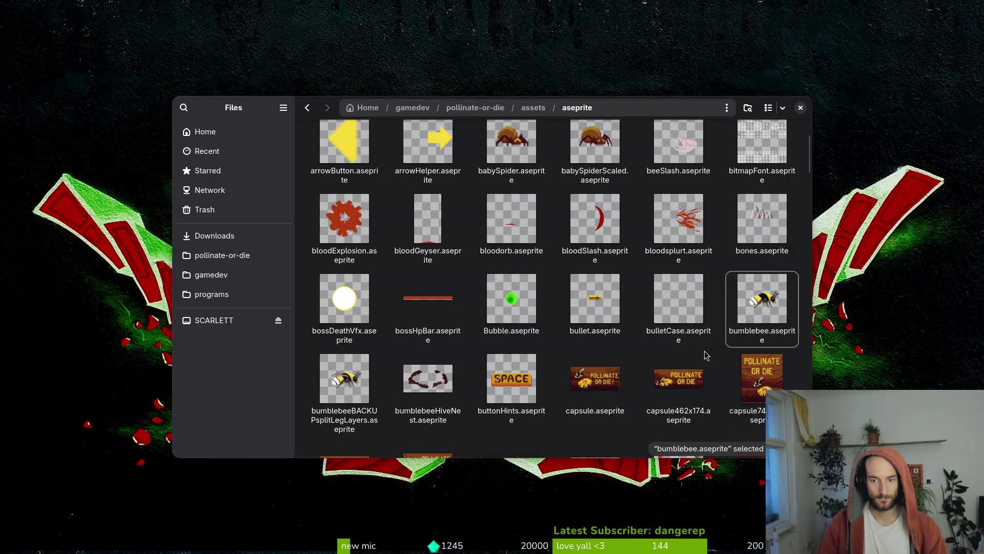
pyautogui.scroll(-5, 693, 350)
pyautogui.scroll(-3, 692, 344)
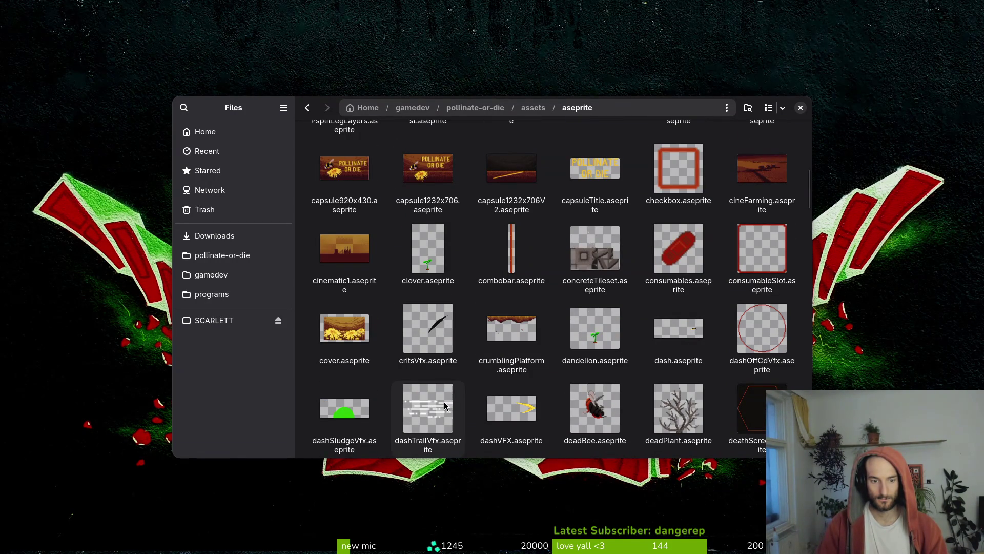
pyautogui.scroll(-2, 645, 367)
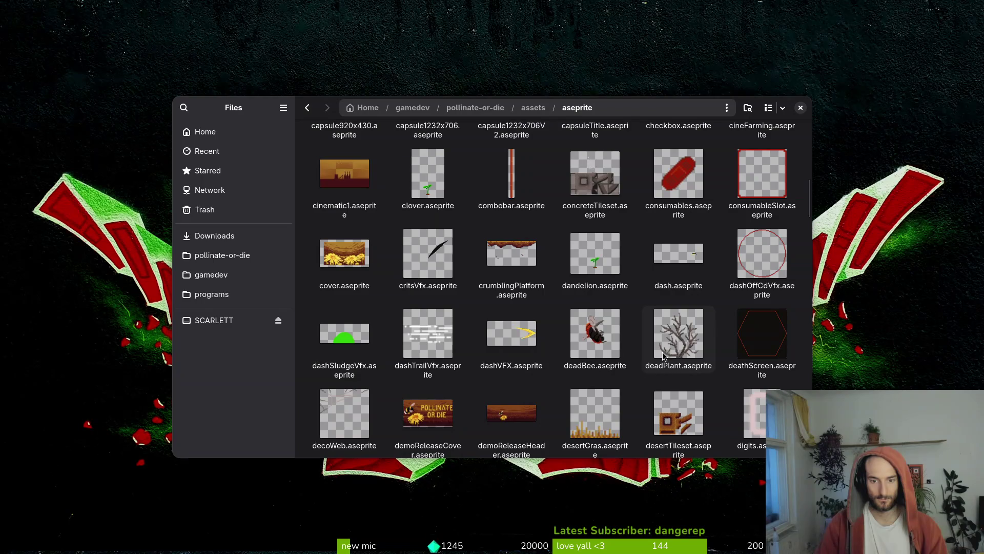
pyautogui.scroll(-3, 664, 351)
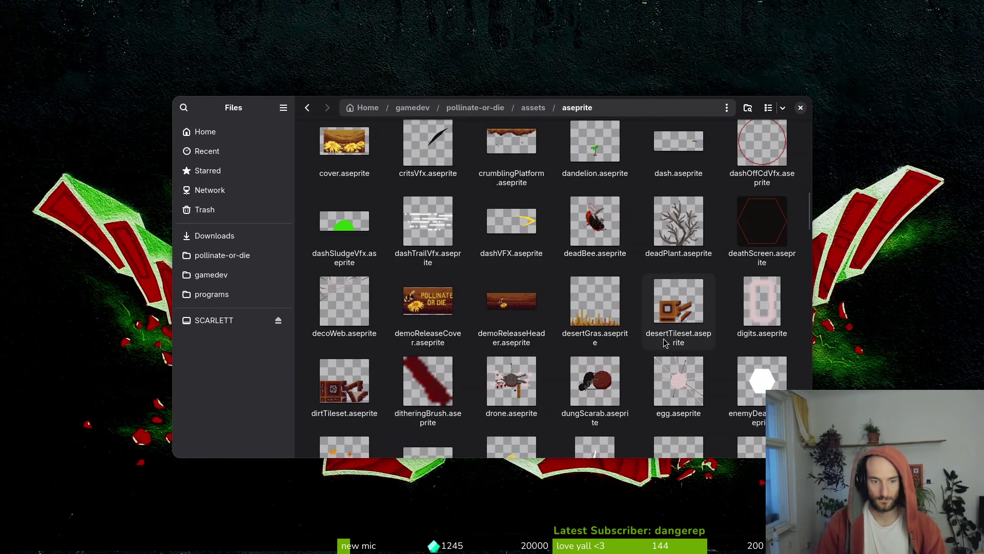
pyautogui.click(412, 355)
pyautogui.press('Delete')
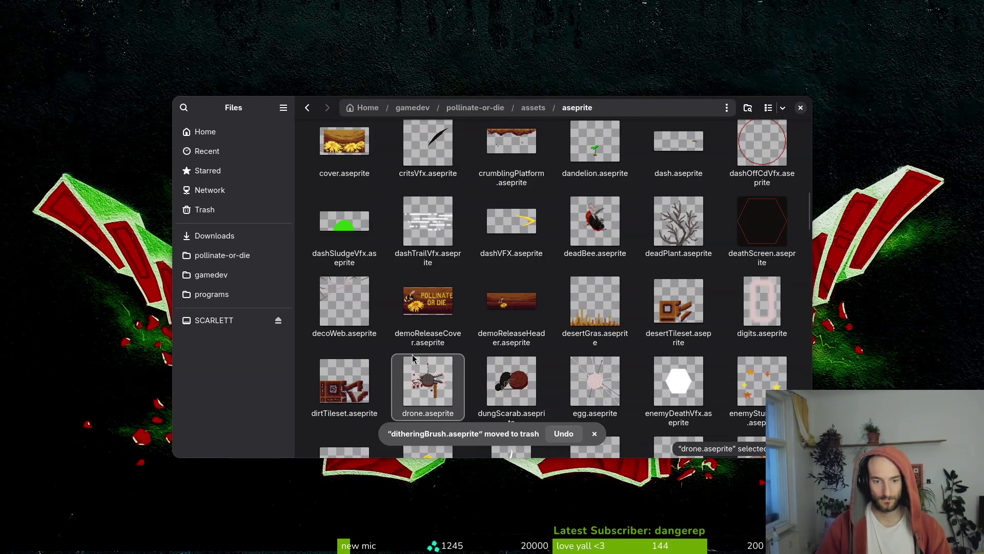
pyautogui.click(800, 108)
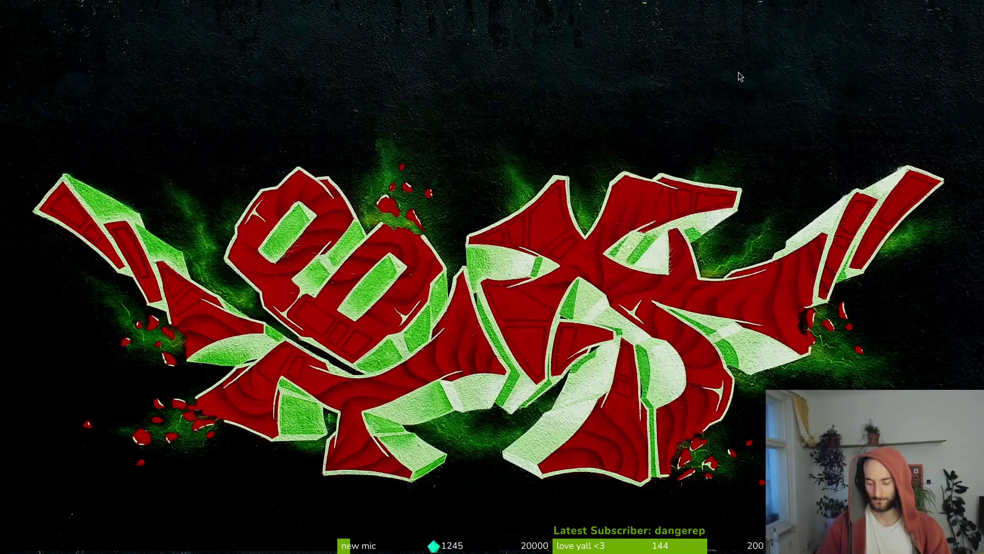
# Open a terminal in gamedev/pollinate-or-die/assets/aseprite.
pyautogui.press('super')
pyautogui.hotkey('ctrl', 'alt', 't')
pyautogui.write('cd gam')
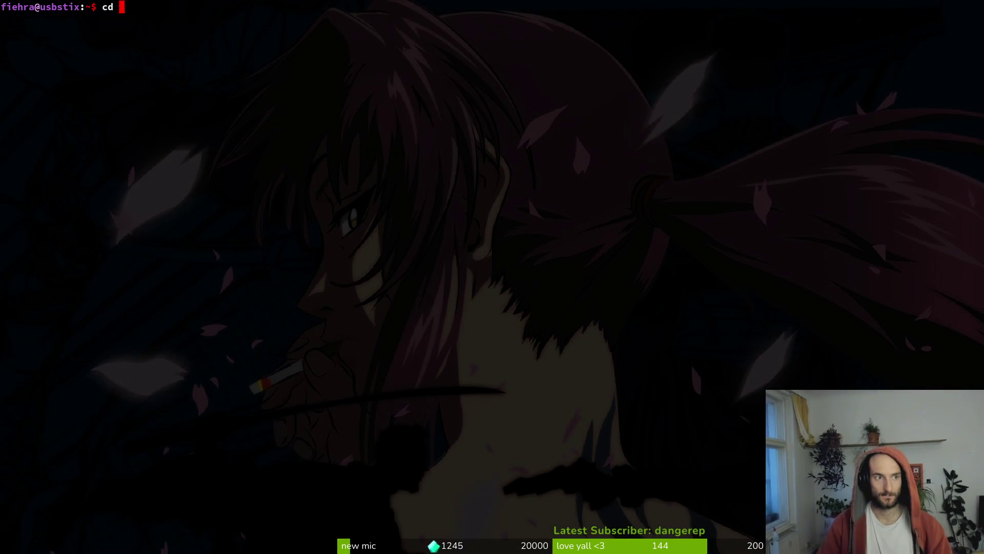
pyautogui.press('Tab')
pyautogui.press('Tab')
pyautogui.press('Return')
pyautogui.write('cd assets/a')
pyautogui.press('Tab')
pyautogui.write('a')
pyautogui.press('Tab')
pyautogui.press('Return')
# Stage the bumblebee rename in tig status and commit it as 'renamed bumblebee sheet'.
pyautogui.write('tig status')
pyautogui.press('Return')
pyautogui.press('Down')
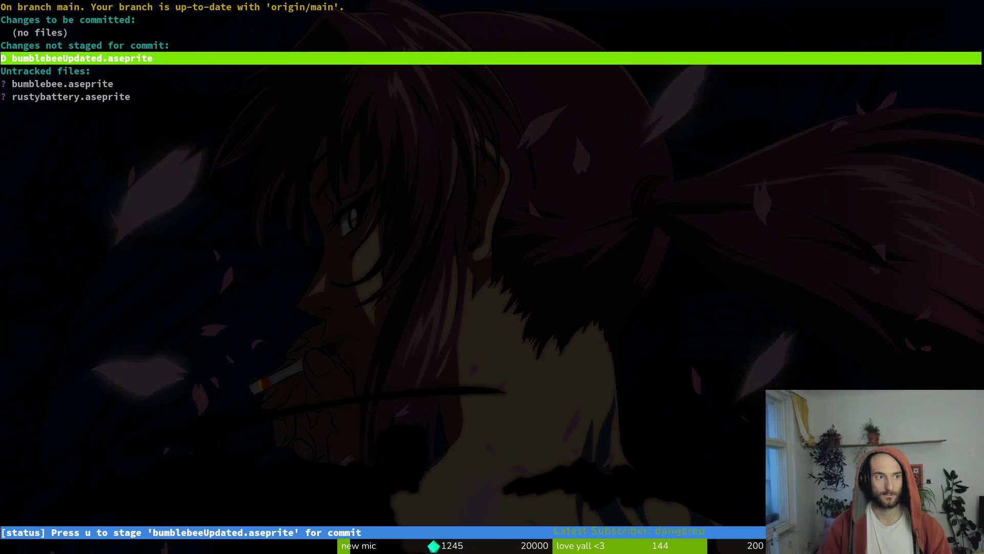
pyautogui.press('u')
pyautogui.press('u')
pyautogui.press('u')
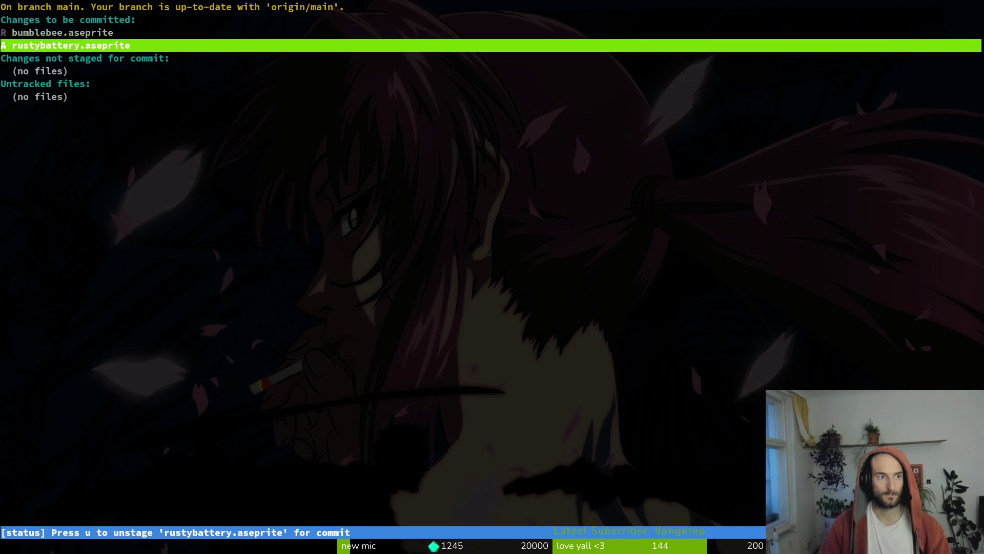
pyautogui.write('uqgit commit -m "re')
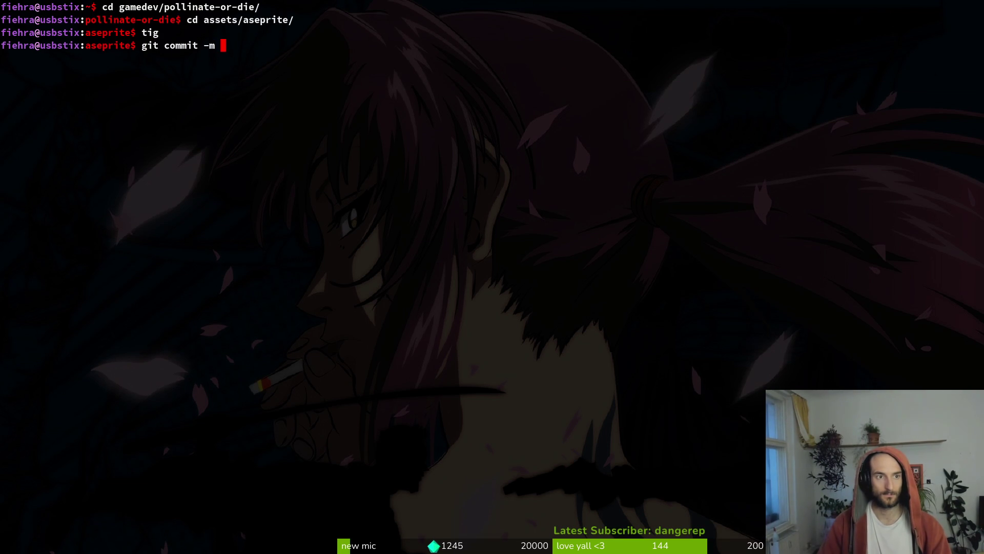
pyautogui.write('named bumble')
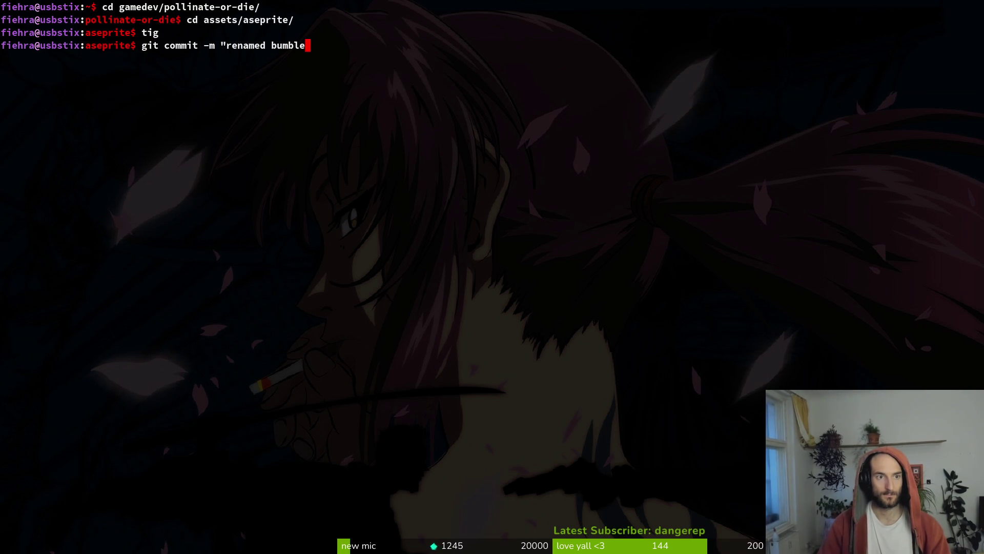
pyautogui.write('bee sheet"')
pyautogui.press('Return')
pyautogui.write('gitp u')
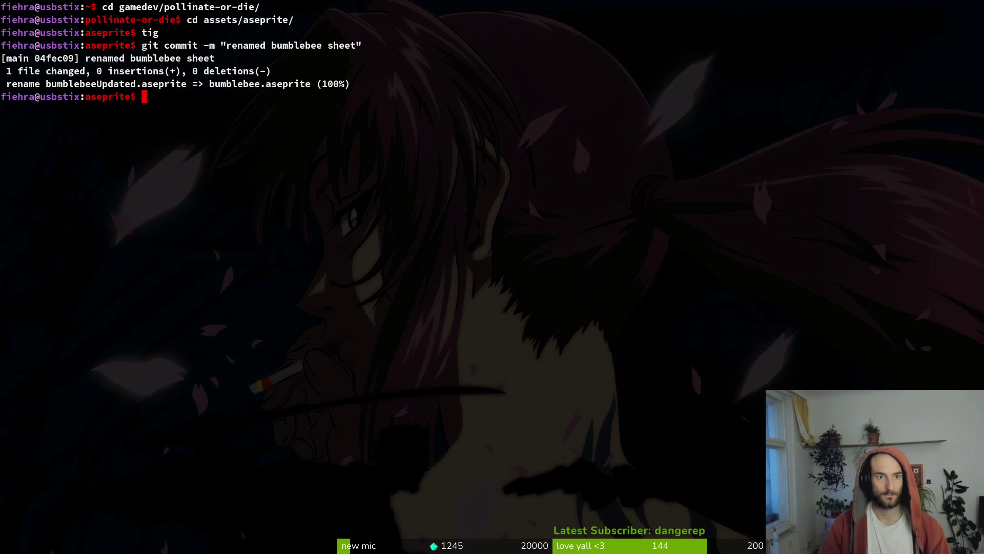
pyautogui.write('sh')
pyautogui.press('BackSpace')
pyautogui.press('BackSpace')
pyautogui.press('BackSpace')
# Push the bumblebee rename commit, then bring up Twitch's Raid Channel list in Brave.
pyautogui.write('push')
pyautogui.press('Return')
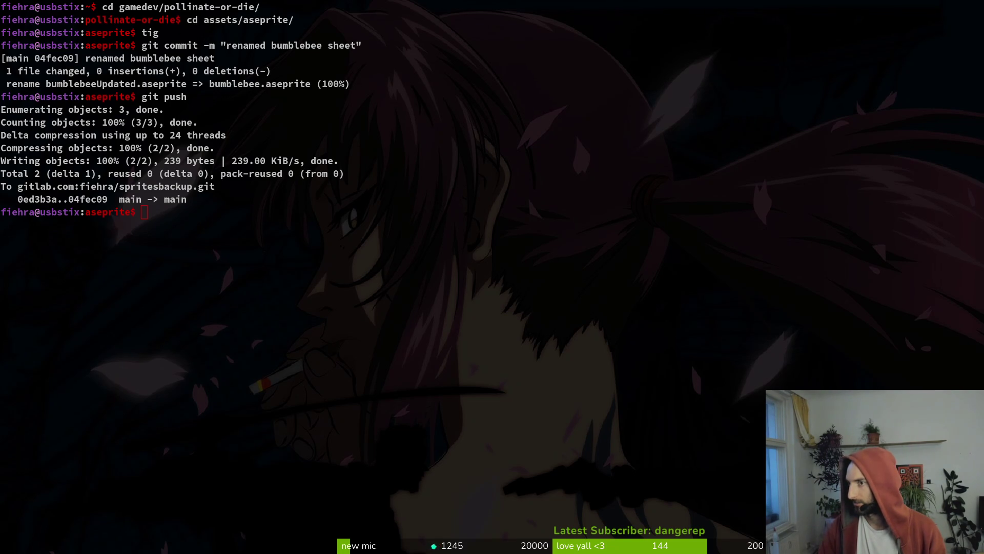
pyautogui.hotkey('alt', 'Tab')
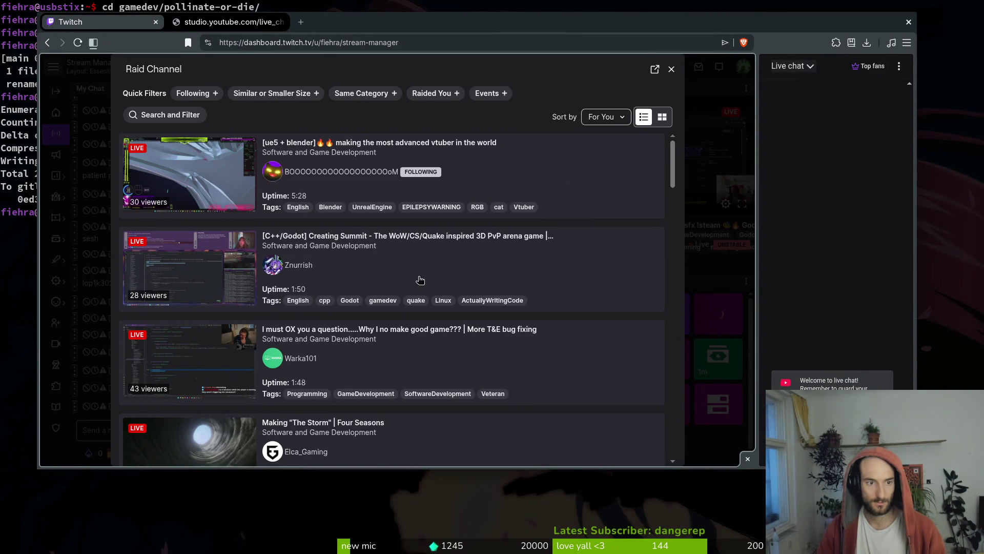
# Apply the Same Category filter in Raid Channel and scroll through the live Software and Game Development streams.
pyautogui.scroll(-1, 476, 259)
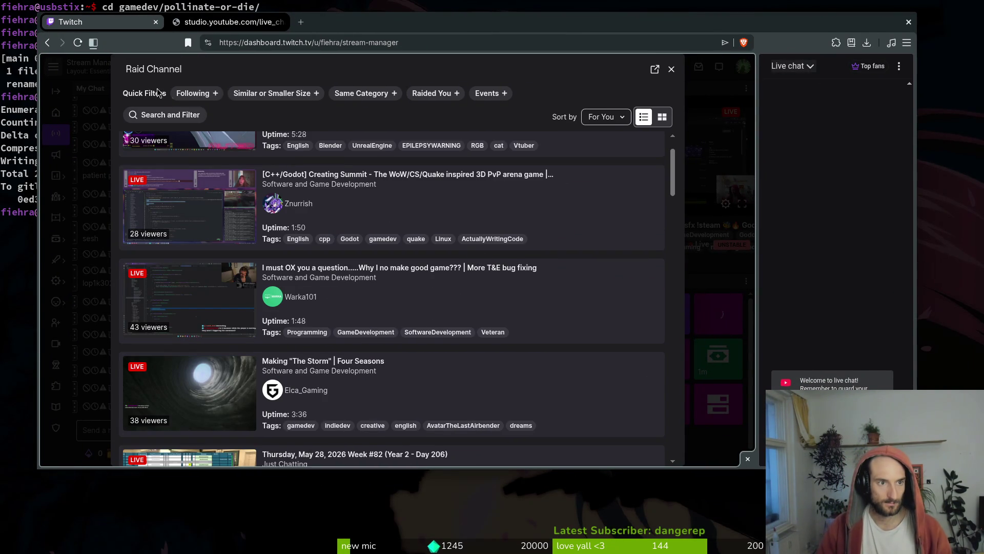
pyautogui.click(361, 93)
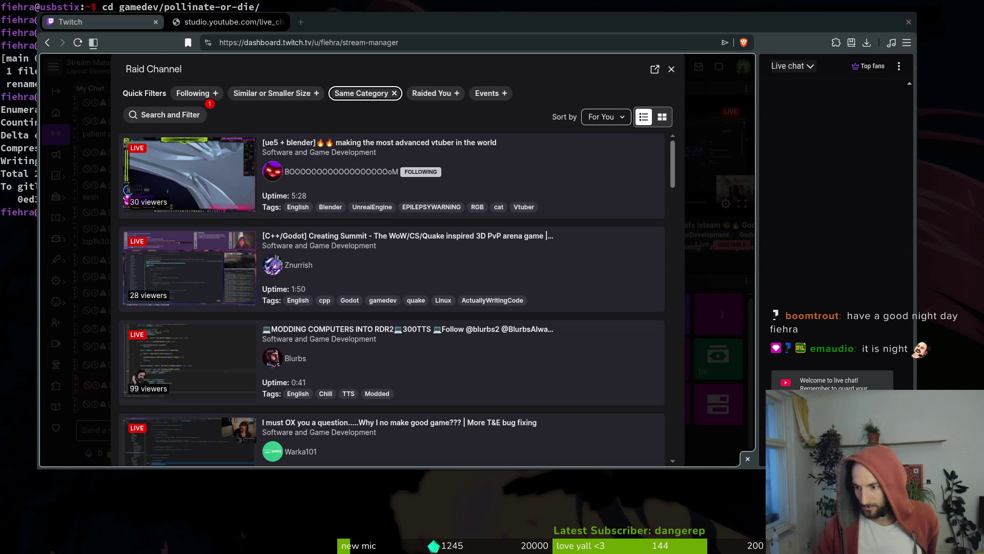
pyautogui.scroll(-2, 445, 287)
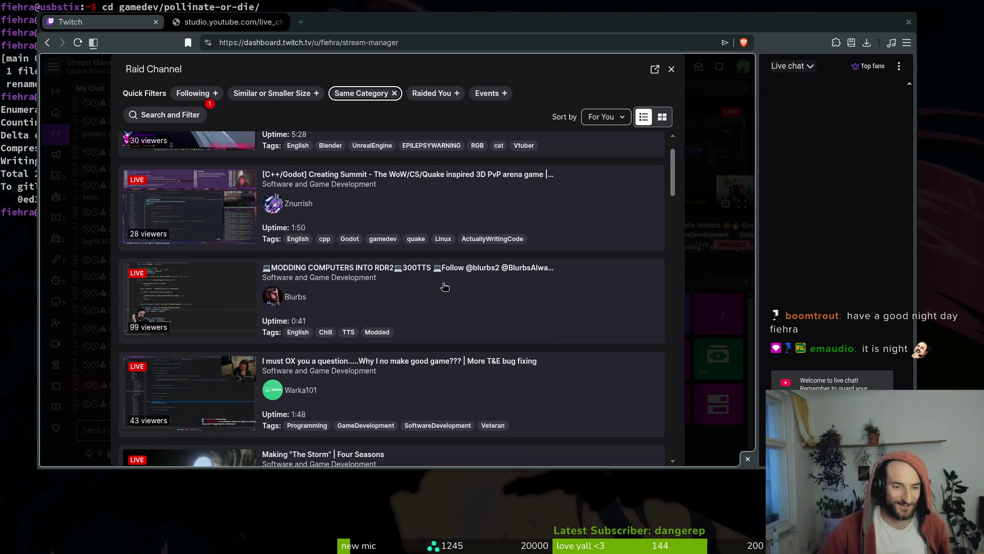
pyautogui.scroll(-3, 444, 268)
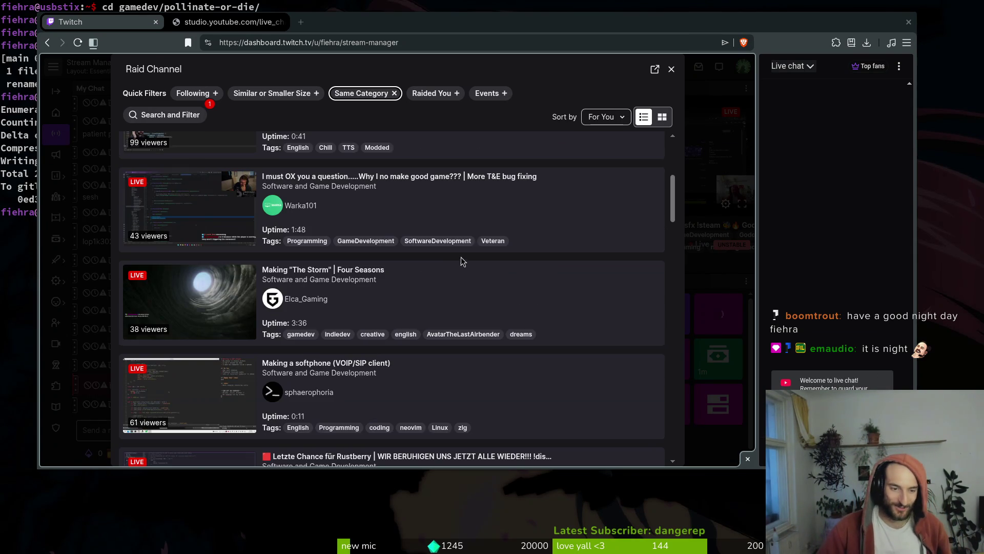
pyautogui.scroll(-1, 461, 261)
pyautogui.scroll(-1, 465, 260)
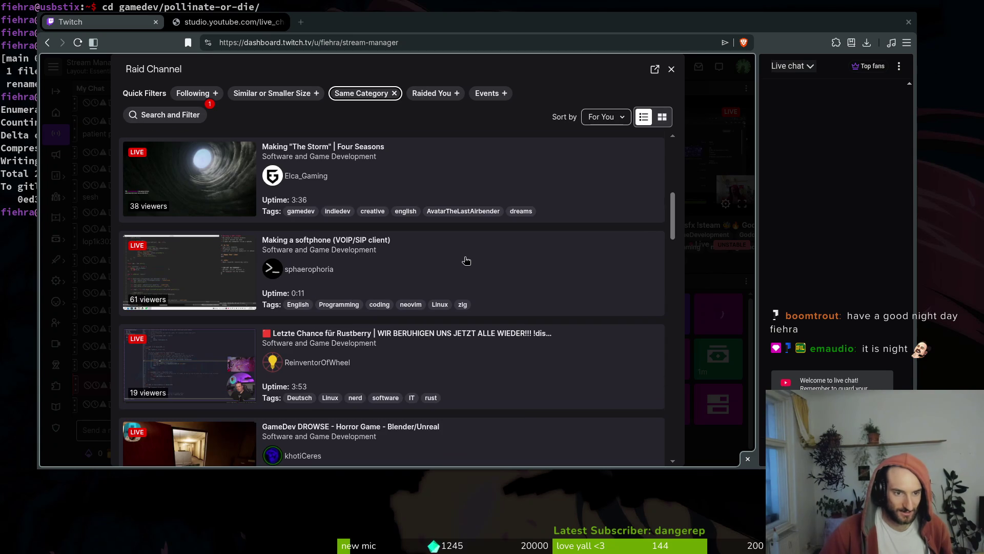
pyautogui.scroll(-1, 552, 272)
pyautogui.scroll(-1, 555, 270)
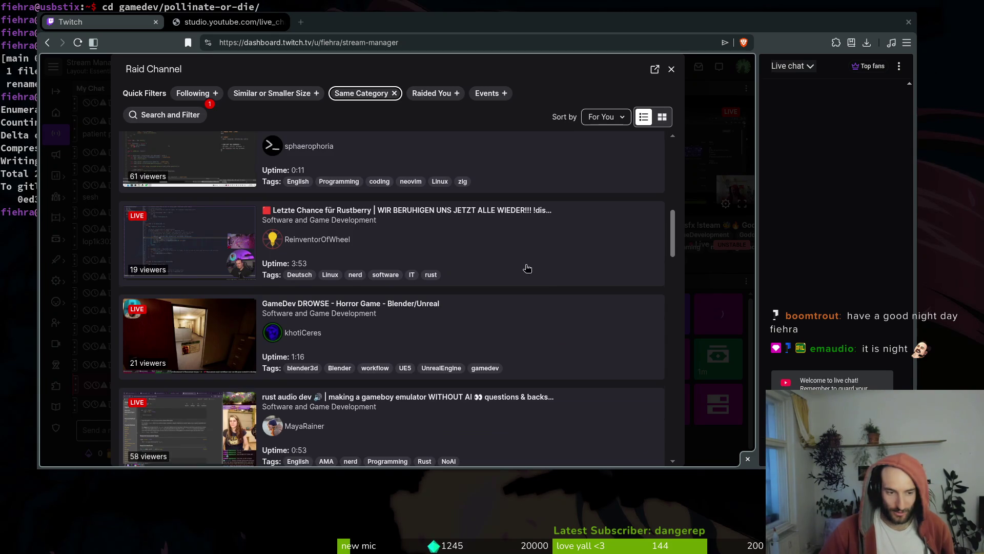
pyautogui.scroll(-2, 528, 269)
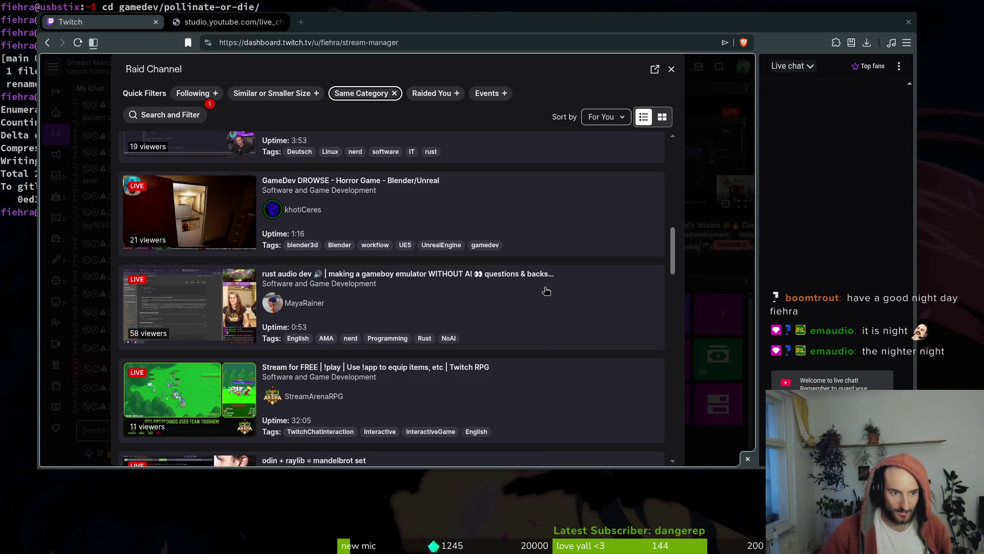
pyautogui.scroll(-1, 546, 291)
pyautogui.scroll(-1, 547, 290)
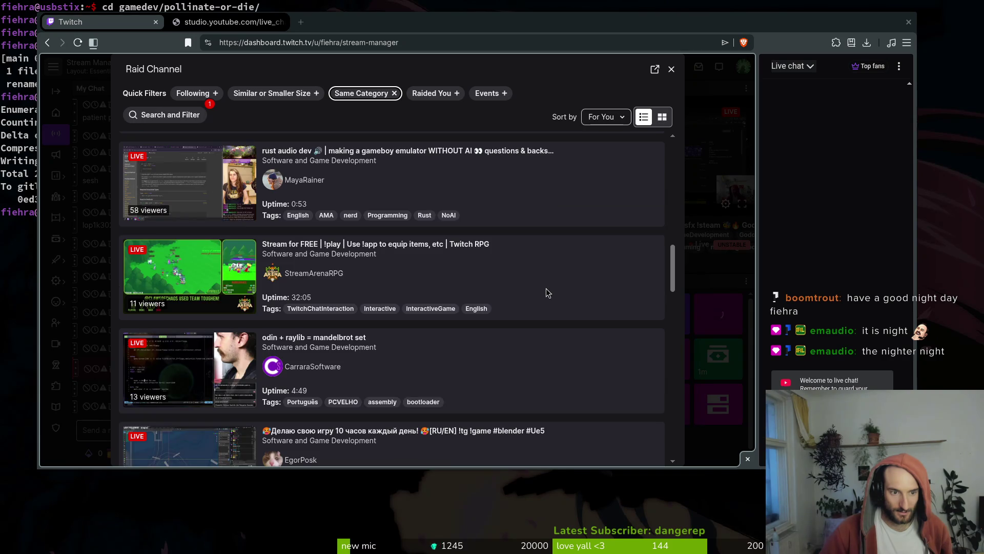
pyautogui.scroll(-1, 546, 291)
pyautogui.scroll(-1, 546, 288)
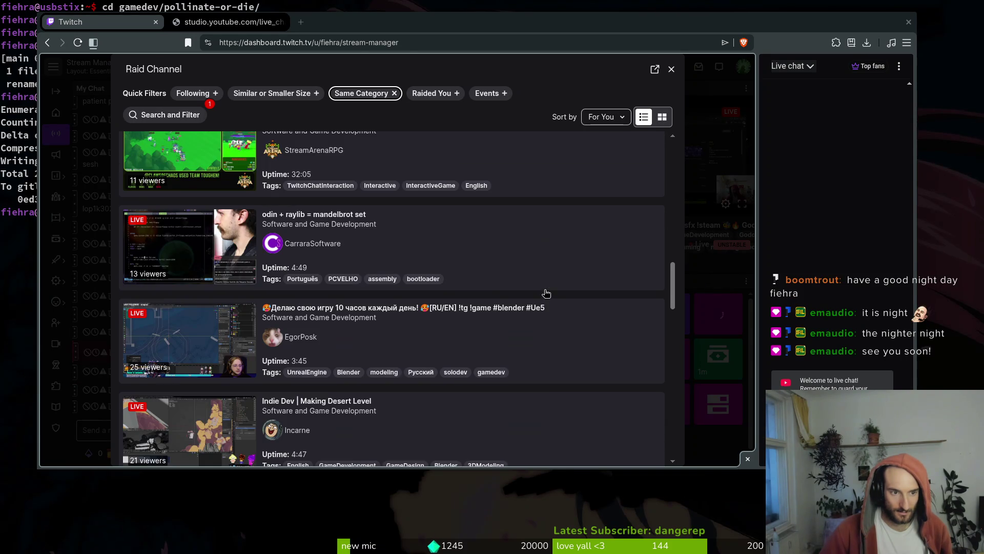
pyautogui.scroll(-1, 546, 294)
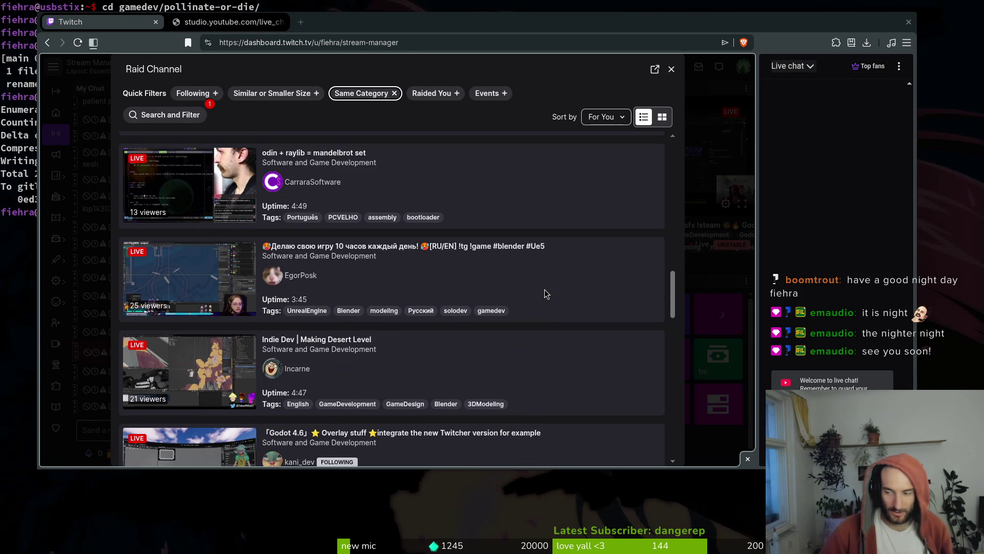
pyautogui.scroll(-2, 542, 294)
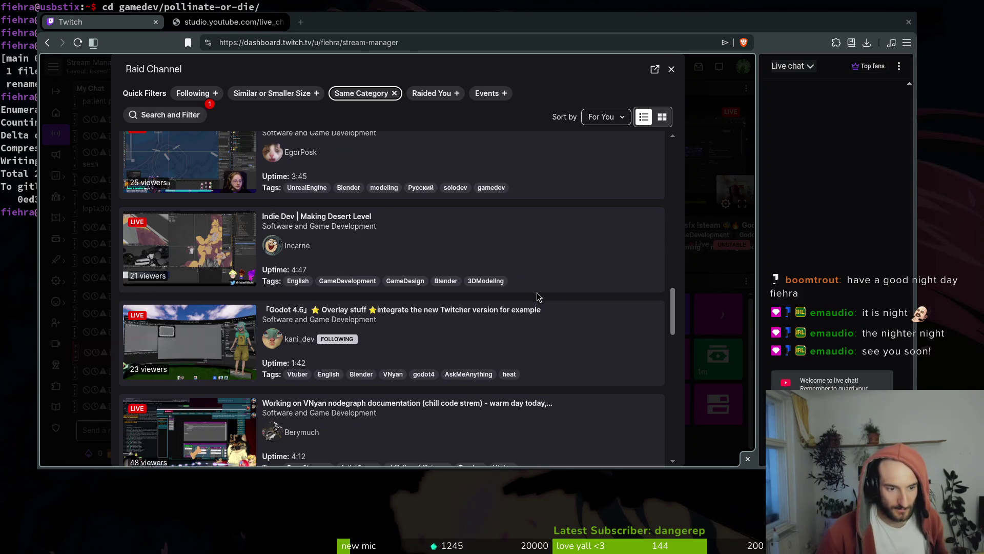
pyautogui.scroll(-3, 536, 294)
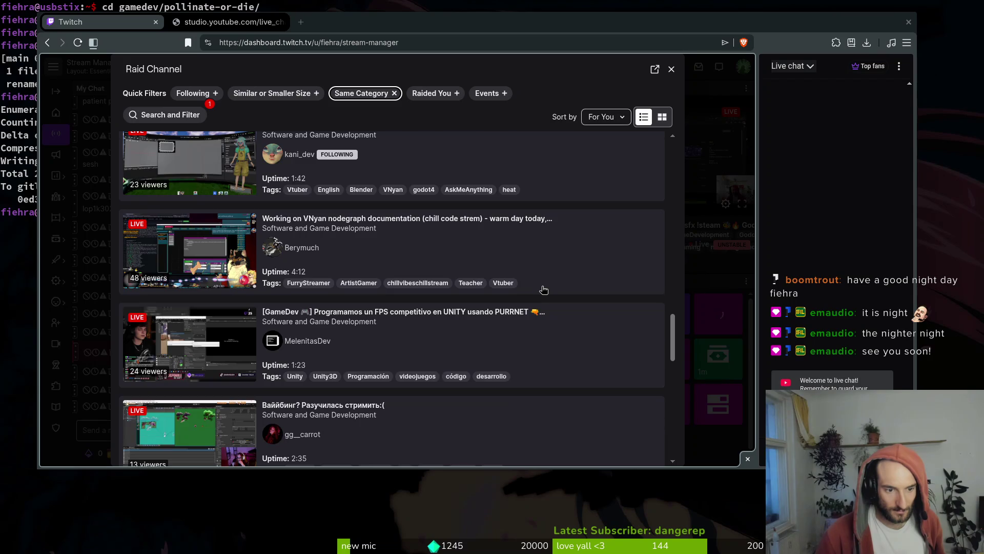
pyautogui.scroll(-7, 543, 290)
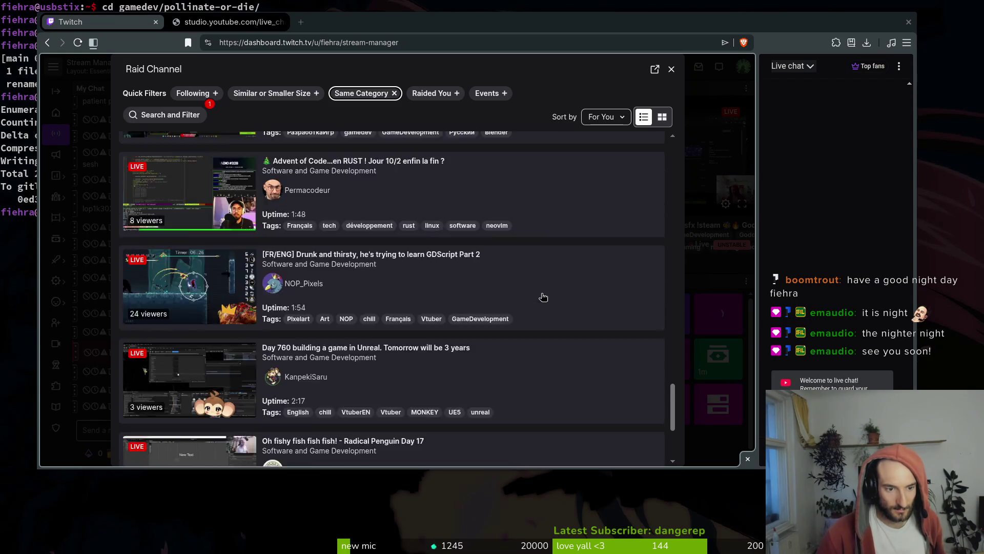
pyautogui.scroll(-2, 542, 295)
pyautogui.scroll(-2, 541, 295)
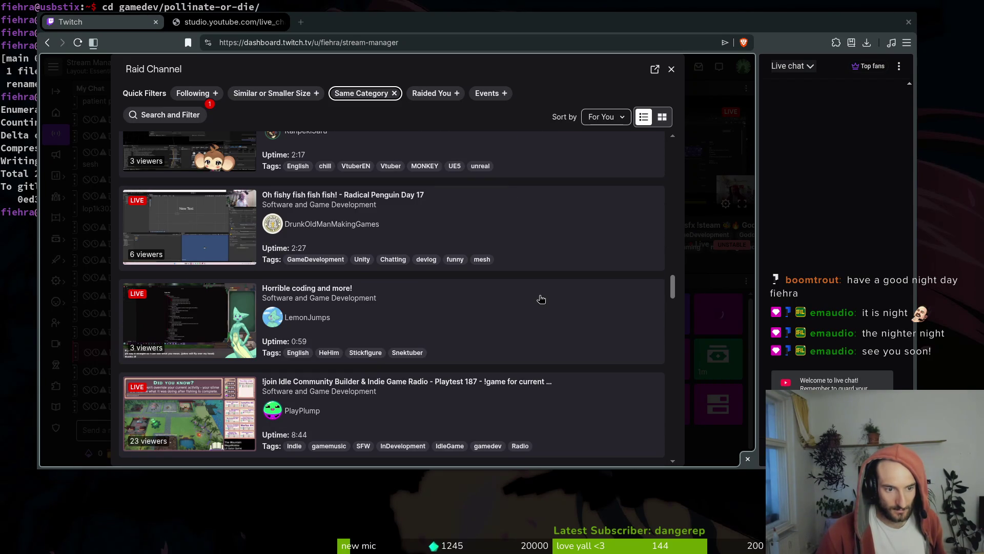
pyautogui.scroll(-3, 540, 298)
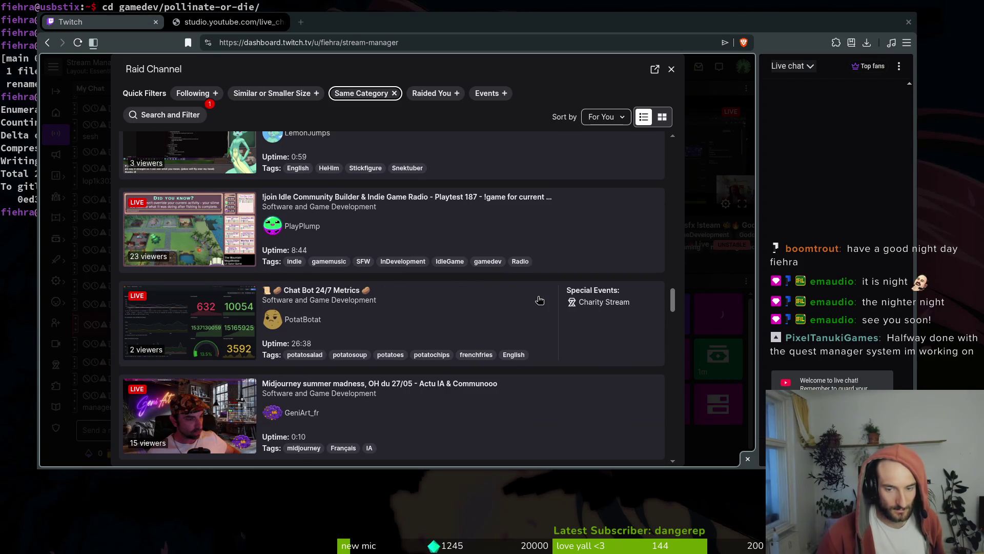